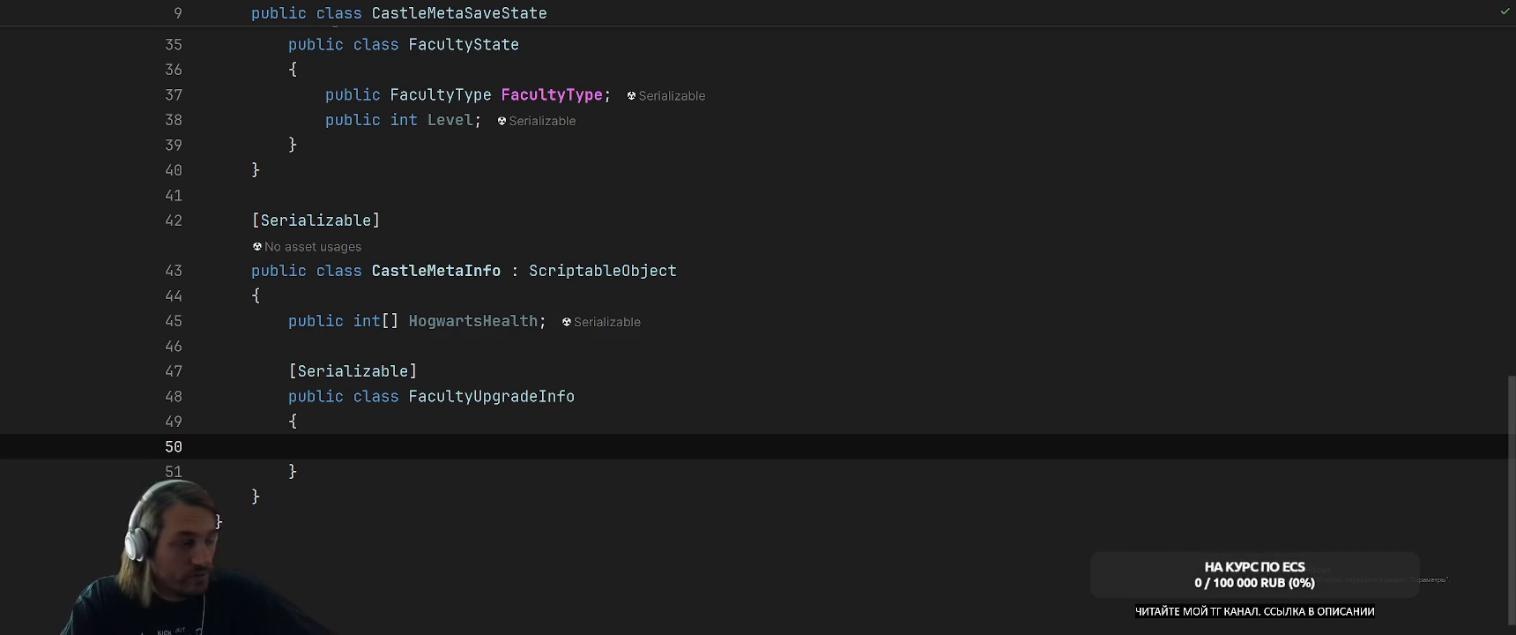
Add a 'public FacultyType Faculty;' field to the nested FacultyUpgradeInfo class.
{"action": "key", "text": "Down"}
{"action": "key", "text": "Up"}
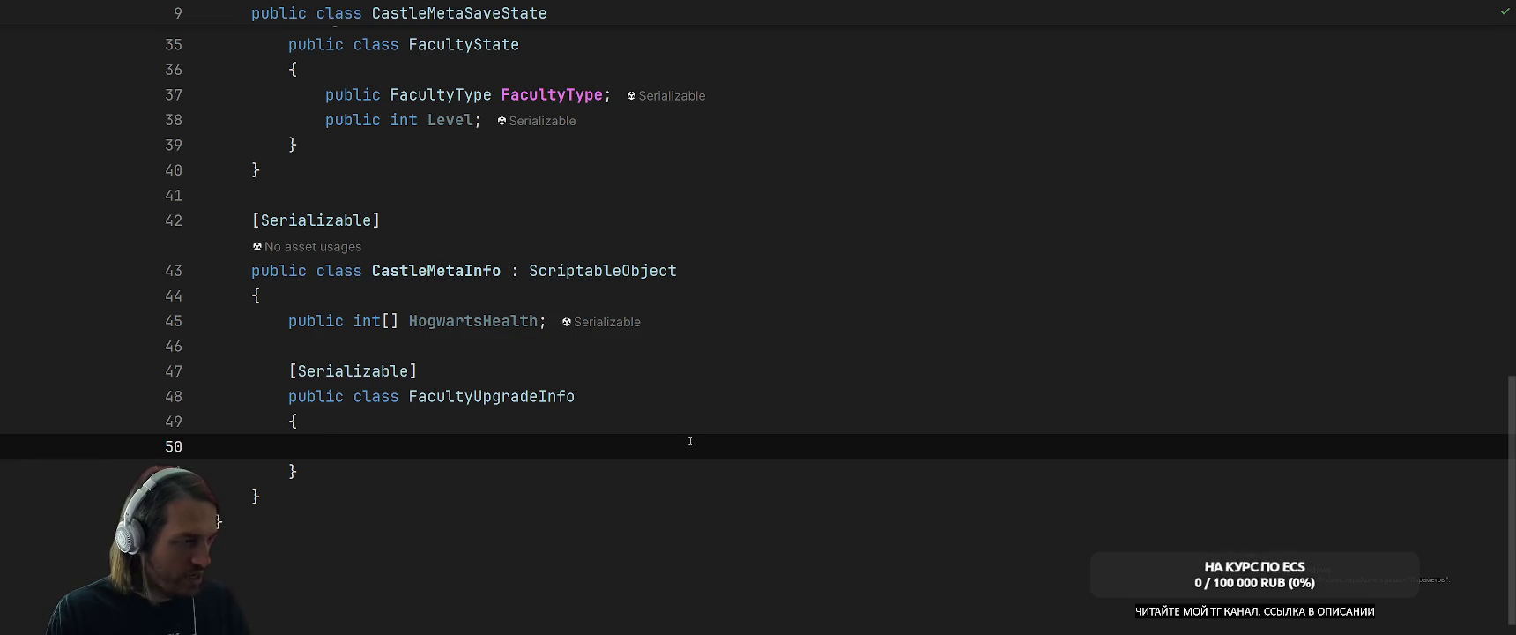
{"action": "type", "text": "["}
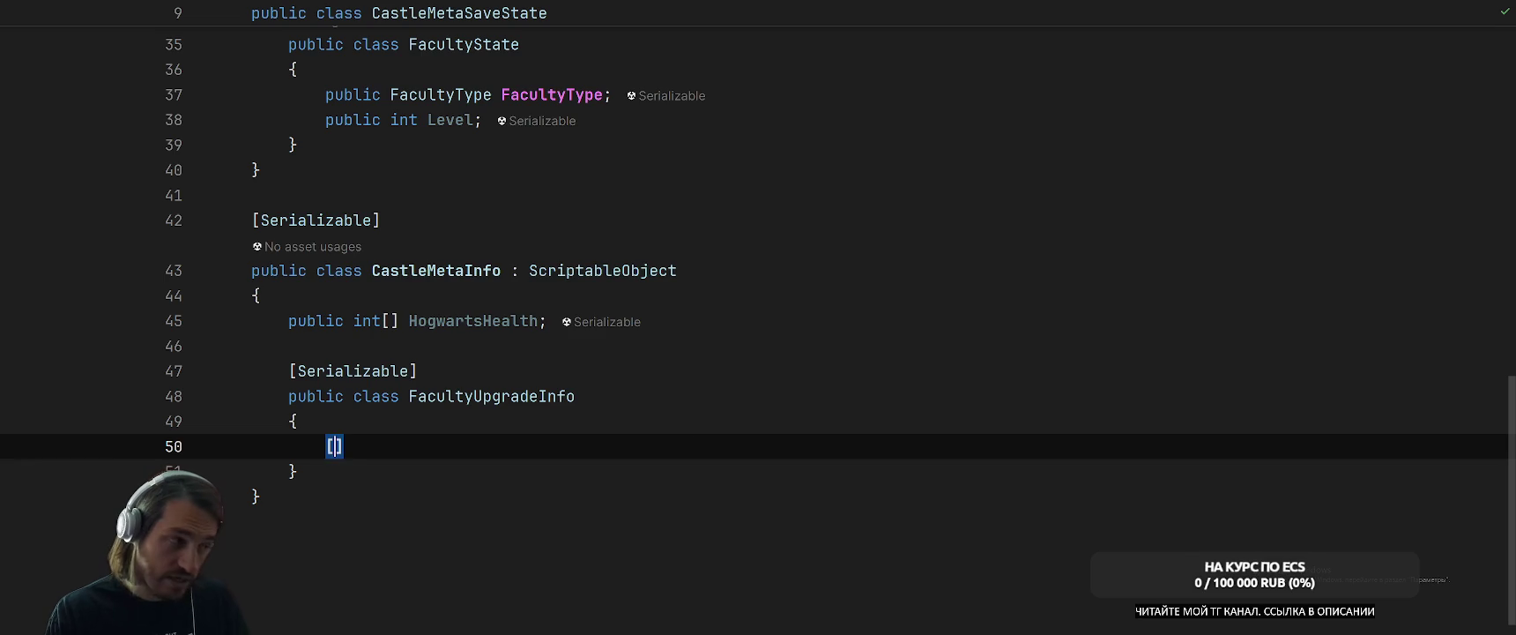
{"action": "key", "text": "BackSpace"}
{"action": "type", "text": "p"}
{"action": "key", "text": "BackSpace"}
{"action": "type", "text": "pu"}
{"action": "key", "text": "Return"}
{"action": "type", "text": "F"}
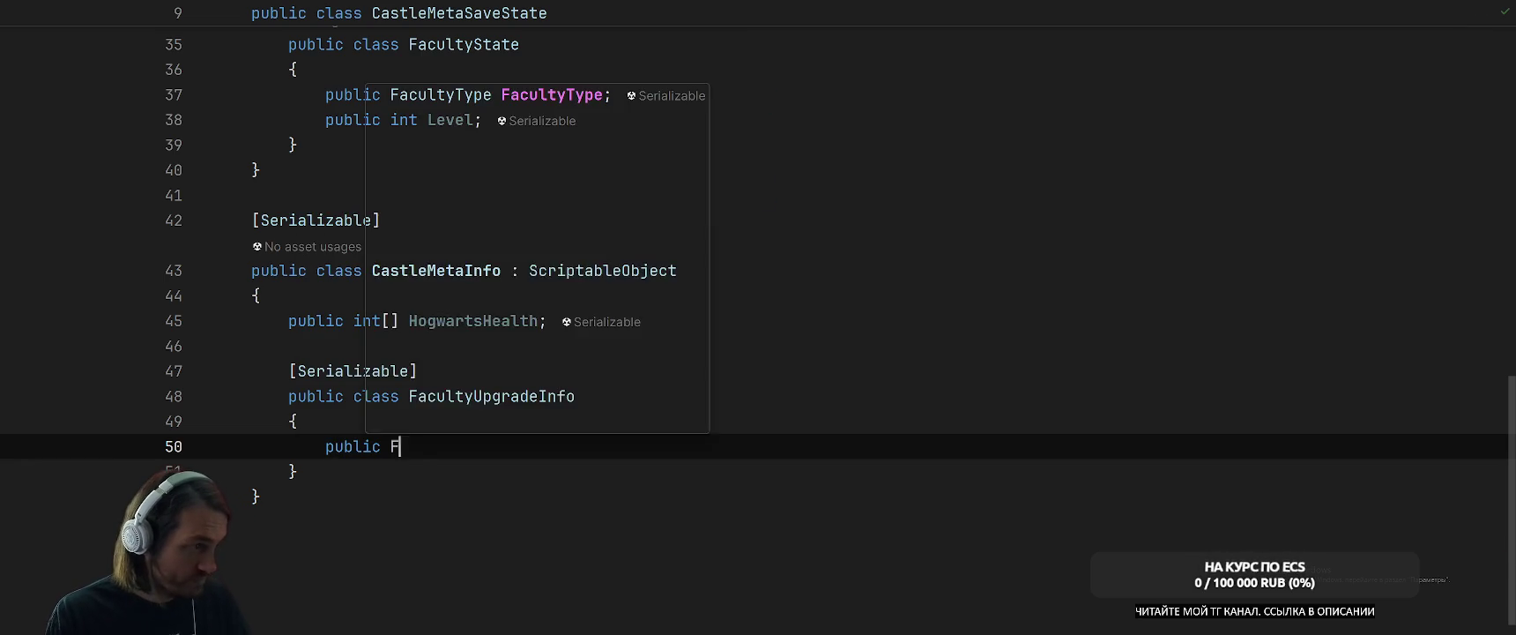
{"action": "type", "text": "acultyTy"}
{"action": "key", "text": "Return"}
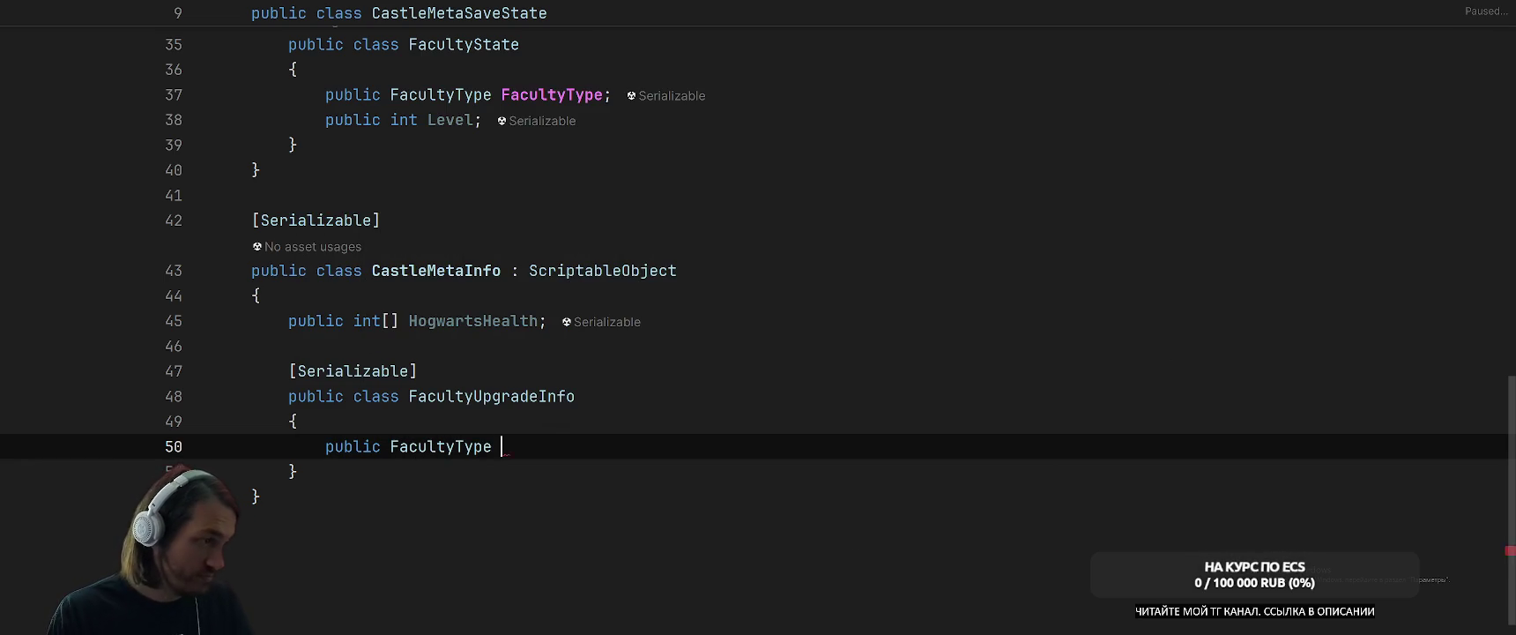
{"action": "type", "text": "Fac"}
{"action": "key", "text": "Return"}
{"action": "type", "text": ";"}
Add 'public int Health;' and 'public int Price;' fields below Faculty.
{"action": "key", "text": "Return"}
{"action": "type", "text": "public int Healt"}
{"action": "type", "text": "h;"}
{"action": "key", "text": "Return"}
{"action": "type", "text": "public int Price;"}
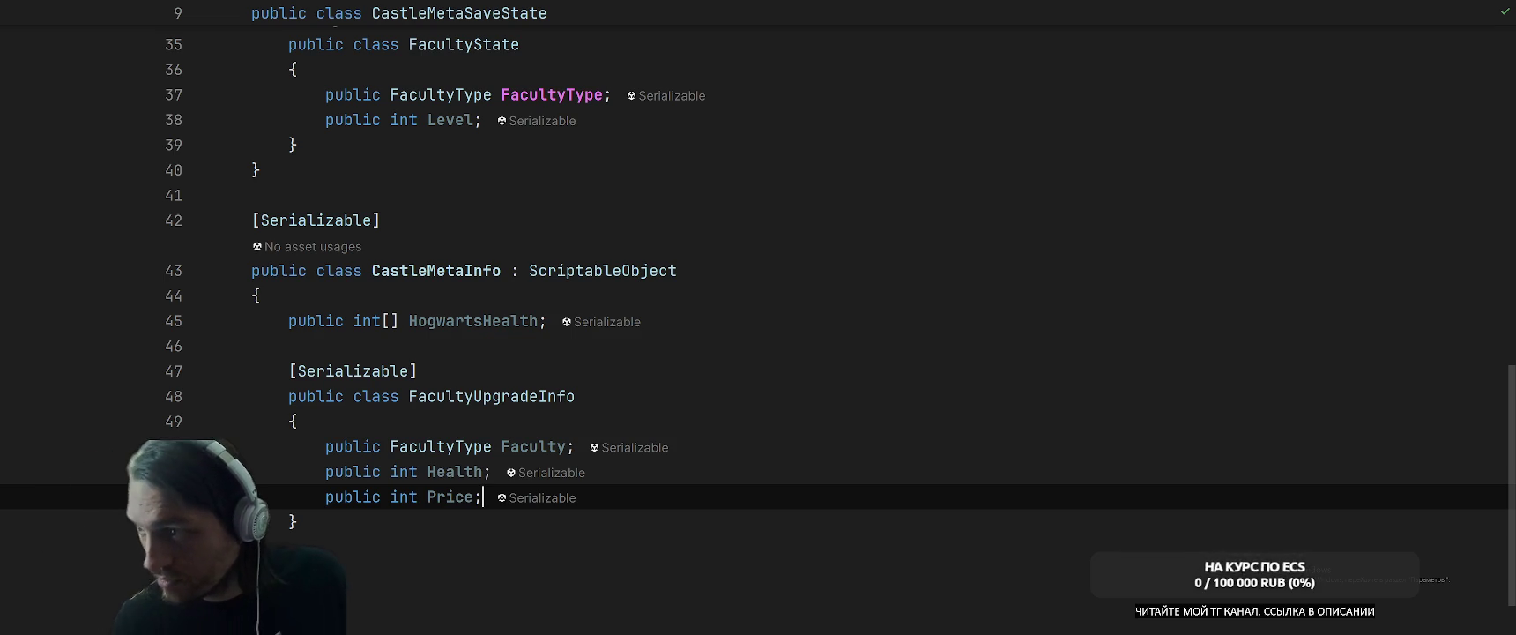
Place the insertion point inside the CastleMetaInfo class.
{"action": "left_click", "coordinate": [1263, 269]}
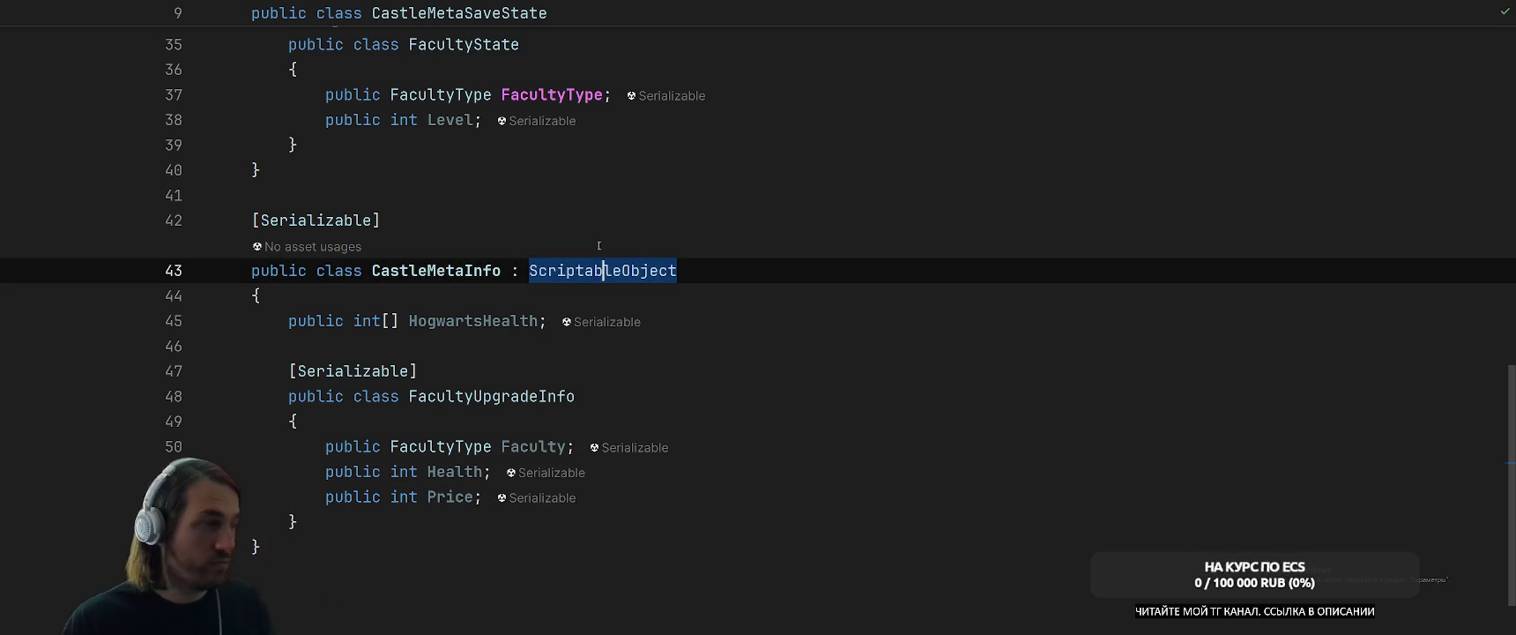
Add a public FacultyUpgrade array field above the nested FacultyUpgradeInfo class.
{"action": "left_click", "coordinate": [831, 370]}
{"action": "scroll", "coordinate": [831, 372], "scroll_direction": "down", "scroll_amount": 1}
{"action": "key", "text": "Up"}
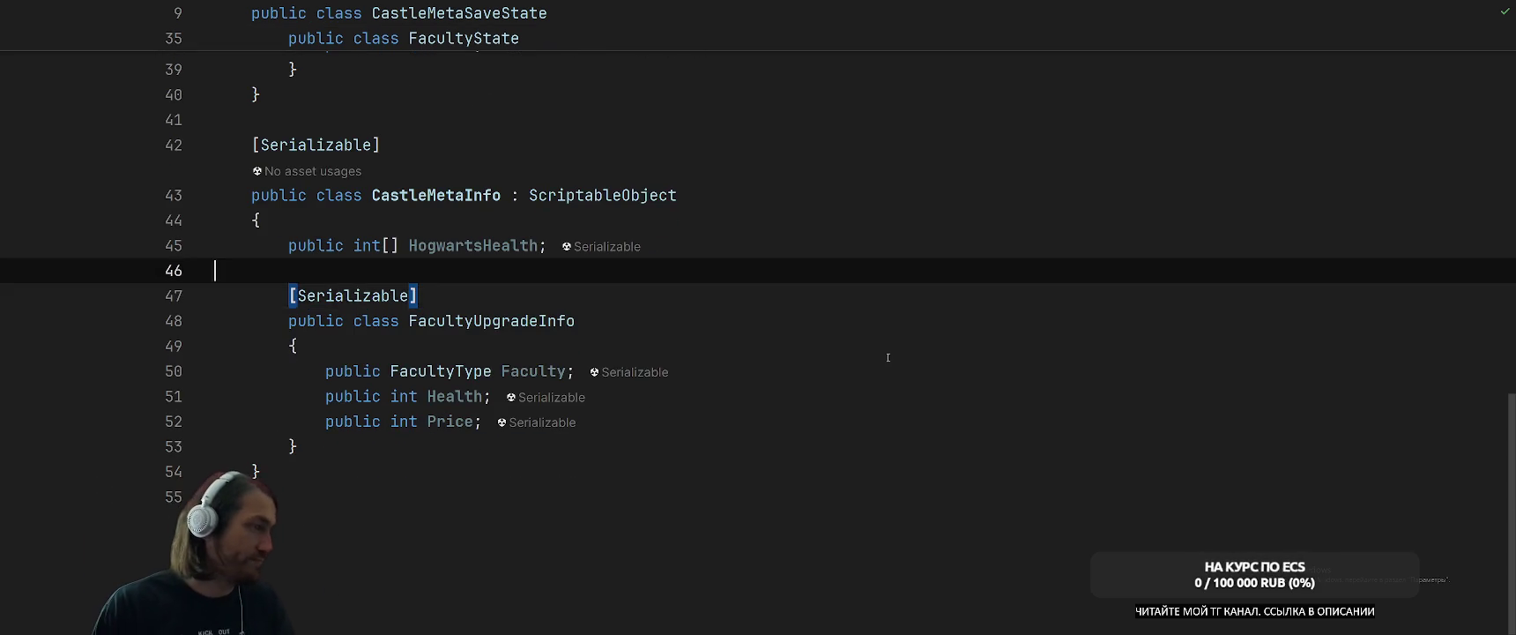
{"action": "key", "text": "Return"}
{"action": "key", "text": "Return"}
{"action": "key", "text": "Up"}
{"action": "key", "text": "Up"}
{"action": "key", "text": "Return"}
{"action": "type", "text": "public"}
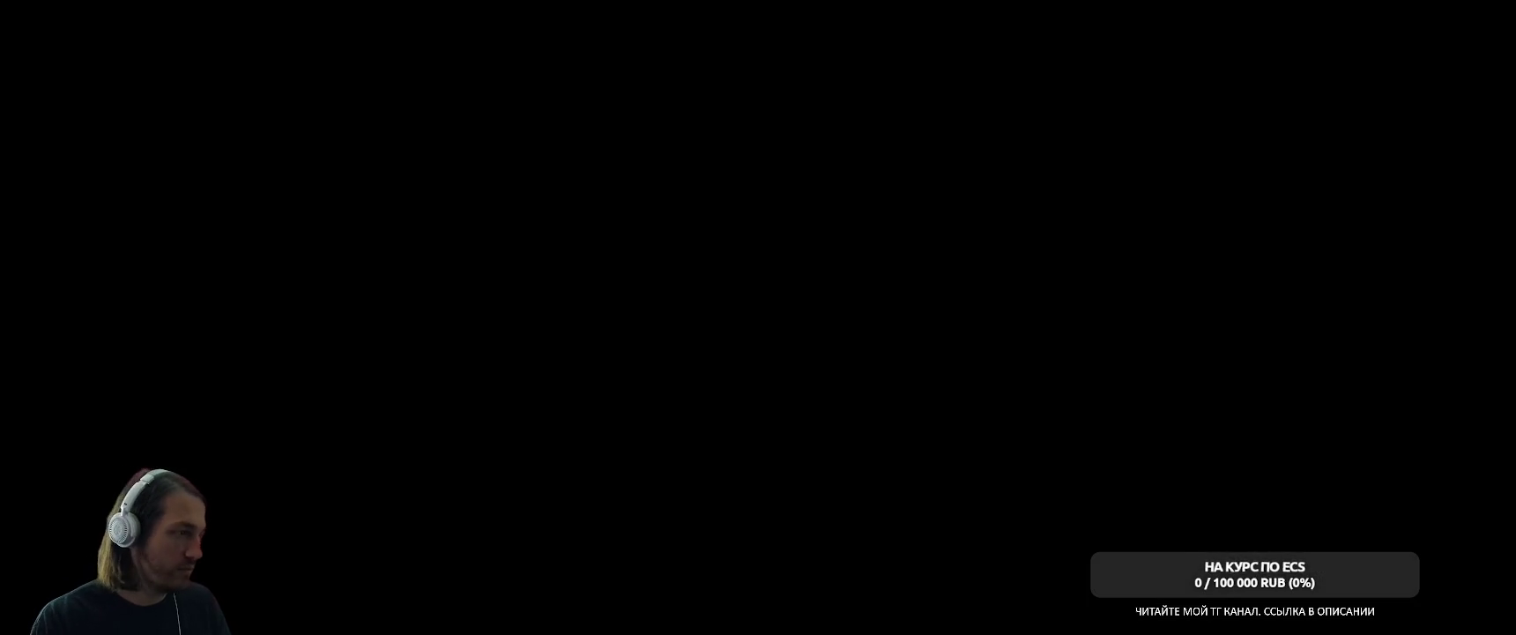
{"action": "type", "text": "[]F"}
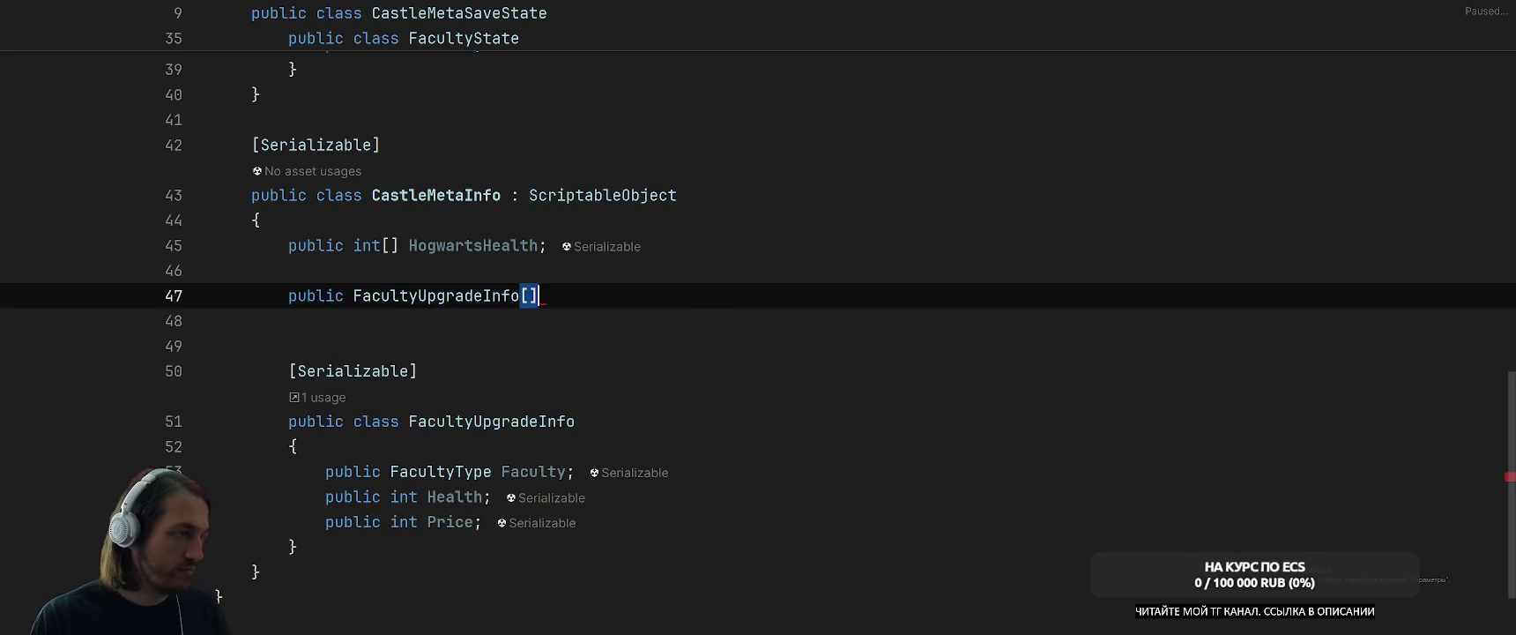
{"action": "key", "text": "BackSpace"}
{"action": "type", "text": "Fa"}
{"action": "key", "text": "Down"}
{"action": "key", "text": "Up"}
{"action": "key", "text": "Down"}
{"action": "key", "text": "Return"}
{"action": "type", "text": ";"}
Change the FacultyUpgrade field type to List<FacultyUpgradeInfo>.
{"action": "left_click", "coordinate": [538, 295]}
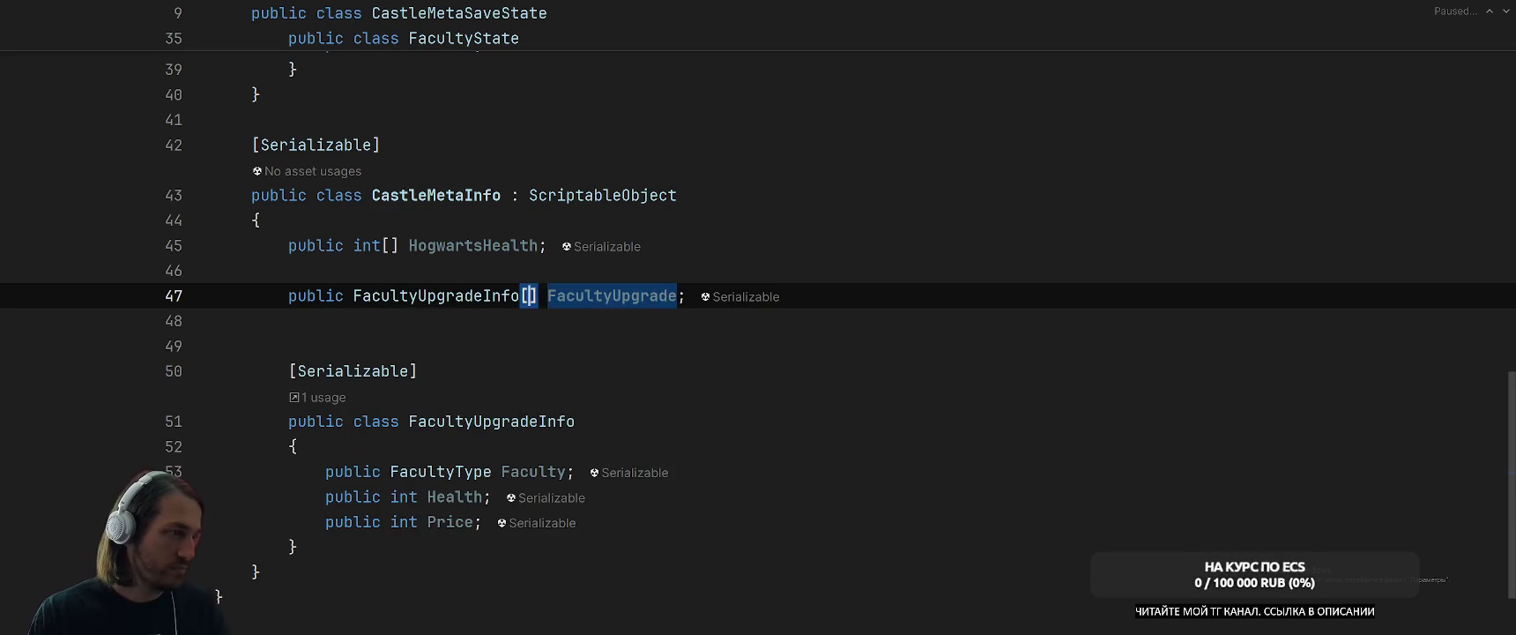
{"action": "key", "text": "BackSpace"}
{"action": "key", "text": "BackSpace"}
{"action": "key", "text": "ctrl+Left"}
{"action": "type", "text": "Li"}
{"action": "key", "text": "Return"}
{"action": "key", "text": "ctrl+Right"}
{"action": "type", "text": ">"}
Change HogwartsHealth from int[] to List<int> and delete the extra blank lines.
{"action": "key", "text": "Up"}
{"action": "key", "text": "Up"}
{"action": "key", "text": "Up"}
{"action": "key", "text": "Down"}
{"action": "key", "text": "ctrl+Left"}
{"action": "key", "text": "ctrl+Left"}
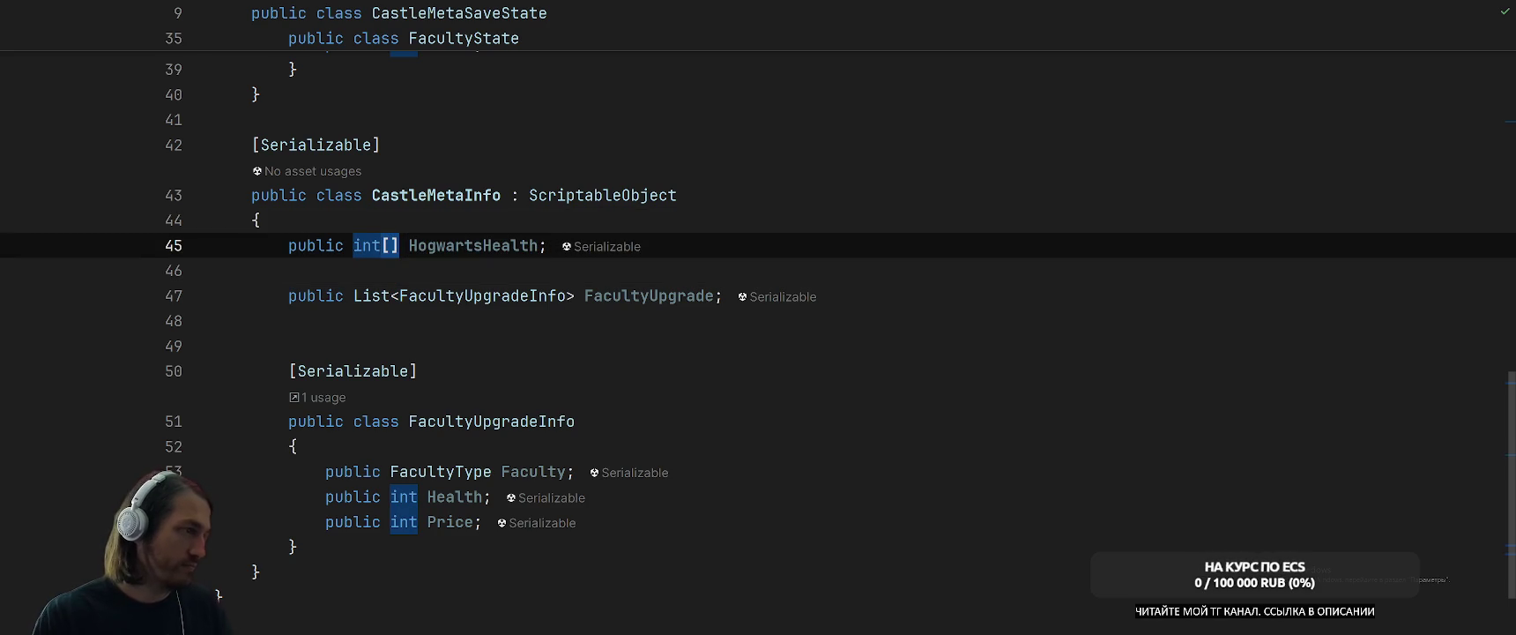
{"action": "key", "text": "ctrl+Left"}
{"action": "type", "text": "List<"}
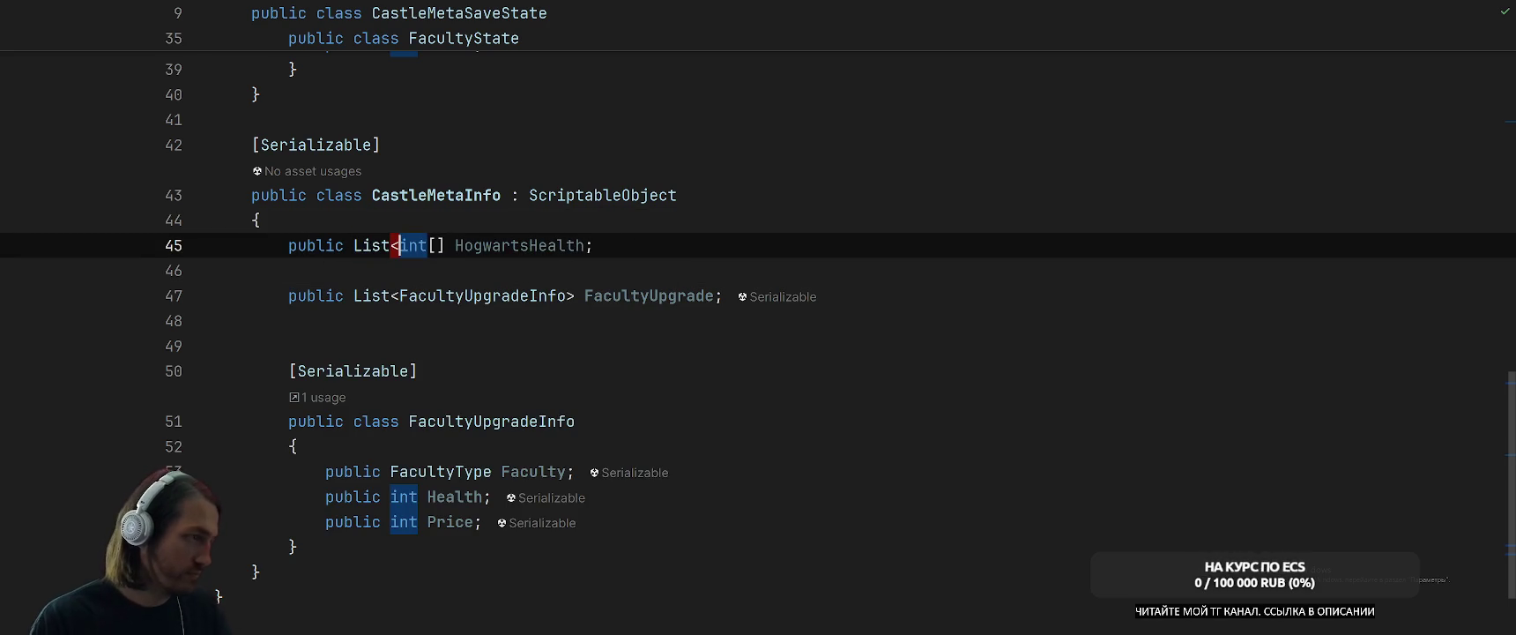
{"action": "key", "text": "ctrl+Right"}
{"action": "key", "text": "Delete"}
{"action": "key", "text": "Delete"}
{"action": "type", "text": ">"}
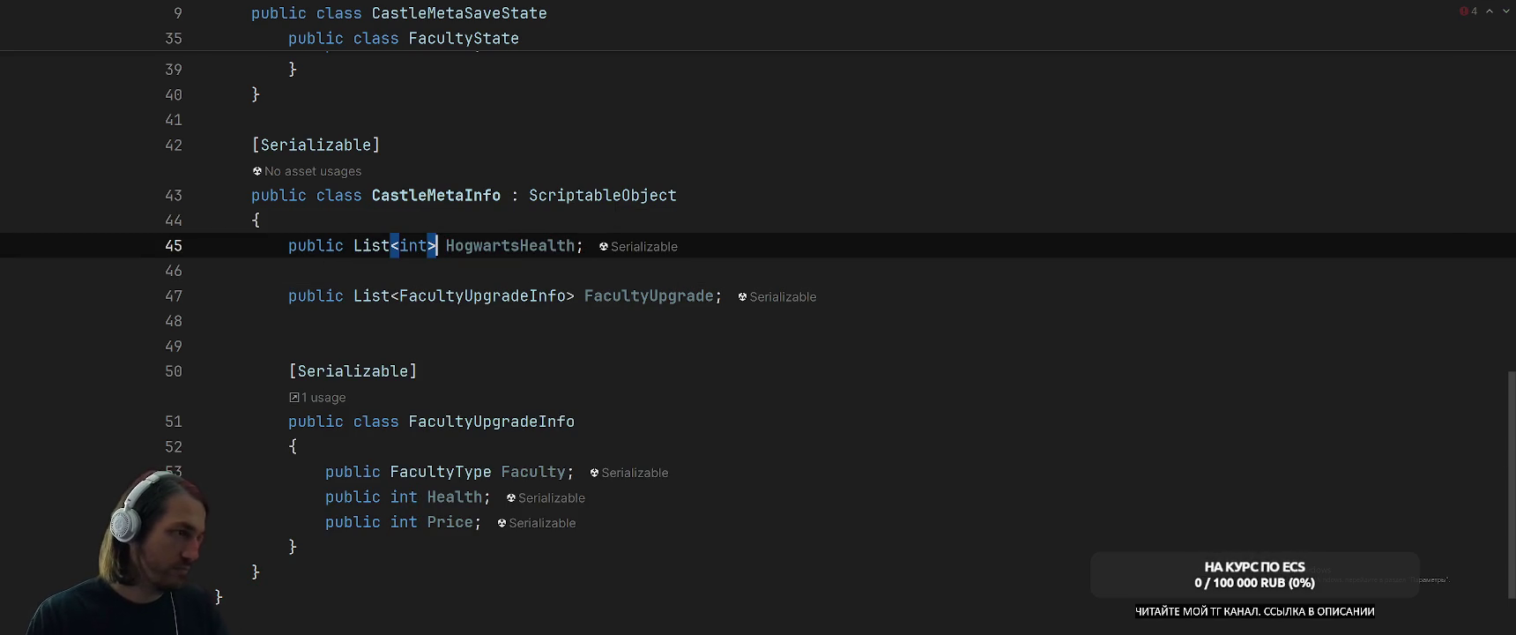
{"action": "key", "text": "Down"}
{"action": "key", "text": "BackSpace"}
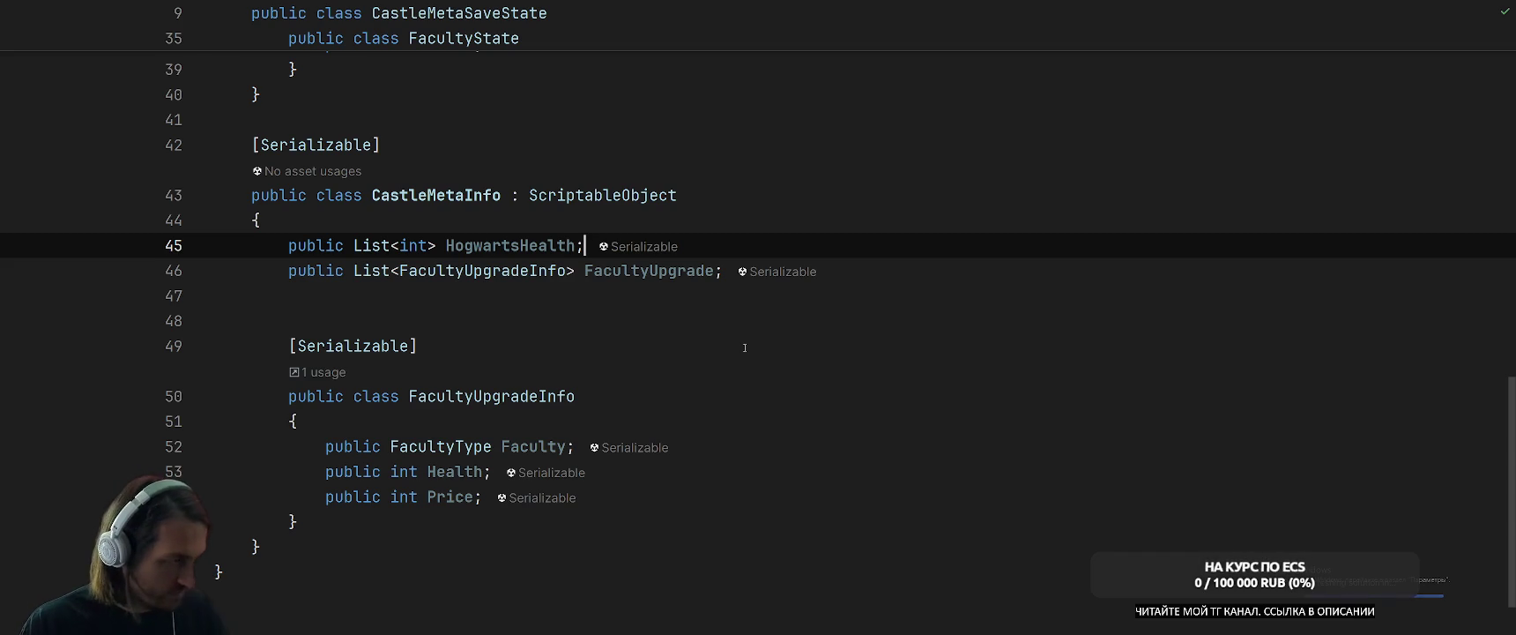
{"action": "left_click", "coordinate": [712, 319]}
{"action": "key", "text": "BackSpace"}
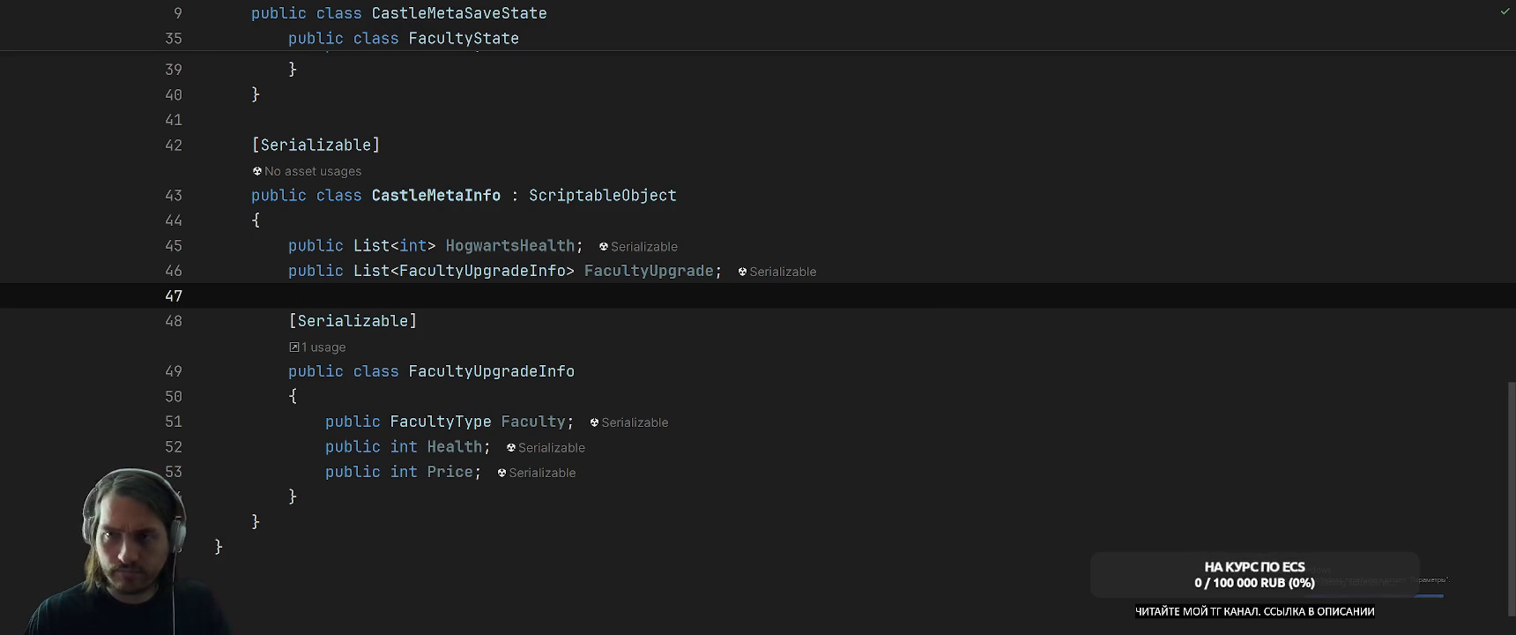
{"action": "left_click", "coordinate": [1117, 369]}
{"action": "left_click", "coordinate": [1305, 314]}
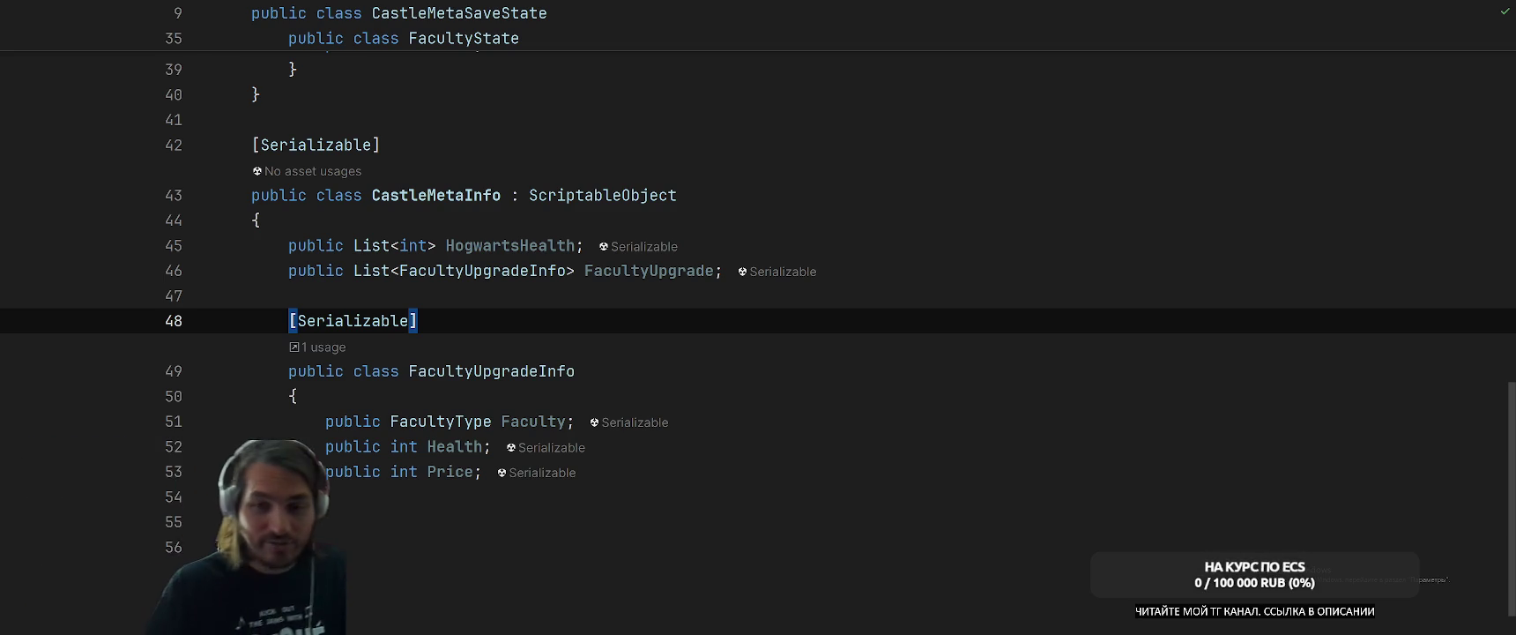
{"action": "scroll", "coordinate": [880, 318], "scroll_direction": "down", "scroll_amount": 1}
{"action": "left_click", "coordinate": [880, 318]}
{"action": "scroll", "coordinate": [879, 319], "scroll_direction": "up", "scroll_amount": 2}
{"action": "scroll", "coordinate": [880, 318], "scroll_direction": "up", "scroll_amount": 12}
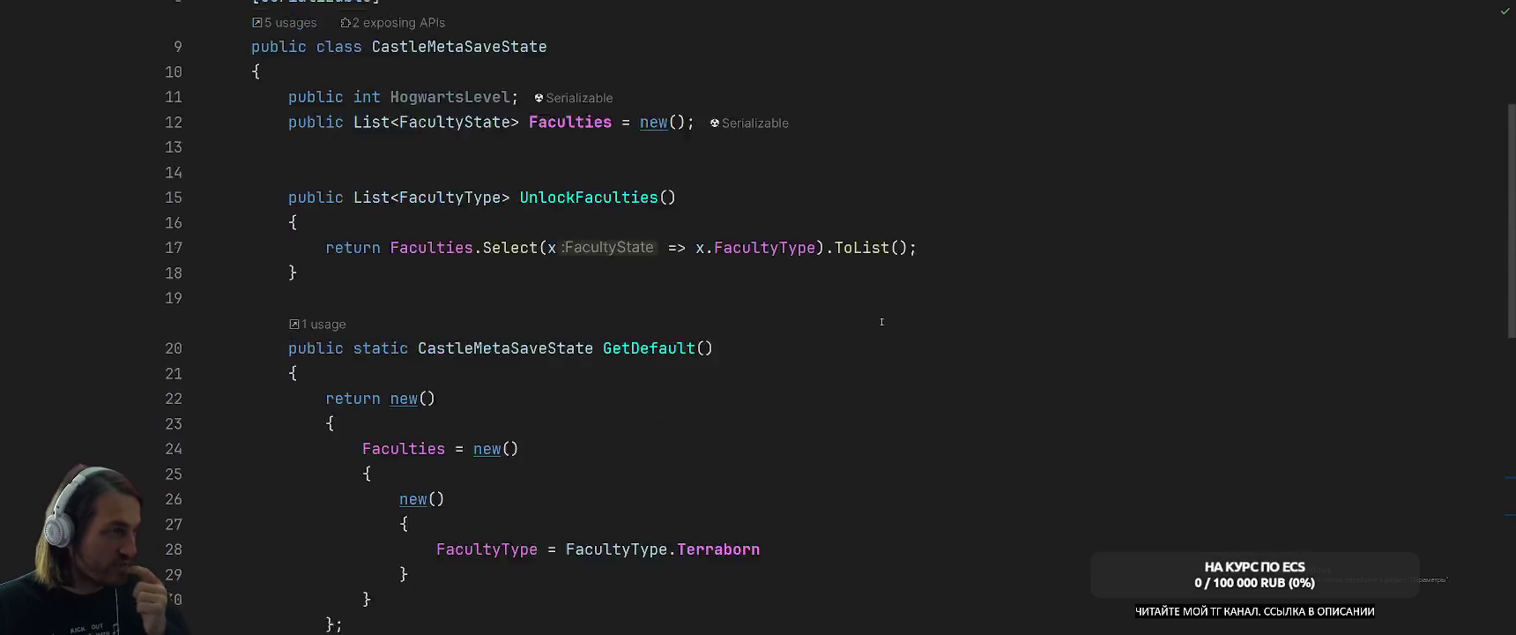
{"action": "scroll", "coordinate": [881, 322], "scroll_direction": "down", "scroll_amount": 12}
{"action": "scroll", "coordinate": [981, 309], "scroll_direction": "down", "scroll_amount": 3}
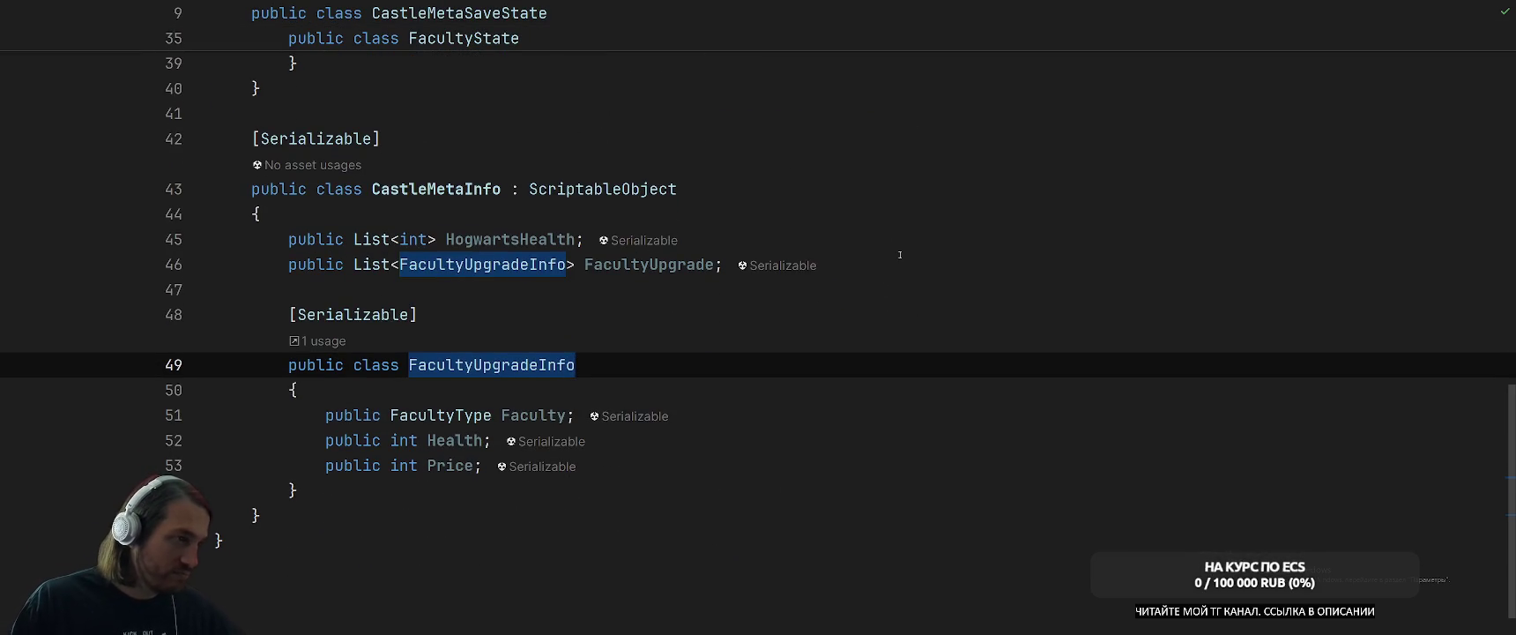
Initialise HogwartsHealth and FacultyUpgrade with '= new()', then switch back to Unity.
{"action": "left_click", "coordinate": [581, 236]}
{"action": "type", "text": "= "}
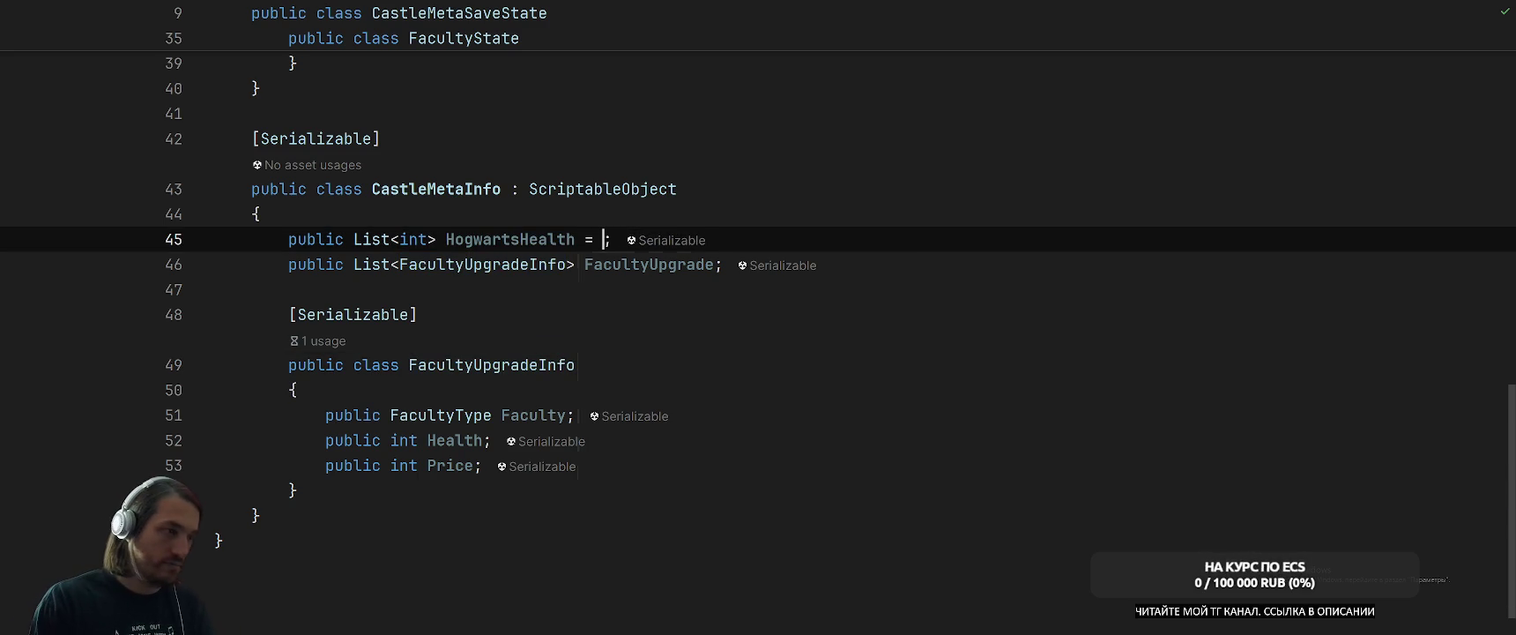
{"action": "type", "text": "new"}
{"action": "key", "text": "Return"}
{"action": "left_click", "coordinate": [715, 264]}
{"action": "type", "text": "= new"}
{"action": "key", "text": "Return"}
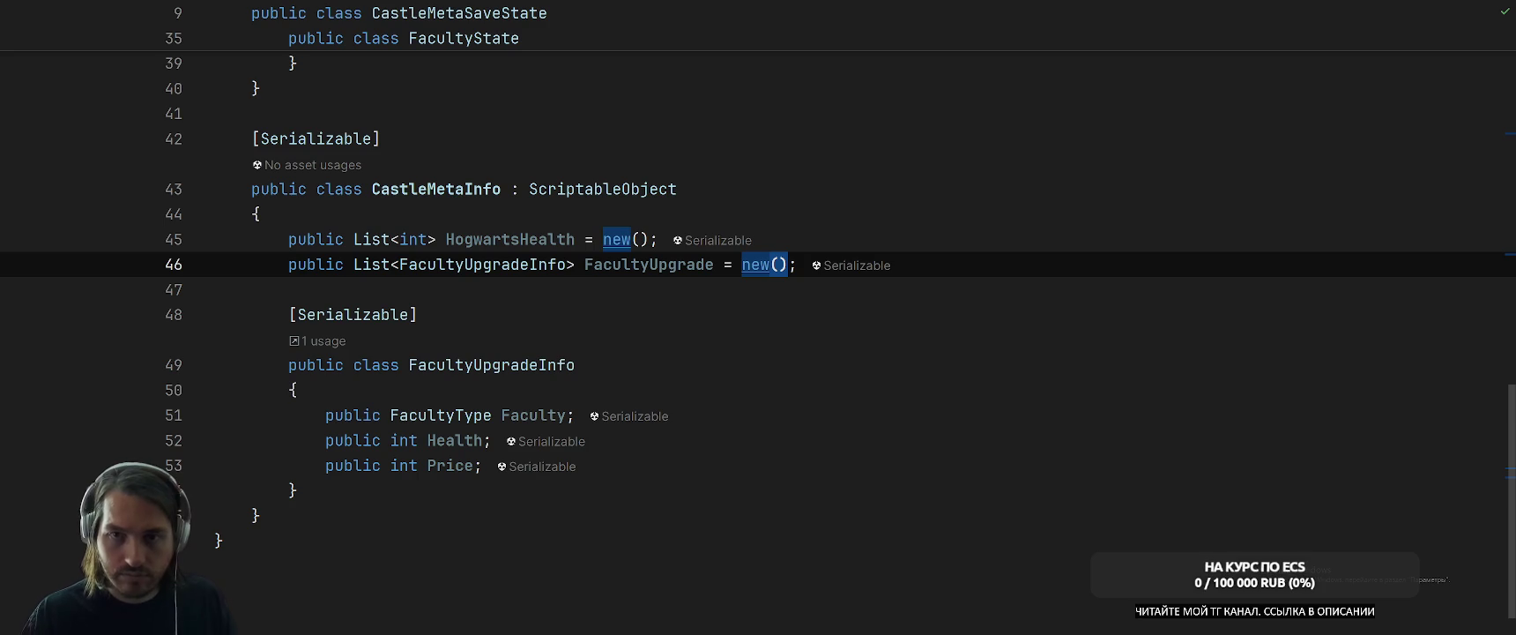
{"action": "key", "text": "alt+Tab"}
{"action": "key", "text": "alt+Tab"}
{"action": "key", "text": "alt+Tab"}
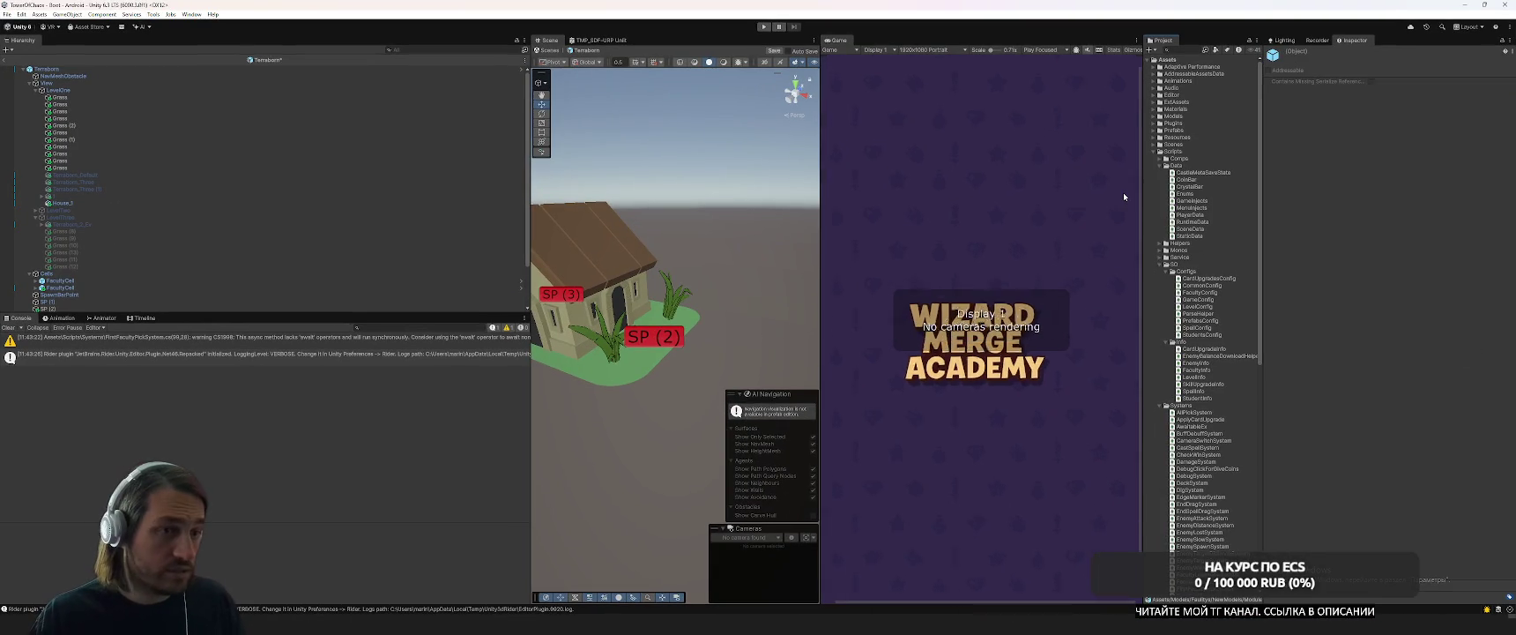
Browse the Project window folders, collapsing Scripts and expanding SO.
{"action": "scroll", "coordinate": [1199, 194], "scroll_direction": "down", "scroll_amount": 3}
{"action": "scroll", "coordinate": [1028, 189], "scroll_direction": "up", "scroll_amount": 2}
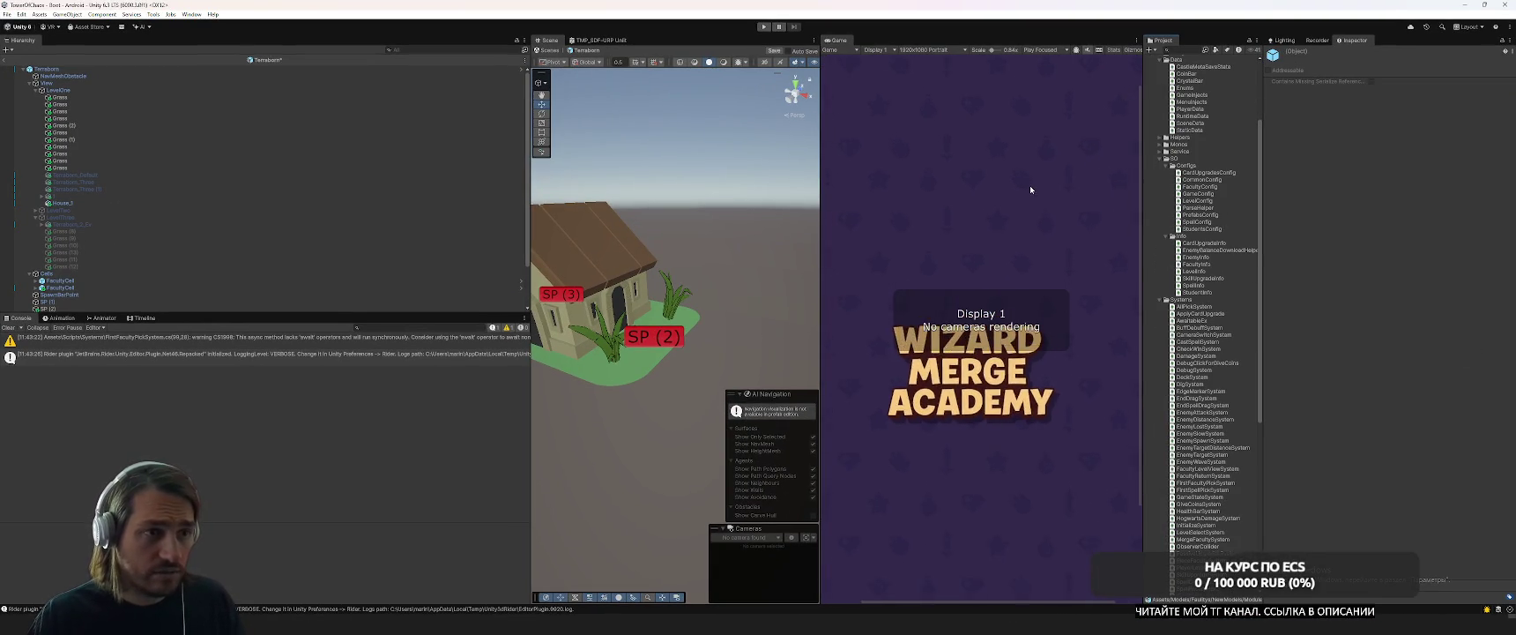
{"action": "scroll", "coordinate": [1030, 189], "scroll_direction": "down", "scroll_amount": 2}
{"action": "scroll", "coordinate": [1187, 179], "scroll_direction": "up", "scroll_amount": 3}
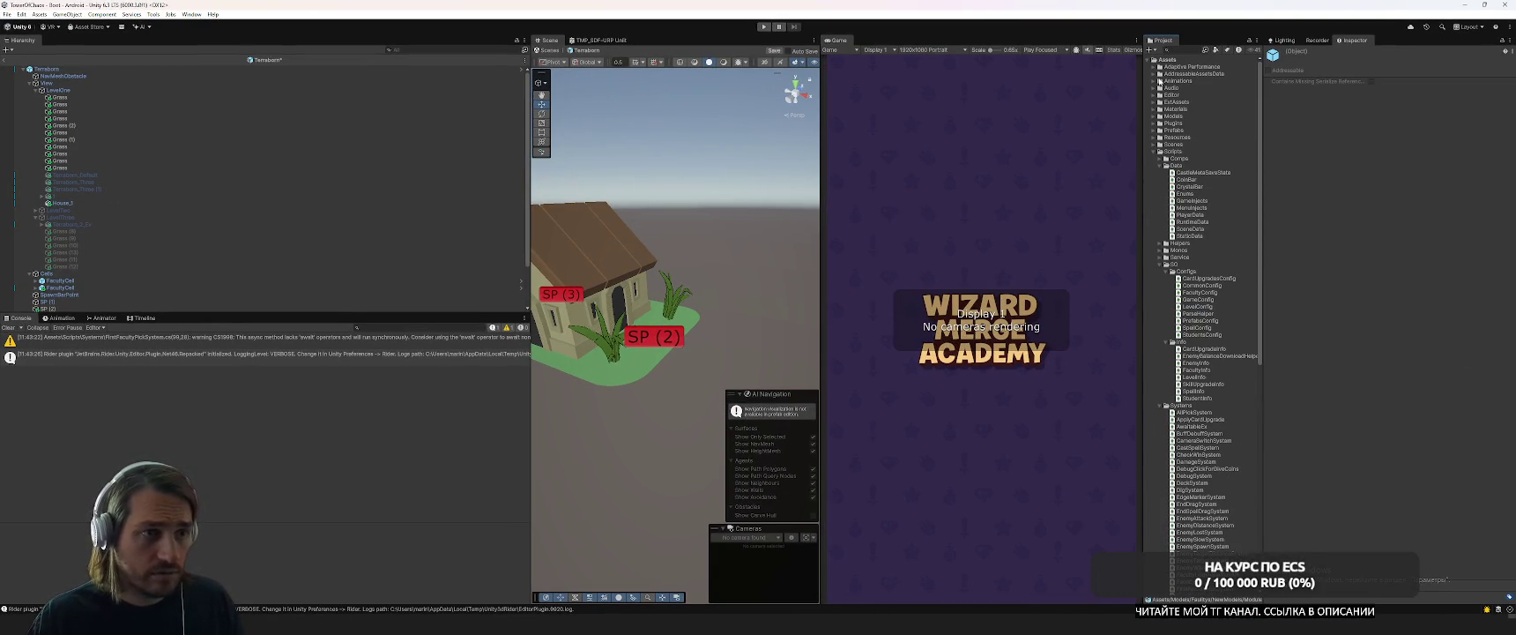
{"action": "left_click", "coordinate": [1153, 152]}
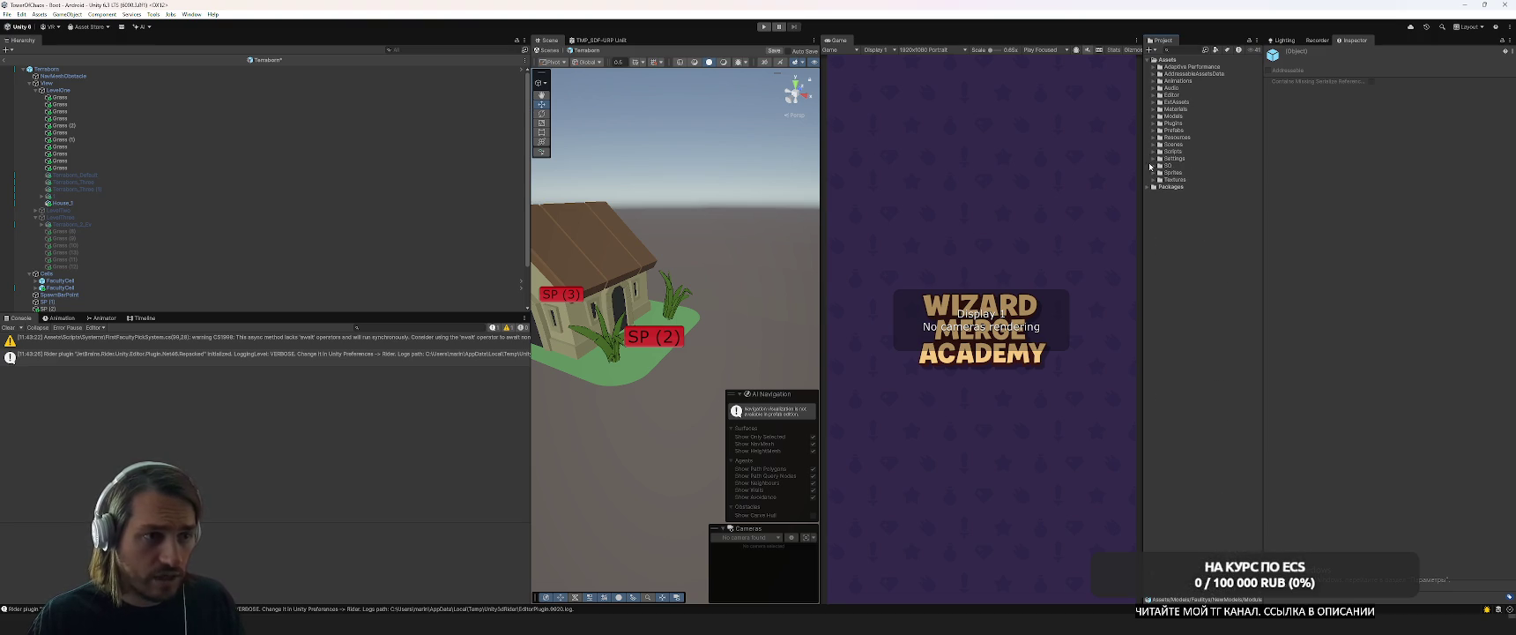
{"action": "left_click", "coordinate": [1152, 103]}
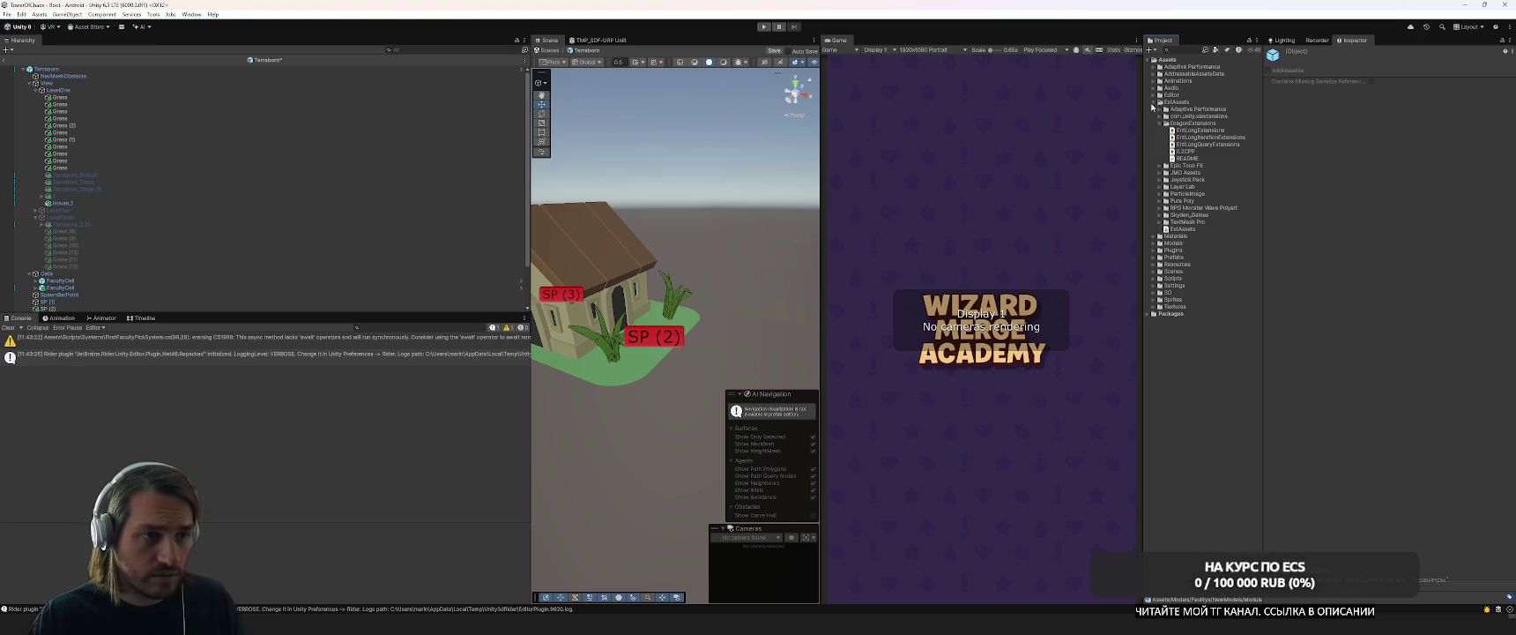
{"action": "left_click", "coordinate": [1152, 103]}
{"action": "left_click", "coordinate": [1153, 166]}
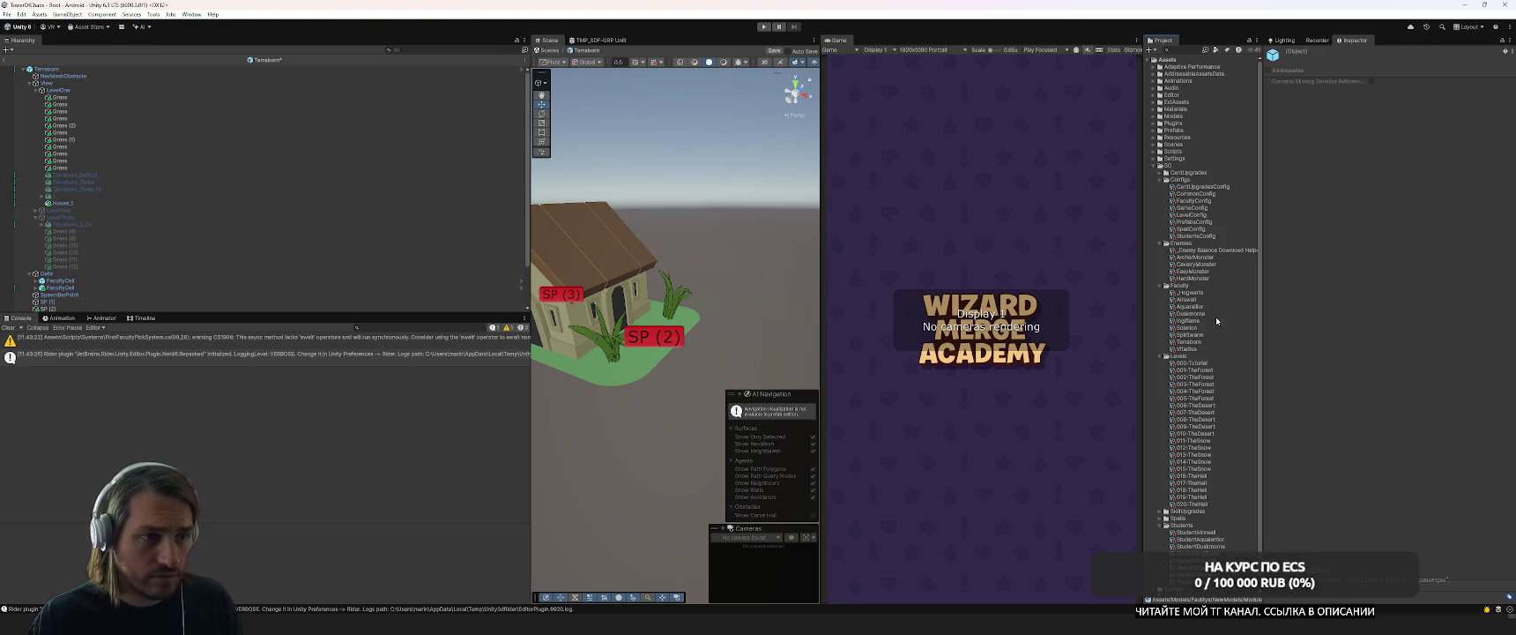
Inspect the ArcherMonster and EasyMonster enemy configs.
{"action": "left_click", "coordinate": [1199, 257]}
{"action": "key", "text": "Down"}
{"action": "key", "text": "Down"}
{"action": "key", "text": "Down"}
{"action": "key", "text": "Up"}
{"action": "key", "text": "Up"}
{"action": "key", "text": "Up"}
{"action": "key", "text": "Down"}
{"action": "key", "text": "Down"}
{"action": "key", "text": "Down"}
{"action": "key", "text": "Up"}
{"action": "key", "text": "Up"}
{"action": "key", "text": "Up"}
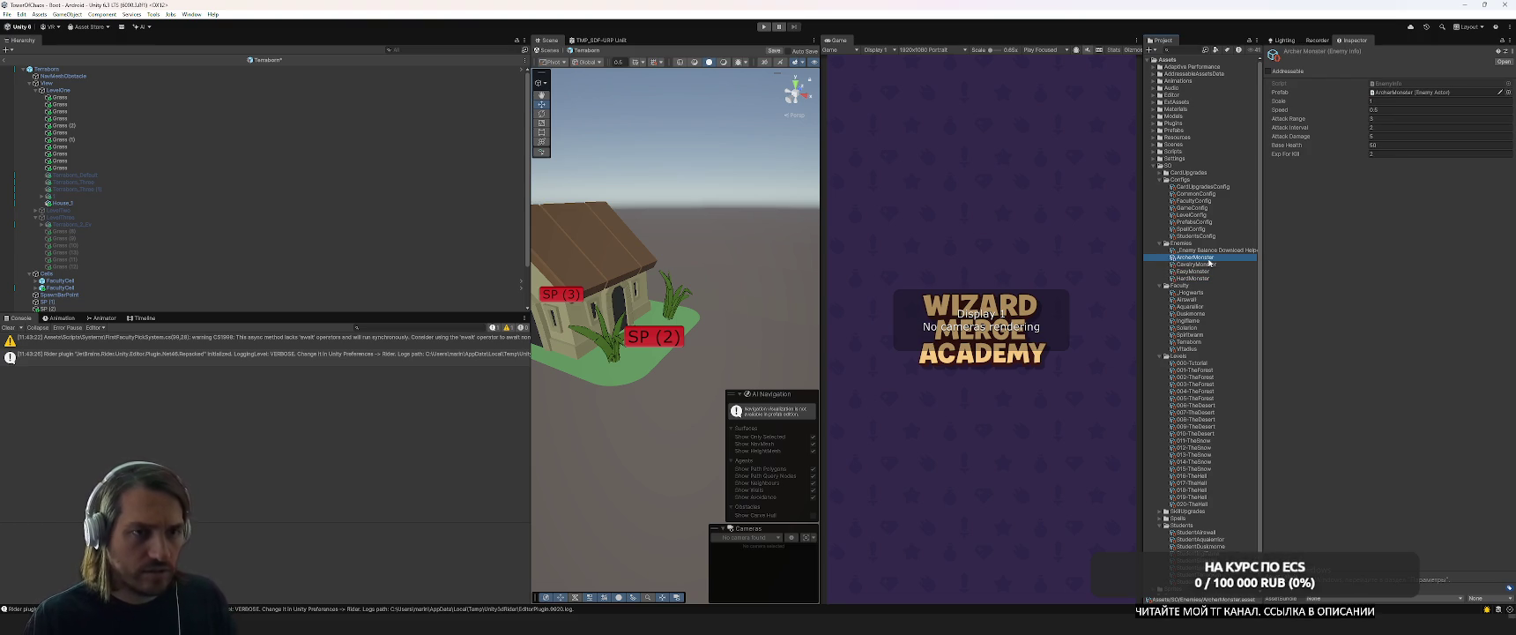
Look through the EnemyOrc, EnemySkeleton and CavalryMonster enemy prefabs.
{"action": "left_click", "coordinate": [1386, 92]}
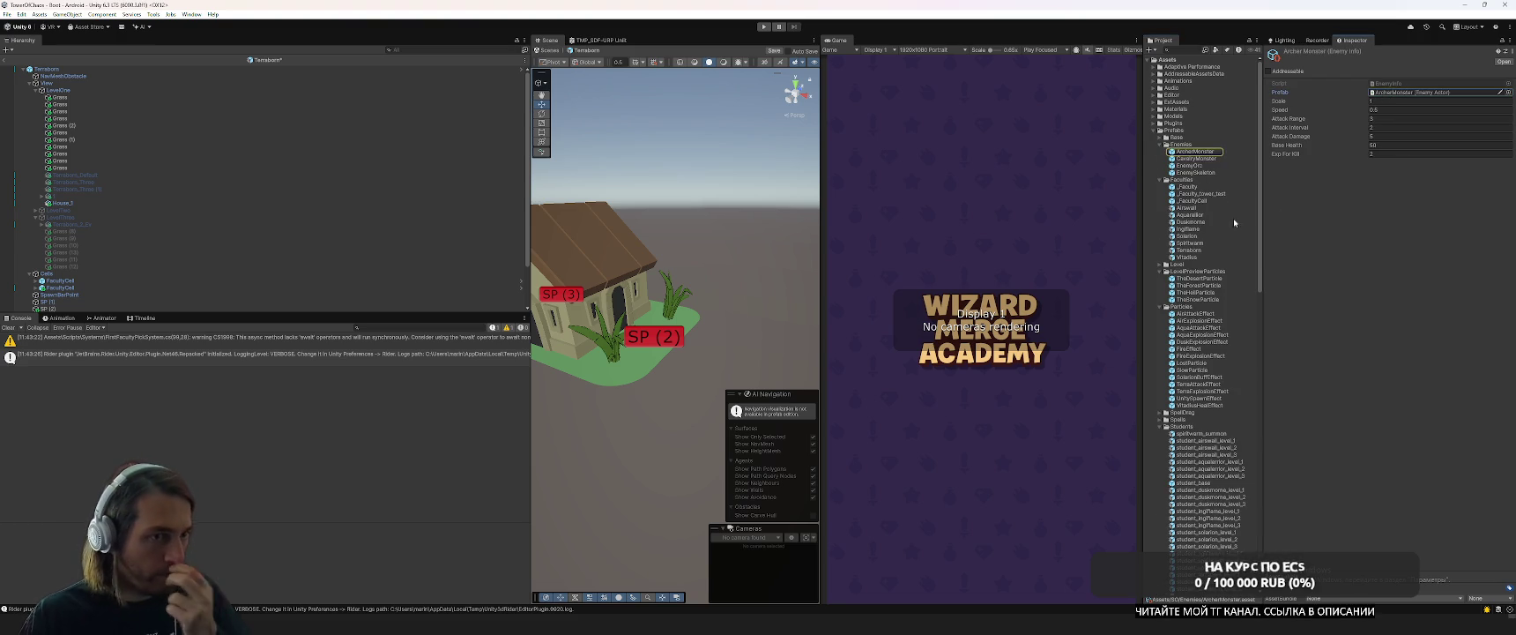
{"action": "left_click", "coordinate": [1195, 151]}
{"action": "left_click", "coordinate": [1190, 166]}
{"action": "left_click", "coordinate": [1201, 174]}
{"action": "left_click", "coordinate": [1200, 166]}
{"action": "left_click", "coordinate": [1203, 159]}
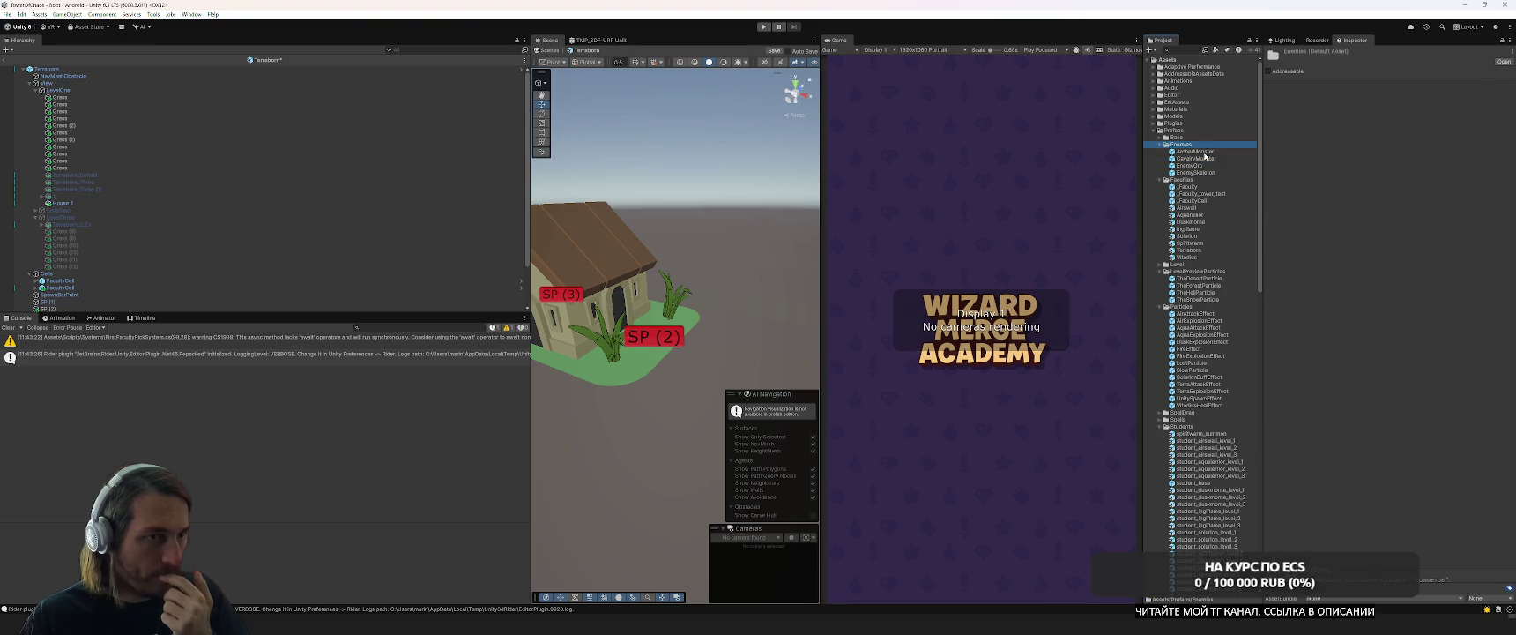
{"action": "left_click", "coordinate": [1204, 166]}
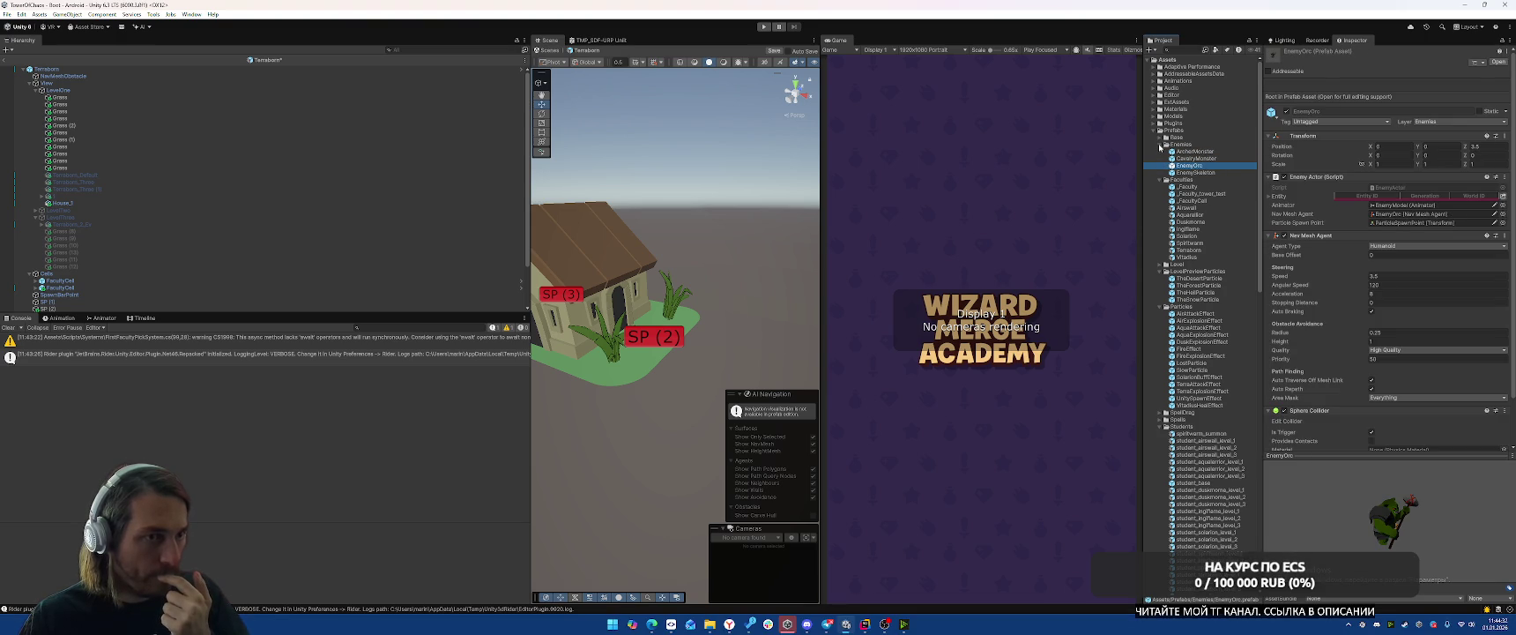
Collapse the Enemies, Particles, Prefabs and SO folders.
{"action": "left_click", "coordinate": [1160, 144]}
{"action": "left_click", "coordinate": [1160, 151]}
{"action": "left_click", "coordinate": [1160, 165]}
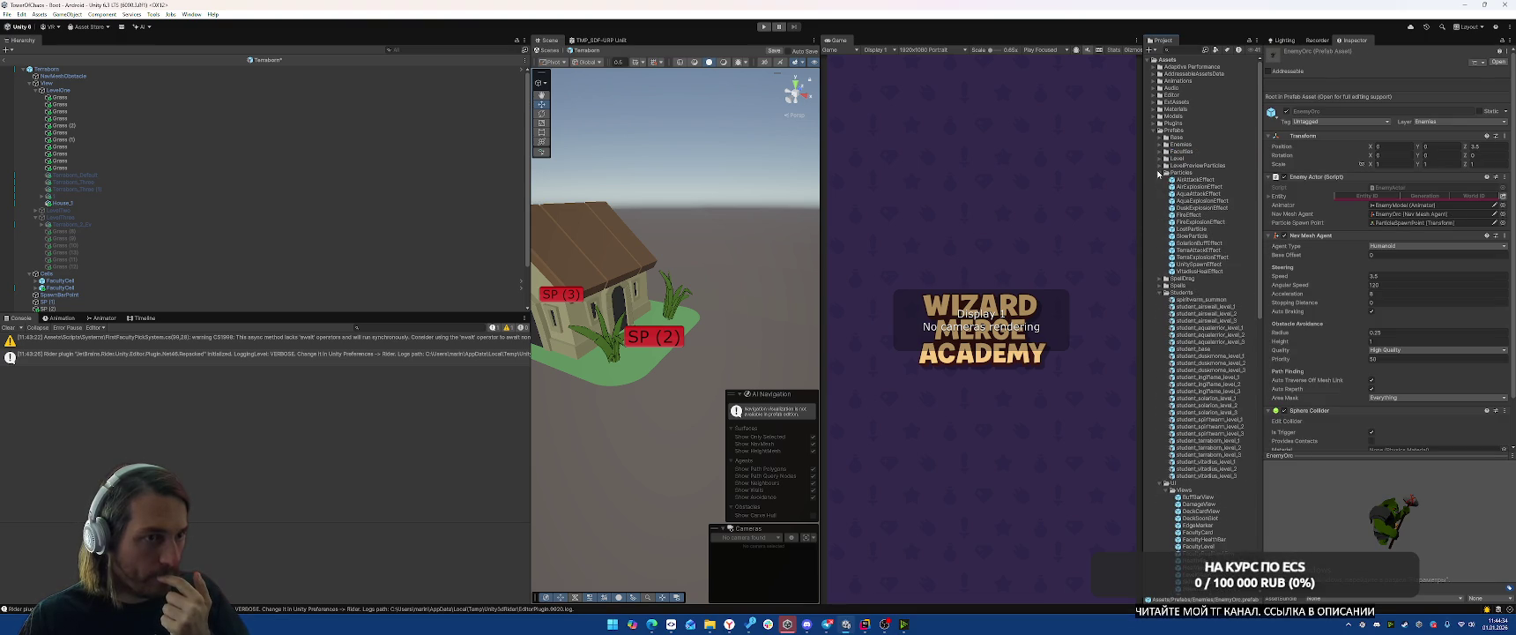
{"action": "left_click", "coordinate": [1159, 173]}
{"action": "left_click", "coordinate": [1154, 131]}
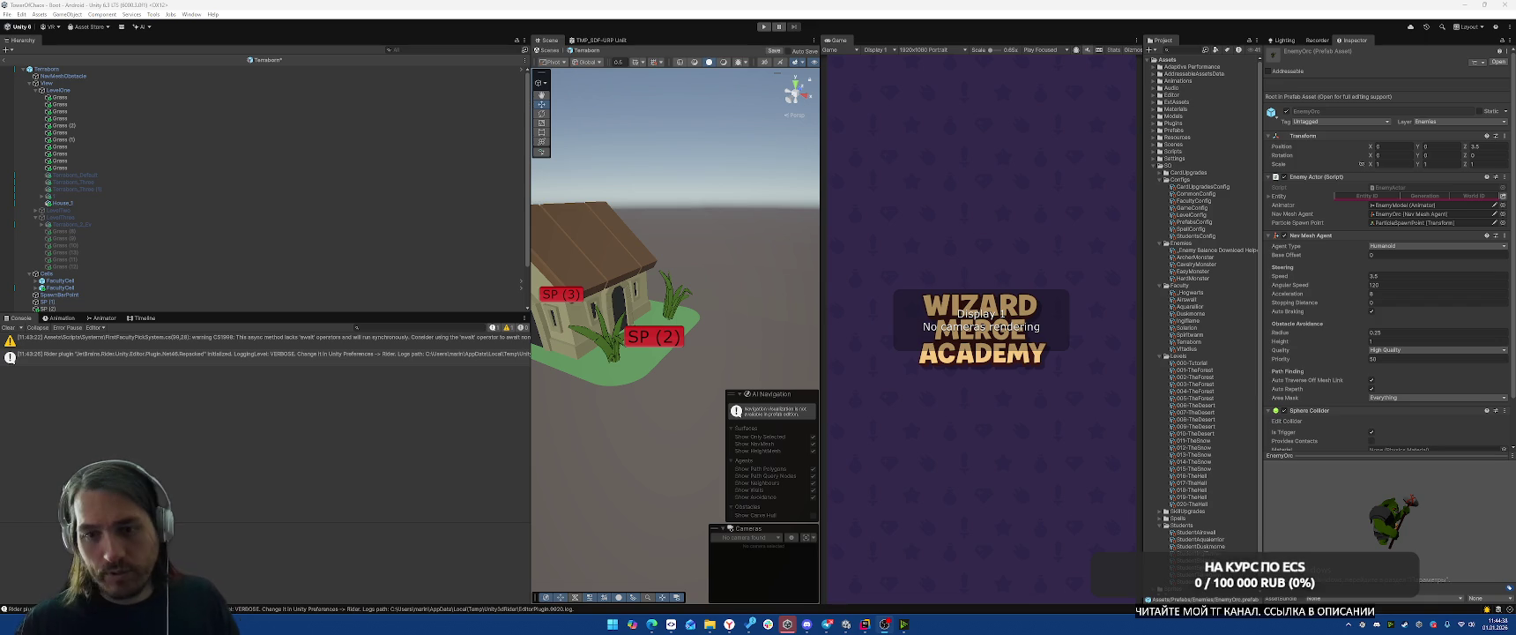
{"action": "left_click", "coordinate": [1158, 167]}
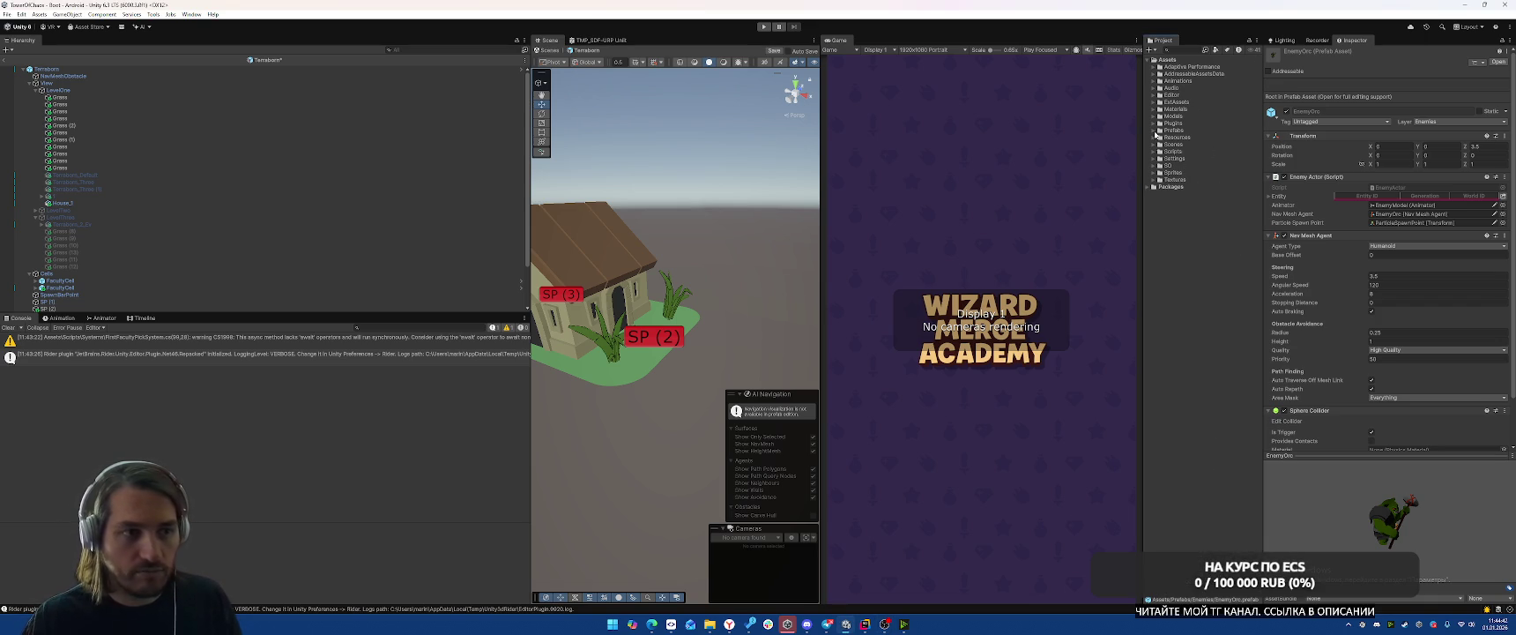
Reopen Prefabs/Enemies and open the EnemySkeleton prefab for editing.
{"action": "left_click", "coordinate": [1155, 130]}
{"action": "left_click", "coordinate": [1156, 145]}
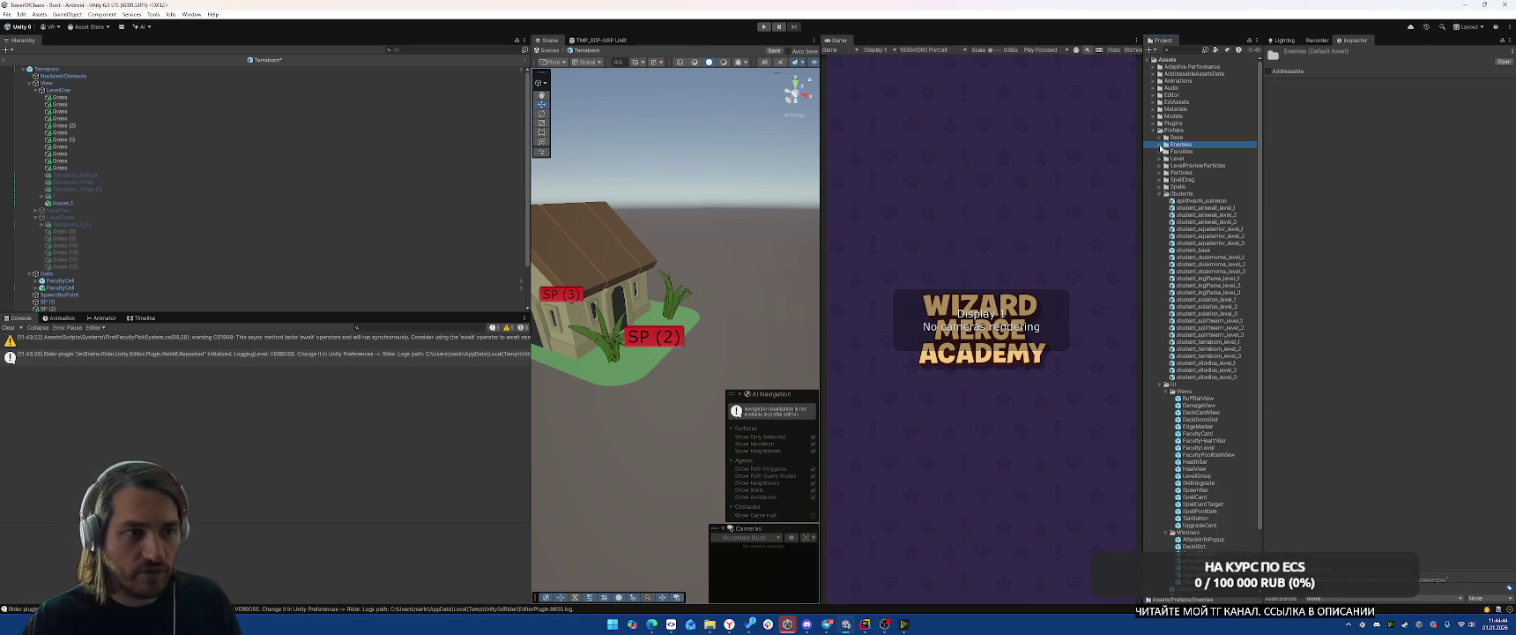
{"action": "left_click", "coordinate": [1159, 145]}
{"action": "left_click", "coordinate": [1194, 152]}
{"action": "left_click", "coordinate": [1192, 173]}
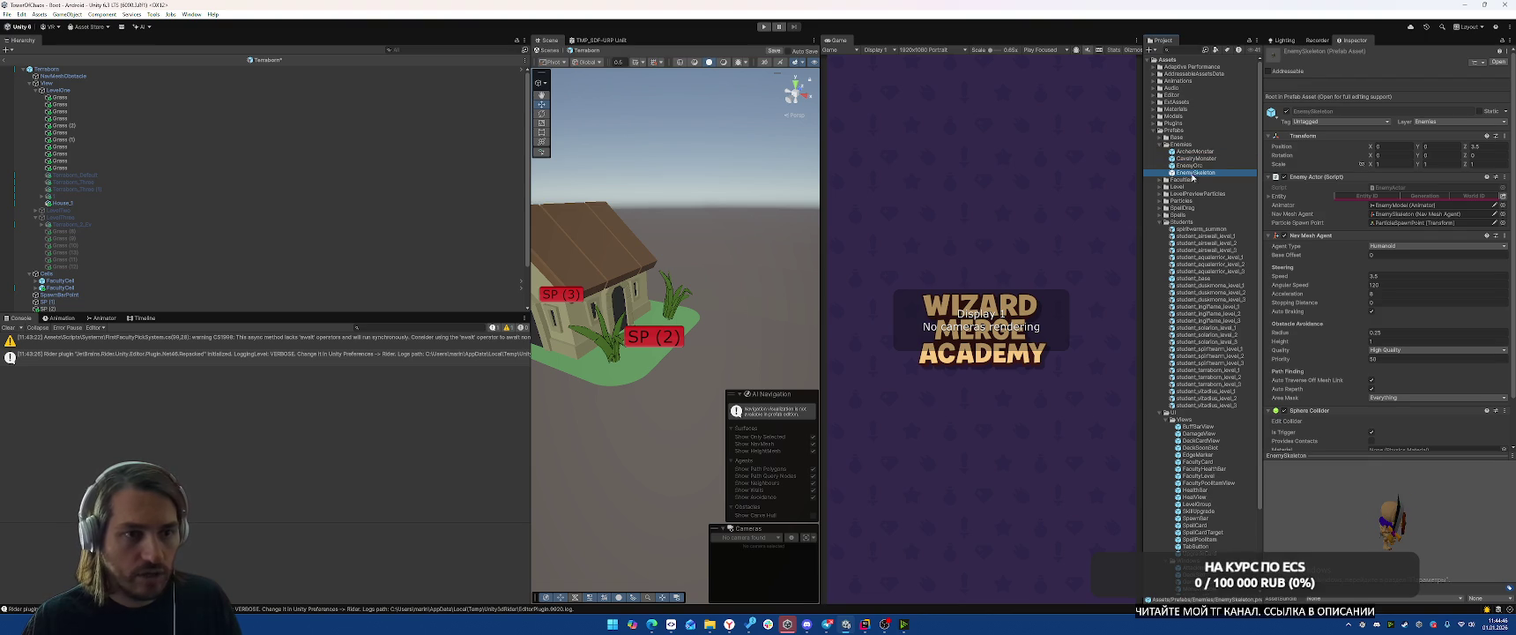
{"action": "scroll", "coordinate": [1320, 276], "scroll_direction": "down", "scroll_amount": 3}
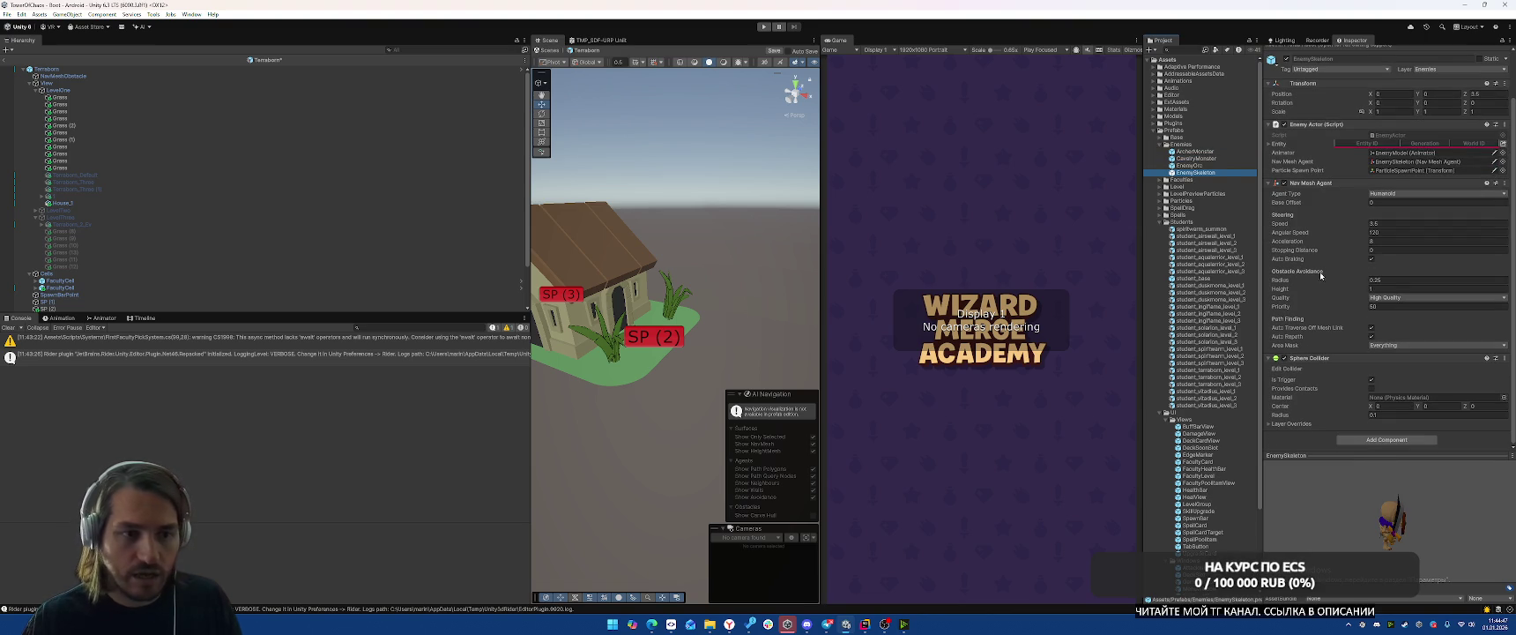
{"action": "double_click", "coordinate": [1204, 174]}
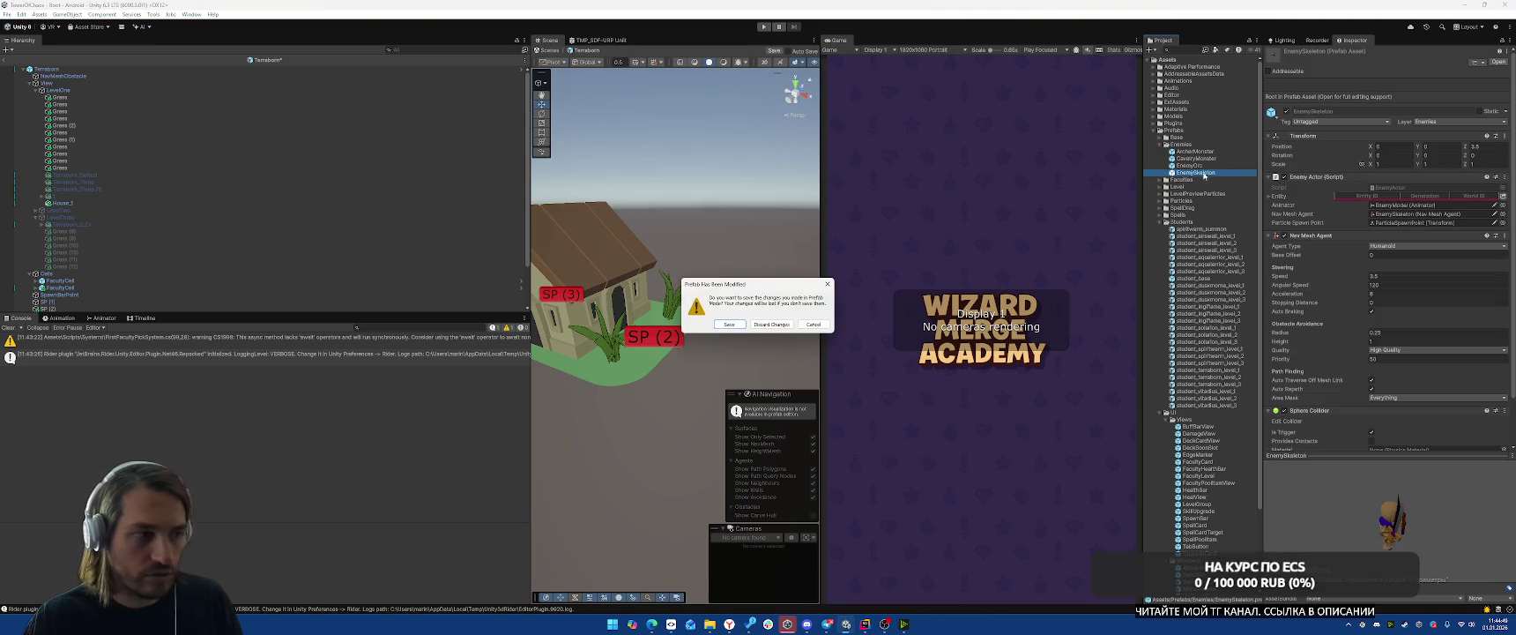
Cancel the prefab save prompt, exit prefab mode to the Boot scene, and return to Rider.
{"action": "left_click", "coordinate": [813, 324]}
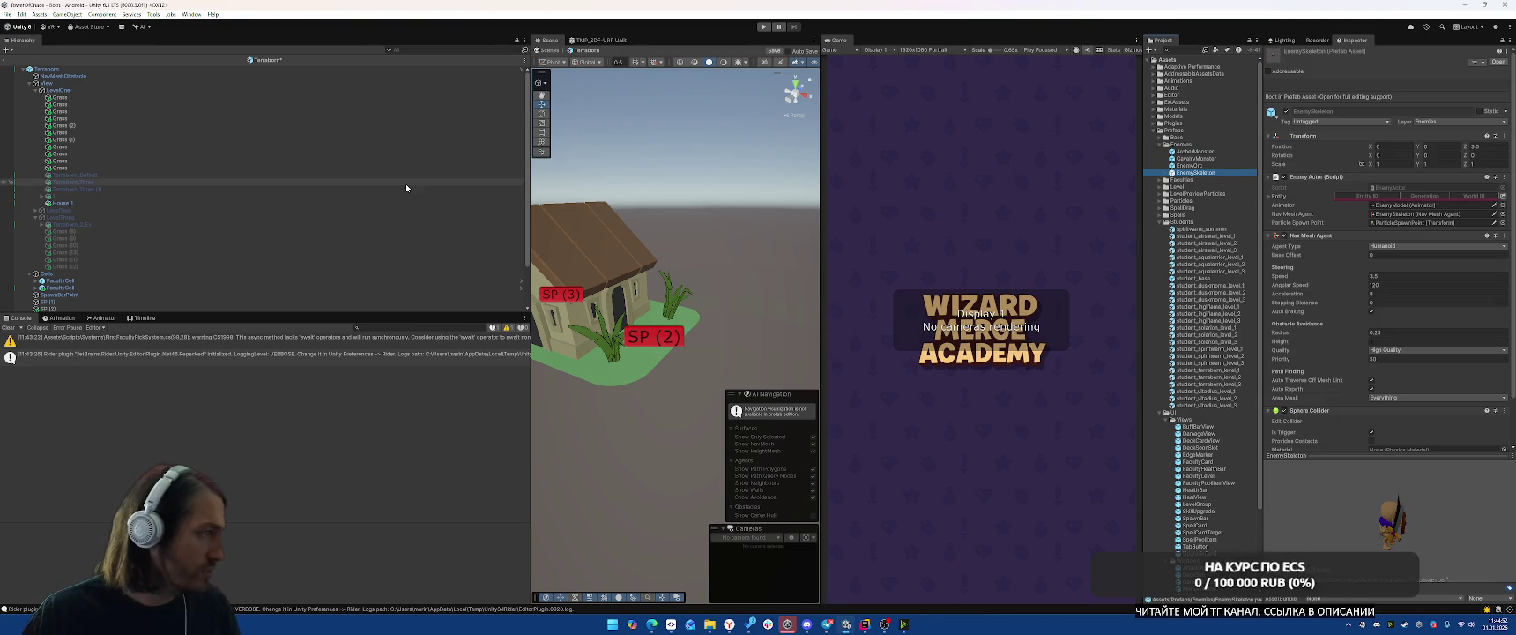
{"action": "scroll", "coordinate": [415, 185], "scroll_direction": "down", "scroll_amount": 3}
{"action": "scroll", "coordinate": [722, 203], "scroll_direction": "down", "scroll_amount": 5}
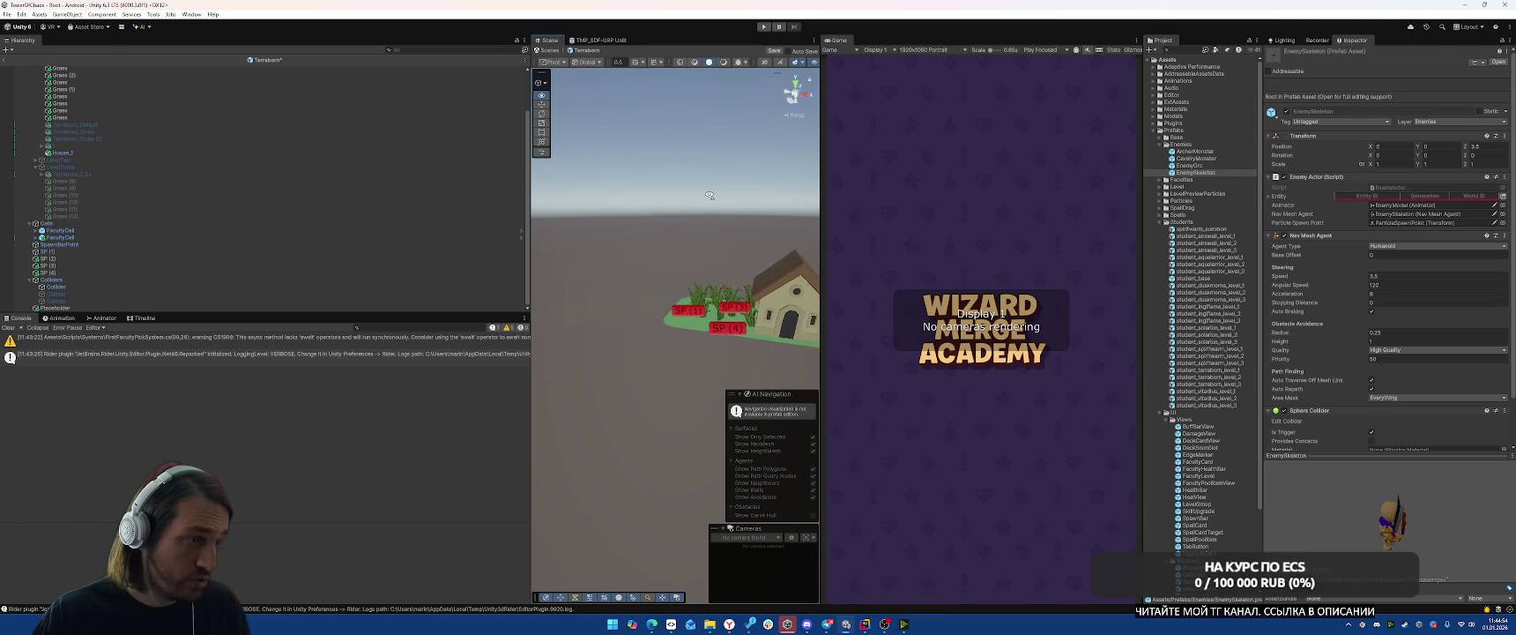
{"action": "left_click", "coordinate": [5, 60]}
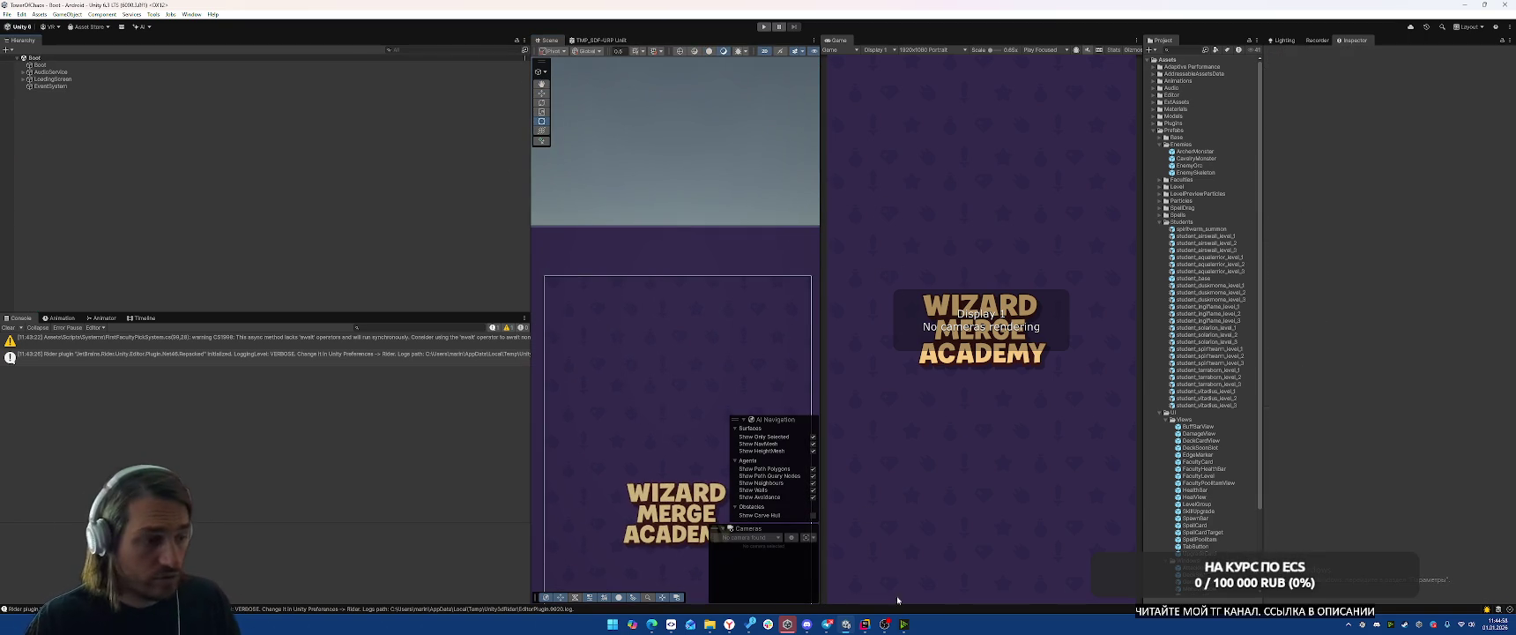
{"action": "left_click", "coordinate": [903, 623]}
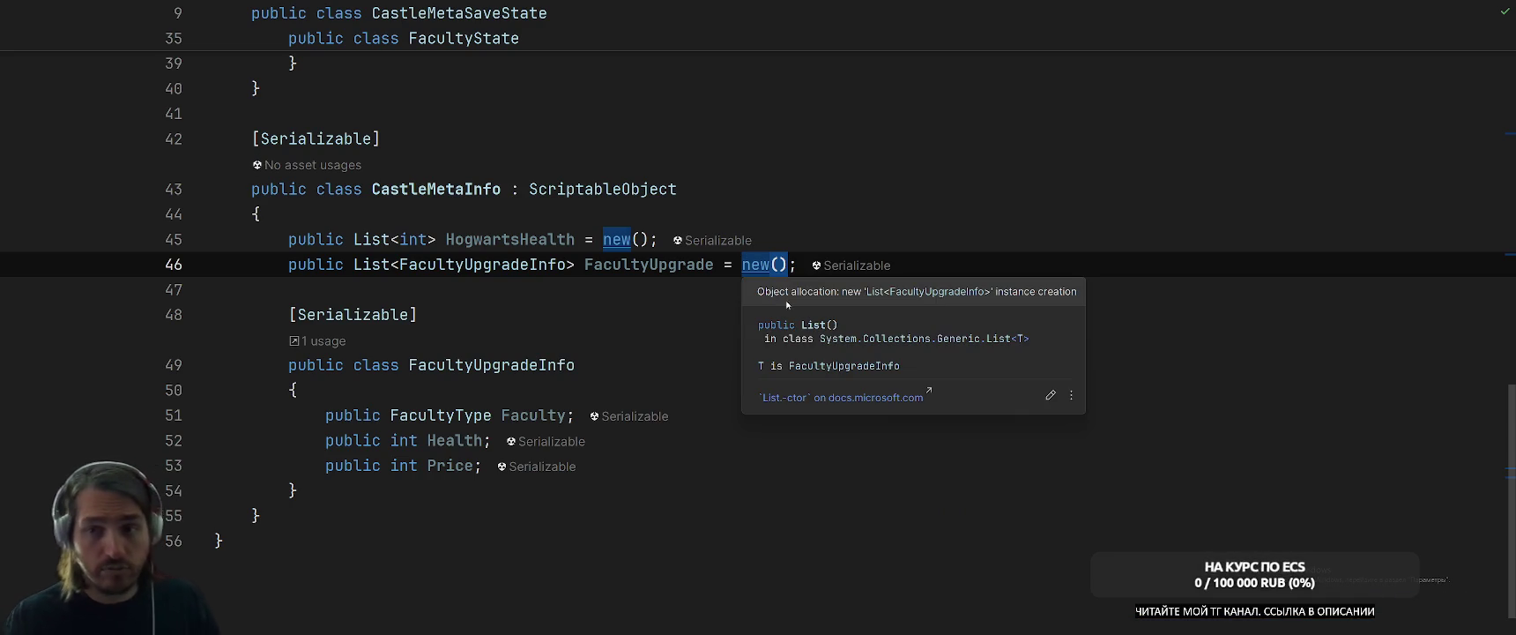
Declare a public class CastleMeta : MonoBehaviour below CastleMetaInfo.
{"action": "double_click", "coordinate": [632, 189]}
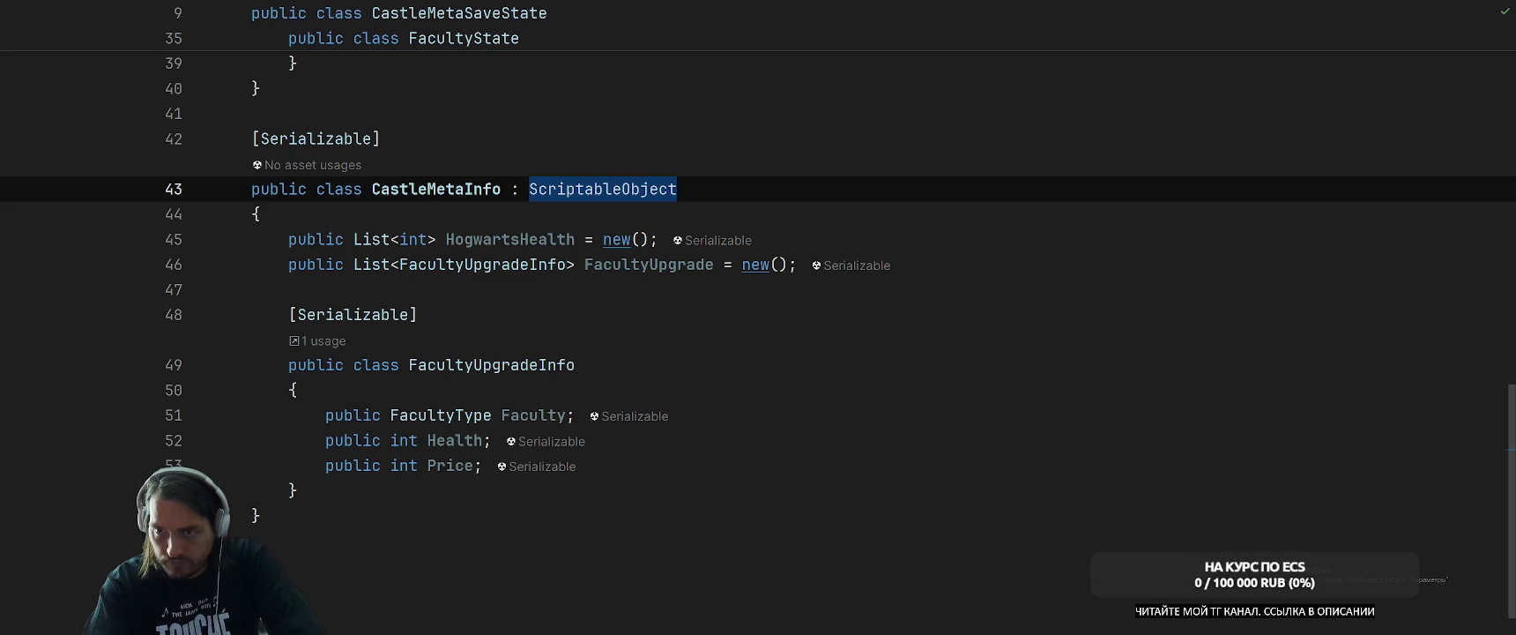
{"action": "left_click", "coordinate": [633, 365]}
{"action": "left_click", "coordinate": [608, 490]}
{"action": "left_click", "coordinate": [584, 516]}
{"action": "key", "text": "Return"}
{"action": "key", "text": "Return"}
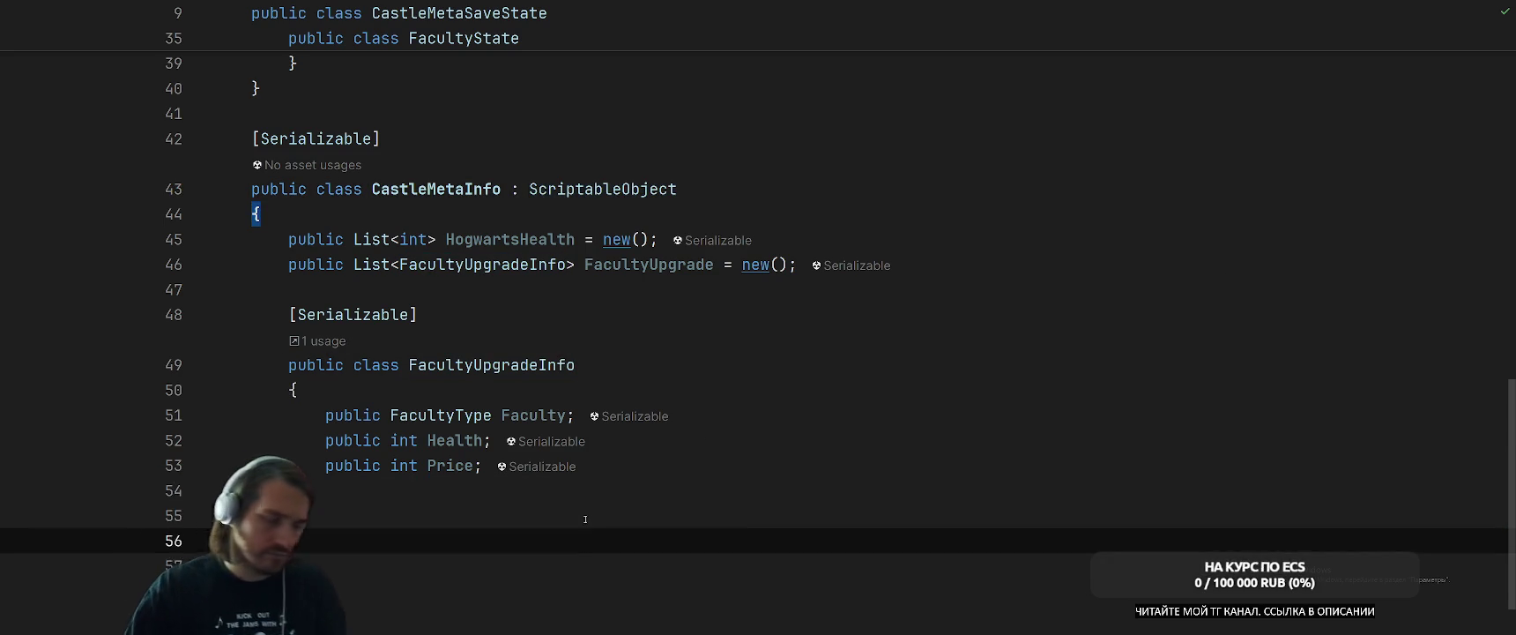
{"action": "type", "text": "public class "}
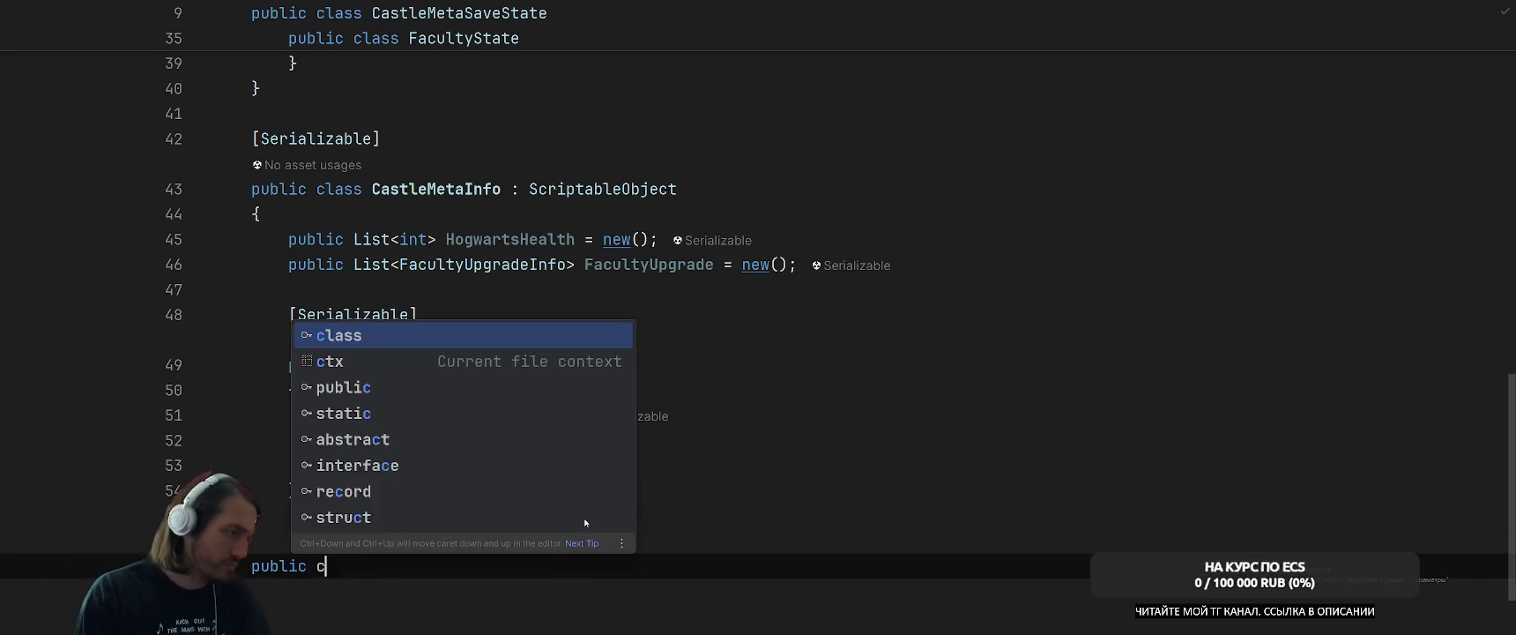
{"action": "type", "text": "Castle"}
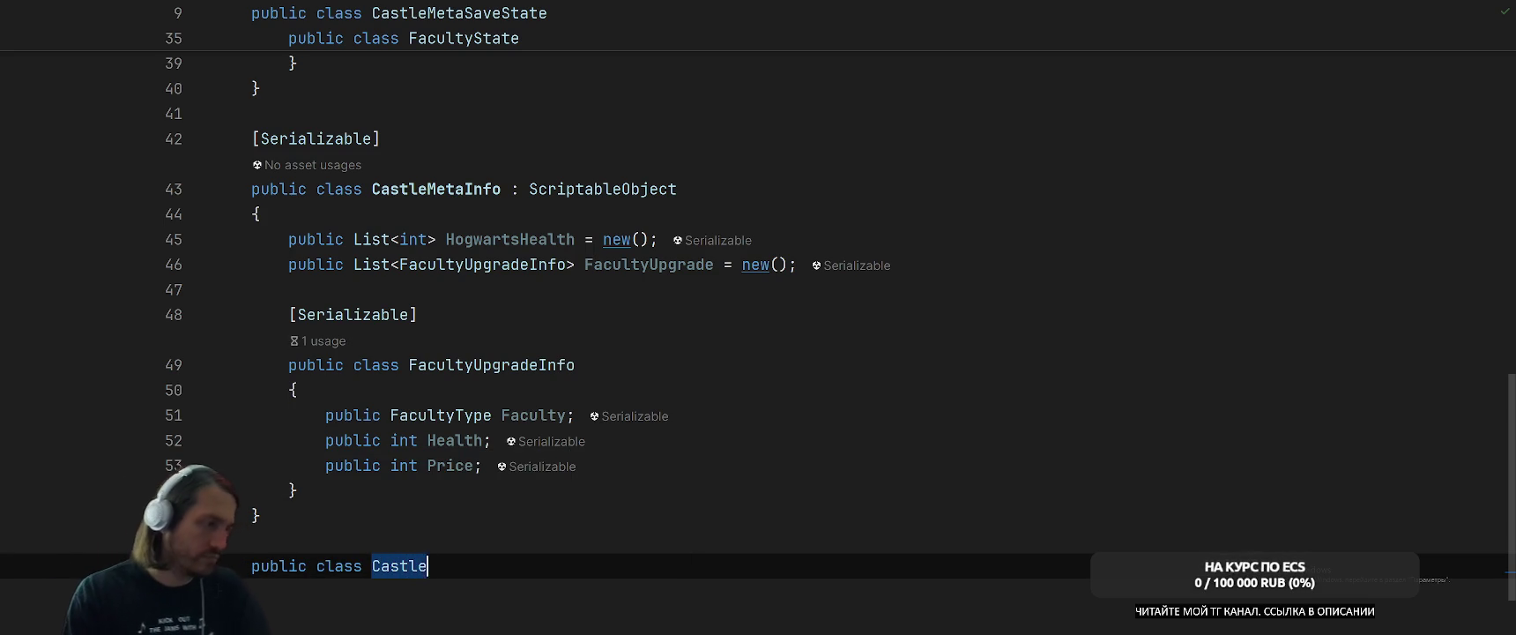
{"action": "type", "text": "Meta : MonoBehaviour"}
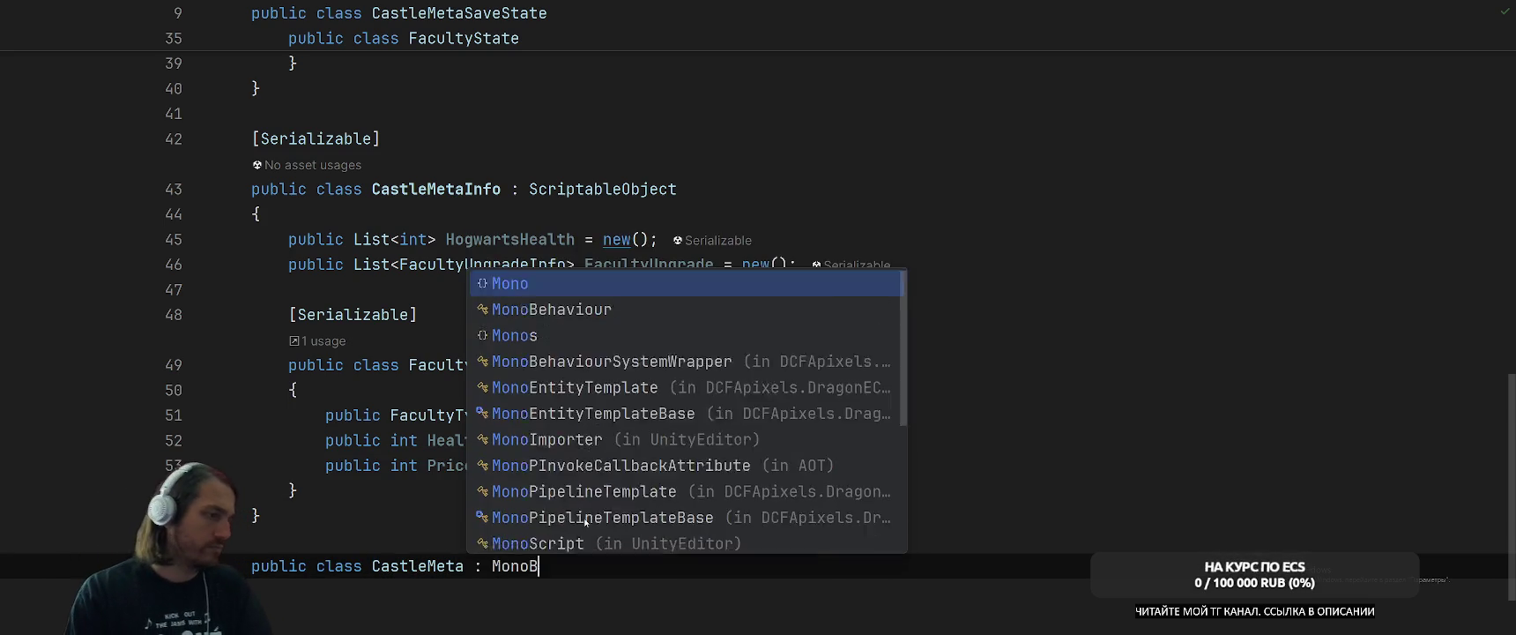
{"action": "key", "text": "Return"}
{"action": "key", "text": "Return"}
{"action": "type", "text": "{"}
{"action": "key", "text": "Return"}
Add an empty public void SetState(CastleMetaSaveState castleMetaSave) method to CastleMeta.
{"action": "type", "text": "public void"}
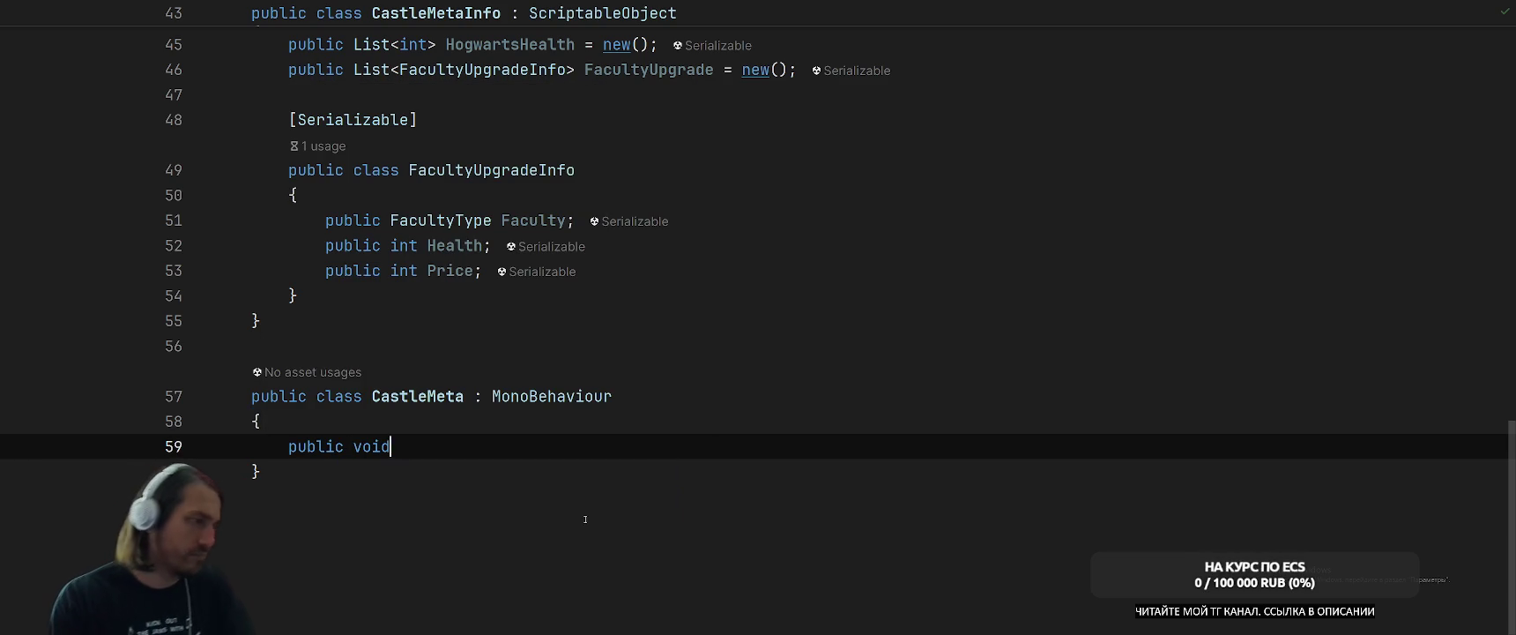
{"action": "type", "text": " SetState("}
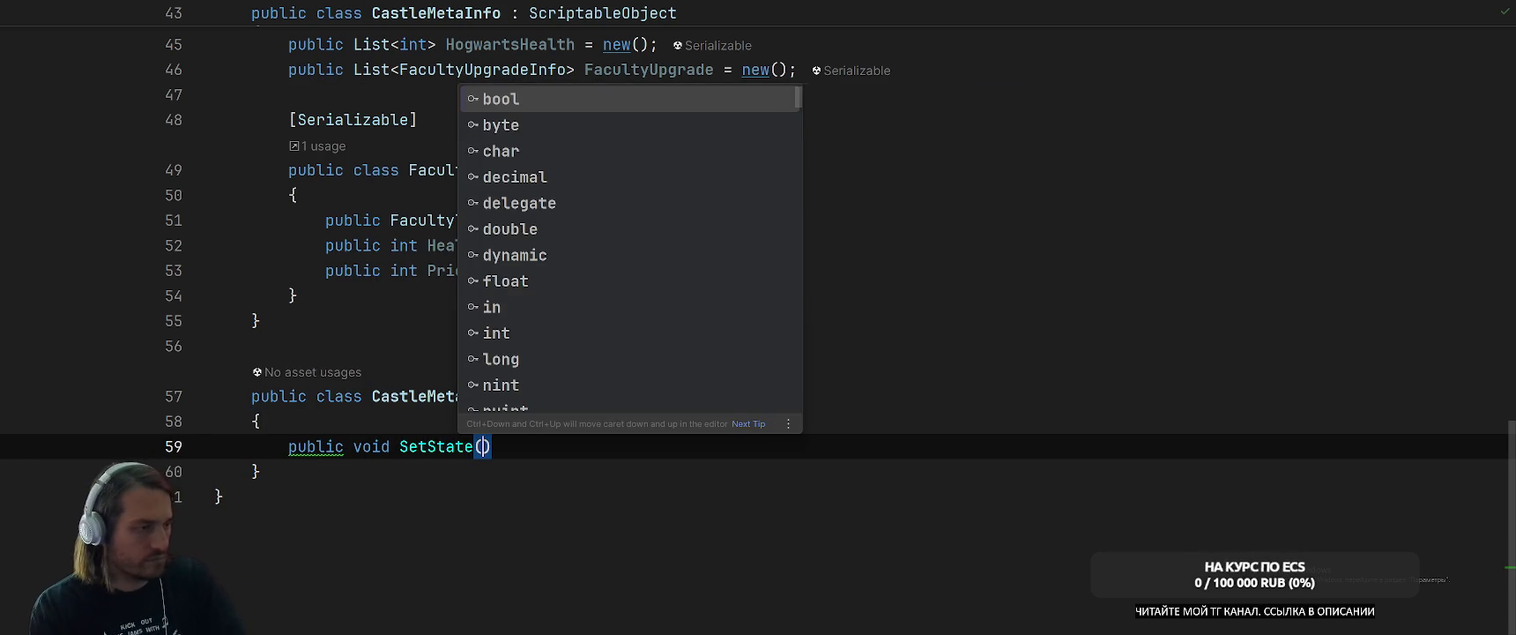
{"action": "type", "text": "Cast"}
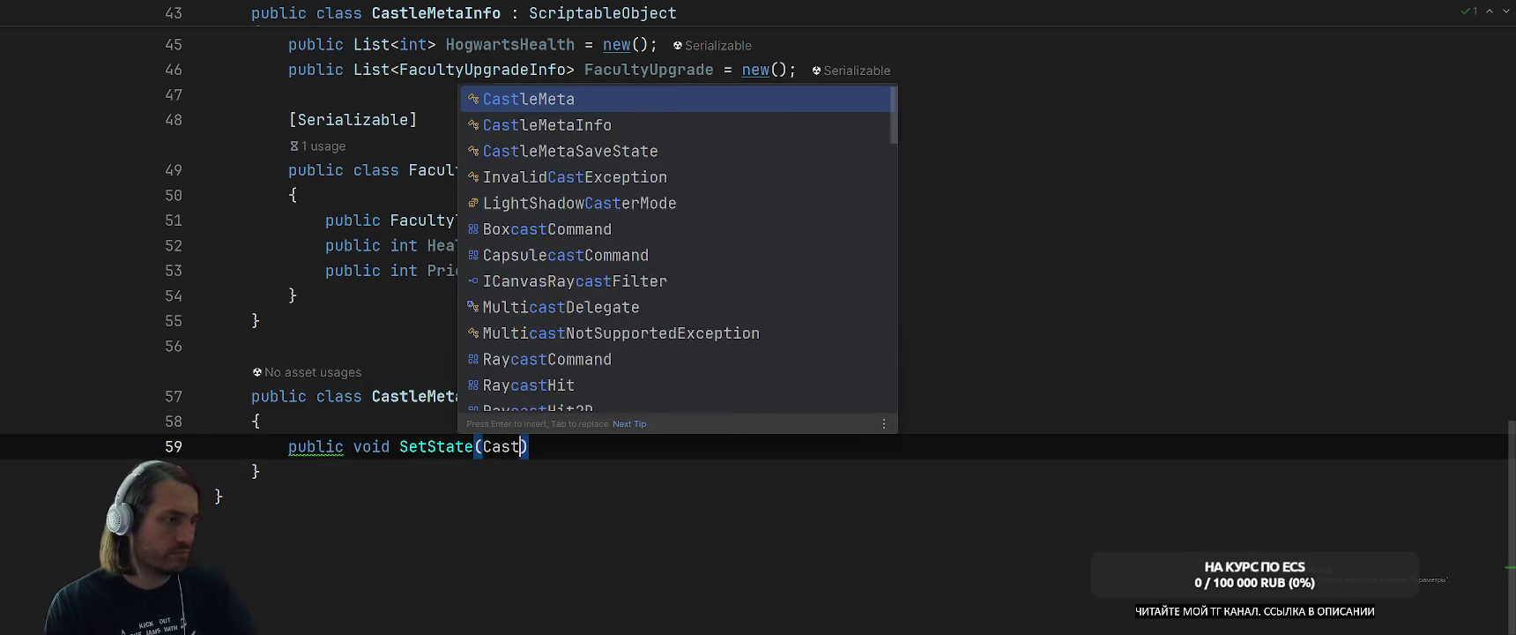
{"action": "type", "text": "leMe"}
{"action": "key", "text": "Down"}
{"action": "key", "text": "Down"}
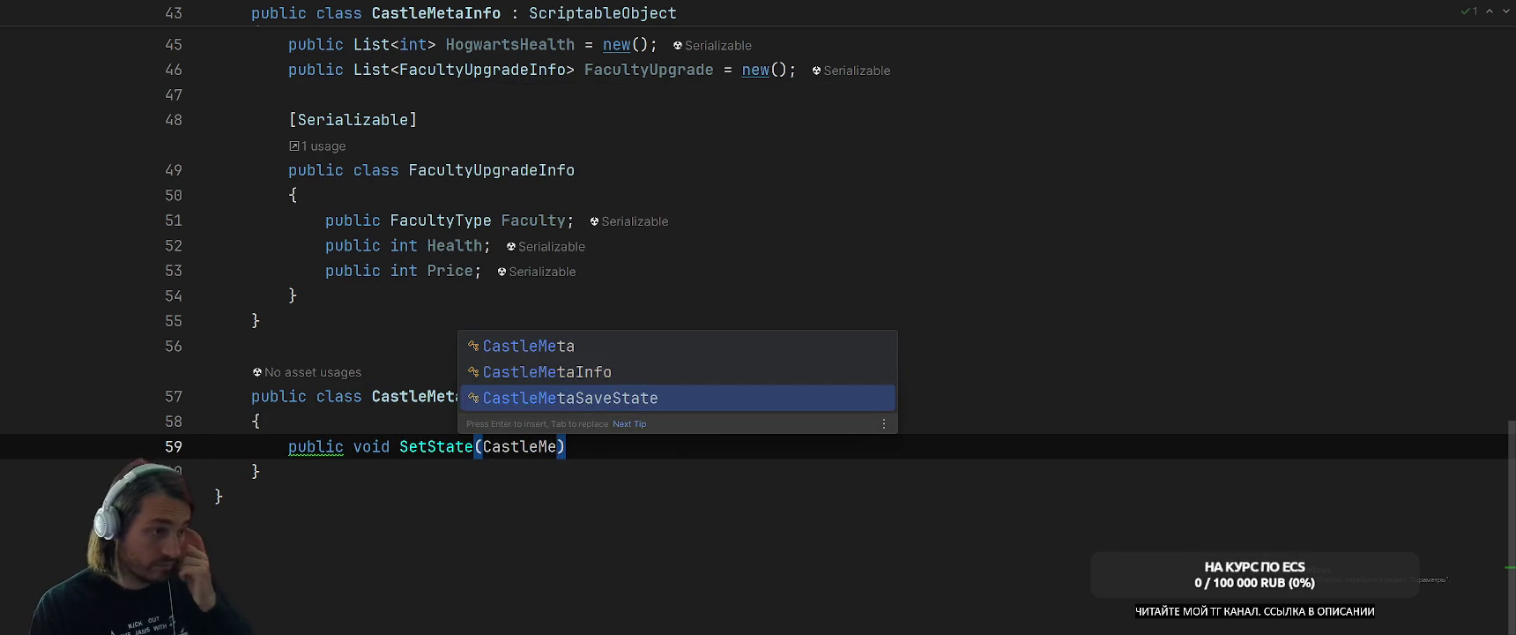
{"action": "key", "text": "Return"}
{"action": "type", "text": "cas"}
{"action": "key", "text": "Down"}
{"action": "key", "text": "Down"}
{"action": "key", "text": "Return"}
{"action": "key", "text": "ctrl+shift+Return"}
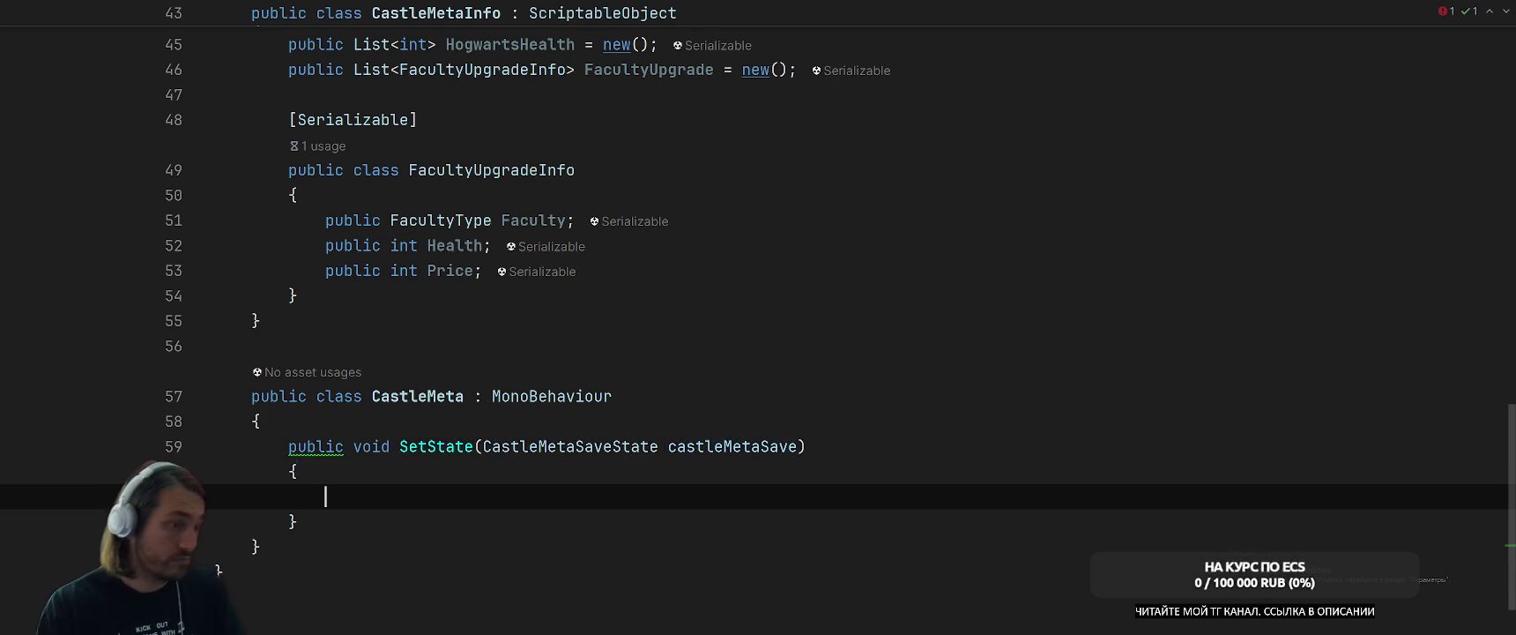
Add a public List<CastleFacultyView> field above SetState.
{"action": "key", "text": "Up"}
{"action": "key", "text": "Up"}
{"action": "key", "text": "Return"}
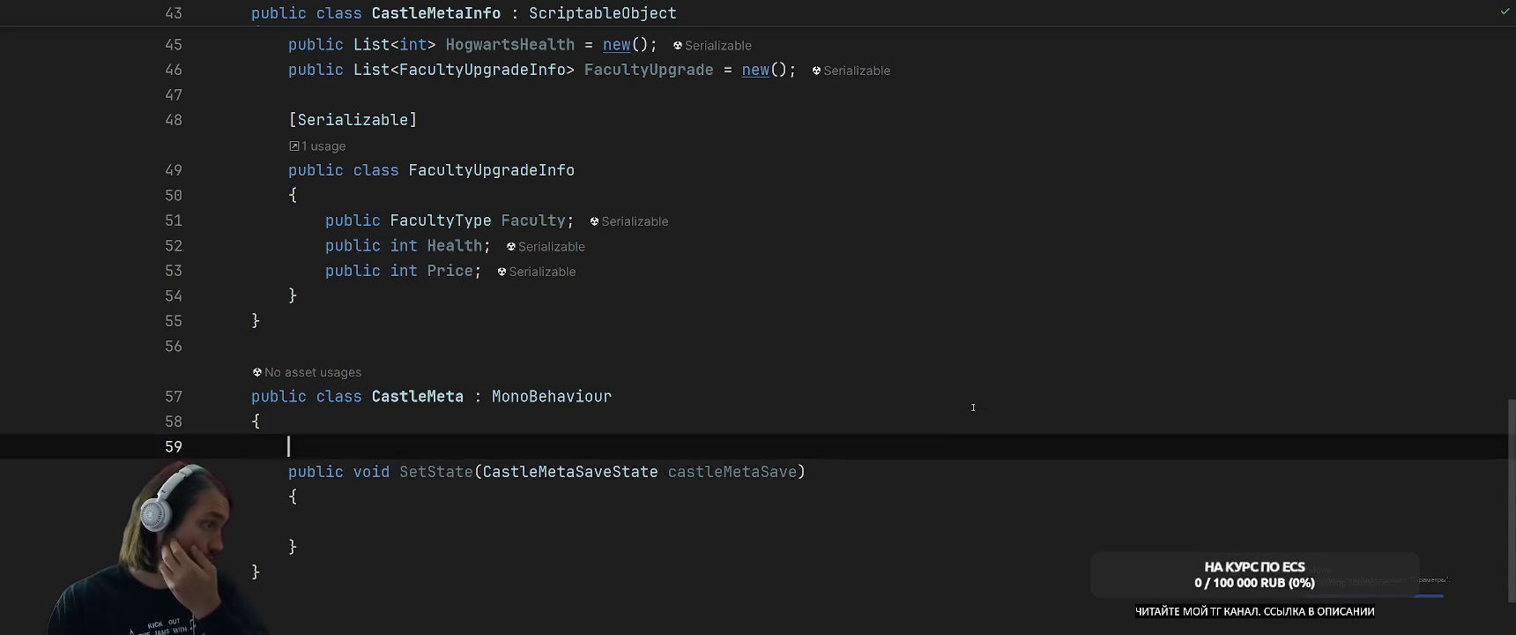
{"action": "key", "text": "Return"}
{"action": "key", "text": "Up"}
{"action": "type", "text": "pu"}
{"action": "key", "text": "Return"}
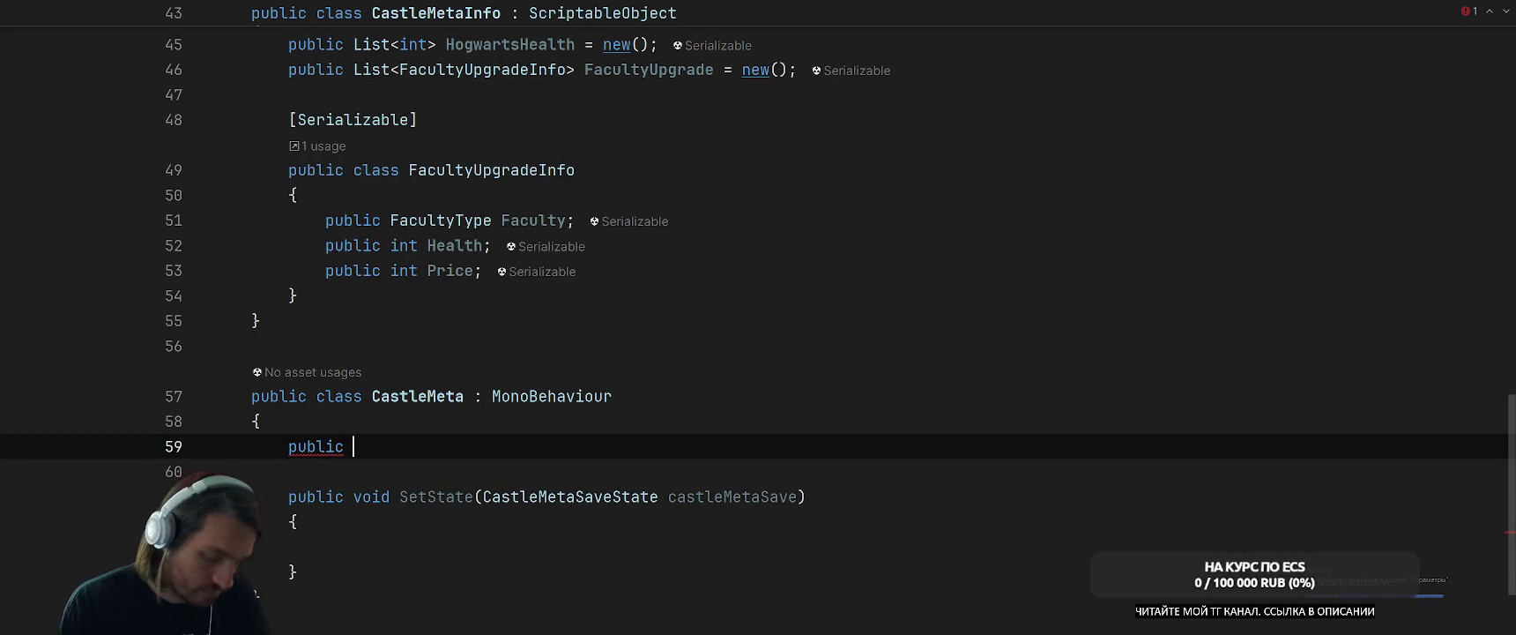
{"action": "type", "text": "List<Fac"}
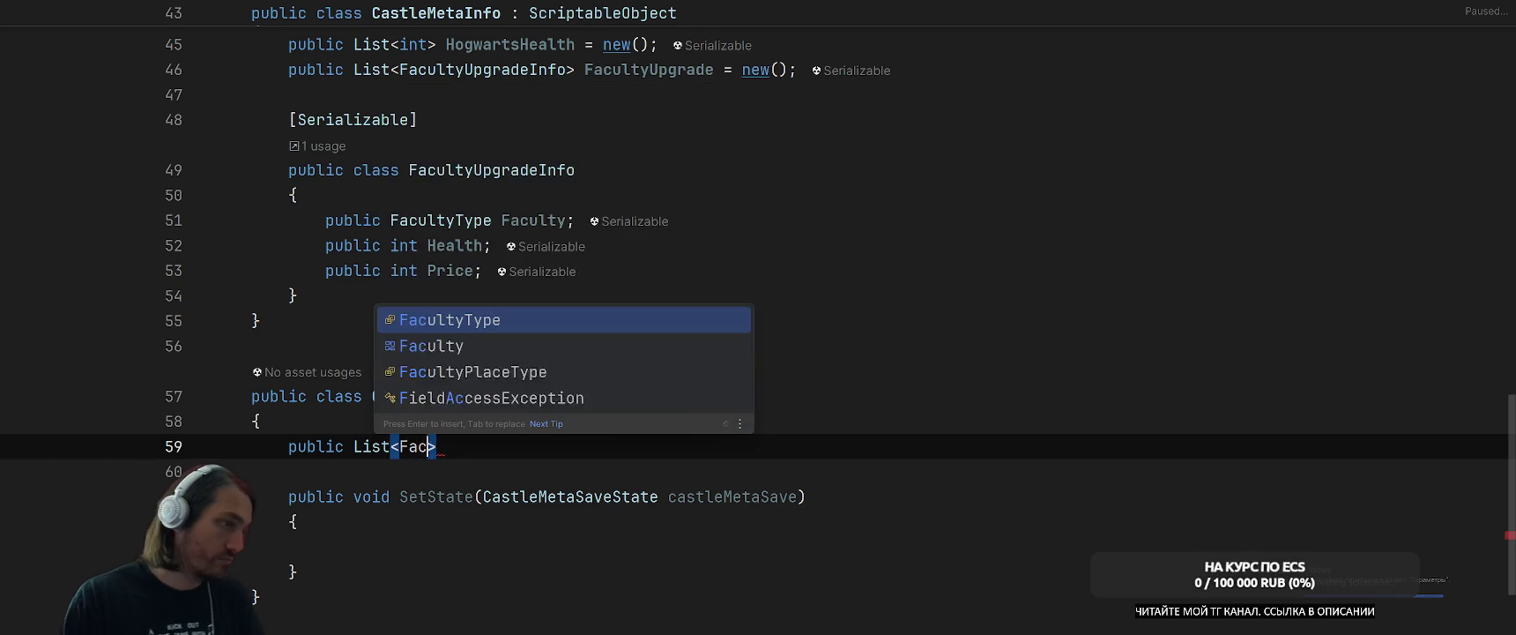
{"action": "type", "text": "ulty"}
{"action": "key", "text": "ctrl+w"}
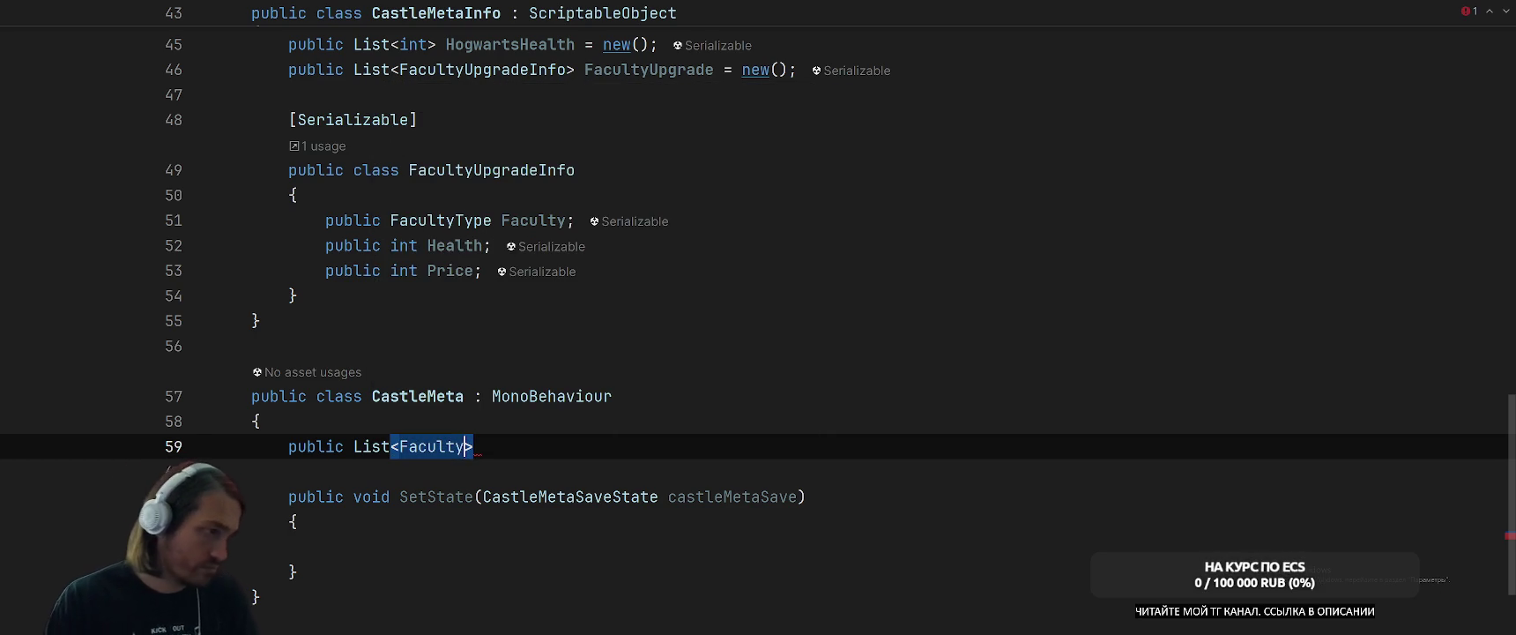
{"action": "key", "text": "Left"}
{"action": "type", "text": "V"}
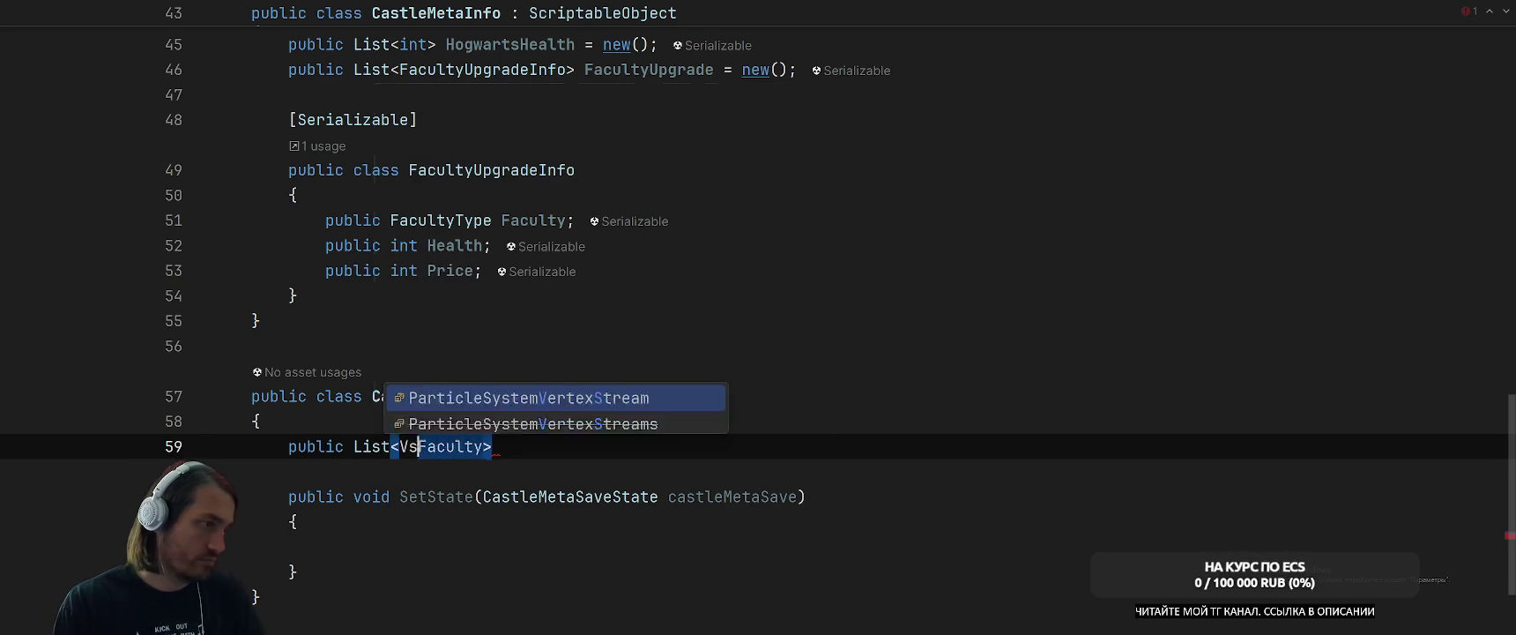
{"action": "key", "text": "BackSpace"}
{"action": "type", "text": "Castle"}
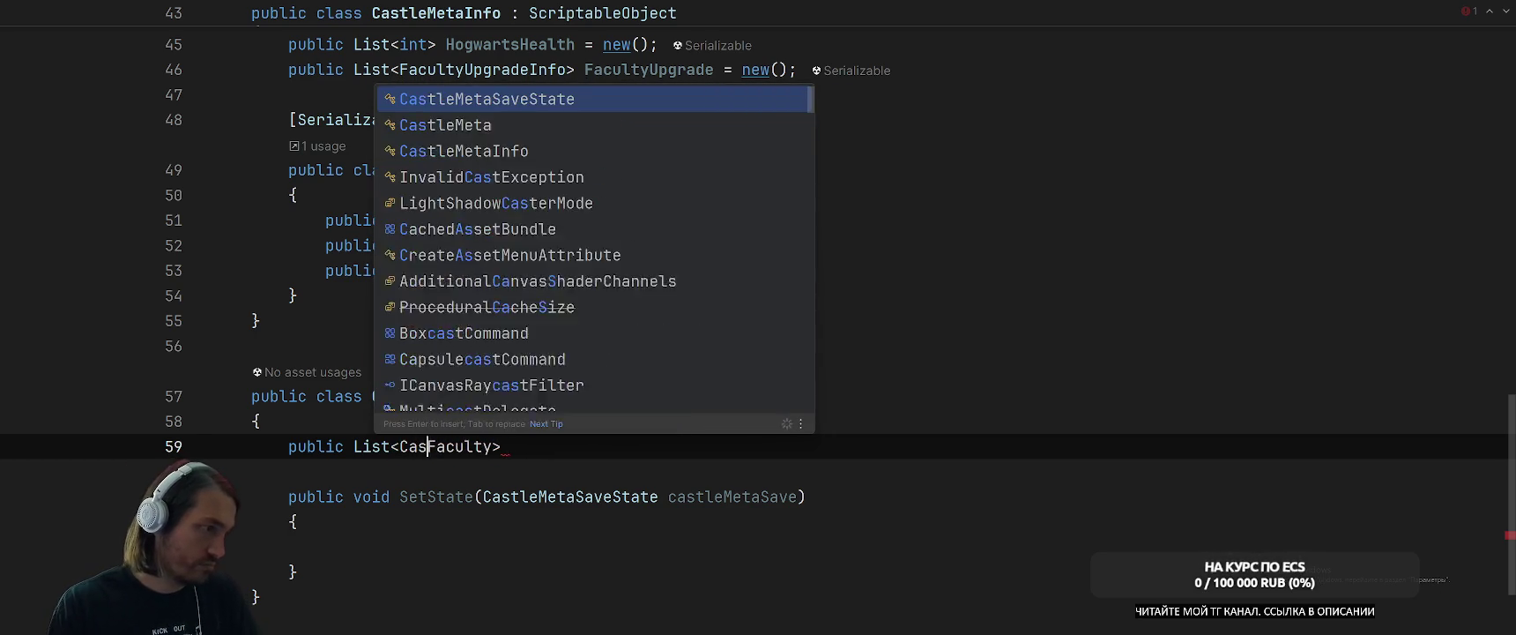
{"action": "key", "text": "Escape"}
{"action": "key", "text": "ctrl+w"}
{"action": "key", "text": "Right"}
{"action": "type", "text": "View"}
Name the list Views with a new() initialiser and generate the missing CastleFacultyView class.
{"action": "key", "text": "ctrl+w"}
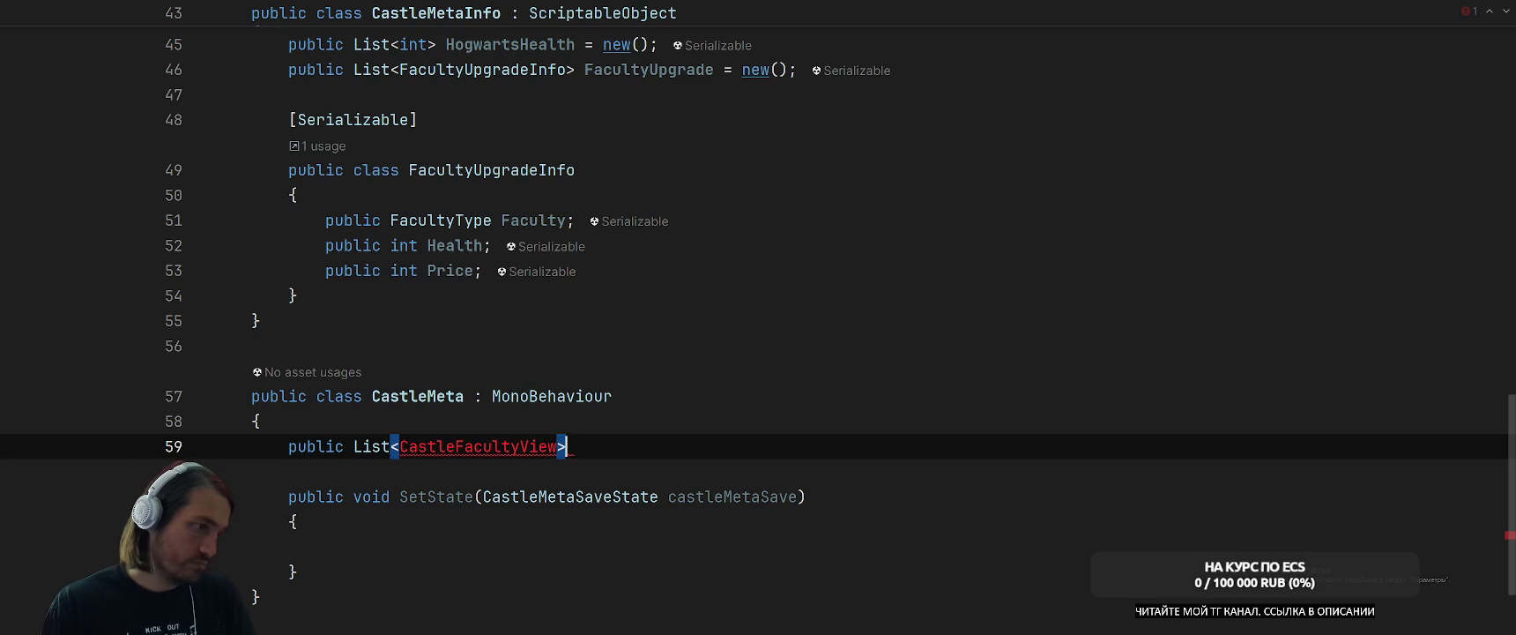
{"action": "key", "text": "End"}
{"action": "type", "text": "Views ="}
{"action": "key", "text": "Return"}
{"action": "type", "text": ";"}
{"action": "key", "text": "ctrl+Left"}
{"action": "key", "text": "ctrl+Left"}
{"action": "key", "text": "ctrl+Left"}
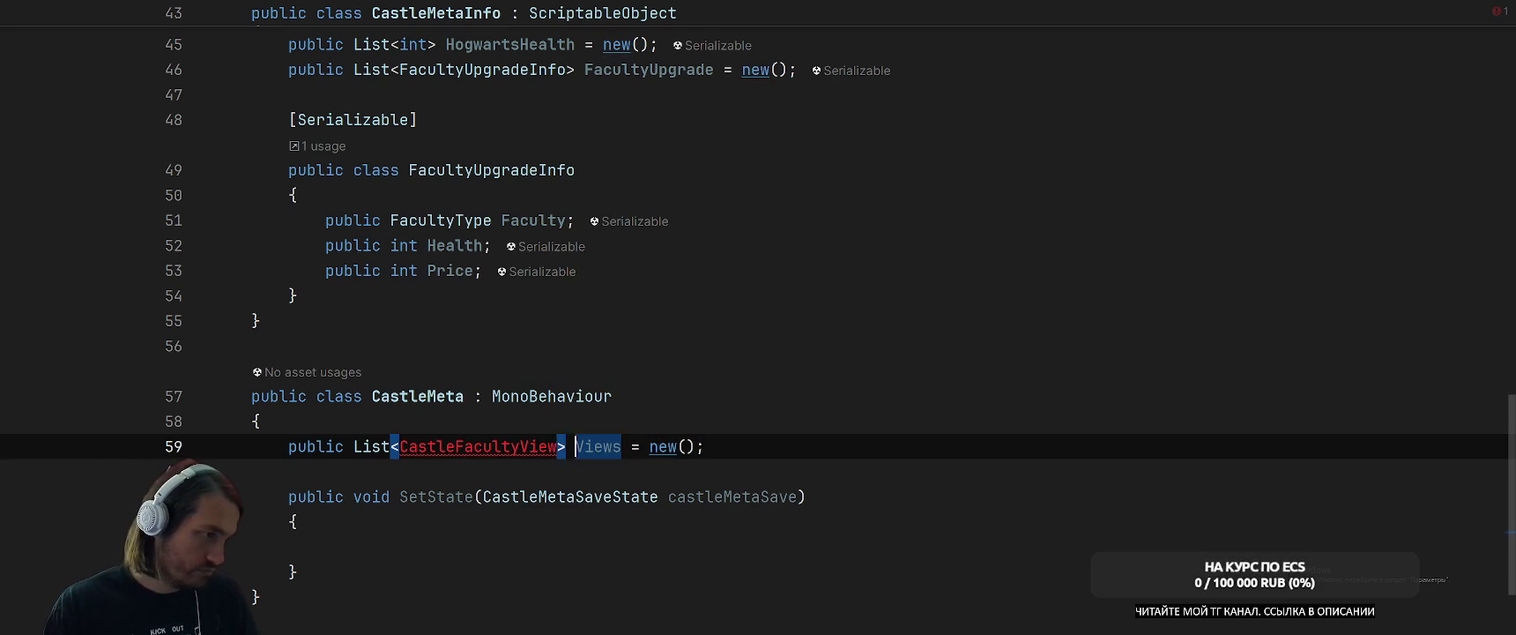
{"action": "key", "text": "alt+Return"}
{"action": "key", "text": "Return"}
Make CastleFacultyView a MonoBehaviour and start a public void SetState method.
{"action": "type", "text": ": "}
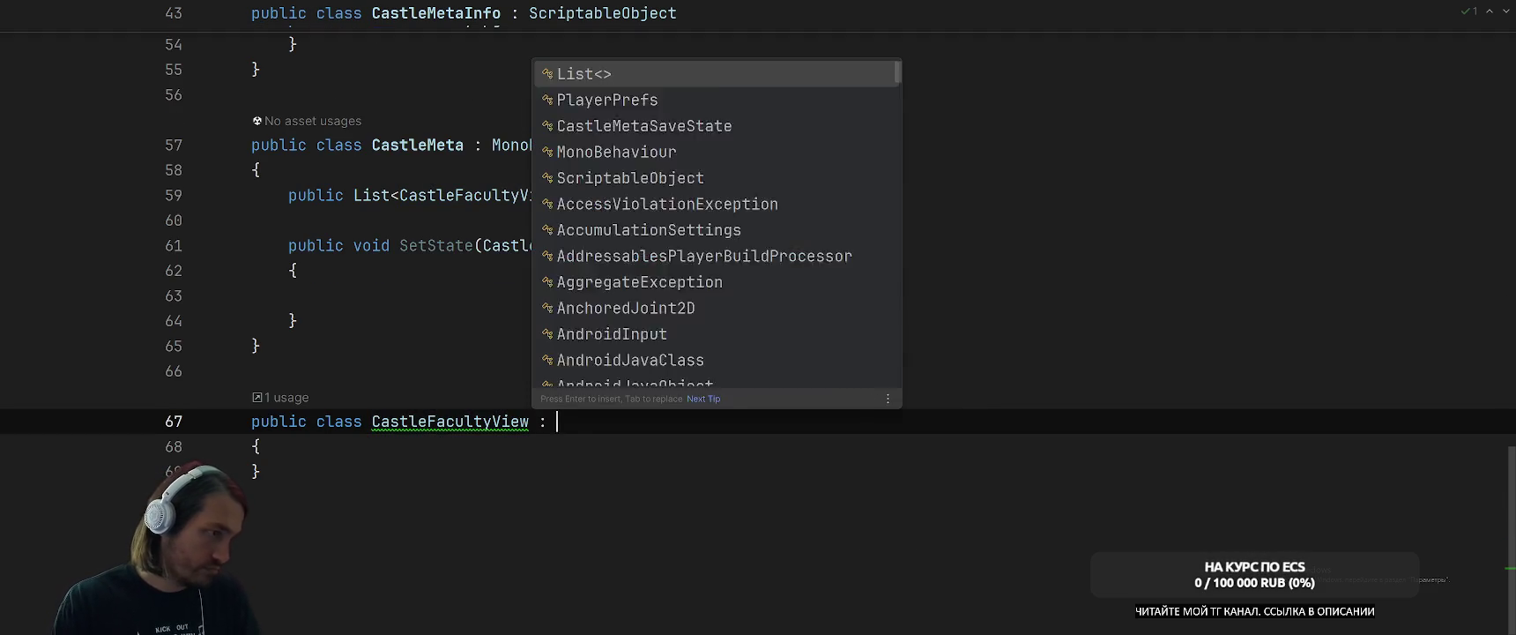
{"action": "type", "text": "Mono"}
{"action": "key", "text": "Return"}
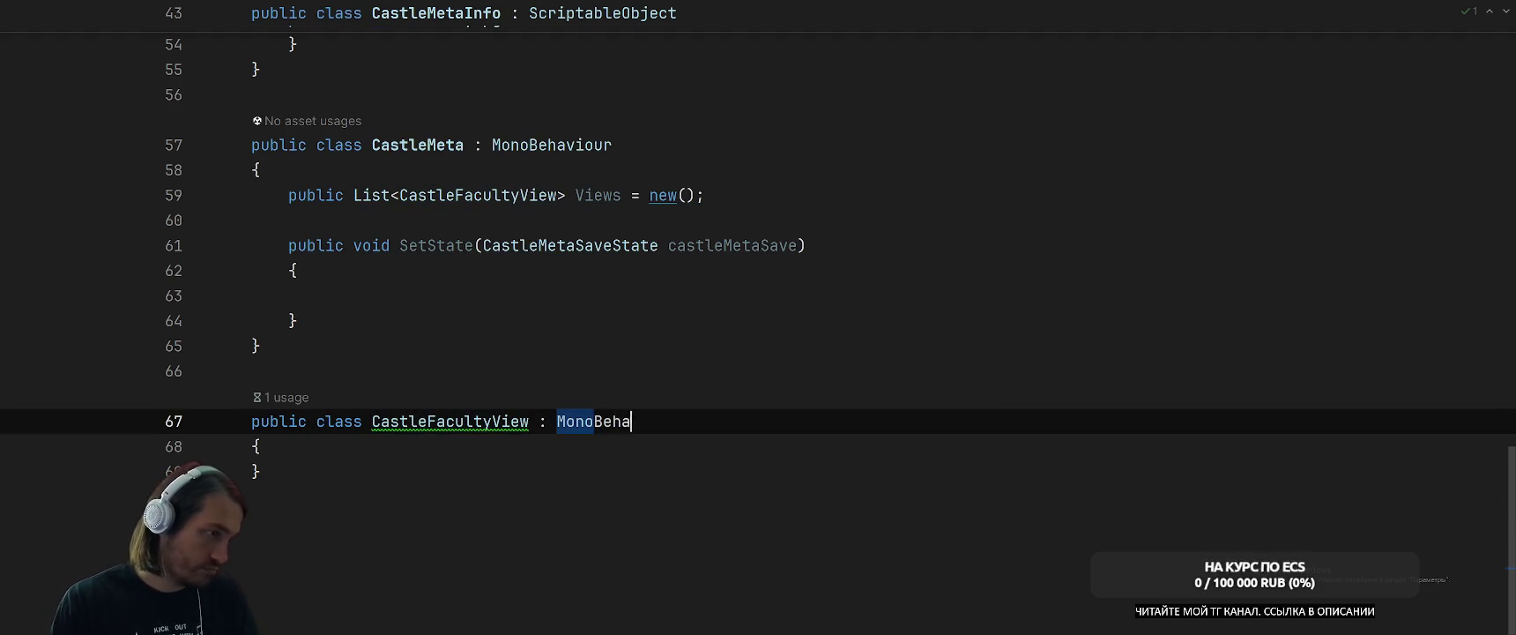
{"action": "key", "text": "Down"}
{"action": "key", "text": "Return"}
{"action": "type", "text": "public void s"}
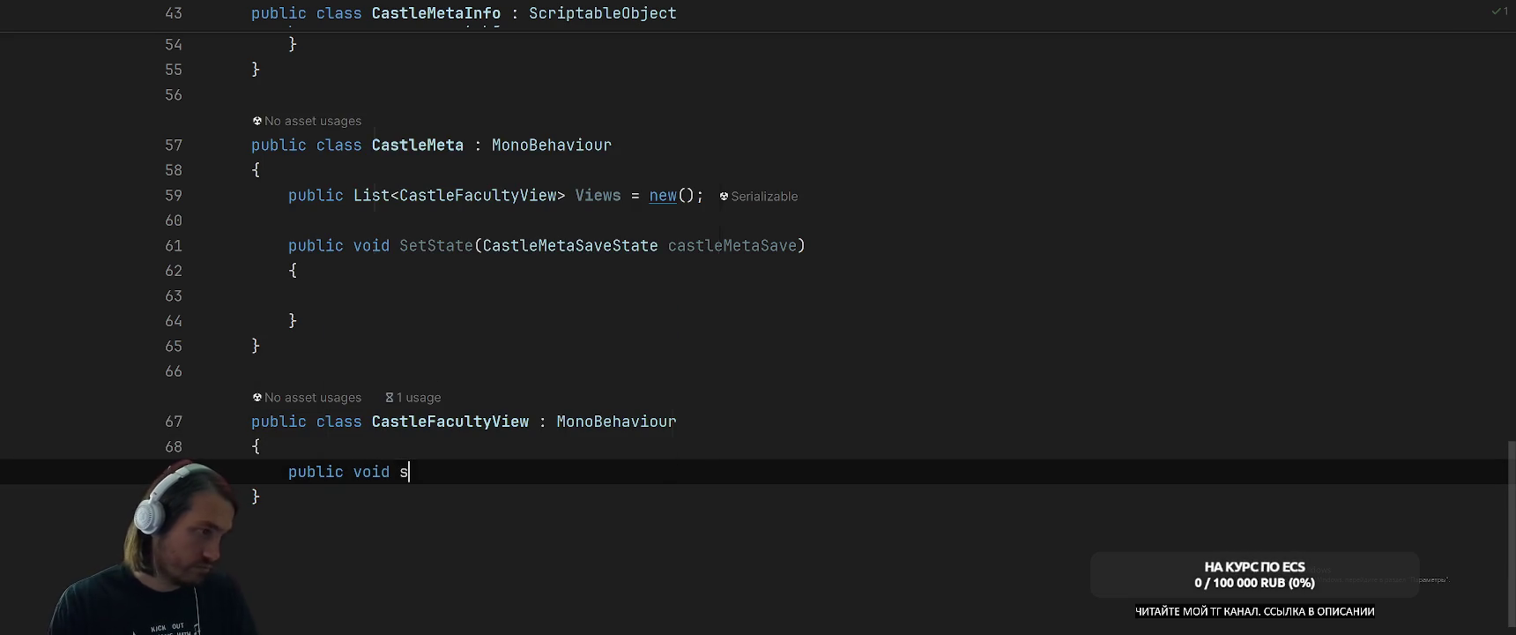
{"action": "key", "text": "BackSpace"}
{"action": "type", "text": "Set"}
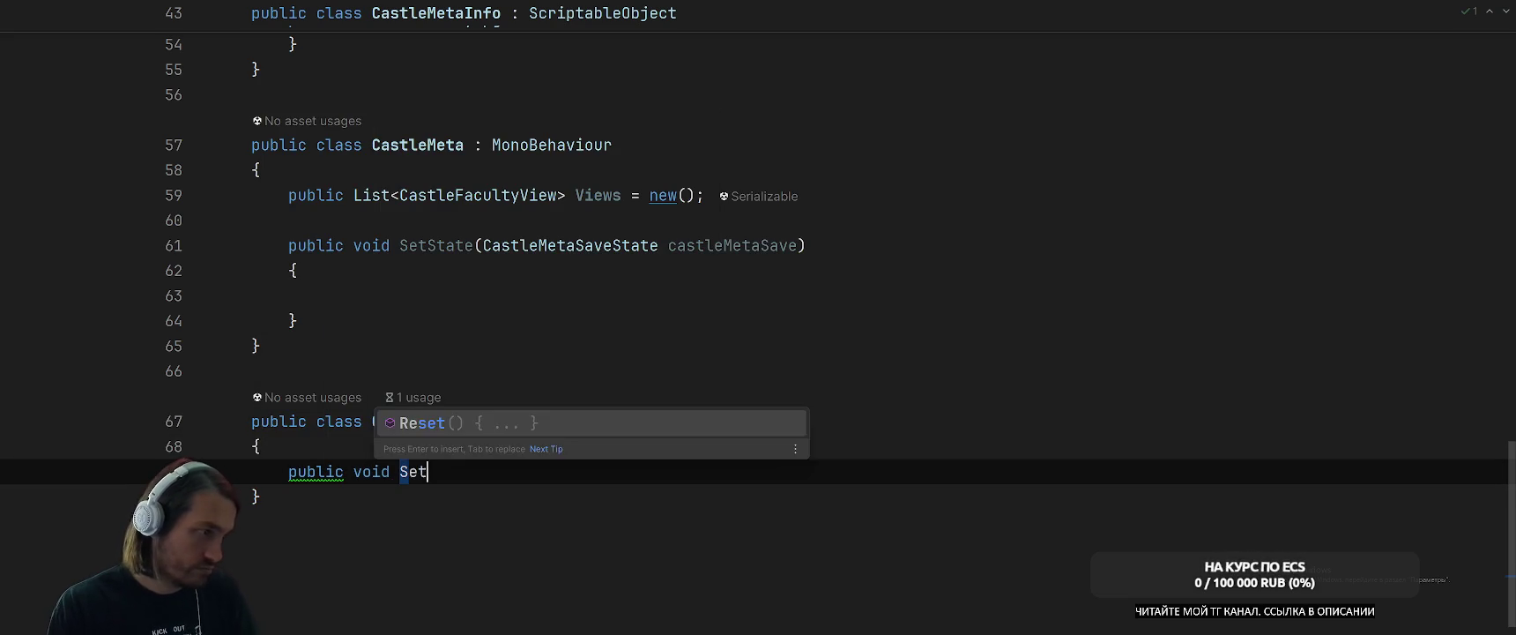
{"action": "type", "text": "State("}
{"action": "key", "text": "Escape"}
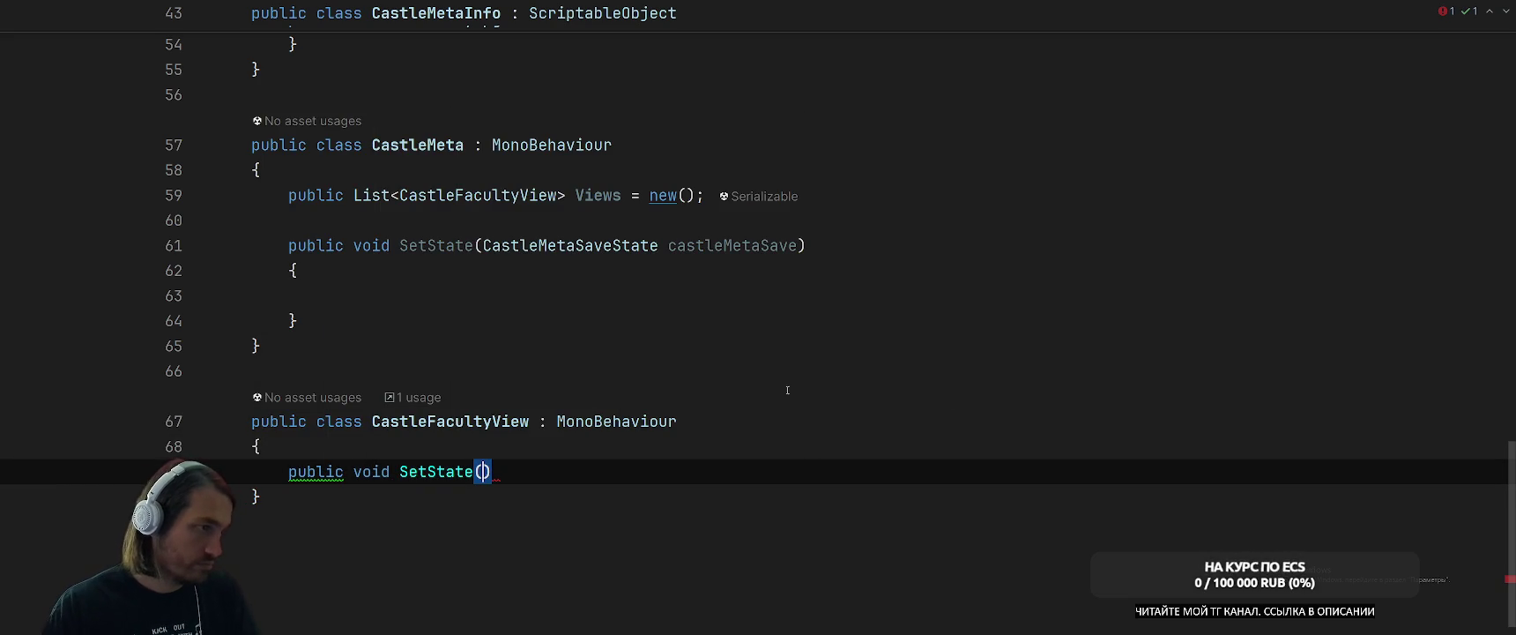
Copy the FacultyState type name from the CastleMetaSaveState definition.
{"action": "left_click", "coordinate": [532, 245], "text": "ctrl"}
{"action": "double_click", "coordinate": [460, 314]}
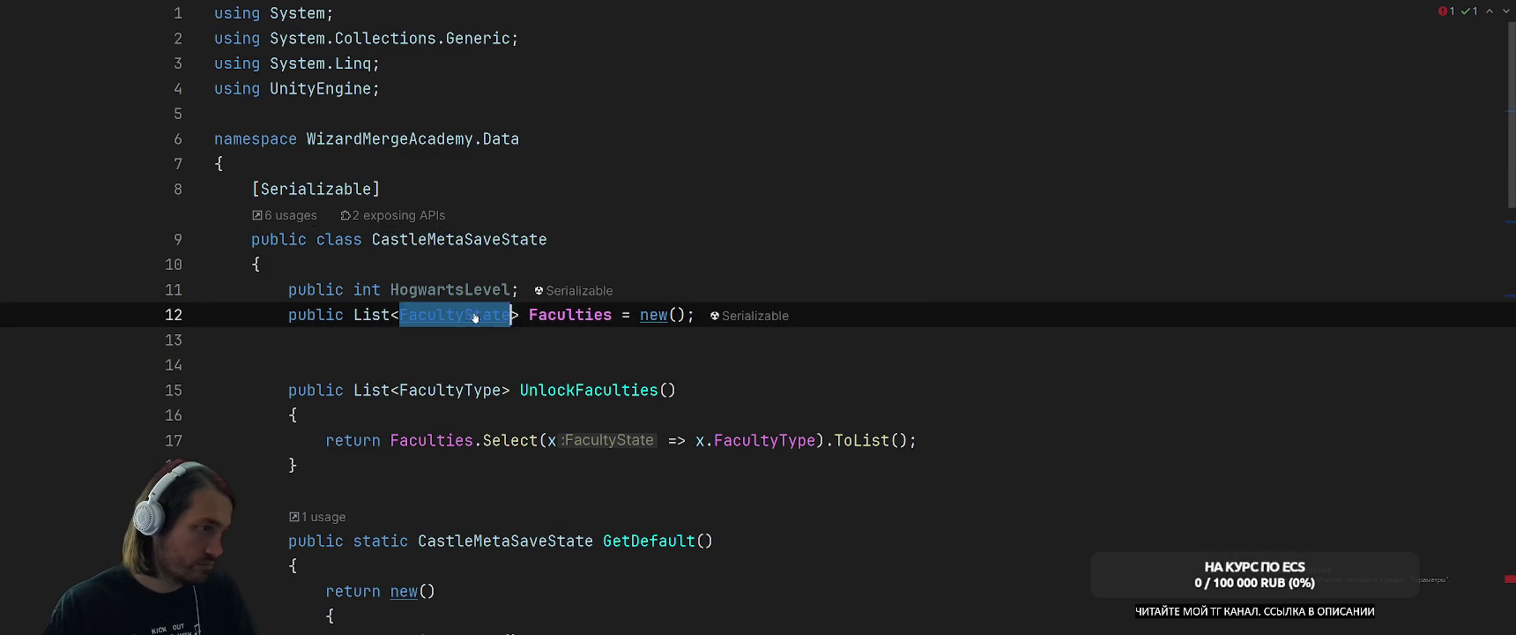
{"action": "key", "text": "ctrl+Tab"}
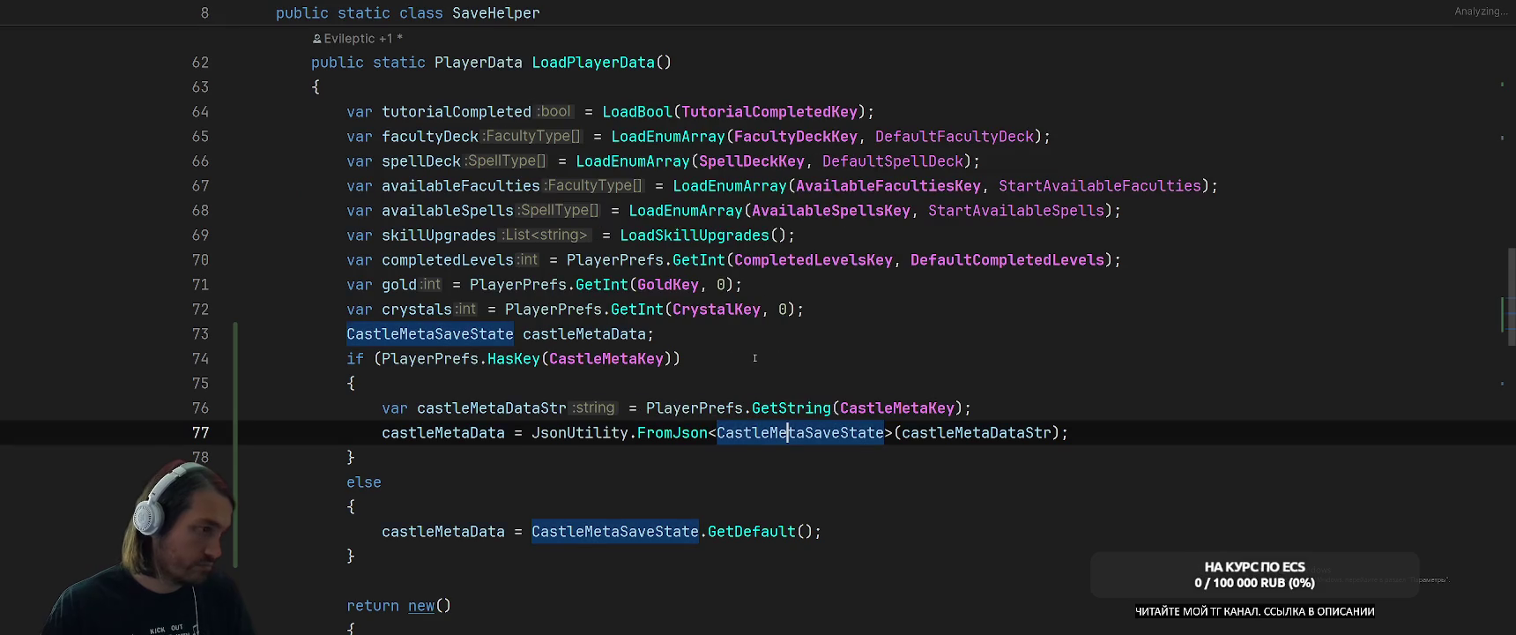
{"action": "key", "text": "ctrl+Tab"}
{"action": "key", "text": "ctrl+alt+Left"}
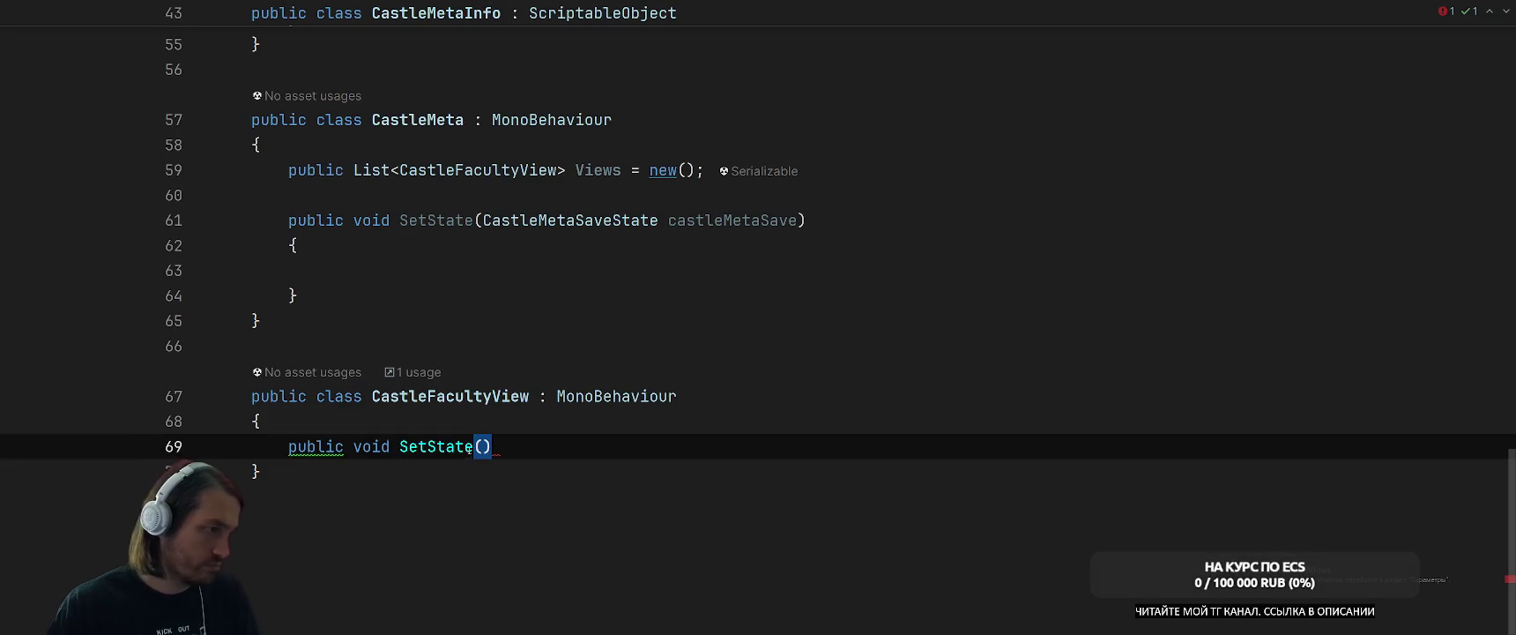
Add a CastleMetaSaveState.FacultyState facultyState parameter and empty body, then view FacultyState's definition.
{"action": "type", "text": "FacultyState"}
{"action": "left_click", "coordinate": [483, 446]}
{"action": "type", "text": "CastleMe"}
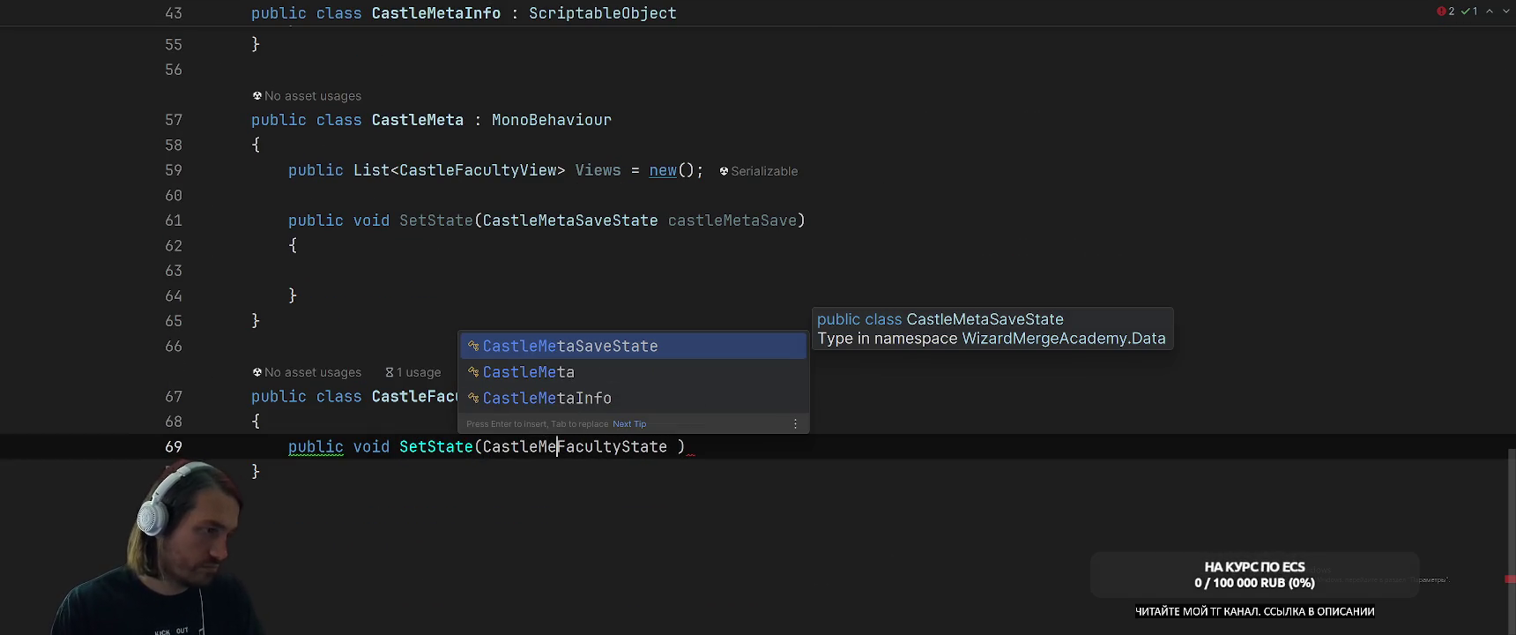
{"action": "key", "text": "Return"}
{"action": "type", "text": "."}
{"action": "left_click", "coordinate": [788, 446]}
{"action": "type", "text": "fac"}
{"action": "key", "text": "Down"}
{"action": "key", "text": "Return"}
{"action": "key", "text": "End"}
{"action": "type", "text": "{"}
{"action": "key", "text": "Return"}
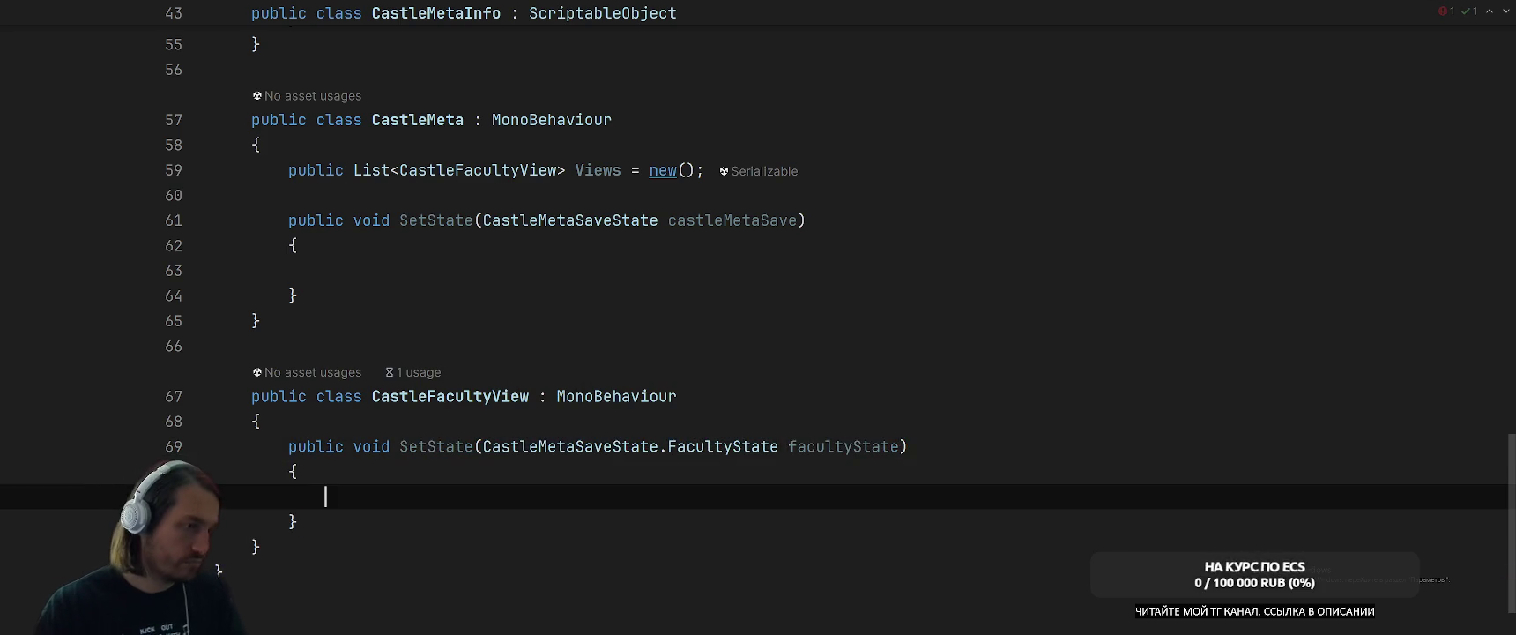
{"action": "left_click", "coordinate": [706, 457], "text": "ctrl"}
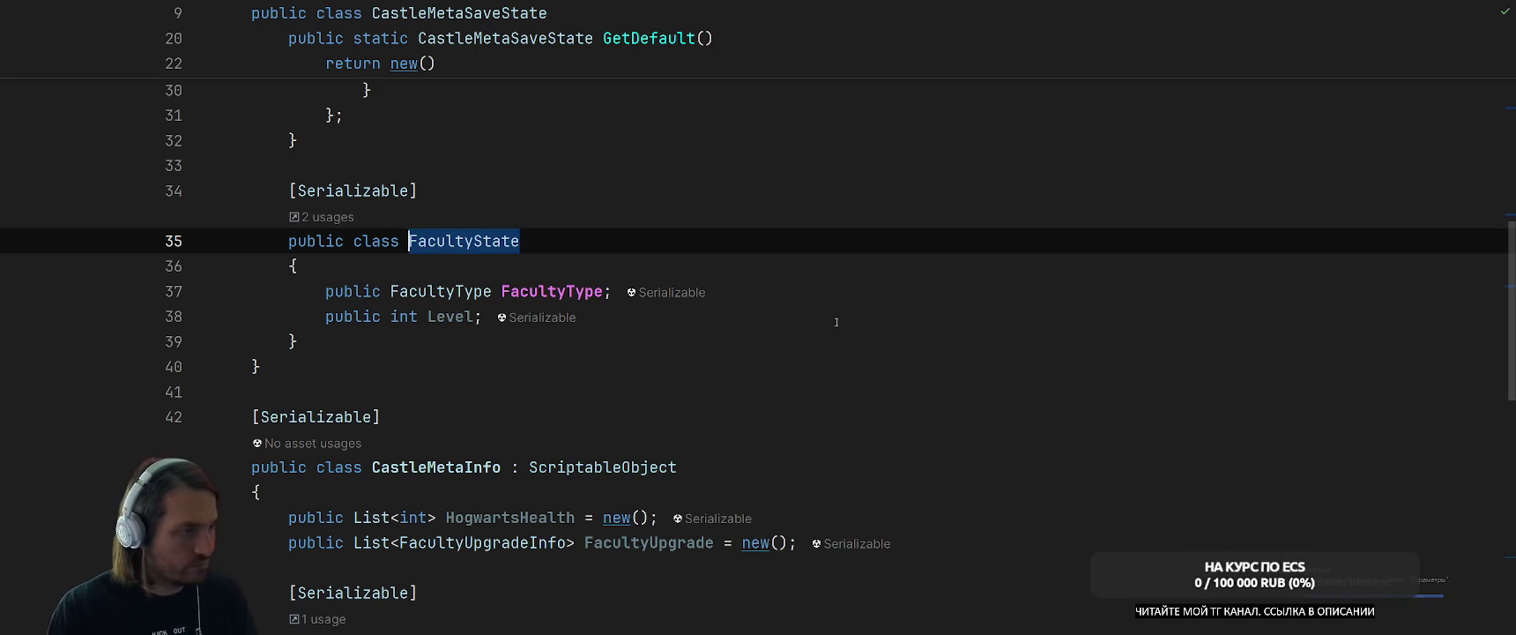
Declare public List<GameObject> Views = new(); above SetState in CastleFacultyView.
{"action": "key", "text": "ctrl+minus"}
{"action": "key", "text": "Up"}
{"action": "key", "text": "Return"}
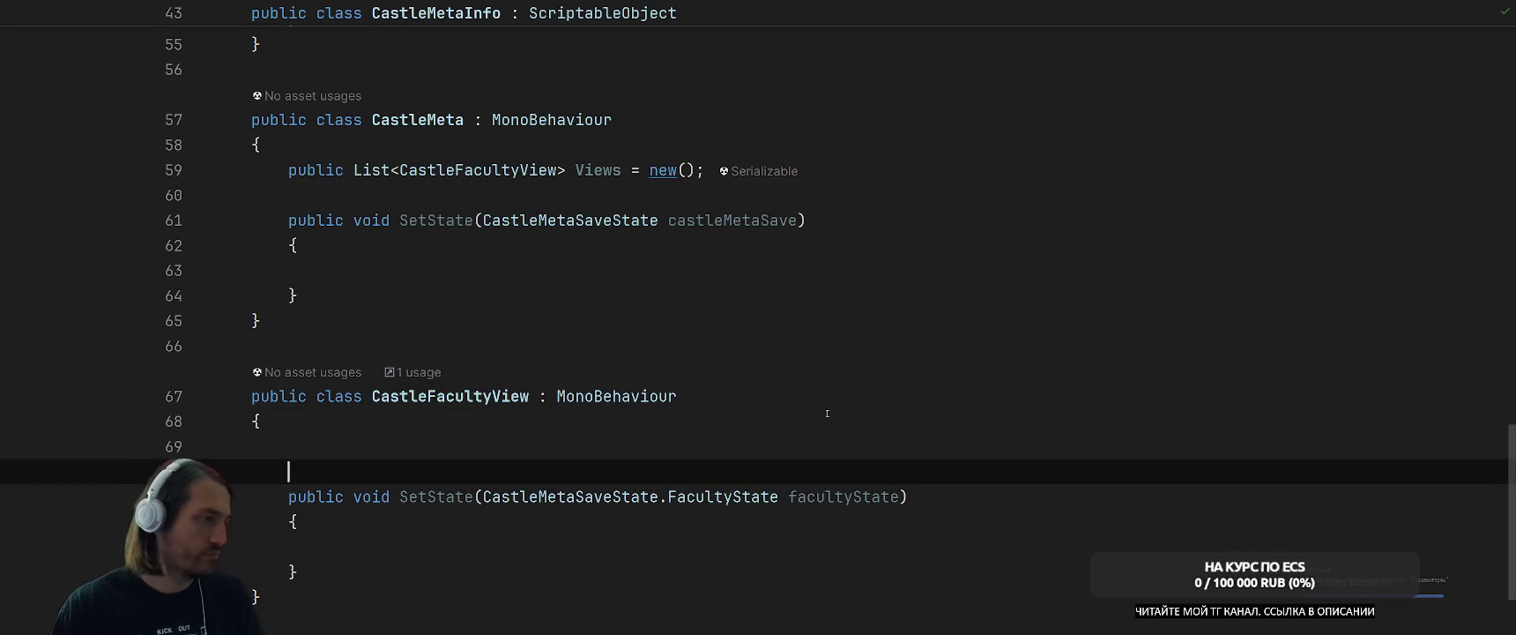
{"action": "type", "text": "public "}
{"action": "type", "text": "Li"}
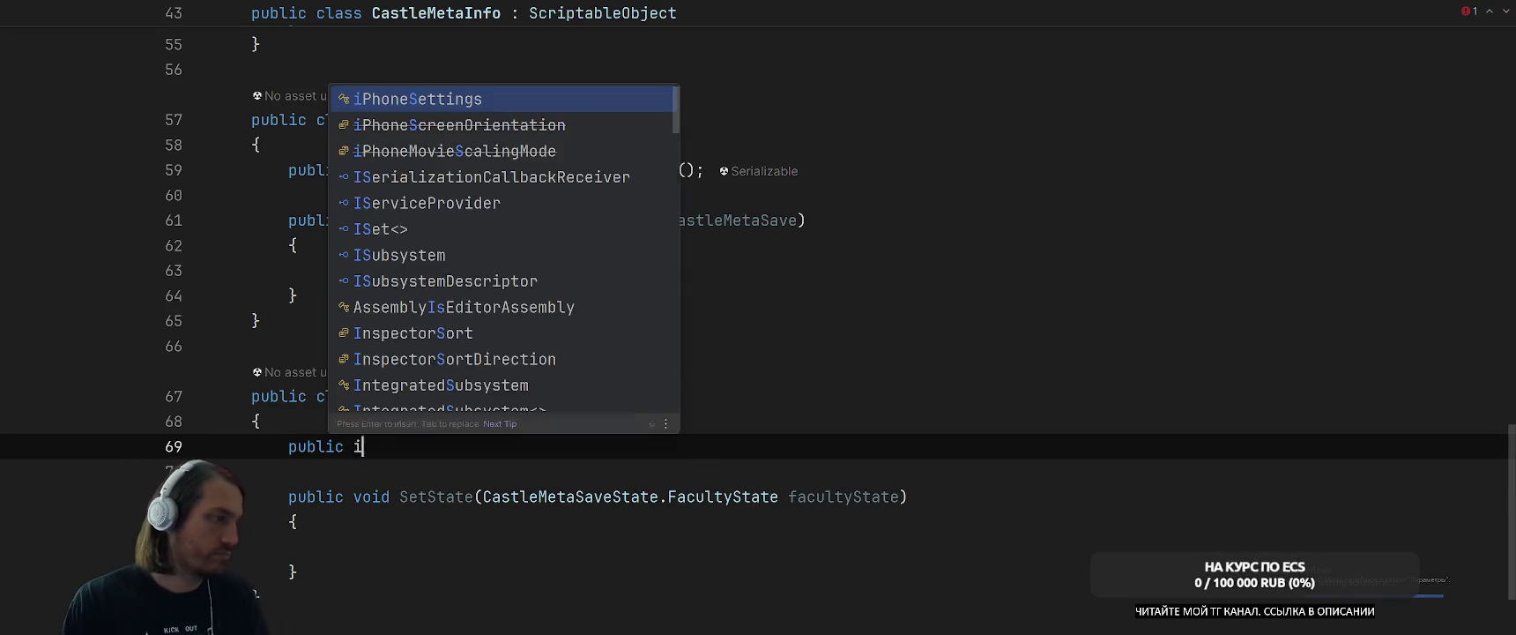
{"action": "type", "text": "st<"}
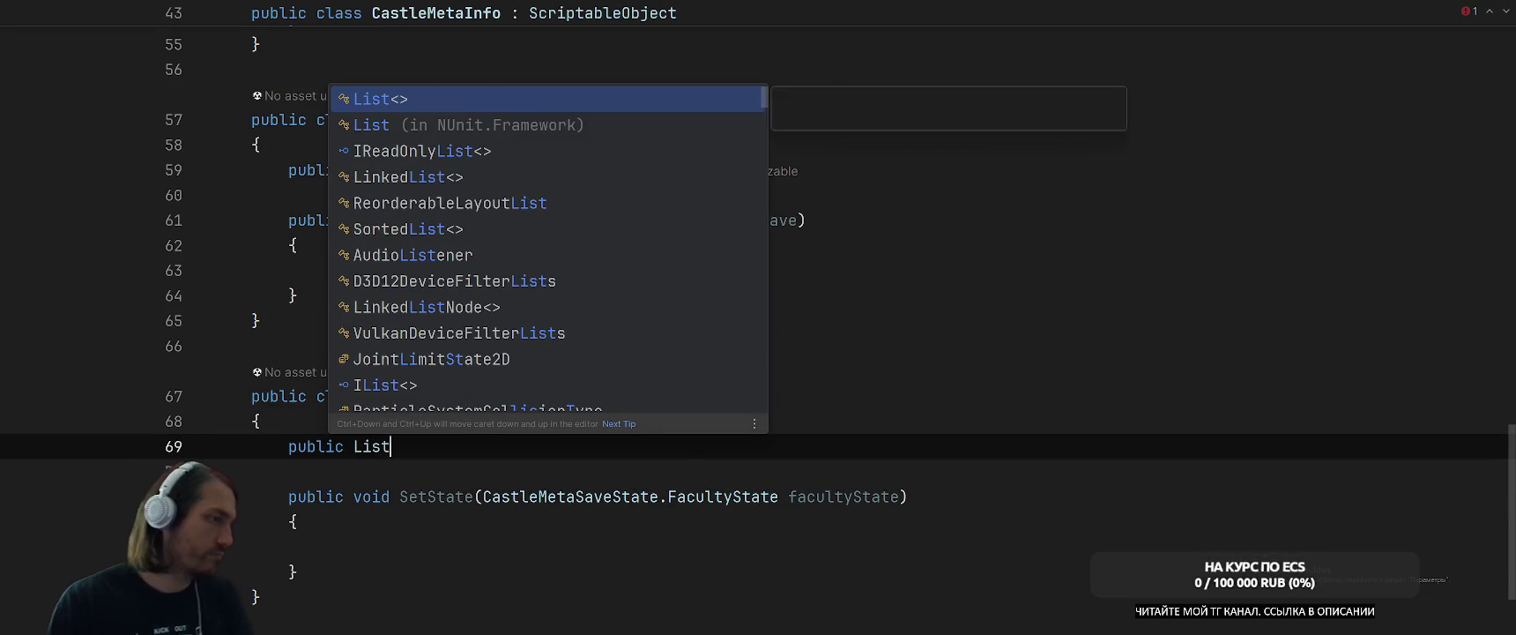
{"action": "key", "text": "Return"}
{"action": "type", "text": "GameOb>"}
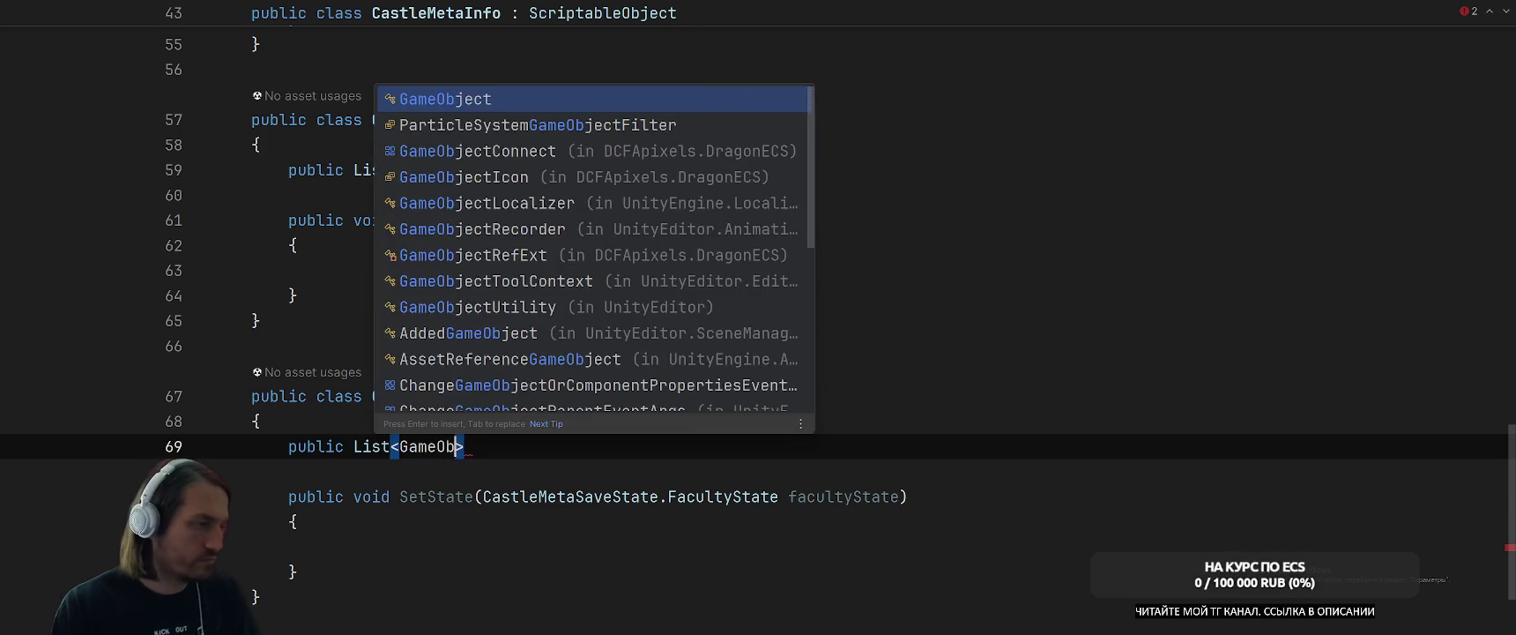
{"action": "key", "text": "Return"}
{"action": "key", "text": "End"}
{"action": "type", "text": "VIew"}
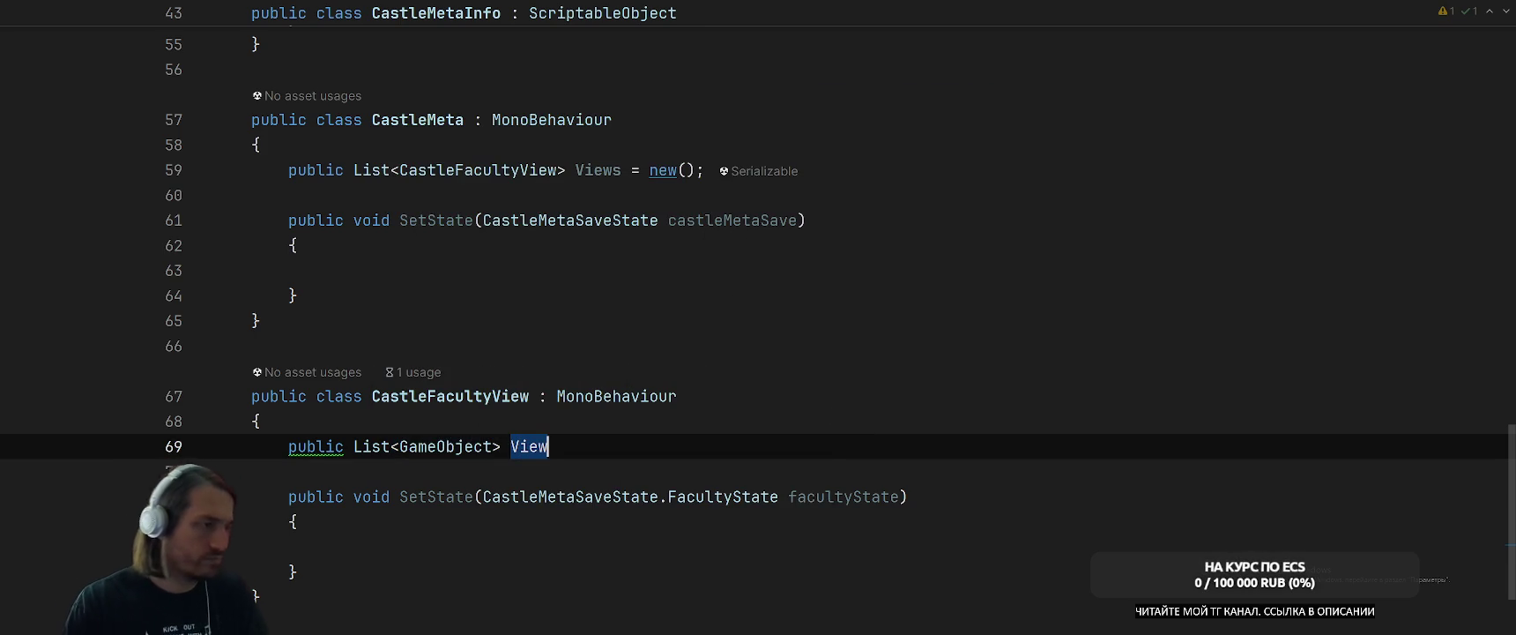
{"action": "type", "text": " = new()"}
{"action": "key", "text": "BackSpace"}
{"action": "key", "text": "BackSpace"}
{"action": "type", "text": ")"}
{"action": "key", "text": "Left"}
{"action": "type", "text": "("}
{"action": "key", "text": "End"}
{"action": "type", "text": ";"}
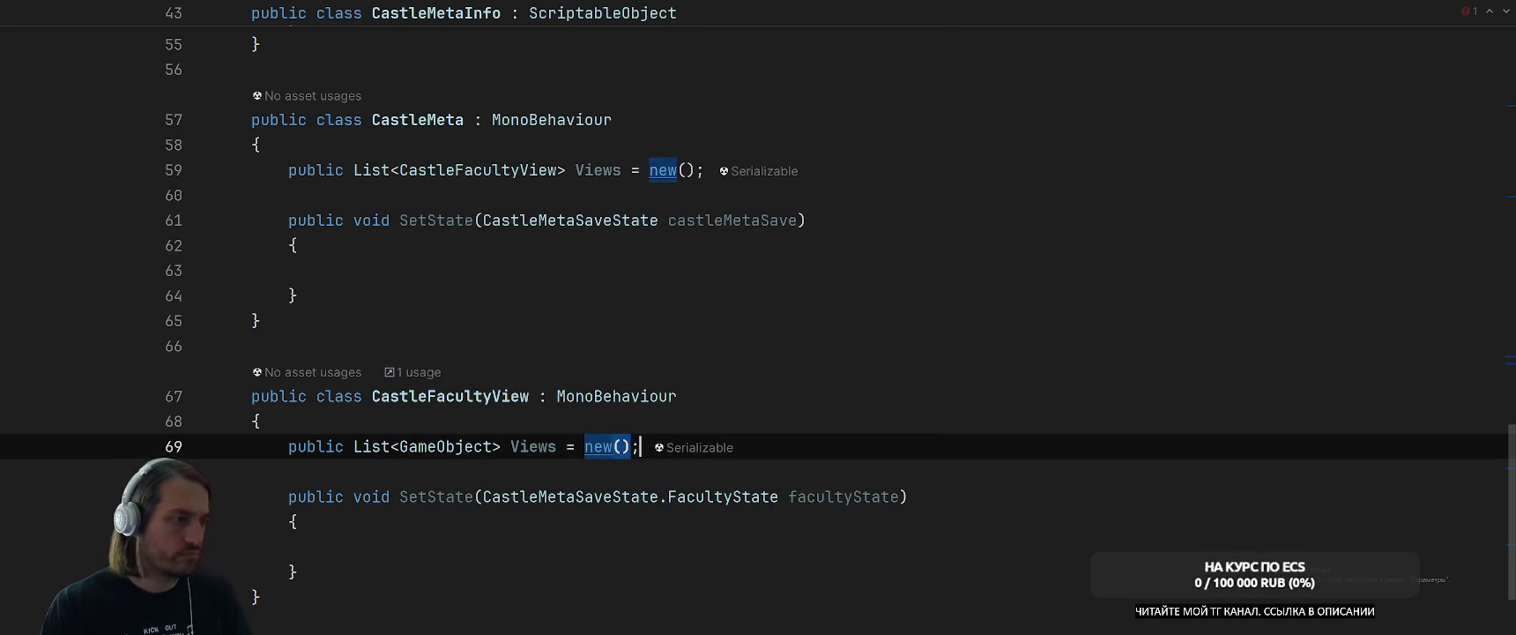
Begin SetState's body with a Views[...] index using facultyState.
{"action": "key", "text": "Down"}
{"action": "key", "text": "Down"}
{"action": "key", "text": "Down"}
{"action": "key", "text": "Down"}
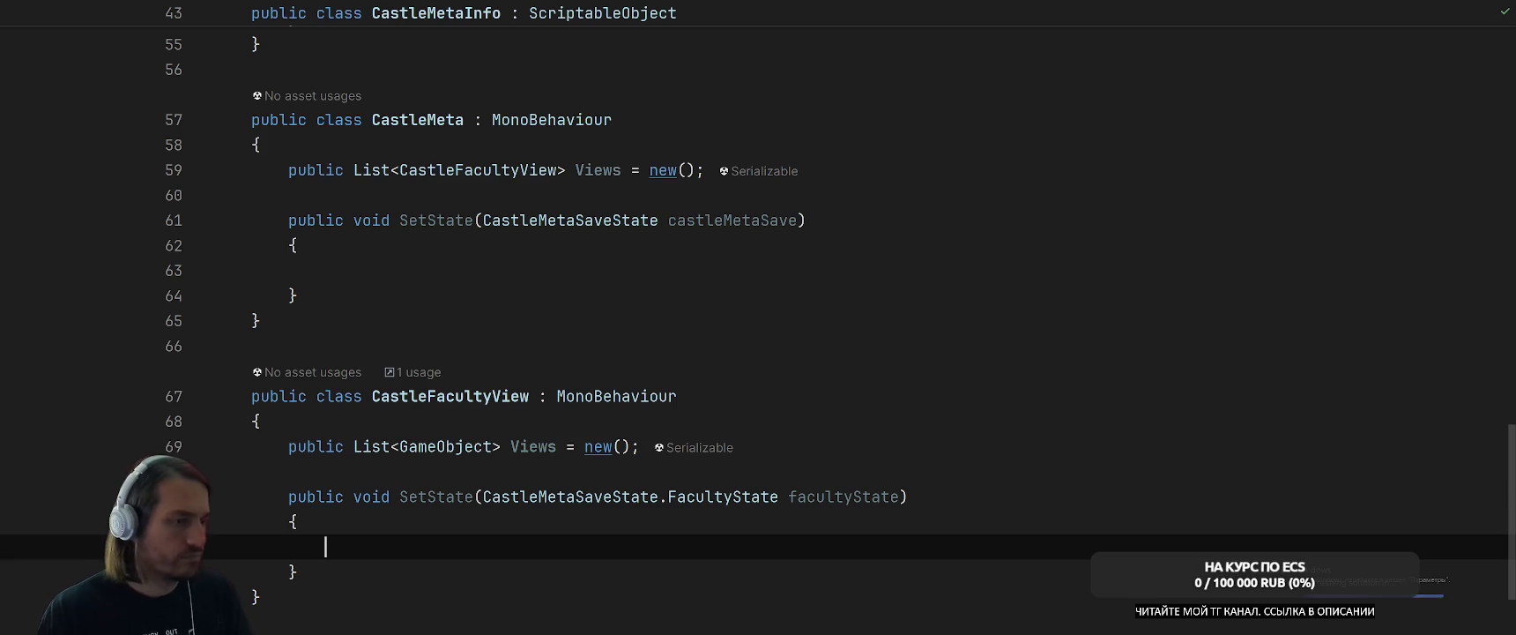
{"action": "scroll", "coordinate": [835, 456], "scroll_direction": "down", "scroll_amount": 1}
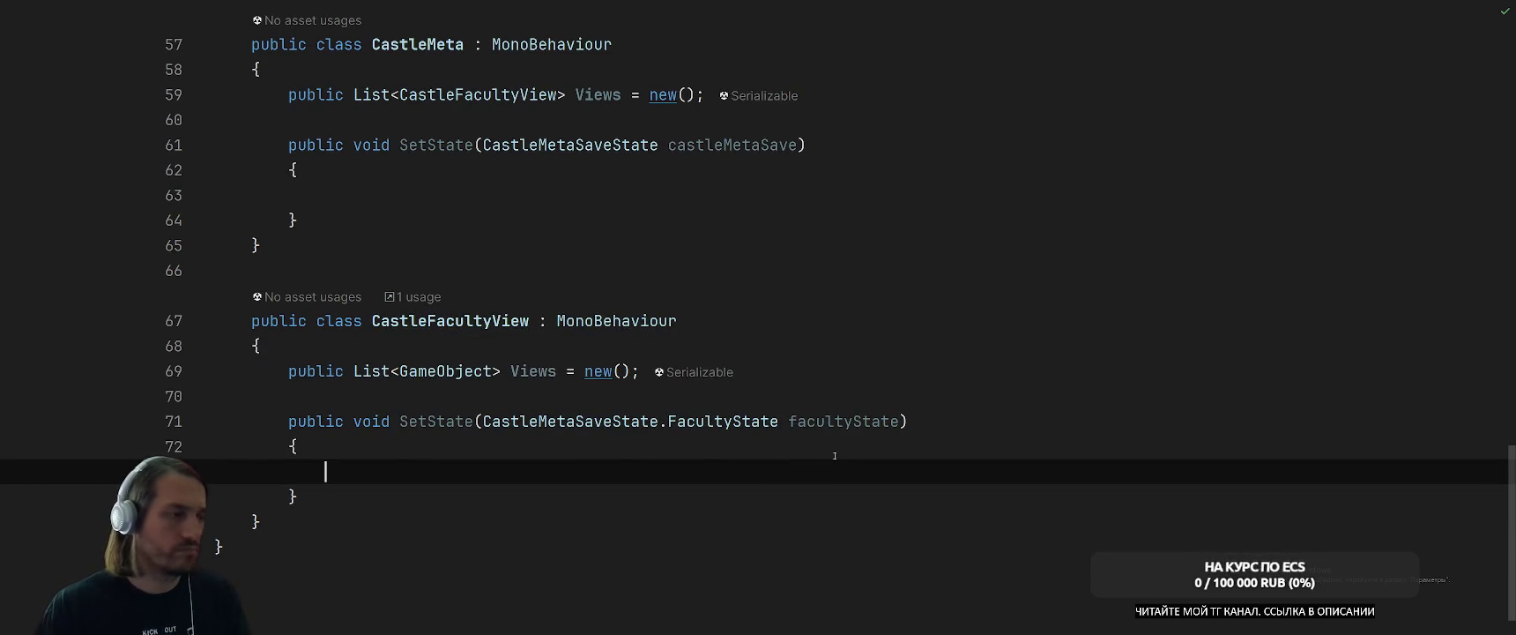
{"action": "type", "text": "Views["}
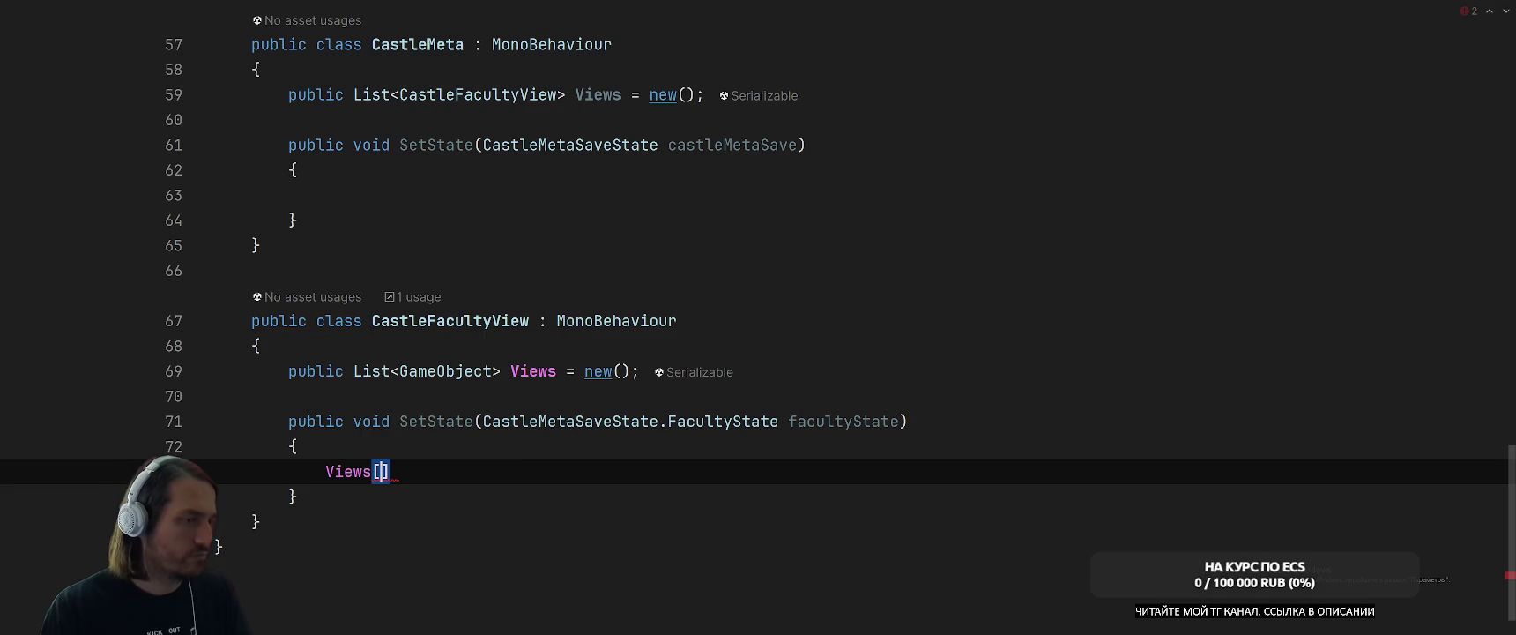
{"action": "type", "text": "facu"}
Index Views with facultyState.Level, then drop the unfinished member call.
{"action": "key", "text": "Return"}
{"action": "key", "text": "Left"}
{"action": "type", "text": "."}
{"action": "key", "text": "BackSpace"}
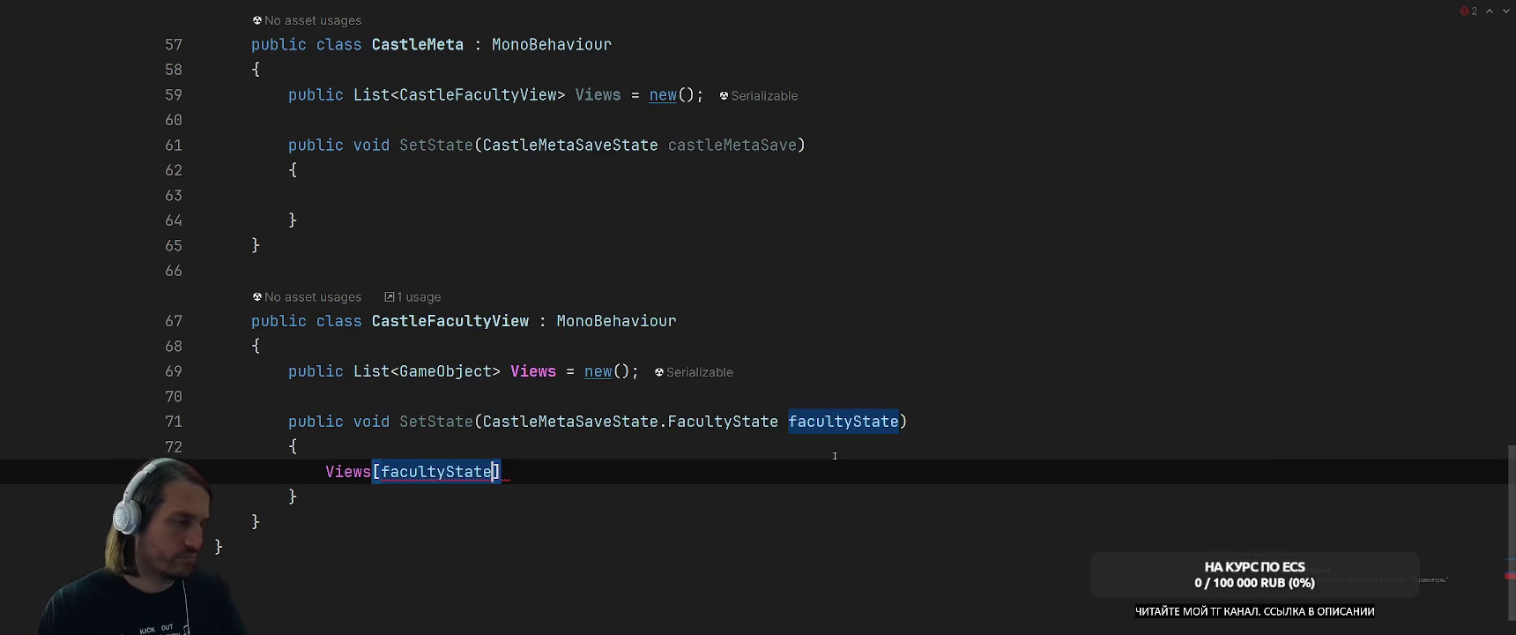
{"action": "type", "text": ".Level"}
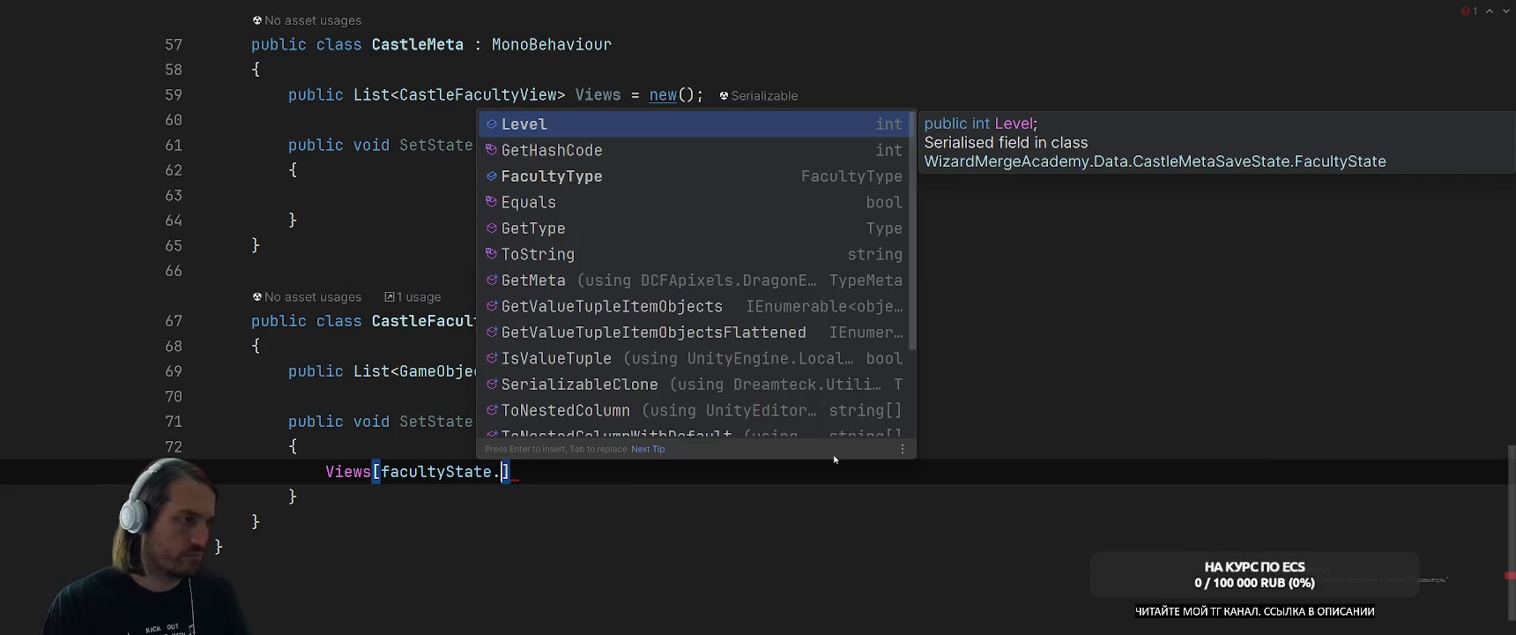
{"action": "key", "text": "Return"}
{"action": "key", "text": "Right"}
{"action": "type", "text": ".Set"}
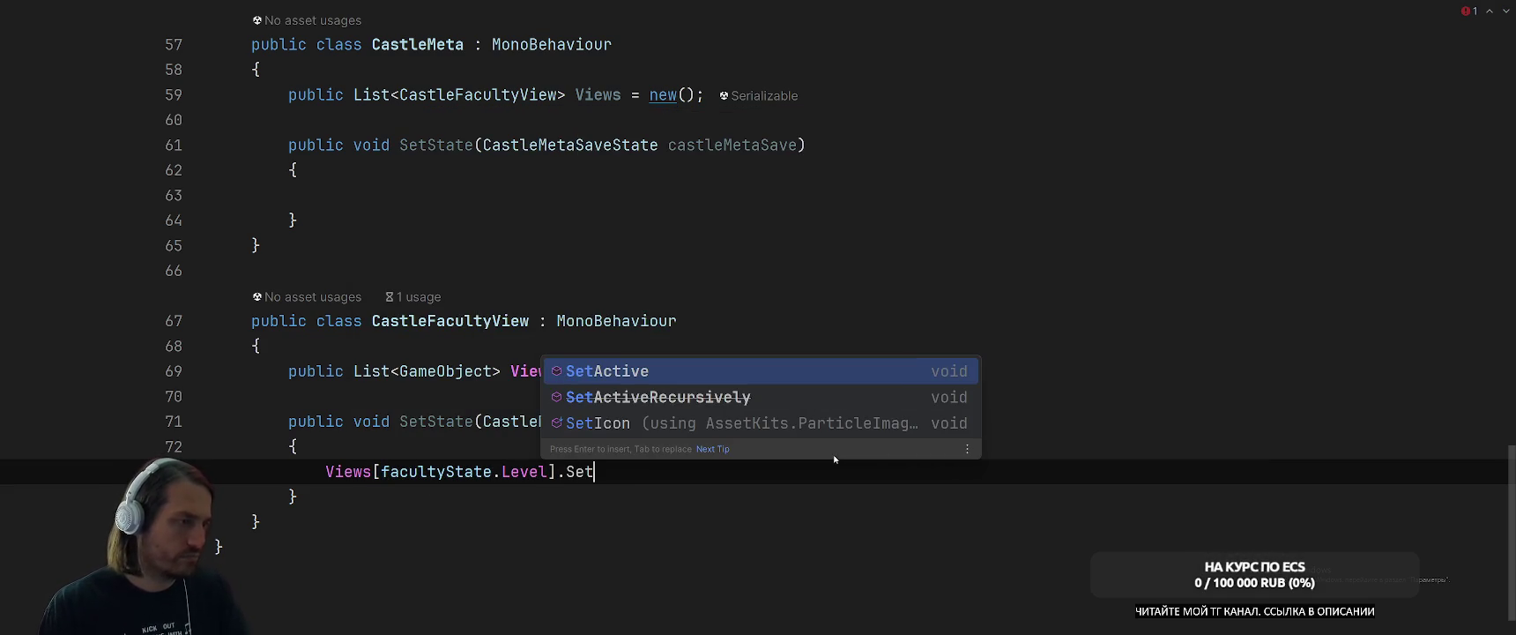
{"action": "key", "text": "BackSpace"}
{"action": "key", "text": "BackSpace"}
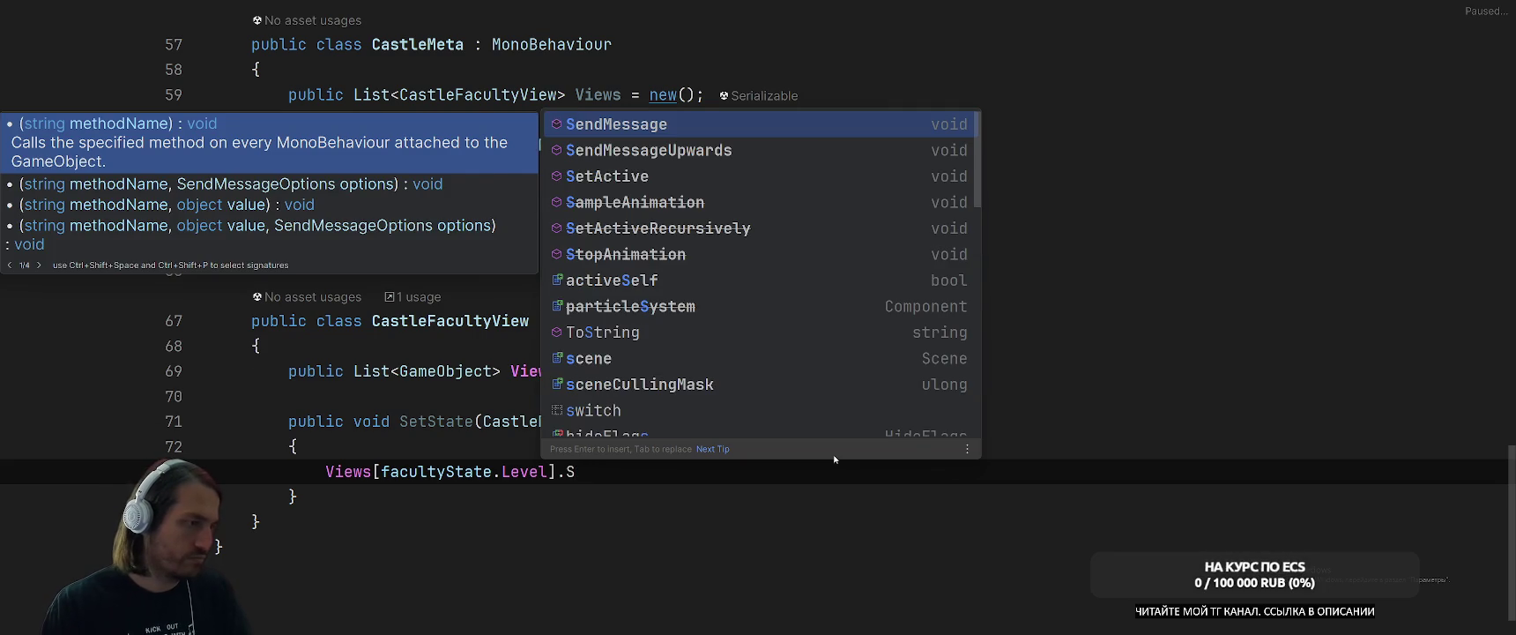
{"action": "key", "text": "BackSpace"}
{"action": "key", "text": "BackSpace"}
Insert a for loop over Views.Count above that statement.
{"action": "key", "text": "Up"}
{"action": "key", "text": "End"}
{"action": "key", "text": "Return"}
{"action": "type", "text": "for"}
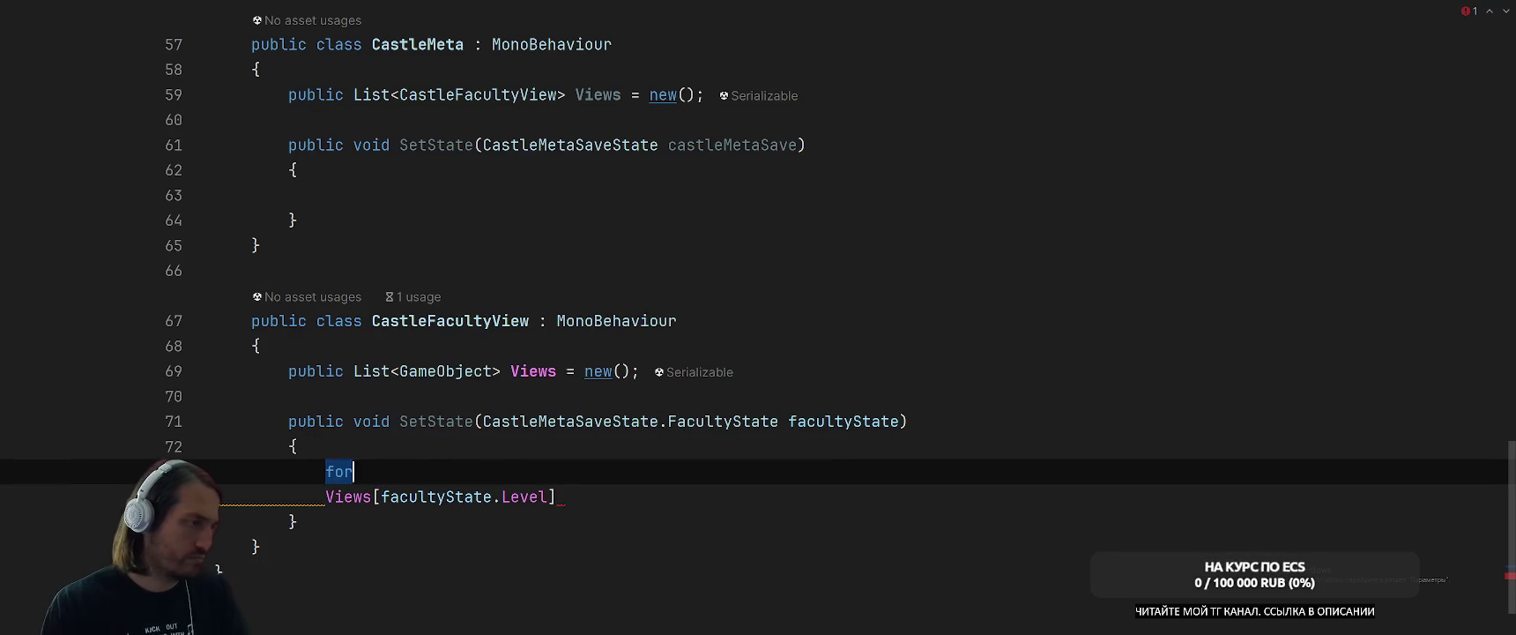
{"action": "key", "text": "Tab"}
{"action": "type", "text": "Views.Cou"}
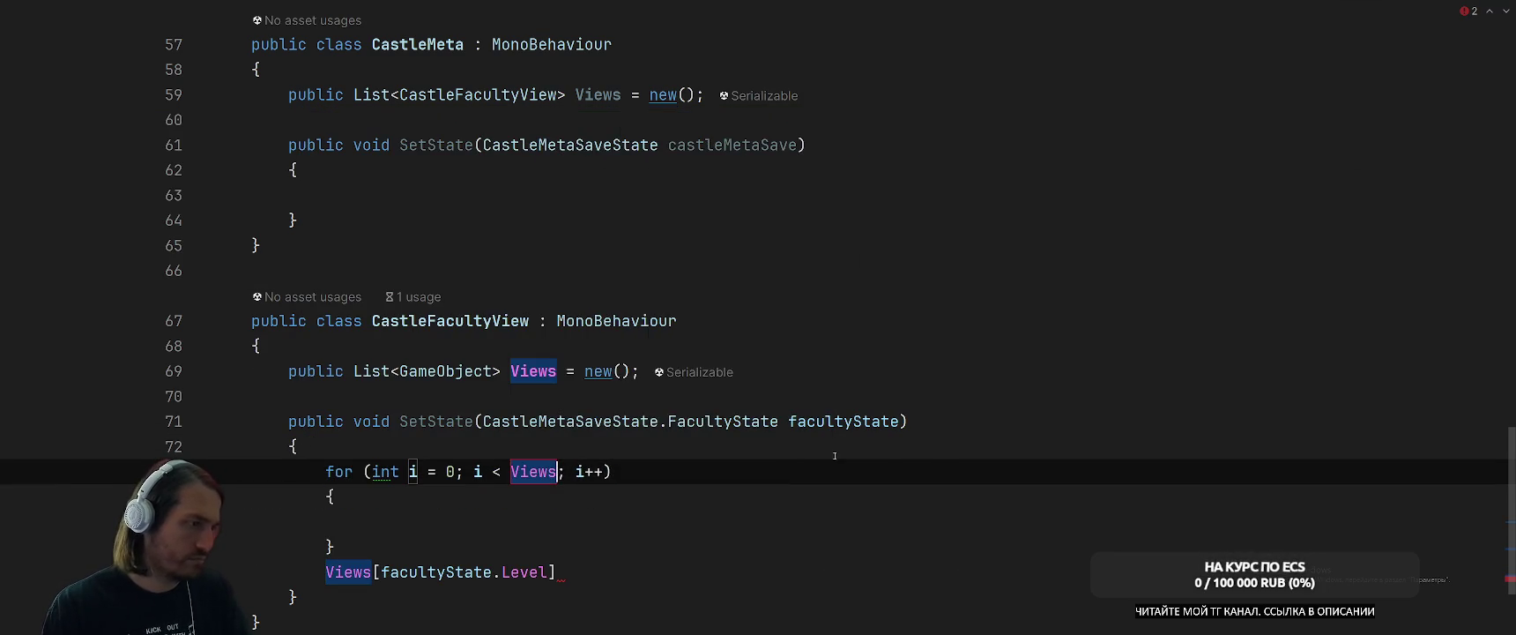
{"action": "key", "text": "Return"}
{"action": "key", "text": "Return"}
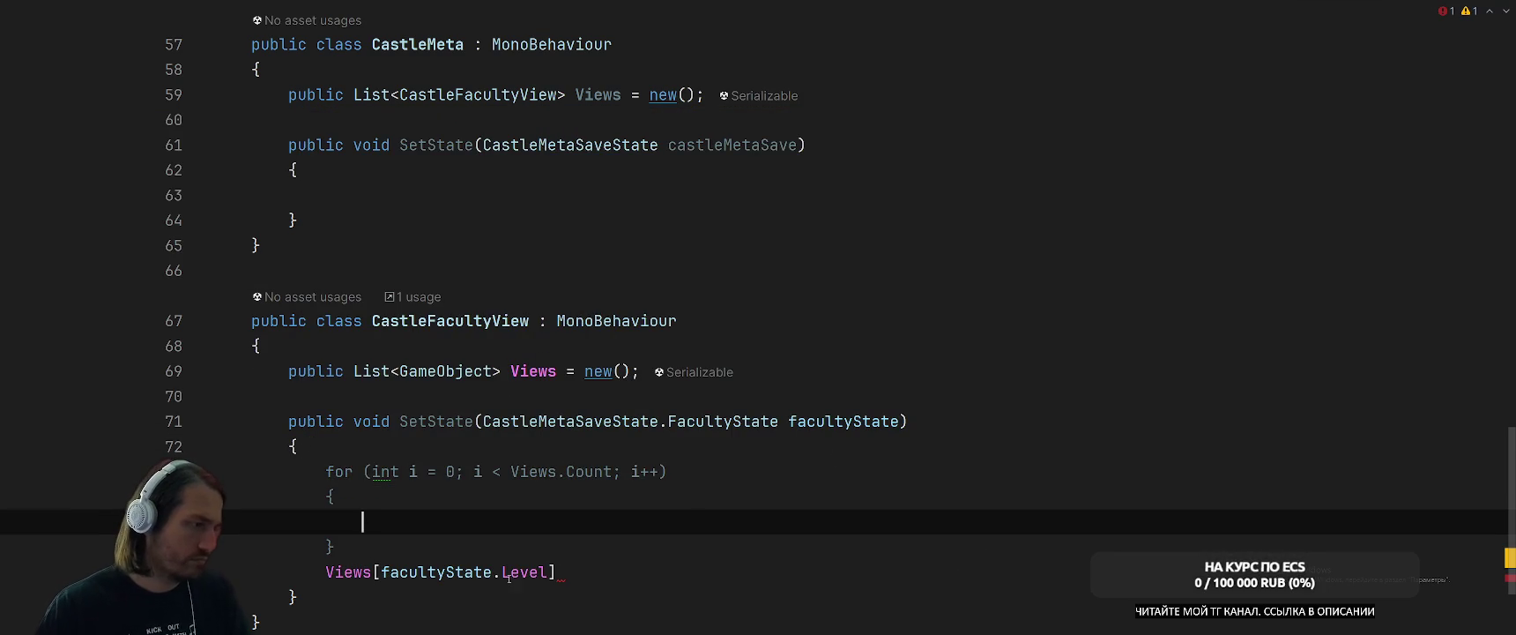
Move the Views statement inside the for loop body.
{"action": "key", "text": "Down"}
{"action": "key", "text": "Home"}
{"action": "key", "text": "shift+End"}
{"action": "key", "text": "ctrl+x"}
{"action": "key", "text": "Up"}
{"action": "key", "text": "Up"}
{"action": "key", "text": "Up"}
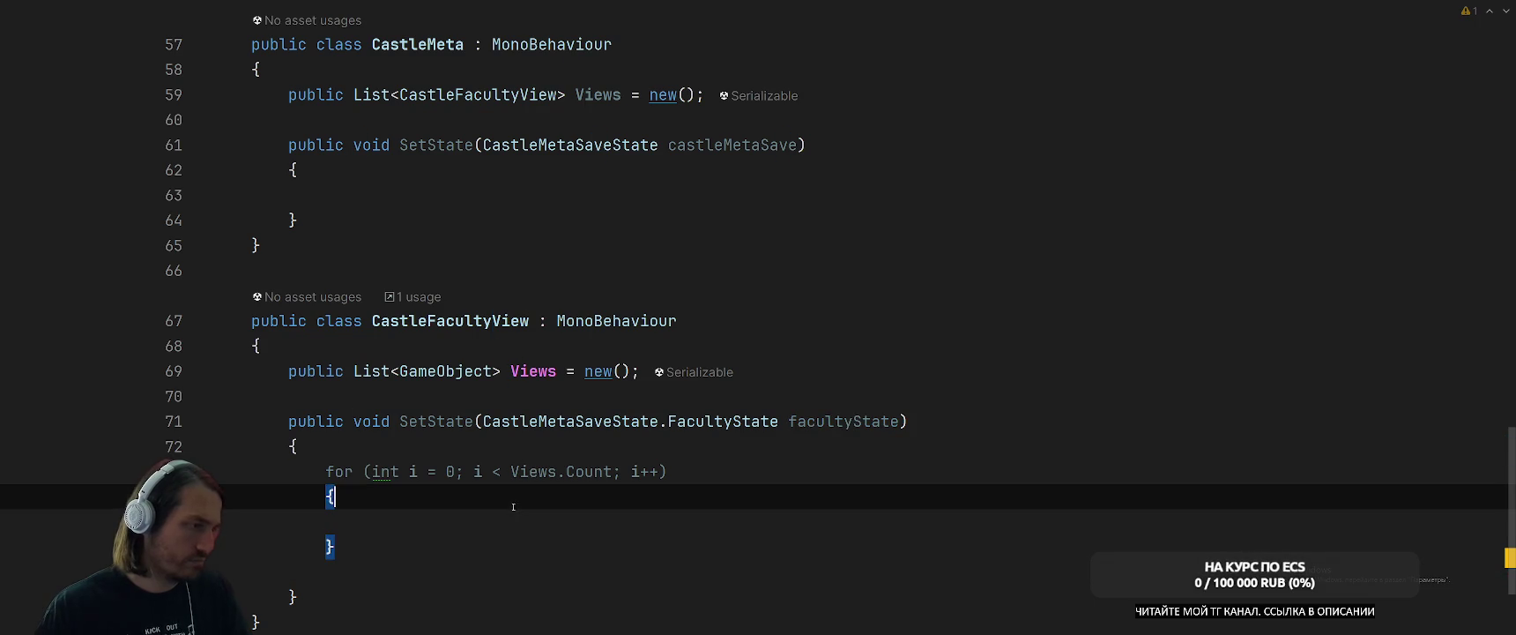
{"action": "key", "text": "Down"}
{"action": "key", "text": "ctrl+v"}
Make the loop body call Views[i].SetActive(i == facultyState.Level).
{"action": "key", "text": "Left"}
{"action": "key", "text": "ctrl+shift+Left"}
{"action": "key", "text": "ctrl+shift+Left"}
{"action": "key", "text": "ctrl+shift+Left"}
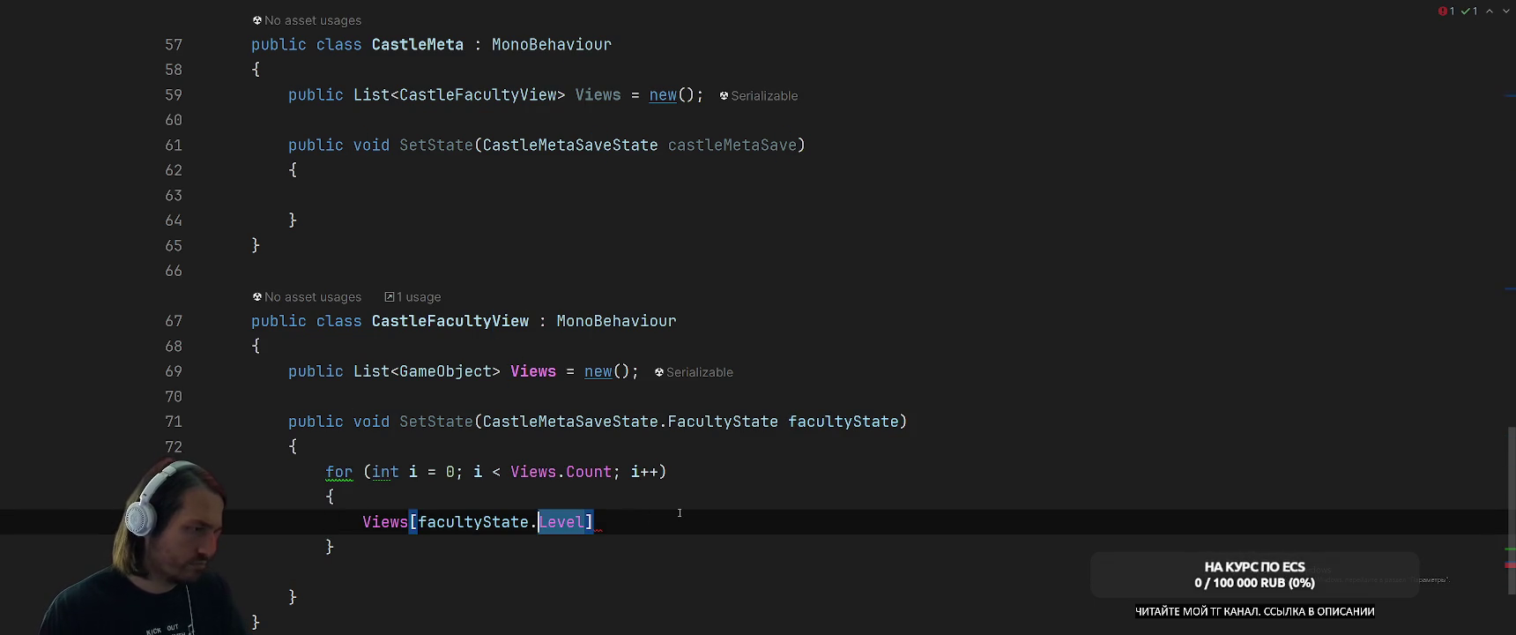
{"action": "type", "text": "iews[i"}
{"action": "key", "text": "Right"}
{"action": "type", "text": ".set"}
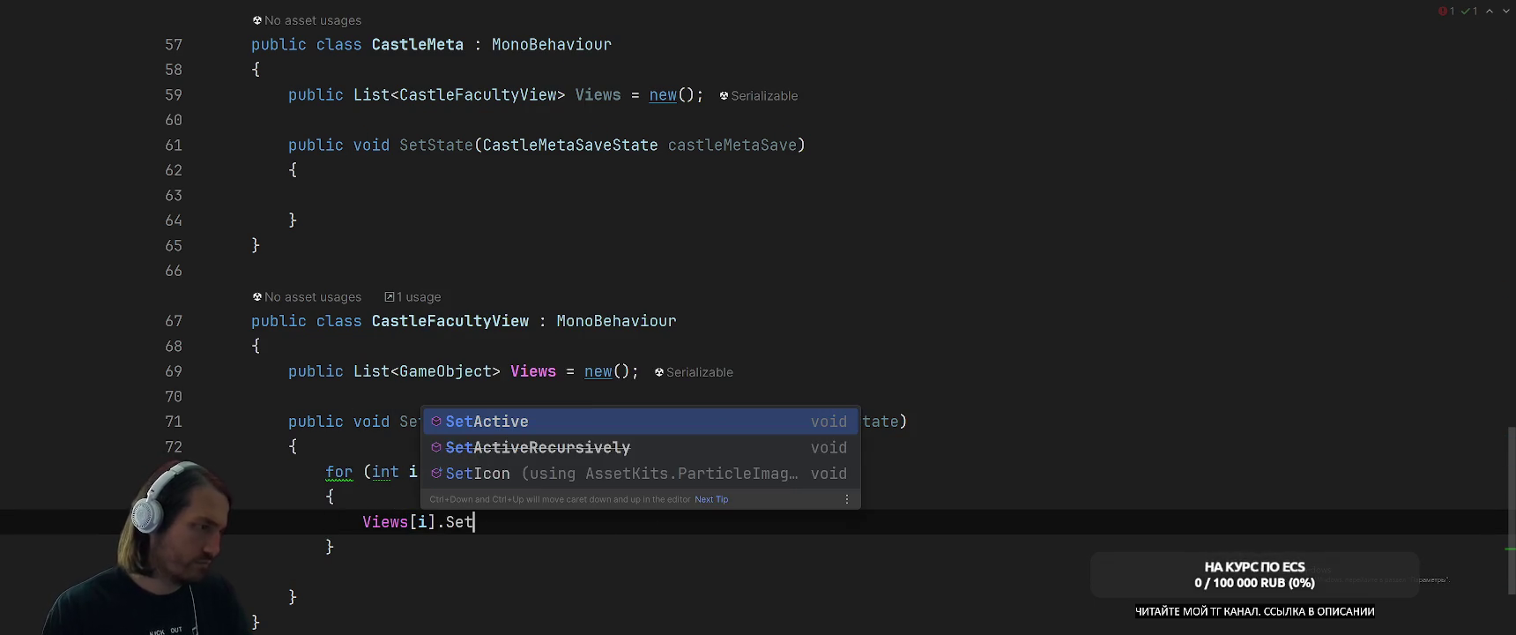
{"action": "key", "text": "Return"}
{"action": "type", "text": "i == fac);"}
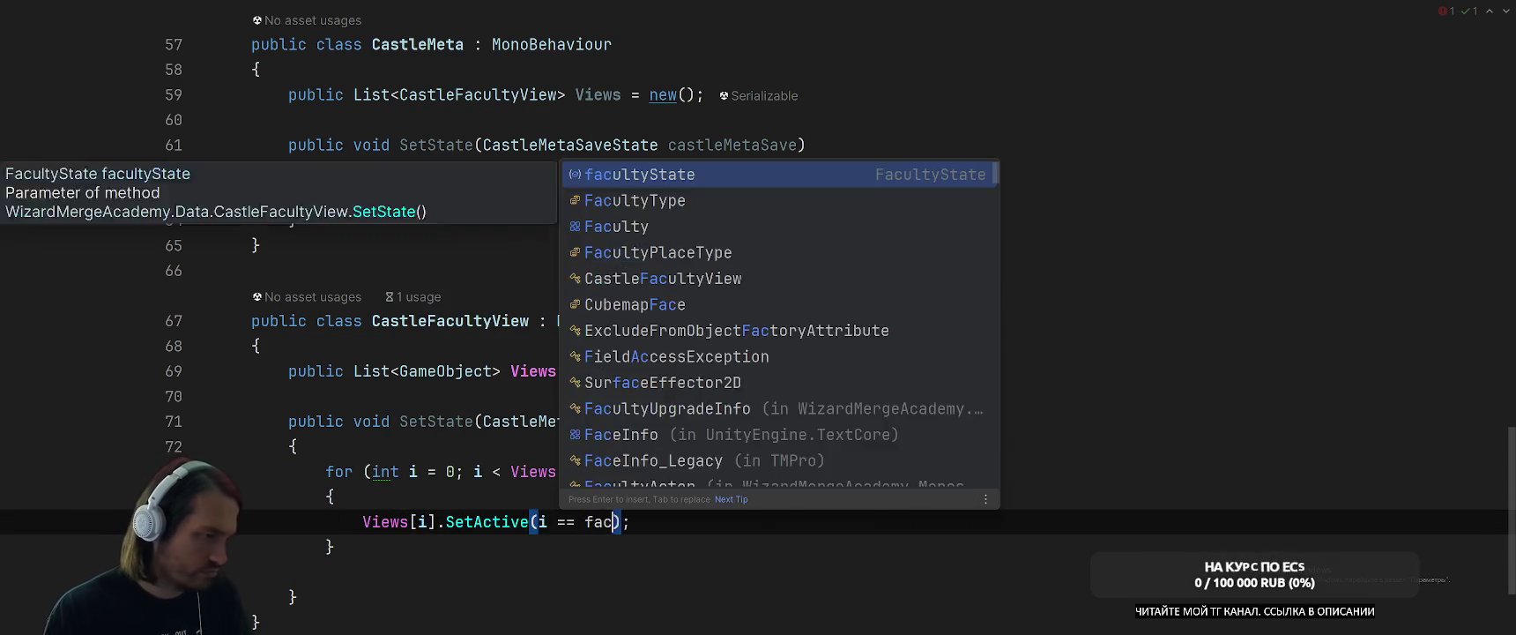
{"action": "key", "text": "Return"}
{"action": "type", "text": "."}
{"action": "type", "text": "Level"}
{"action": "key", "text": "End"}
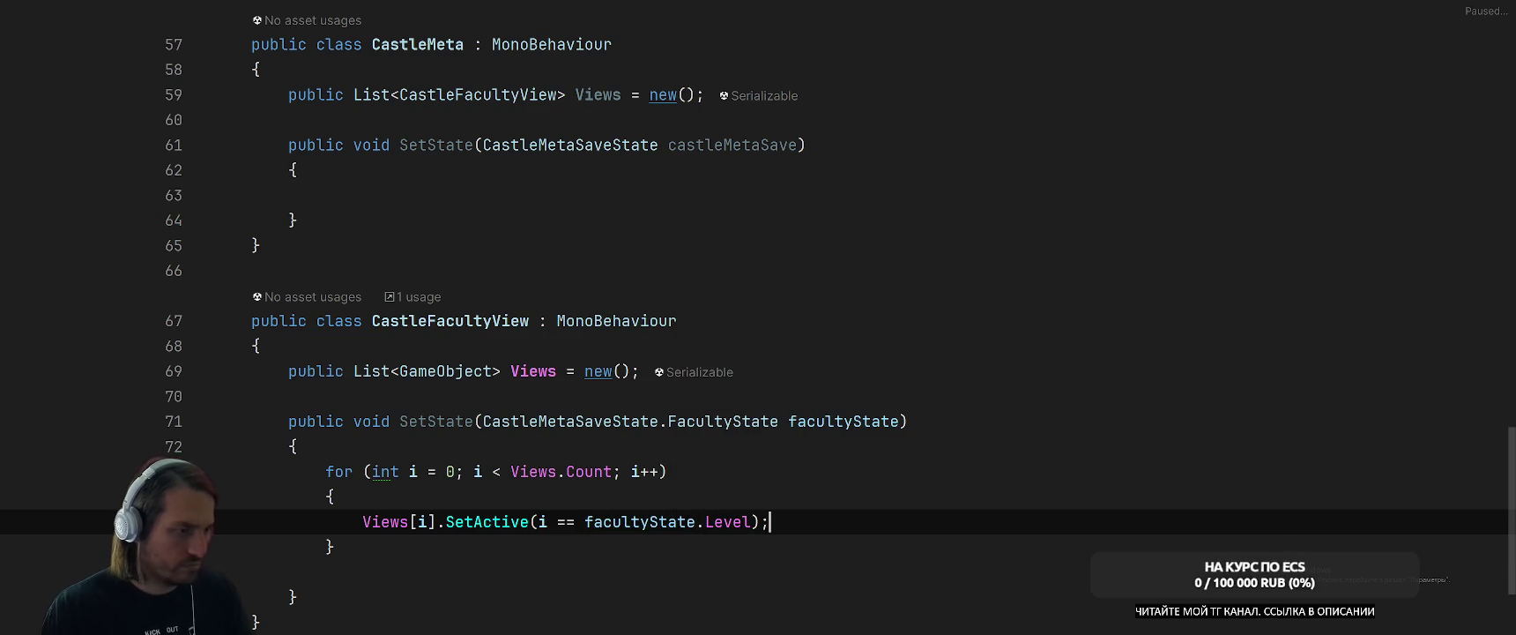
Move to CastleMeta's empty SetState body below its Views field.
{"action": "left_click", "coordinate": [888, 374]}
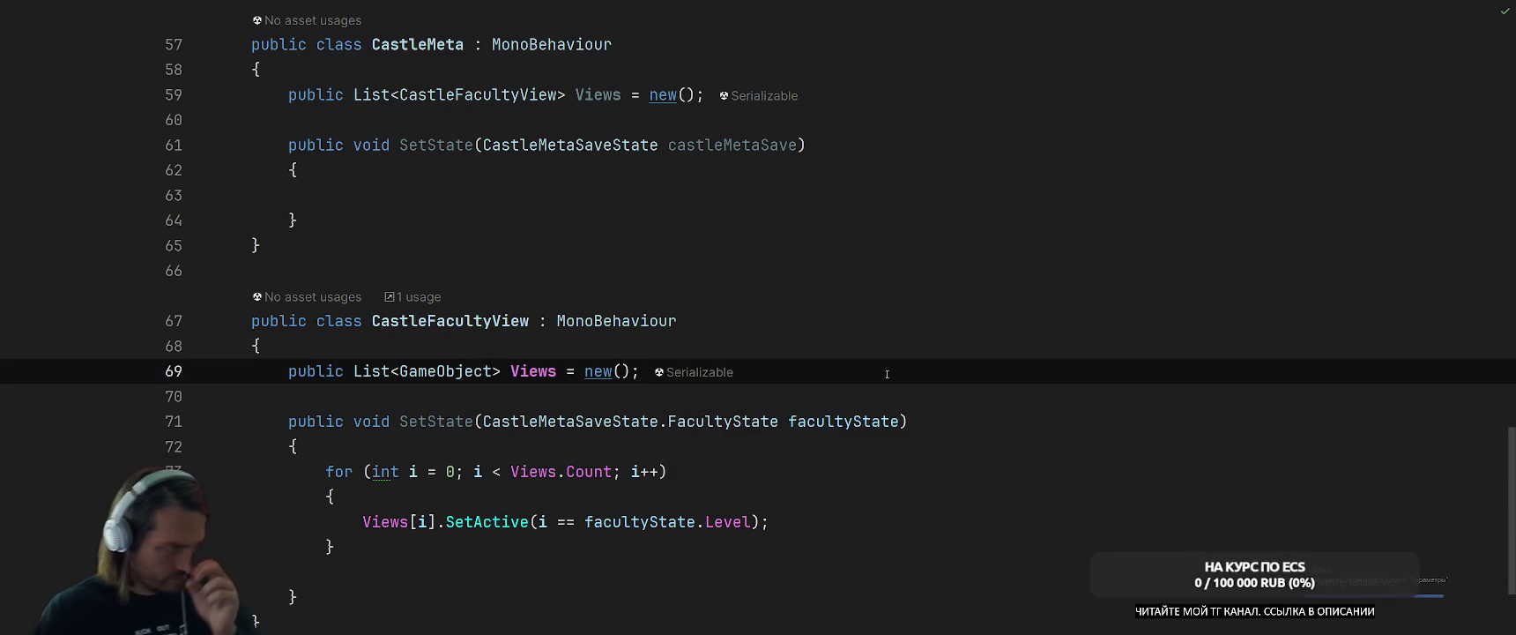
{"action": "left_click", "coordinate": [1006, 385]}
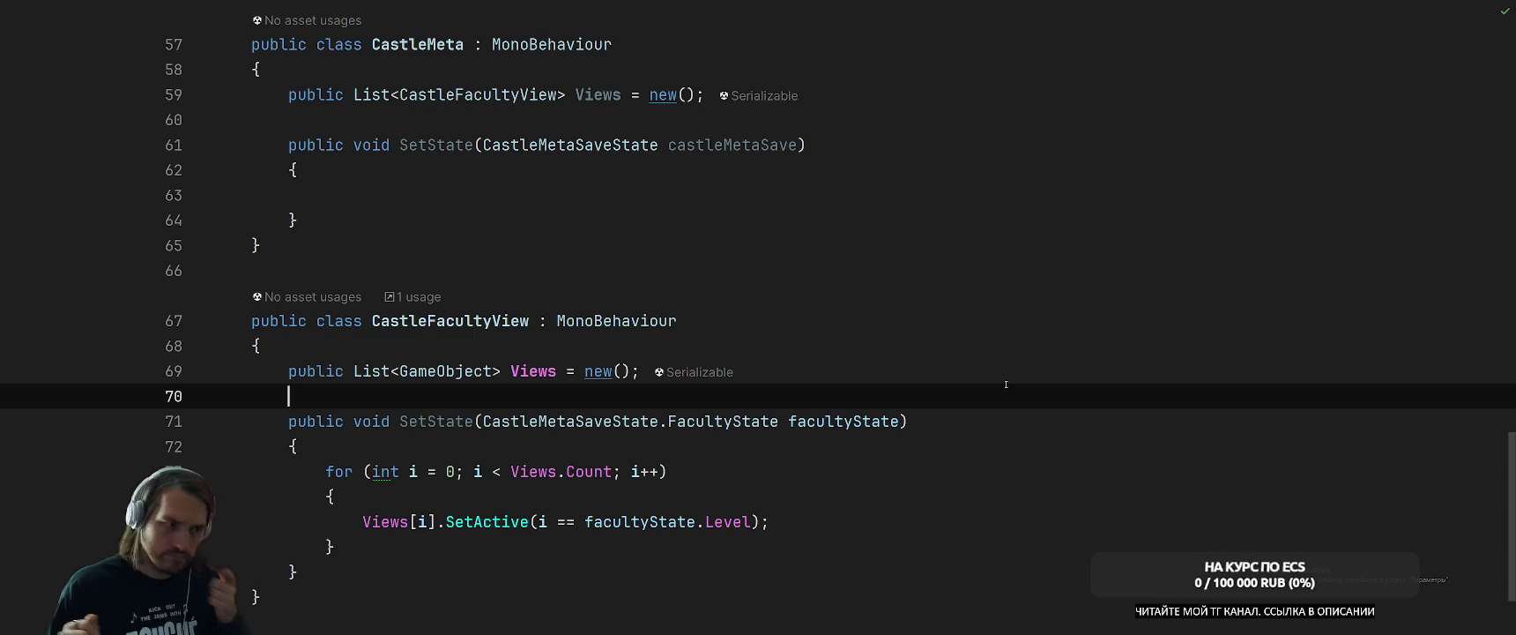
{"action": "left_click", "coordinate": [464, 190]}
{"action": "scroll", "coordinate": [876, 253], "scroll_direction": "up", "scroll_amount": 1}
Add a public GameObject[] Hogwarts field to CastleMeta.
{"action": "key", "text": "Up"}
{"action": "key", "text": "Up"}
{"action": "key", "text": "Up"}
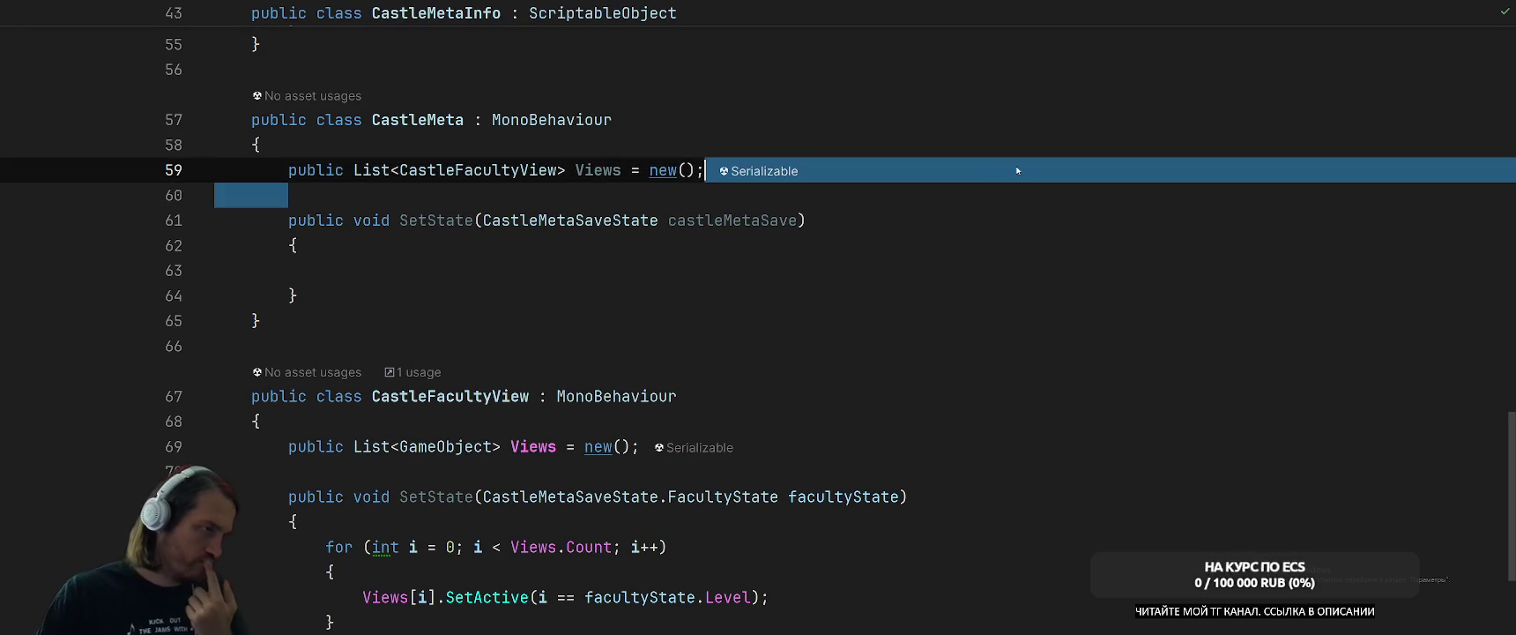
{"action": "key", "text": "Up"}
{"action": "key", "text": "Return"}
{"action": "type", "text": "pu"}
{"action": "key", "text": "Return"}
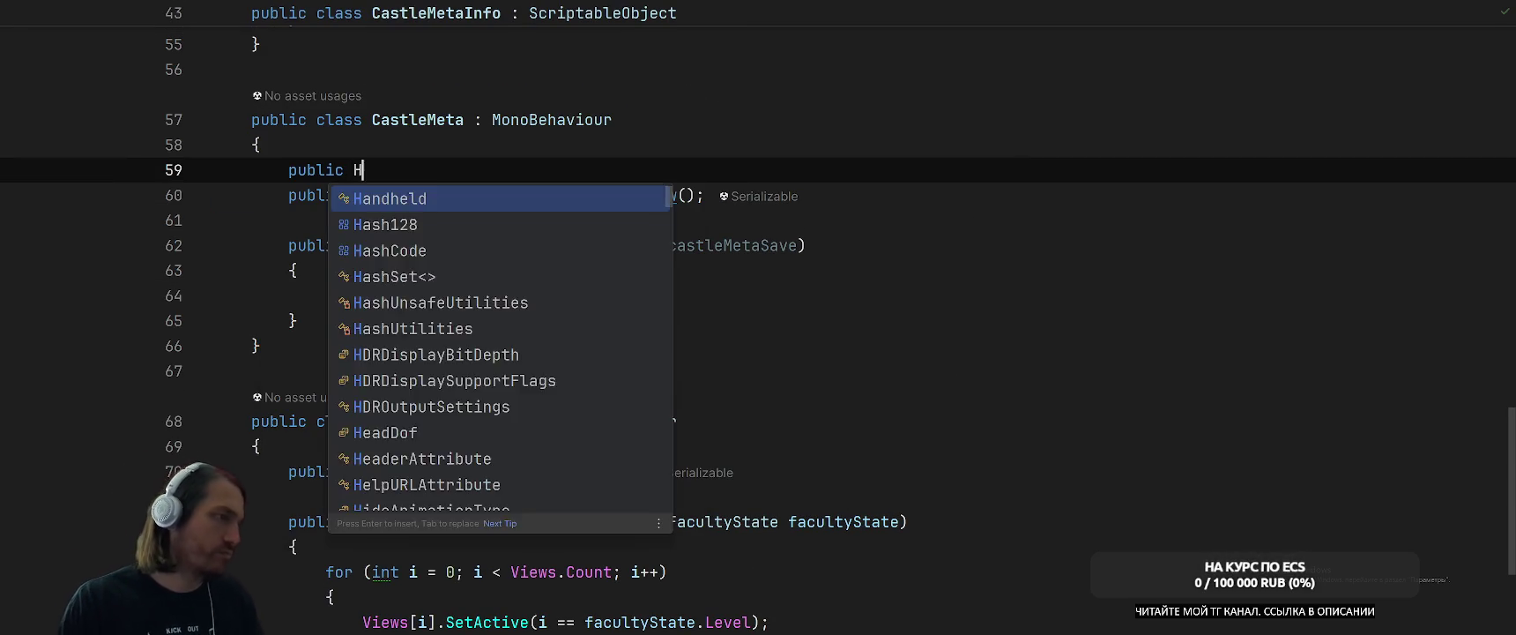
{"action": "type", "text": "G"}
{"action": "type", "text": "ame"}
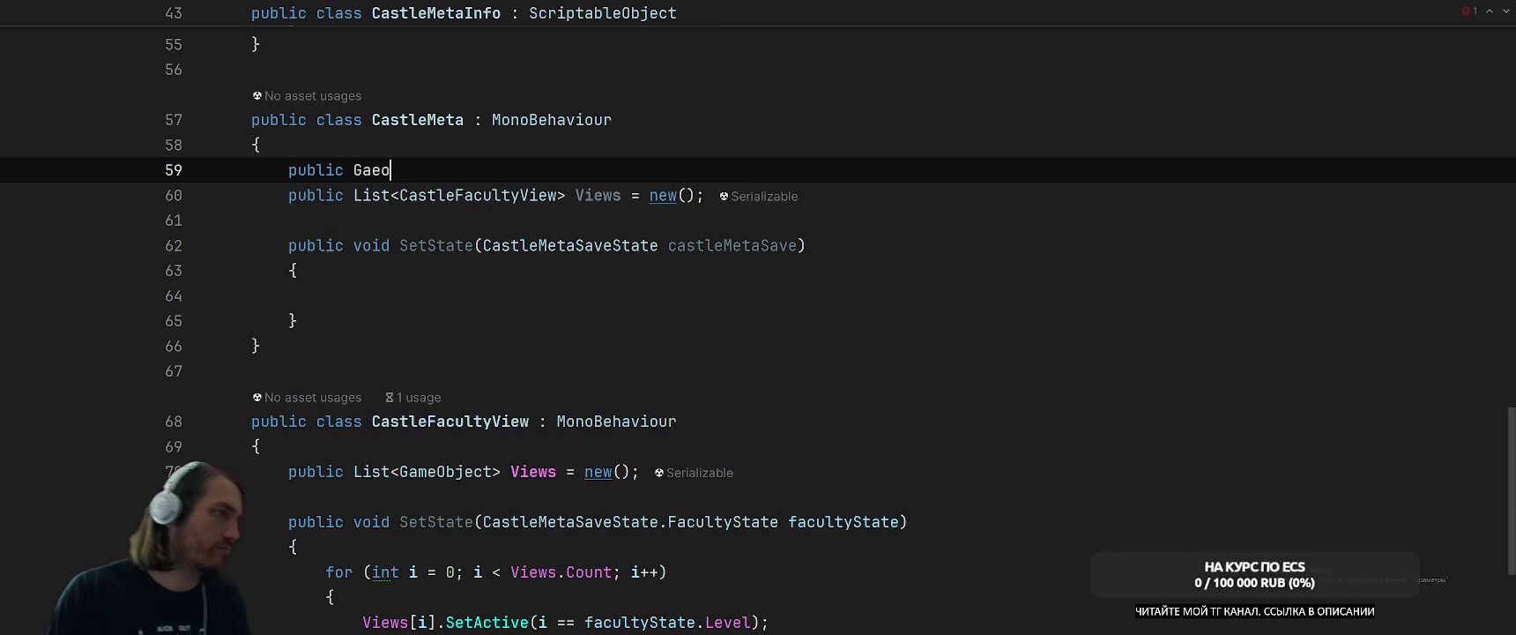
{"action": "key", "text": "Return"}
{"action": "type", "text": "[] fac"}
{"action": "key", "text": "BackSpace"}
{"action": "key", "text": "BackSpace"}
{"action": "key", "text": "BackSpace"}
{"action": "type", "text": "Hogwarts ="}
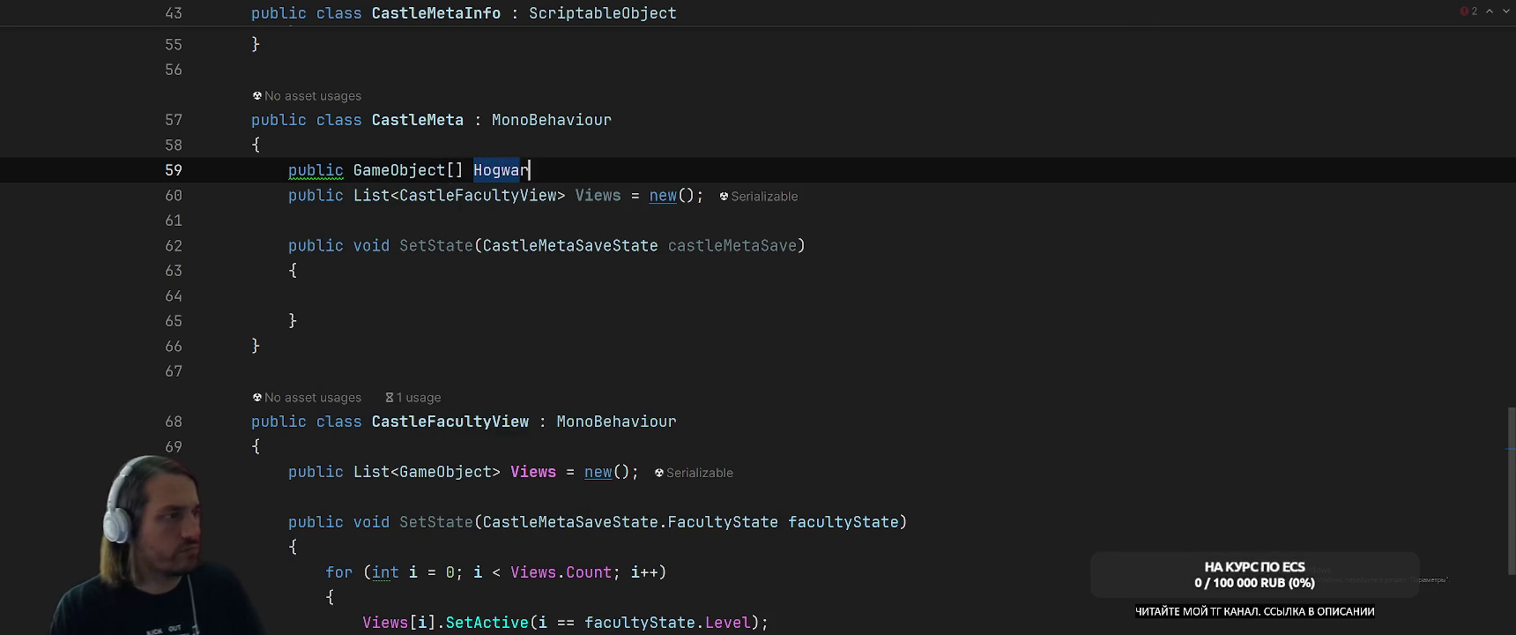
{"action": "key", "text": "BackSpace"}
{"action": "key", "text": "BackSpace"}
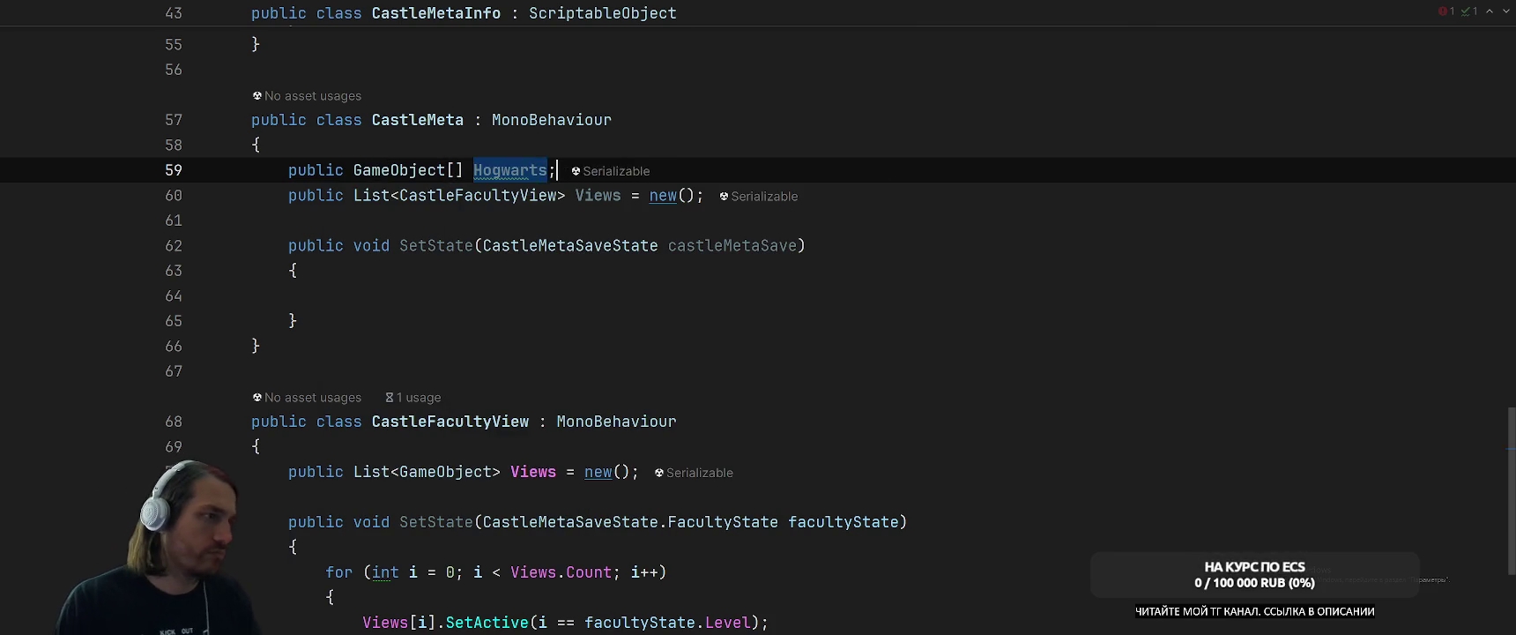
{"action": "type", "text": ";"}
Write a for loop over Hogwarts.Length inside SetState.
{"action": "left_click", "coordinate": [677, 296]}
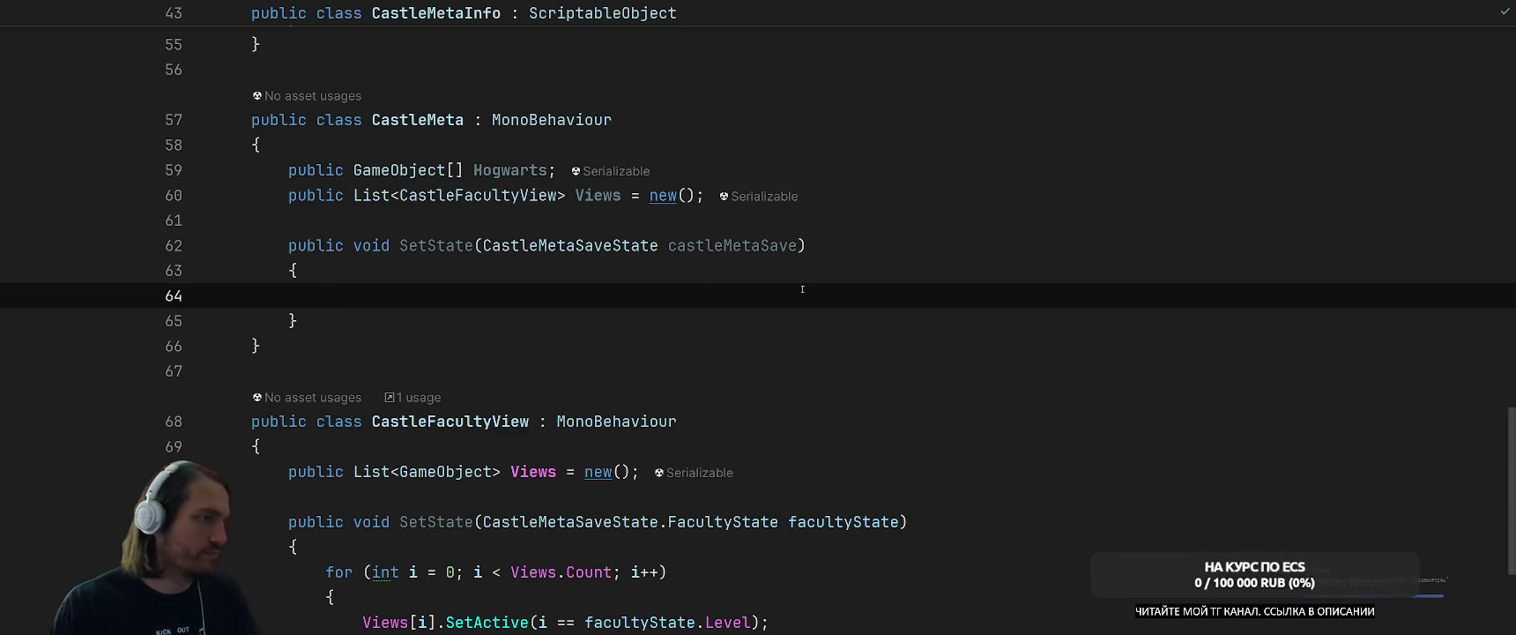
{"action": "type", "text": "for"}
{"action": "key", "text": "Tab"}
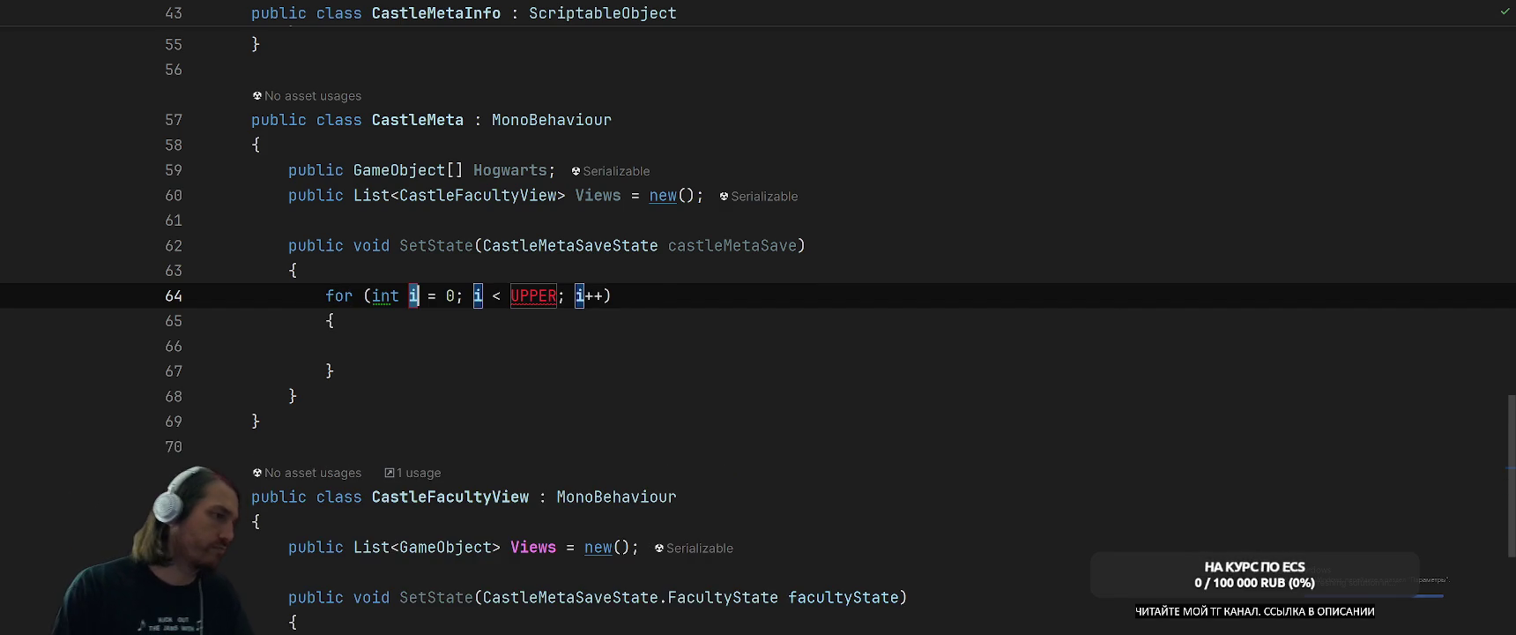
{"action": "key", "text": "Tab"}
{"action": "type", "text": "Ho"}
{"action": "key", "text": "Return"}
{"action": "type", "text": "."}
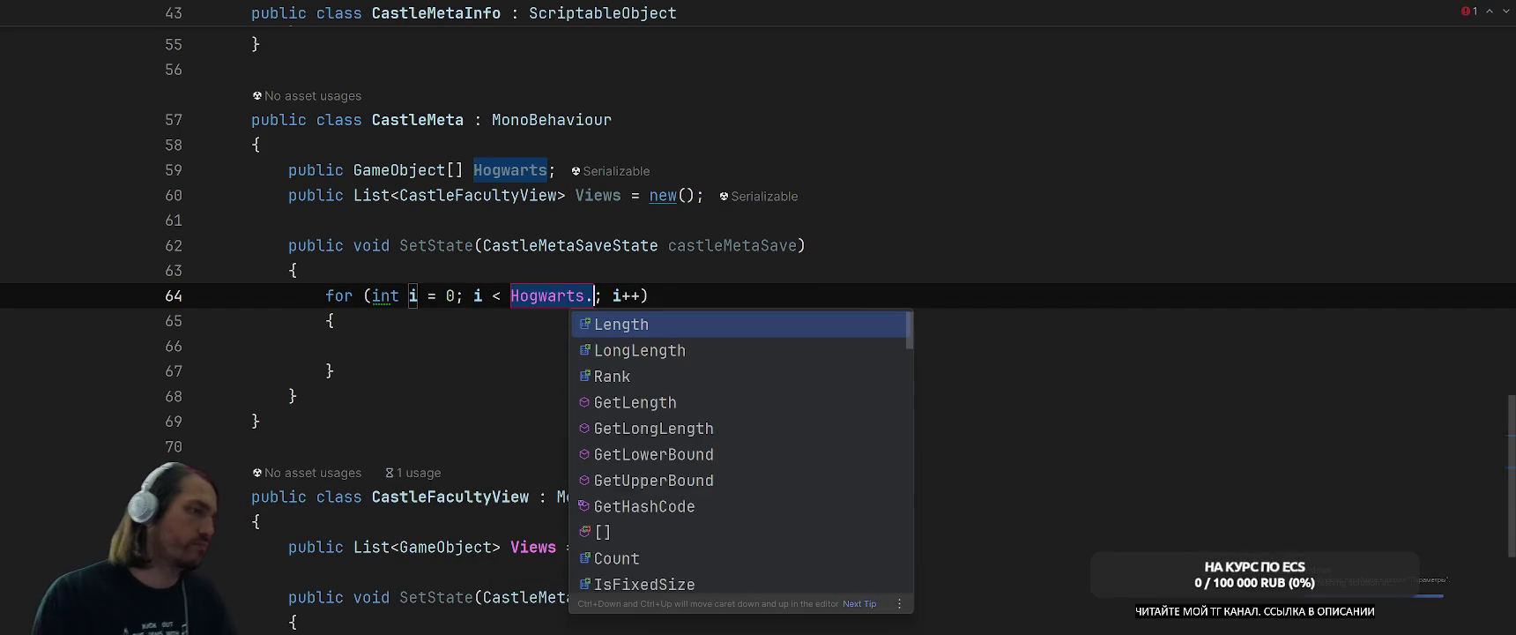
{"action": "key", "text": "Return"}
{"action": "key", "text": "Return"}
Make the loop body call Hogwarts[i].SetActive(castleMetaSave.HogwartsLevel == i).
{"action": "key", "text": "BackSpace"}
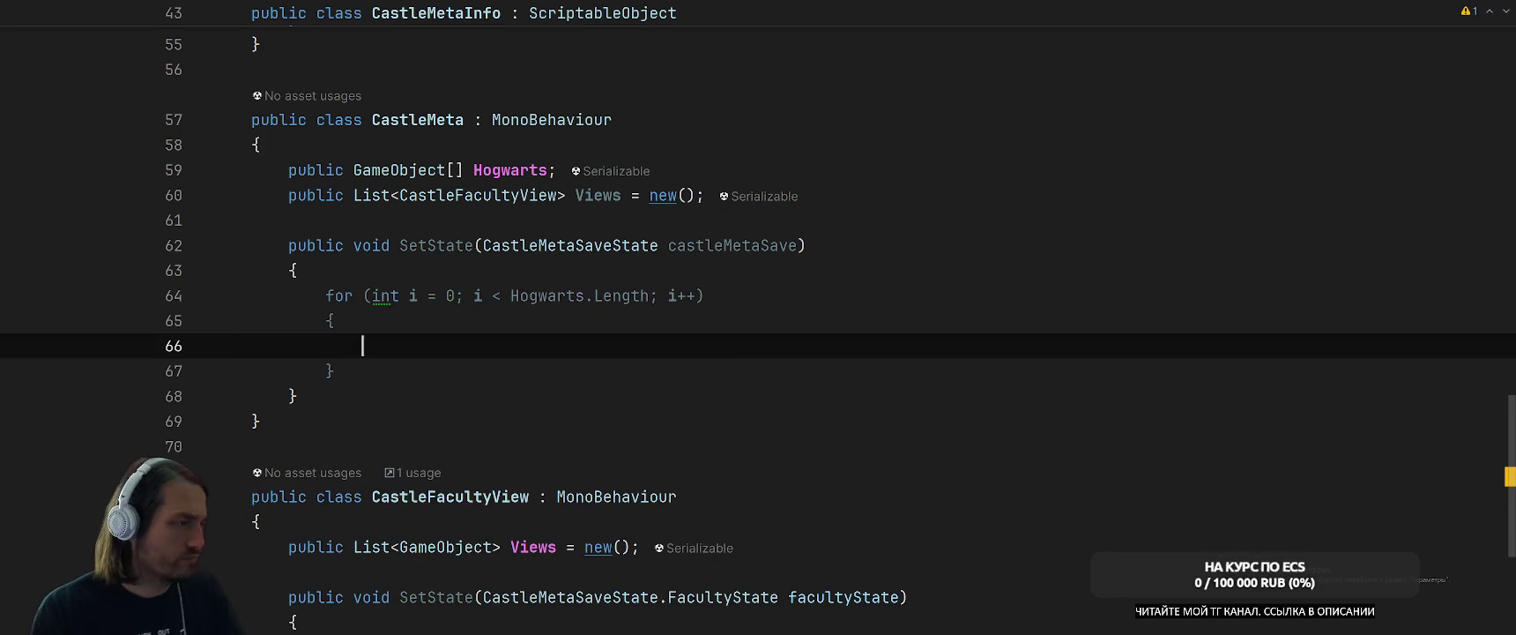
{"action": "type", "text": "Ho"}
{"action": "key", "text": "Return"}
{"action": "type", "text": "[i]."}
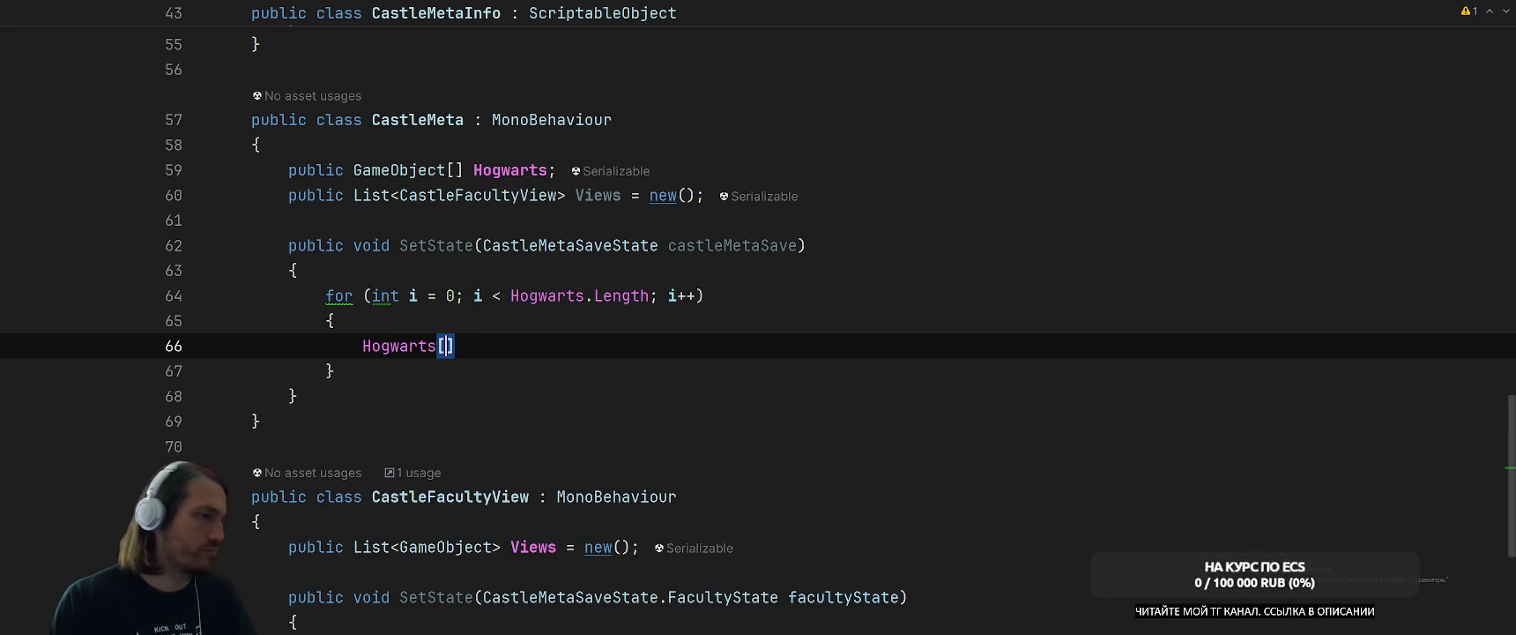
{"action": "type", "text": "s"}
{"action": "key", "text": "Return"}
{"action": "type", "text": "c"}
{"action": "key", "text": "Return"}
{"action": "type", "text": "."}
{"action": "key", "text": "Down"}
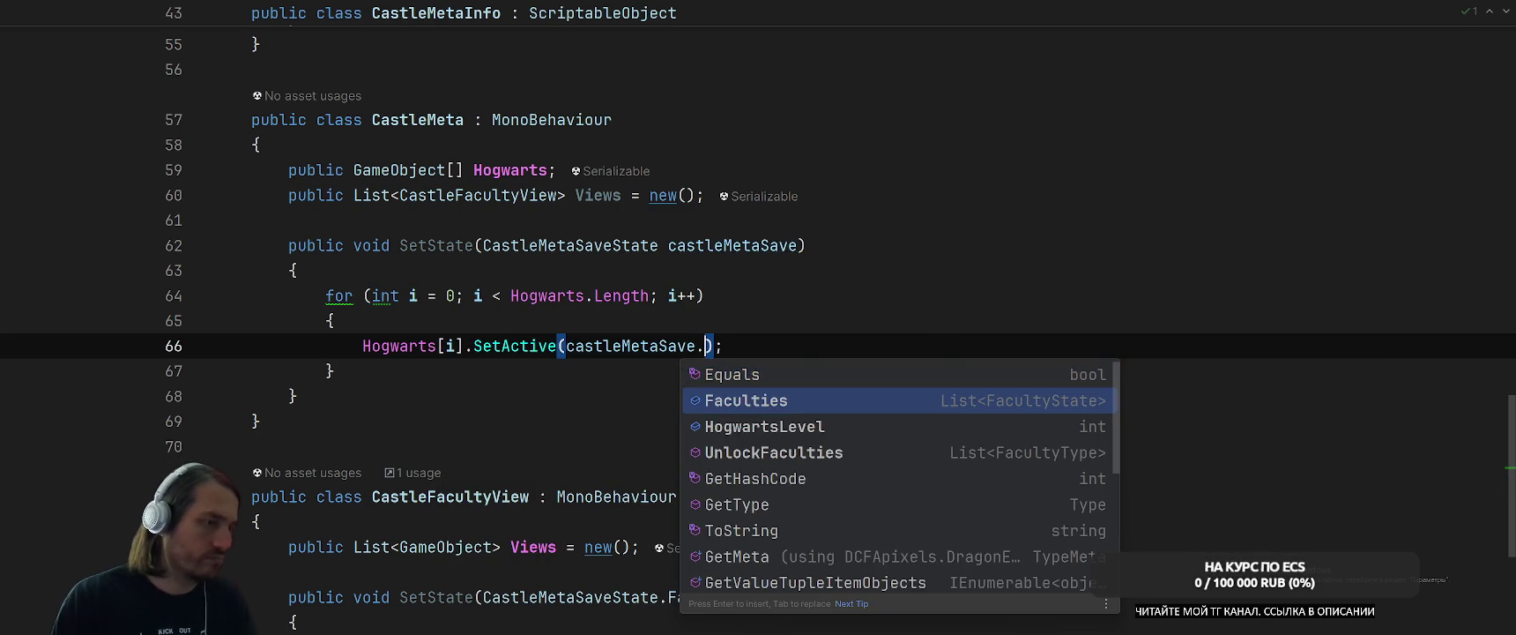
{"action": "key", "text": "Down"}
{"action": "key", "text": "Return"}
{"action": "type", "text": "== i"}
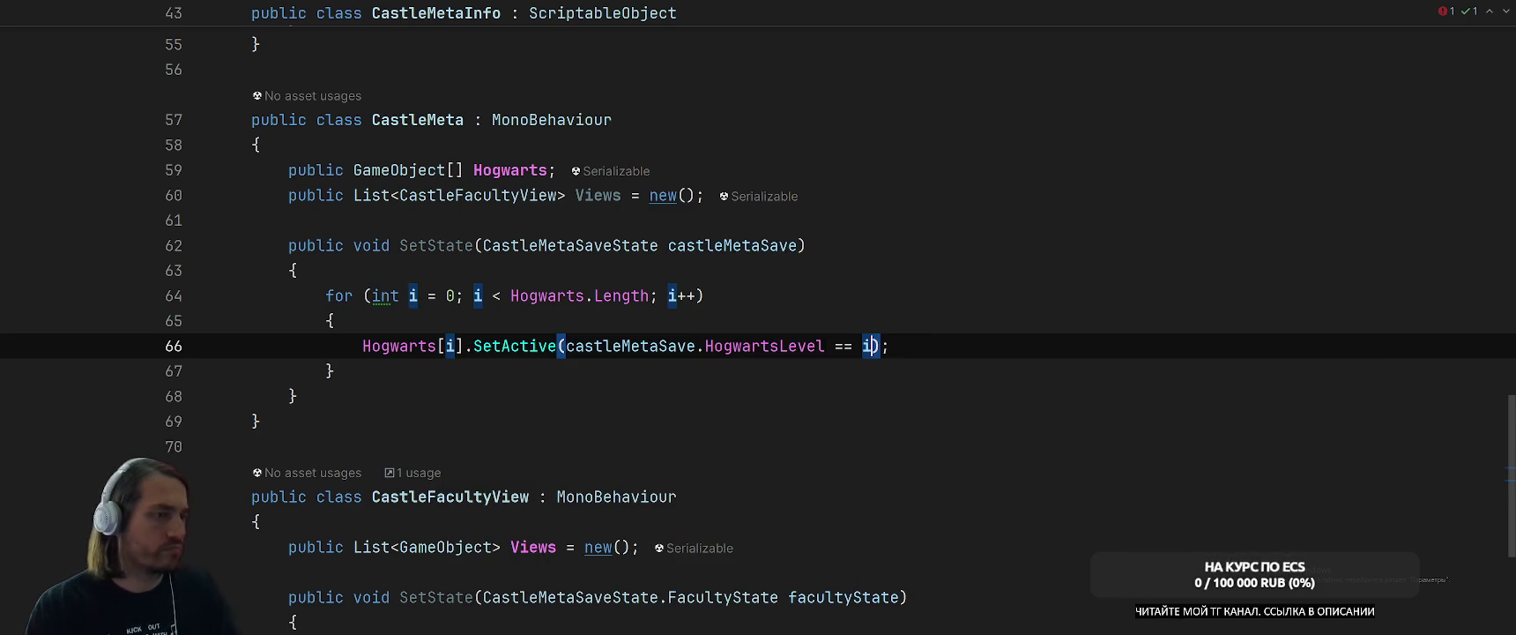
Open new lines after the for loop to start the next loop.
{"action": "key", "text": "End"}
{"action": "key", "text": "Return"}
{"action": "key", "text": "BackSpace"}
{"action": "key", "text": "Down"}
{"action": "key", "text": "Return"}
{"action": "key", "text": "Return"}
Add a foreach loop over Views with a castleFacultyView loop variable in SetState.
{"action": "type", "text": "foreach"}
{"action": "key", "text": "Return"}
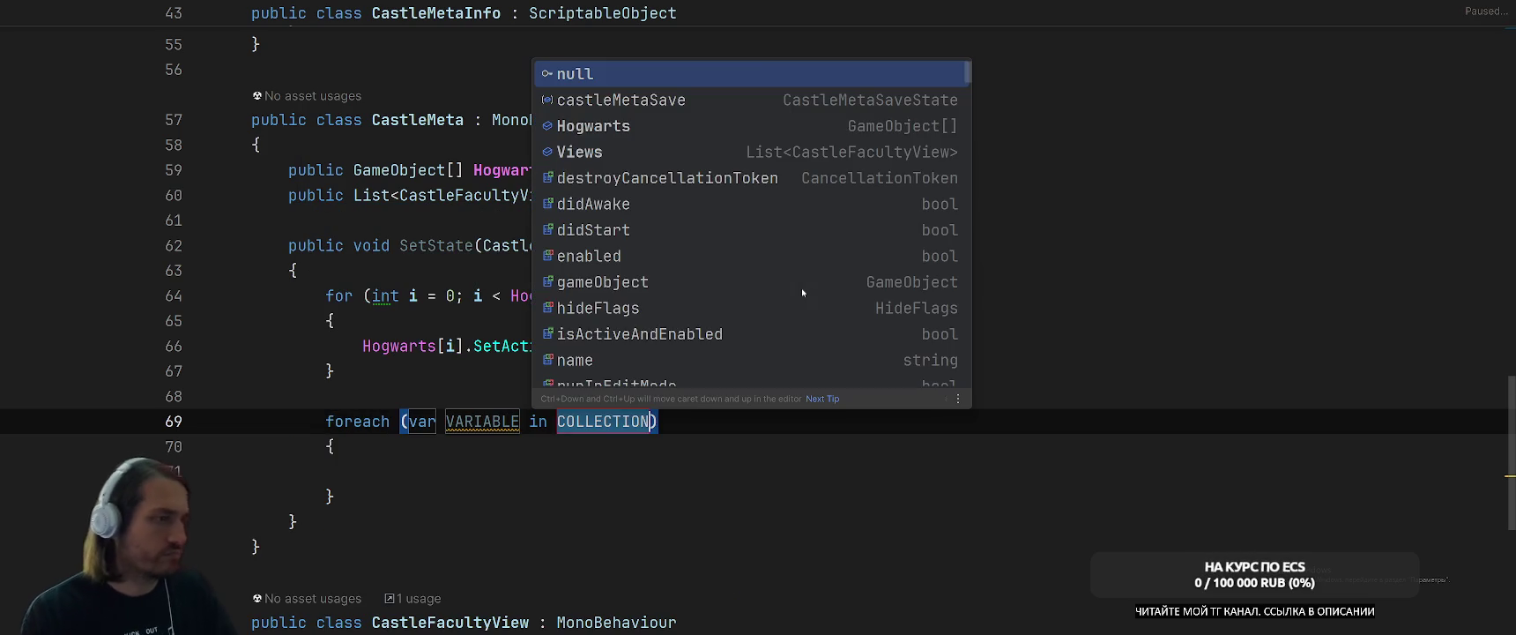
{"action": "type", "text": "Views"}
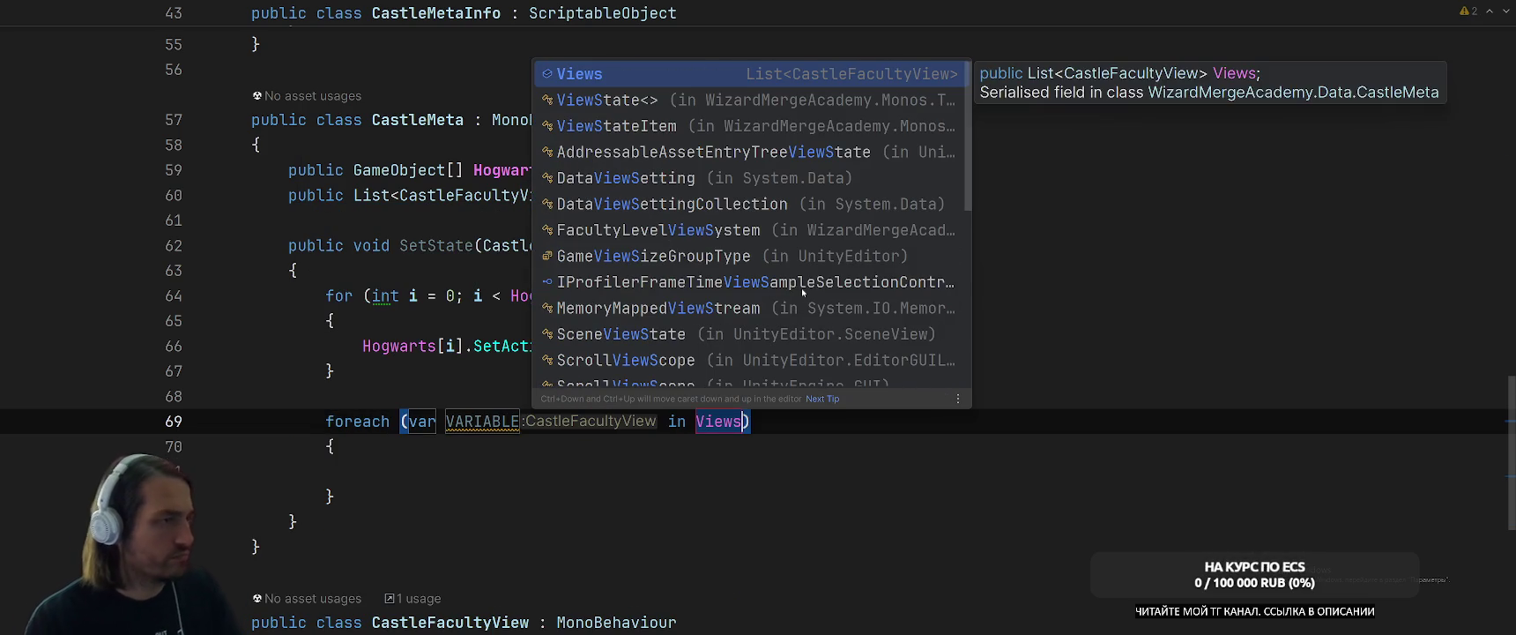
{"action": "key", "text": "Return"}
{"action": "key", "text": "Return"}
{"action": "key", "text": "Return"}
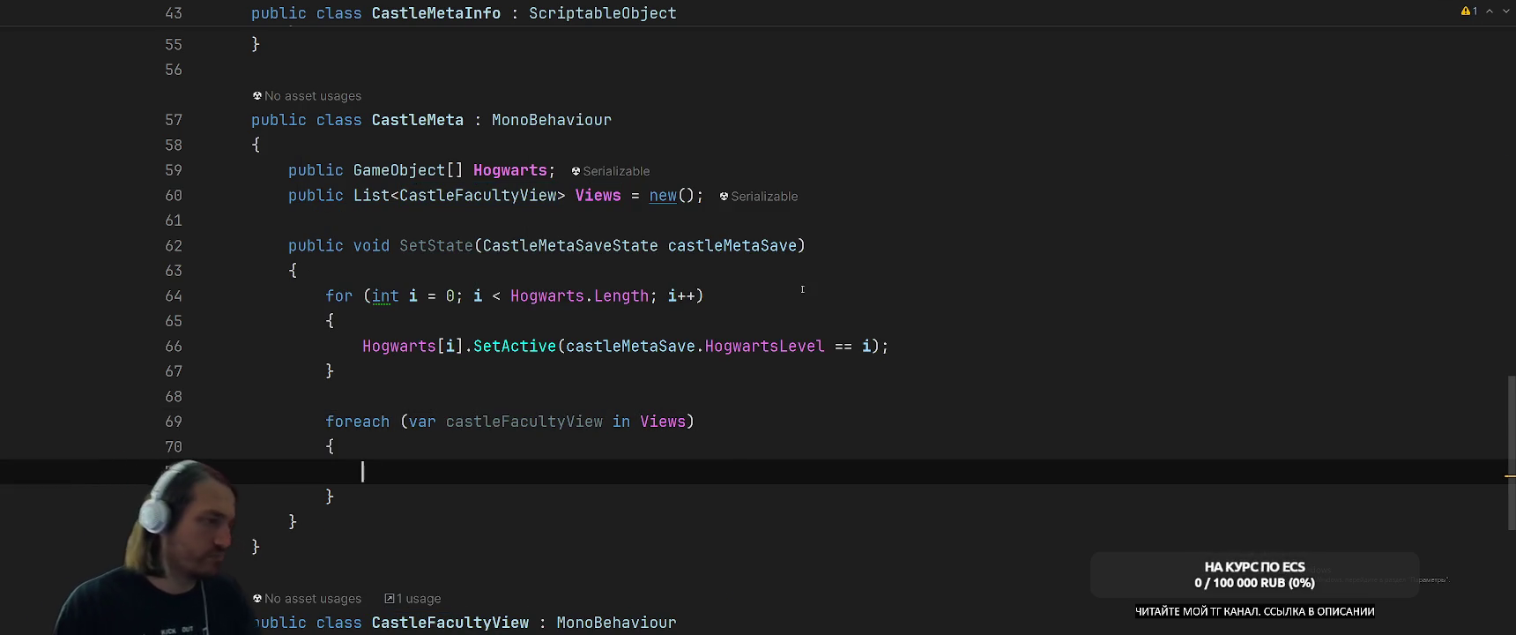
{"action": "type", "text": "cast"}
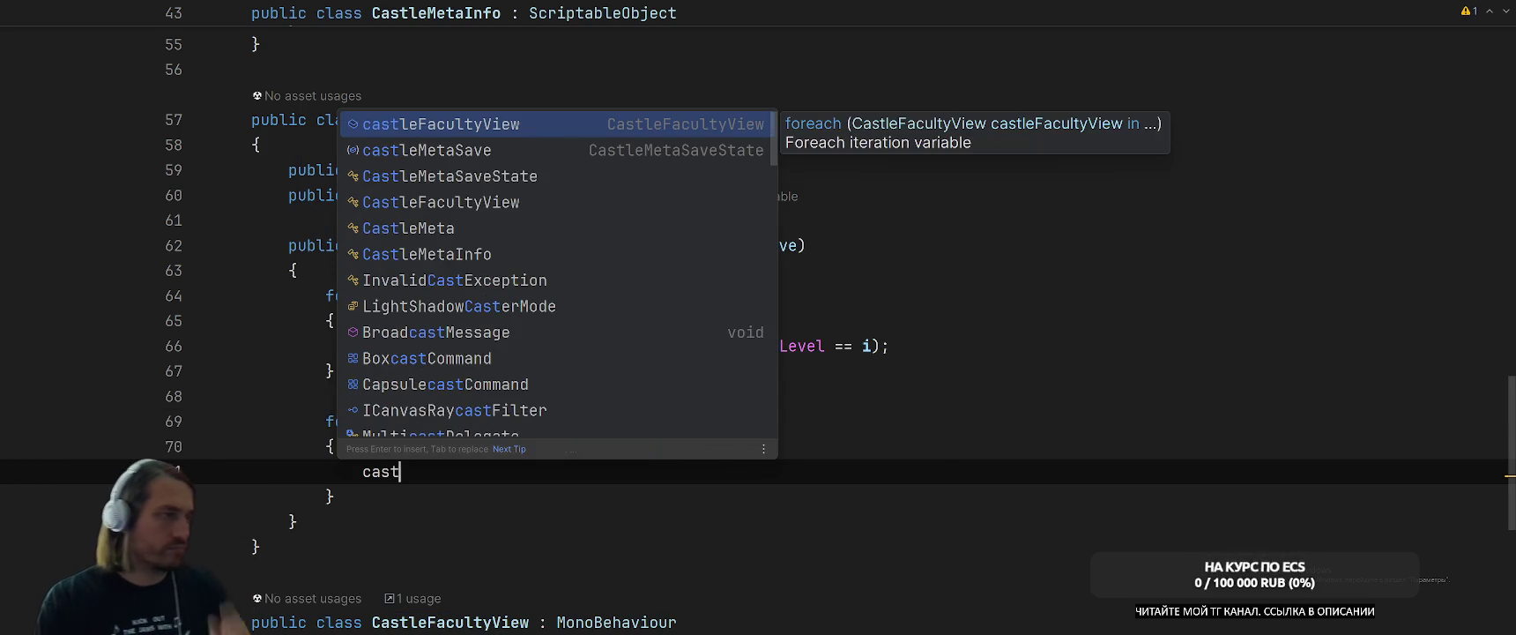
{"action": "key", "text": "Return"}
{"action": "type", "text": "."}
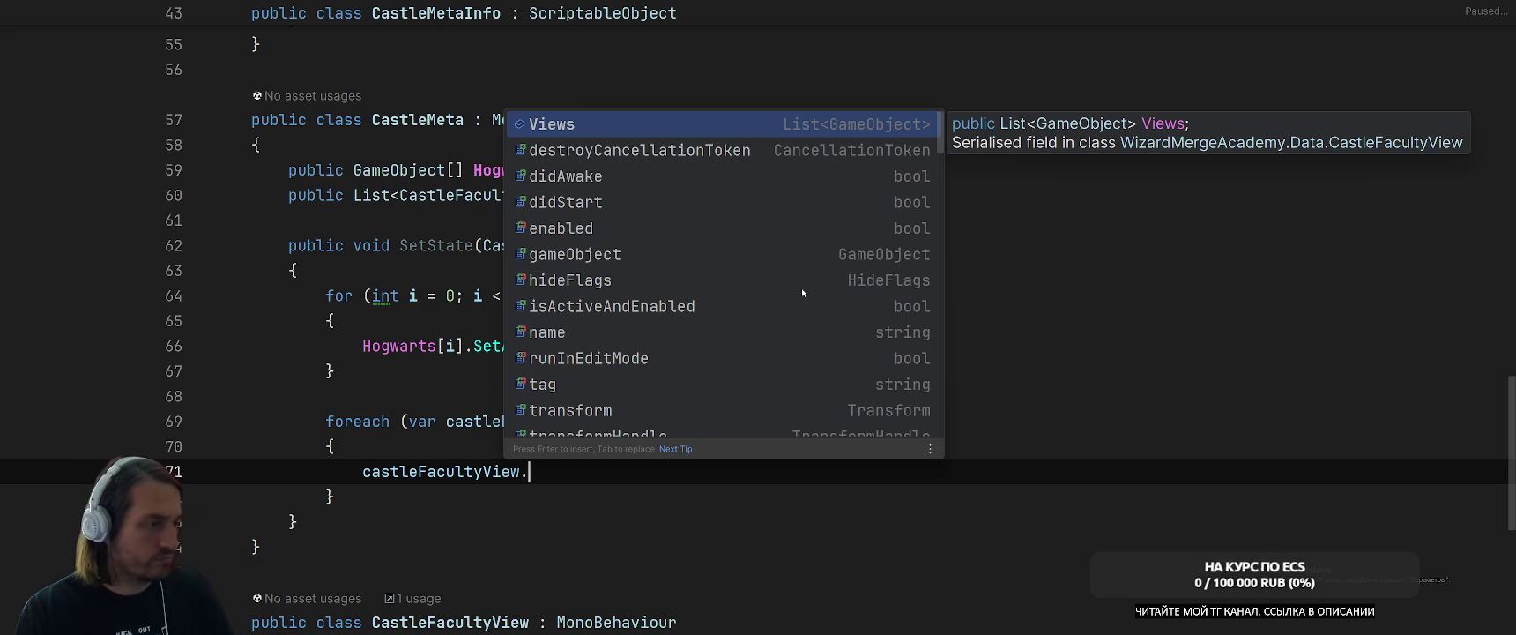
{"action": "key", "text": "Escape"}
{"action": "key", "text": "BackSpace"}
Add a public FacultyType Faculty field to CastleFacultyView.
{"action": "scroll", "coordinate": [754, 344], "scroll_direction": "down", "scroll_amount": 4}
{"action": "left_click", "coordinate": [753, 344]}
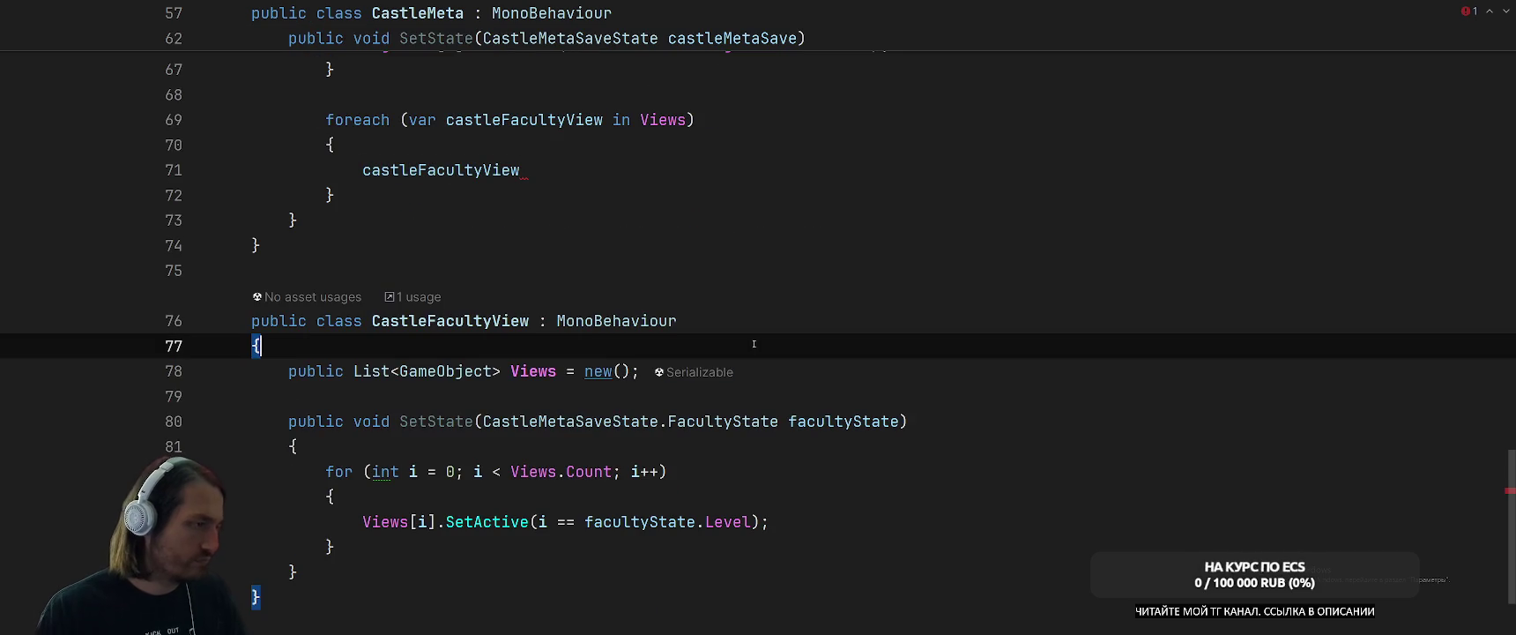
{"action": "key", "text": "Return"}
{"action": "type", "text": "public C"}
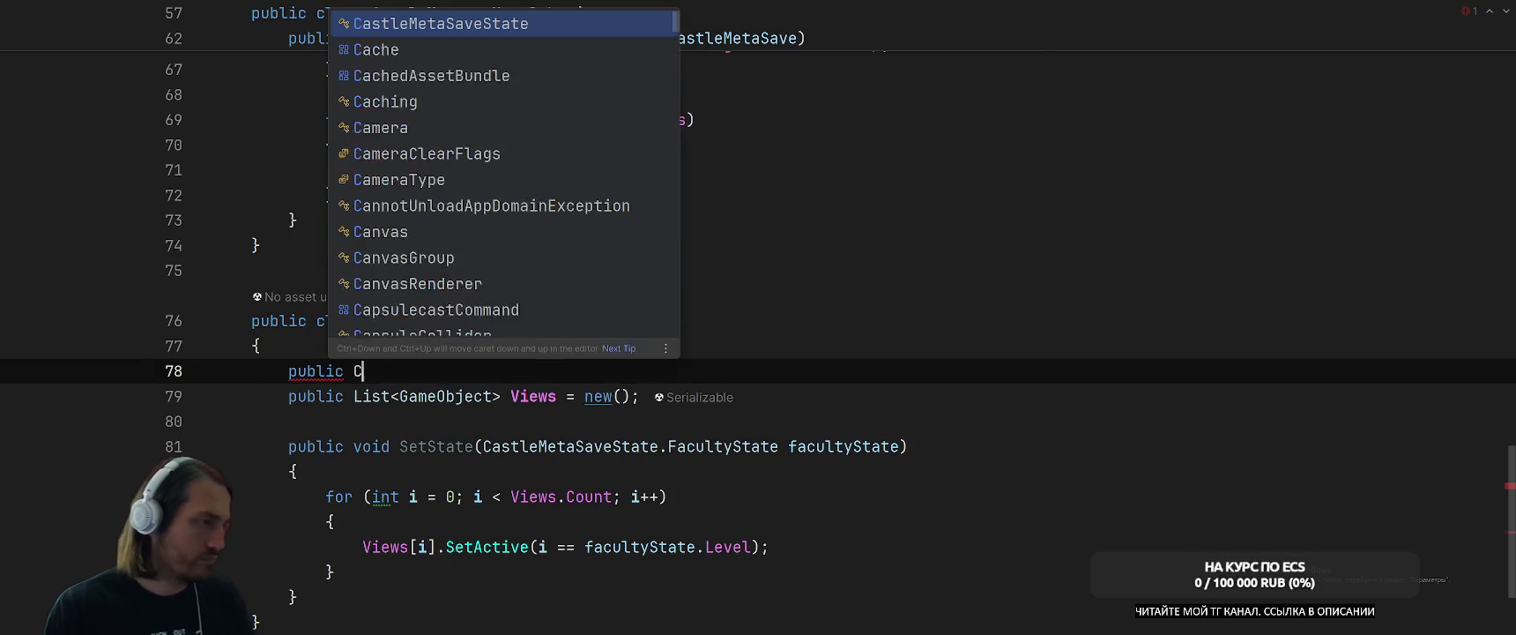
{"action": "type", "text": "ast"}
{"action": "key", "text": "BackSpace"}
{"action": "key", "text": "BackSpace"}
{"action": "key", "text": "BackSpace"}
{"action": "type", "text": "Facul"}
{"action": "key", "text": "Return"}
{"action": "type", "text": "Fac"}
{"action": "key", "text": "Return"}
{"action": "type", "text": ";"}
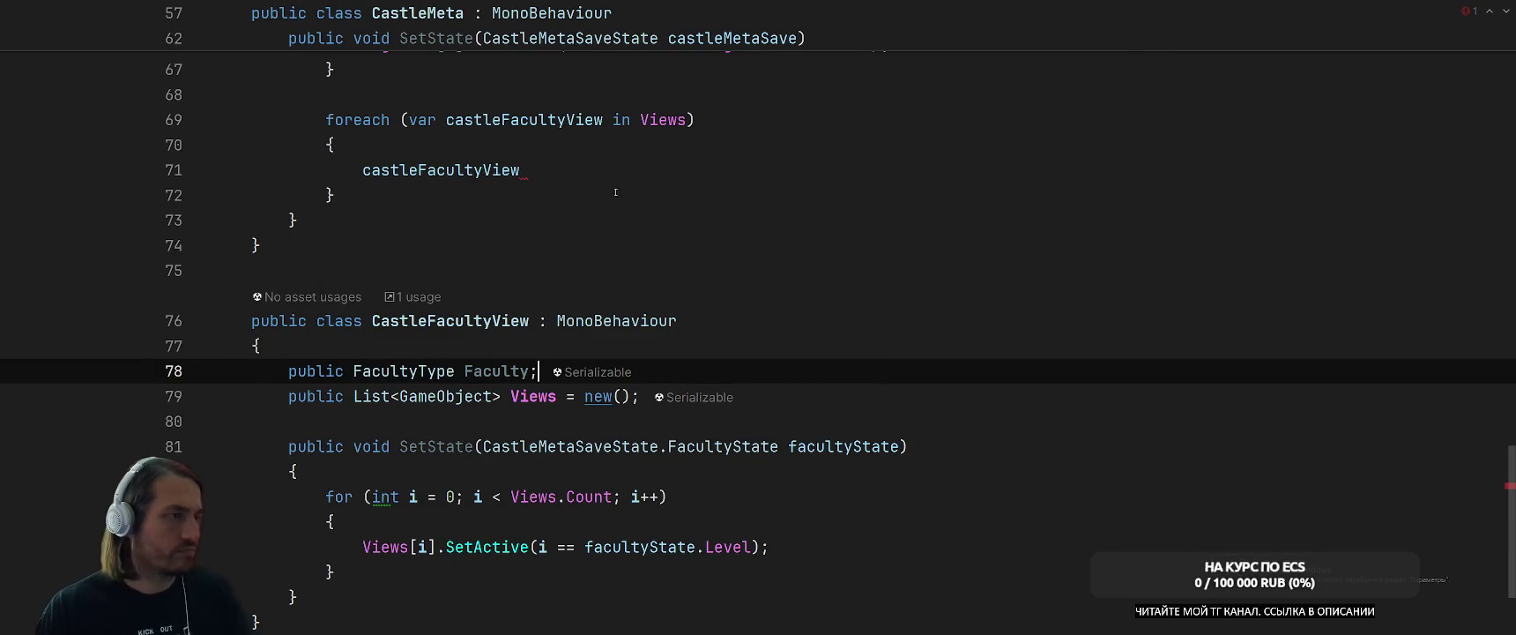
Inside the loop, store castleFacultyView.Faculty in a new facultyType variable.
{"action": "left_click", "coordinate": [625, 168]}
{"action": "type", "text": ".F"}
{"action": "key", "text": "Return"}
{"action": "type", "text": ".va"}
{"action": "key", "text": "Return"}
{"action": "key", "text": "Return"}
{"action": "key", "text": "Return"}
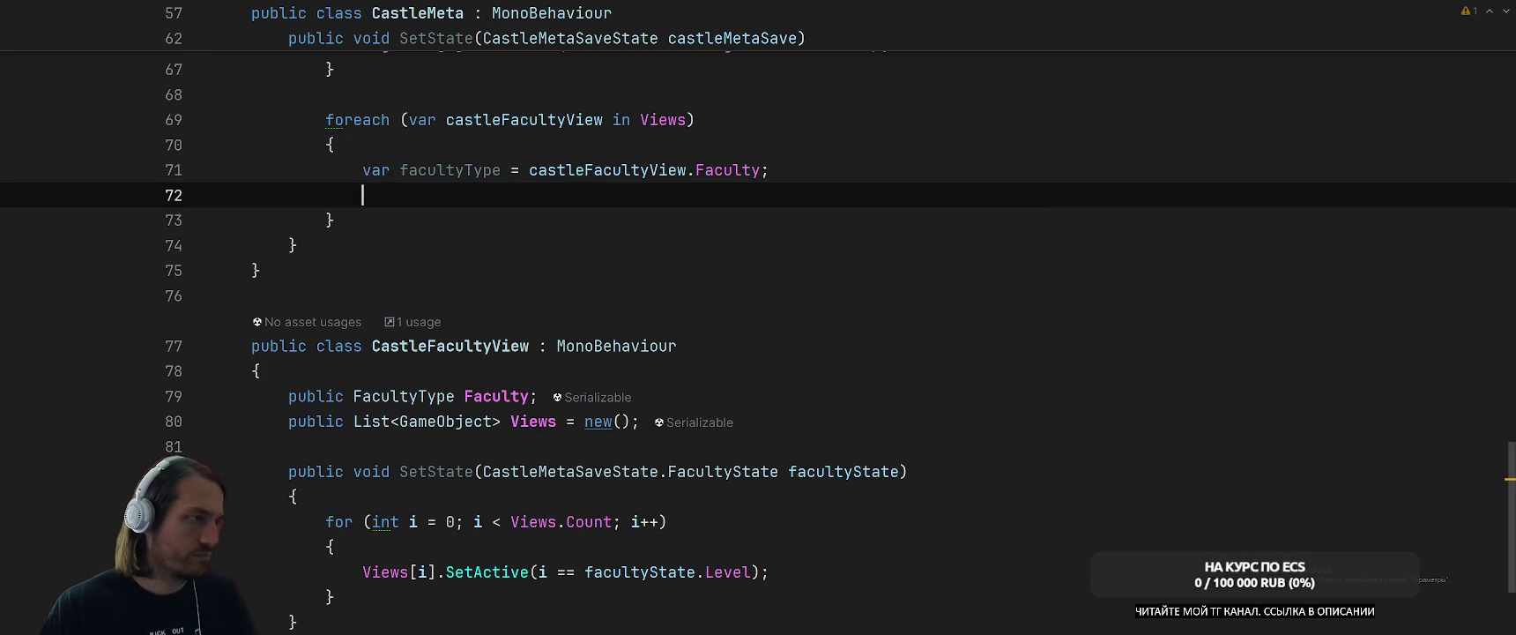
{"action": "scroll", "coordinate": [971, 290], "scroll_direction": "up", "scroll_amount": 2}
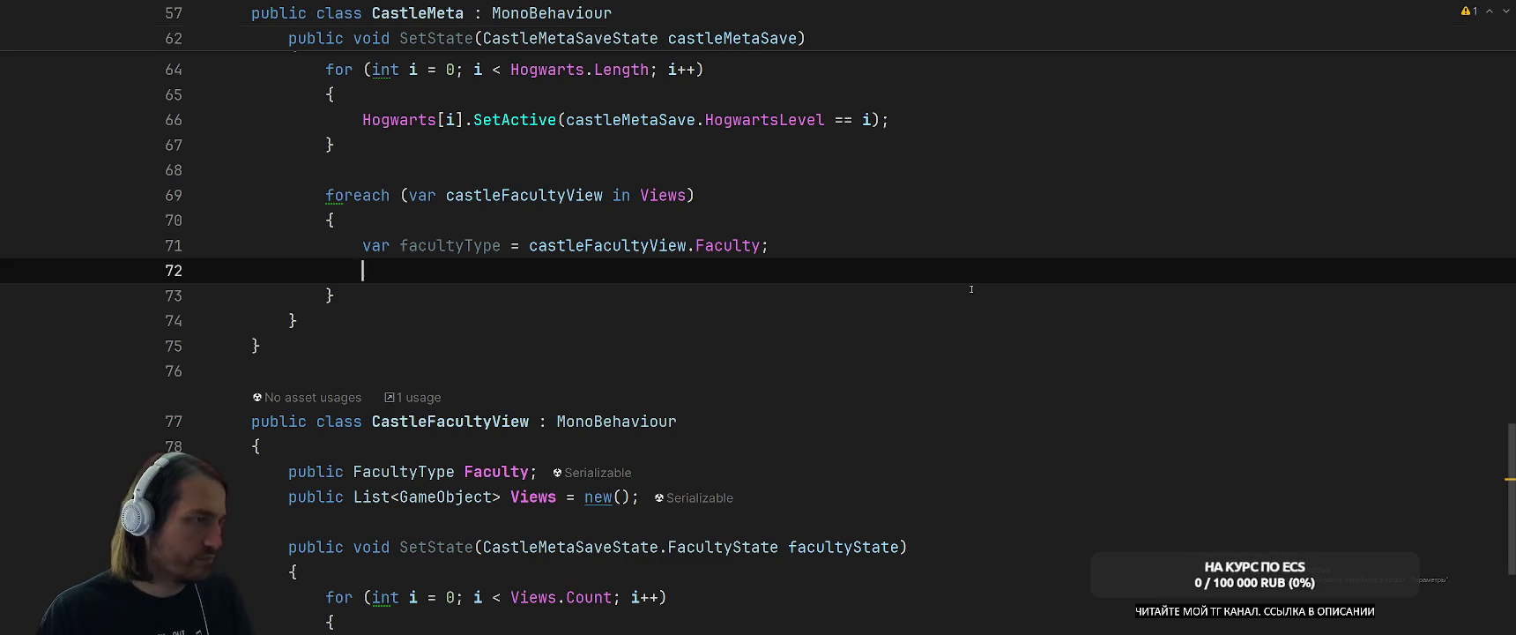
Begin a castleMetaSave.Faculties.FirstOrDefault lookup inside the loop.
{"action": "scroll", "coordinate": [971, 289], "scroll_direction": "up", "scroll_amount": 2}
{"action": "type", "text": "cas"}
{"action": "key", "text": "Return"}
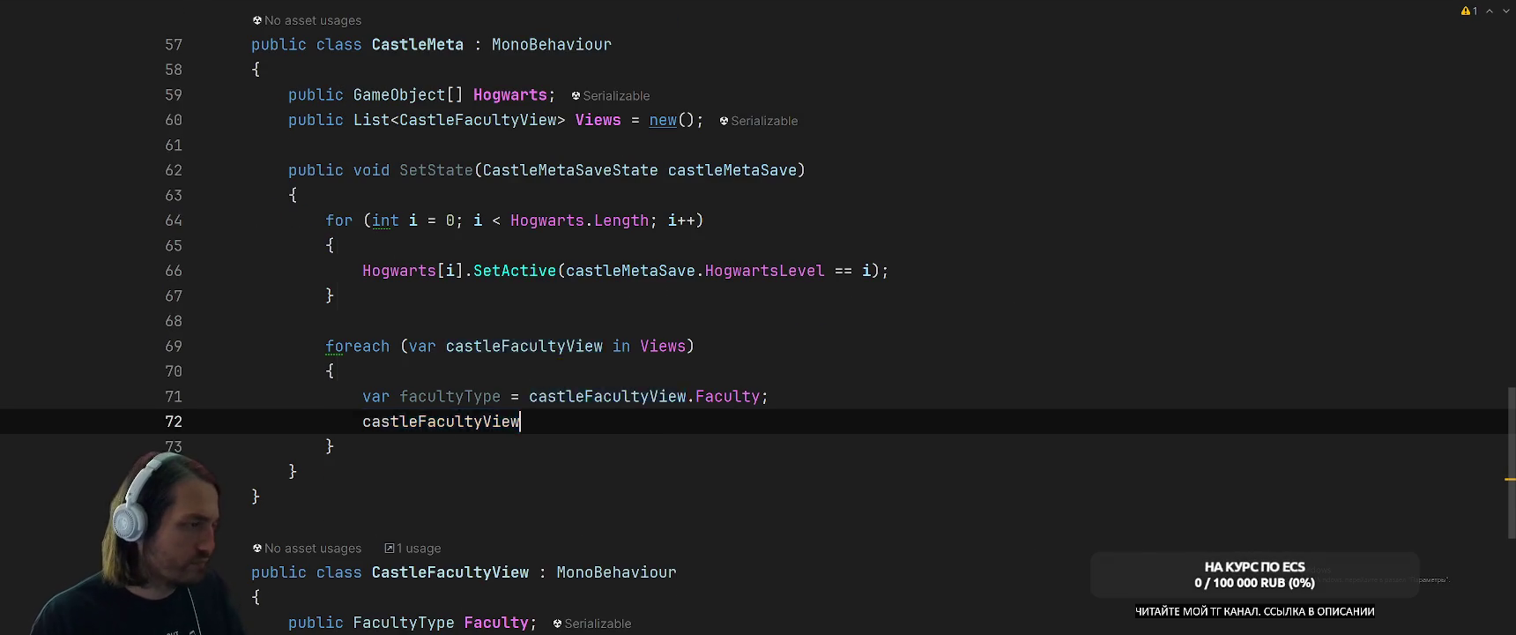
{"action": "key", "text": "ctrl+BackSpace"}
{"action": "type", "text": "cas"}
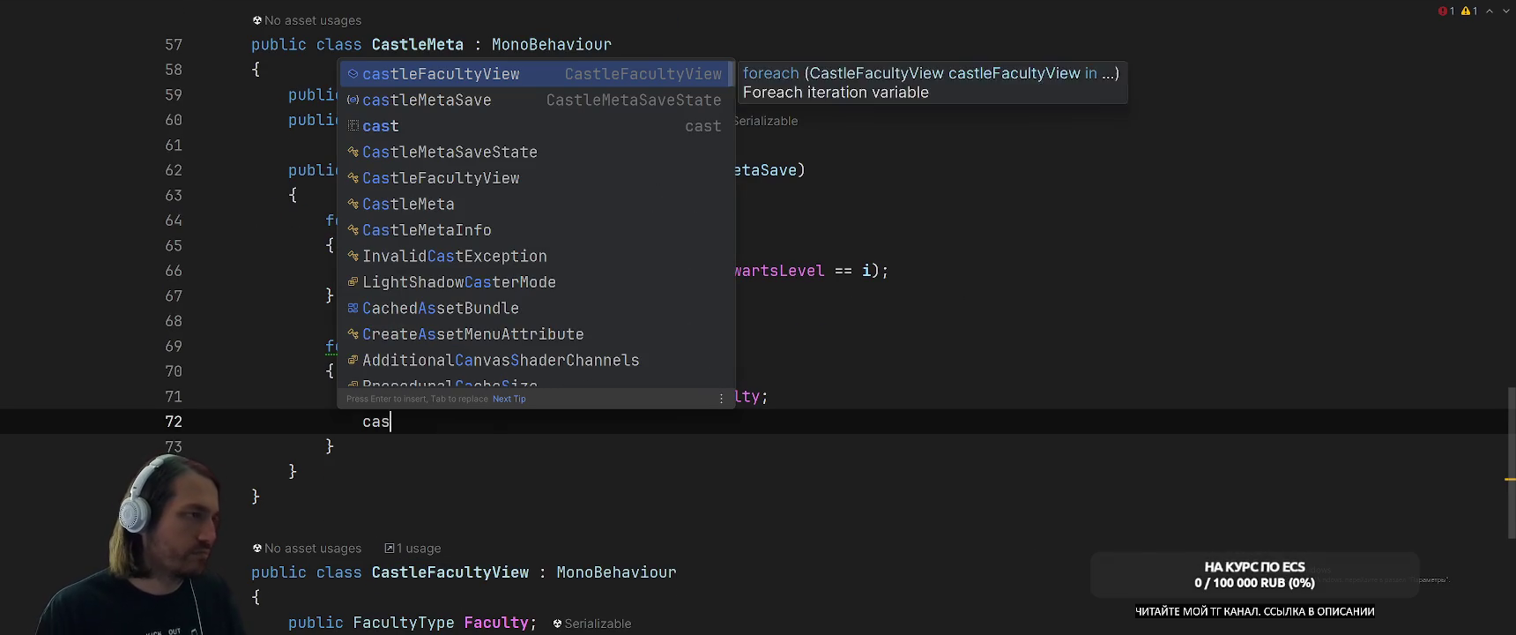
{"action": "key", "text": "Down"}
{"action": "key", "text": "Return"}
{"action": "type", "text": ".Faculties"}
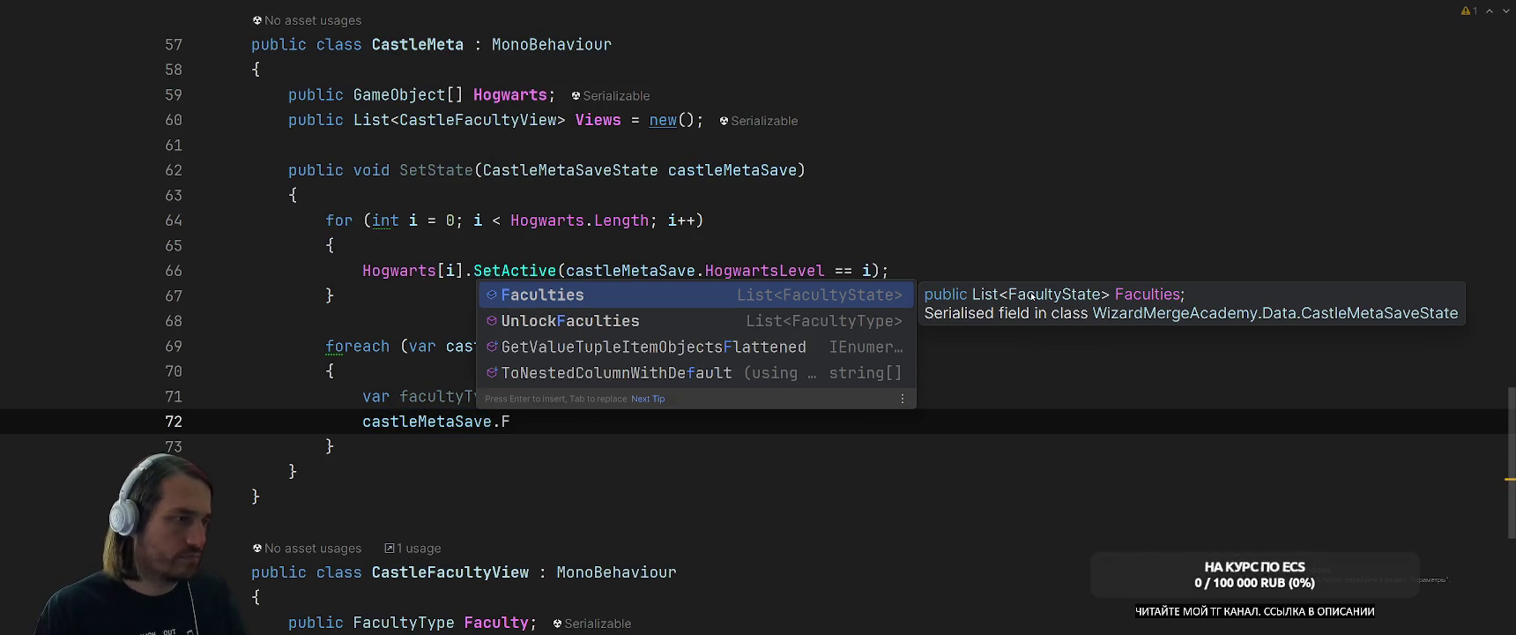
{"action": "key", "text": "Return"}
{"action": "type", "text": ".Fir"}
{"action": "key", "text": "Down"}
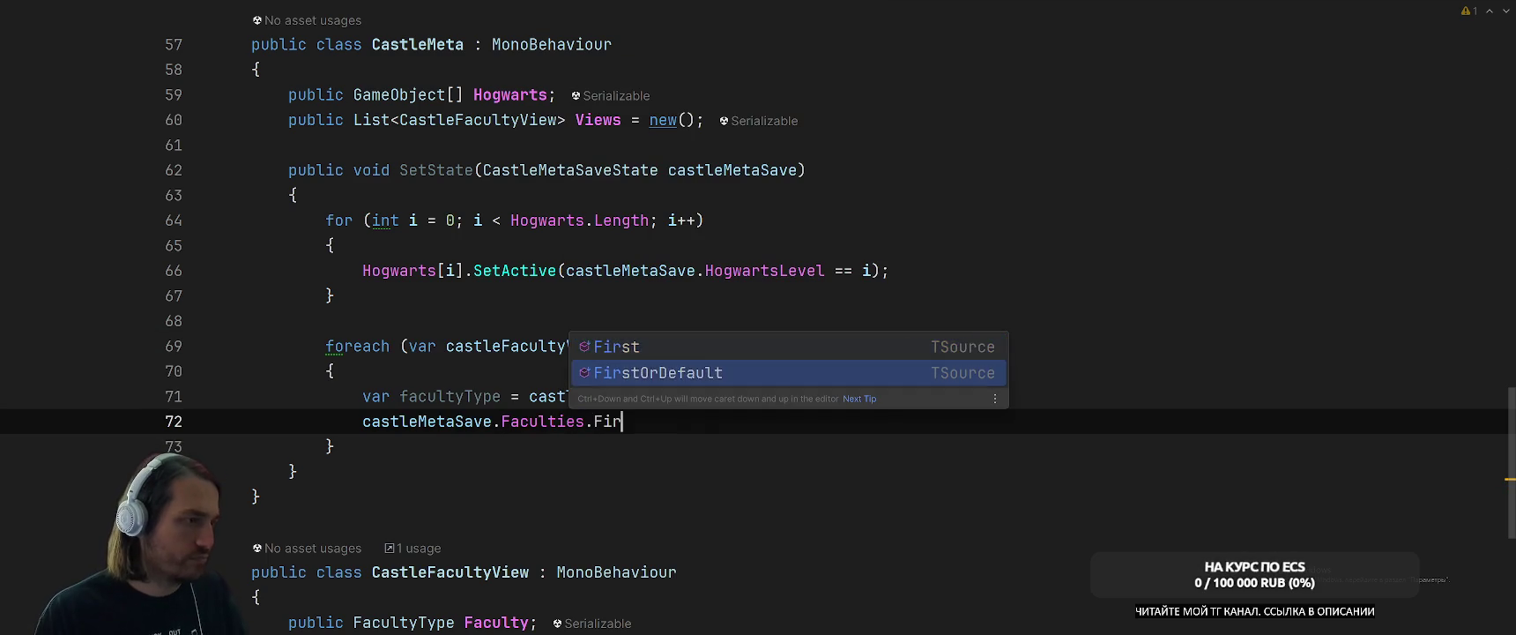
{"action": "key", "text": "Return"}
Match x.FacultyType == facultyType in the lookup and store the result in a variable.
{"action": "type", "text": "x=>x."}
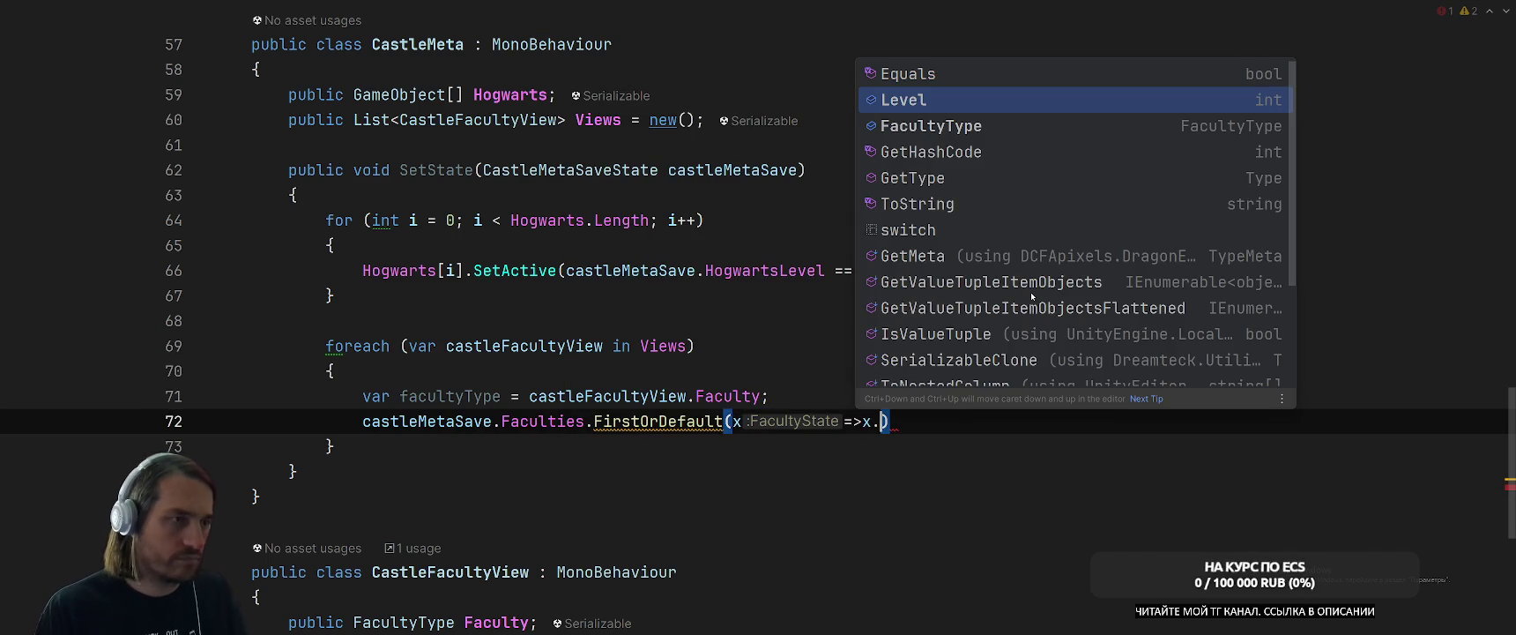
{"action": "key", "text": "Down"}
{"action": "key", "text": "Return"}
{"action": "type", "text": "== fac"}
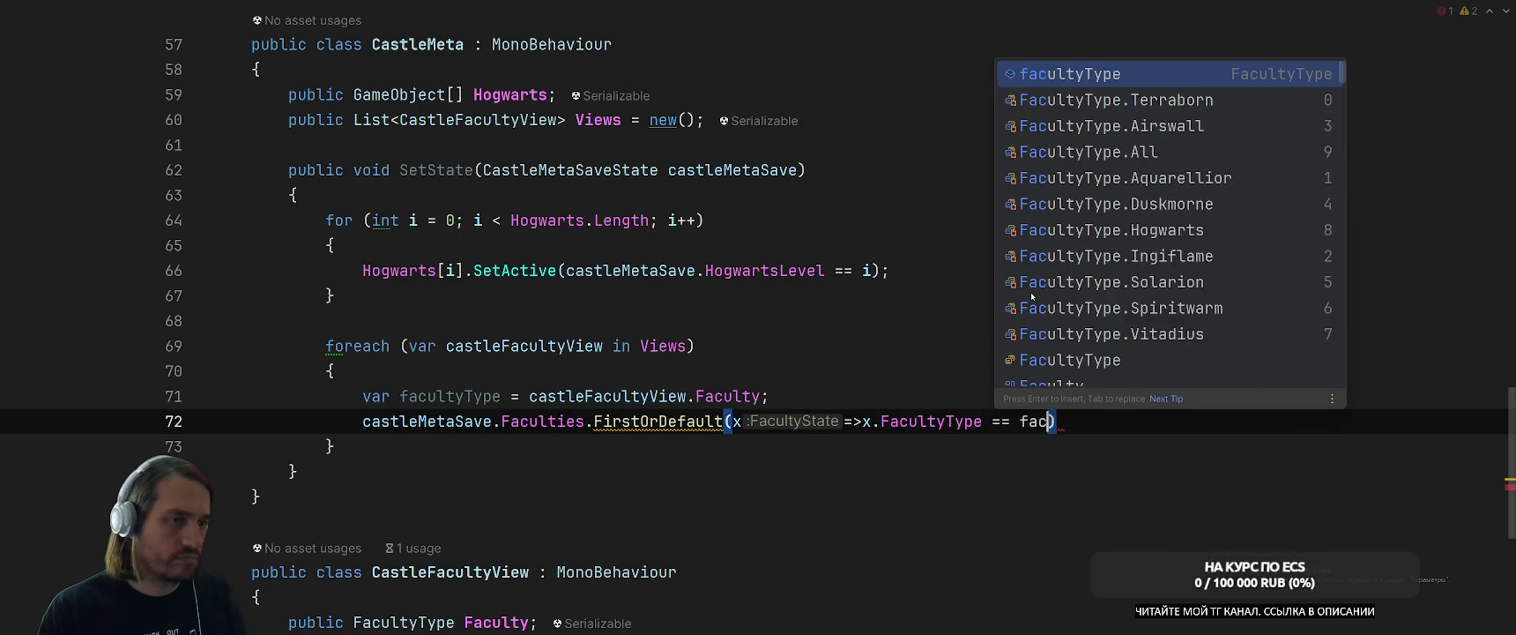
{"action": "key", "text": "Return"}
{"action": "type", "text": ".var"}
{"action": "key", "text": "Return"}
{"action": "key", "text": "Return"}
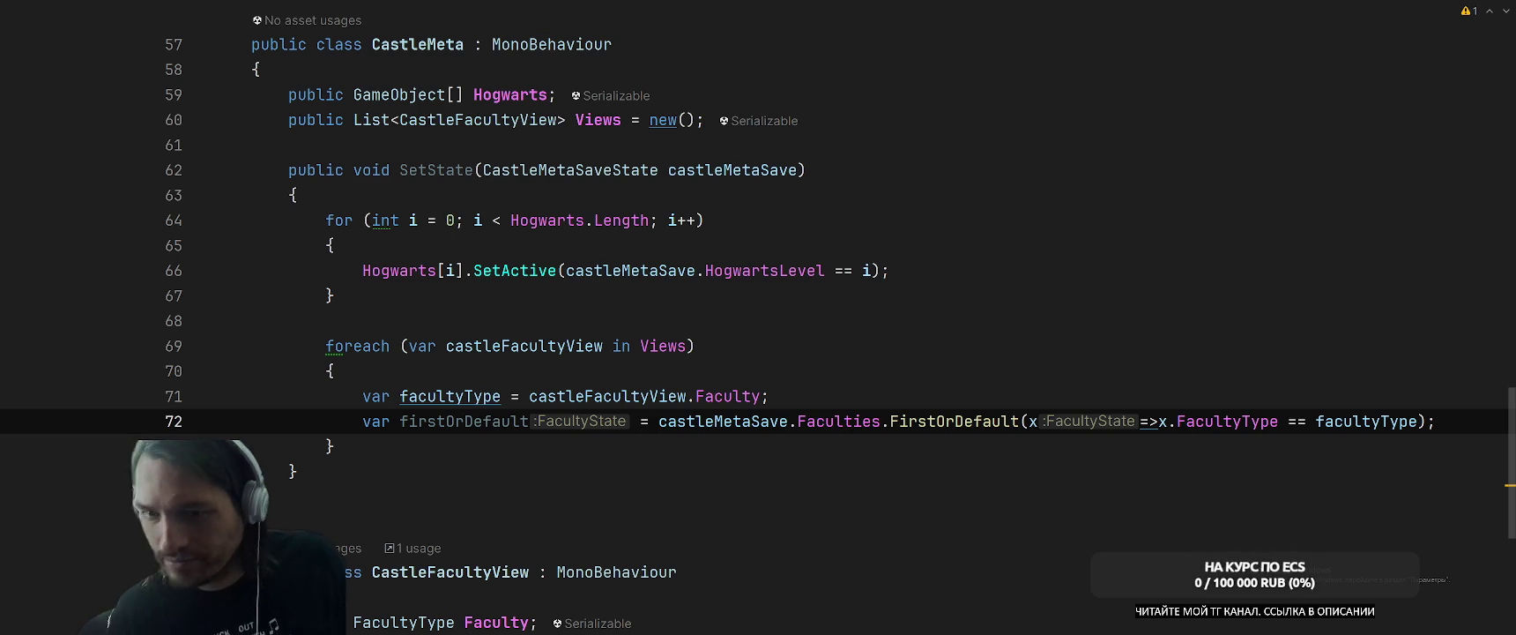
Rename the firstOrDefault variable to state.
{"action": "left_click", "coordinate": [483, 422]}
{"action": "key", "text": "ctrl+w"}
{"action": "key", "text": "shift+F6"}
{"action": "type", "text": "state"}
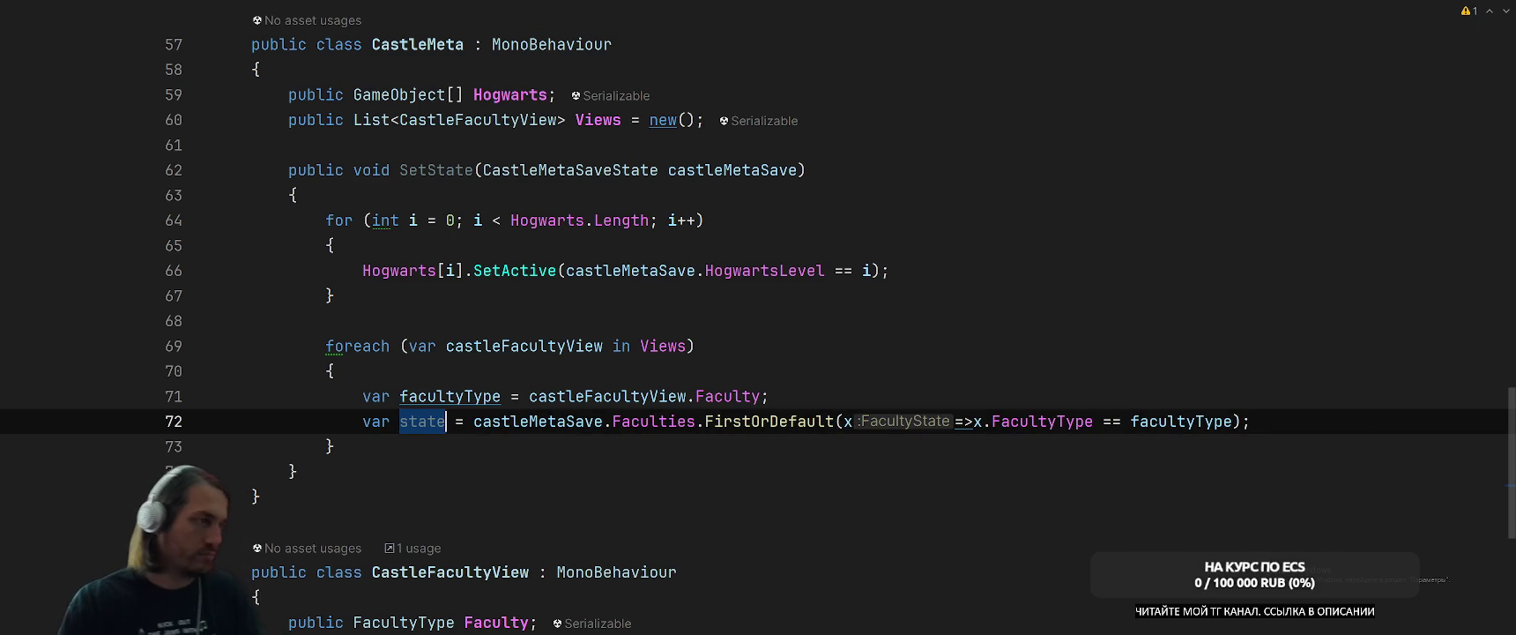
{"action": "left_click", "coordinate": [1295, 415]}
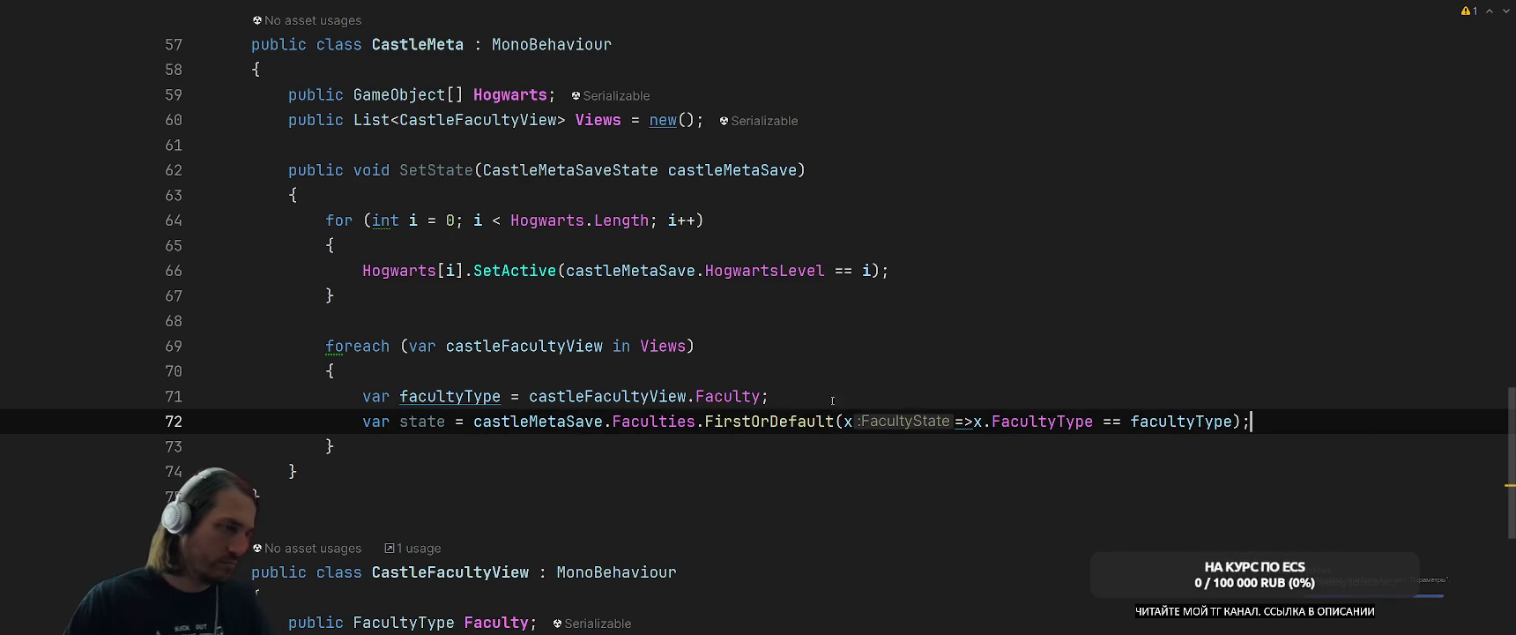
Insert a GetState(facultyType) call before Faculties on line 72.
{"action": "left_click", "coordinate": [612, 424]}
{"action": "key", "text": "ctrl+w"}
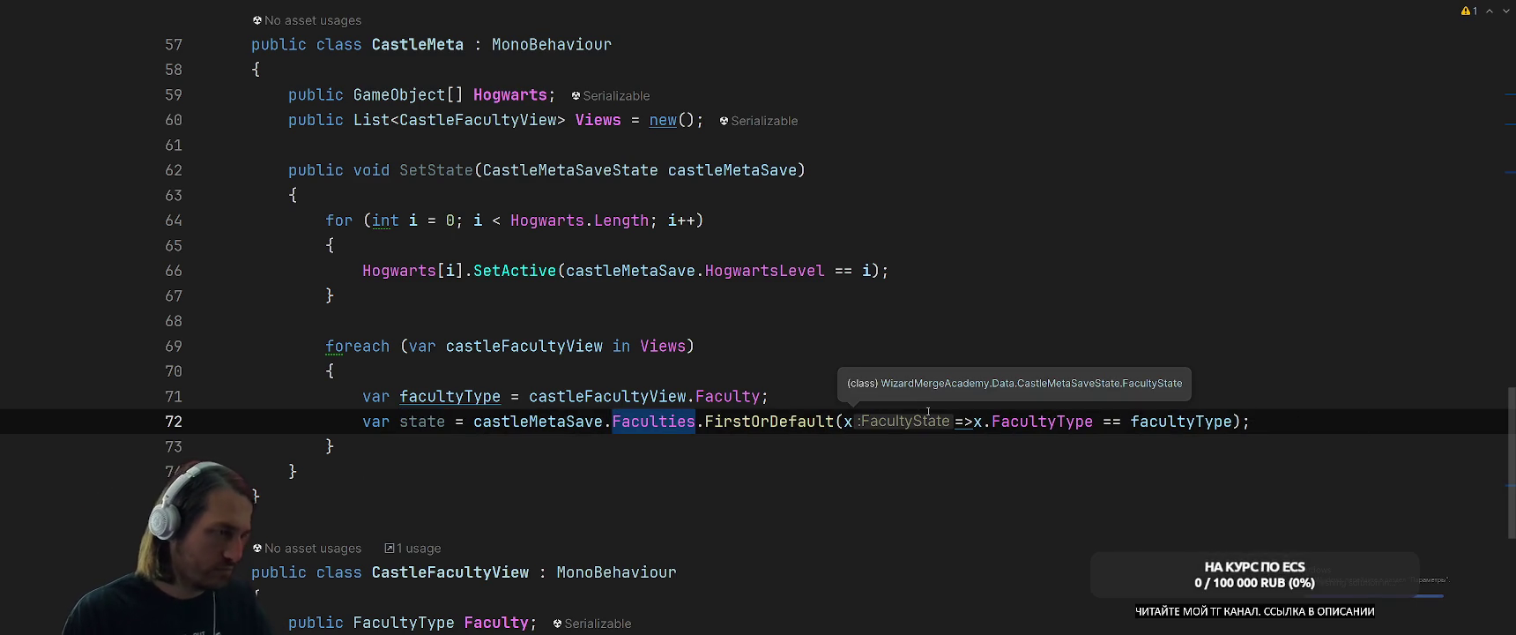
{"action": "key", "text": "Left"}
{"action": "type", "text": "GetState(f"}
{"action": "key", "text": "Return"}
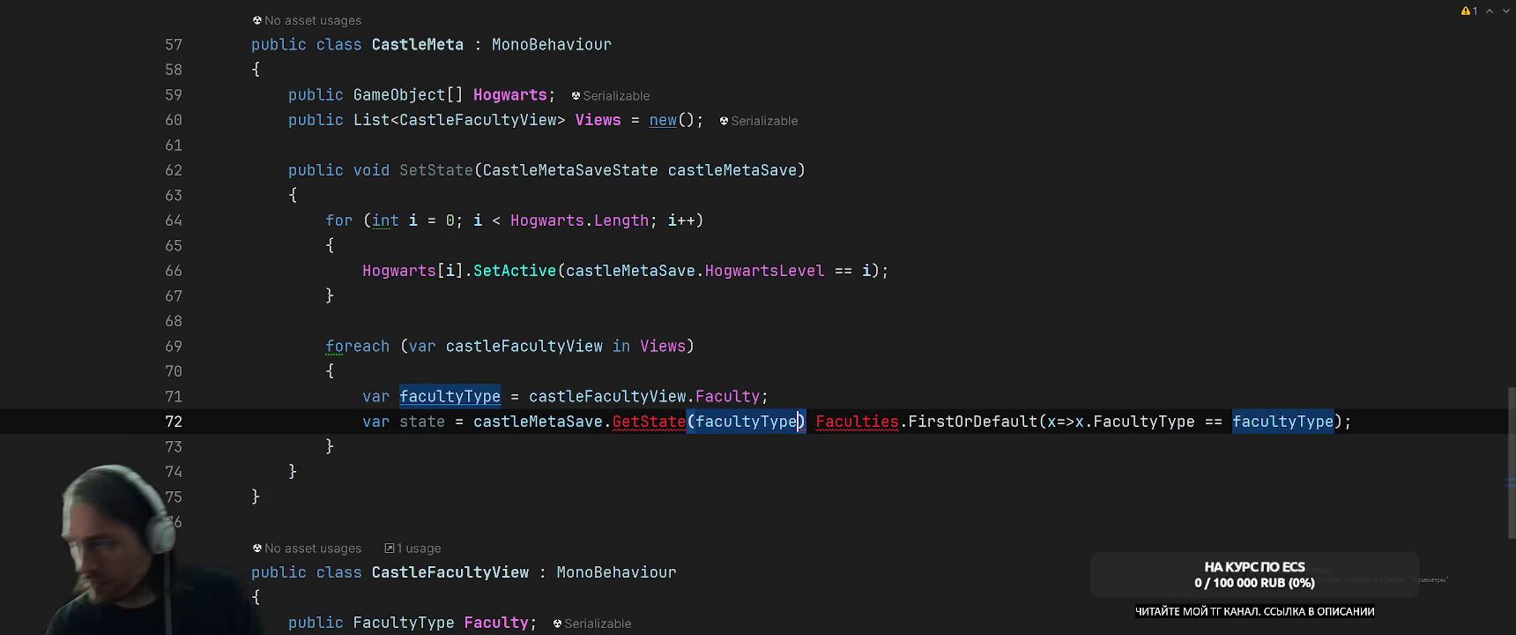
Generate a GetState method in CastleMetaSaveState returning FacultyState, removing its placeholder throw.
{"action": "type", "text": ";"}
{"action": "key", "text": "Left"}
{"action": "key", "text": "Left"}
{"action": "key", "text": "ctrl+w"}
{"action": "key", "text": "ctrl+w"}
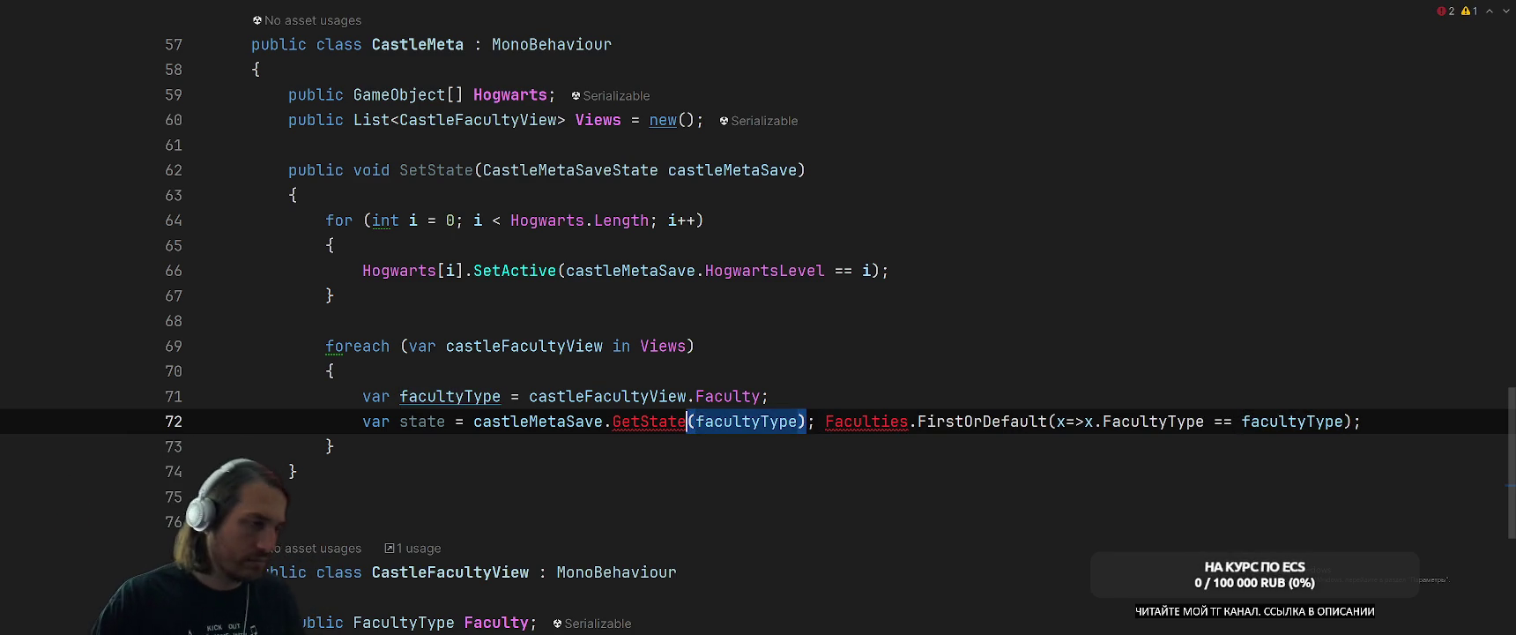
{"action": "key", "text": "alt+Return"}
{"action": "key", "text": "Return"}
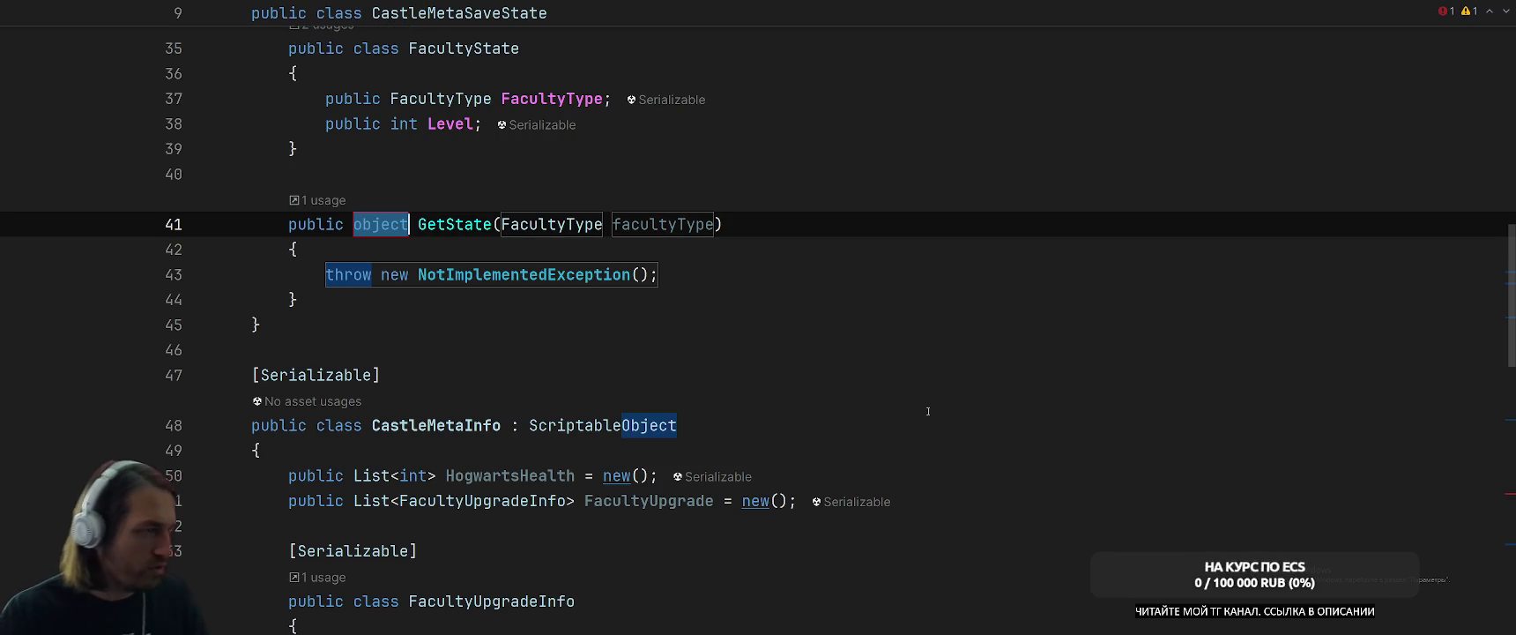
{"action": "type", "text": "Fac"}
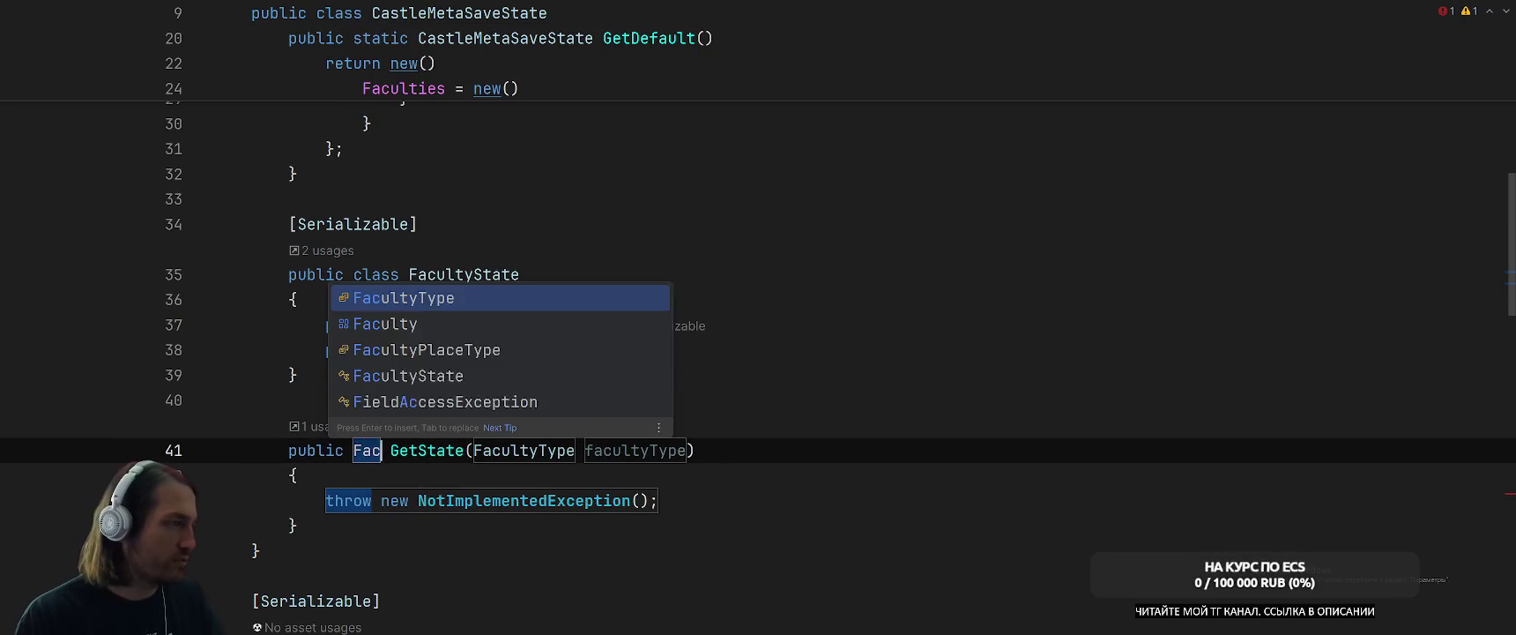
{"action": "key", "text": "Down"}
{"action": "key", "text": "Down"}
{"action": "key", "text": "Return"}
{"action": "key", "text": "Tab"}
{"action": "key", "text": "Tab"}
{"action": "key", "text": "Tab"}
{"action": "key", "text": "BackSpace"}
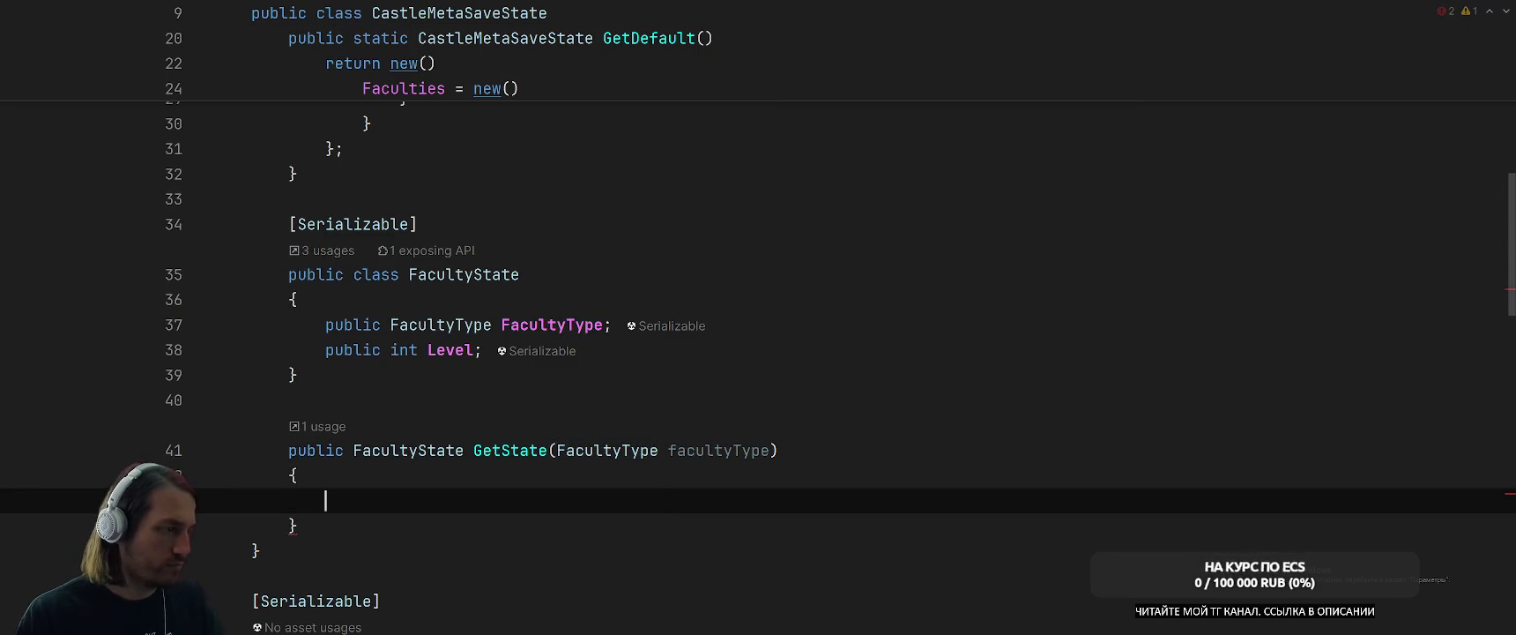
Move the Faculties lookup from line 77 into the GetState body.
{"action": "key", "text": "ctrl+alt+Left"}
{"action": "scroll", "coordinate": [881, 397], "scroll_direction": "down", "scroll_amount": 15}
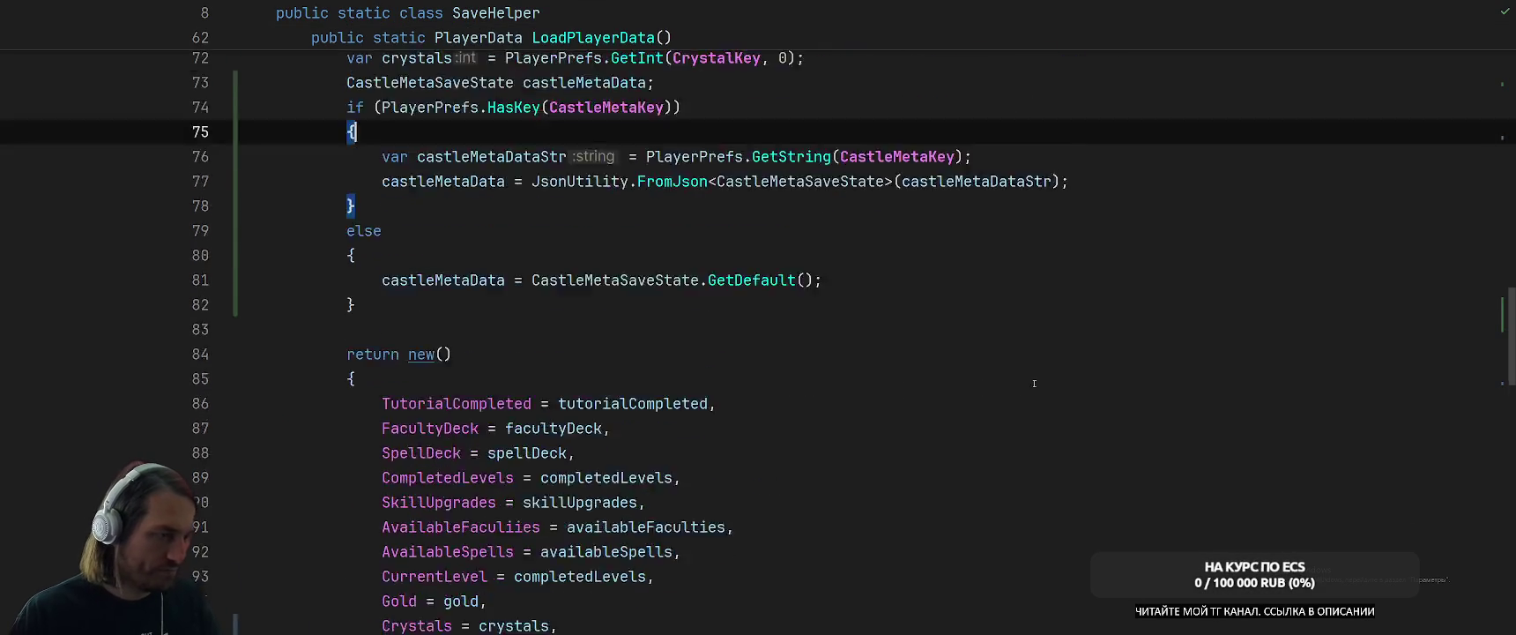
{"action": "scroll", "coordinate": [1058, 364], "scroll_direction": "down", "scroll_amount": 5}
{"action": "key", "text": "ctrl+Tab"}
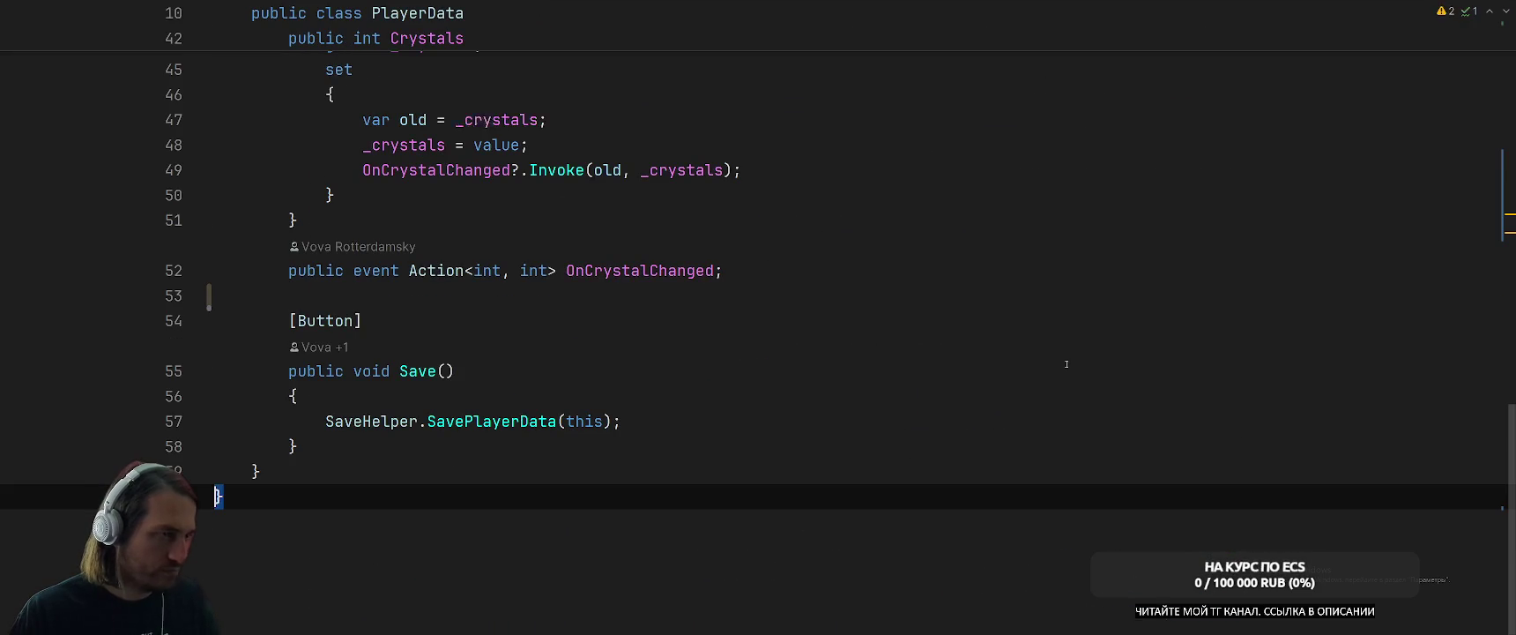
{"action": "key", "text": "ctrl+Tab"}
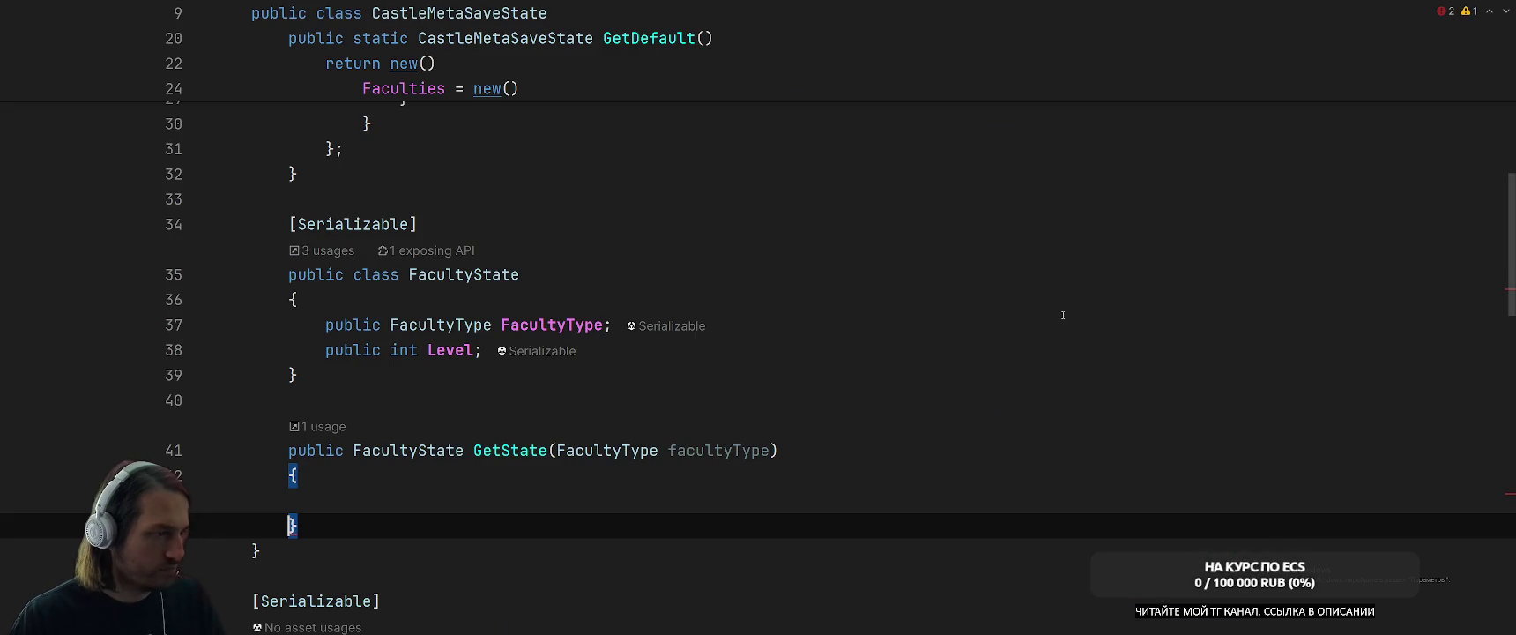
{"action": "scroll", "coordinate": [1015, 400], "scroll_direction": "down", "scroll_amount": 10}
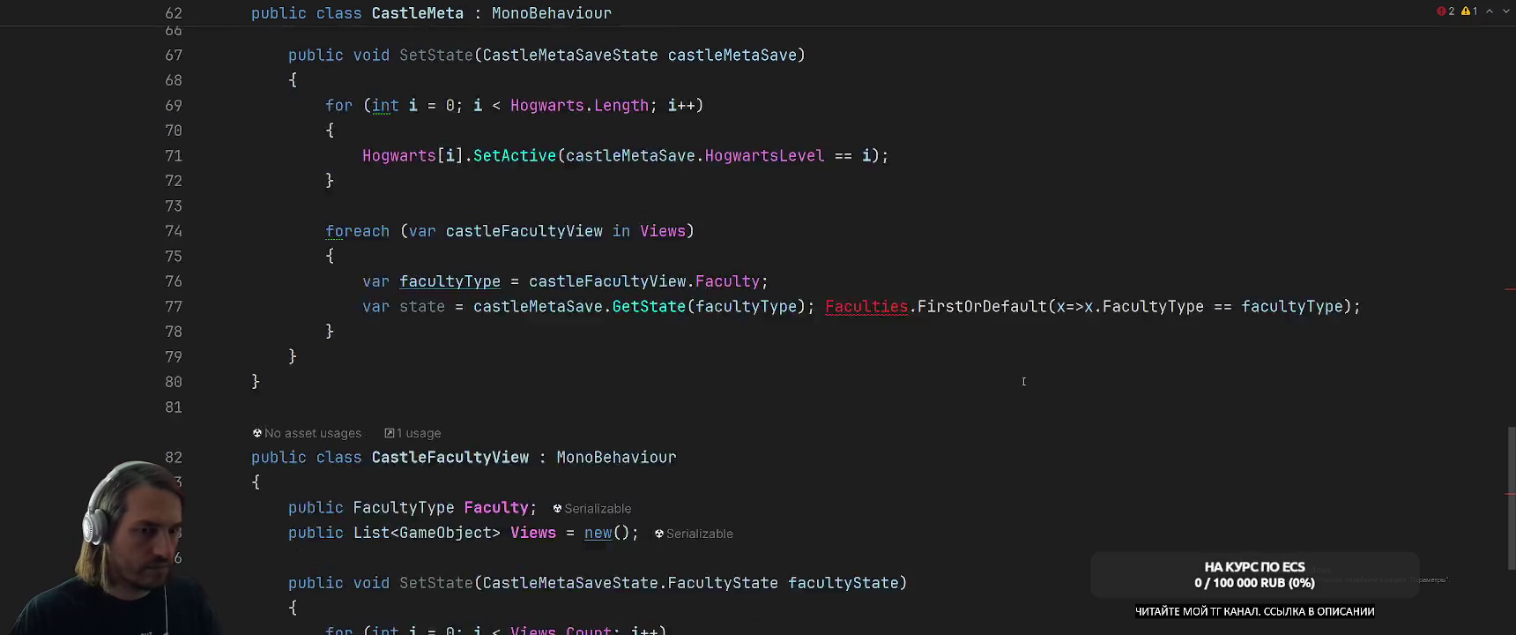
{"action": "scroll", "coordinate": [1015, 399], "scroll_direction": "up", "scroll_amount": 2}
{"action": "left_click_drag", "start_coordinate": [826, 321], "coordinate": [1355, 323]}
{"action": "key", "text": "ctrl+c"}
{"action": "key", "text": "Delete"}
{"action": "left_click", "coordinate": [656, 321], "text": "ctrl"}
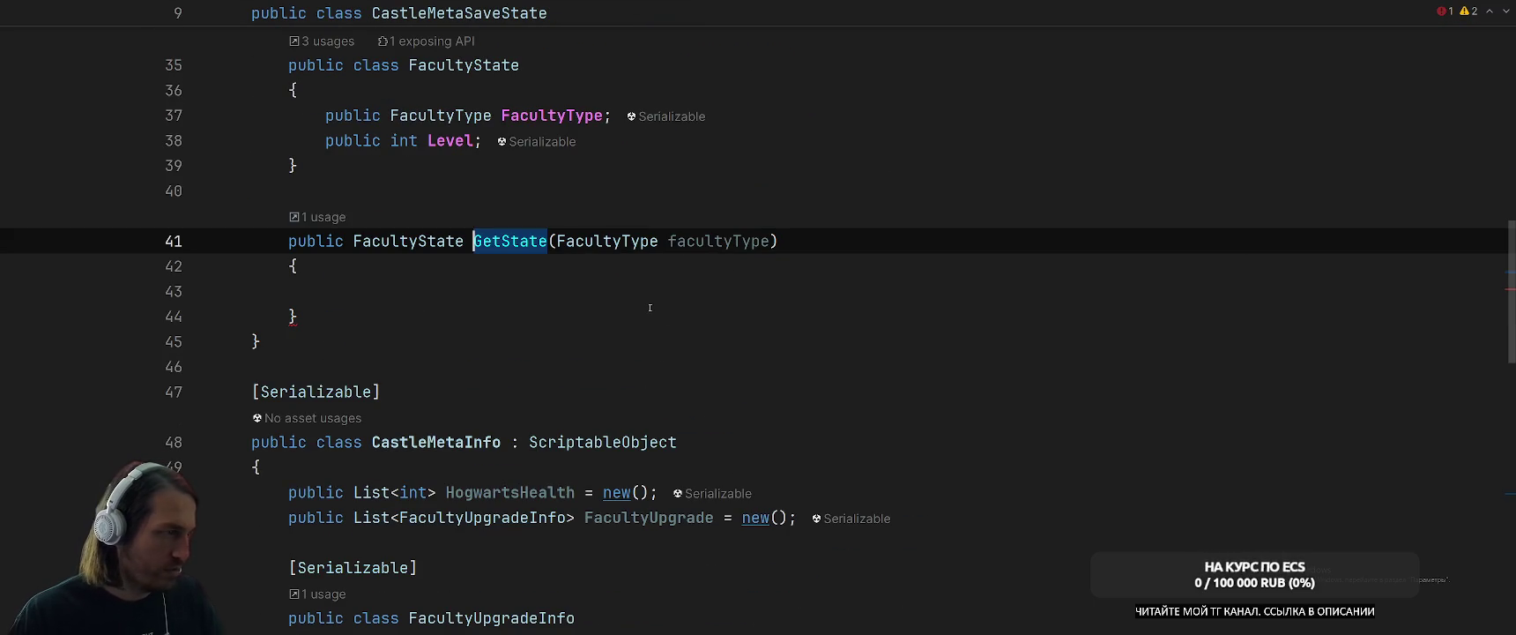
{"action": "key", "text": "ctrl+v"}
Assign the pasted lookup to a var faculty variable.
{"action": "left_click", "coordinate": [326, 291]}
{"action": "type", "text": "var faculty"}
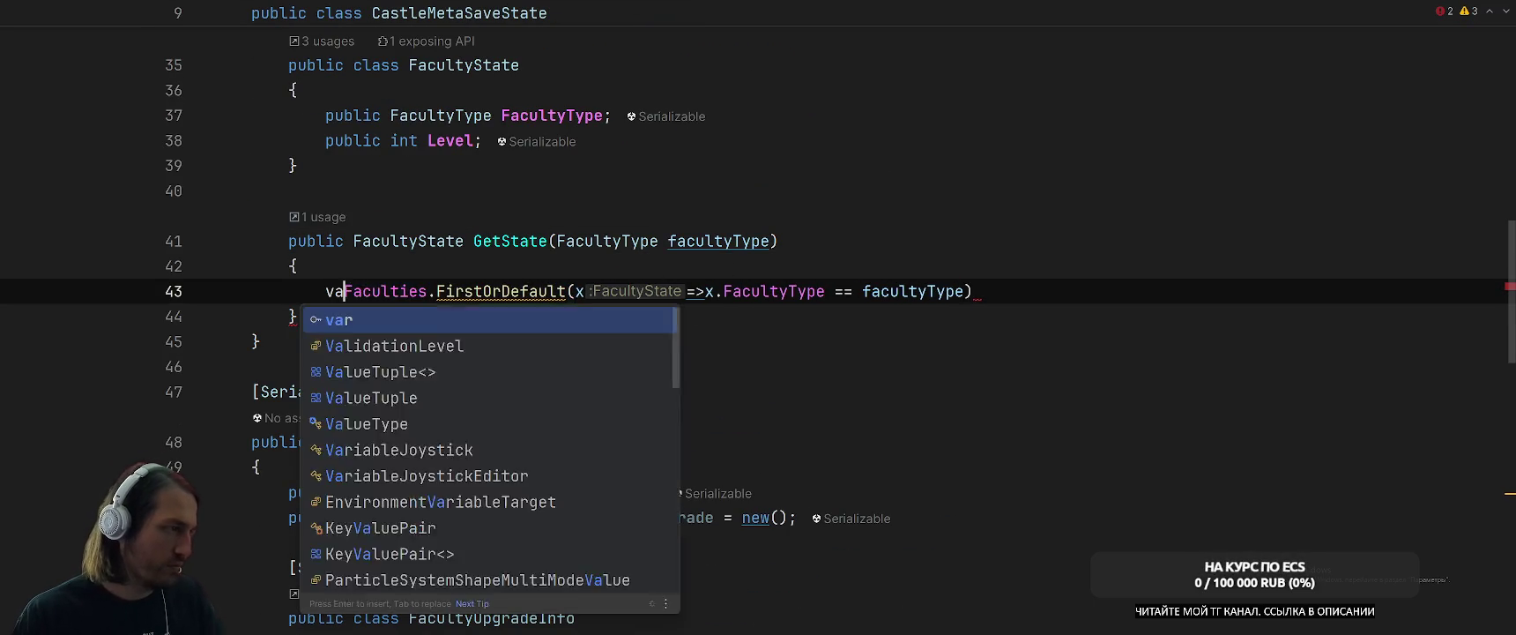
{"action": "type", "text": " ="}
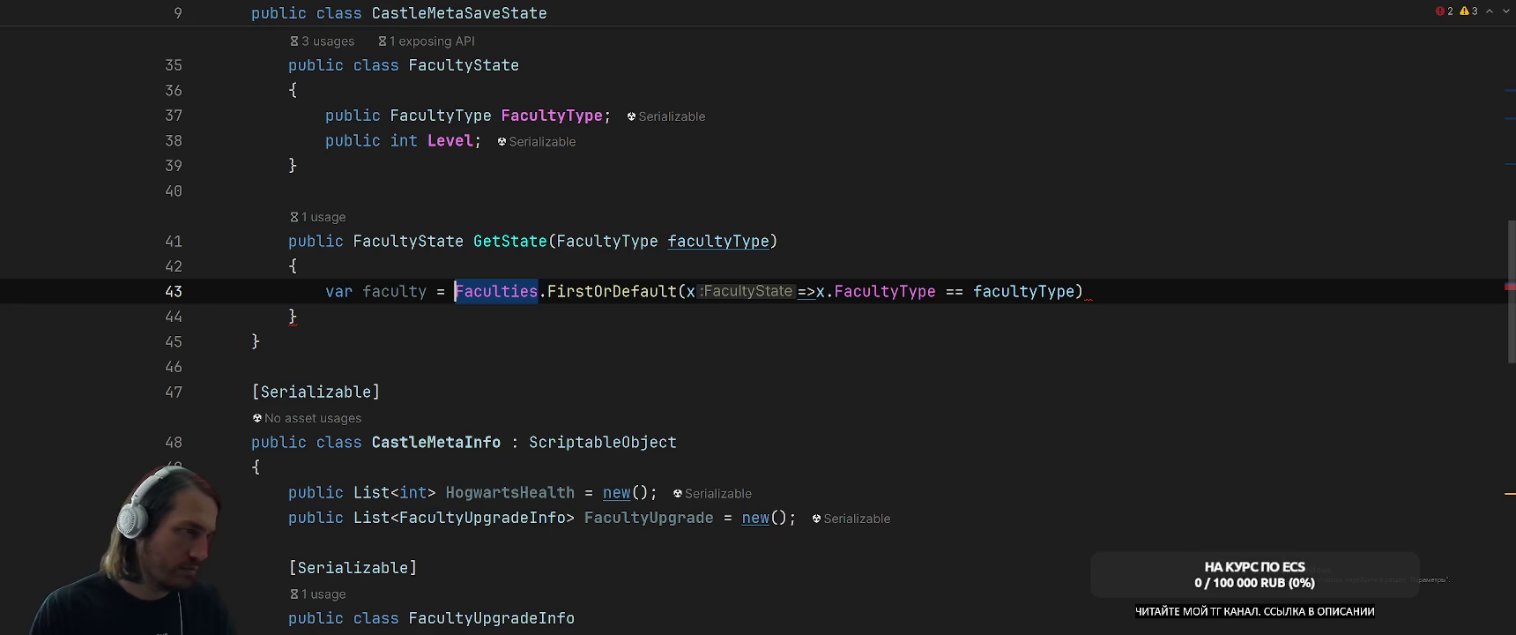
{"action": "left_click", "coordinate": [1088, 291]}
{"action": "type", "text": ";"}
{"action": "key", "text": "Return"}
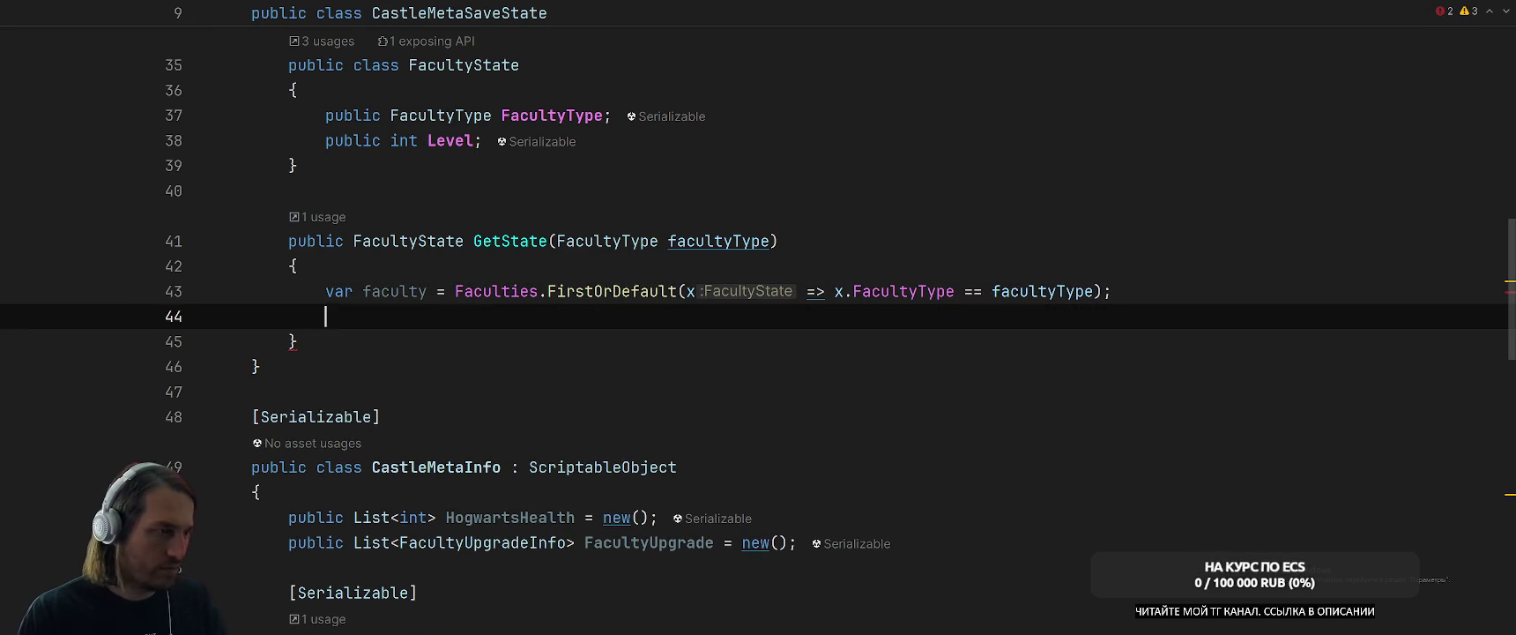
When faculty is default, set it to a new FacultyState with FacultyType = facultyType.
{"action": "type", "text": "if (fac"}
{"action": "key", "text": "Return"}
{"action": "type", "text": "== de"}
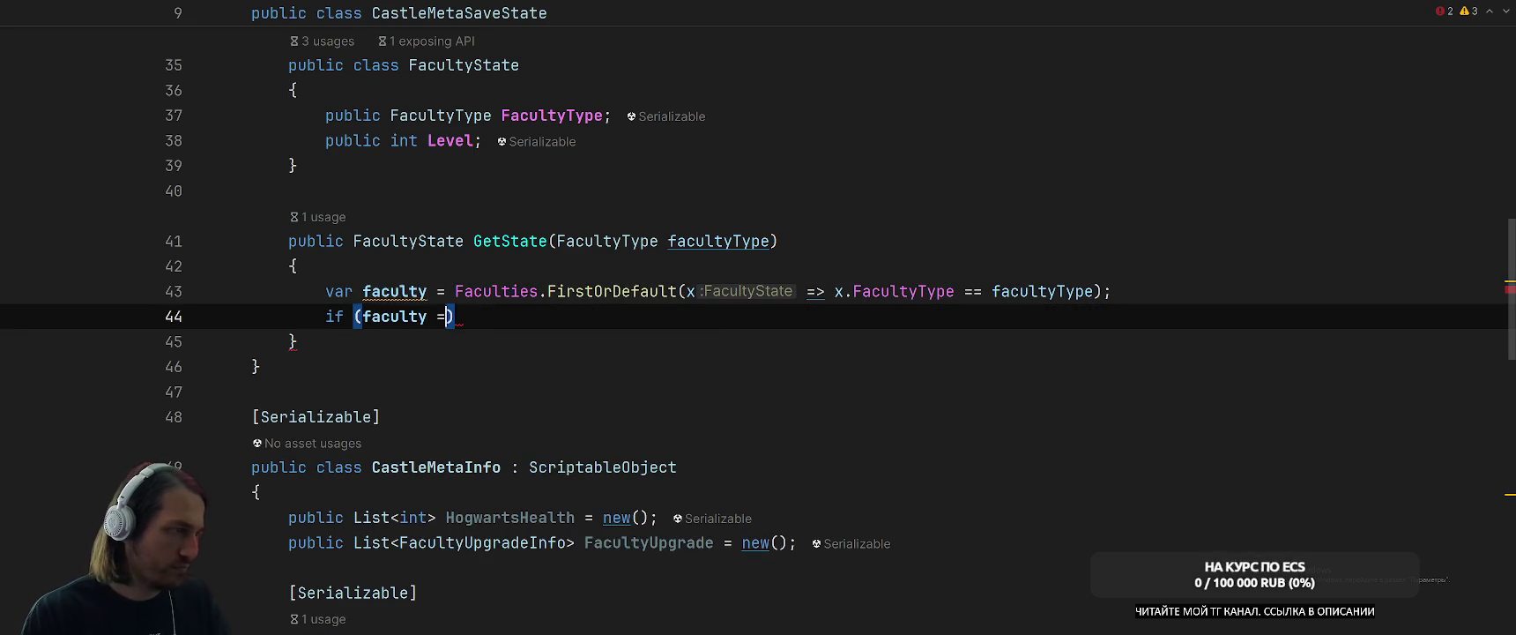
{"action": "key", "text": "Return"}
{"action": "type", "text": "){"}
{"action": "key", "text": "Return"}
{"action": "type", "text": "f"}
{"action": "key", "text": "Return"}
{"action": "type", "text": "=new"}
{"action": "key", "text": "Return"}
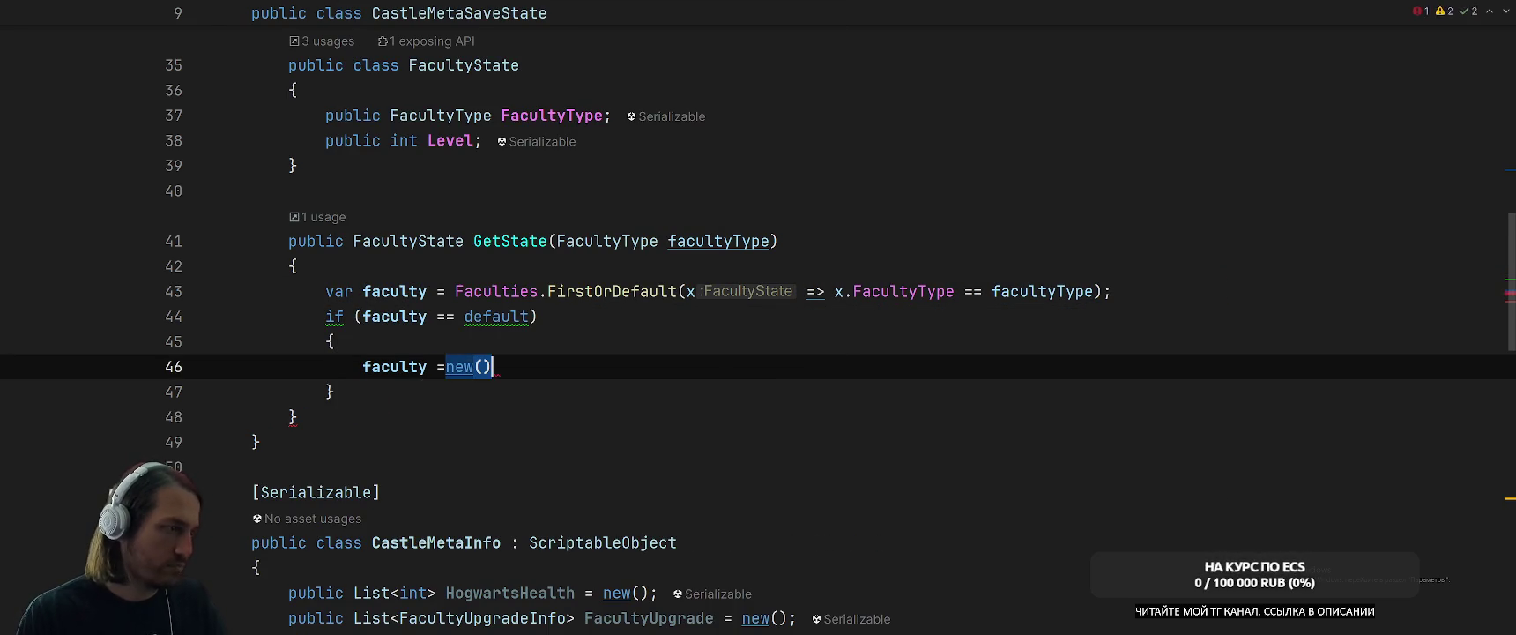
{"action": "type", "text": "{"}
{"action": "key", "text": "Return"}
{"action": "type", "text": "Fa"}
{"action": "key", "text": "Return"}
{"action": "type", "text": "f"}
{"action": "key", "text": "Return"}
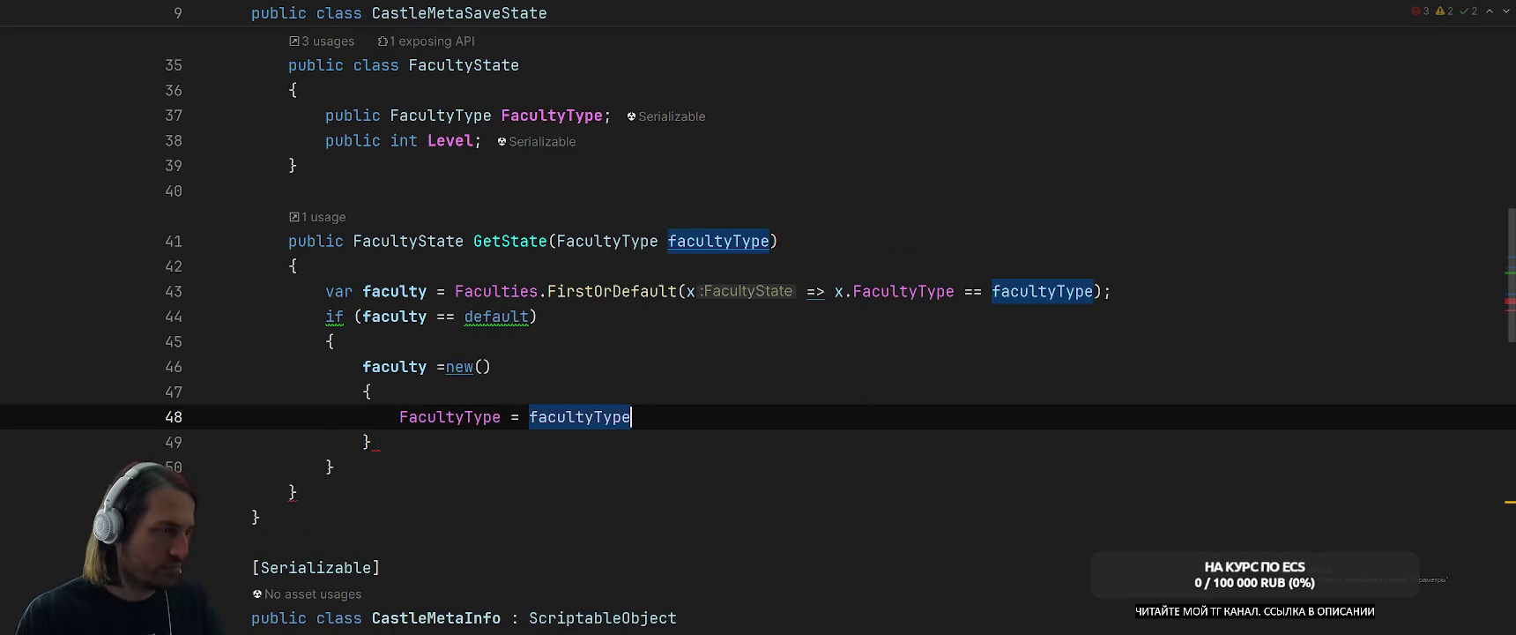
{"action": "key", "text": "Down"}
{"action": "type", "text": ";"}
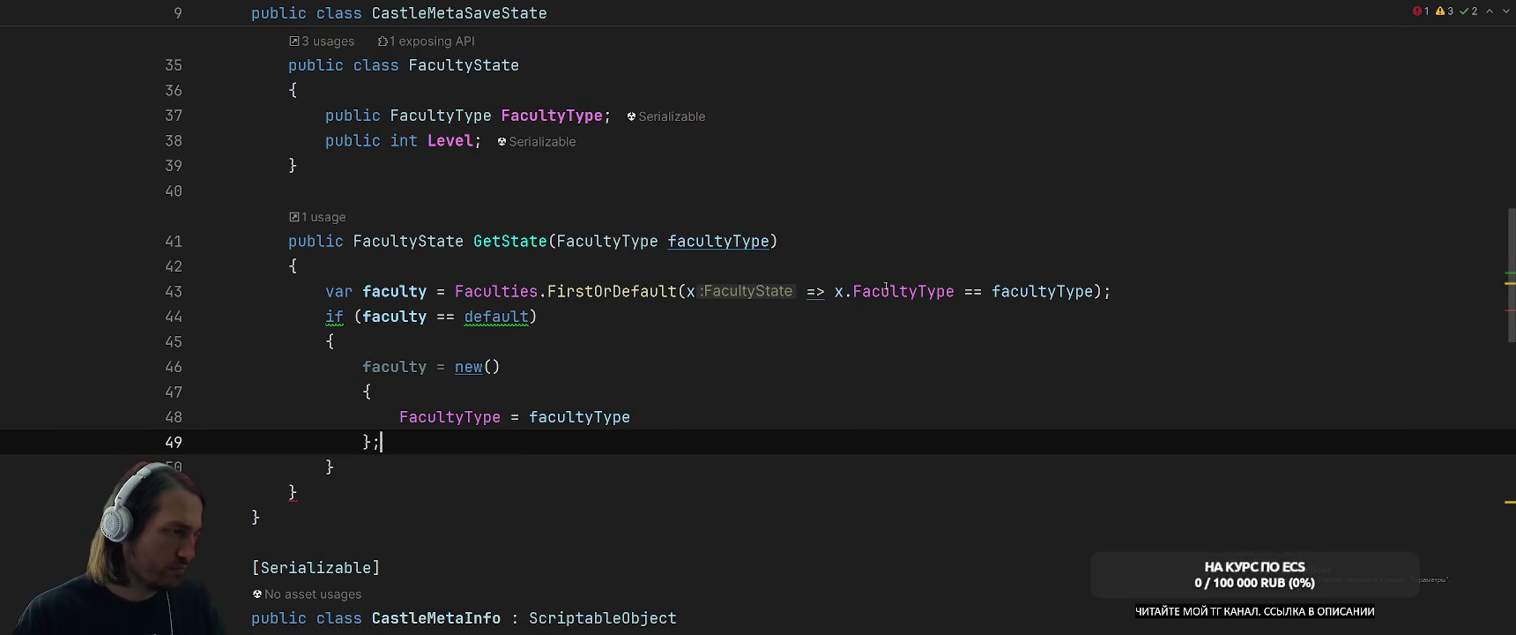
Add the new faculty to Faculties and return faculty from GetState.
{"action": "scroll", "coordinate": [886, 287], "scroll_direction": "up", "scroll_amount": 2}
{"action": "scroll", "coordinate": [749, 405], "scroll_direction": "down", "scroll_amount": 3}
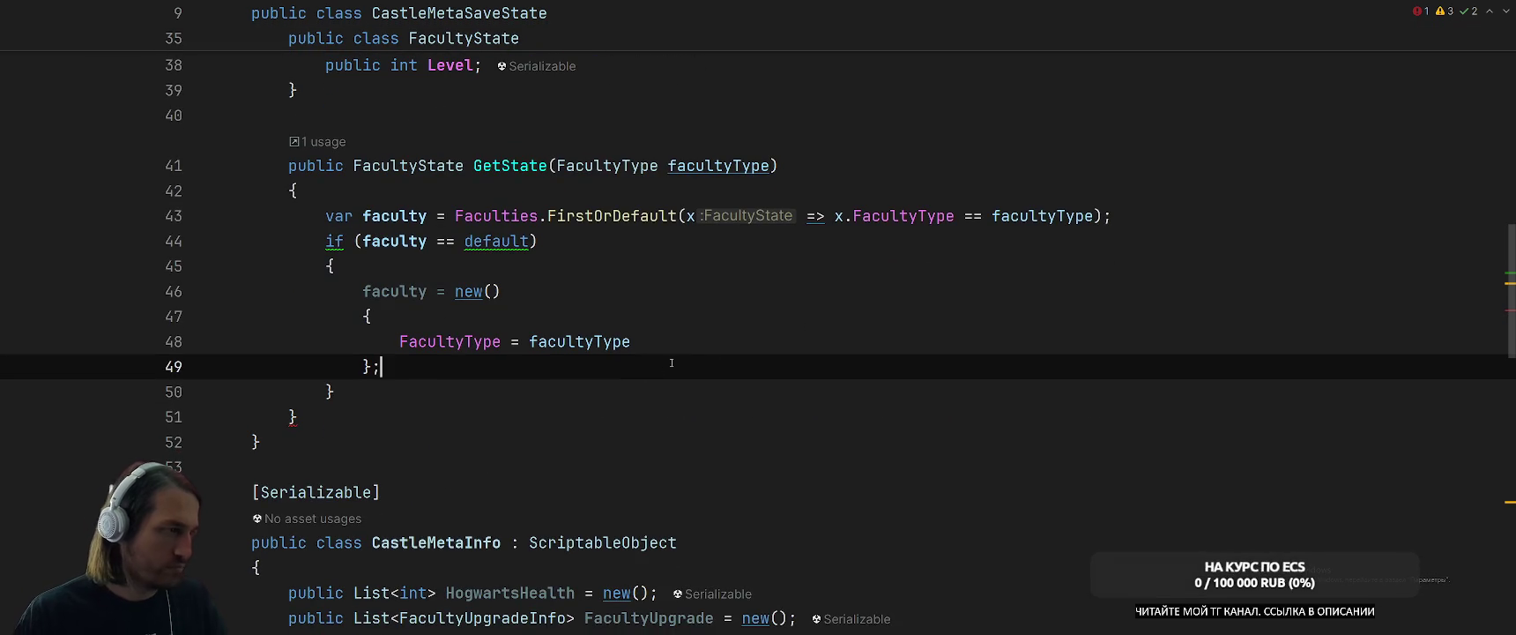
{"action": "key", "text": "Return"}
{"action": "type", "text": "Fac"}
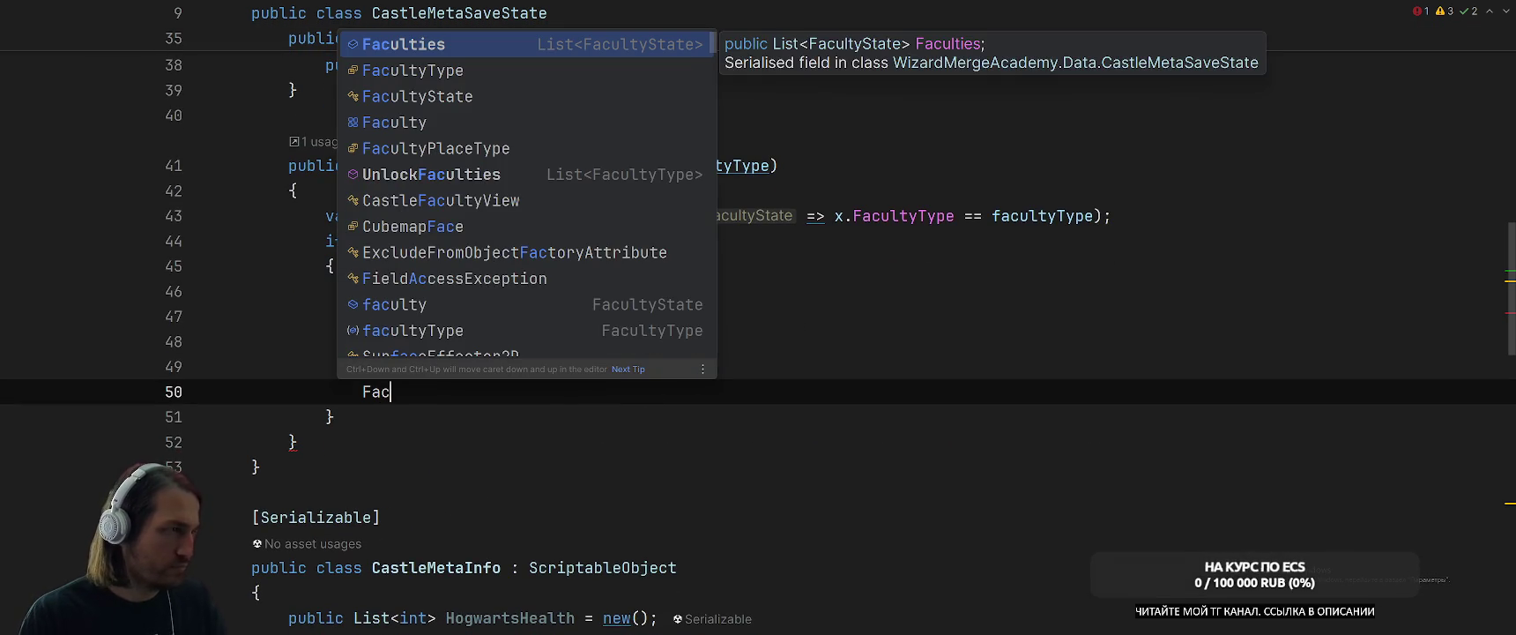
{"action": "key", "text": "Escape"}
{"action": "type", "text": "ulties.Ad"}
{"action": "key", "text": "Return"}
{"action": "type", "text": "faculty)"}
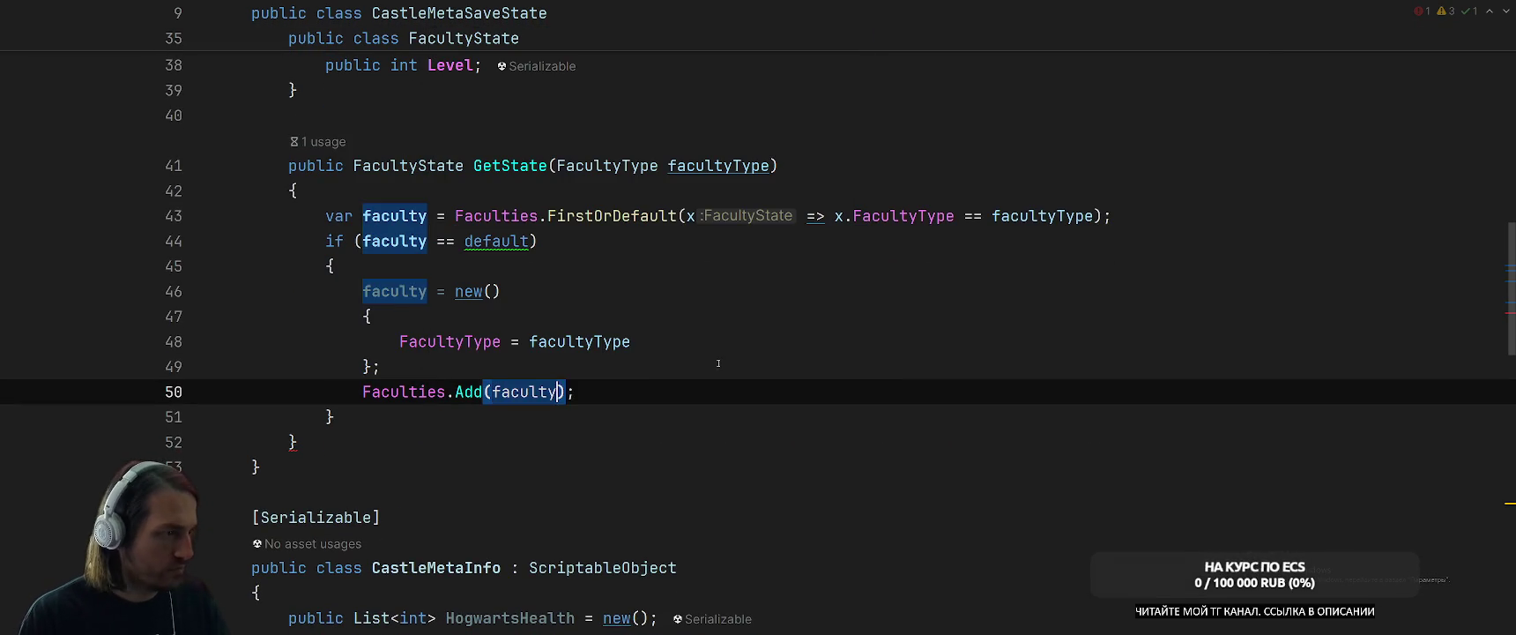
{"action": "type", "text": ";"}
{"action": "key", "text": "Down"}
{"action": "key", "text": "Return"}
{"action": "type", "text": "return faculty;"}
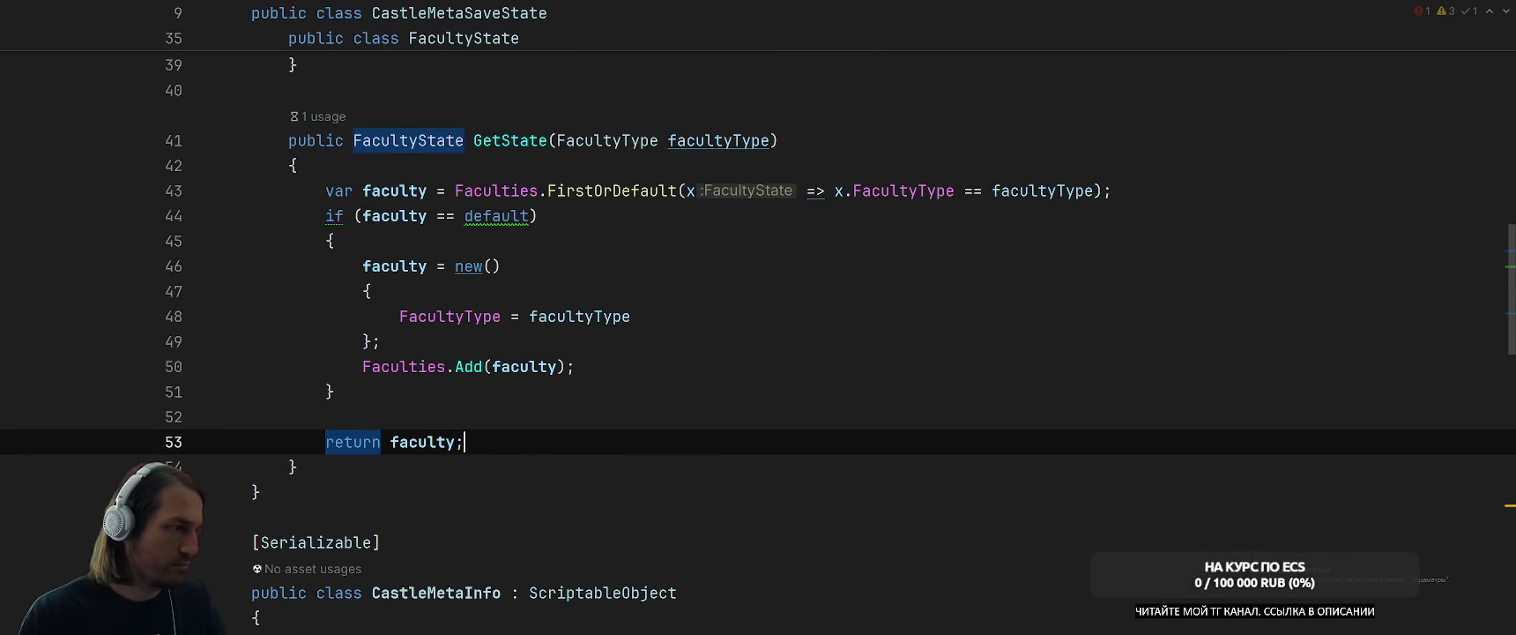
Replace default with null in the check and convert FirstOrDefault into a foreach loop.
{"action": "left_click", "coordinate": [473, 226]}
{"action": "key", "text": "alt+Return"}
{"action": "key", "text": "Return"}
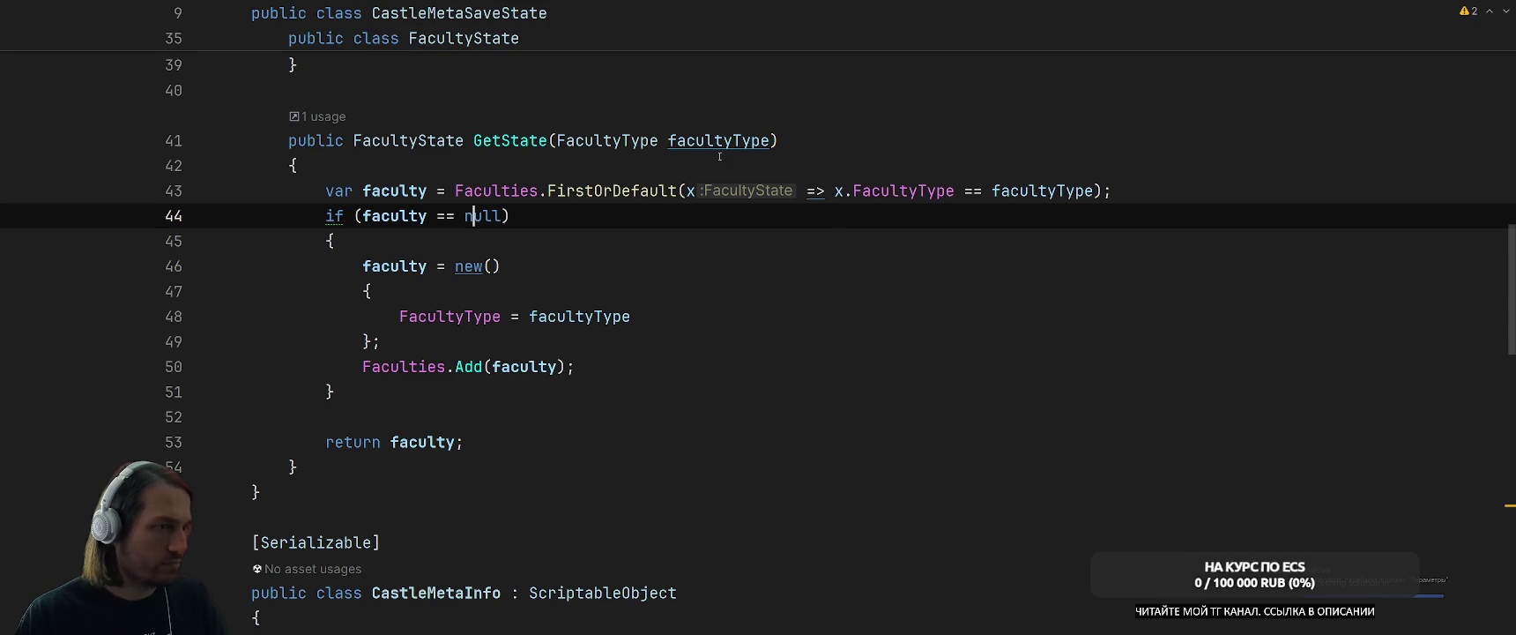
{"action": "double_click", "coordinate": [669, 186]}
{"action": "key", "text": "alt+Return"}
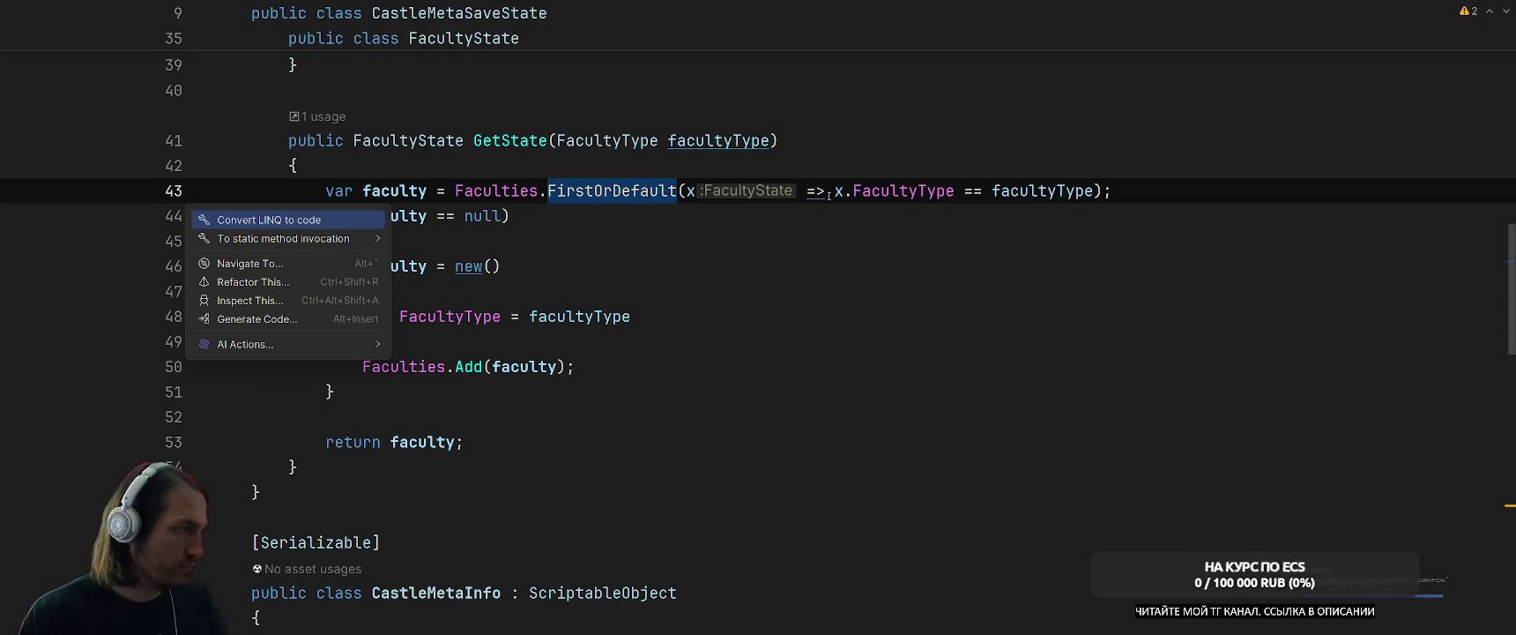
{"action": "key", "text": "Return"}
Try inverting GetState's if statement into an early return, then undo it.
{"action": "left_click", "coordinate": [992, 317]}
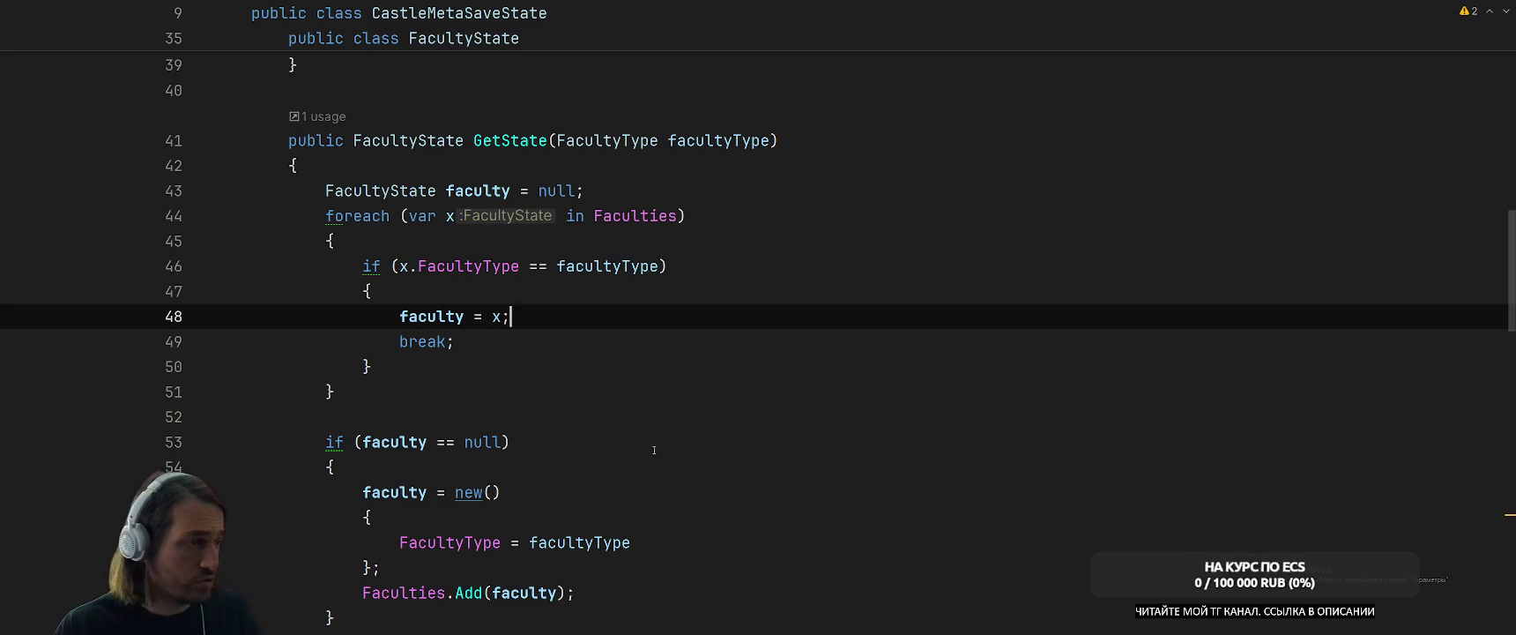
{"action": "scroll", "coordinate": [654, 449], "scroll_direction": "down", "scroll_amount": 3}
{"action": "scroll", "coordinate": [873, 410], "scroll_direction": "up", "scroll_amount": 4}
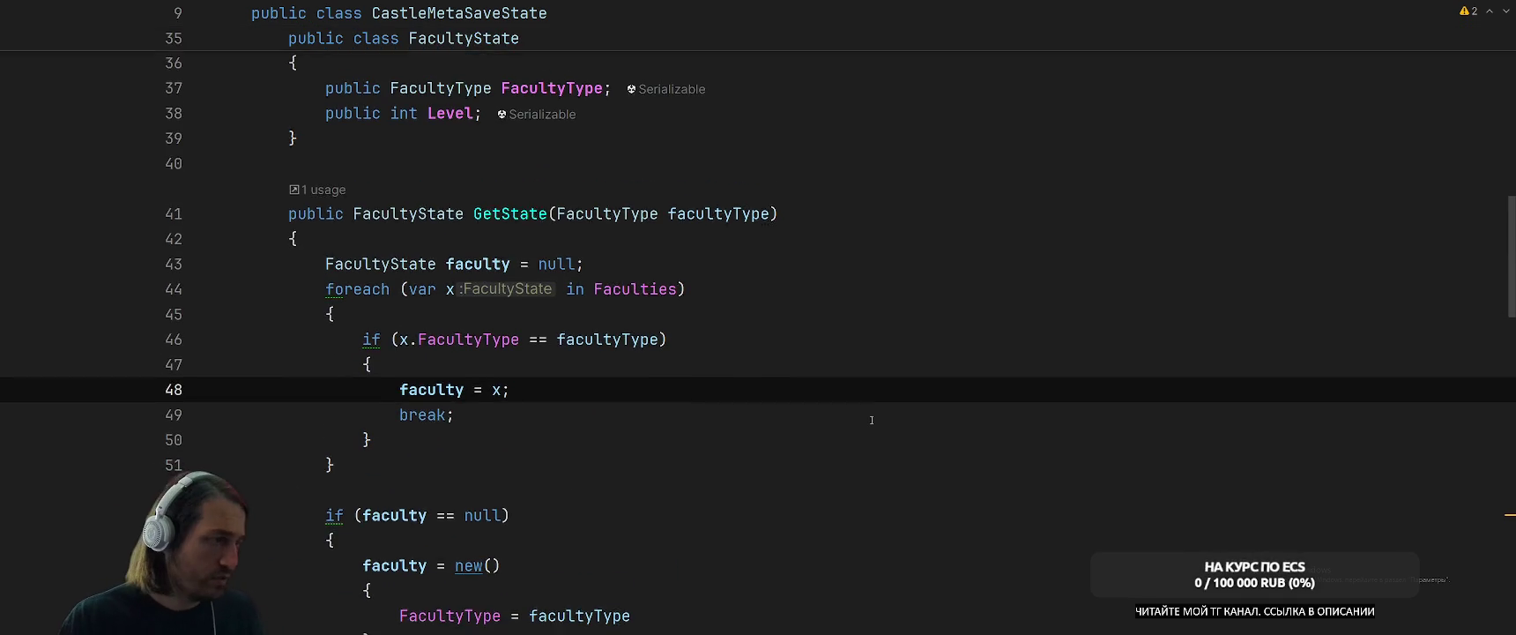
{"action": "scroll", "coordinate": [872, 416], "scroll_direction": "down", "scroll_amount": 2}
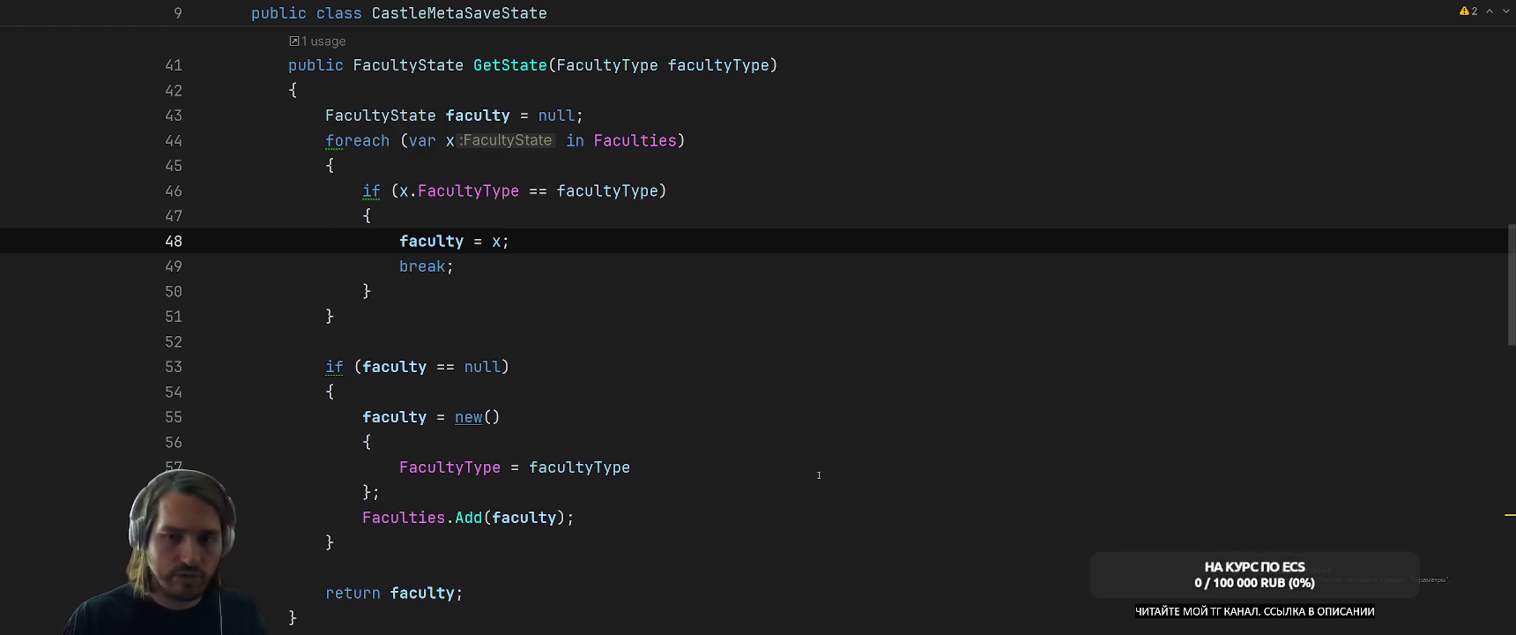
{"action": "scroll", "coordinate": [818, 475], "scroll_direction": "down", "scroll_amount": 1}
{"action": "key", "text": "Down"}
{"action": "key", "text": "Down"}
{"action": "key", "text": "Down"}
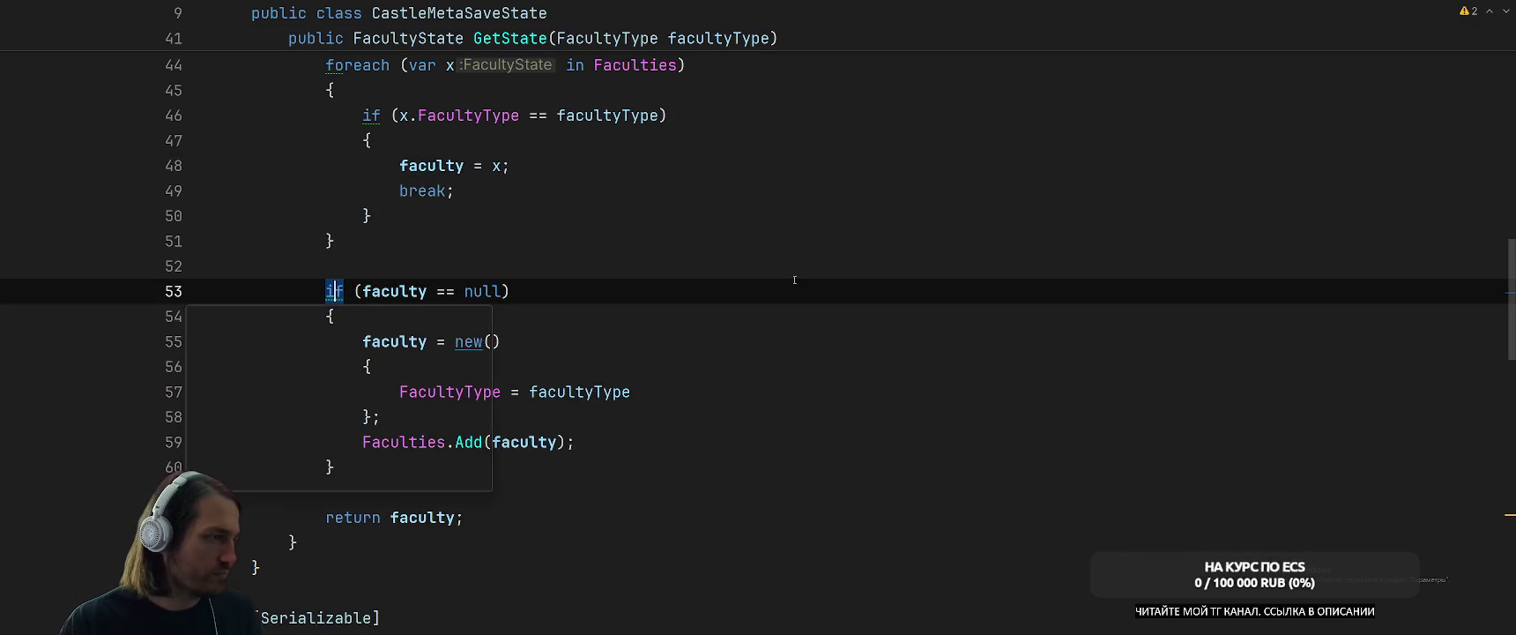
{"action": "key", "text": "Return"}
{"action": "key", "text": "ctrl+z"}
{"action": "key", "text": "alt+Return"}
{"action": "key", "text": "Return"}
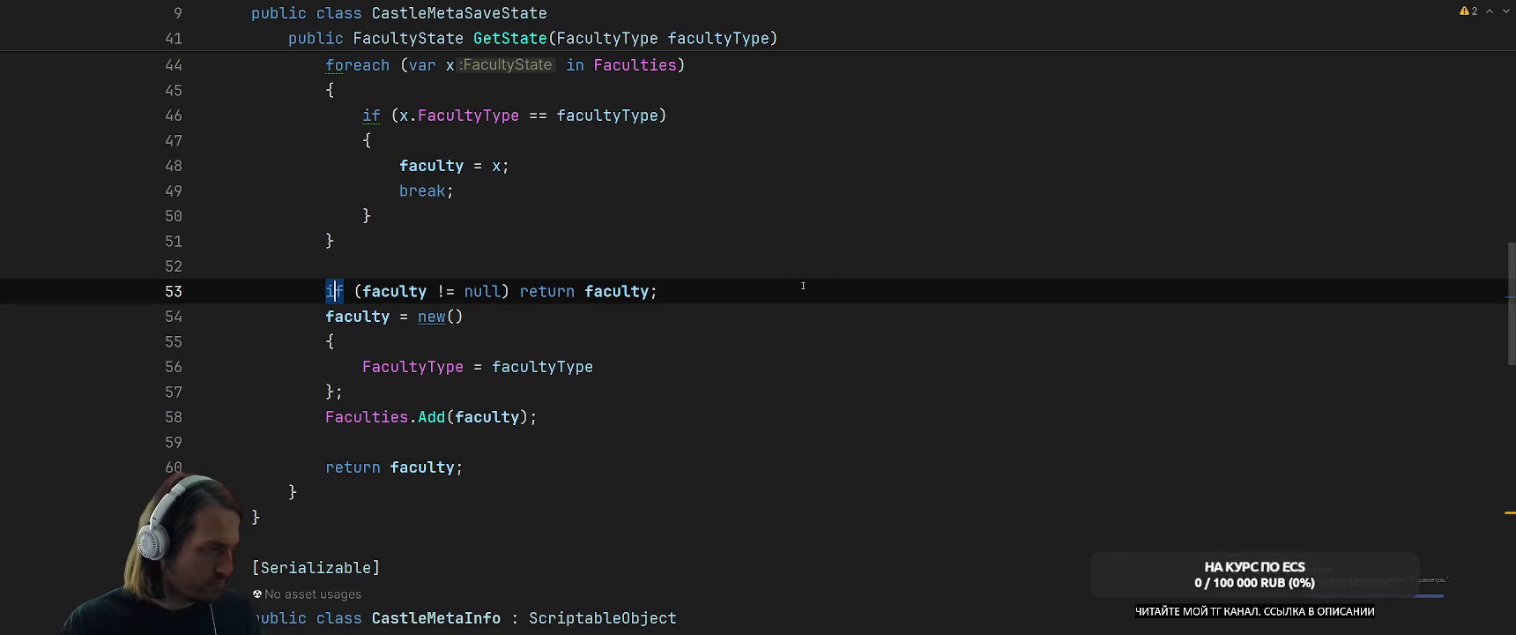
{"action": "key", "text": "ctrl+z"}
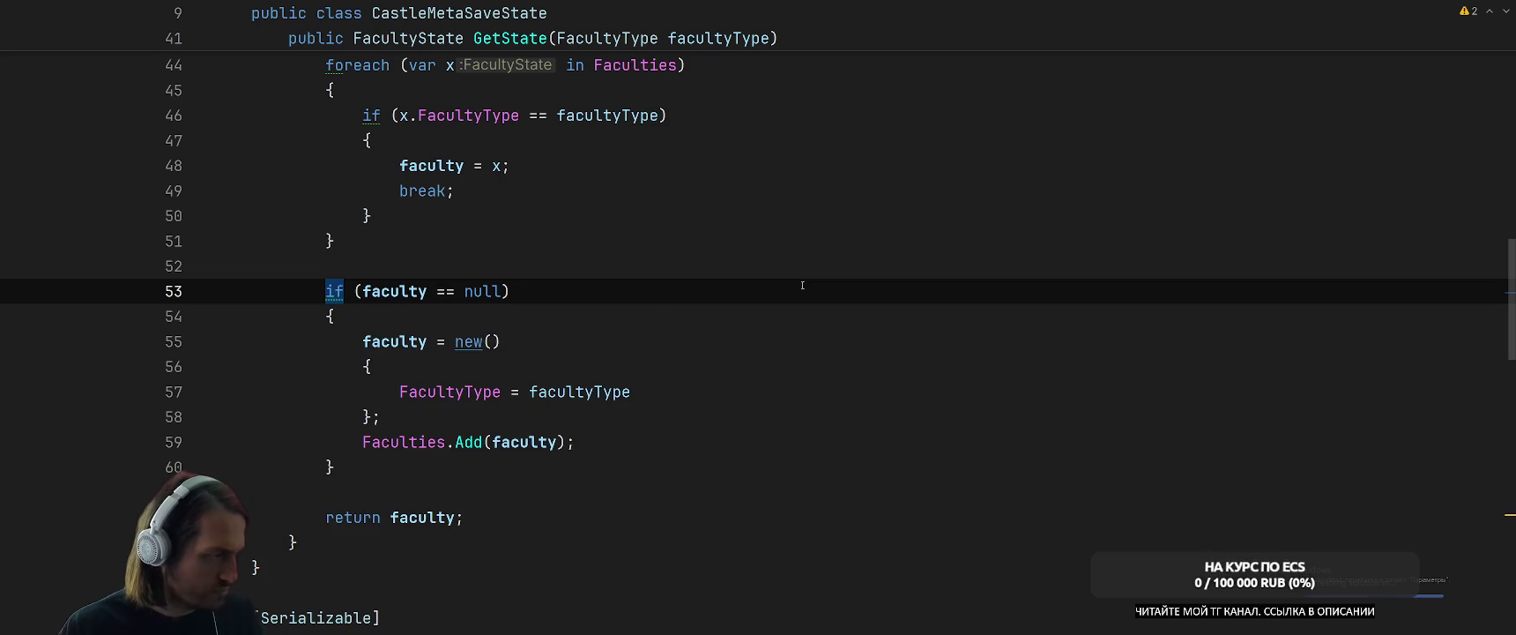
{"action": "scroll", "coordinate": [802, 284], "scroll_direction": "up", "scroll_amount": 3}
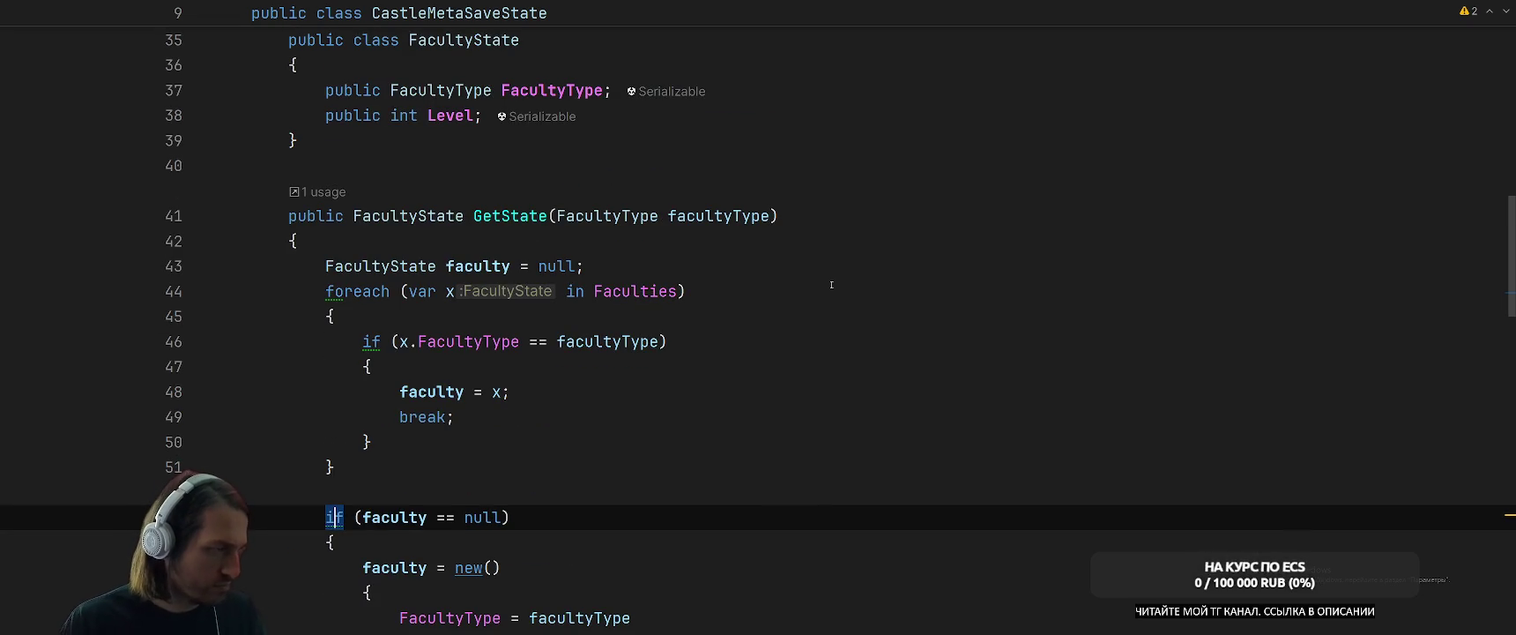
{"action": "scroll", "coordinate": [832, 285], "scroll_direction": "down", "scroll_amount": 3}
{"action": "scroll", "coordinate": [429, 310], "scroll_direction": "up", "scroll_amount": 2}
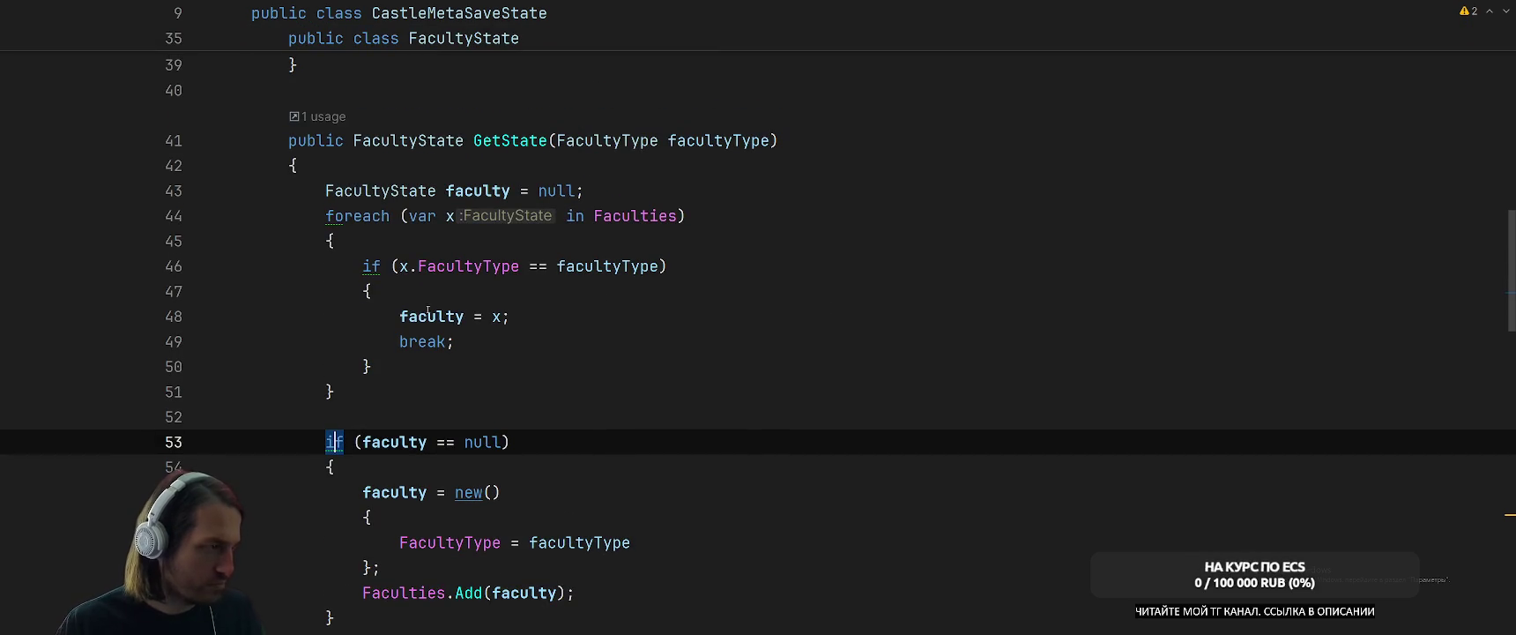
Make the loop 'return x;' and delete the null faculty declaration and the break.
{"action": "left_click_drag", "start_coordinate": [400, 316], "coordinate": [591, 315]}
{"action": "type", "text": "return x;"}
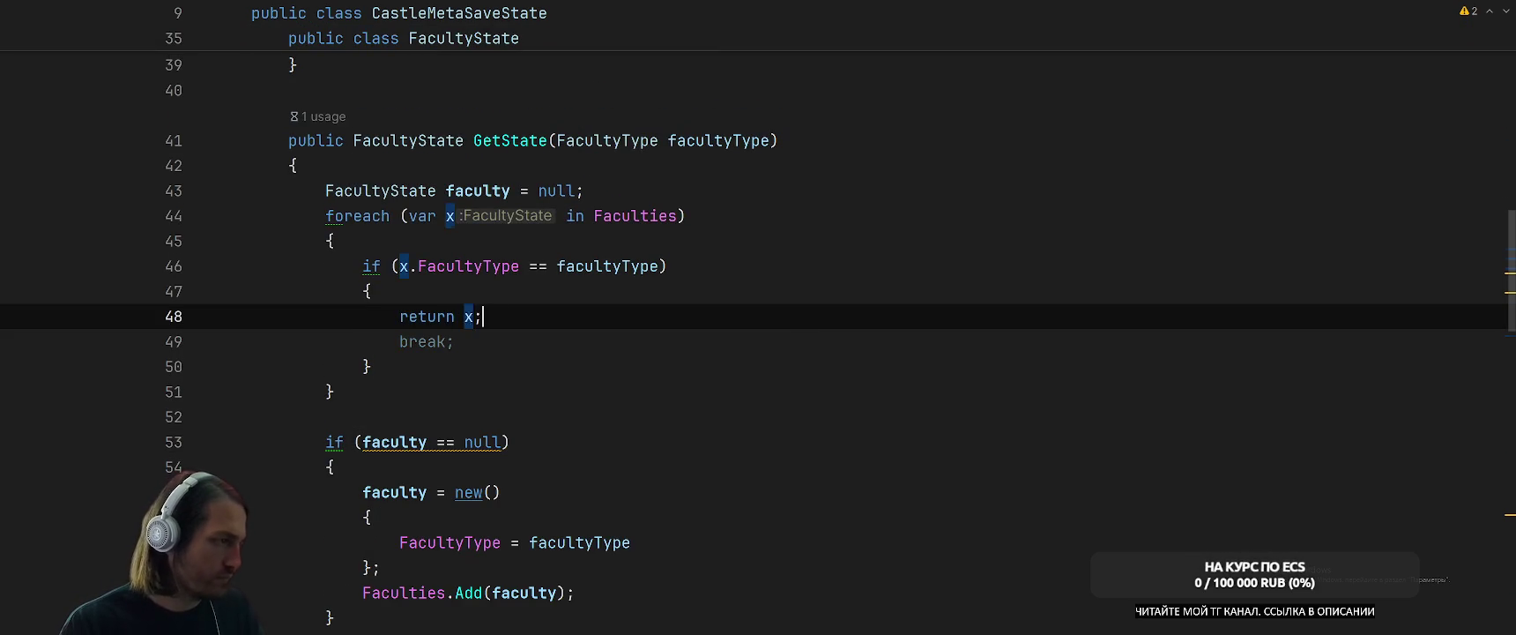
{"action": "left_click_drag", "start_coordinate": [327, 185], "coordinate": [589, 190]}
{"action": "key", "text": "BackSpace"}
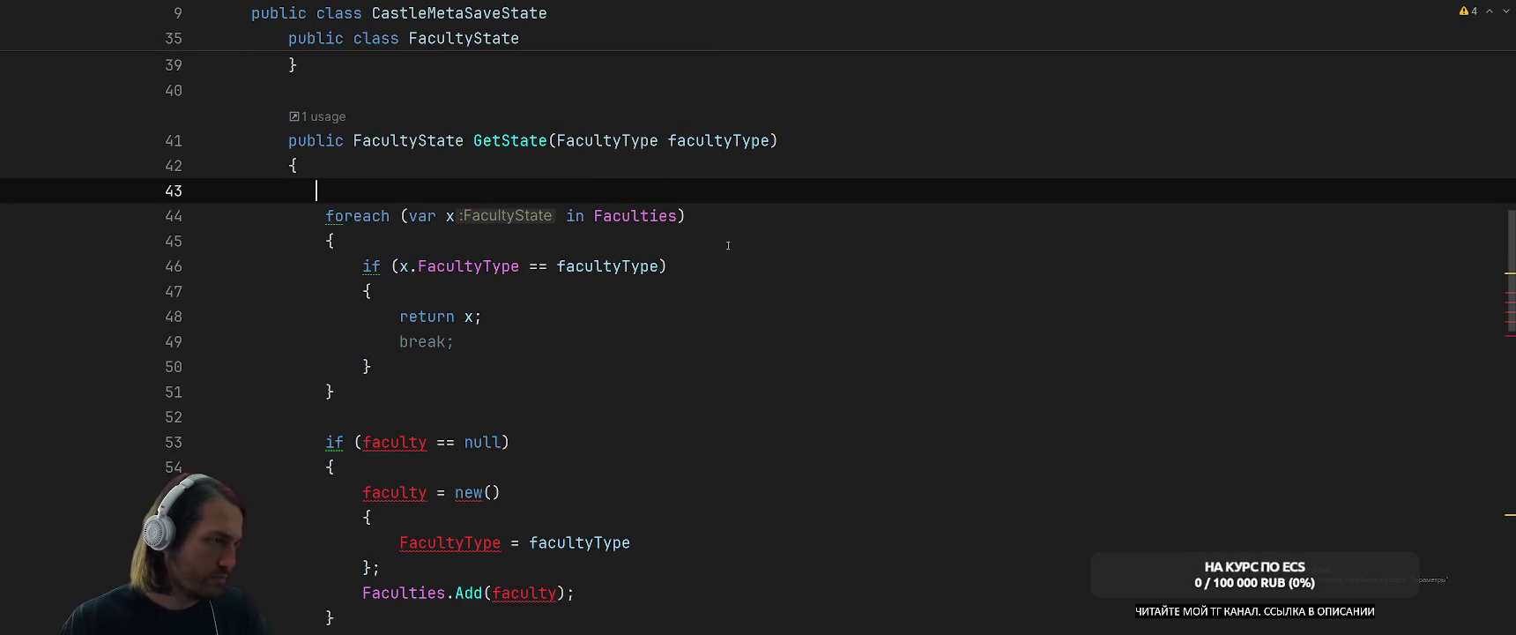
{"action": "key", "text": "BackSpace"}
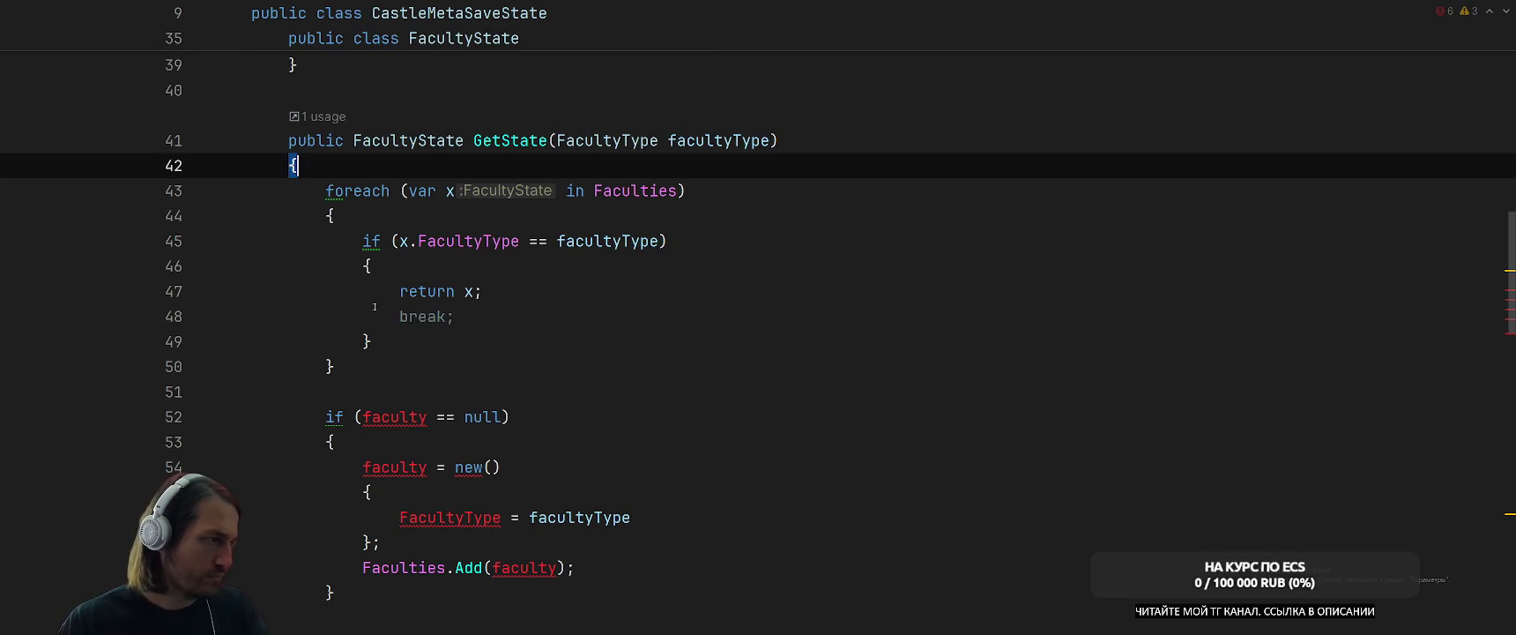
{"action": "left_click_drag", "start_coordinate": [584, 315], "coordinate": [395, 315]}
{"action": "key", "text": "BackSpace"}
{"action": "key", "text": "BackSpace"}
Replace the null-check header with a FacultyState faculty declaration.
{"action": "scroll", "coordinate": [377, 242], "scroll_direction": "down", "scroll_amount": 3}
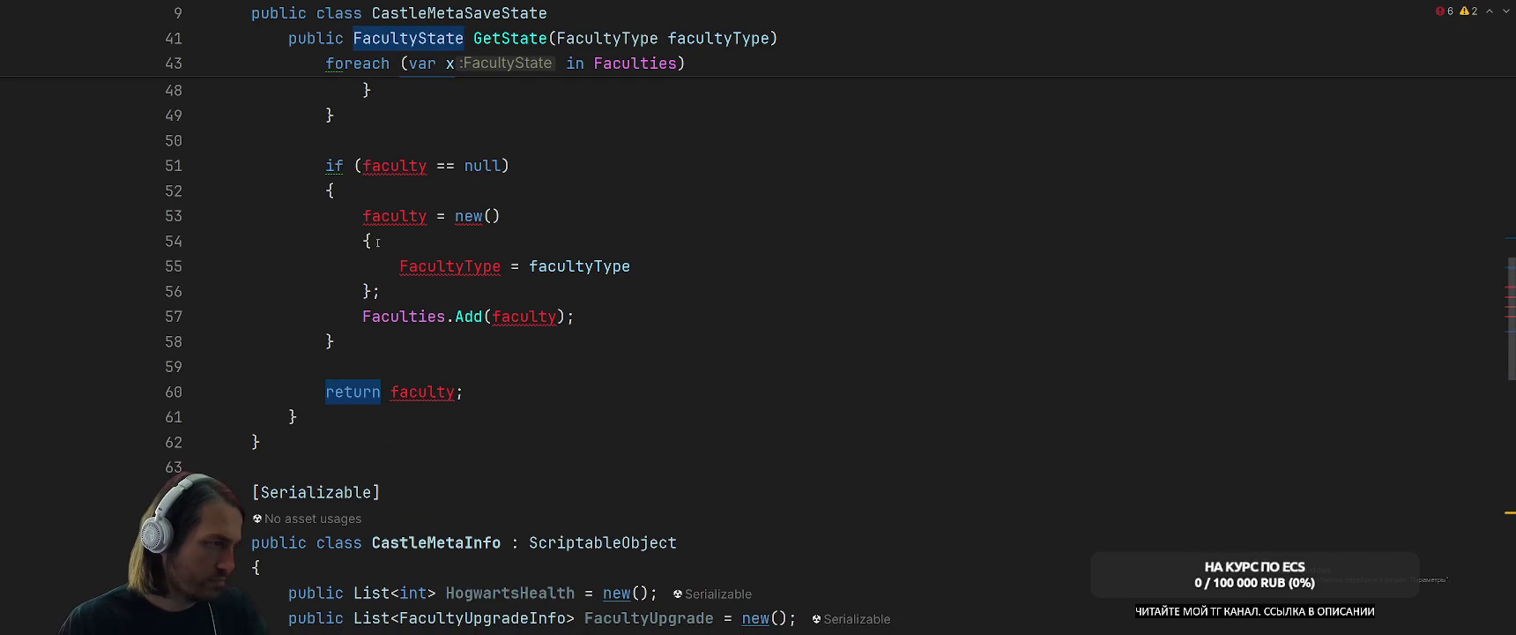
{"action": "left_click_drag", "start_coordinate": [346, 191], "coordinate": [326, 166]}
{"action": "type", "text": "var"}
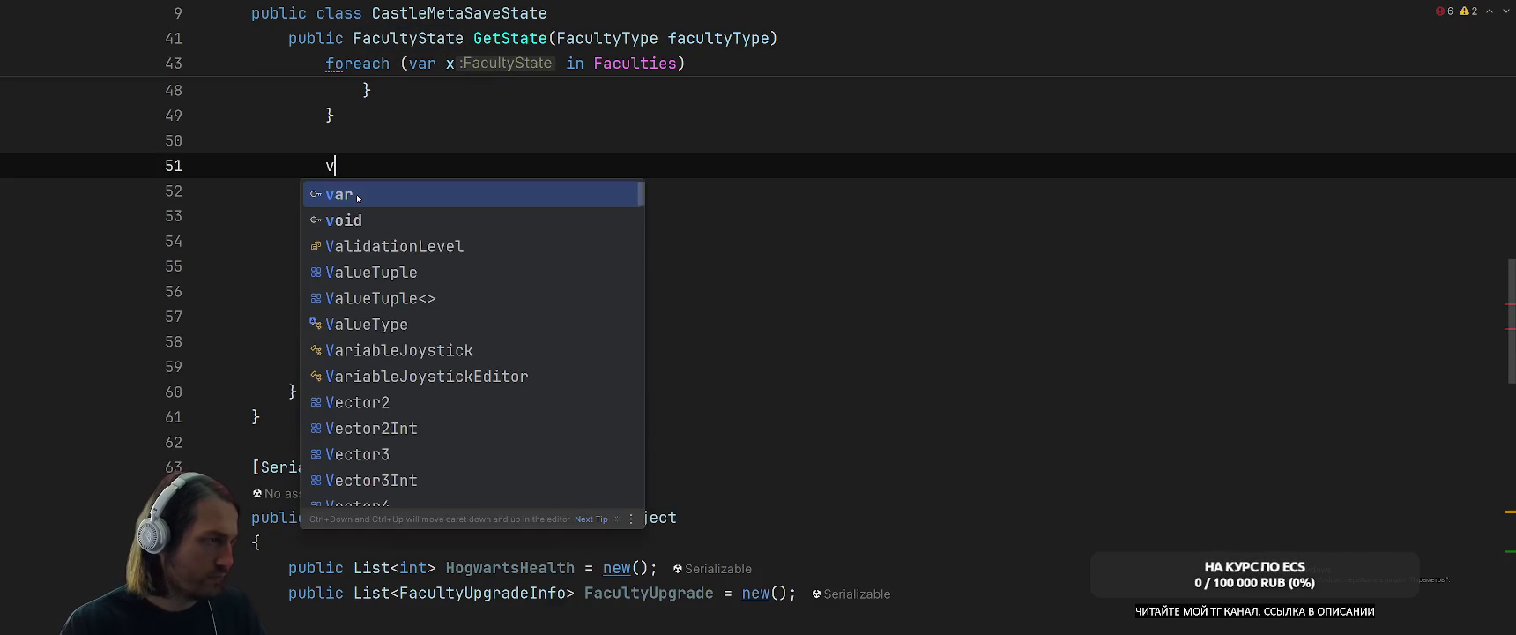
{"action": "key", "text": "Escape"}
{"action": "left_click", "coordinate": [363, 190]}
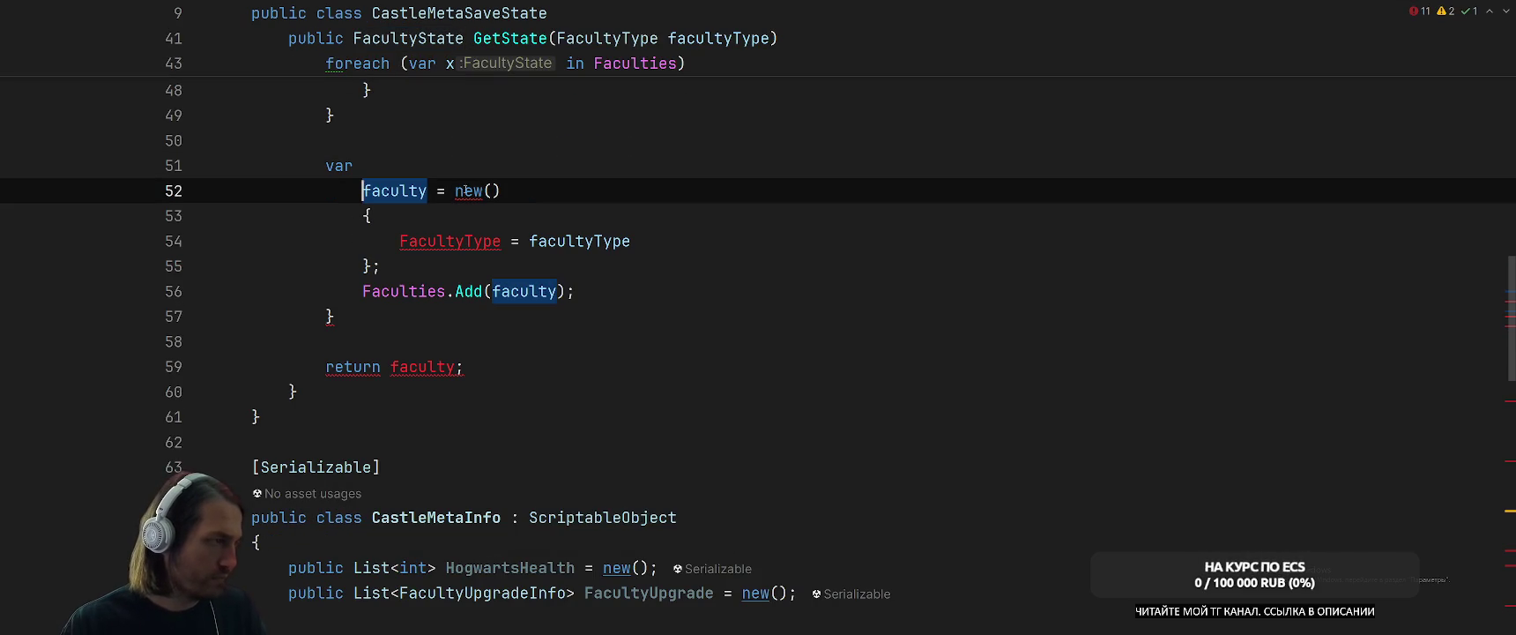
{"action": "key", "text": "Up"}
{"action": "key", "text": "ctrl+shift+Left"}
{"action": "type", "text": "Fac"}
{"action": "key", "text": "Down"}
{"action": "key", "text": "Down"}
{"action": "key", "text": "Return"}
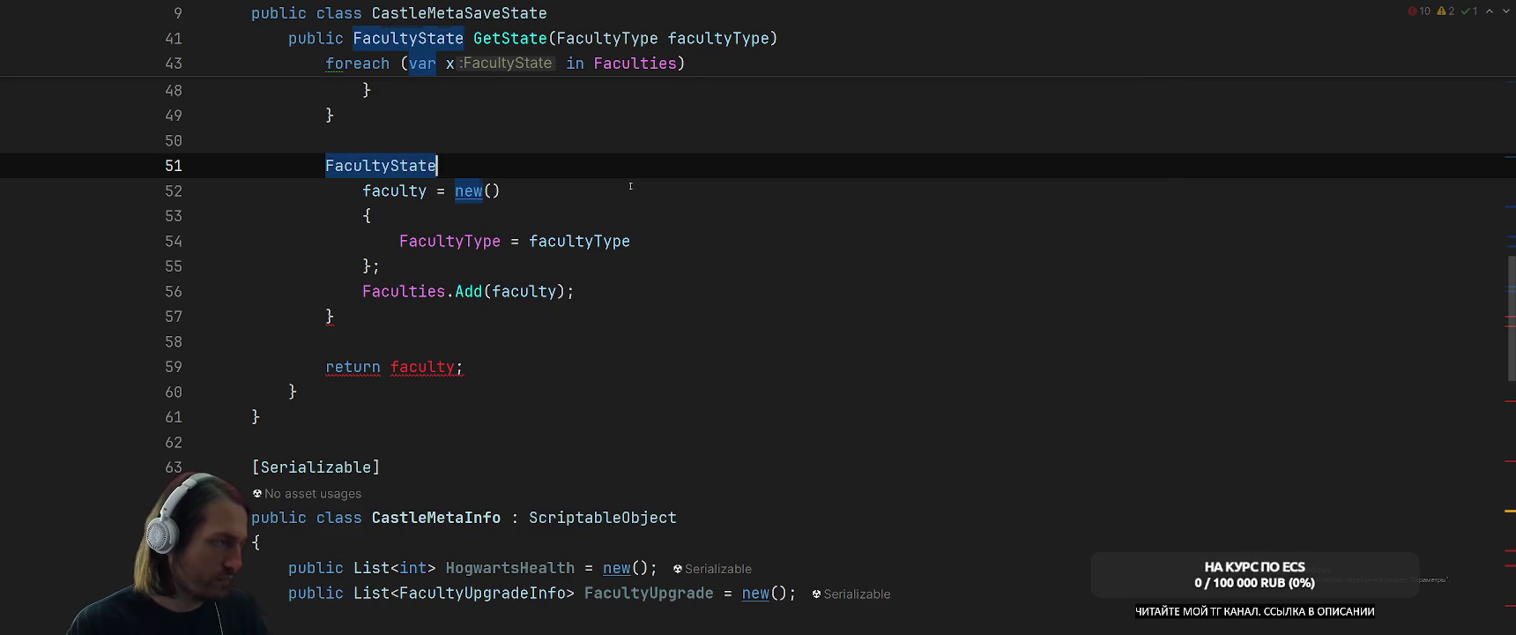
Remove leftover braces and blank lines so 'FacultyState faculty = new()' sits on one line.
{"action": "left_click", "coordinate": [335, 315]}
{"action": "key", "text": "BackSpace"}
{"action": "left_click", "coordinate": [298, 392]}
{"action": "key", "text": "BackSpace"}
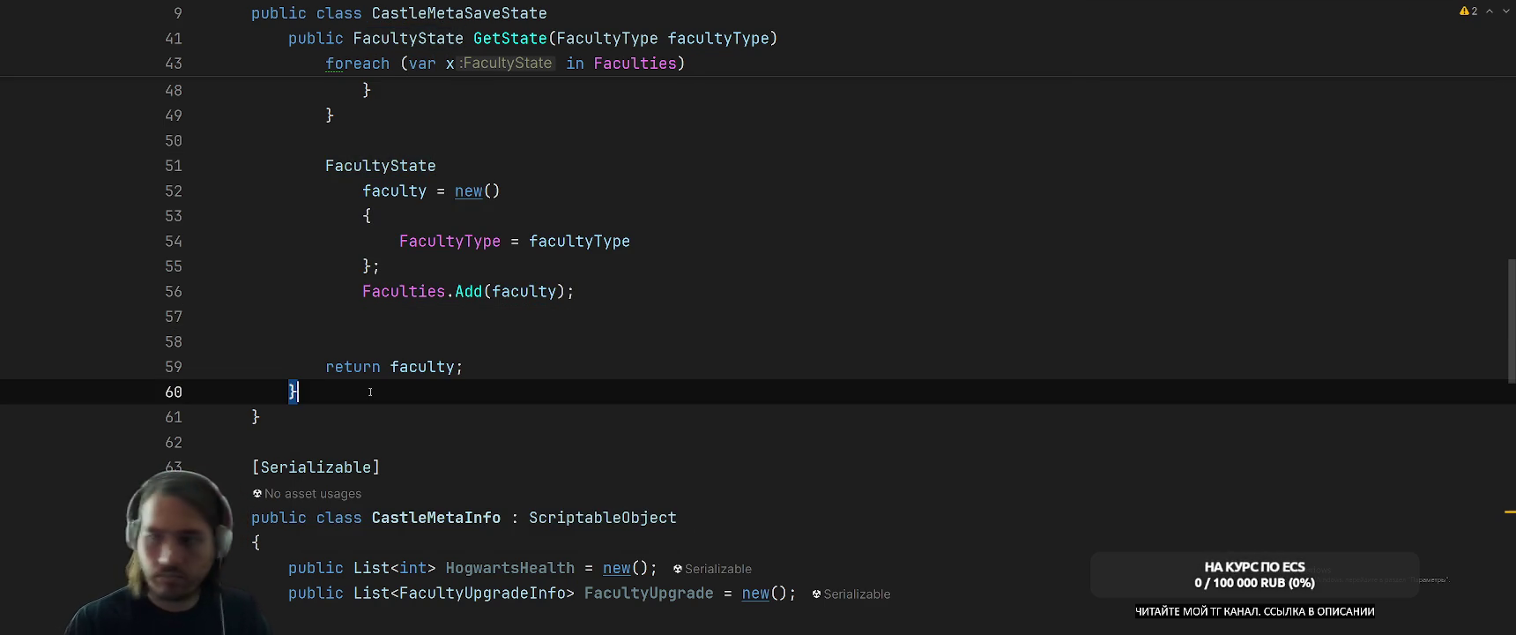
{"action": "type", "text": "}"}
{"action": "key", "text": "Up"}
{"action": "key", "text": "Up"}
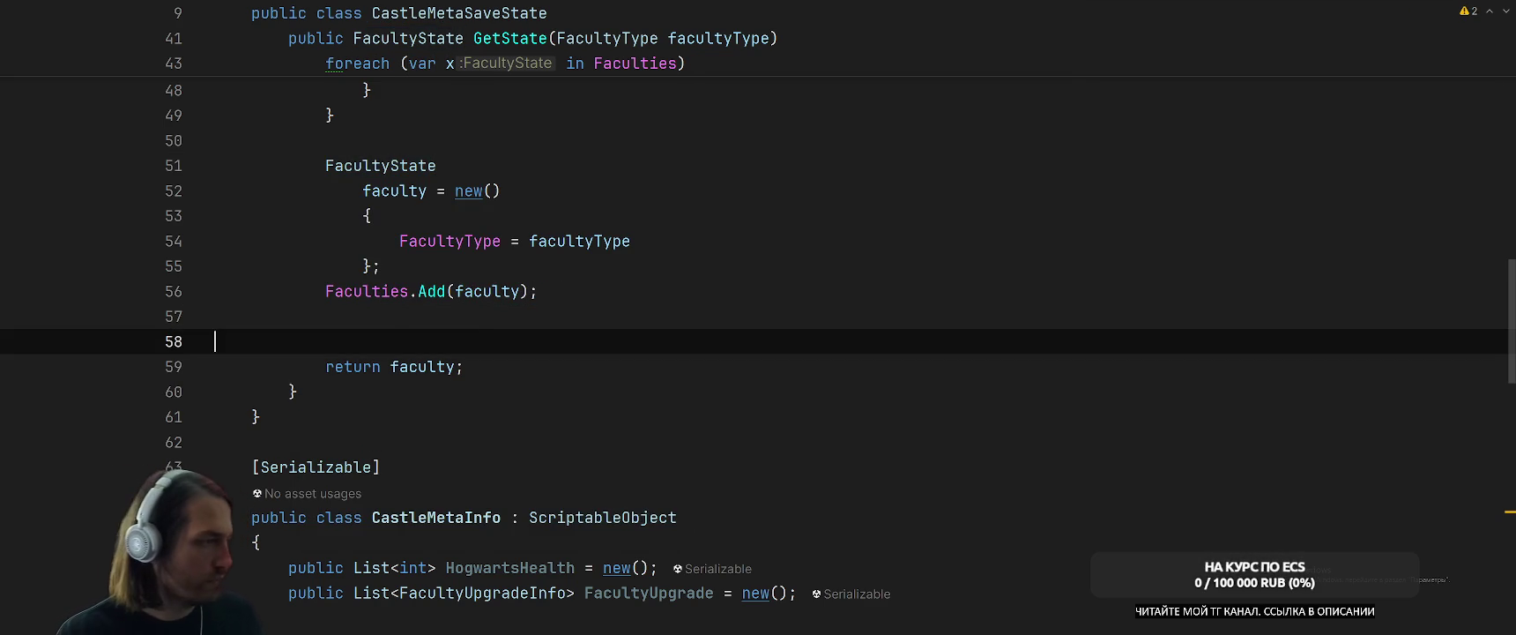
{"action": "key", "text": "BackSpace"}
{"action": "scroll", "coordinate": [504, 348], "scroll_direction": "up", "scroll_amount": 2}
{"action": "left_click", "coordinate": [362, 341]}
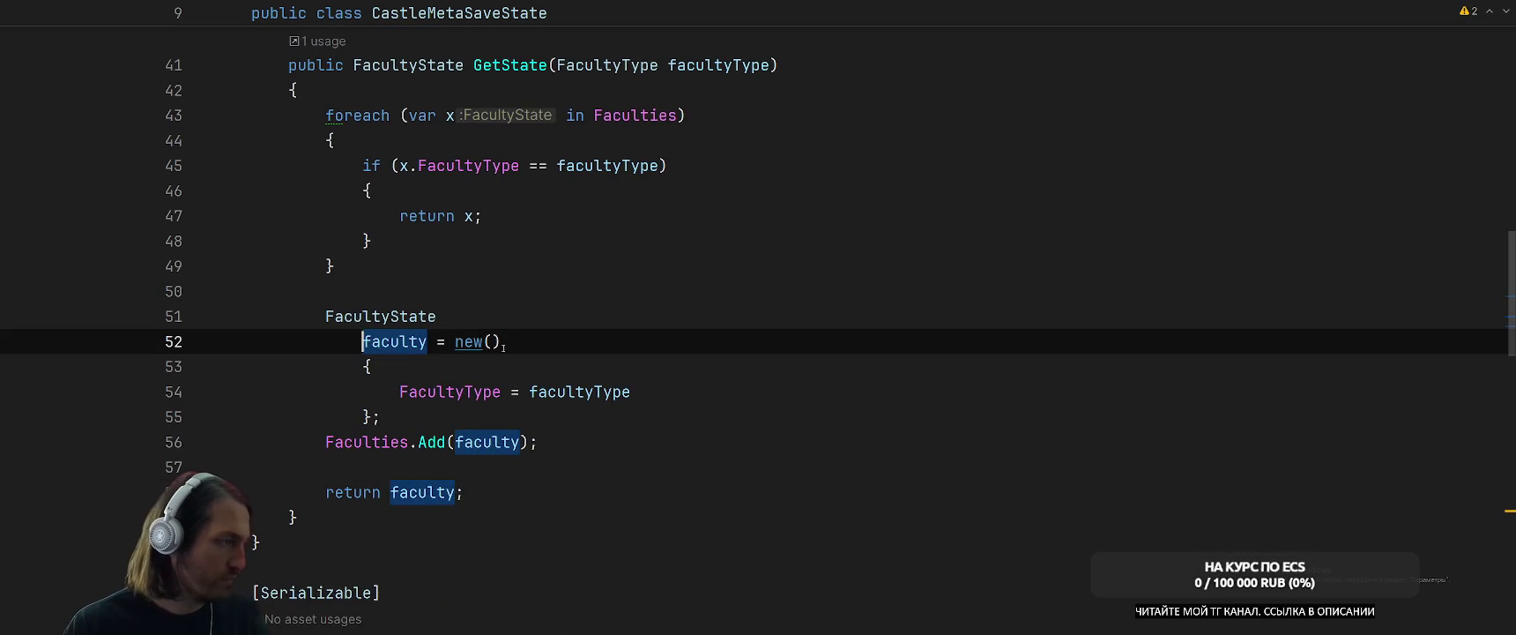
{"action": "key", "text": "BackSpace"}
{"action": "key", "text": "Down"}
{"action": "key", "text": "Down"}
{"action": "key", "text": "Down"}
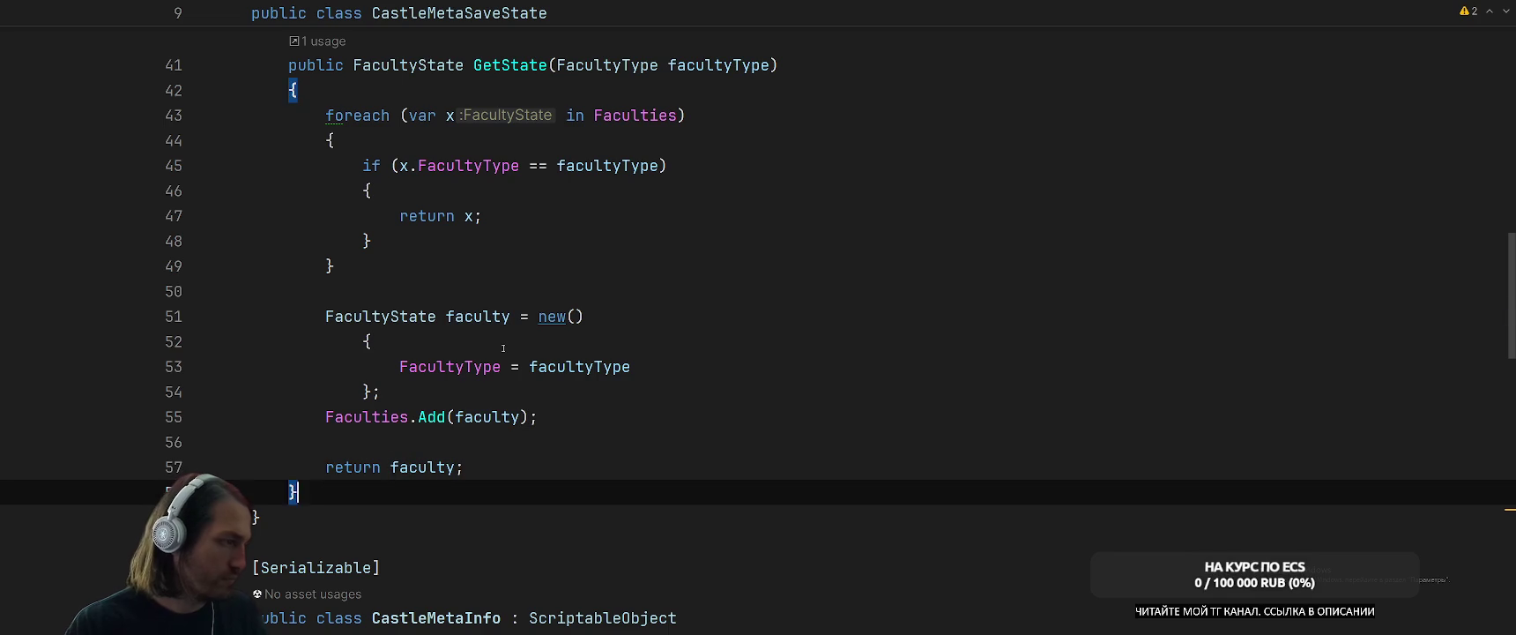
{"action": "type", "text": "}"}
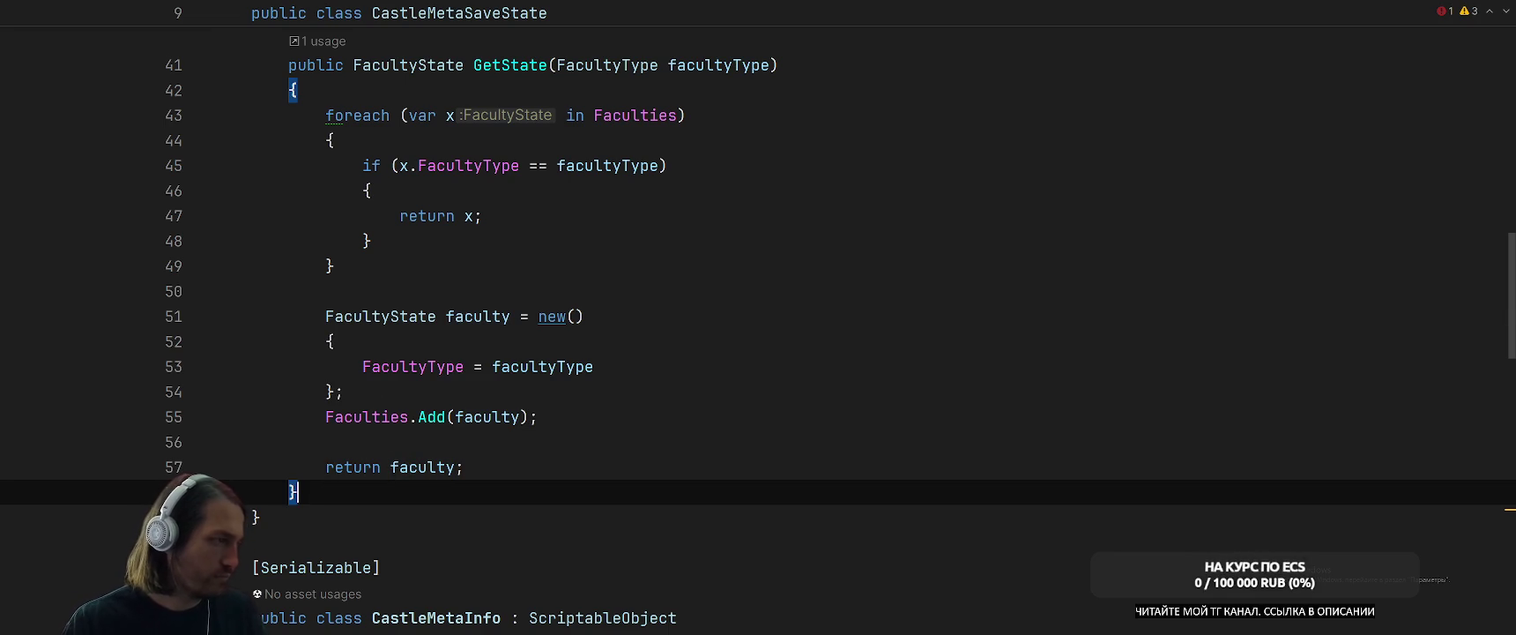
Check the foreach loop's conversion suggestions and braces, leaving the code unchanged.
{"action": "key", "text": "shift+F2"}
{"action": "key", "text": "shift+F2"}
{"action": "key", "text": "alt+Return"}
{"action": "key", "text": "Escape"}
{"action": "left_click", "coordinate": [609, 269]}
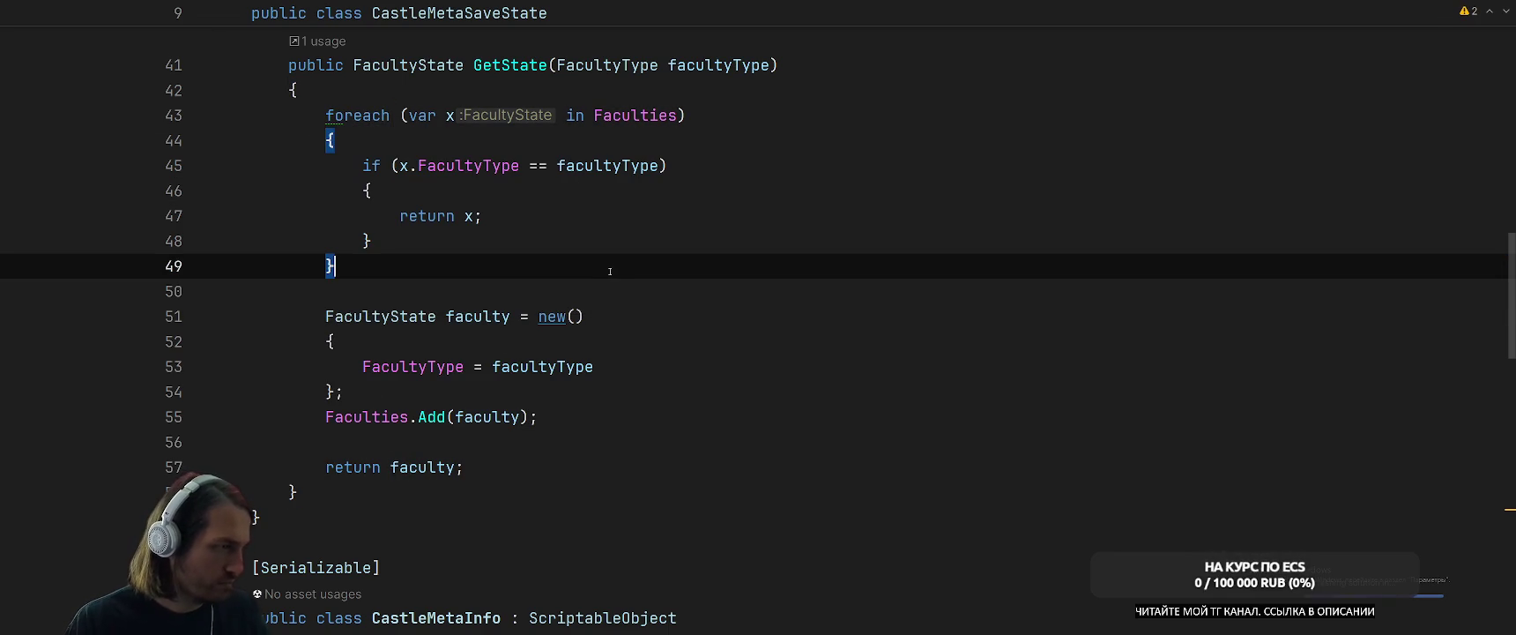
{"action": "left_click", "coordinate": [688, 319]}
{"action": "scroll", "coordinate": [687, 324], "scroll_direction": "up", "scroll_amount": 4}
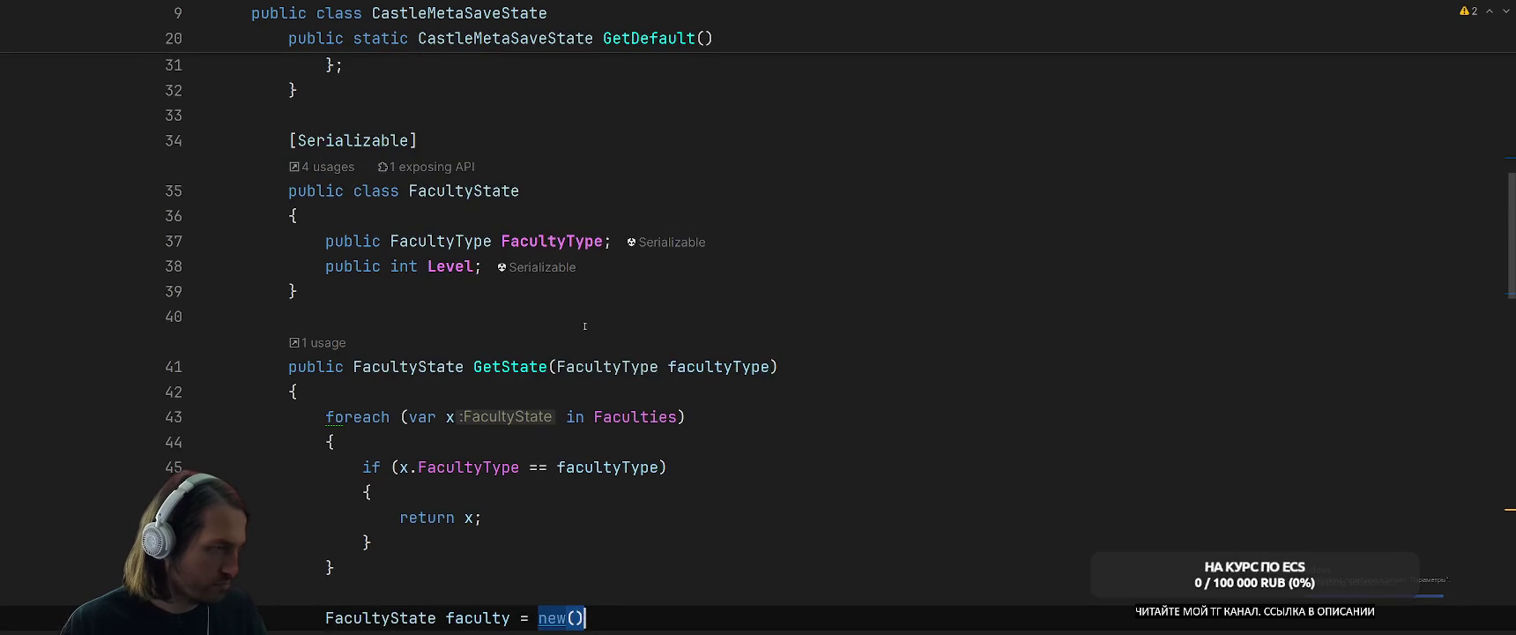
Switch to the CastleMeta file with the Ctrl+Tab switcher.
{"action": "key", "text": "ctrl+Tab"}
{"action": "key", "text": "ctrl+Tab"}
{"action": "key", "text": "ctrl+Tab"}
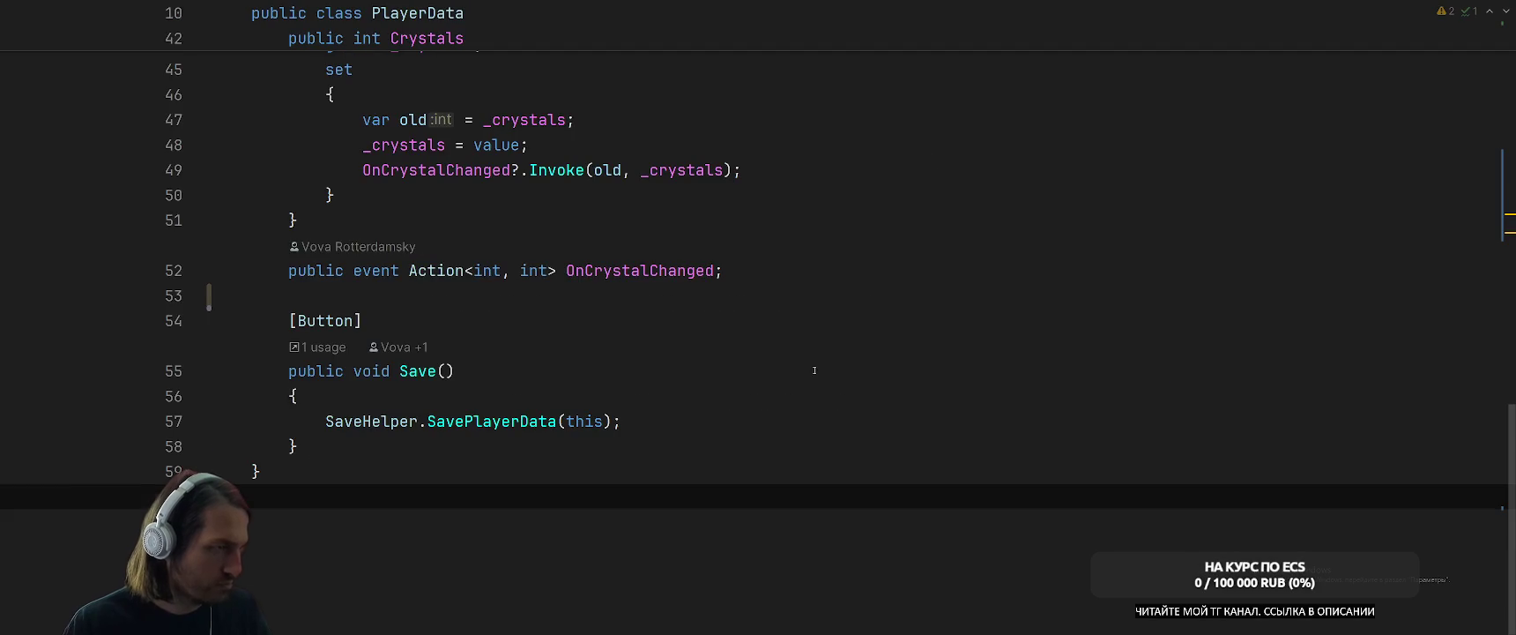
{"action": "scroll", "coordinate": [804, 365], "scroll_direction": "up", "scroll_amount": 6}
{"action": "key", "text": "ctrl+Tab"}
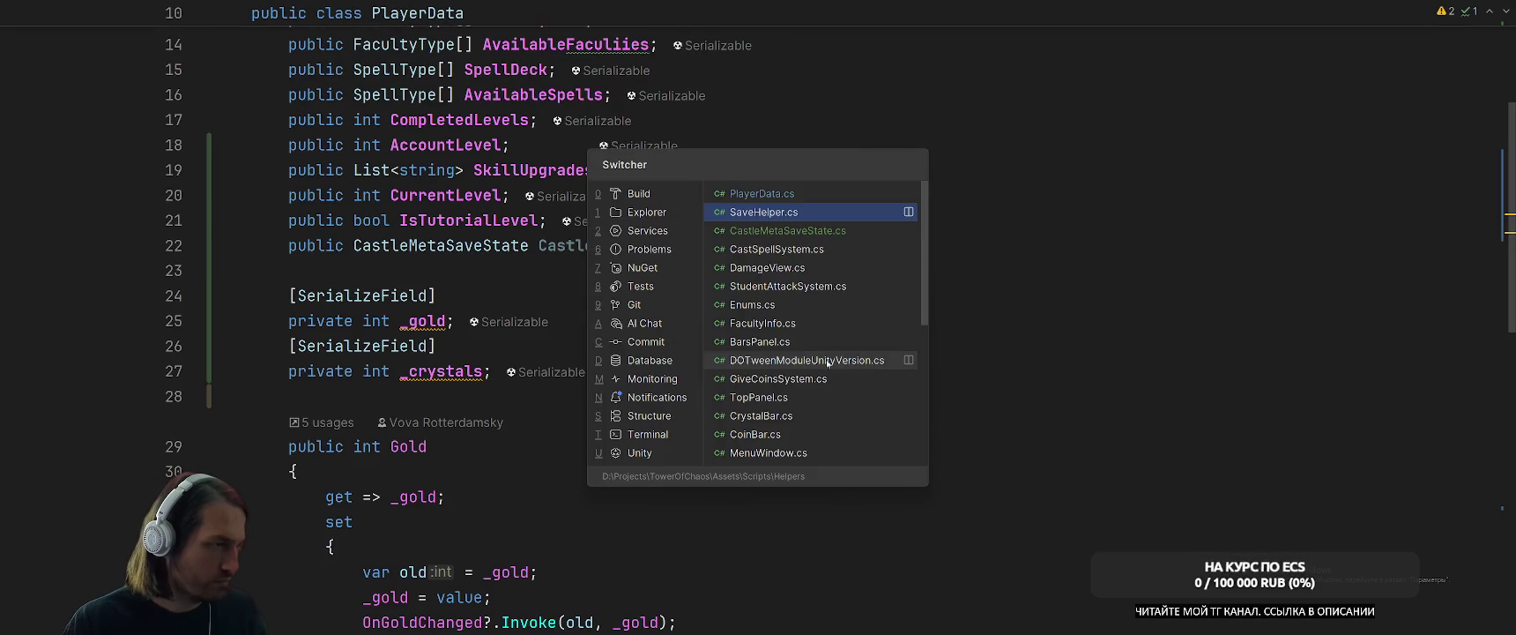
{"action": "key", "text": "ctrl+Tab"}
{"action": "scroll", "coordinate": [780, 310], "scroll_direction": "down", "scroll_amount": 7}
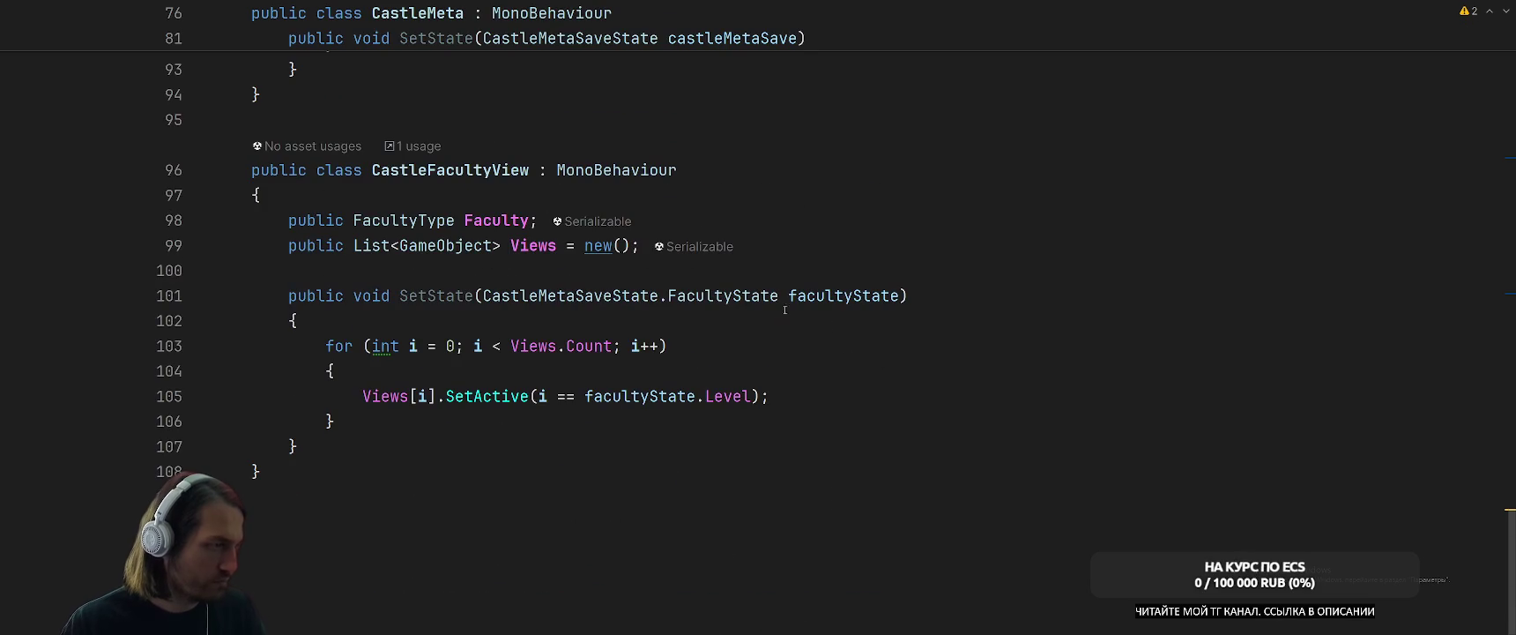
{"action": "scroll", "coordinate": [991, 321], "scroll_direction": "up", "scroll_amount": 5}
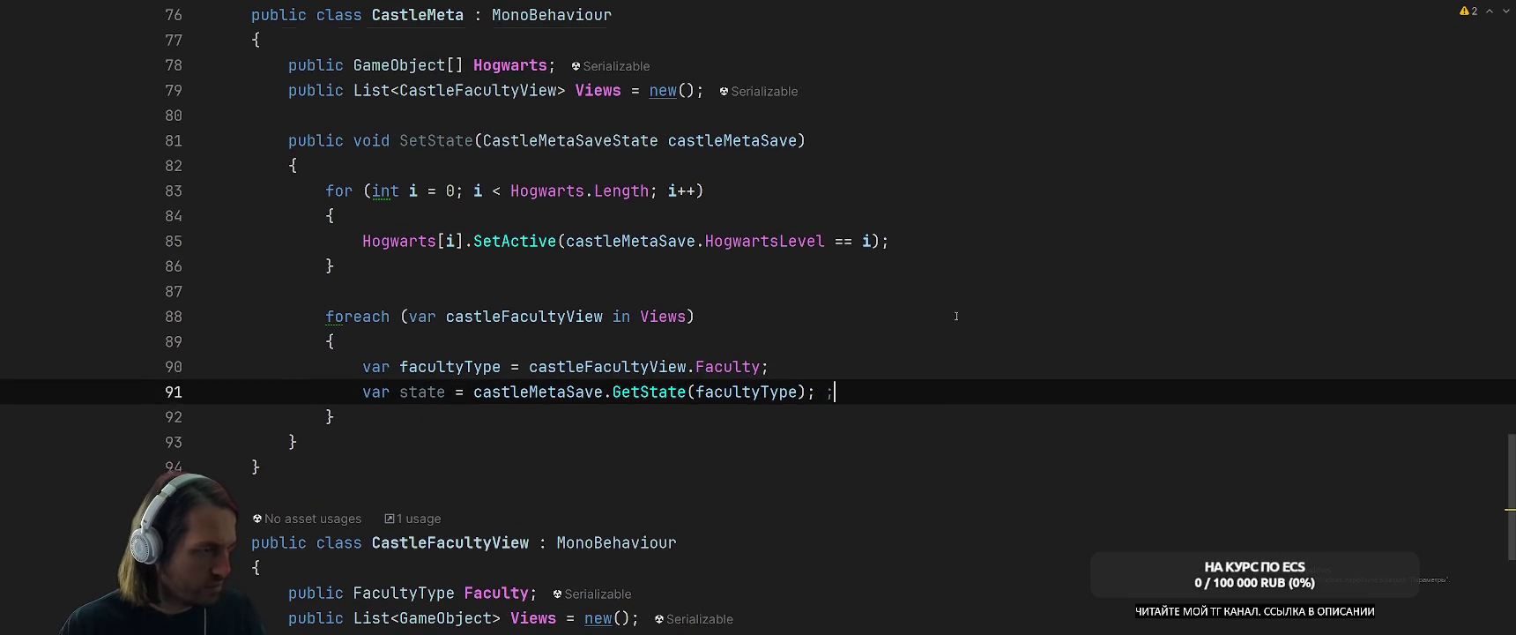
Add castleFacultyView.SetState(state); inside the foreach loop.
{"action": "key", "text": "BackSpace"}
{"action": "key", "text": "Return"}
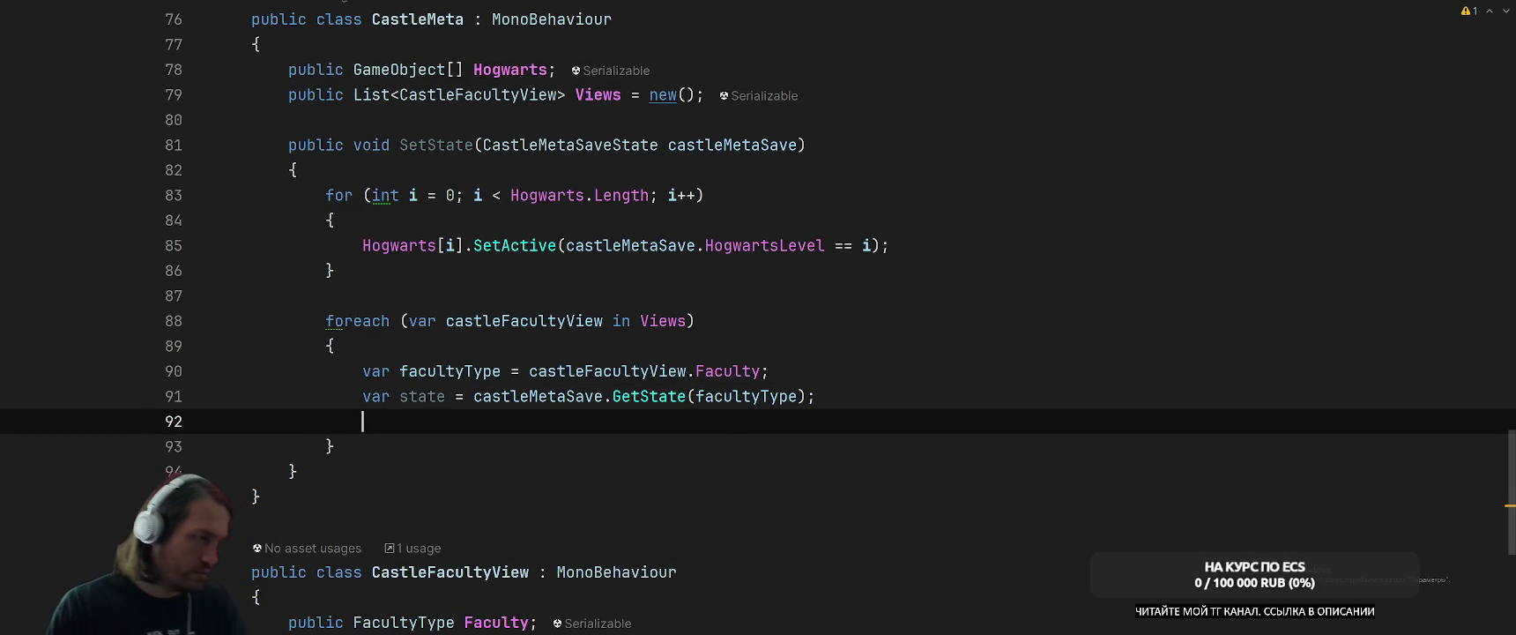
{"action": "type", "text": "cas"}
{"action": "key", "text": "Return"}
{"action": "type", "text": ".S"}
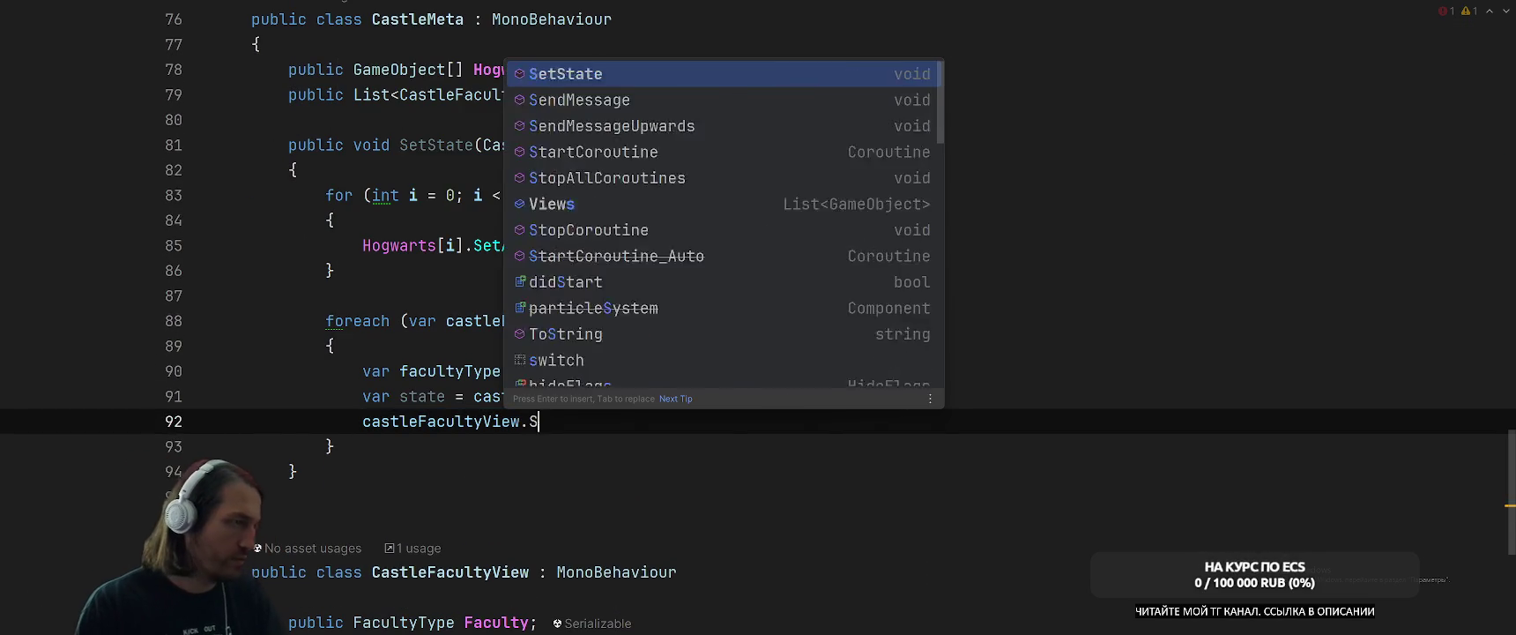
{"action": "type", "text": "et"}
{"action": "key", "text": "Return"}
{"action": "type", "text": "sta);"}
{"action": "key", "text": "Return"}
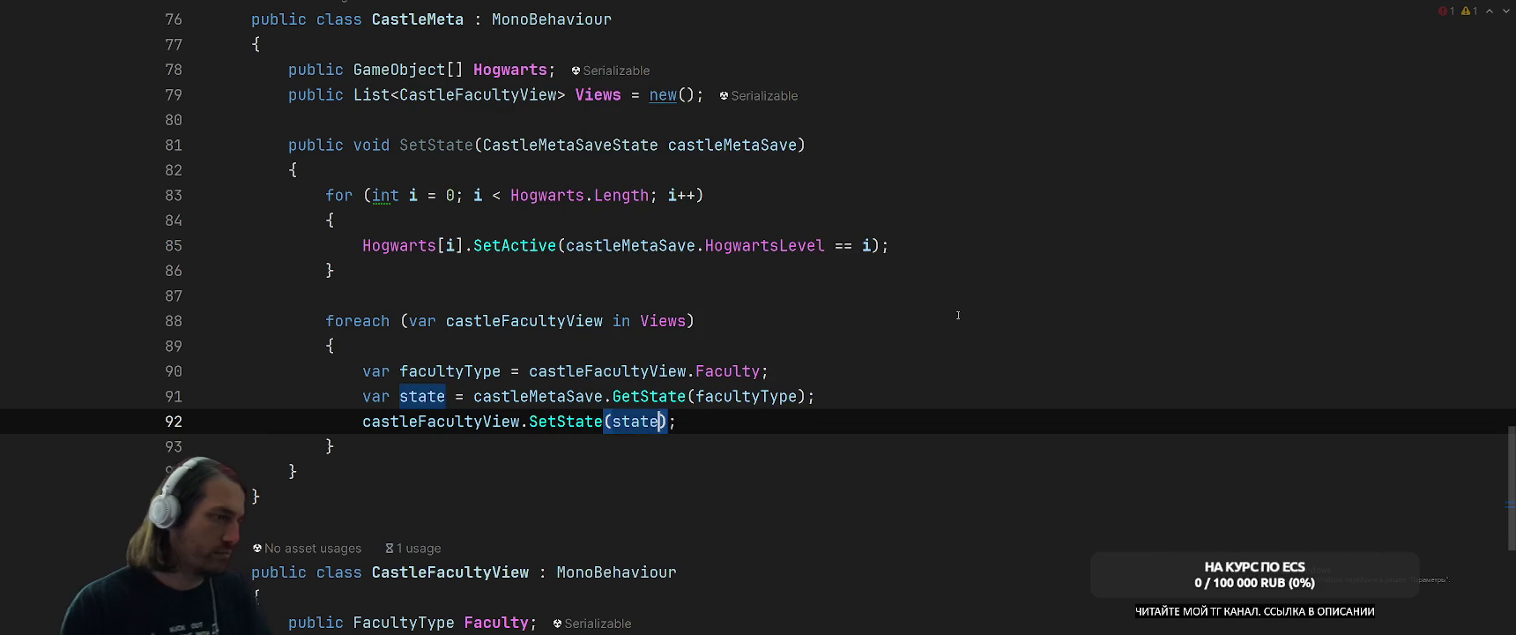
{"action": "left_click", "coordinate": [965, 314]}
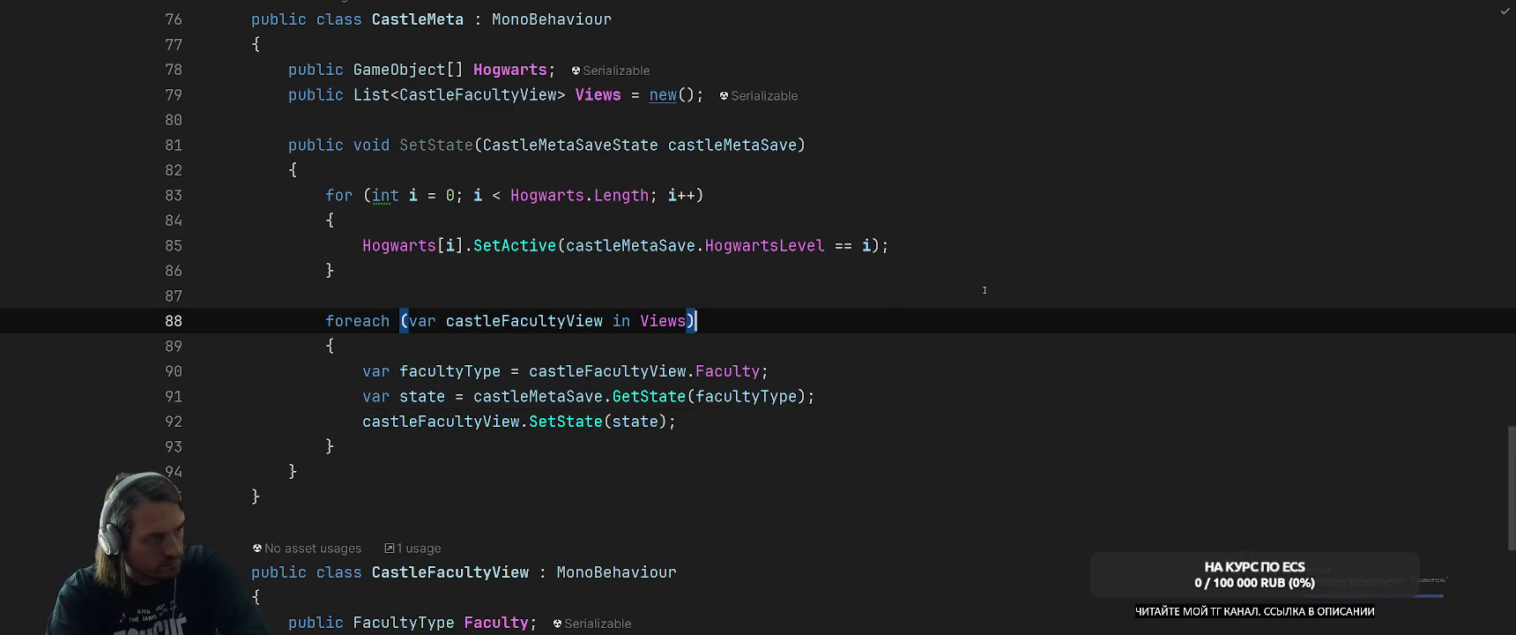
{"action": "scroll", "coordinate": [984, 290], "scroll_direction": "up", "scroll_amount": 4}
{"action": "scroll", "coordinate": [982, 329], "scroll_direction": "down", "scroll_amount": 4}
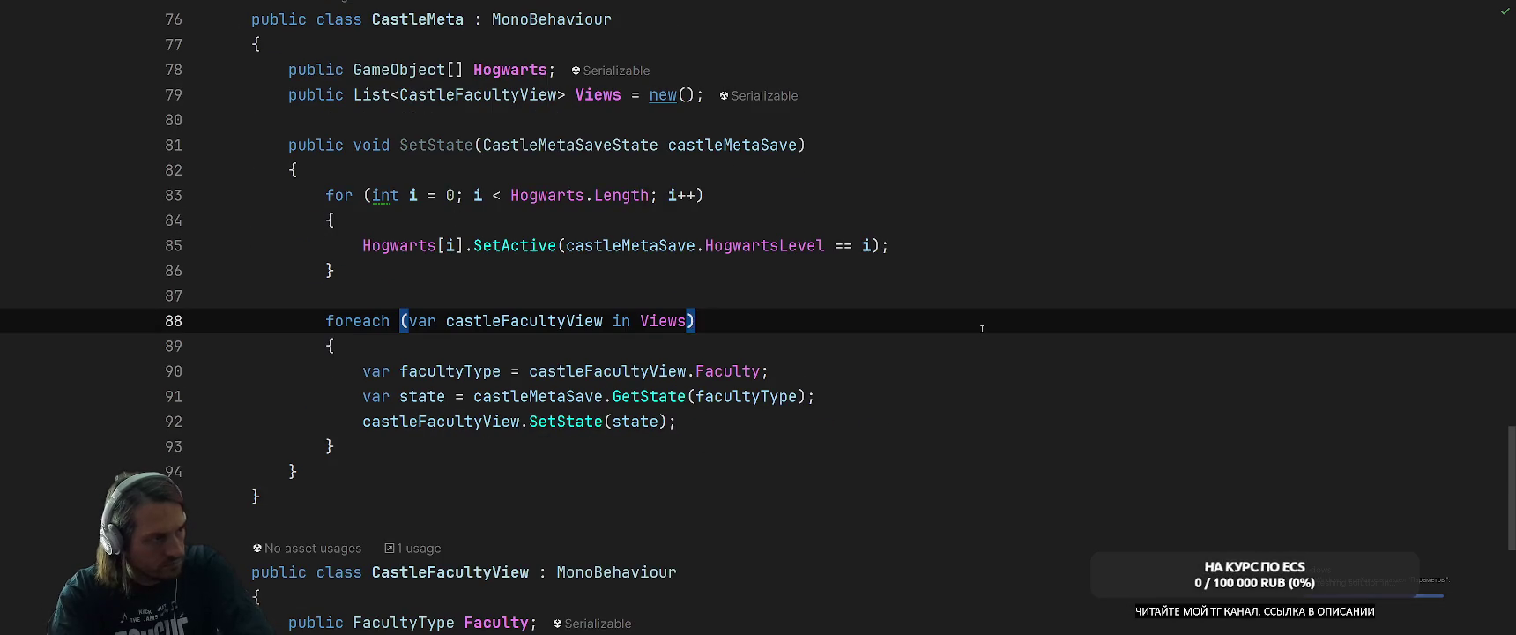
{"action": "scroll", "coordinate": [976, 326], "scroll_direction": "down", "scroll_amount": 5}
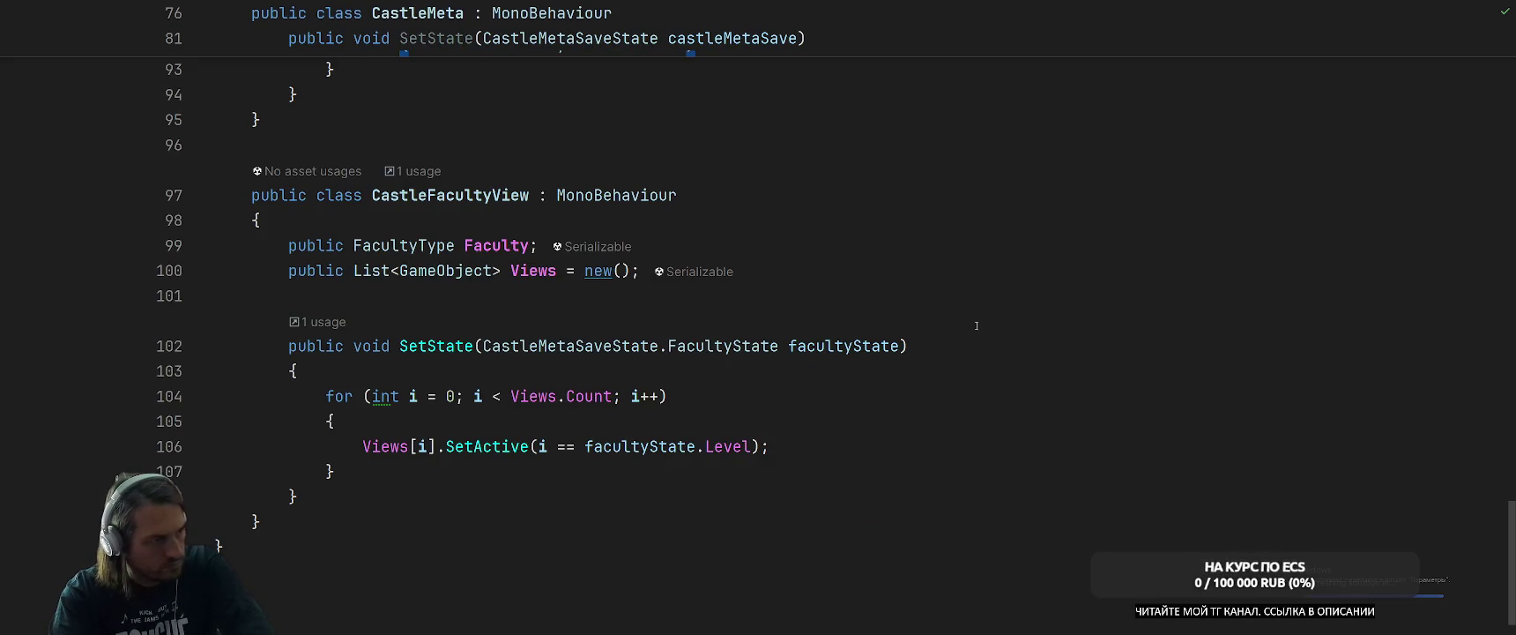
Start a Tooltip attribute reading "0 - destroyed, other above the Views field.
{"action": "left_click", "coordinate": [963, 270]}
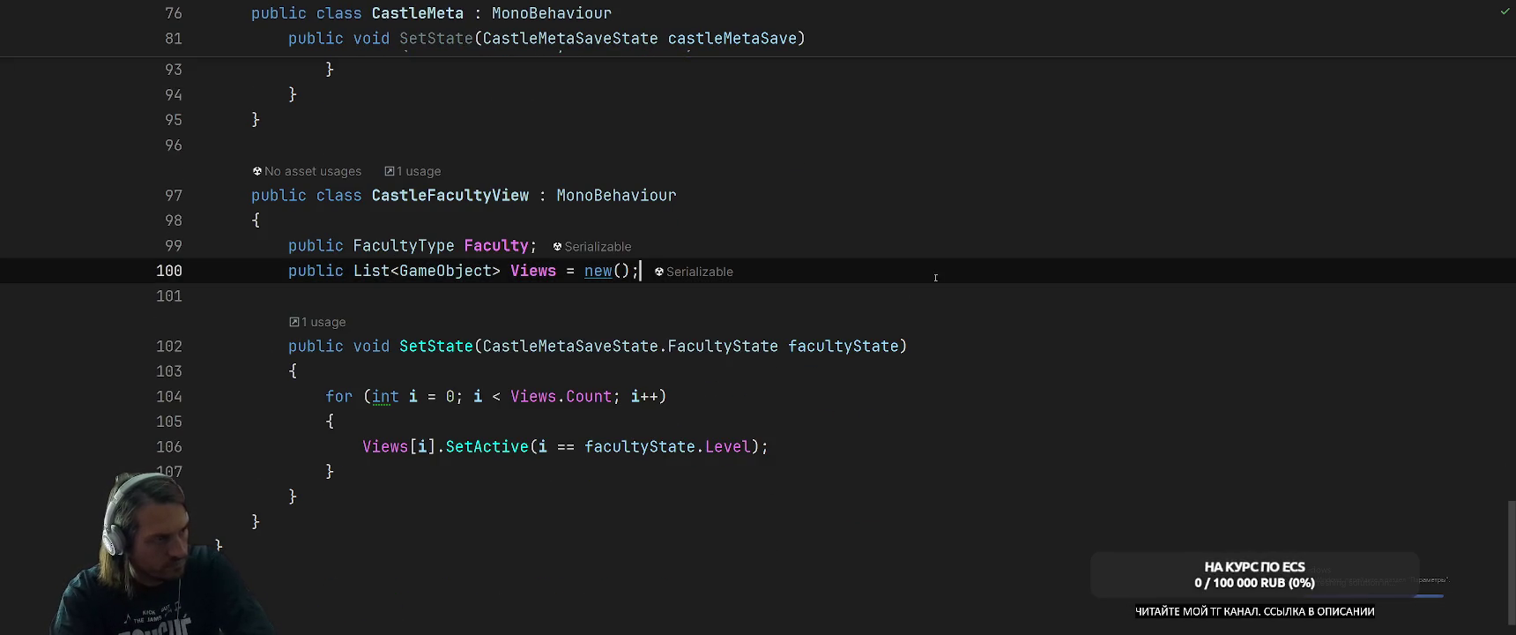
{"action": "key", "text": "ctrl+alt+Return"}
{"action": "type", "text": "[To"}
{"action": "key", "text": "Return"}
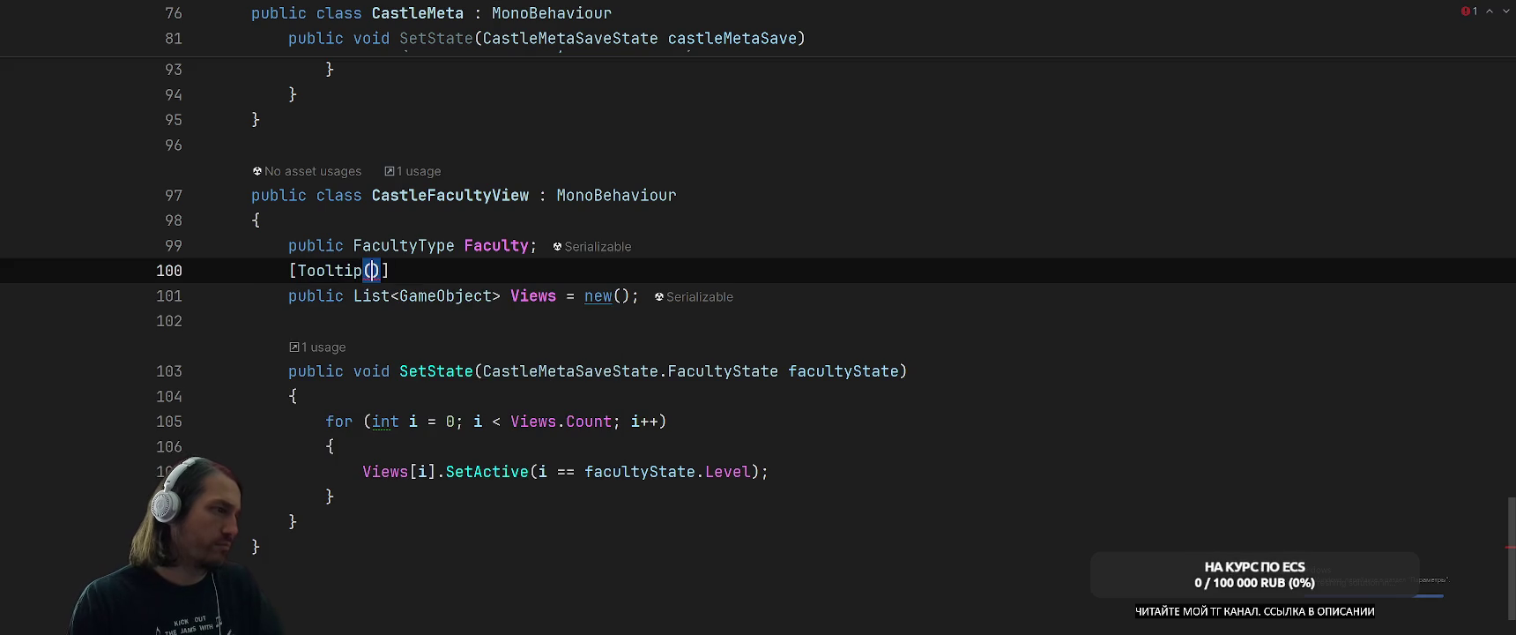
{"action": "type", "text": "\"0"}
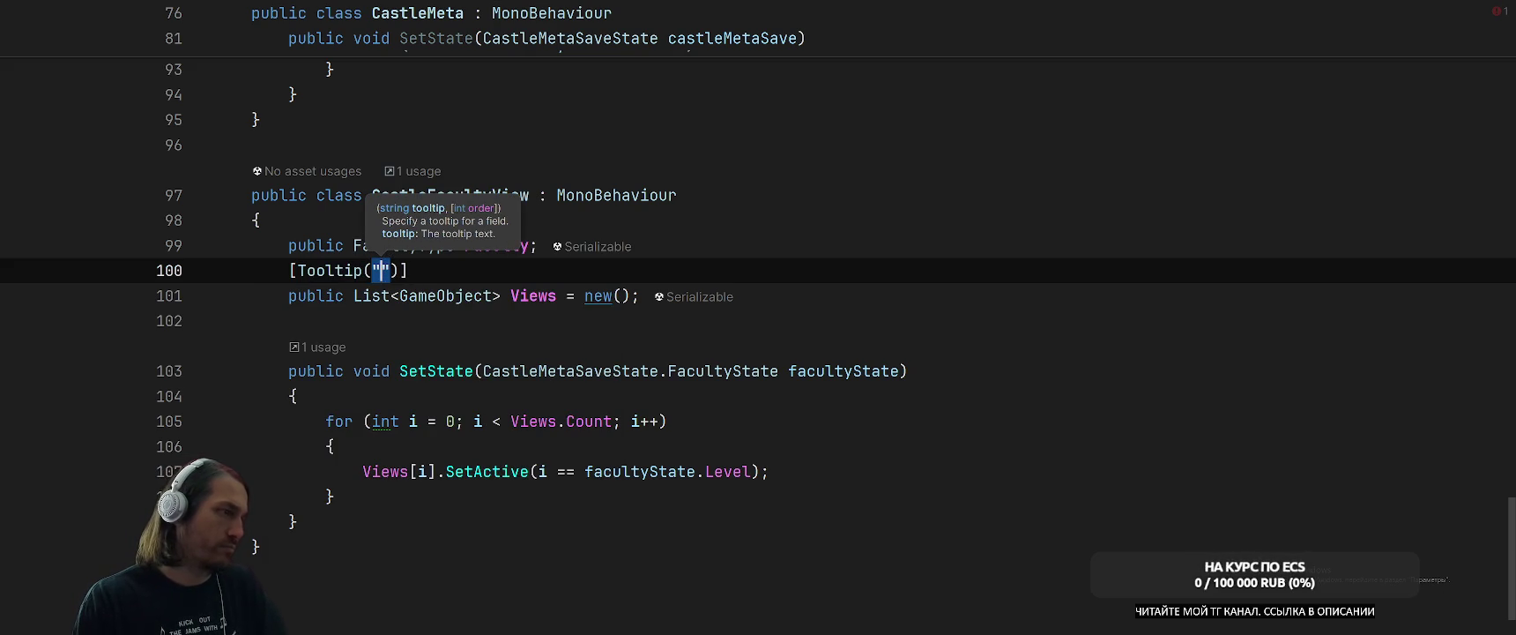
{"action": "type", "text": " - dest"}
{"action": "type", "text": "royed, "}
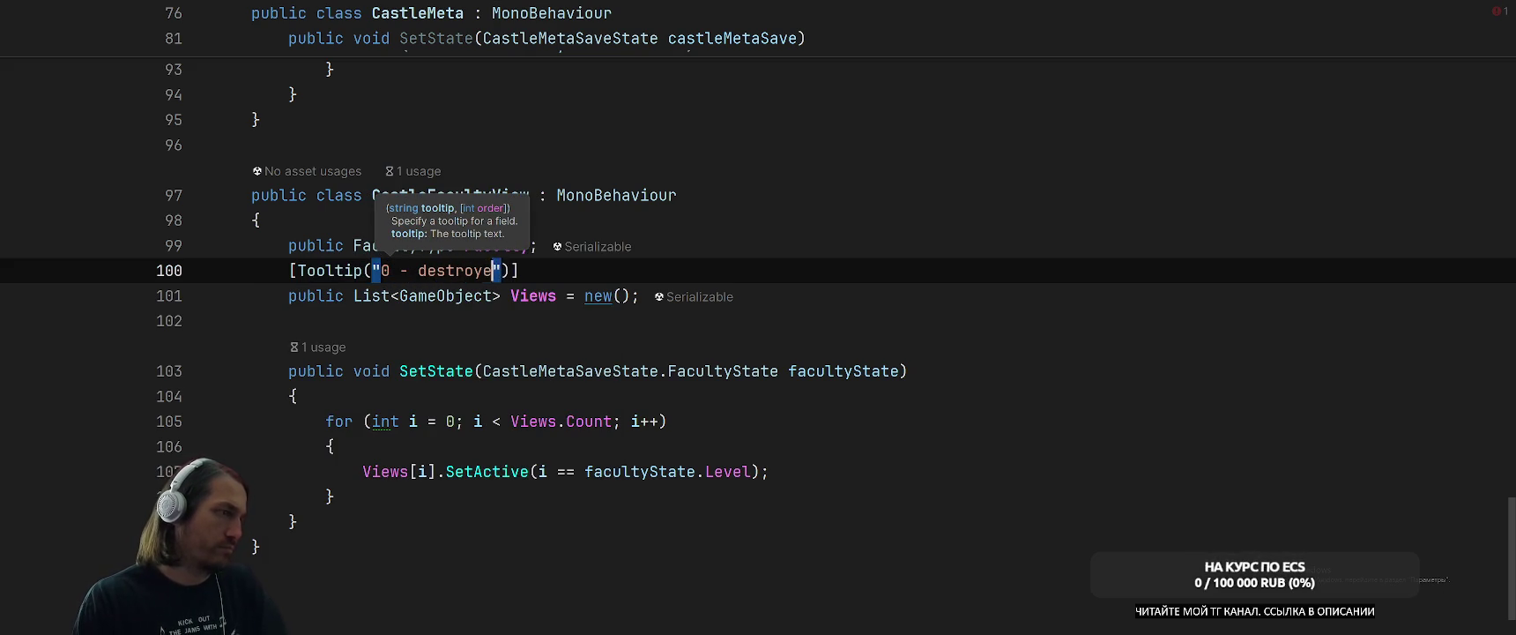
{"action": "type", "text": "other"}
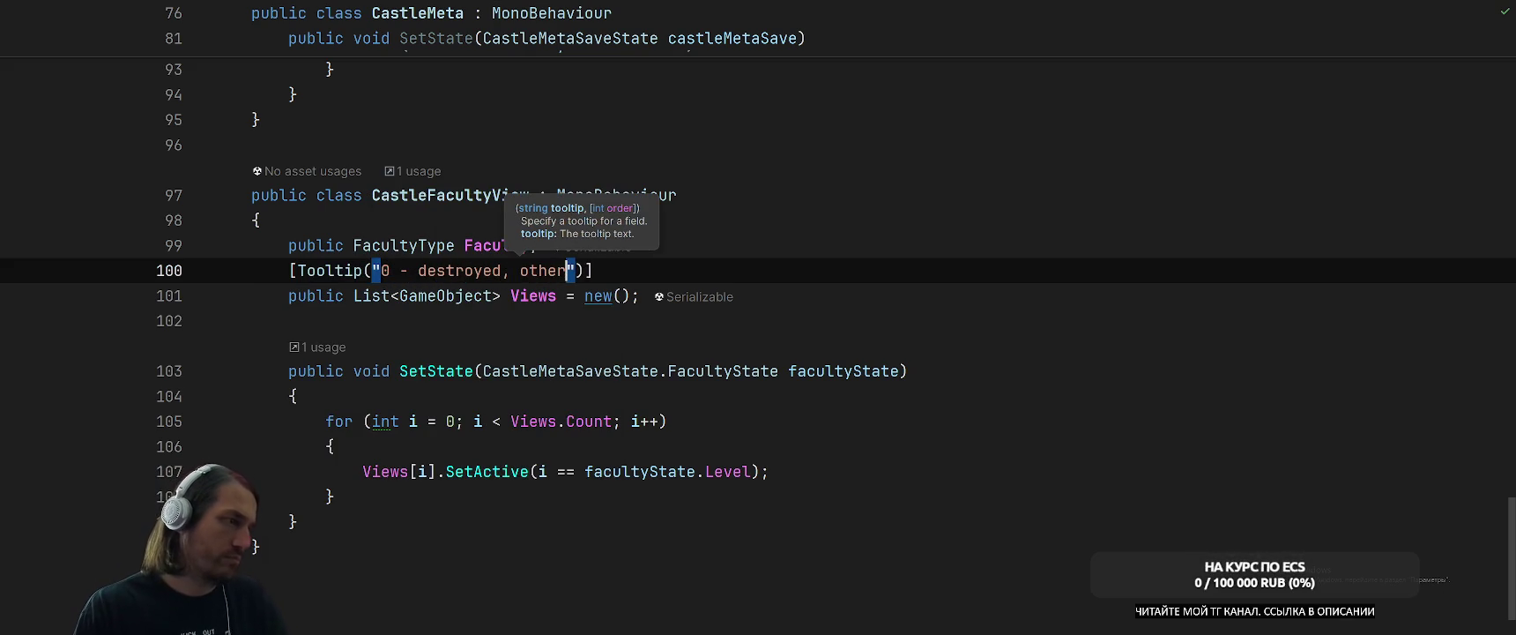
Finish the Views tooltip text as "0 - destroyed, others - level upgrades".
{"action": "key", "text": "BackSpace"}
{"action": "key", "text": "BackSpace"}
{"action": "key", "text": "BackSpace"}
{"action": "type", "text": "other "}
{"action": "type", "text": "number"}
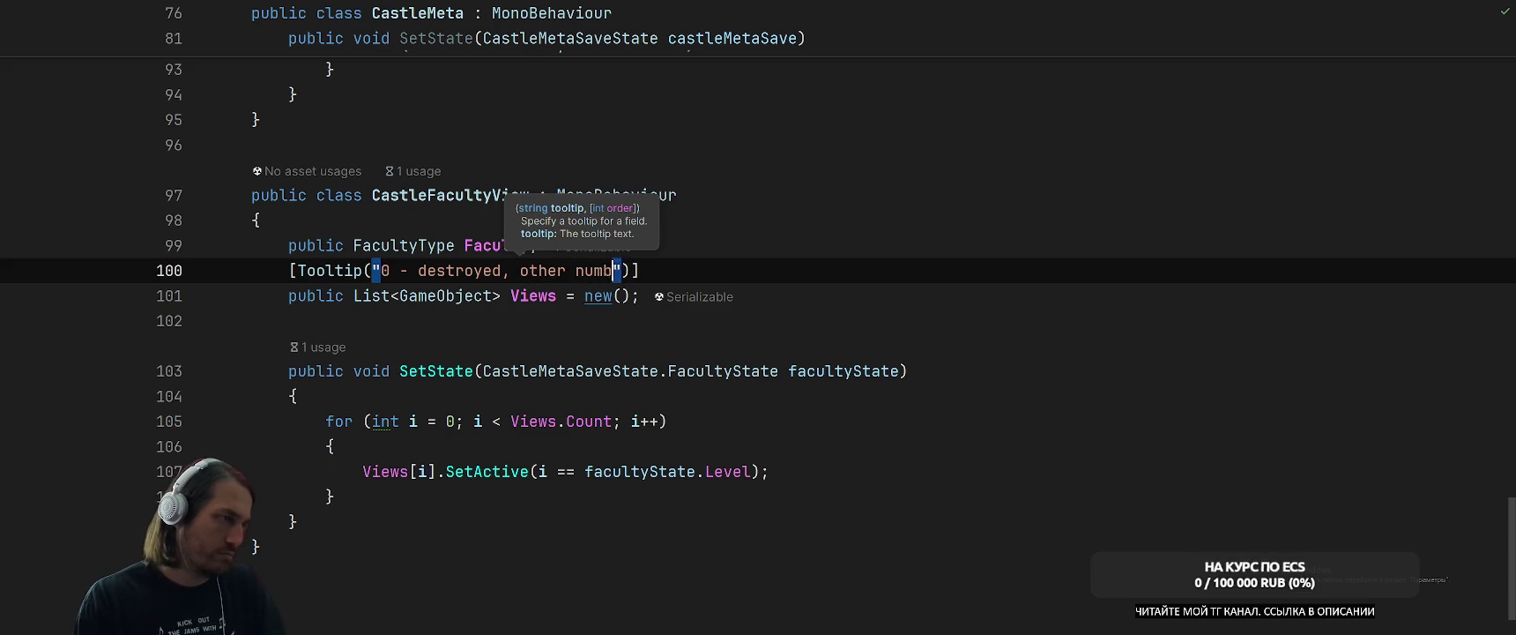
{"action": "key", "text": "BackSpace"}
{"action": "key", "text": "BackSpace"}
{"action": "key", "text": "BackSpace"}
{"action": "type", "text": "s - level u"}
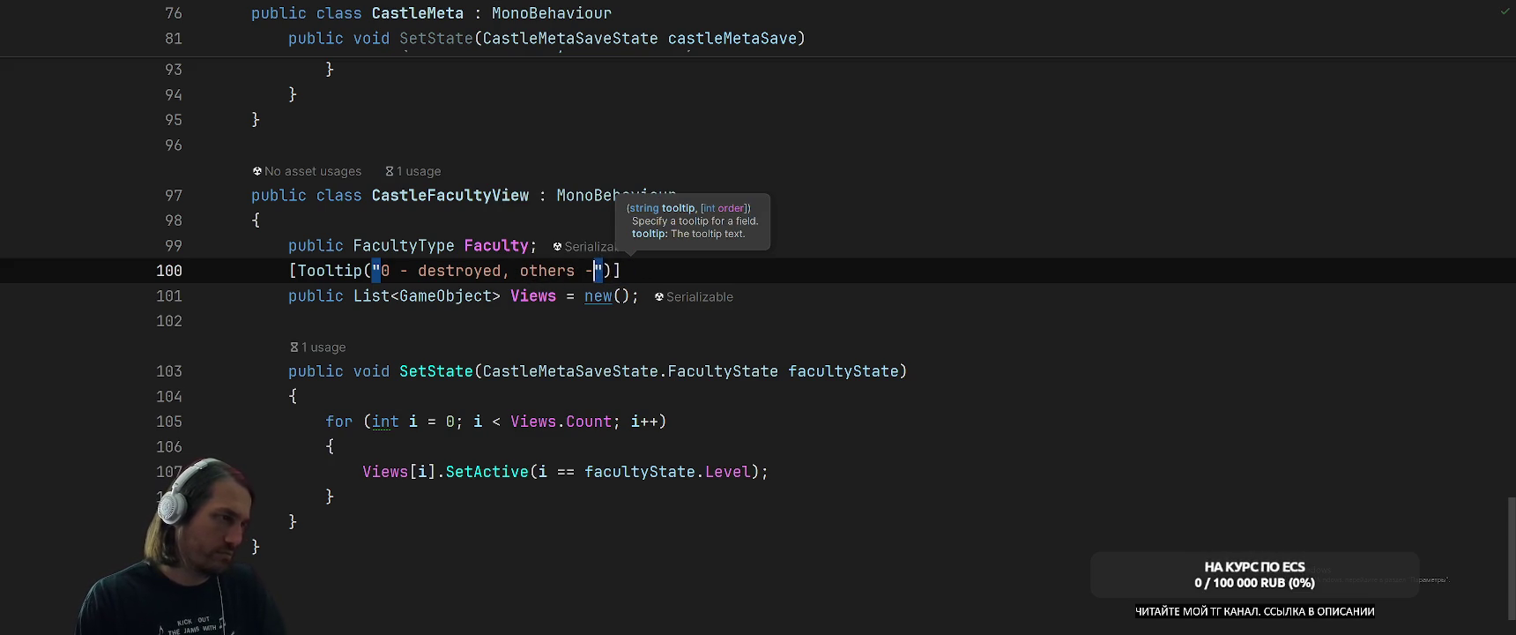
{"action": "type", "text": "pgrades"}
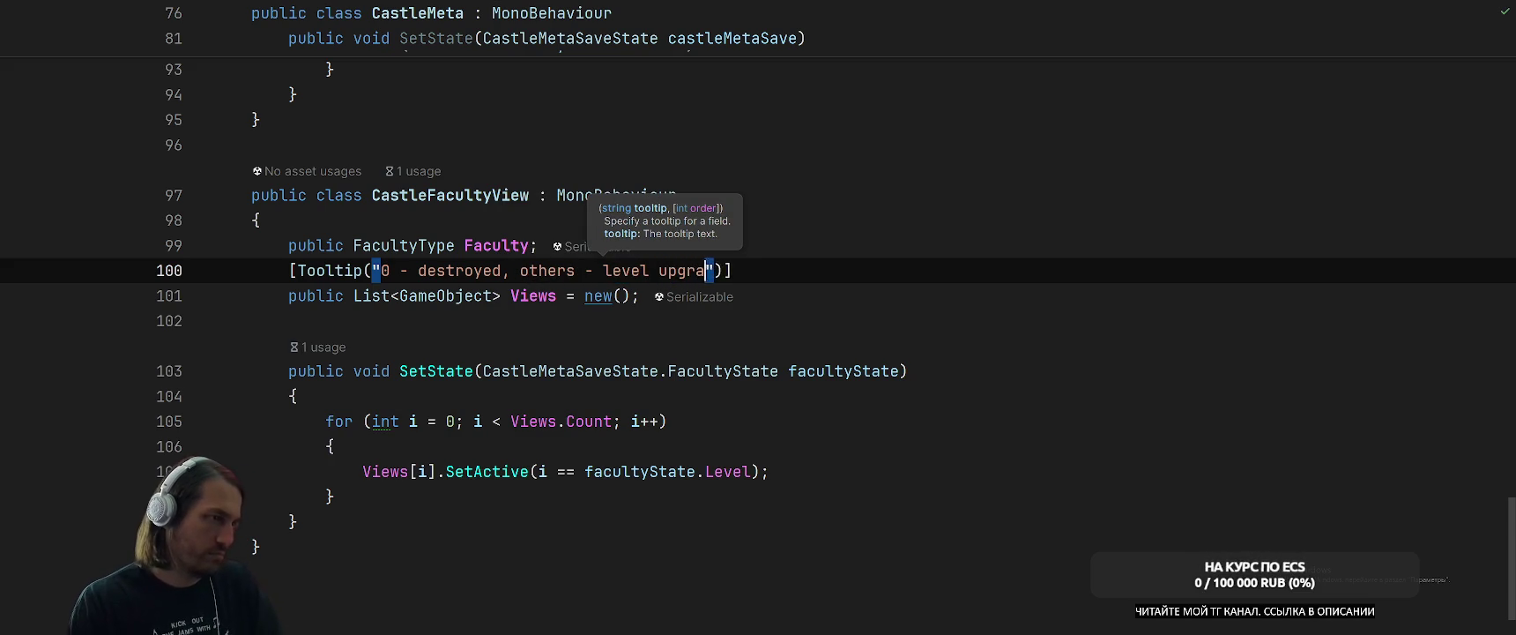
Scroll through the file to review the castle meta classes.
{"action": "key", "text": "Up"}
{"action": "key", "text": "Up"}
{"action": "key", "text": "Up"}
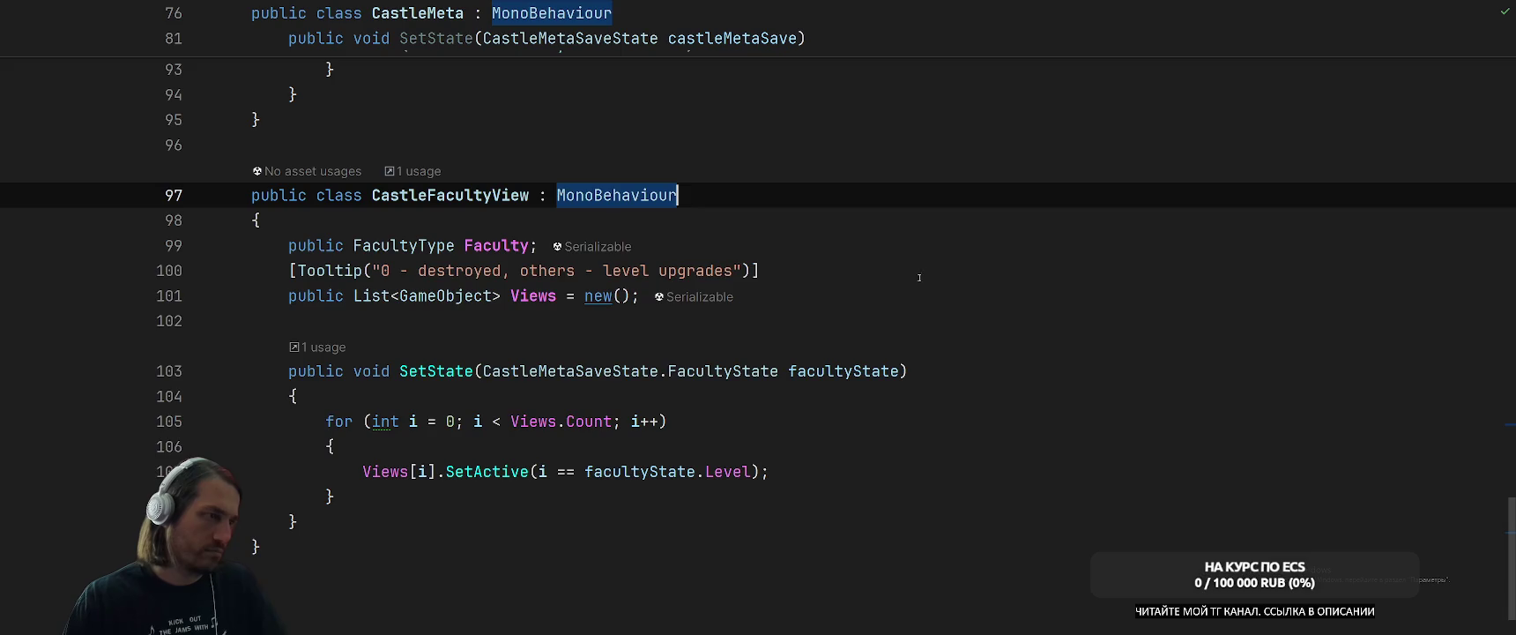
{"action": "scroll", "coordinate": [919, 327], "scroll_direction": "up", "scroll_amount": 10}
{"action": "scroll", "coordinate": [918, 327], "scroll_direction": "up", "scroll_amount": 4}
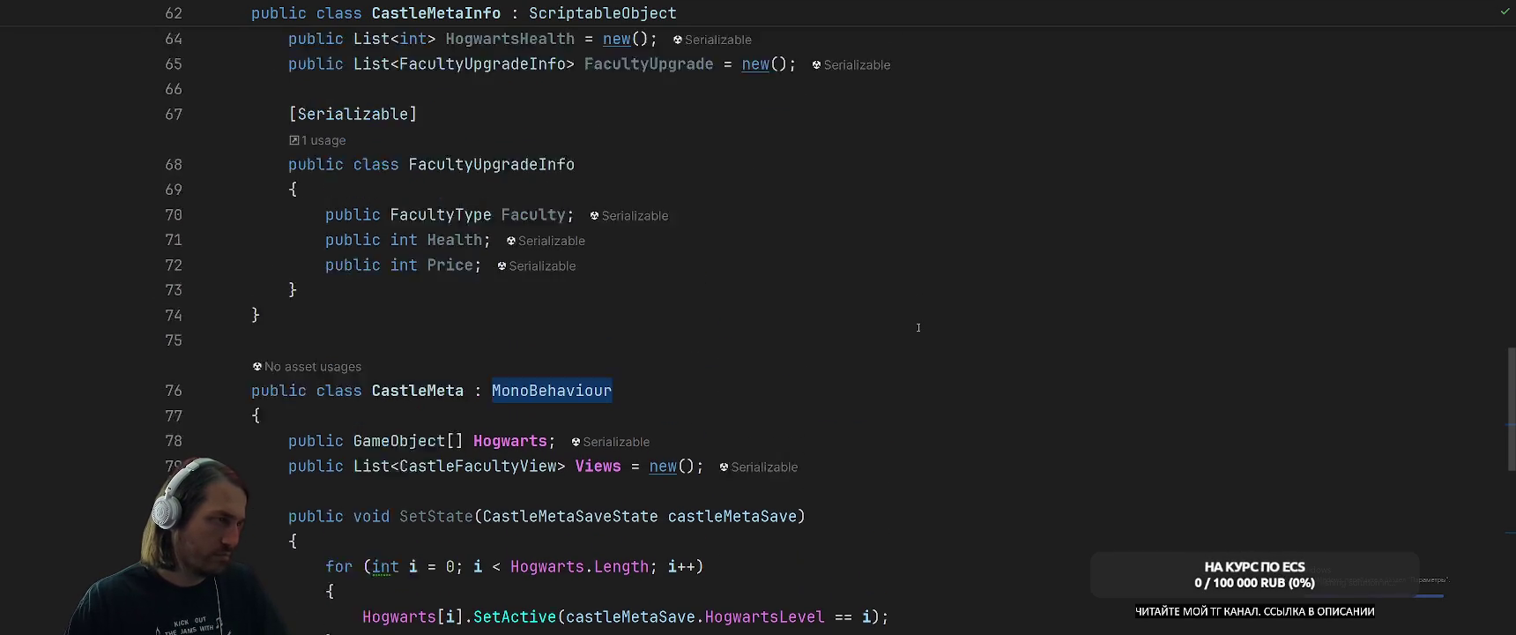
{"action": "scroll", "coordinate": [925, 324], "scroll_direction": "down", "scroll_amount": 5}
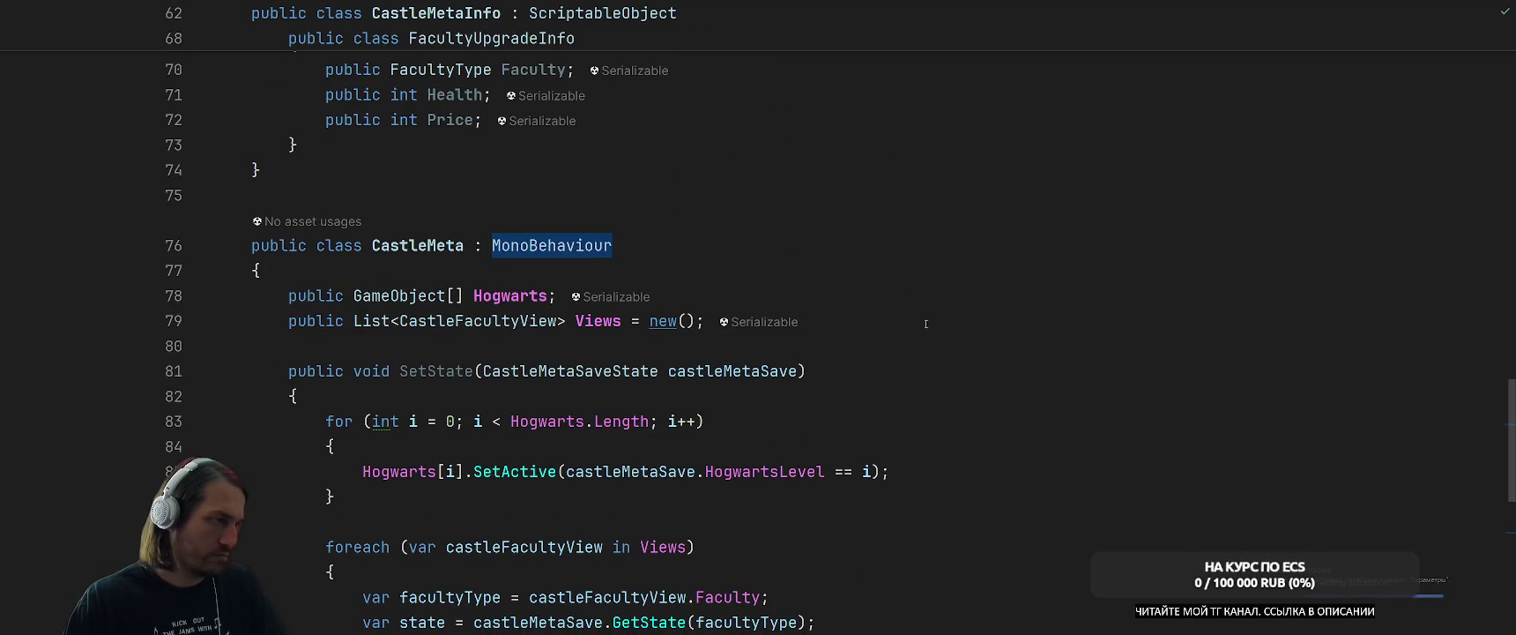
{"action": "scroll", "coordinate": [927, 323], "scroll_direction": "down", "scroll_amount": 4}
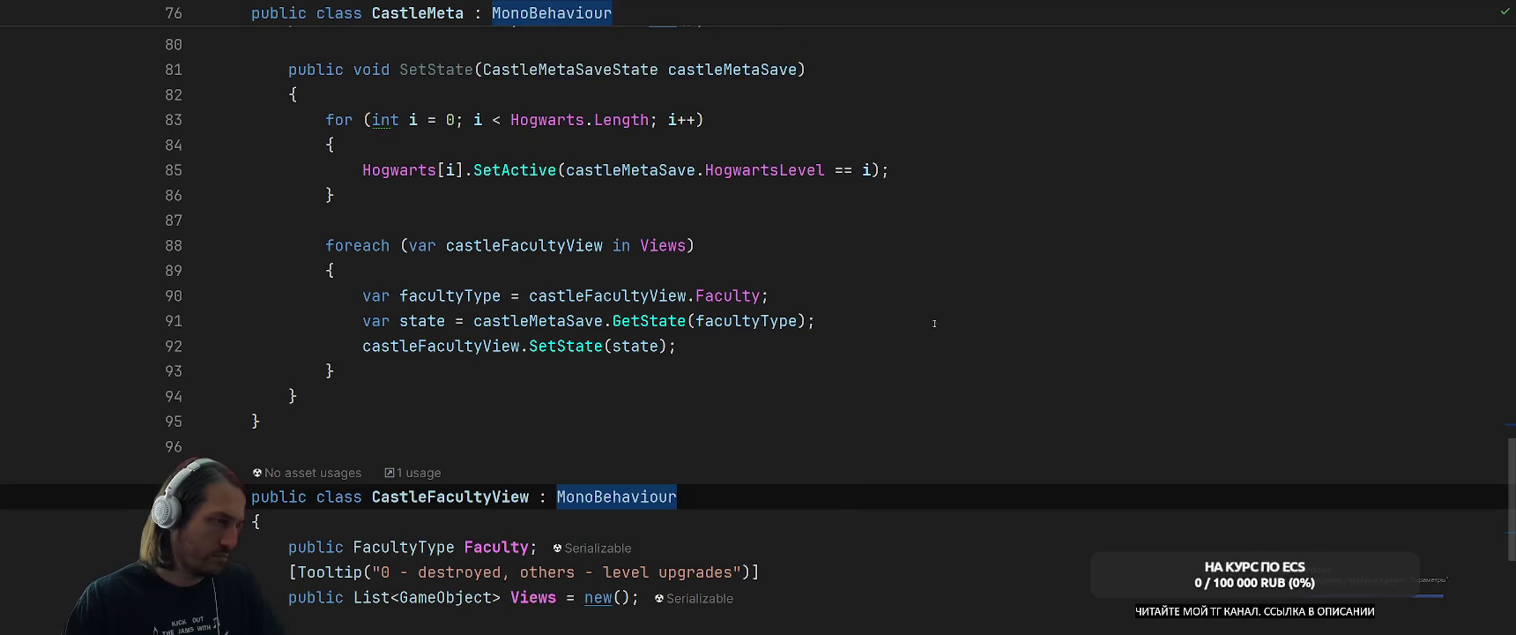
{"action": "scroll", "coordinate": [958, 316], "scroll_direction": "up", "scroll_amount": 20}
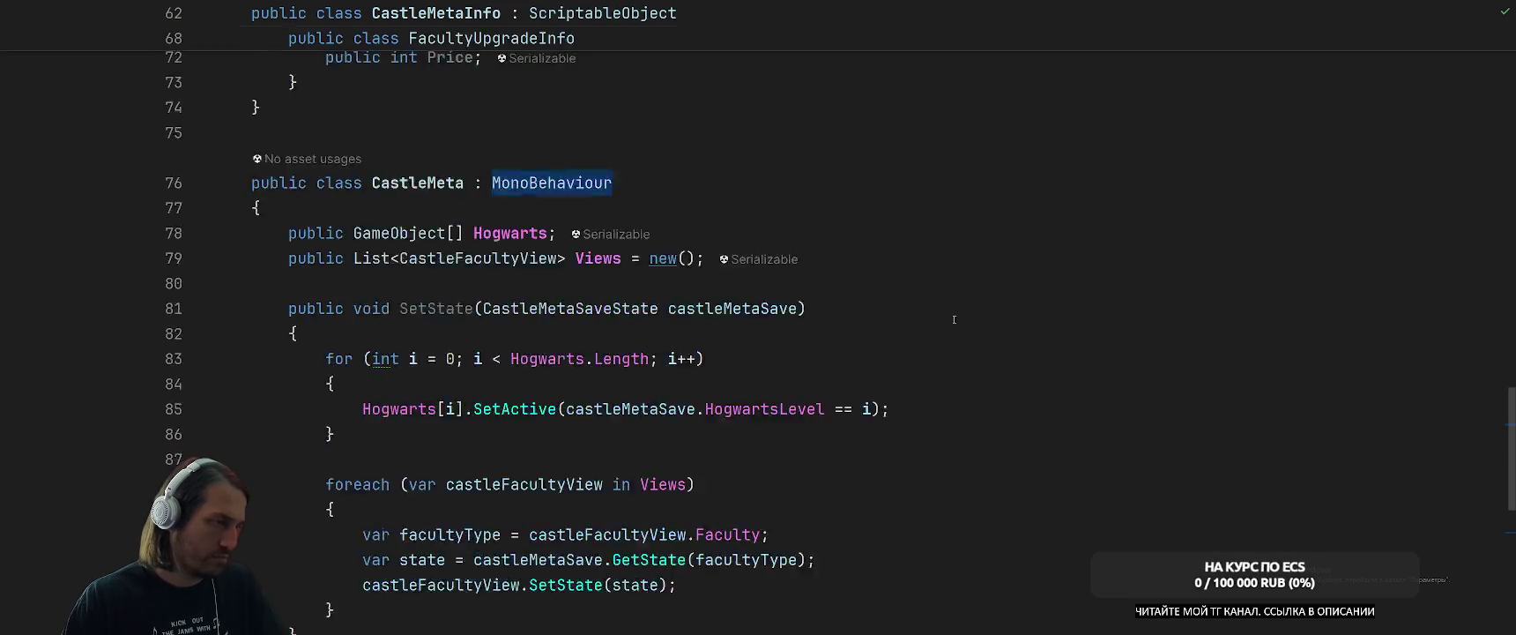
{"action": "scroll", "coordinate": [954, 319], "scroll_direction": "up", "scroll_amount": 5}
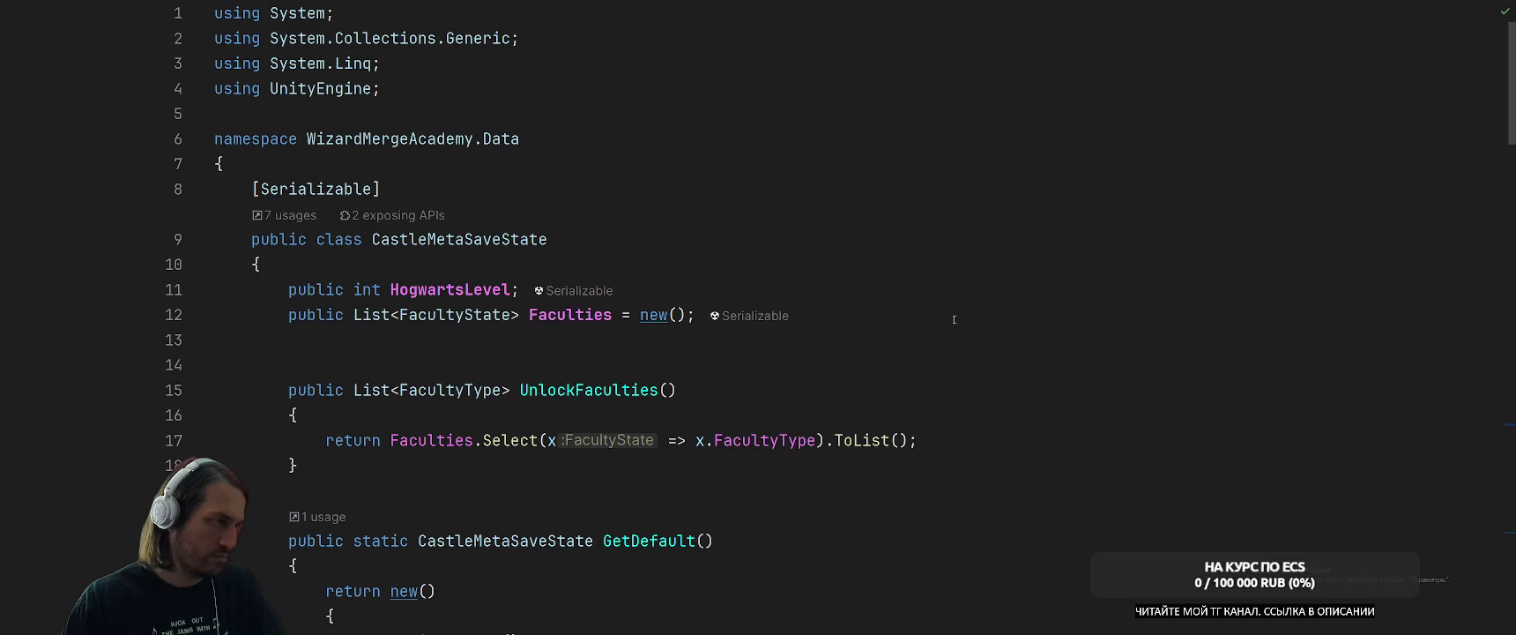
{"action": "scroll", "coordinate": [954, 319], "scroll_direction": "down", "scroll_amount": 20}
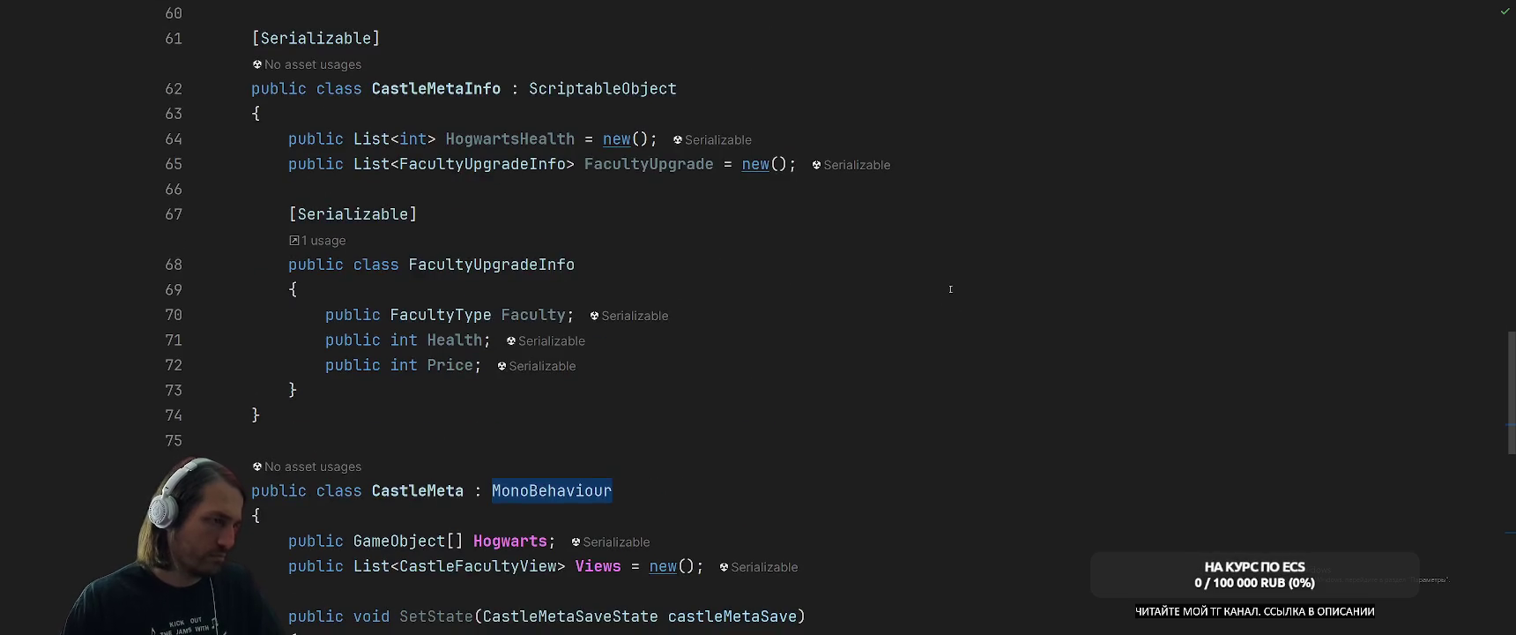
{"action": "scroll", "coordinate": [952, 290], "scroll_direction": "up", "scroll_amount": 20}
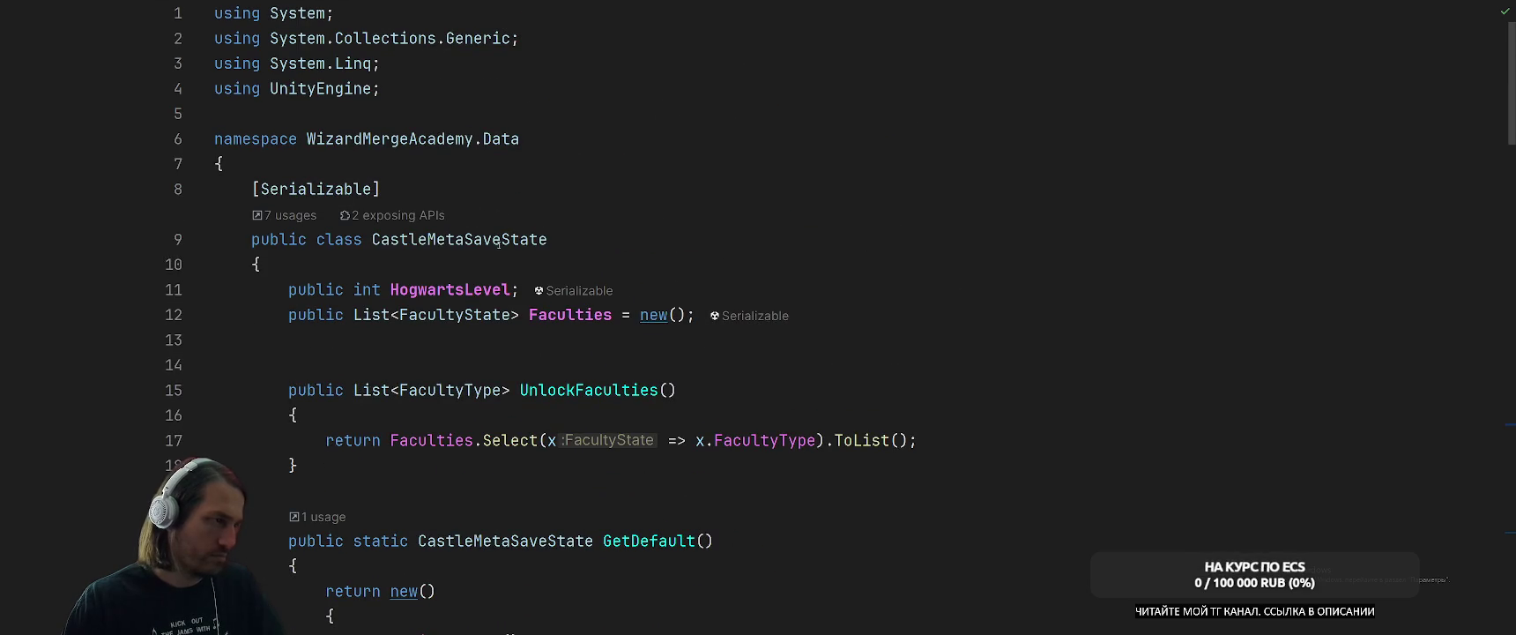
Inspect the available actions for CastleMetaSaveState without applying any.
{"action": "left_click", "coordinate": [783, 234]}
{"action": "key", "text": "alt+Return"}
{"action": "key", "text": "Down"}
{"action": "key", "text": "Down"}
{"action": "key", "text": "Down"}
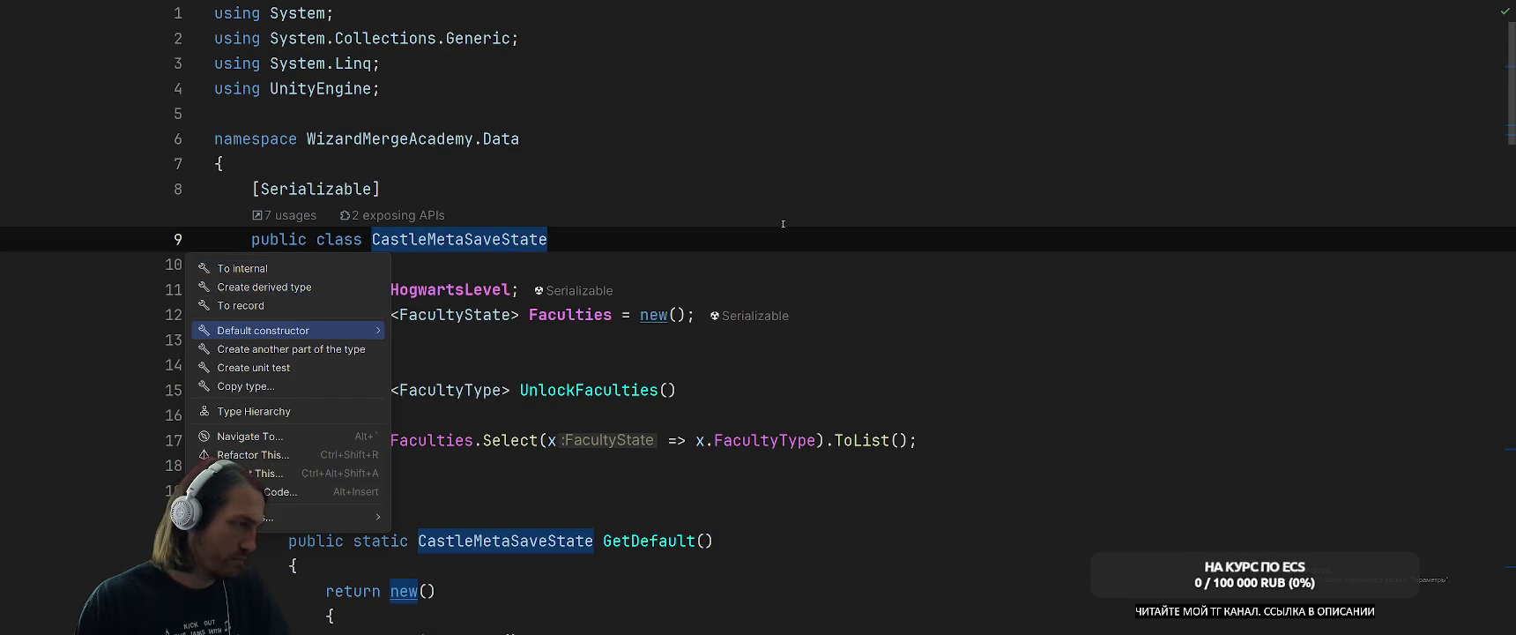
{"action": "key", "text": "Escape"}
{"action": "scroll", "coordinate": [651, 279], "scroll_direction": "down", "scroll_amount": 20}
{"action": "scroll", "coordinate": [651, 278], "scroll_direction": "down", "scroll_amount": 10}
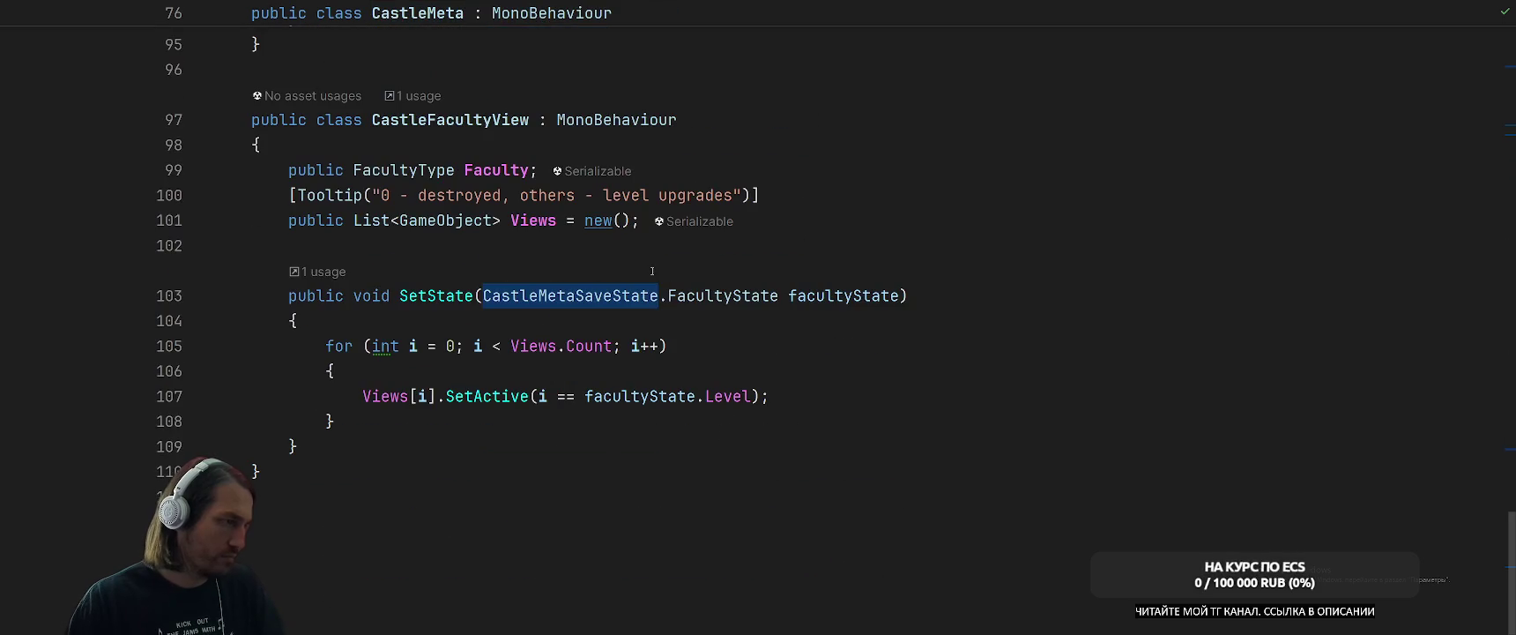
{"action": "scroll", "coordinate": [617, 281], "scroll_direction": "up", "scroll_amount": 5}
{"action": "scroll", "coordinate": [614, 280], "scroll_direction": "down", "scroll_amount": 2}
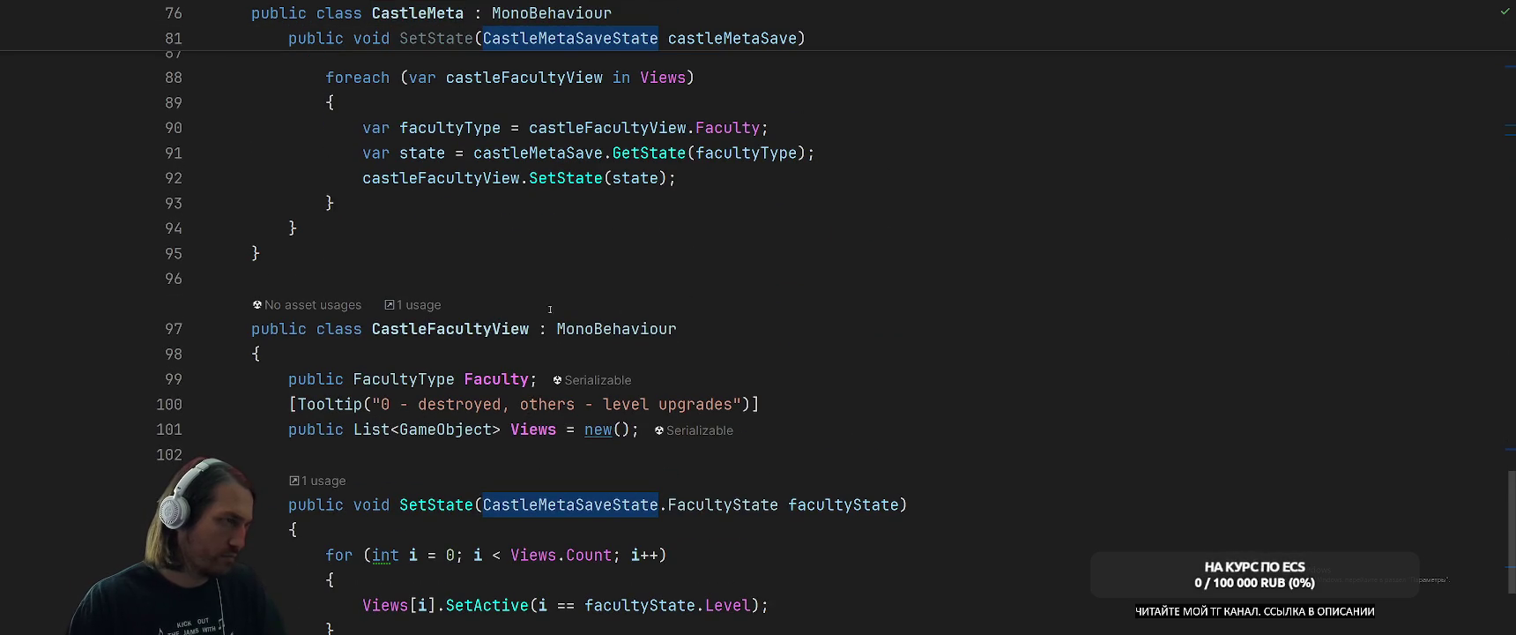
From CastleFacultyView, move all types in the file into their own matching files.
{"action": "left_click", "coordinate": [491, 328]}
{"action": "key", "text": "alt+Return"}
{"action": "key", "text": "Down"}
{"action": "key", "text": "Right"}
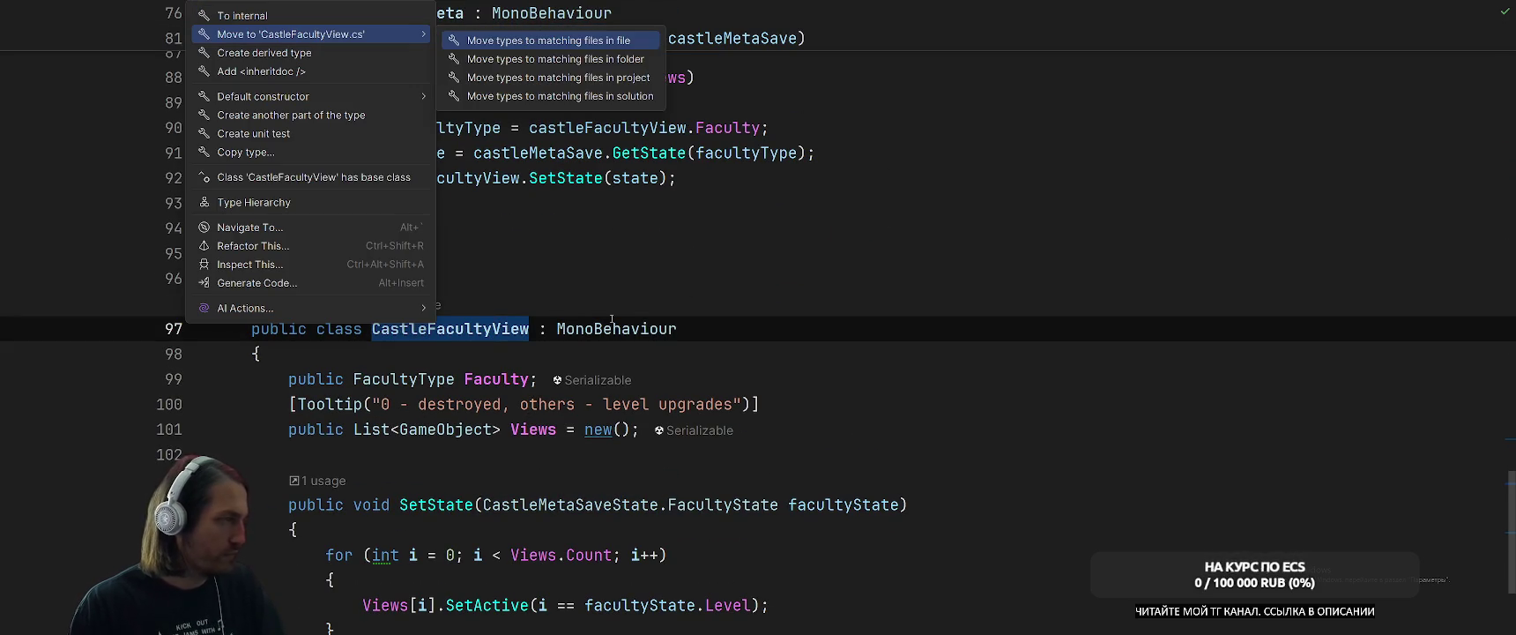
{"action": "key", "text": "Return"}
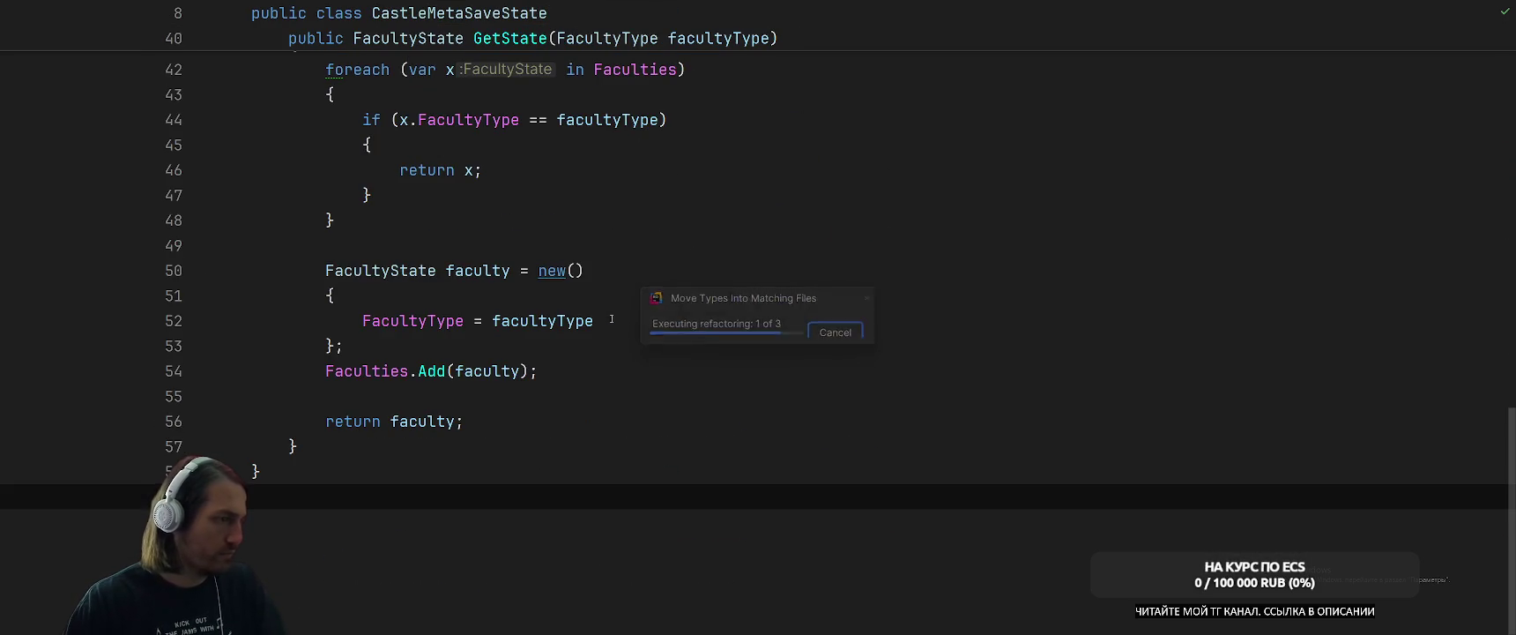
{"action": "key", "text": "Down"}
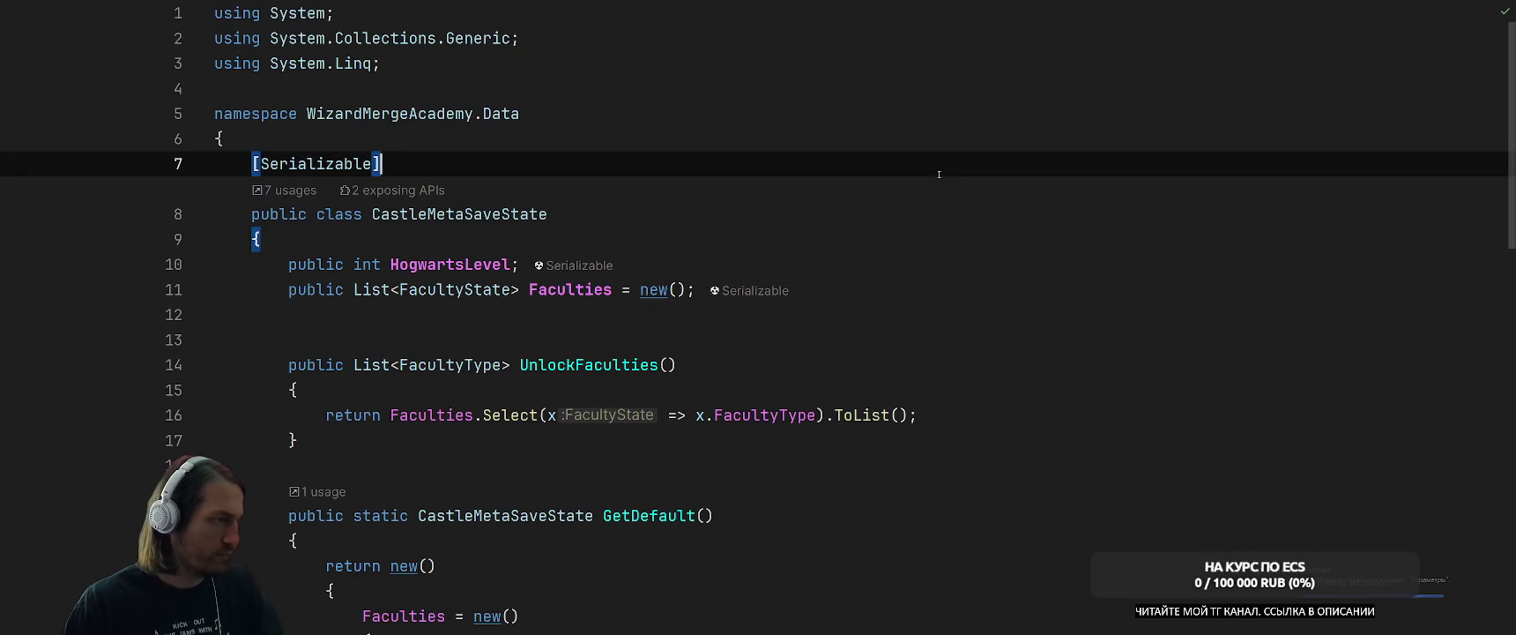
{"action": "left_click", "coordinate": [632, 319]}
Delete the duplicate blank line after Faculties and review the UnlockFaculties method.
{"action": "key", "text": "BackSpace"}
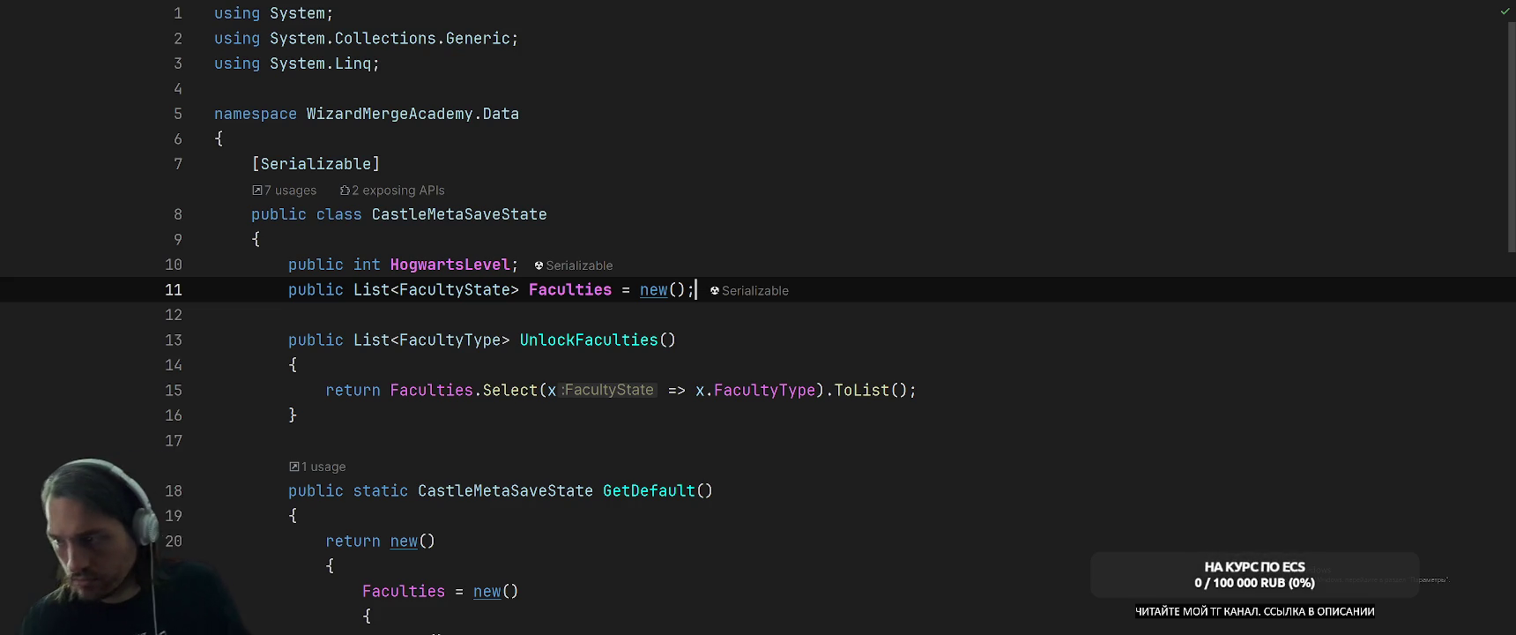
{"action": "left_click", "coordinate": [1121, 414]}
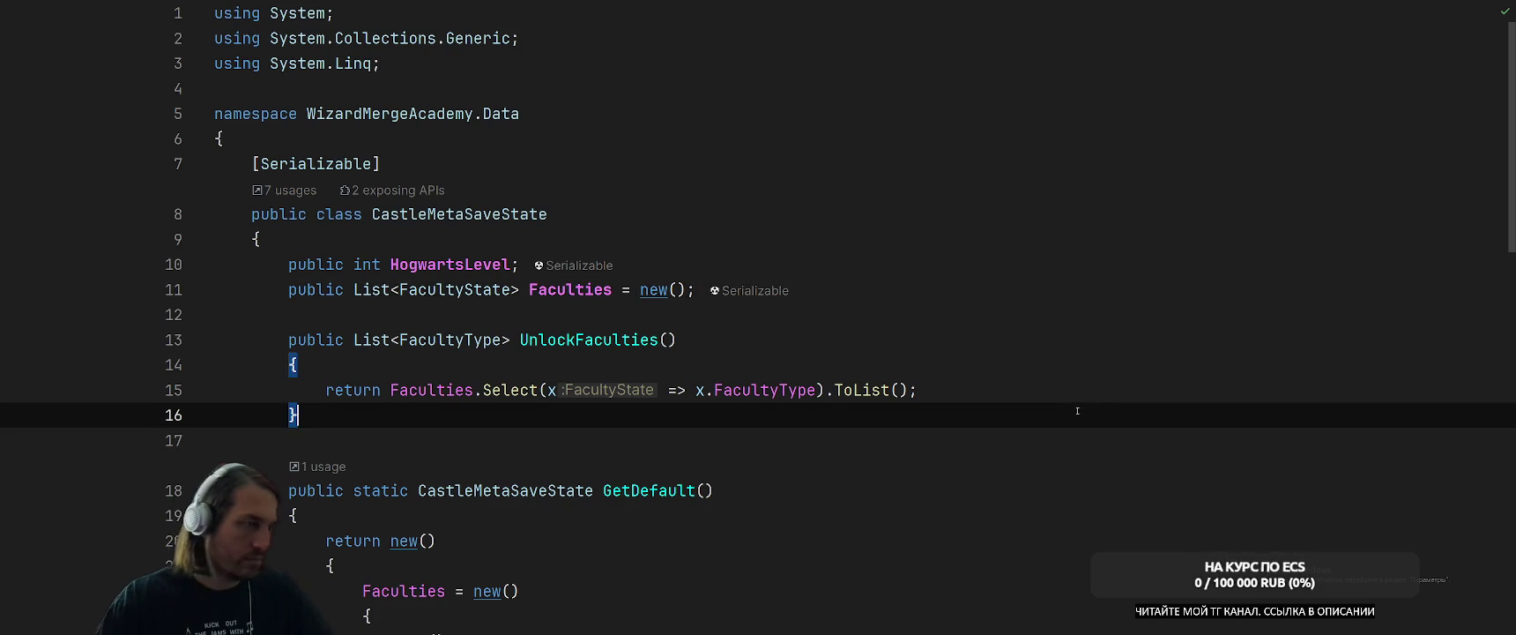
{"action": "scroll", "coordinate": [1120, 397], "scroll_direction": "down", "scroll_amount": 10}
{"action": "scroll", "coordinate": [1120, 396], "scroll_direction": "up", "scroll_amount": 10}
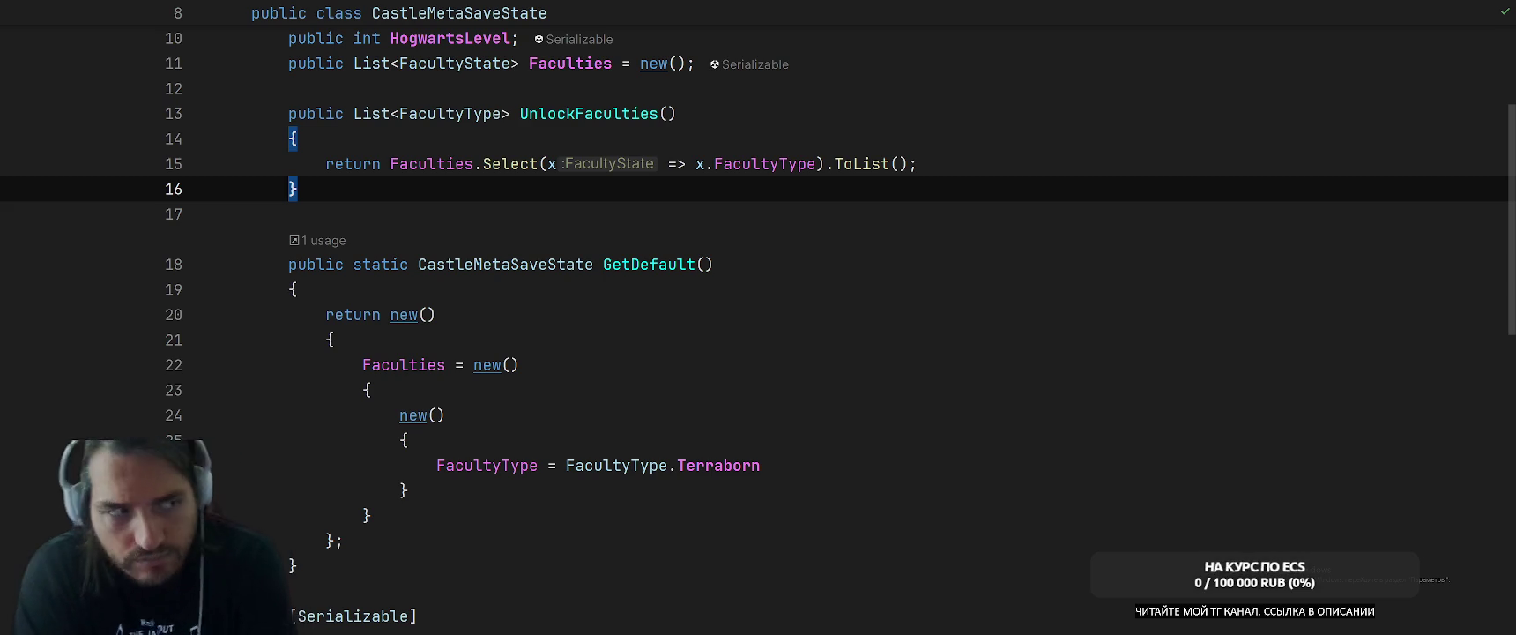
{"action": "key", "text": "Down"}
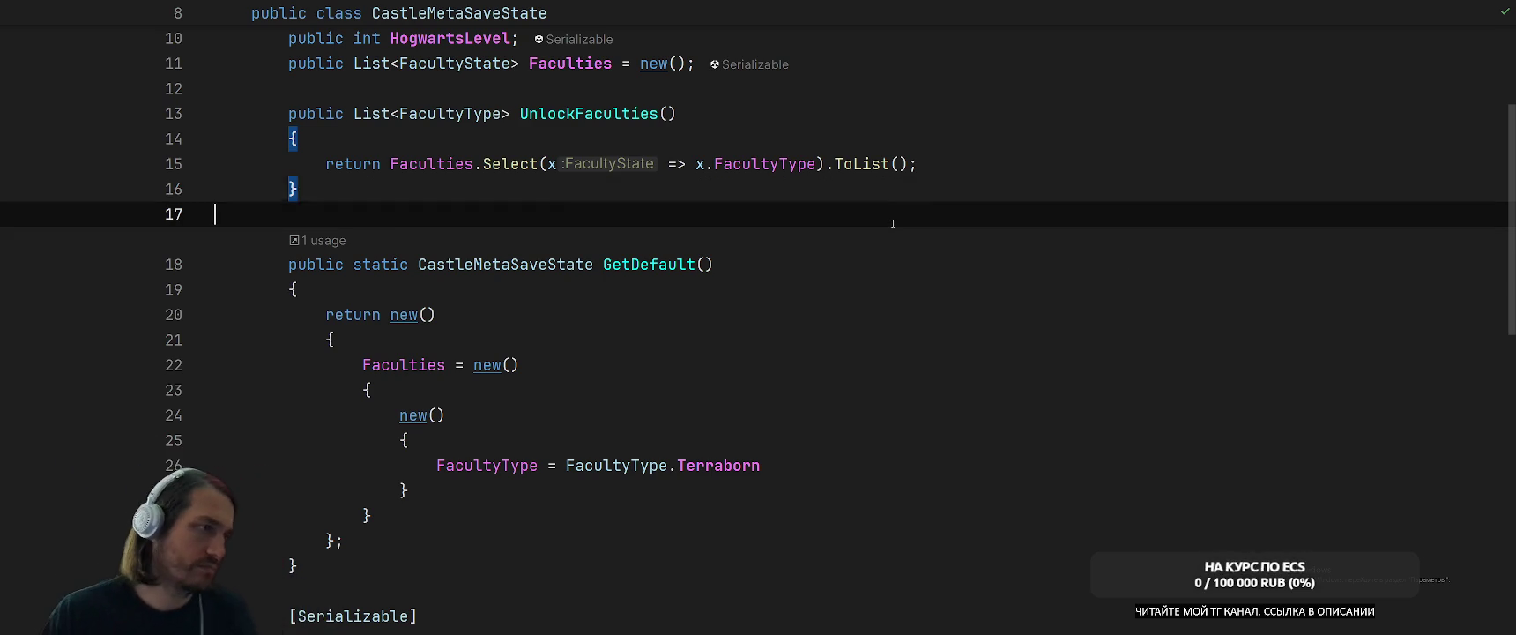
Find all usages of AvailableFaculiies in PlayerData and open the DeckSystem usage.
{"action": "key", "text": "ctrl+Tab"}
{"action": "scroll", "coordinate": [930, 361], "scroll_direction": "up", "scroll_amount": 3}
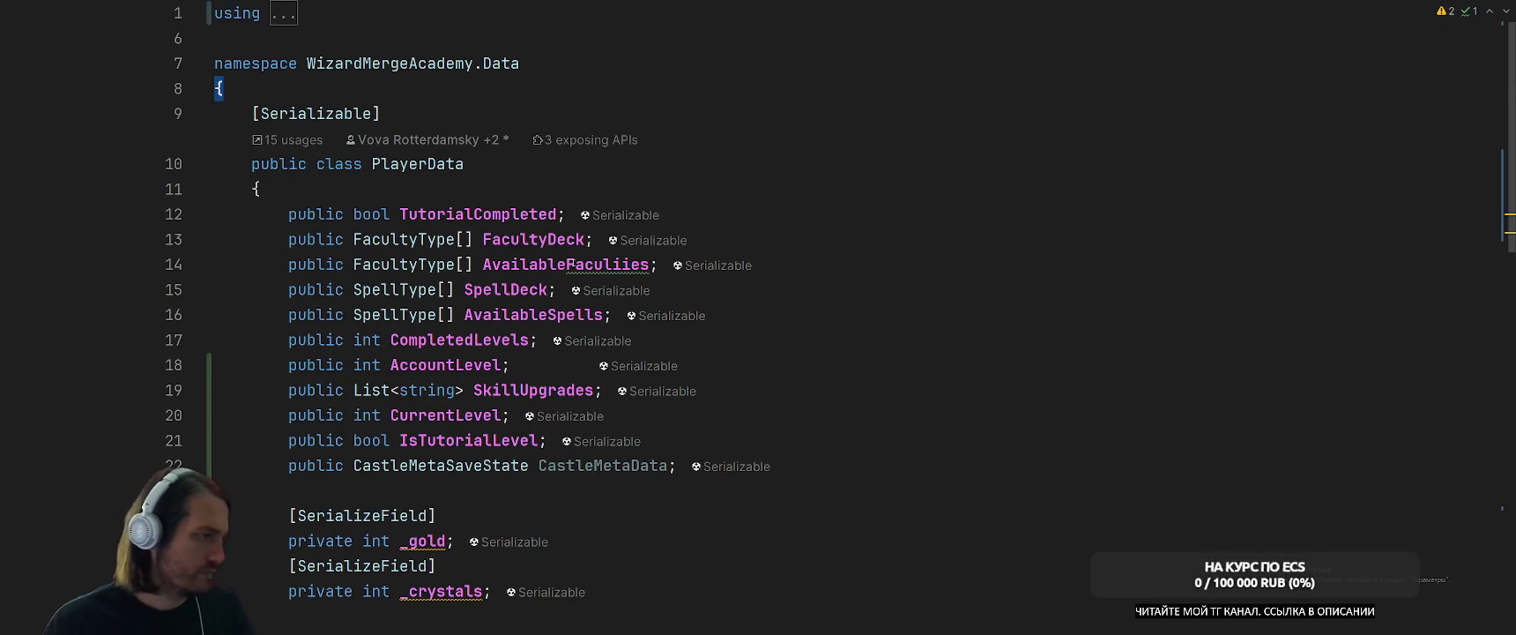
{"action": "left_click", "coordinate": [569, 264]}
{"action": "right_click", "coordinate": [569, 265]}
{"action": "left_click", "coordinate": [617, 221]}
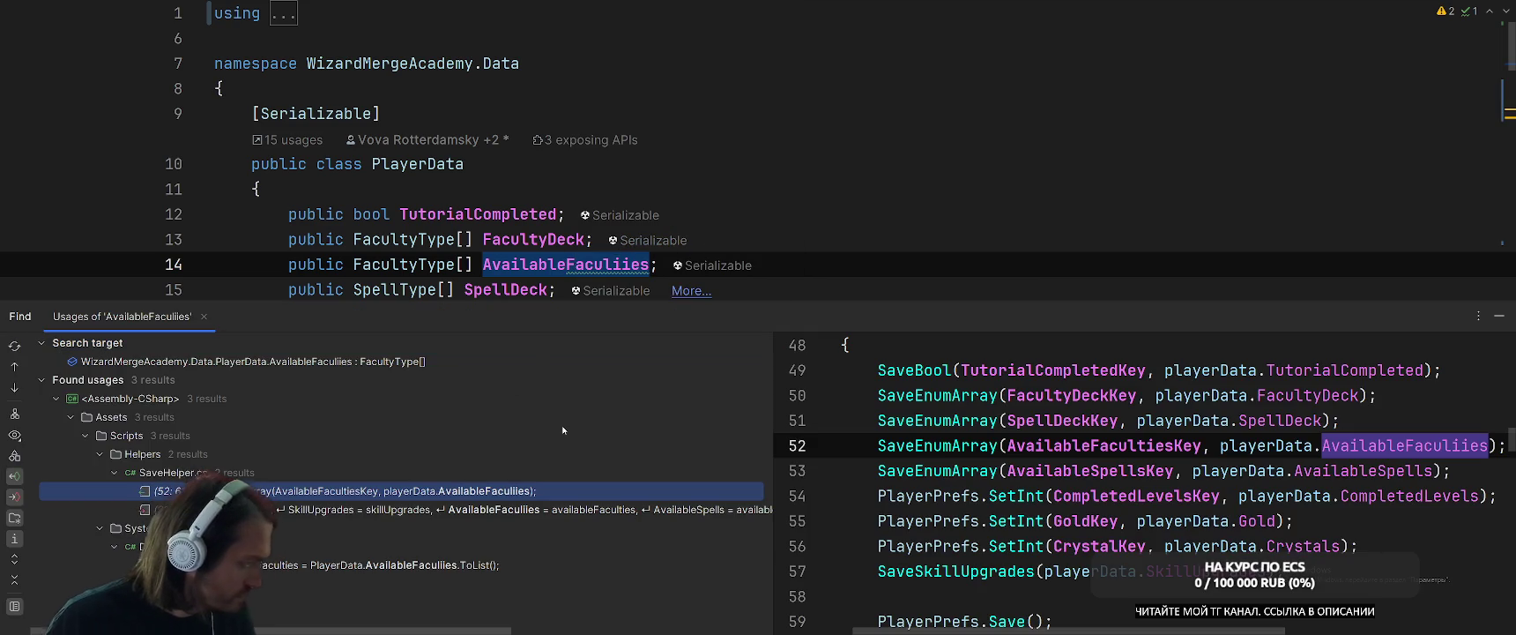
{"action": "double_click", "coordinate": [413, 565]}
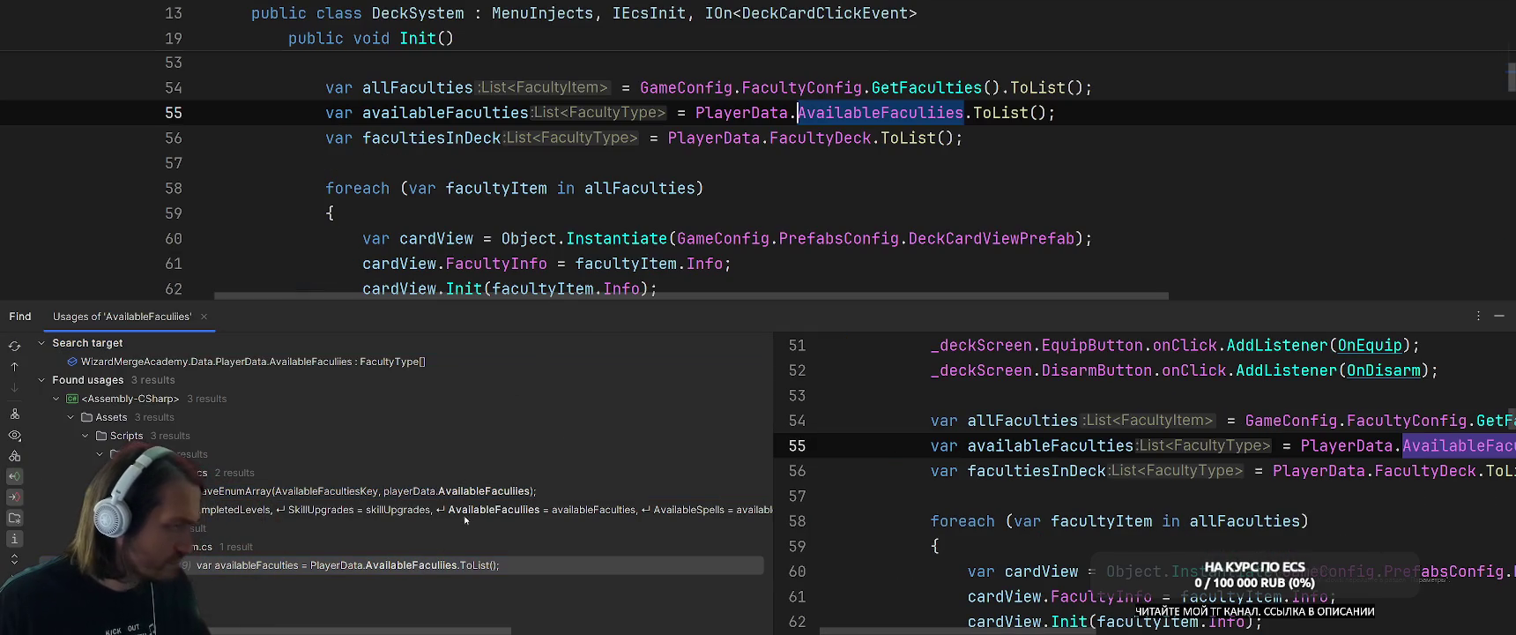
Open the SaveHelper usage of AvailableFaculiies in SavePlayerData and narrow the usage results.
{"action": "scroll", "coordinate": [878, 223], "scroll_direction": "down", "scroll_amount": 3}
{"action": "scroll", "coordinate": [878, 223], "scroll_direction": "down", "scroll_amount": 4}
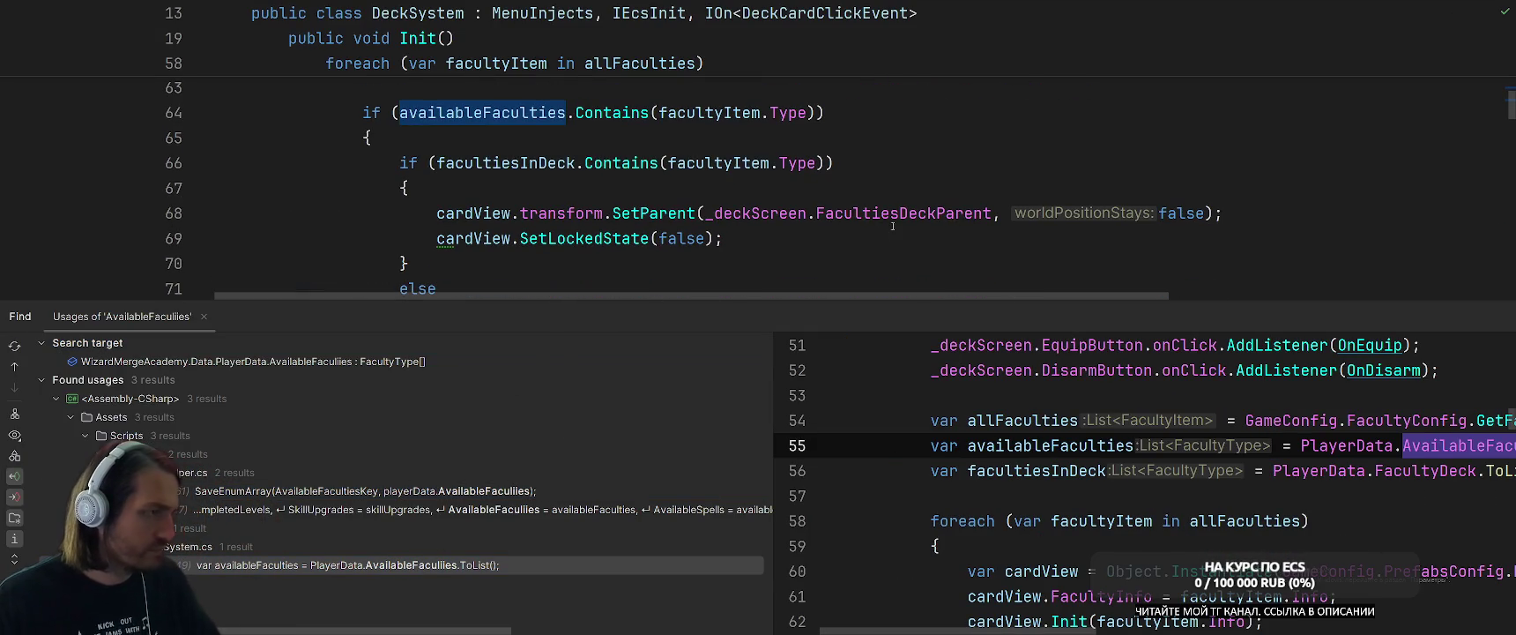
{"action": "scroll", "coordinate": [902, 223], "scroll_direction": "down", "scroll_amount": 3}
{"action": "scroll", "coordinate": [902, 224], "scroll_direction": "up", "scroll_amount": 3}
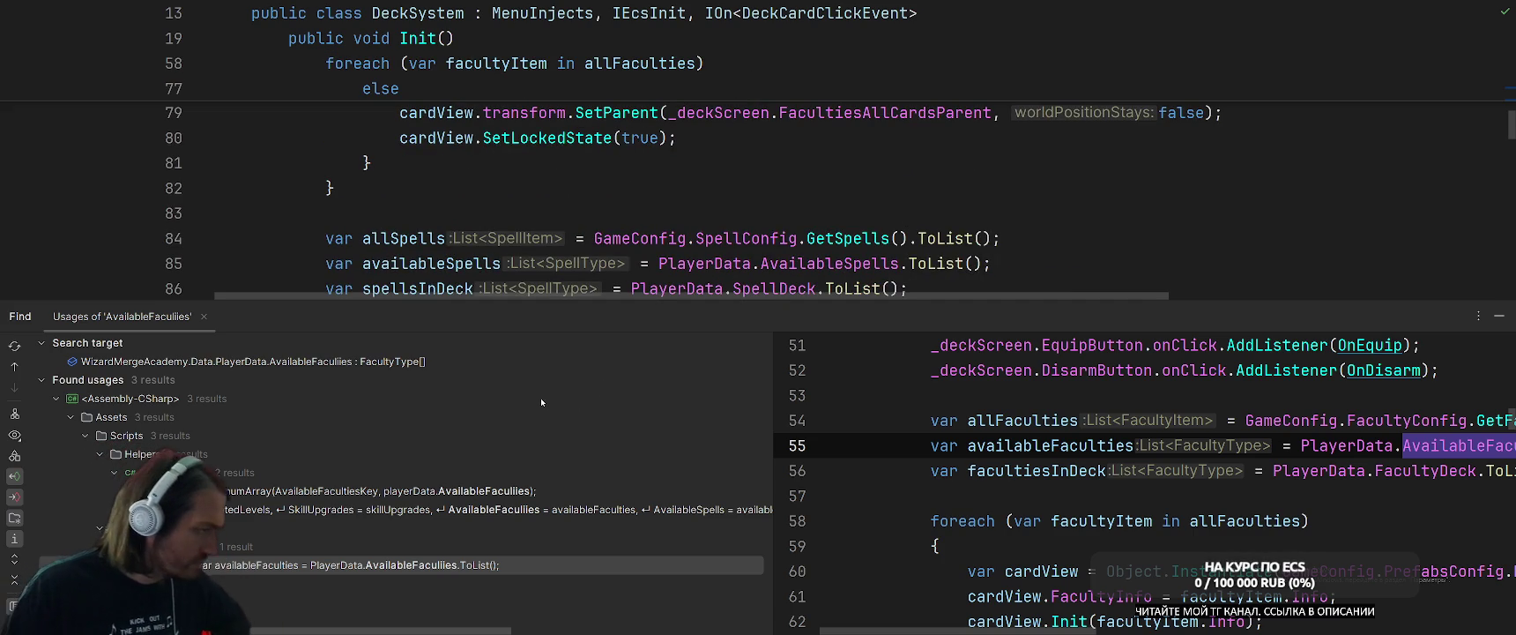
{"action": "key", "text": "ctrl+alt+Up"}
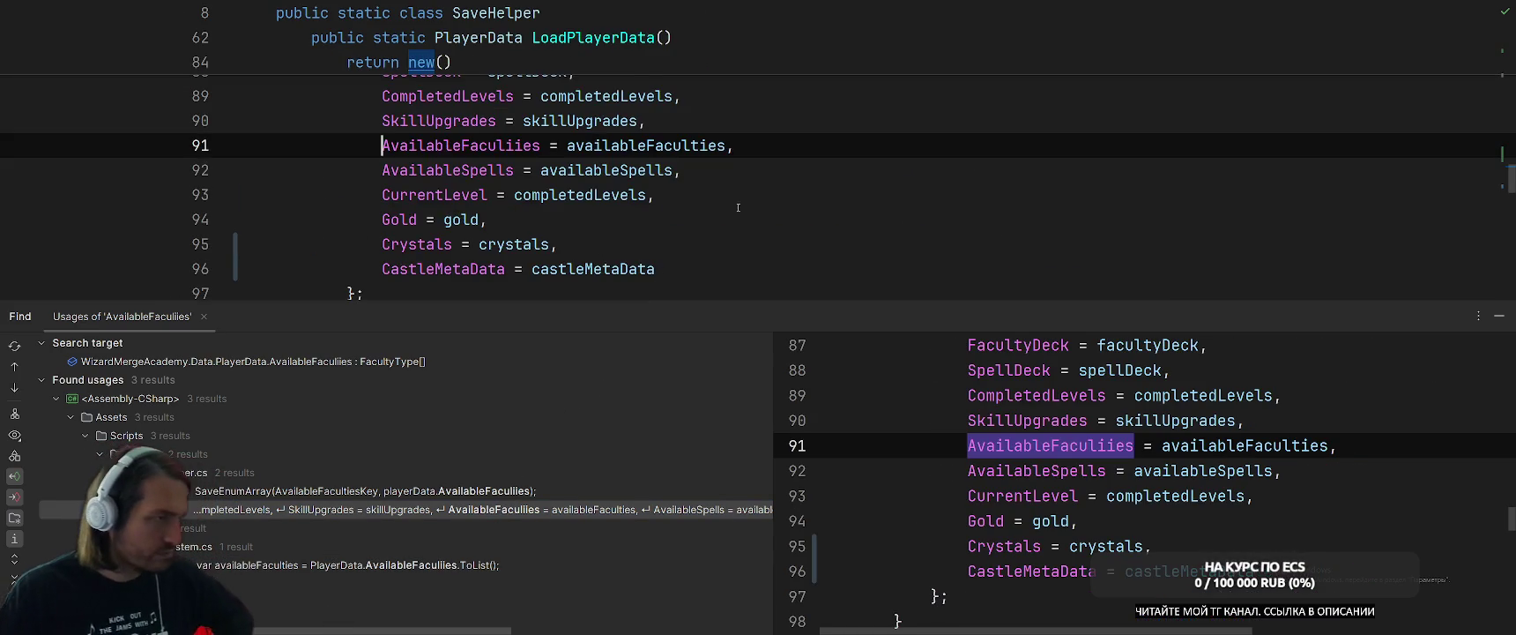
{"action": "scroll", "coordinate": [753, 213], "scroll_direction": "up", "scroll_amount": 7}
{"action": "scroll", "coordinate": [754, 213], "scroll_direction": "up", "scroll_amount": 3}
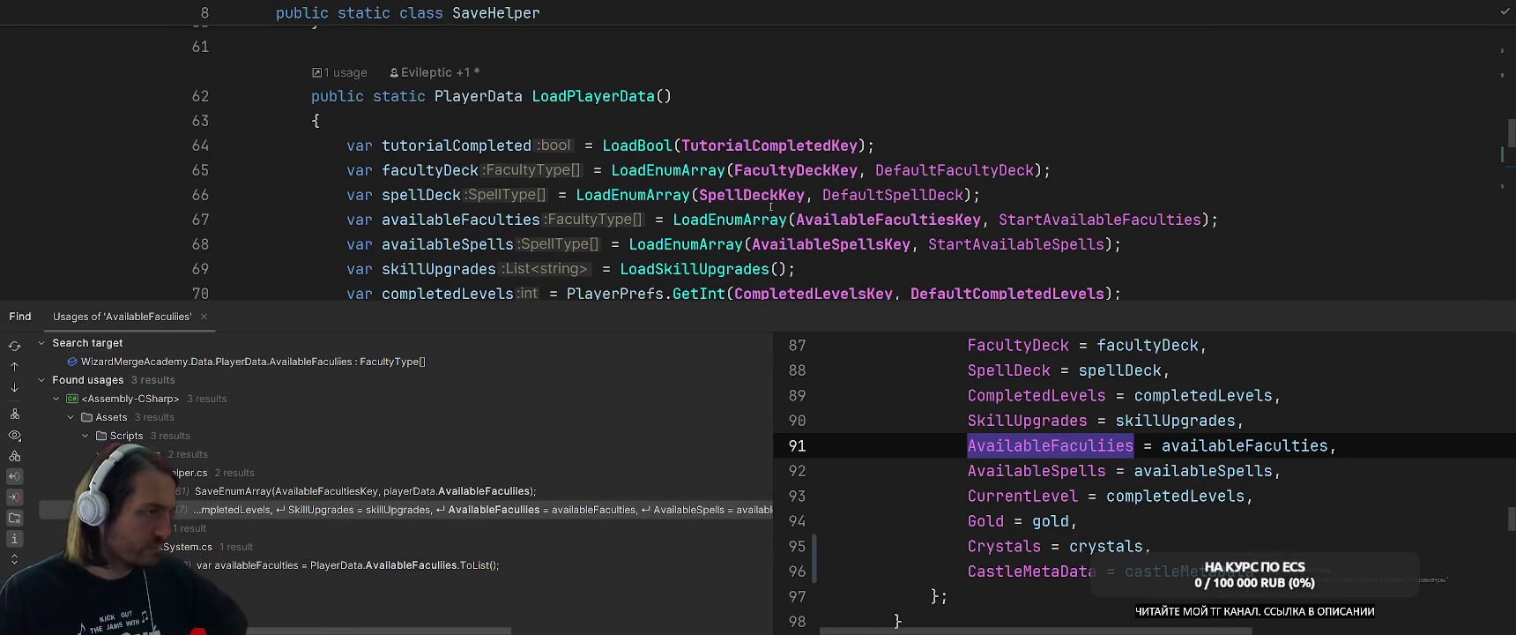
{"action": "left_click", "coordinate": [459, 491]}
{"action": "double_click", "coordinate": [459, 491]}
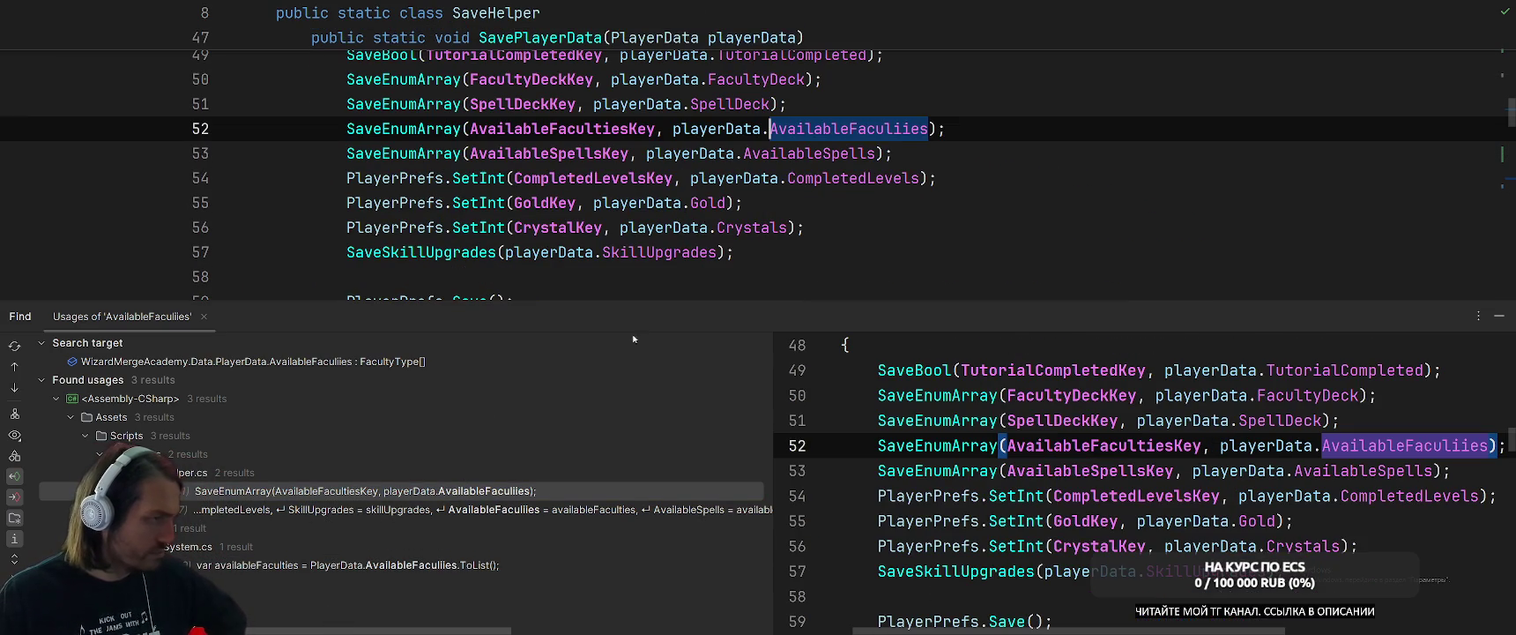
{"action": "scroll", "coordinate": [1030, 210], "scroll_direction": "up", "scroll_amount": 2}
{"action": "scroll", "coordinate": [1030, 211], "scroll_direction": "down", "scroll_amount": 2}
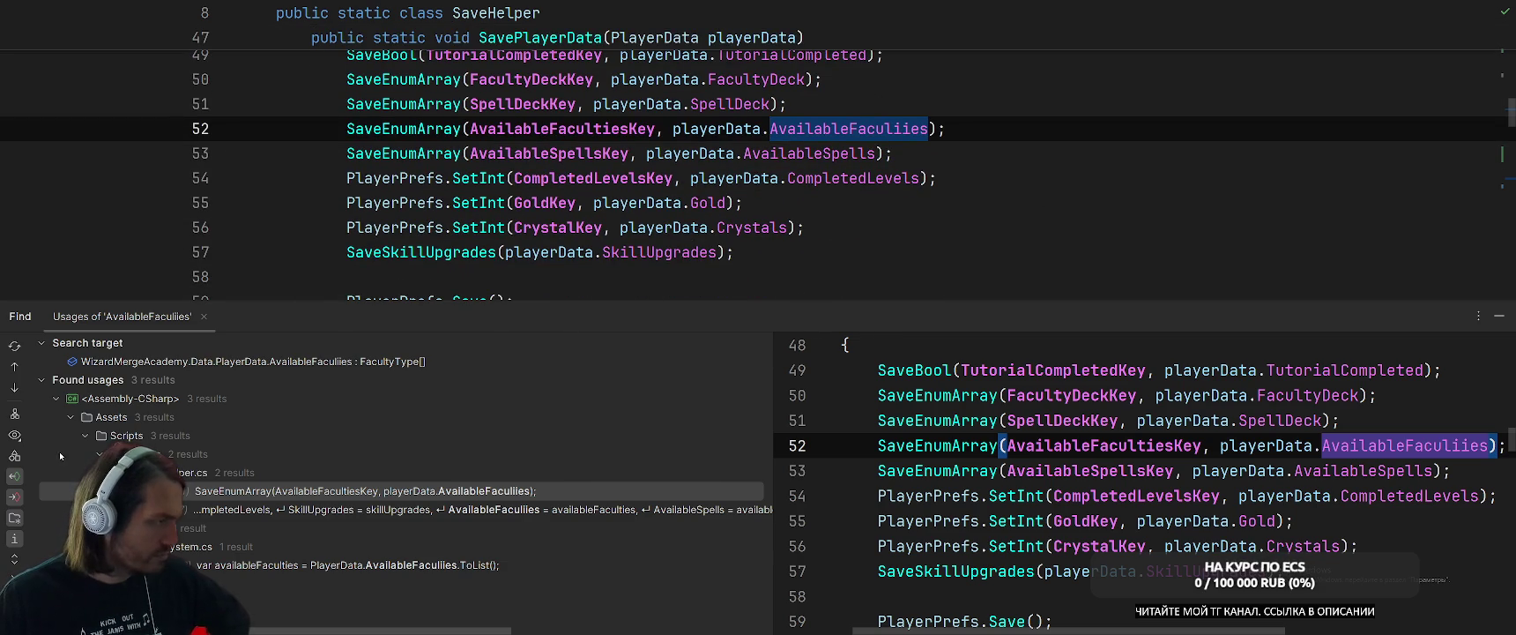
{"action": "left_click", "coordinate": [14, 496]}
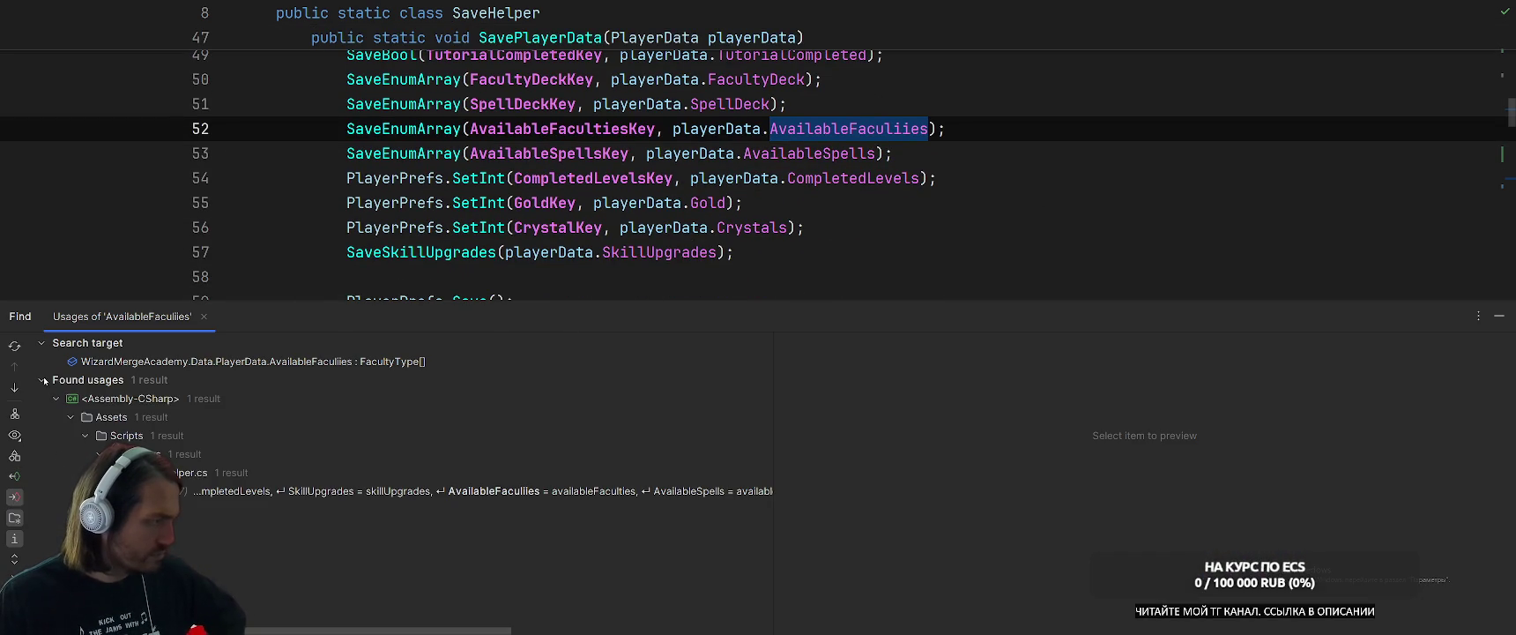
Go from LoadPlayerData's FacultyDeck assignment to its declaration in PlayerData.
{"action": "scroll", "coordinate": [852, 184], "scroll_direction": "up", "scroll_amount": 9}
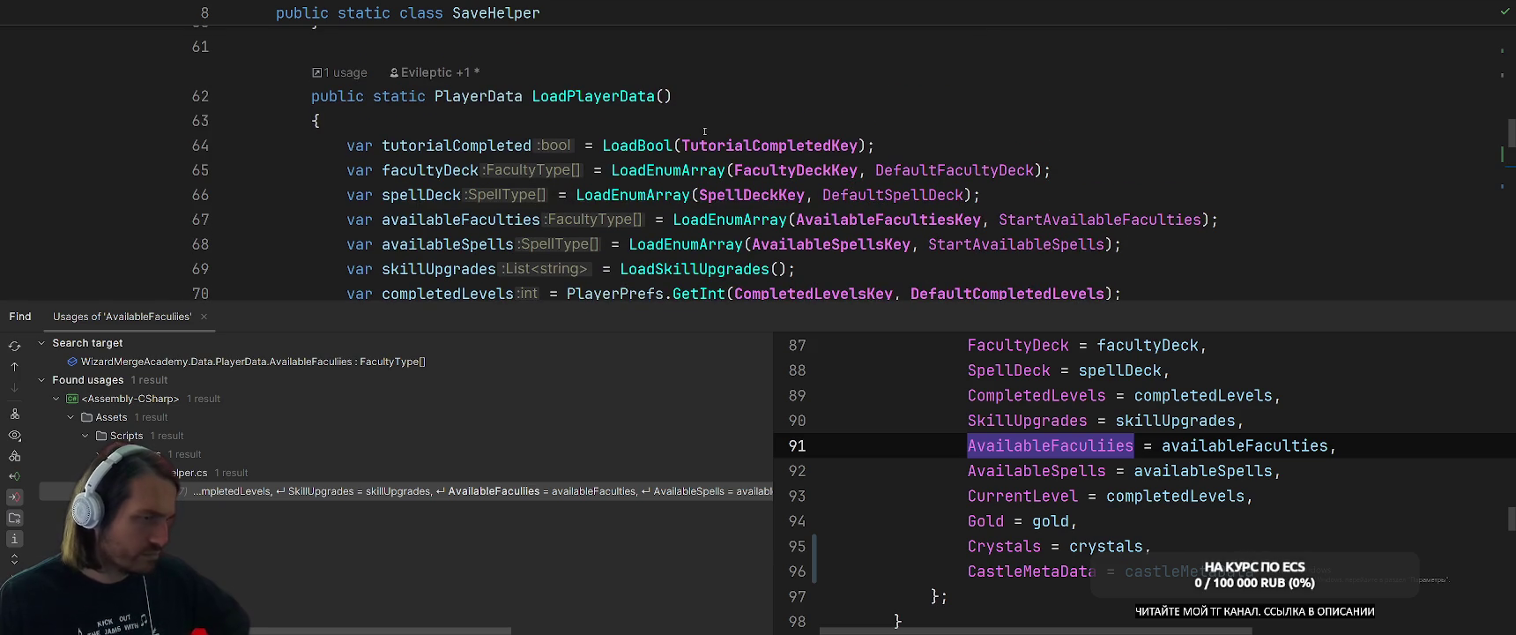
{"action": "scroll", "coordinate": [929, 246], "scroll_direction": "down", "scroll_amount": 1}
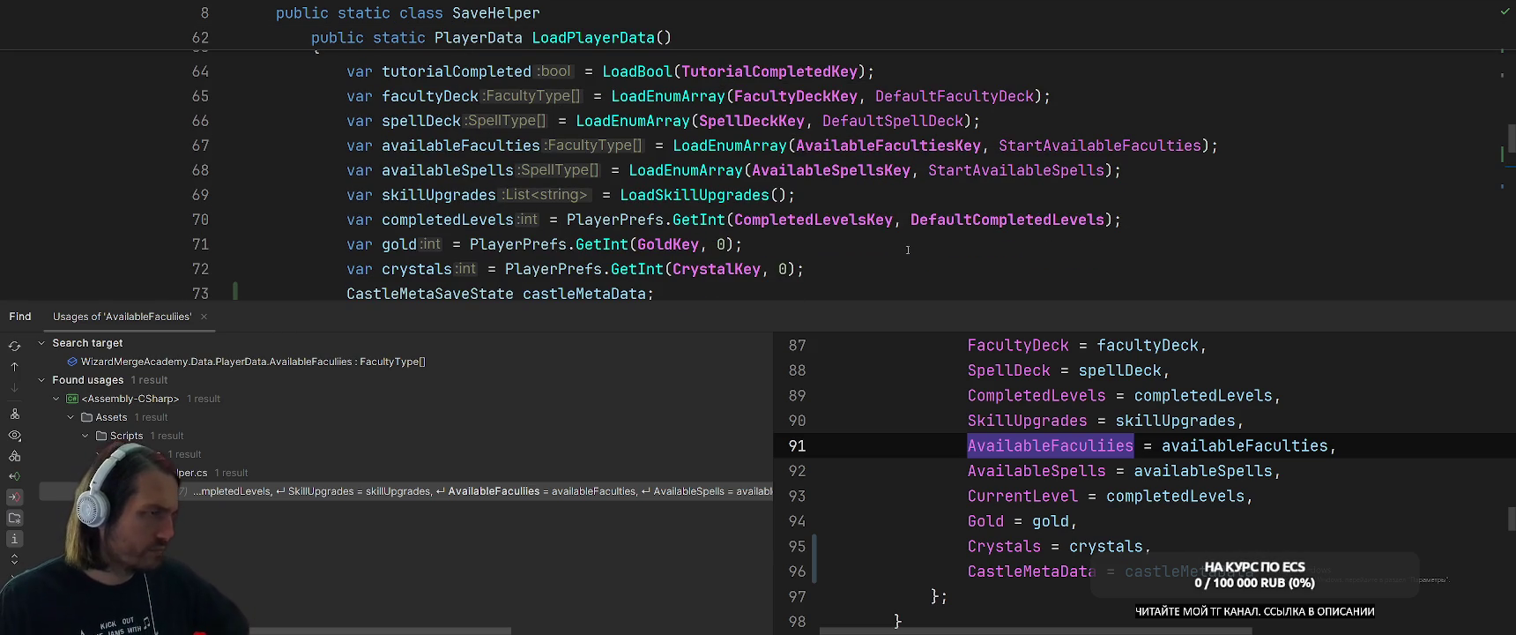
{"action": "scroll", "coordinate": [929, 246], "scroll_direction": "up", "scroll_amount": 2}
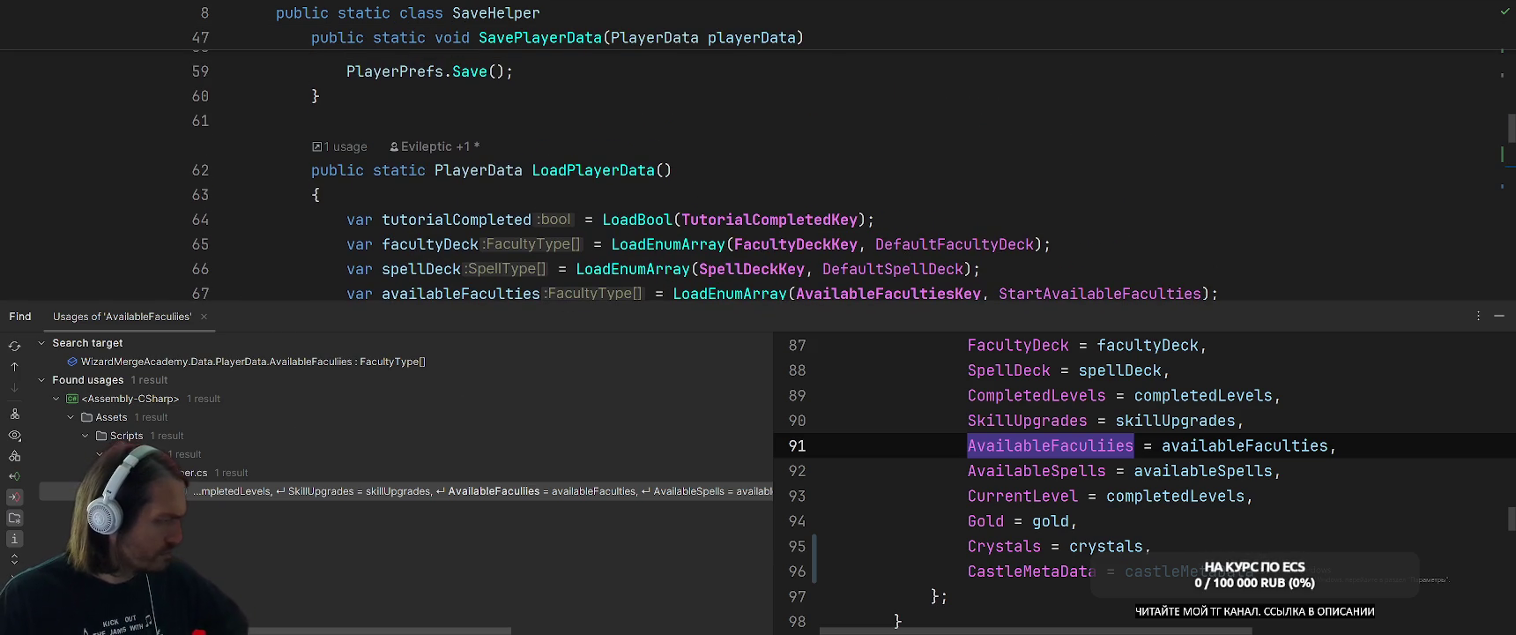
{"action": "scroll", "coordinate": [660, 243], "scroll_direction": "down", "scroll_amount": 9}
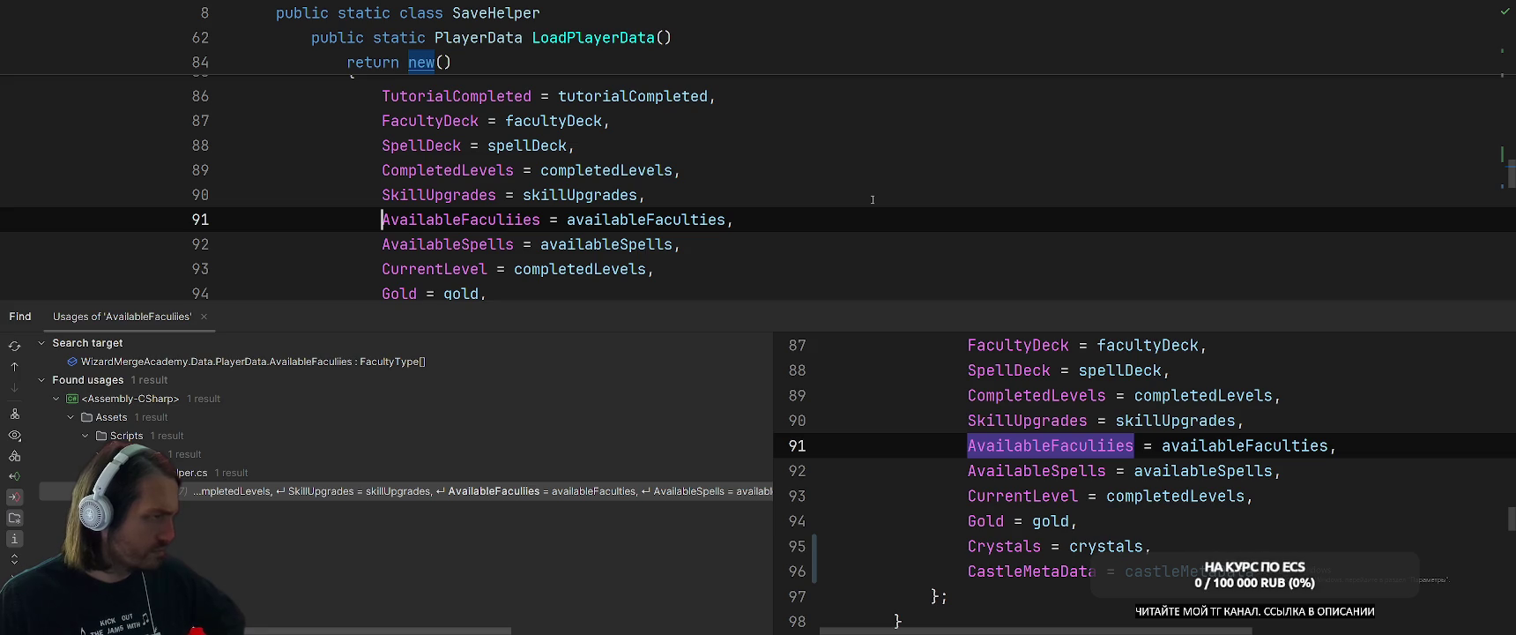
{"action": "left_click", "coordinate": [434, 120]}
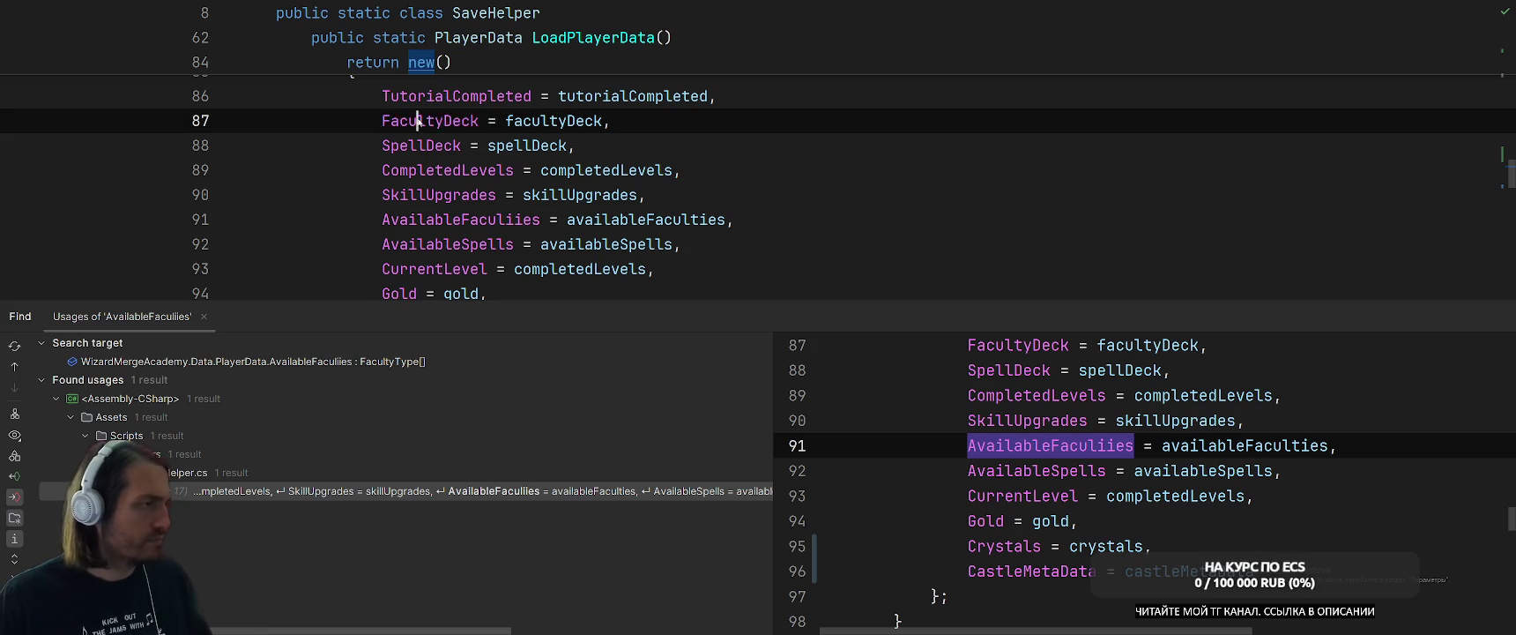
{"action": "left_click", "coordinate": [468, 130], "text": "ctrl"}
{"action": "right_click", "coordinate": [575, 91]}
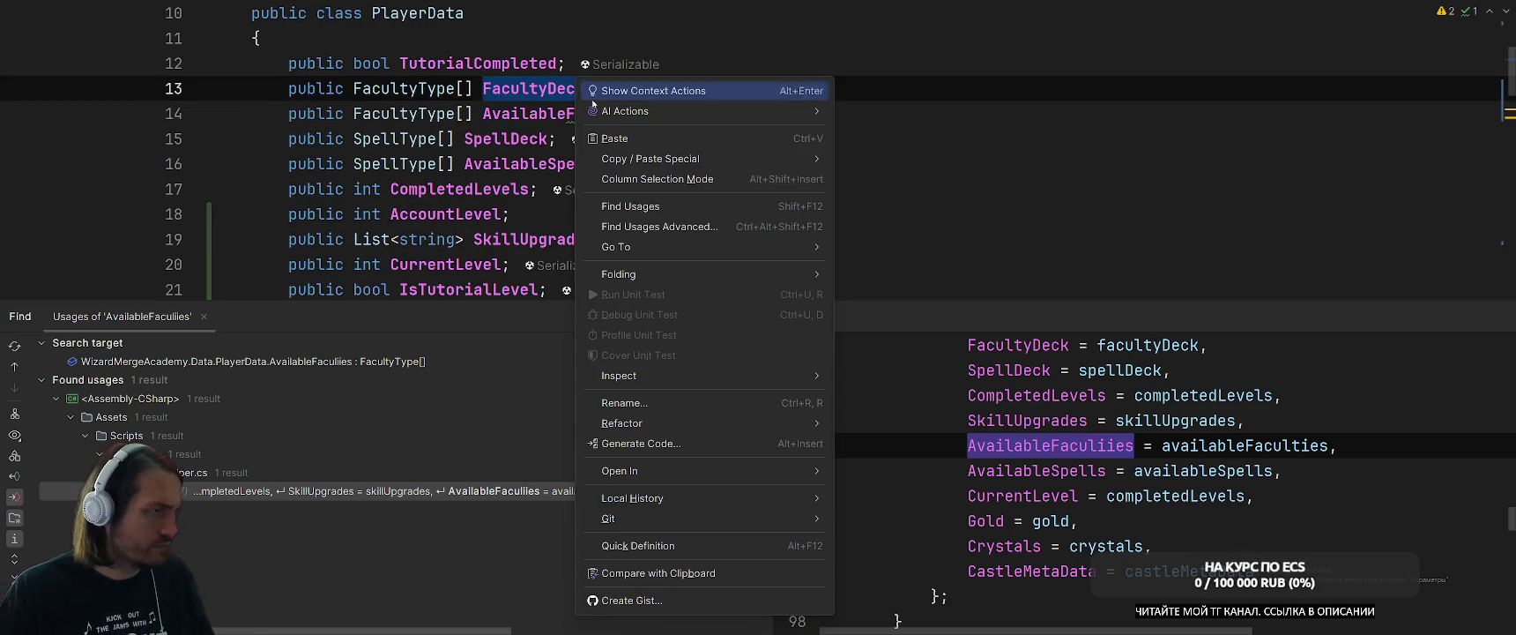
List FacultyDeck usages and correct the AvailableFaculiies field name to AvailableFaculties.
{"action": "left_click", "coordinate": [634, 205]}
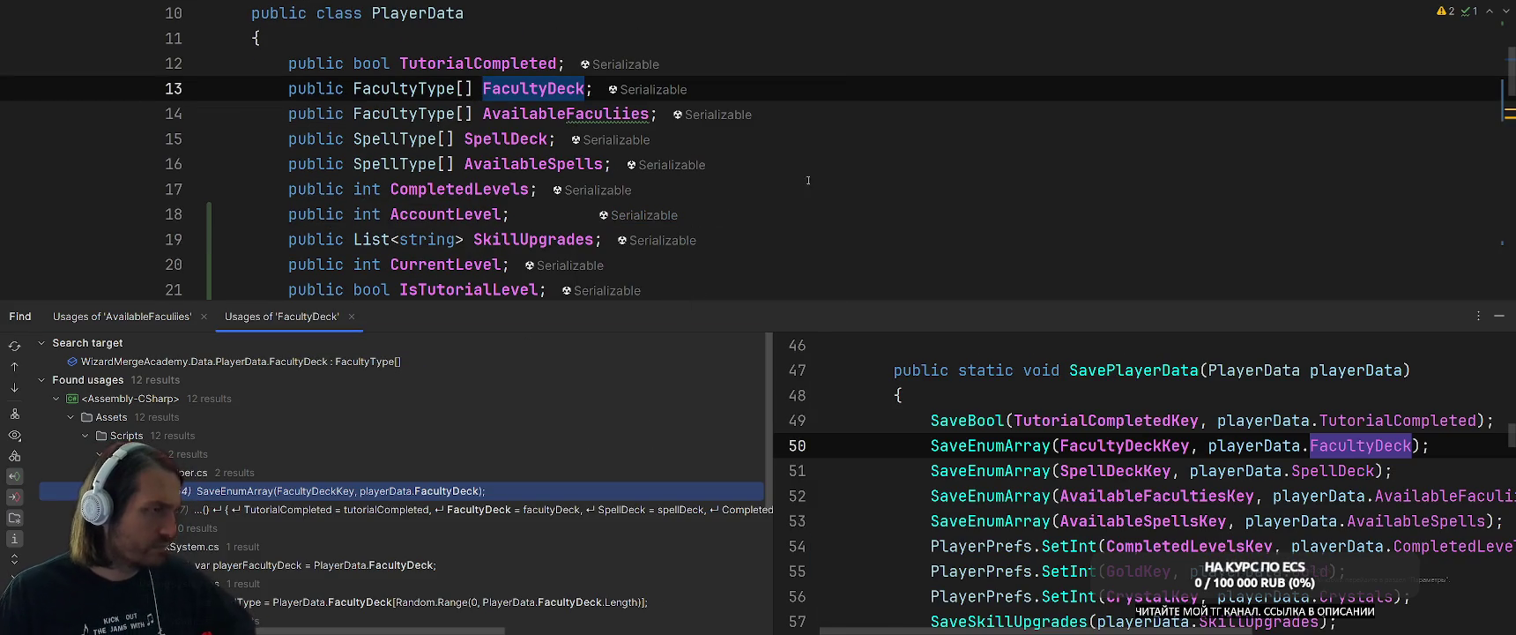
{"action": "left_click", "coordinate": [584, 114]}
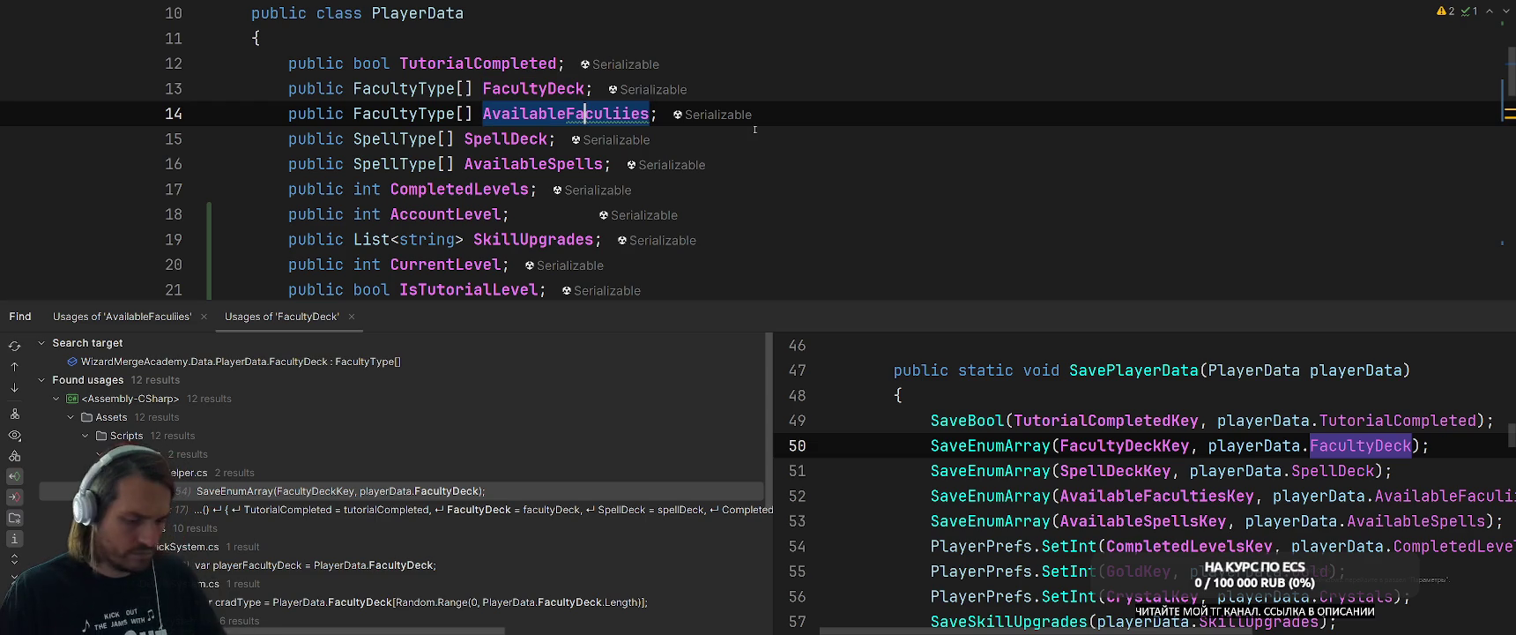
{"action": "key", "text": "ctrl+r"}
{"action": "key", "text": "r"}
{"action": "key", "text": "Delete"}
{"action": "type", "text": "eFaculeies"}
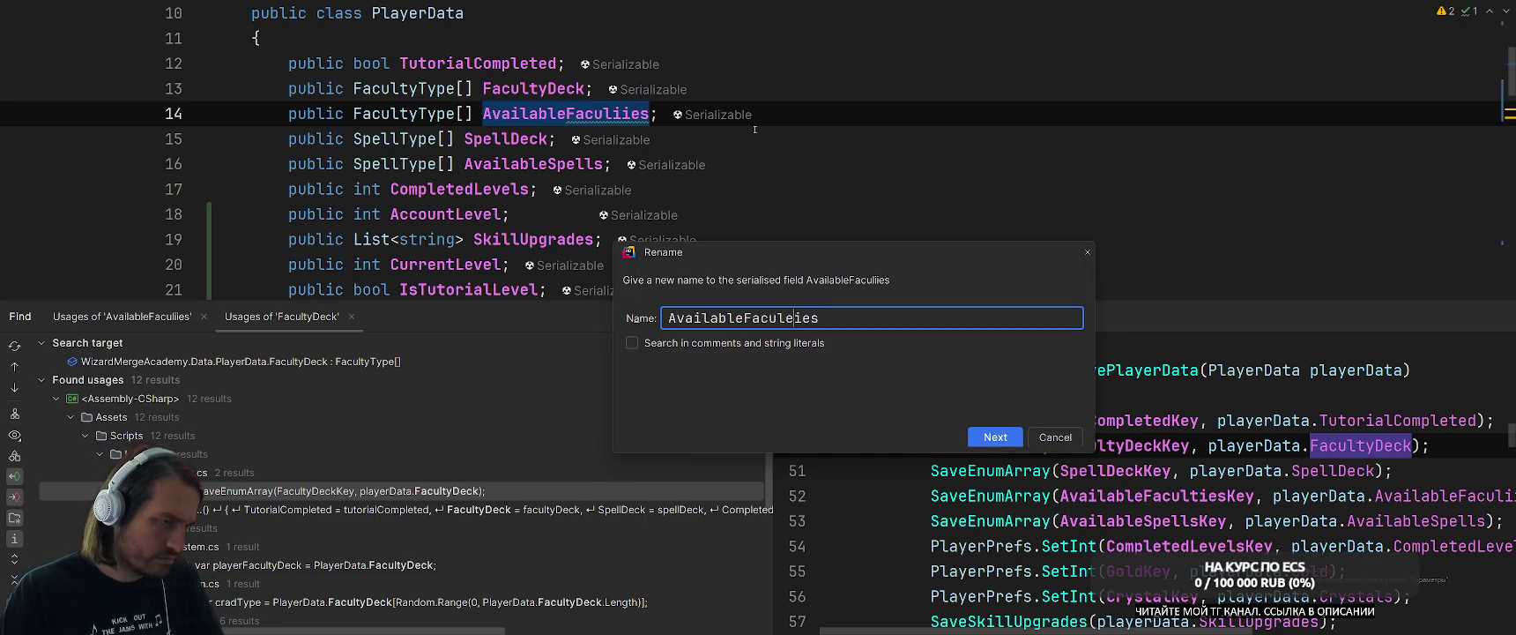
{"action": "key", "text": "BackSpace"}
{"action": "type", "text": "t"}
{"action": "key", "text": "Return"}
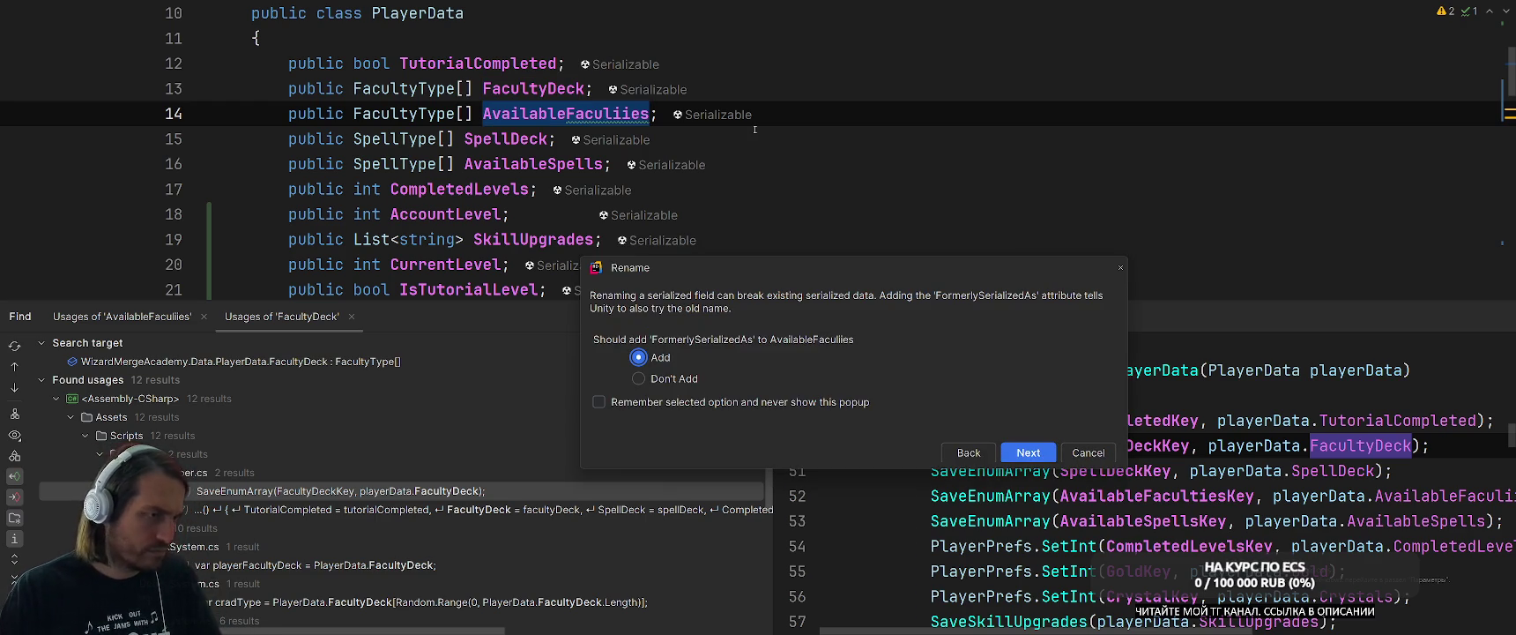
Finish the rename without keeping the old serialized name, then peek at FacultyType.
{"action": "left_click", "coordinate": [679, 380]}
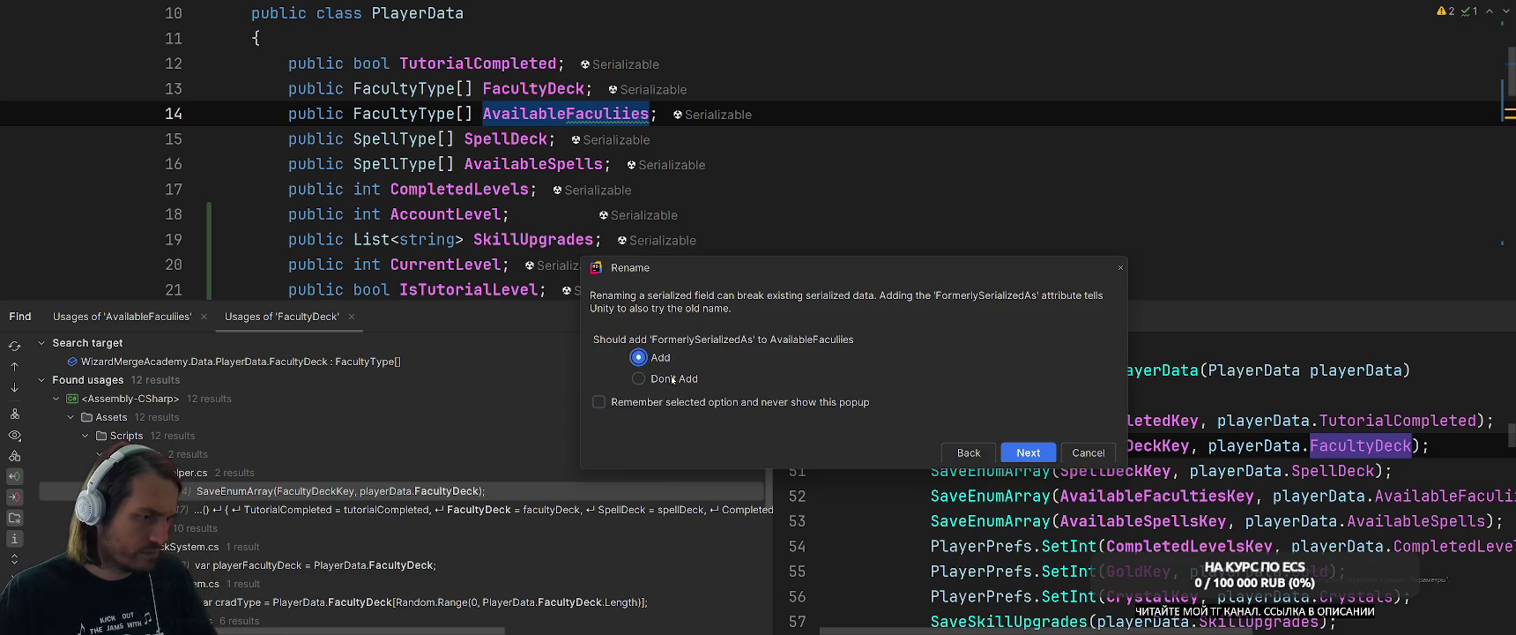
{"action": "left_click", "coordinate": [1027, 451]}
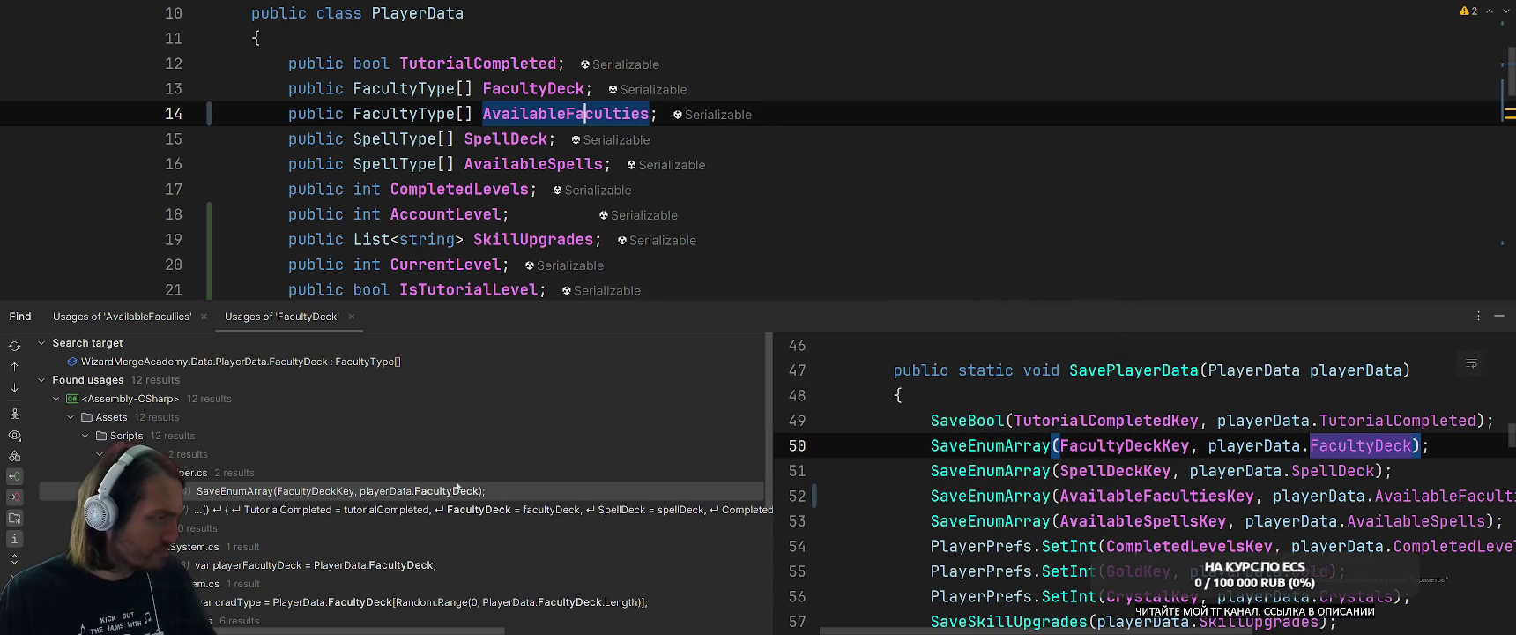
{"action": "left_click", "coordinate": [399, 88], "text": "ctrl"}
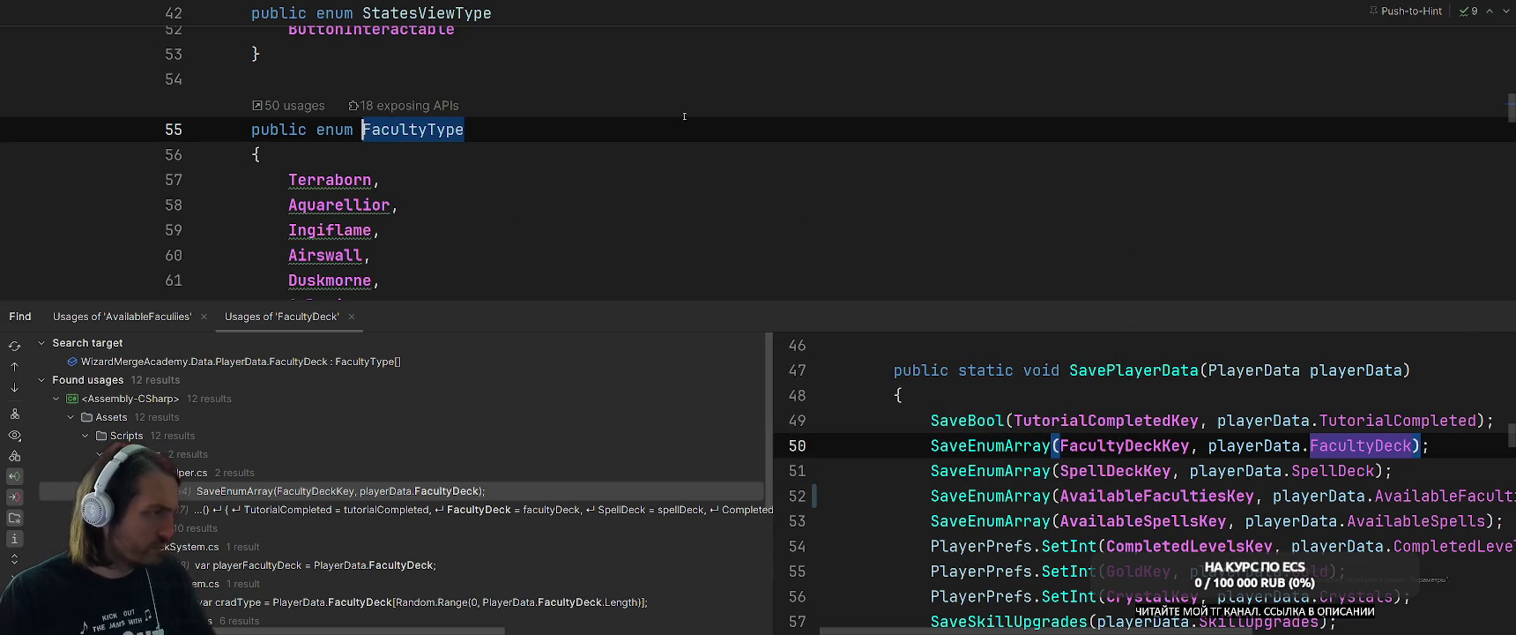
{"action": "key", "text": "ctrl+alt+Left"}
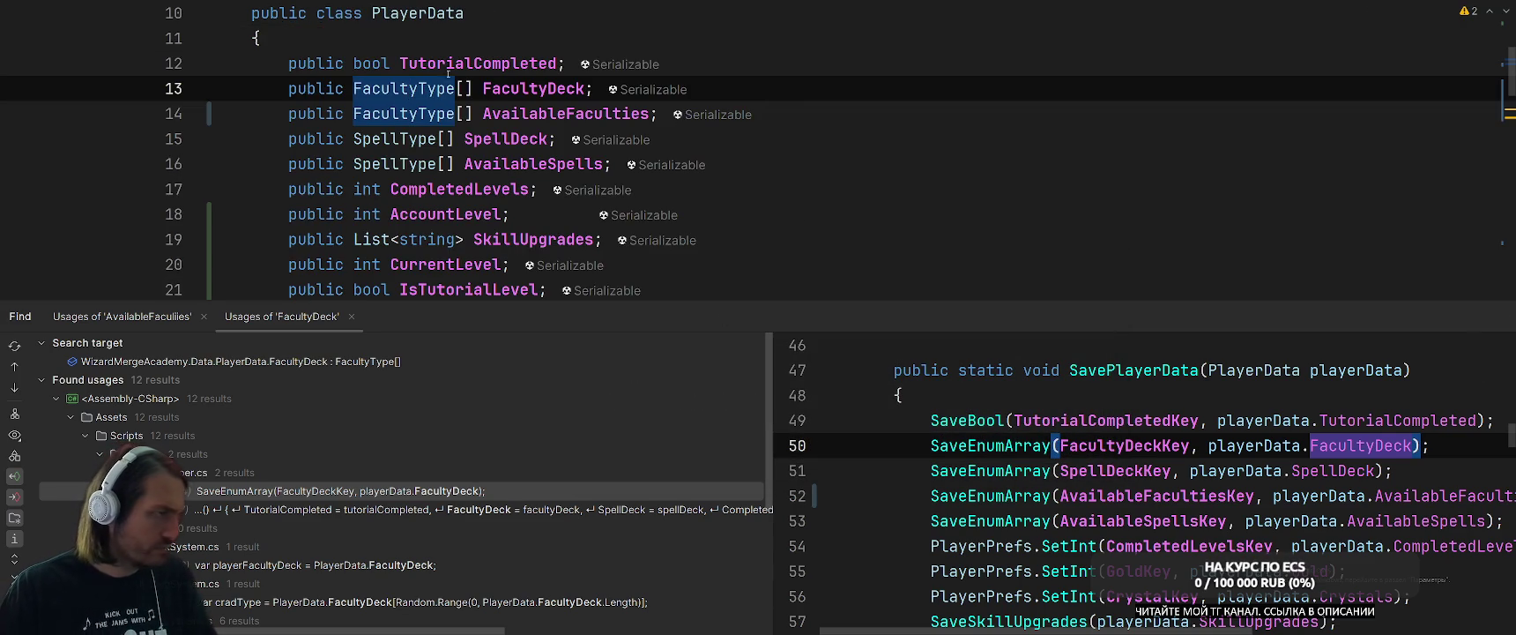
Review the FacultyType enum members and return to the PlayerData class.
{"action": "left_click", "coordinate": [399, 88], "text": "ctrl"}
{"action": "scroll", "coordinate": [767, 155], "scroll_direction": "down", "scroll_amount": 2}
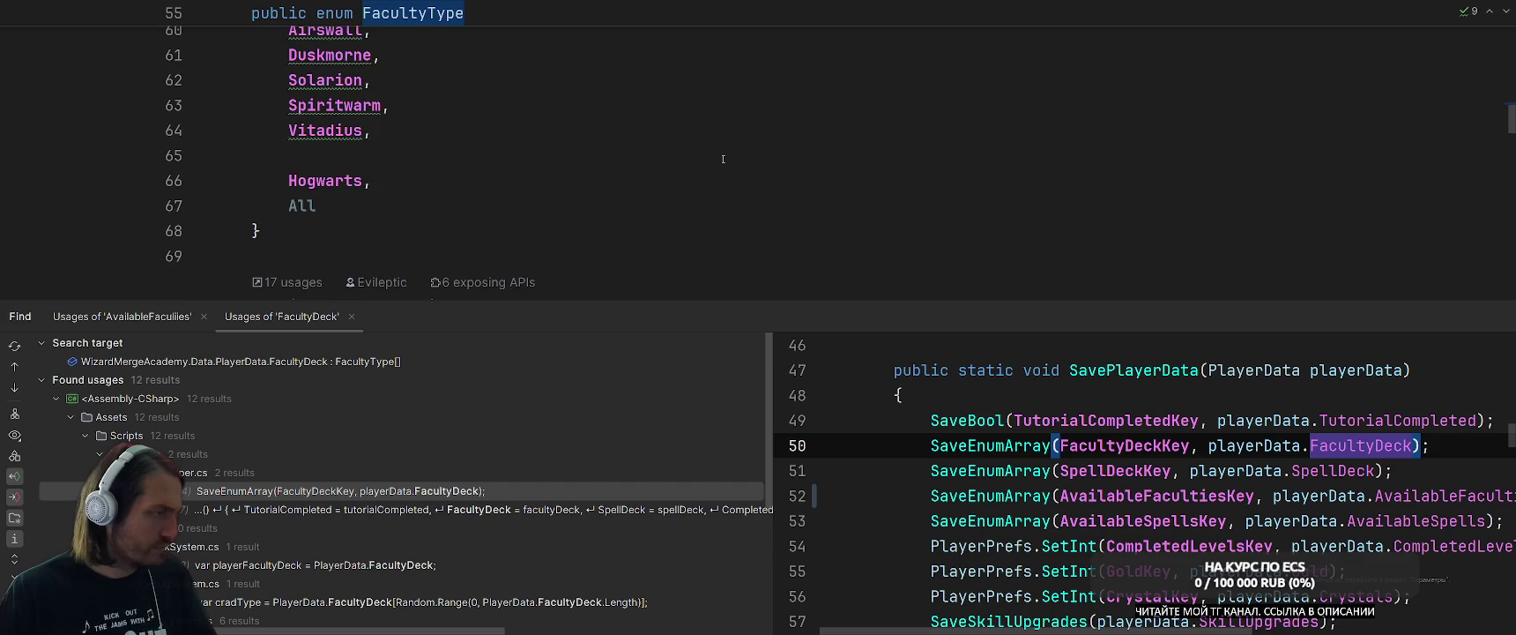
{"action": "key", "text": "ctrl+alt+Left"}
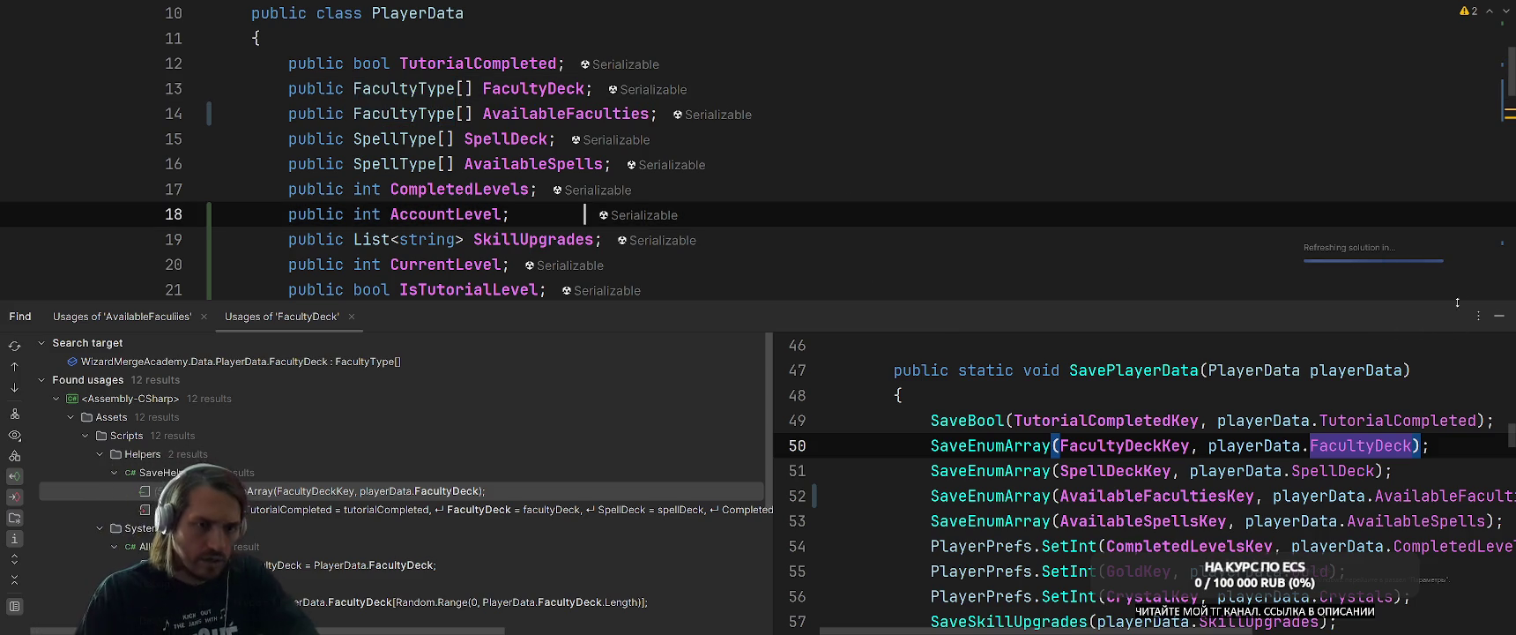
Hide the usages panel and switch back to the Unity Editor.
{"action": "left_click", "coordinate": [908, 225]}
{"action": "key", "text": "alt+Tab"}
{"action": "key", "text": "alt+Tab"}
{"action": "key", "text": "alt+Tab"}
{"action": "key", "text": "alt+Tab"}
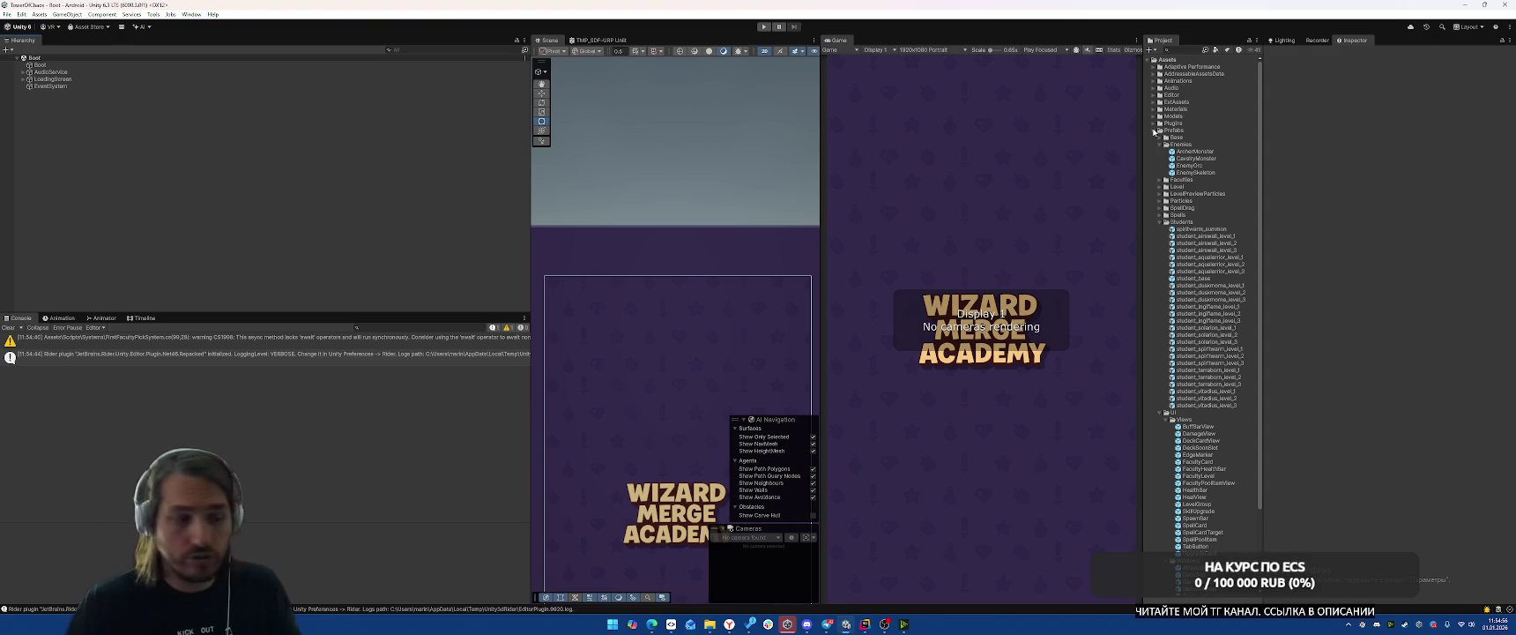
{"action": "right_click", "coordinate": [261, 226]}
{"action": "left_click", "coordinate": [160, 255]}
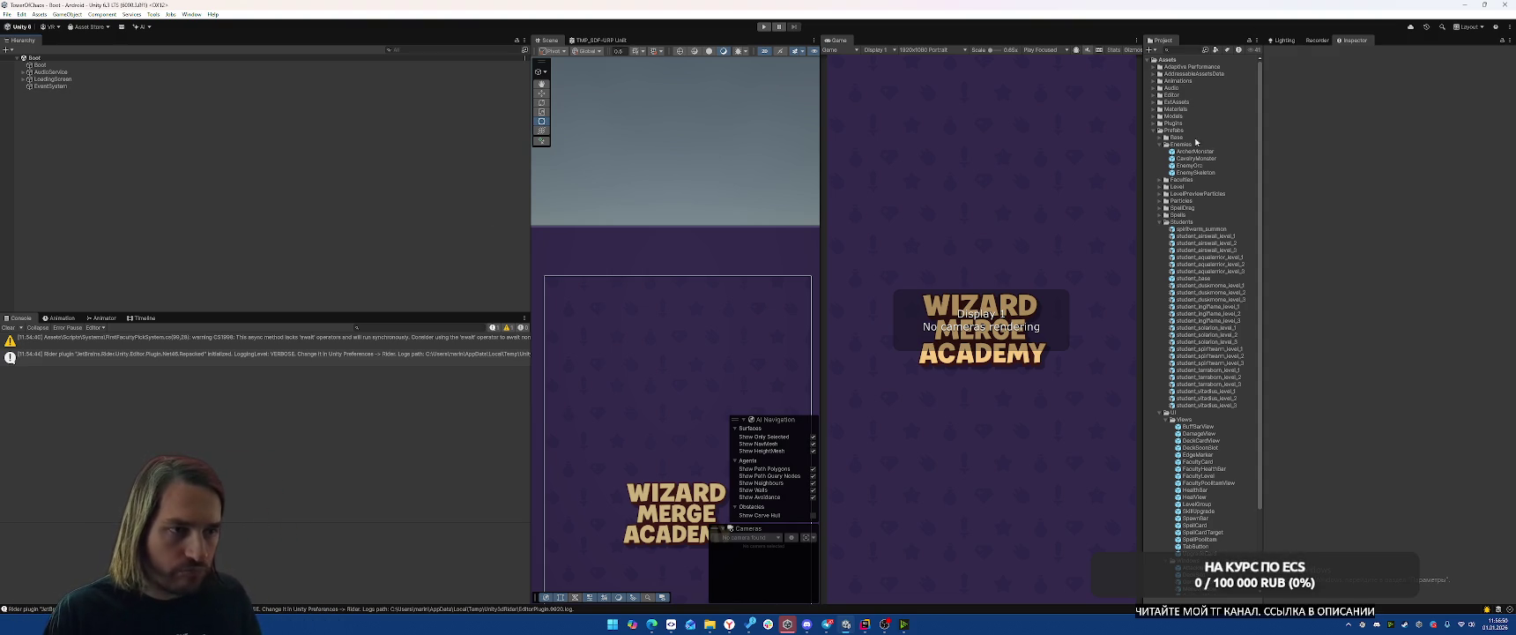
Collapse Enemies and Students, then create a CastleMeta scene in the Scenes folder.
{"action": "left_click", "coordinate": [1159, 143]}
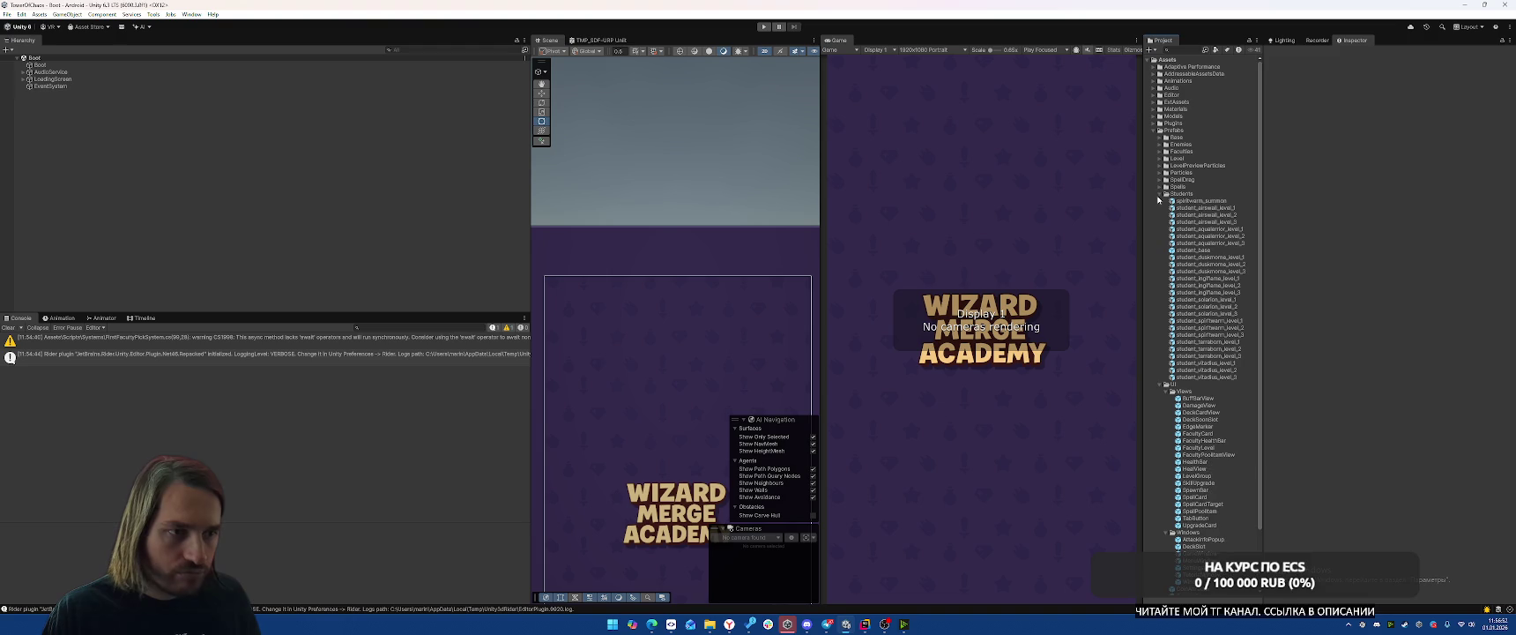
{"action": "left_click", "coordinate": [1159, 194]}
{"action": "left_click", "coordinate": [1161, 201]}
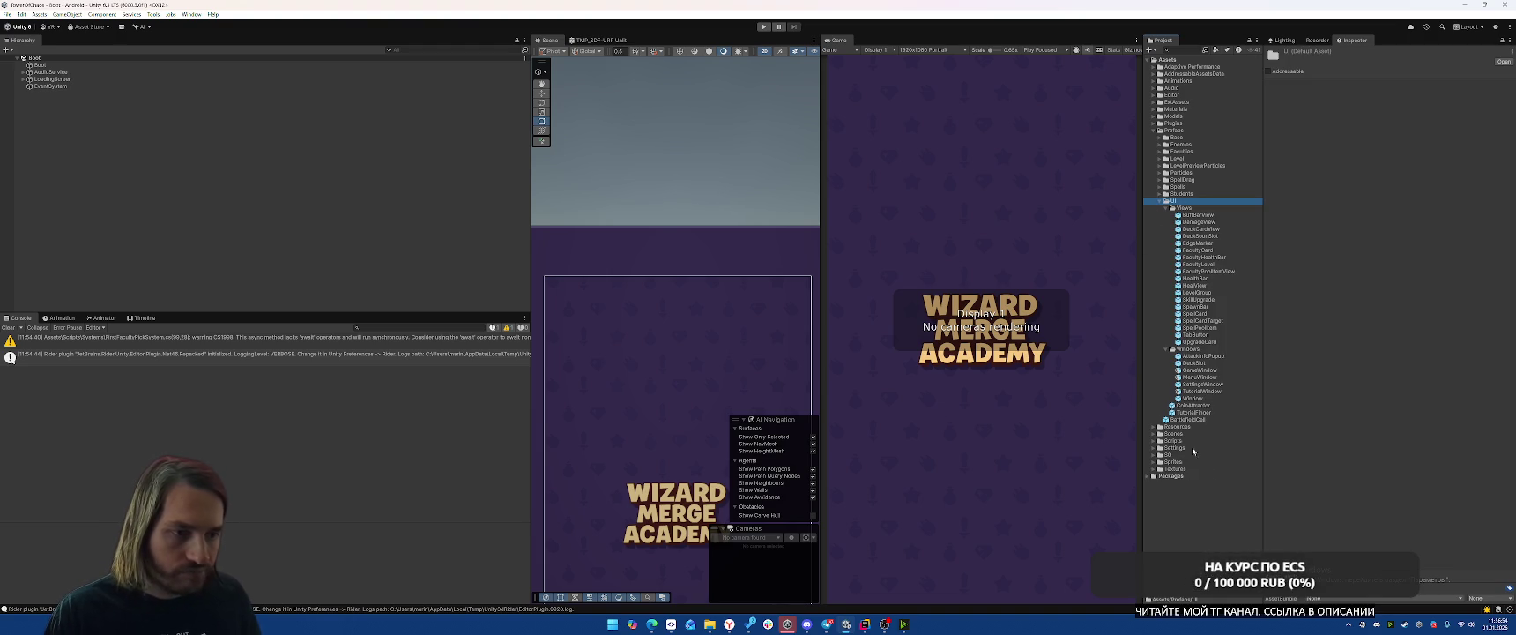
{"action": "left_click", "coordinate": [1154, 432]}
{"action": "right_click", "coordinate": [1191, 432]}
{"action": "mouse_move", "coordinate": [1252, 175]}
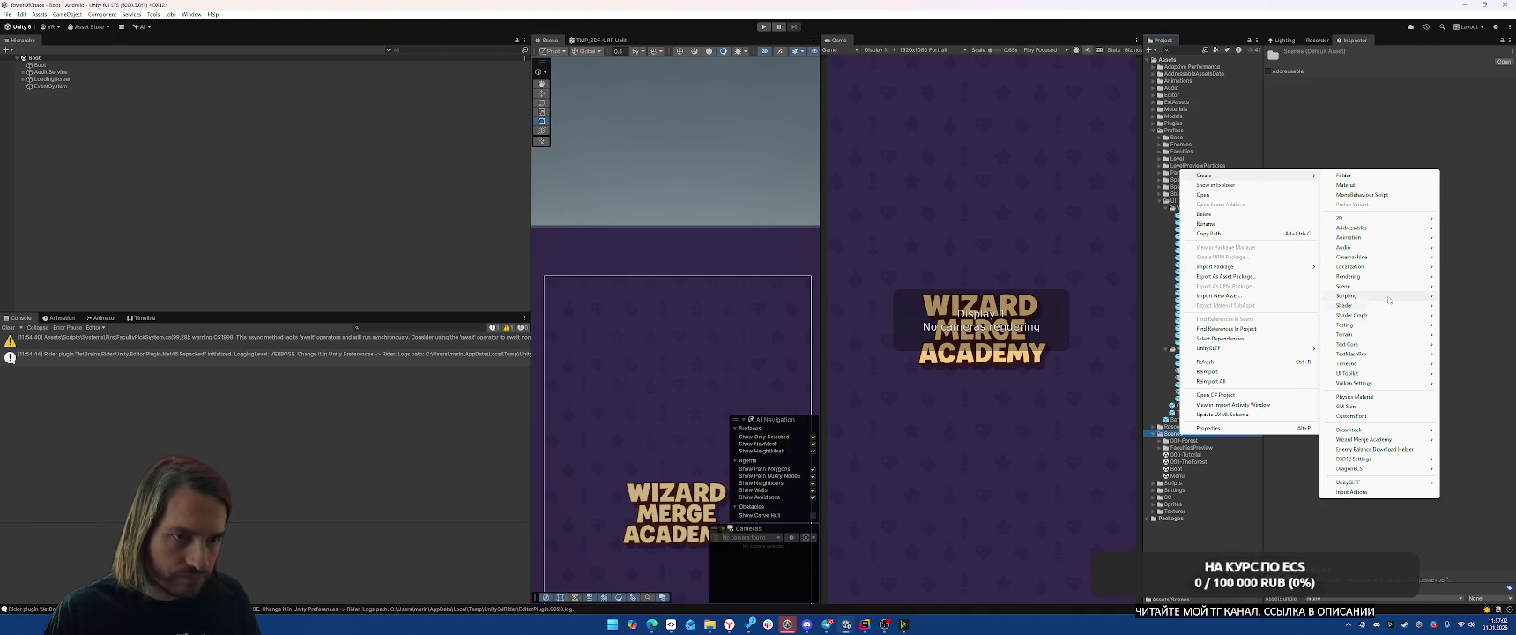
{"action": "mouse_move", "coordinate": [1375, 286]}
{"action": "left_click", "coordinate": [1308, 289]}
{"action": "type", "text": "C"}
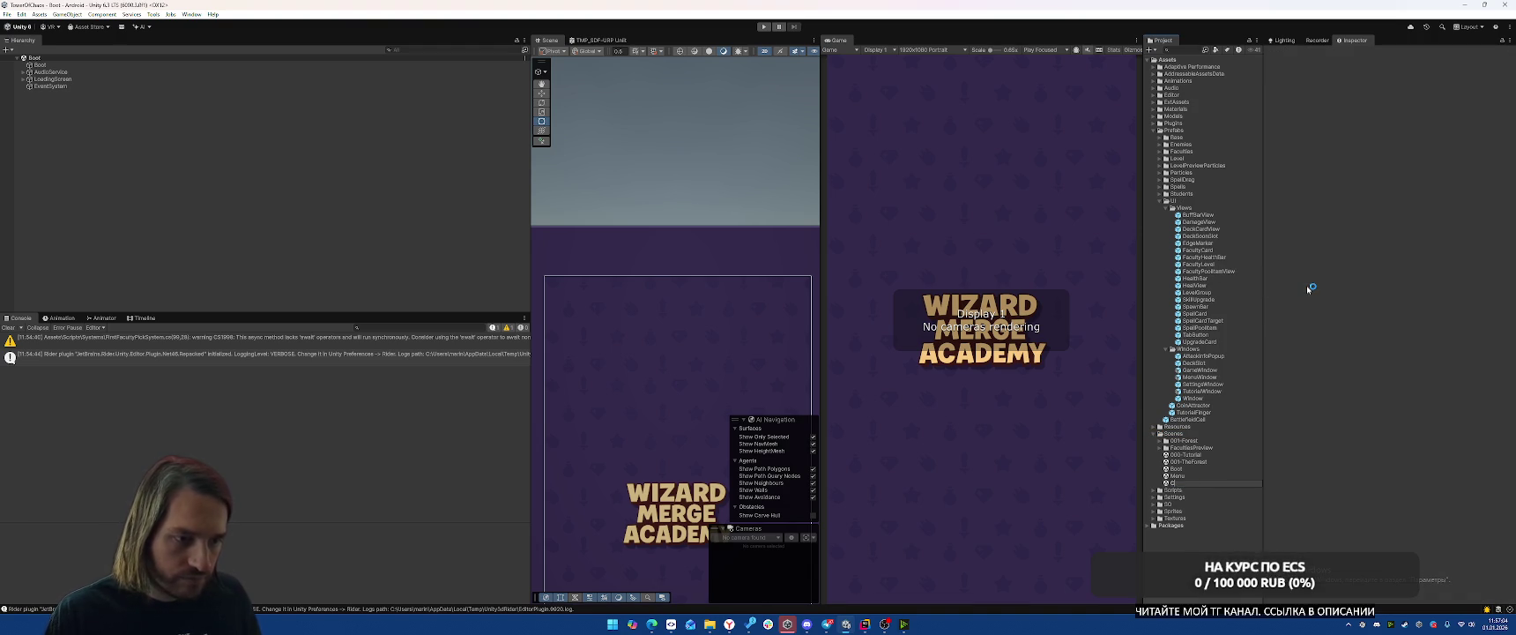
{"action": "type", "text": "astlemeta"}
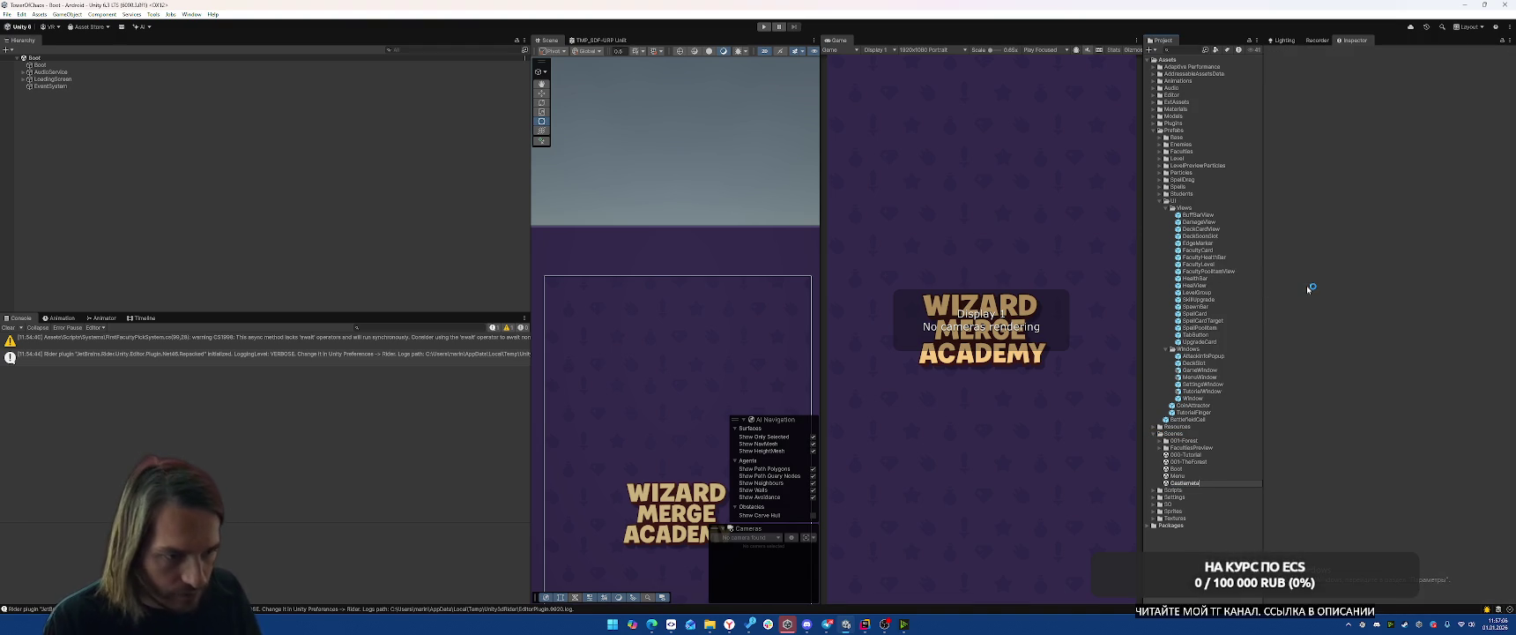
{"action": "key", "text": "Return"}
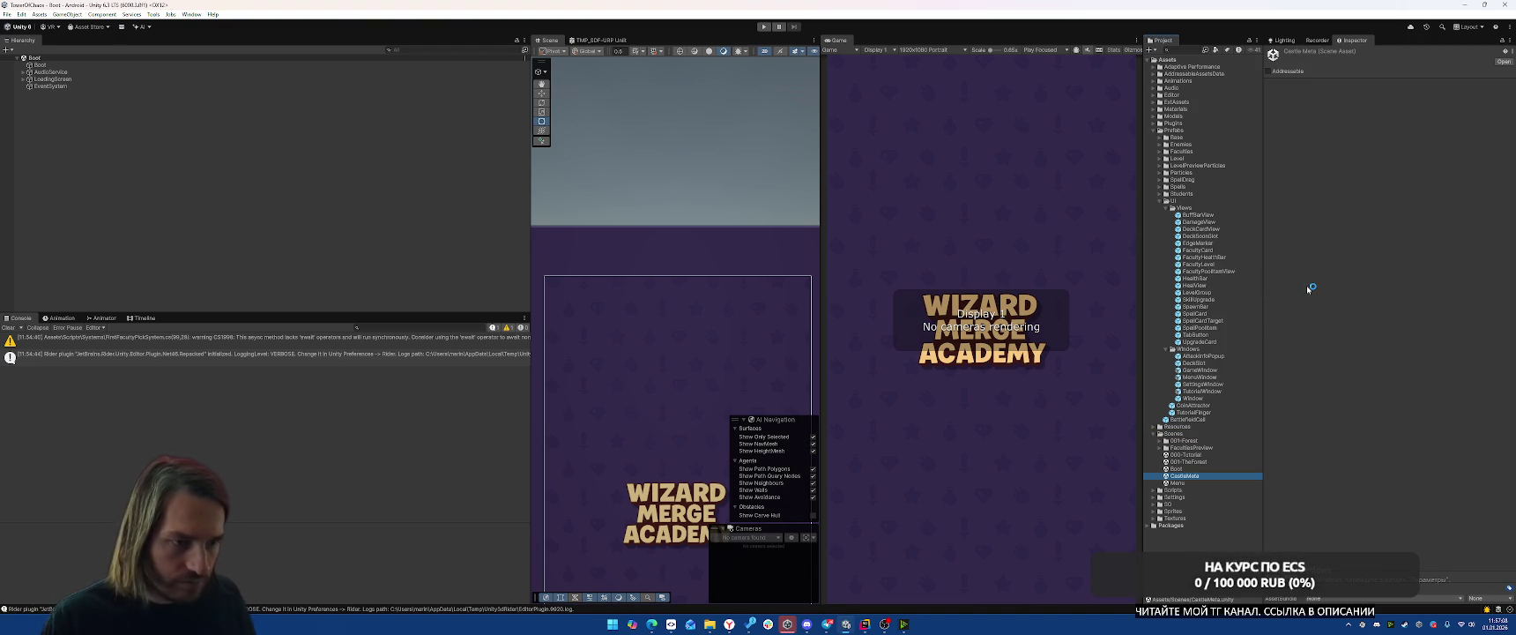
Add a Helpers folder under Scenes, move CastleMeta into it, and open the scene.
{"action": "right_click", "coordinate": [1190, 433]}
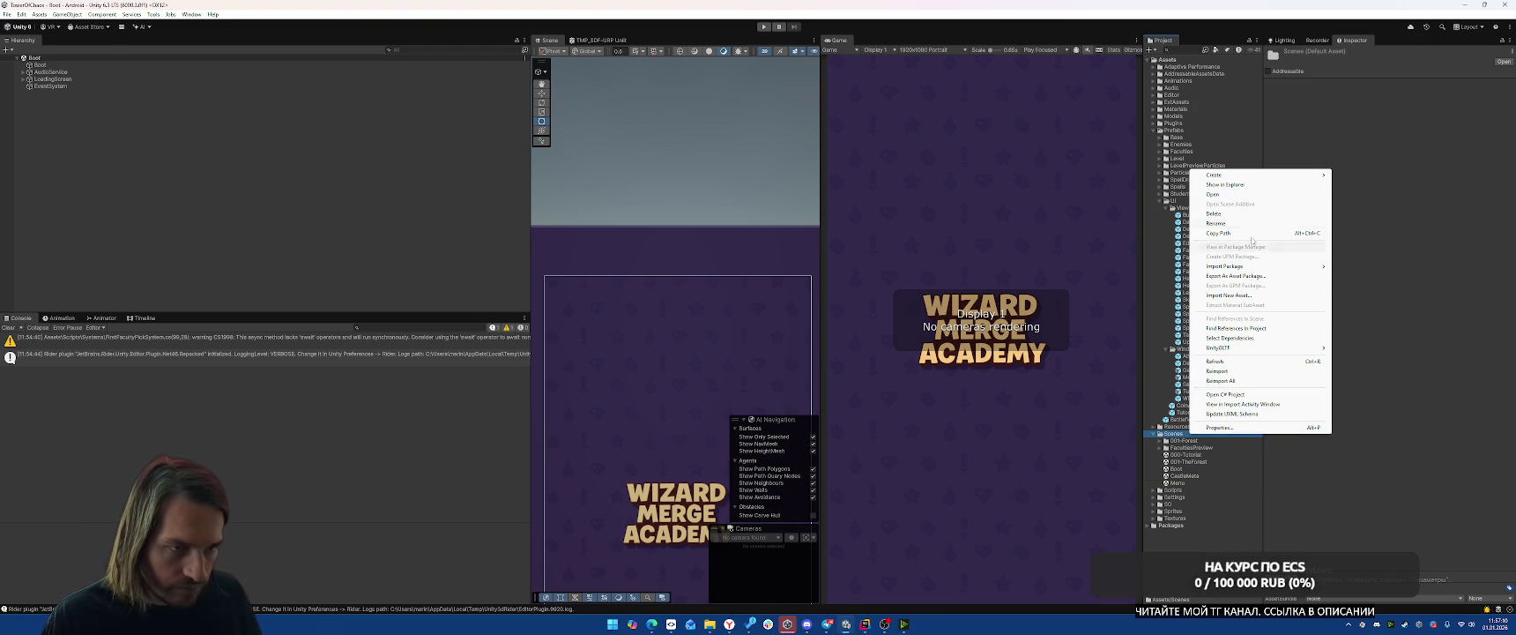
{"action": "mouse_move", "coordinate": [1221, 175]}
{"action": "left_click", "coordinate": [1379, 175]}
{"action": "type", "text": "Hulpers"}
{"action": "key", "text": "Return"}
{"action": "left_click_drag", "start_coordinate": [1203, 485], "coordinate": [1185, 456]}
{"action": "double_click", "coordinate": [1189, 461]}
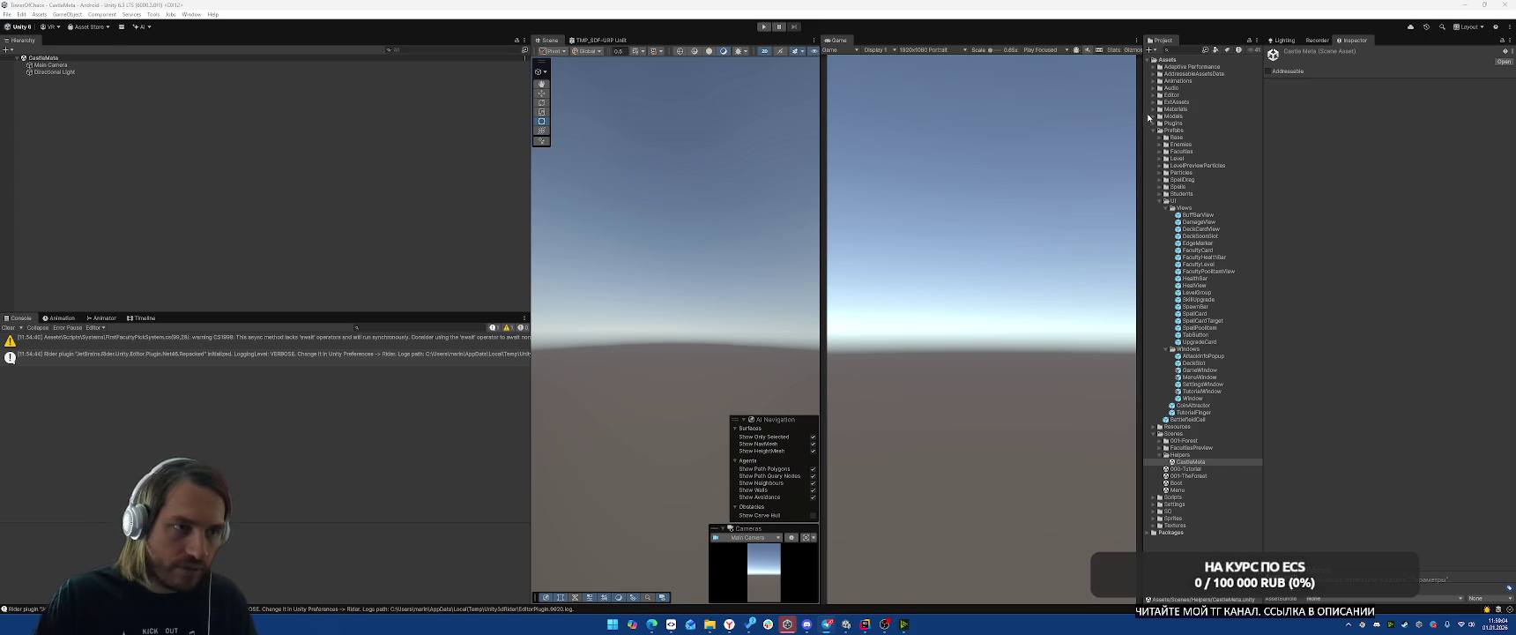
Browse the Fantasy animated characters folder, inspecting the Archer and Dragon assets.
{"action": "left_click", "coordinate": [1150, 116]}
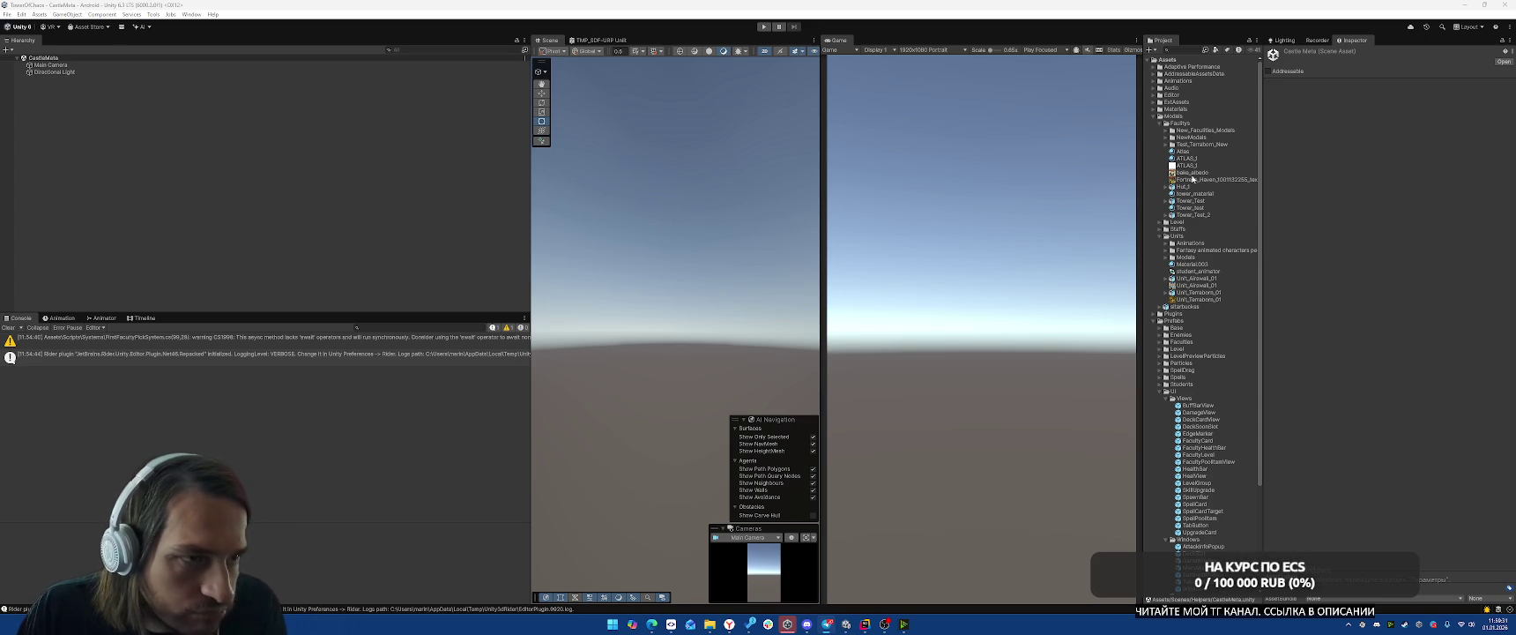
{"action": "left_click", "coordinate": [1166, 252], "text": "alt"}
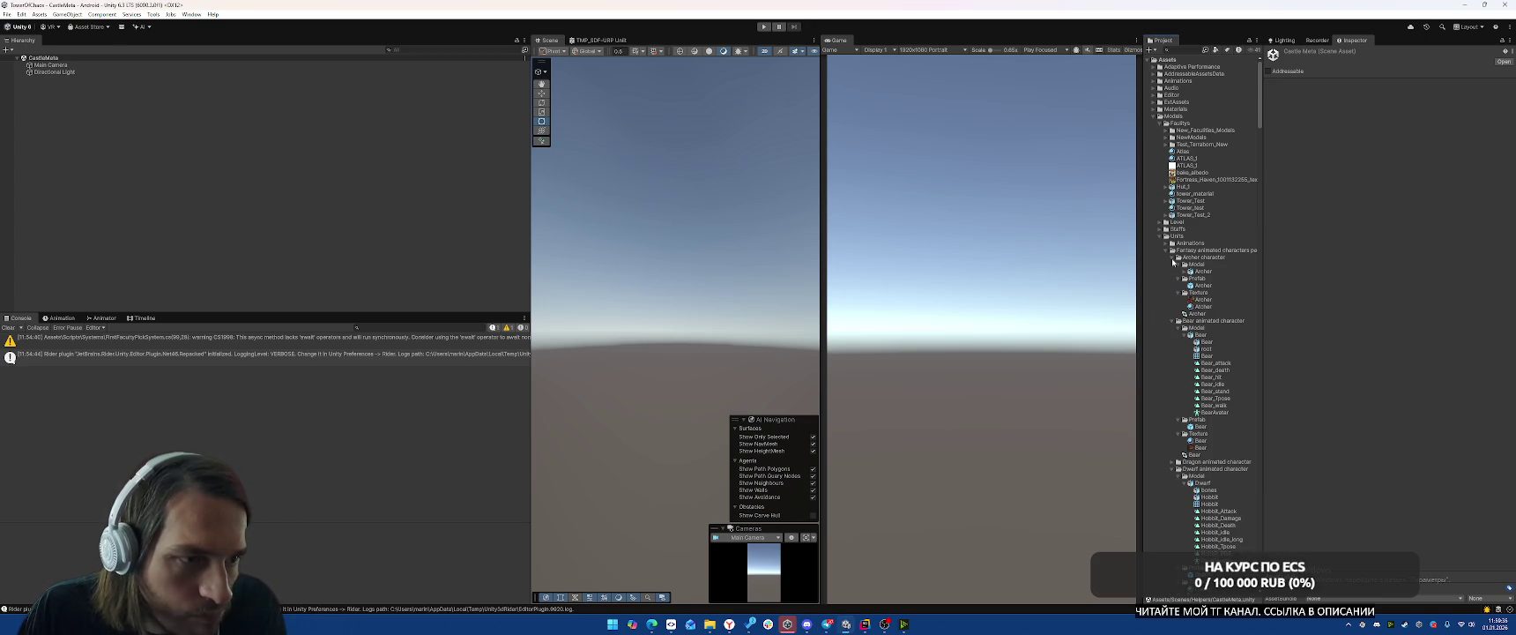
{"action": "left_click", "coordinate": [1203, 285]}
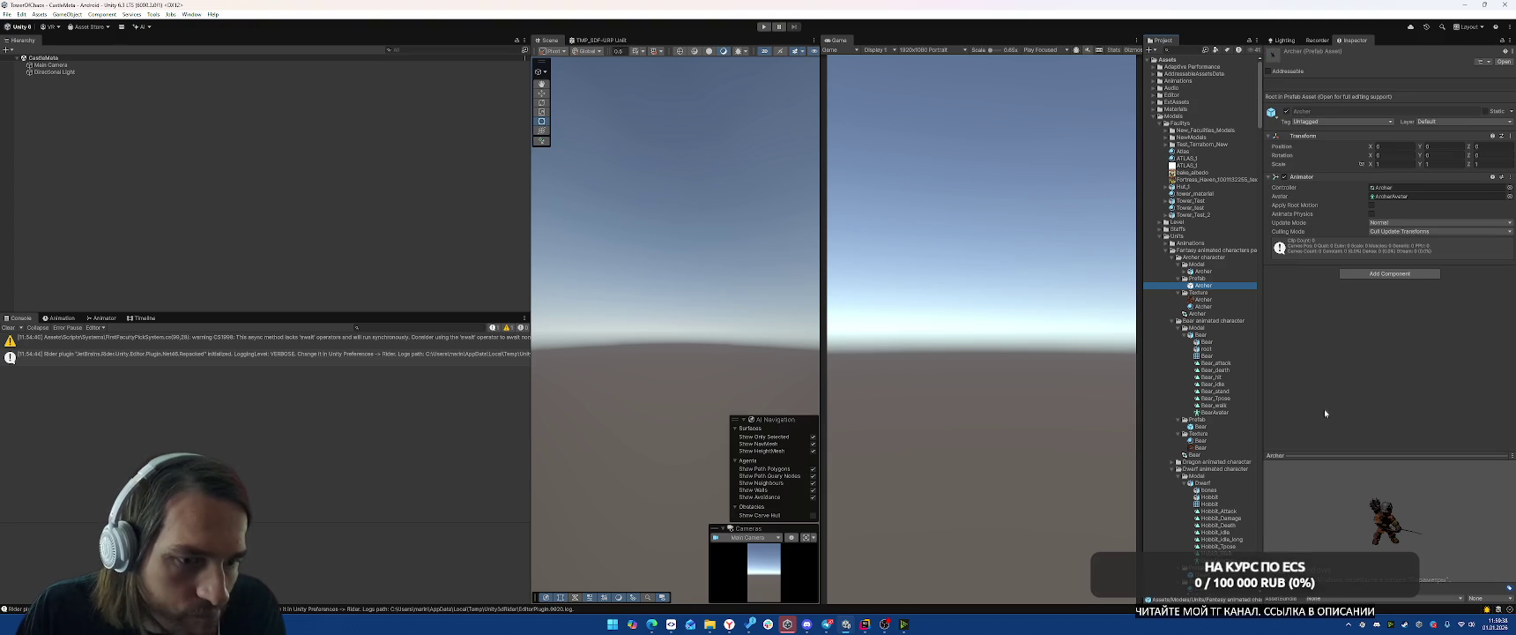
{"action": "scroll", "coordinate": [1222, 421], "scroll_direction": "down", "scroll_amount": 3}
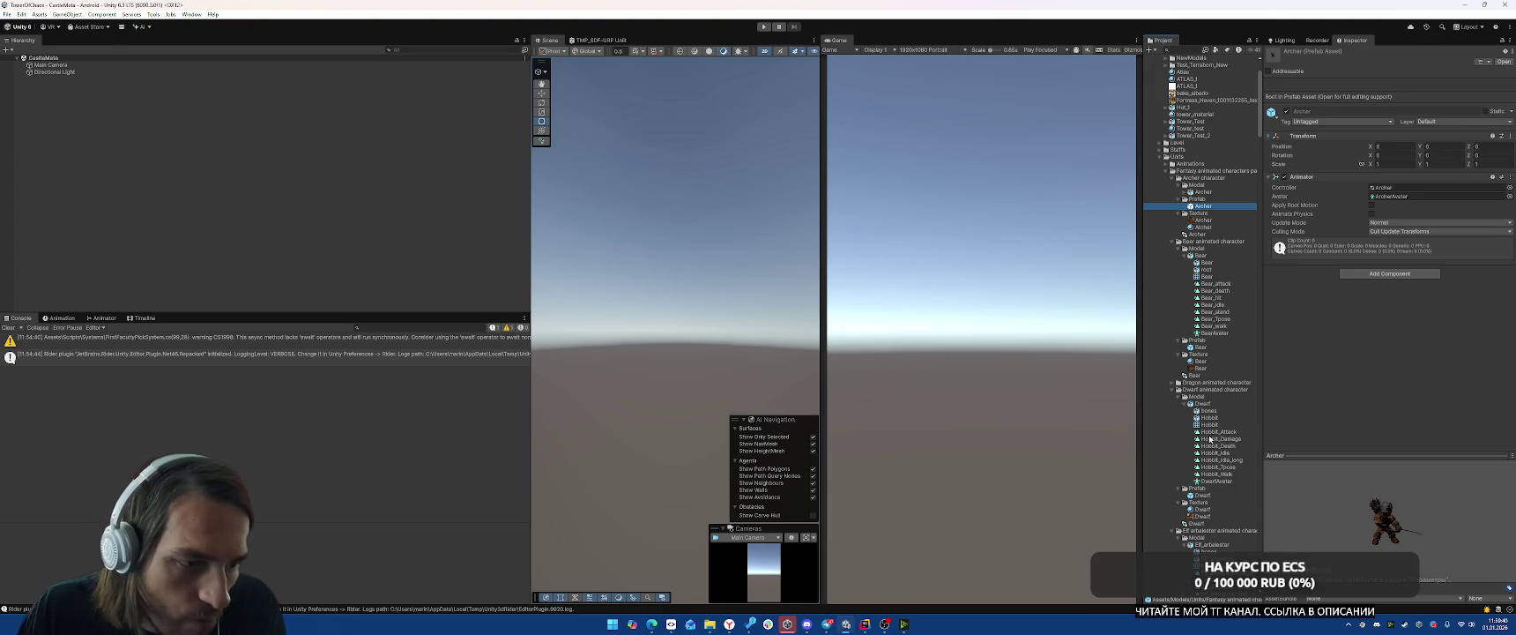
{"action": "left_click", "coordinate": [1171, 383]}
{"action": "left_click", "coordinate": [1204, 396]}
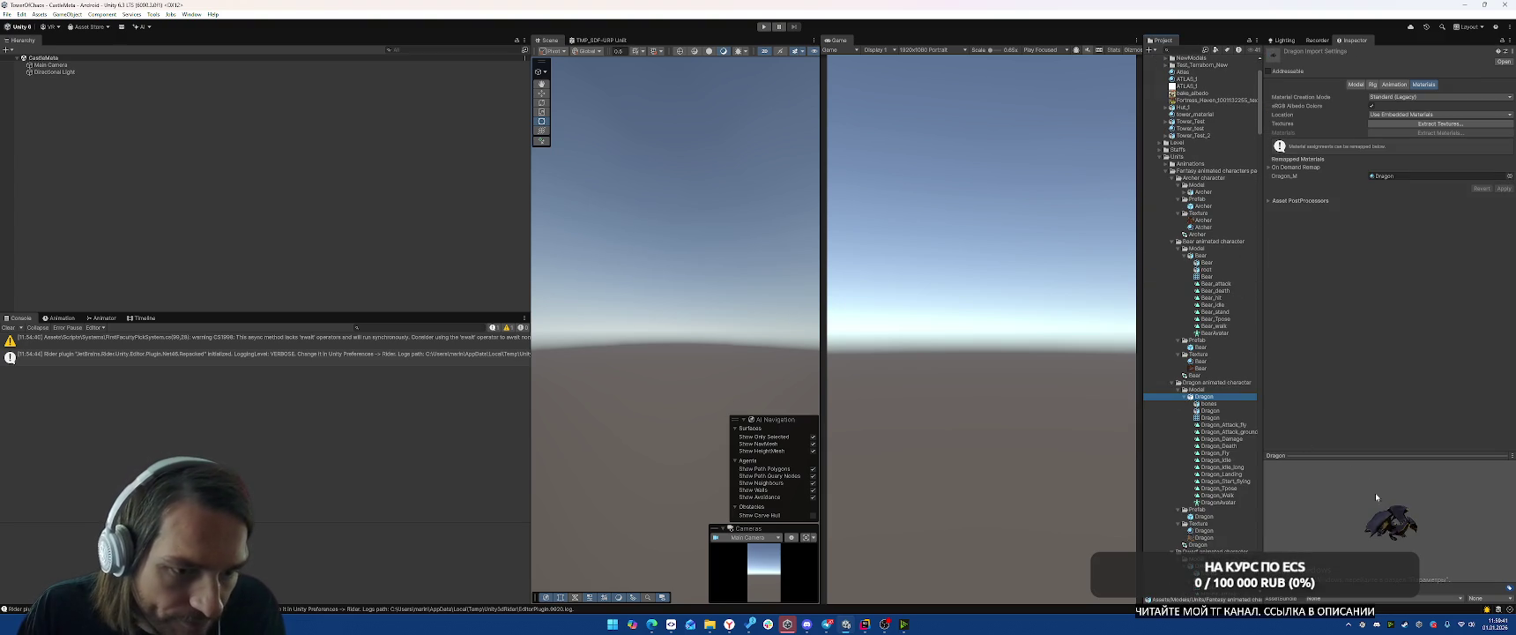
{"action": "left_click", "coordinate": [1203, 516]}
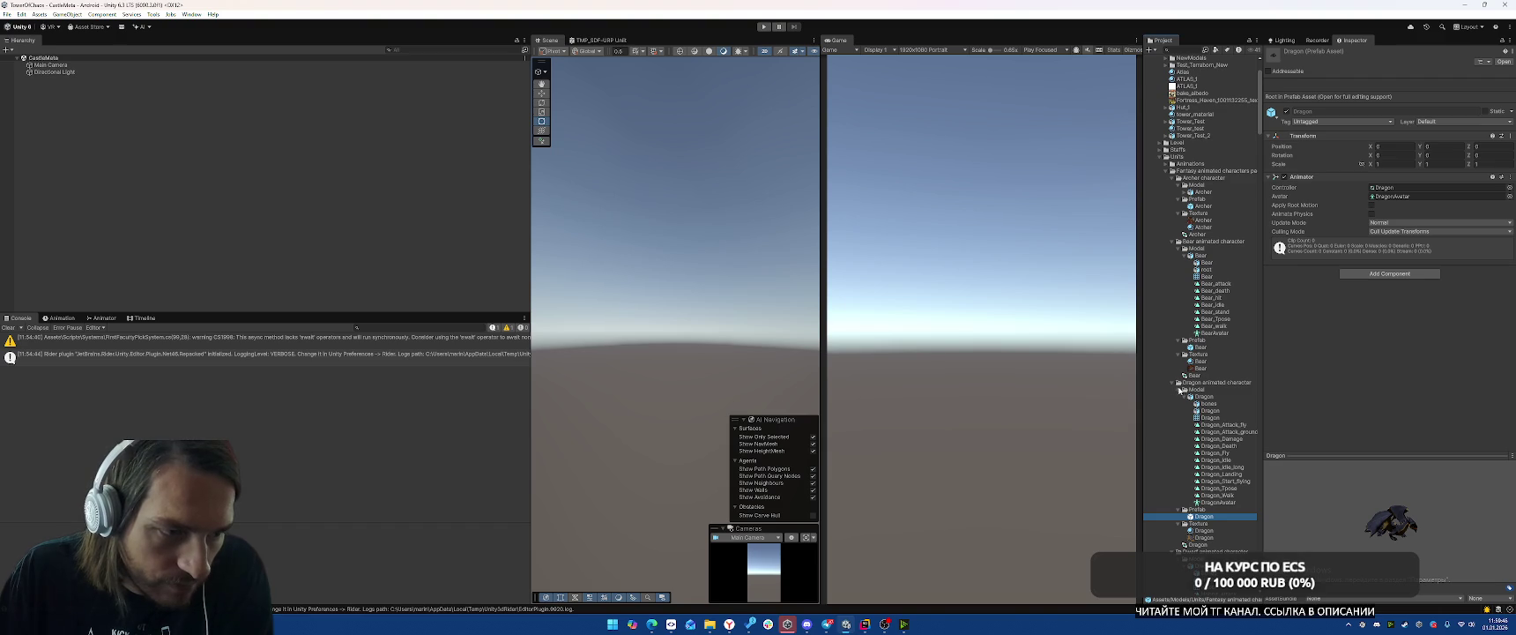
{"action": "left_click", "coordinate": [1174, 384]}
{"action": "left_click", "coordinate": [1173, 383]}
{"action": "scroll", "coordinate": [1207, 388], "scroll_direction": "down", "scroll_amount": 5}
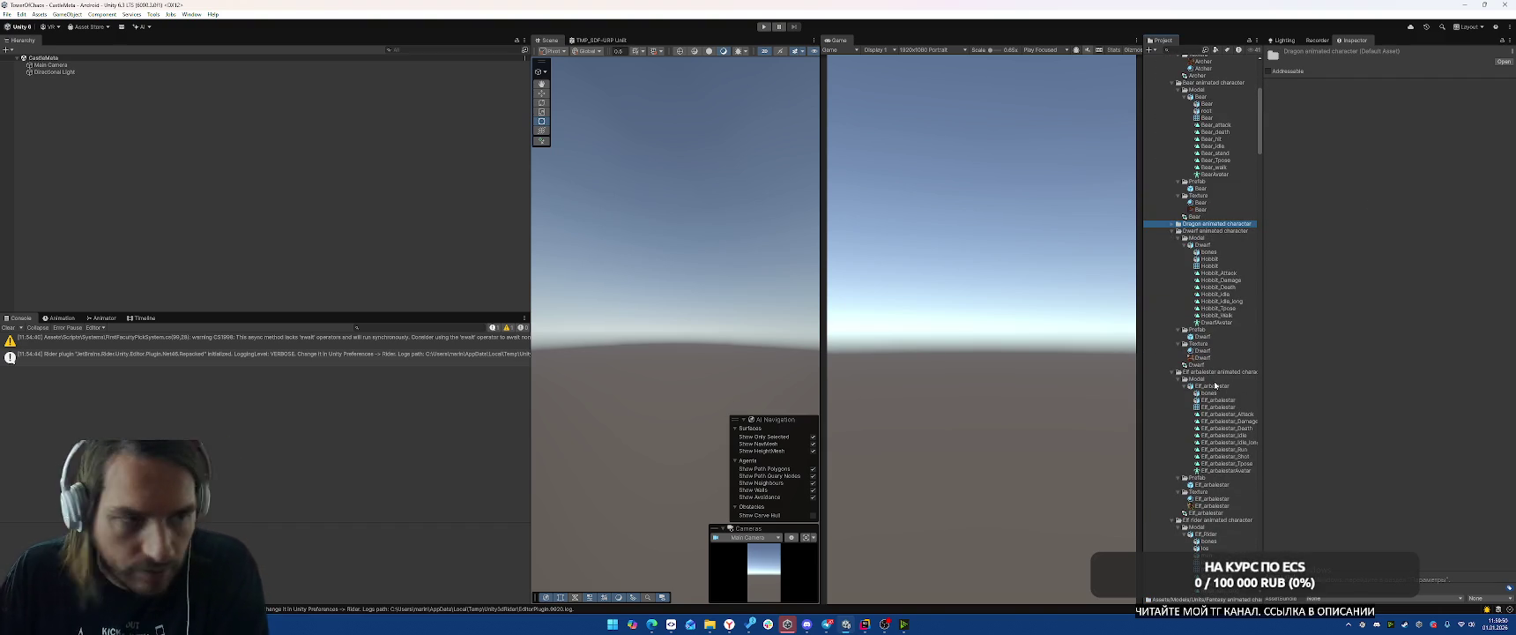
Expand Dragon animated character and open the Dragon prefab in Prefab Mode.
{"action": "left_click", "coordinate": [1172, 224]}
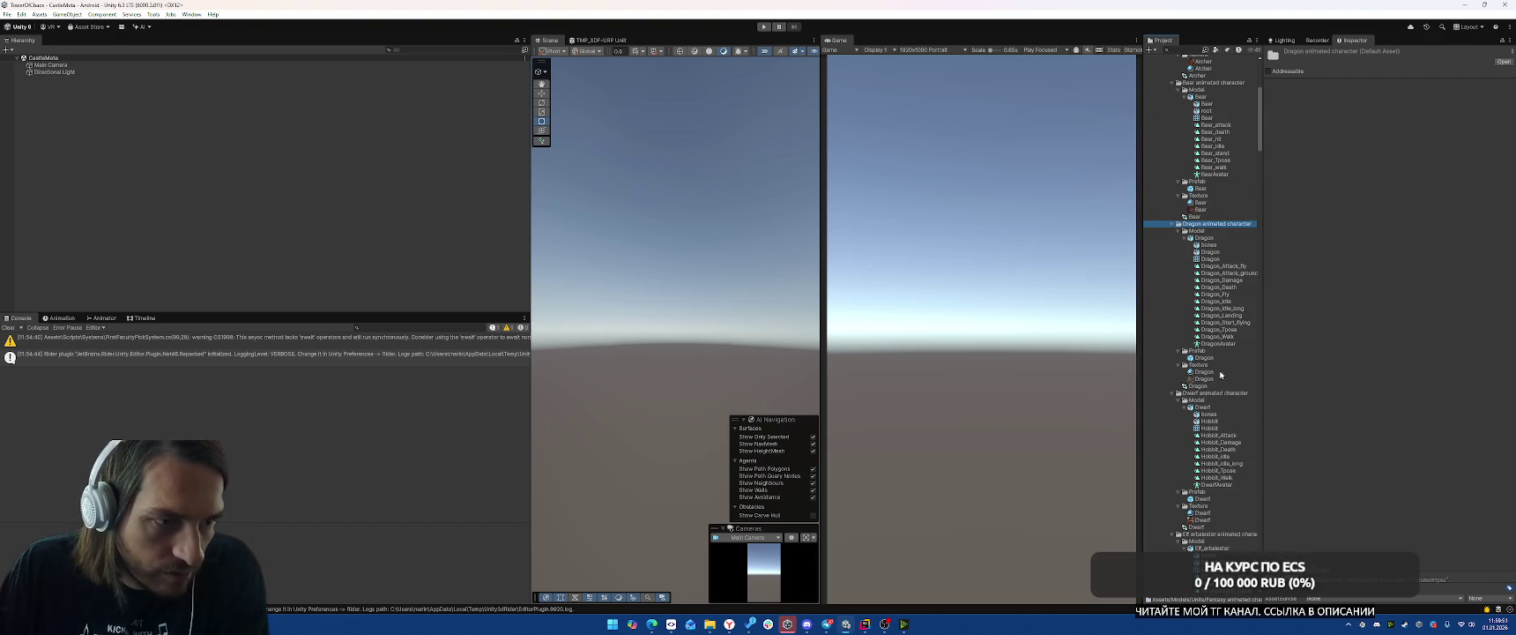
{"action": "left_click", "coordinate": [1204, 357]}
{"action": "double_click", "coordinate": [1207, 360]}
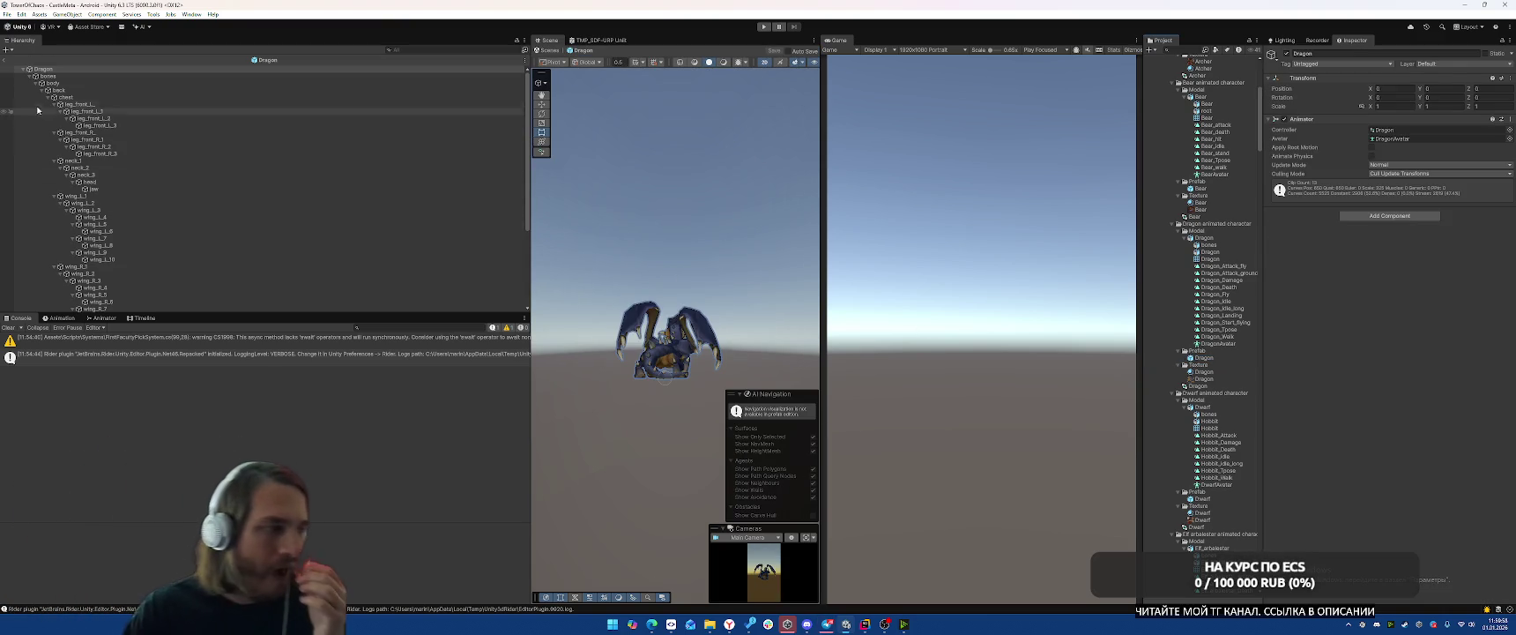
Switch the scene view to 3D and play the Dragon_Attack_fly animation preview.
{"action": "left_click", "coordinate": [745, 250]}
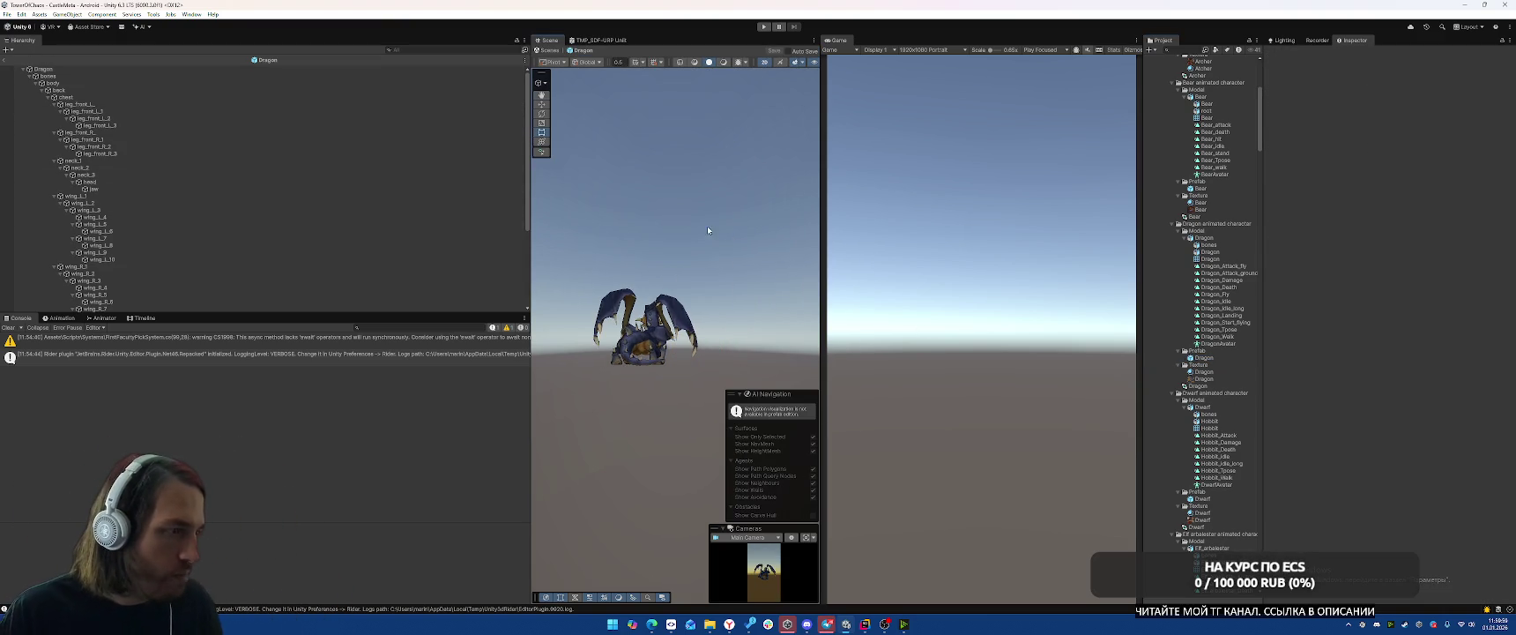
{"action": "key", "text": "2"}
{"action": "left_click", "coordinate": [687, 339]}
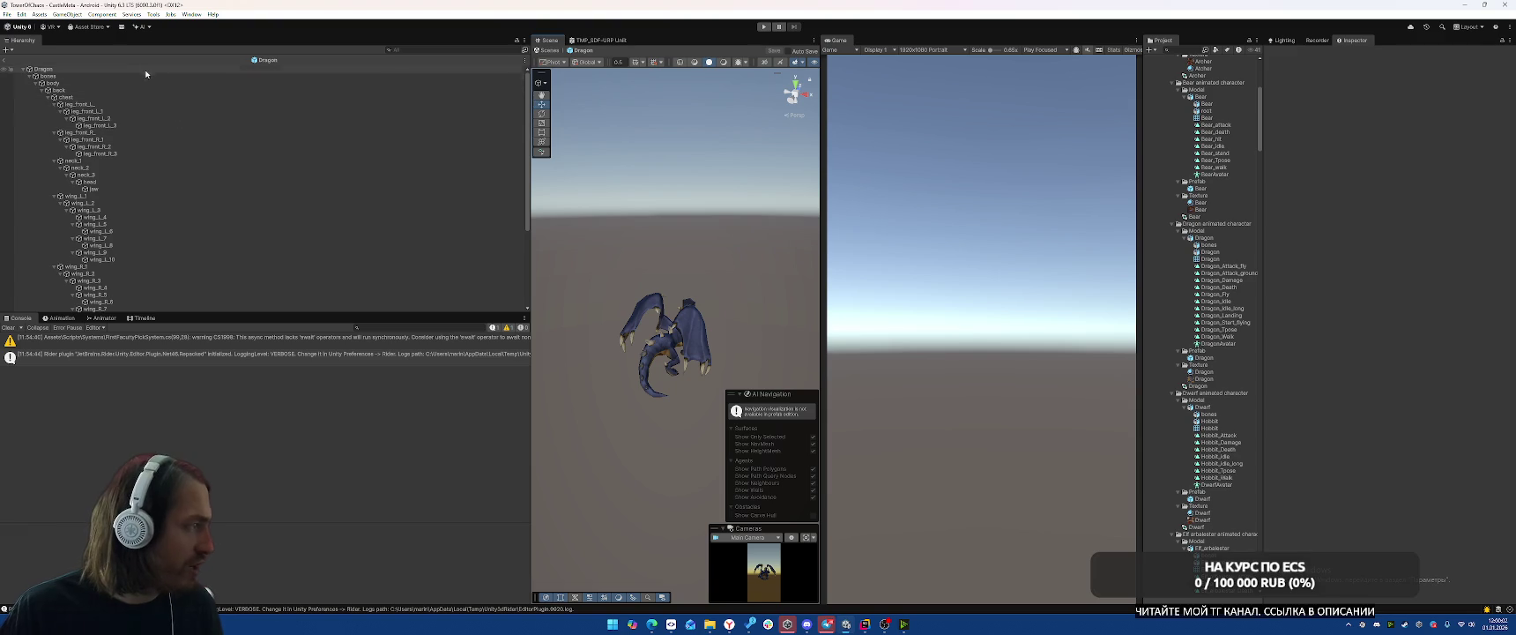
{"action": "left_click", "coordinate": [60, 317]}
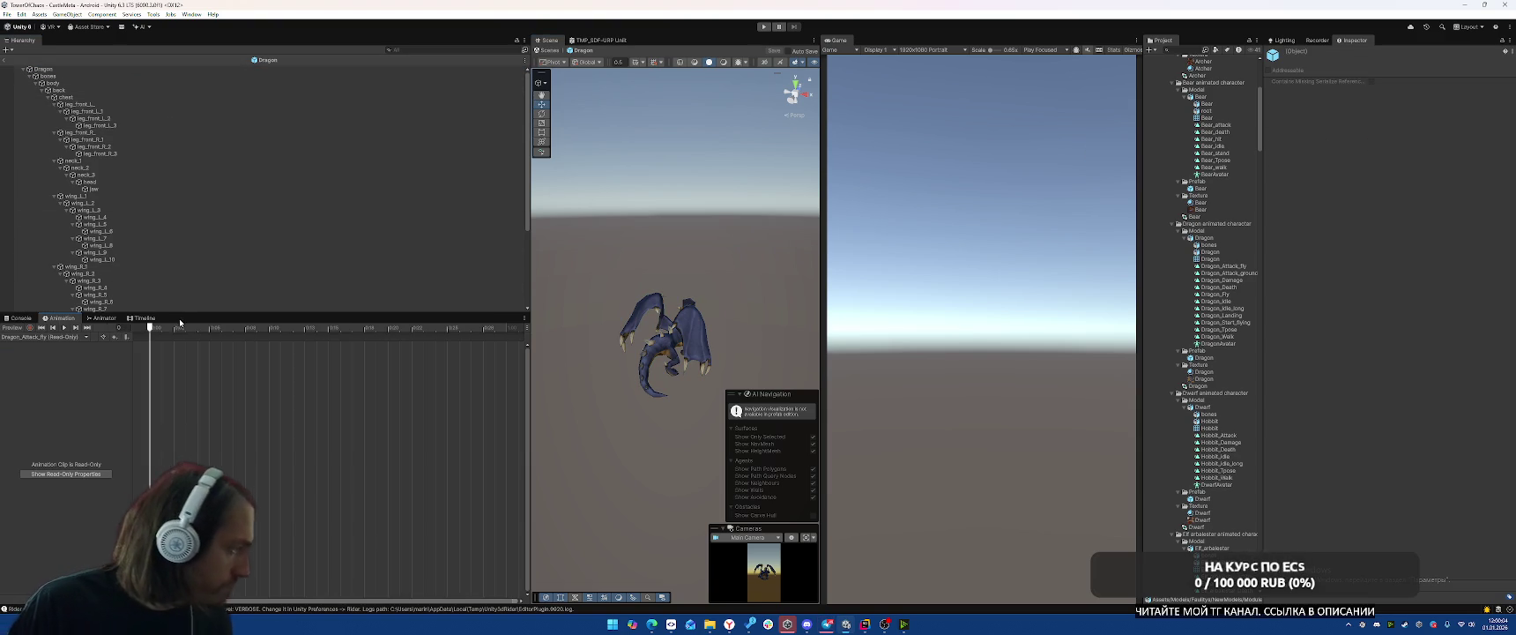
{"action": "left_click", "coordinate": [63, 327]}
{"action": "mouse_move", "coordinate": [697, 255]}
{"action": "left_mouse_down"}
{"action": "mouse_move", "coordinate": [617, 246]}
{"action": "mouse_move", "coordinate": [432, 269]}
{"action": "left_mouse_up"}
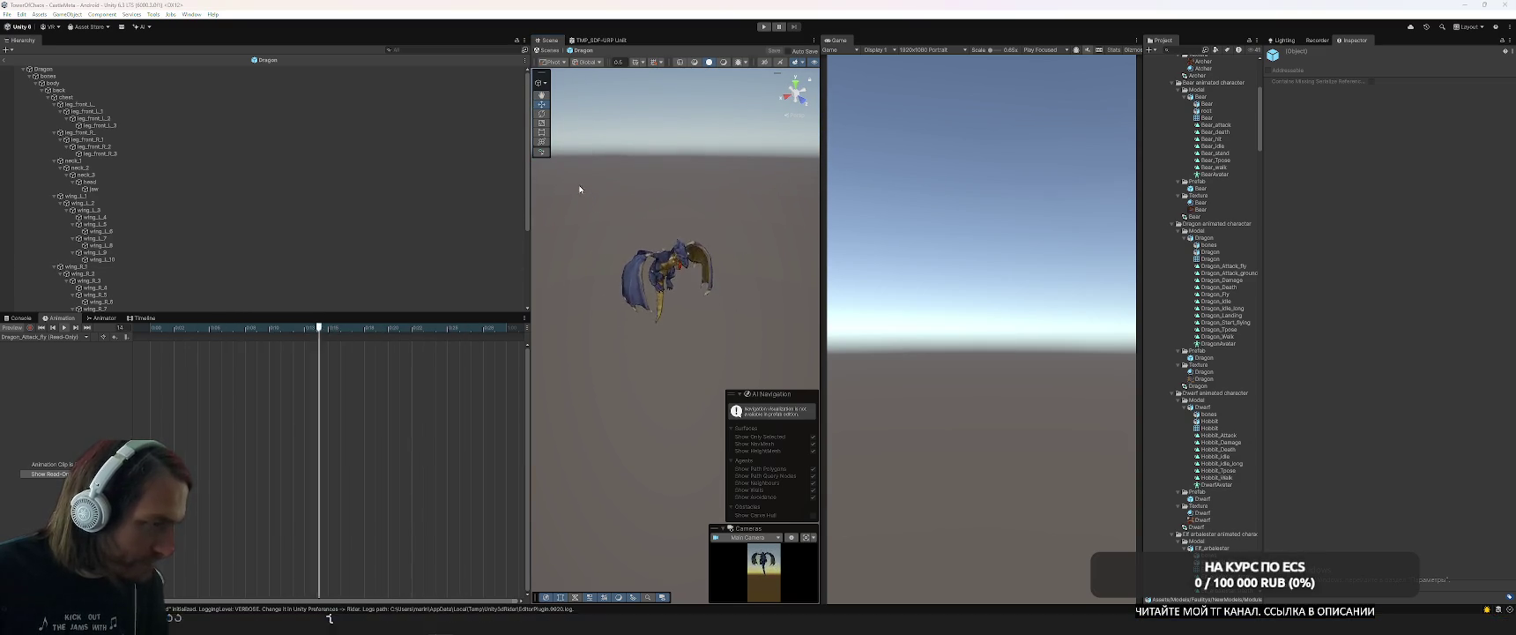
Screenshot the animated dragon and exit back to the CastleMeta scene.
{"action": "key", "text": "Print"}
{"action": "left_click_drag", "start_coordinate": [564, 170], "coordinate": [777, 371]}
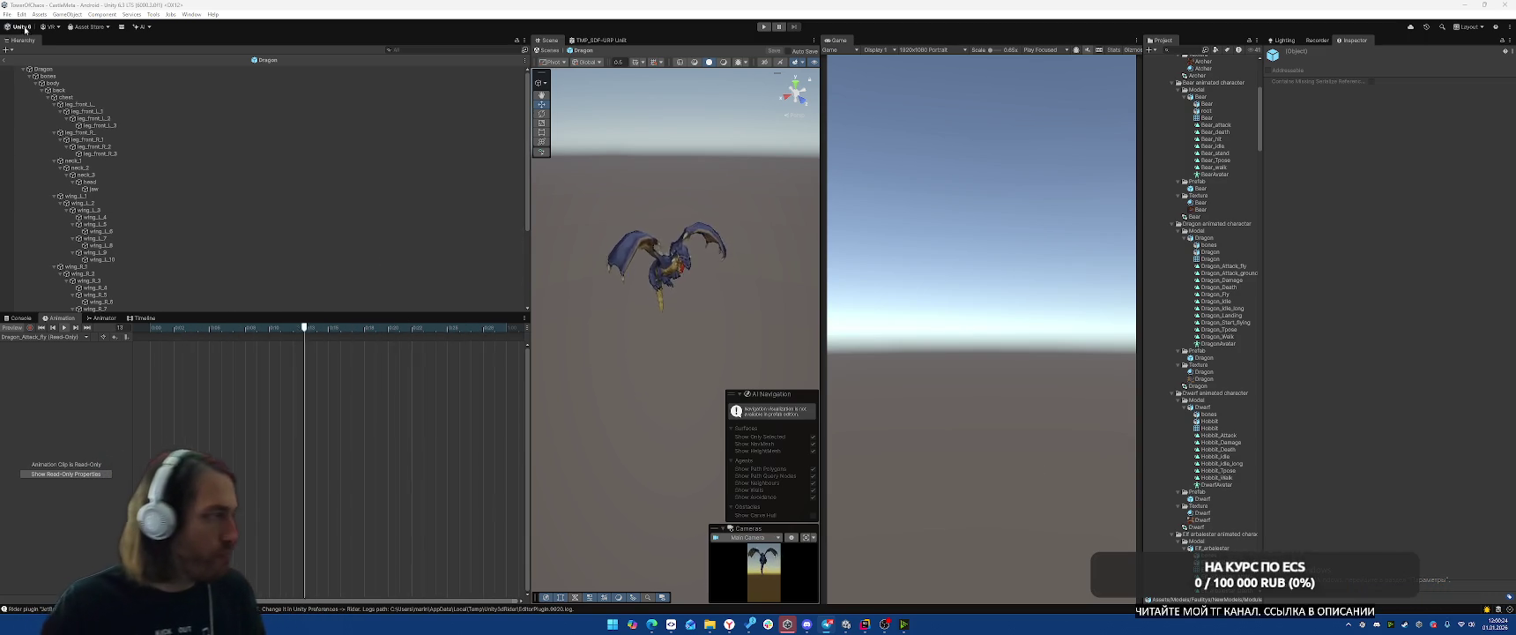
{"action": "left_click", "coordinate": [6, 59]}
{"action": "scroll", "coordinate": [1208, 390], "scroll_direction": "down", "scroll_amount": 10}
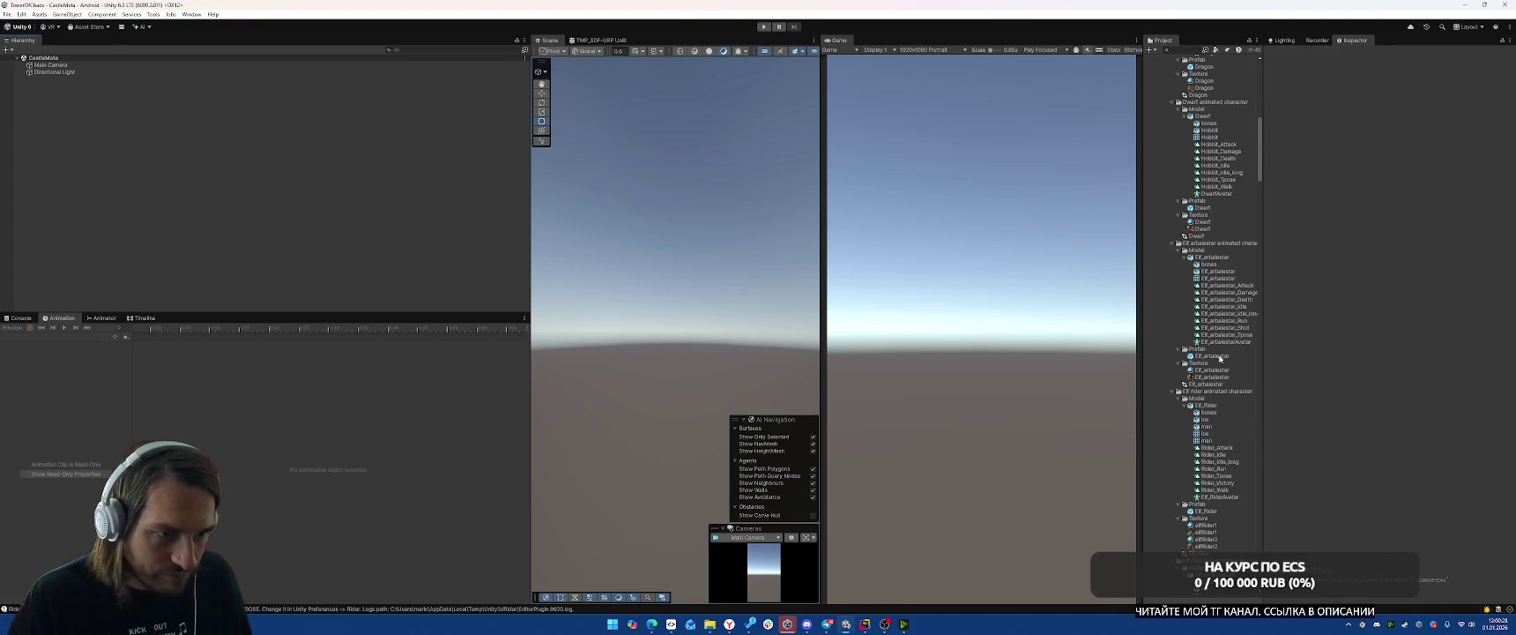
Preview the Elf_arbalester, Elf_Rider and Goblin characters in the Project window.
{"action": "left_click", "coordinate": [1212, 356]}
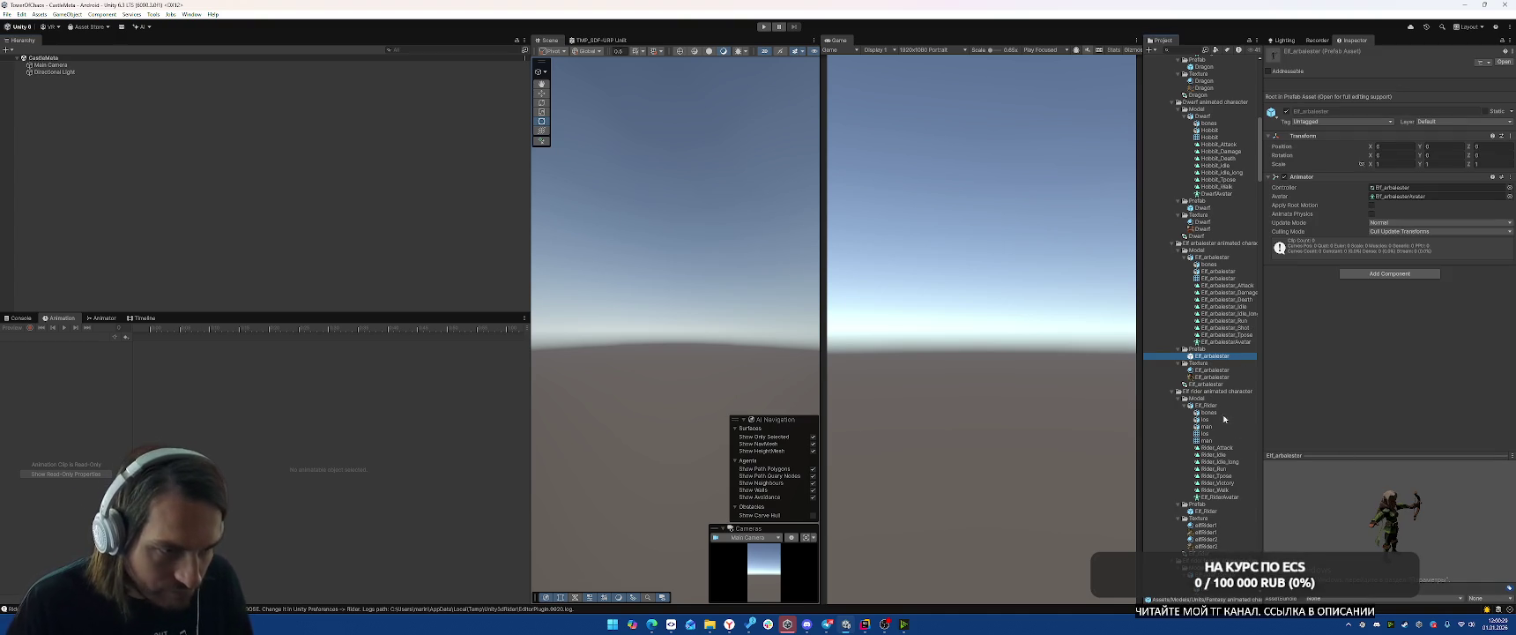
{"action": "left_click", "coordinate": [1209, 405]}
{"action": "scroll", "coordinate": [1232, 447], "scroll_direction": "down", "scroll_amount": 3}
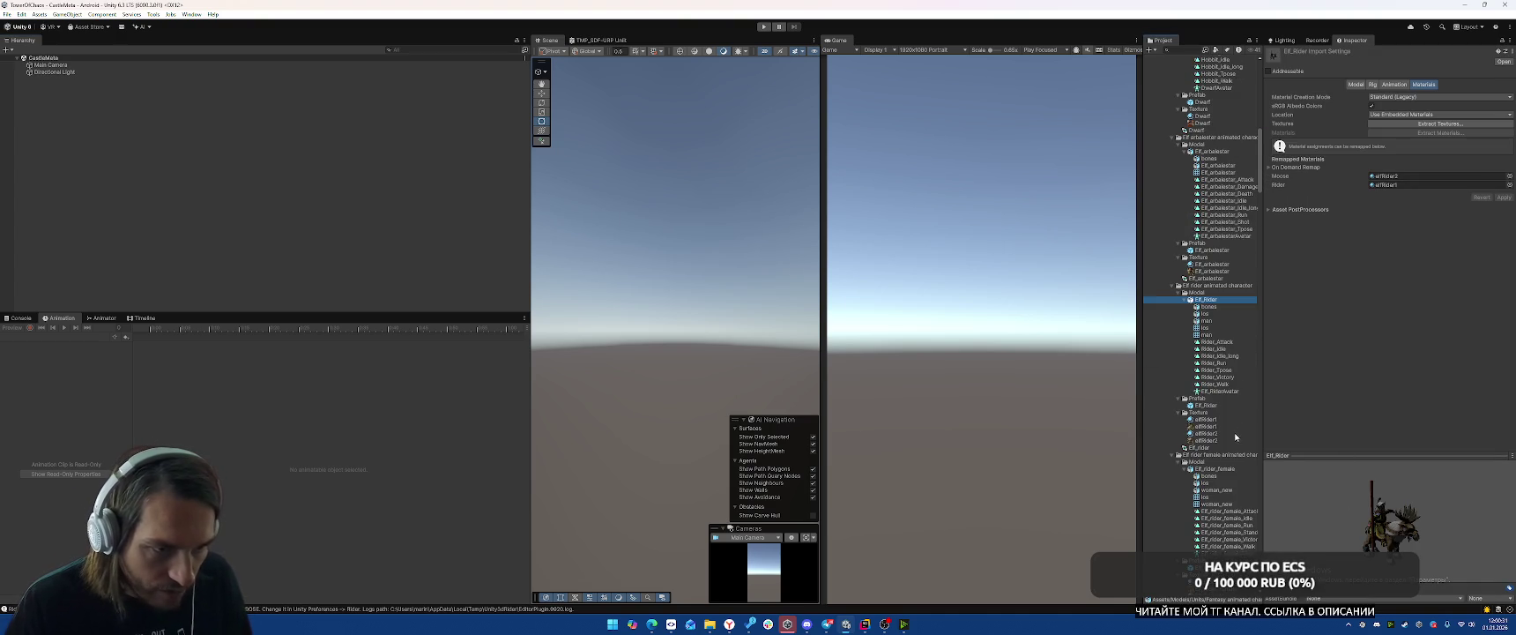
{"action": "scroll", "coordinate": [1224, 444], "scroll_direction": "down", "scroll_amount": 10}
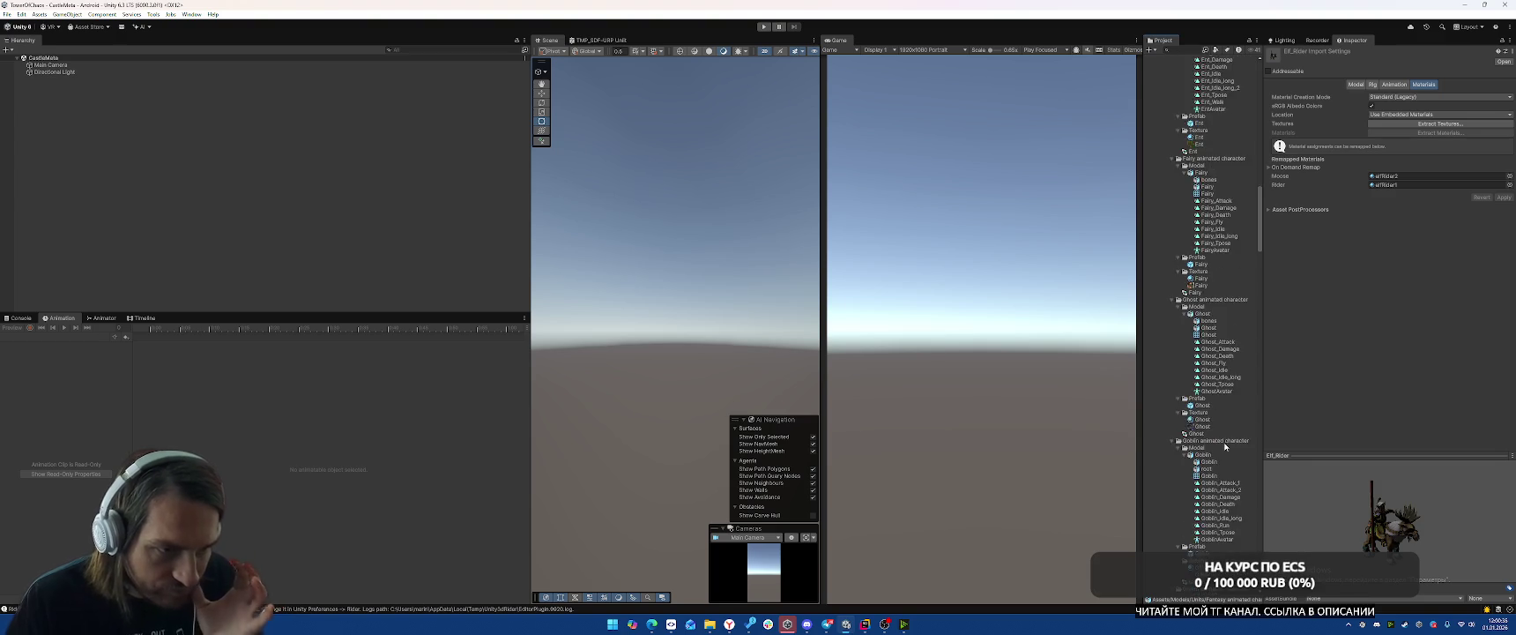
{"action": "scroll", "coordinate": [1224, 446], "scroll_direction": "down", "scroll_amount": 6}
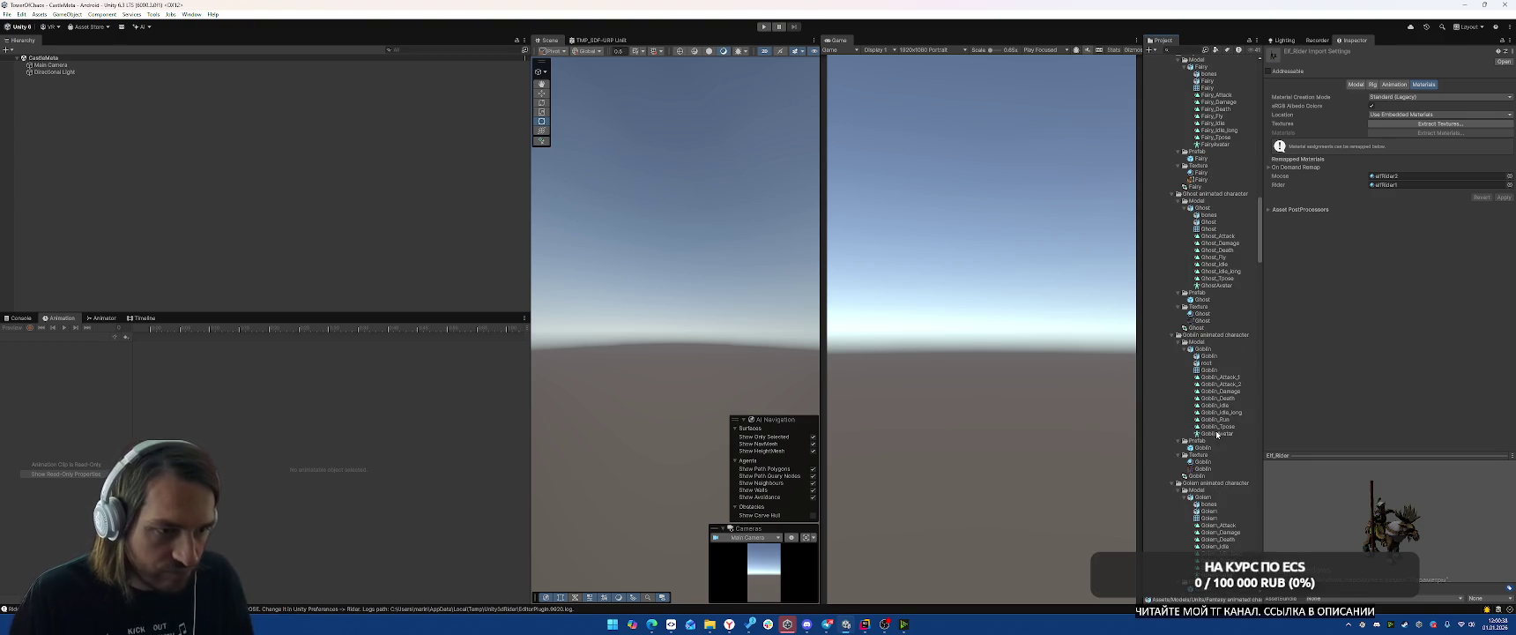
{"action": "left_click", "coordinate": [1224, 447]}
{"action": "left_click_drag", "start_coordinate": [1364, 527], "coordinate": [1299, 482]}
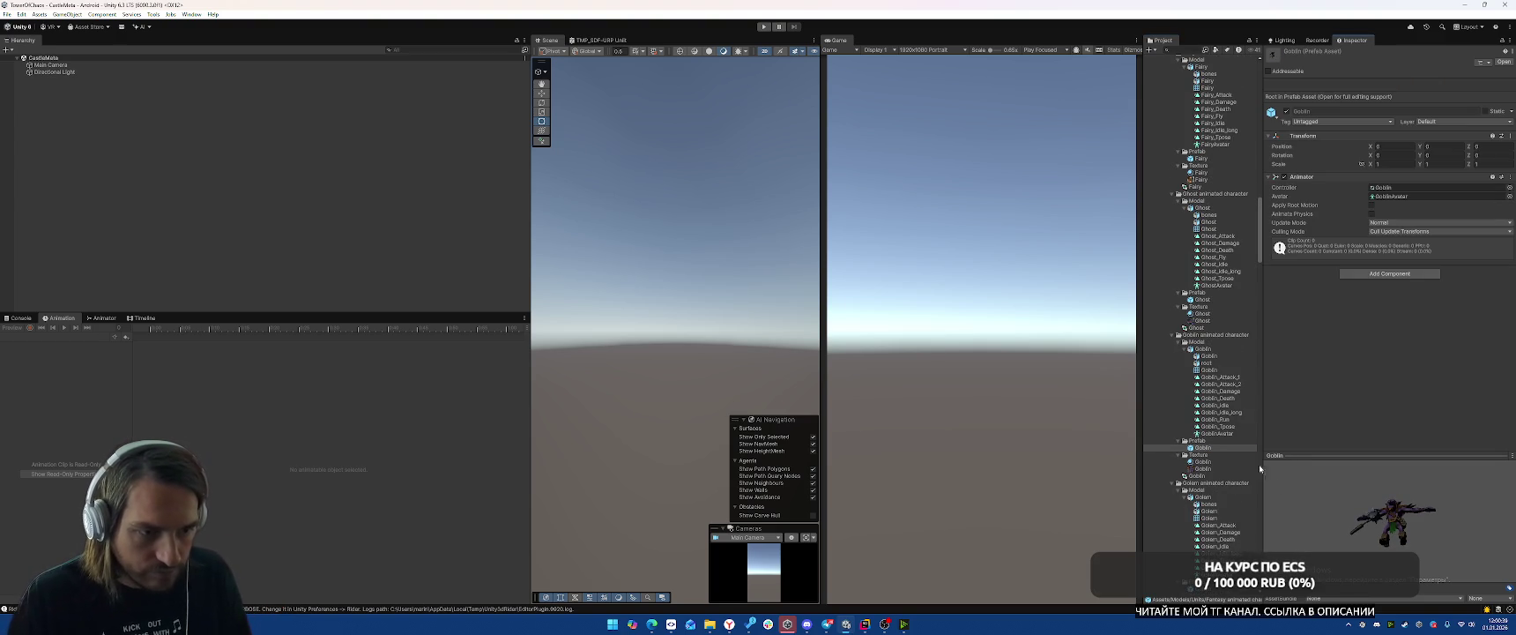
{"action": "scroll", "coordinate": [1172, 370], "scroll_direction": "down", "scroll_amount": 8}
Widen the Project panel, preview Orc_Drummer, and bring up the pack's Asset Store page.
{"action": "left_click_drag", "start_coordinate": [1140, 369], "coordinate": [1048, 369]}
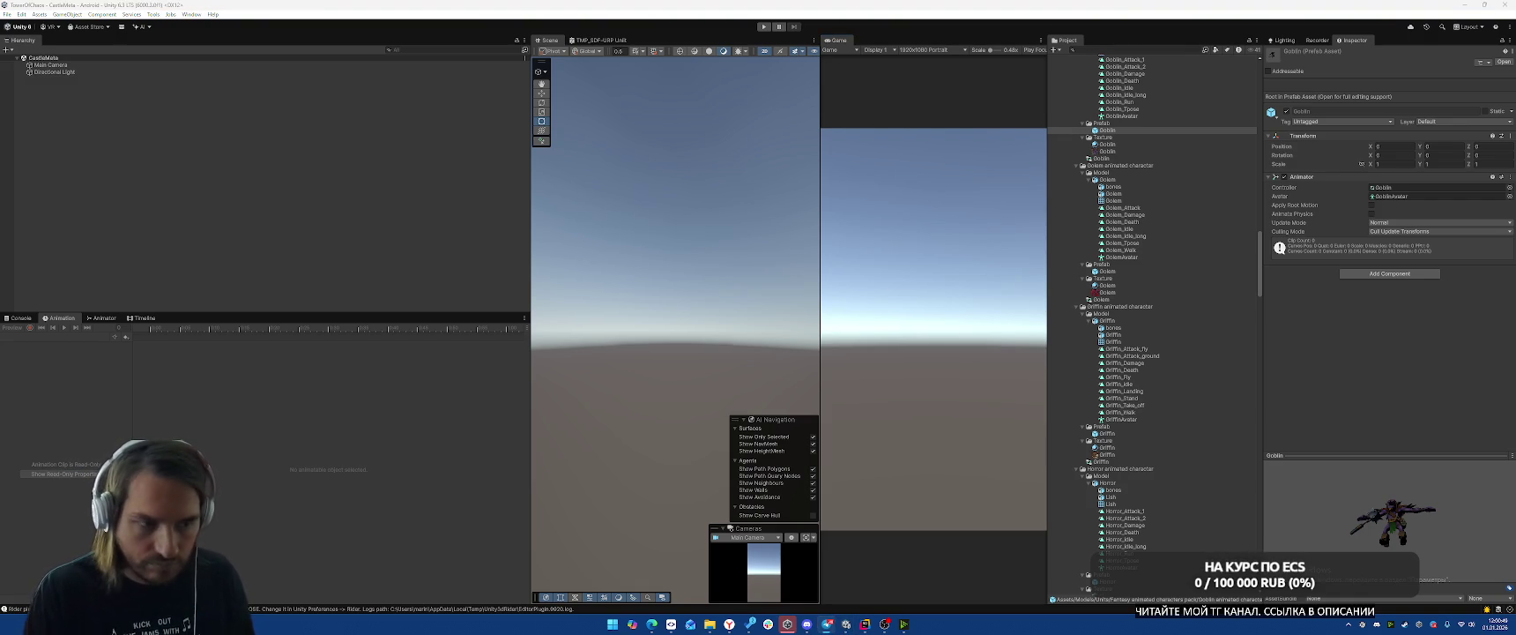
{"action": "scroll", "coordinate": [1193, 462], "scroll_direction": "down", "scroll_amount": 6}
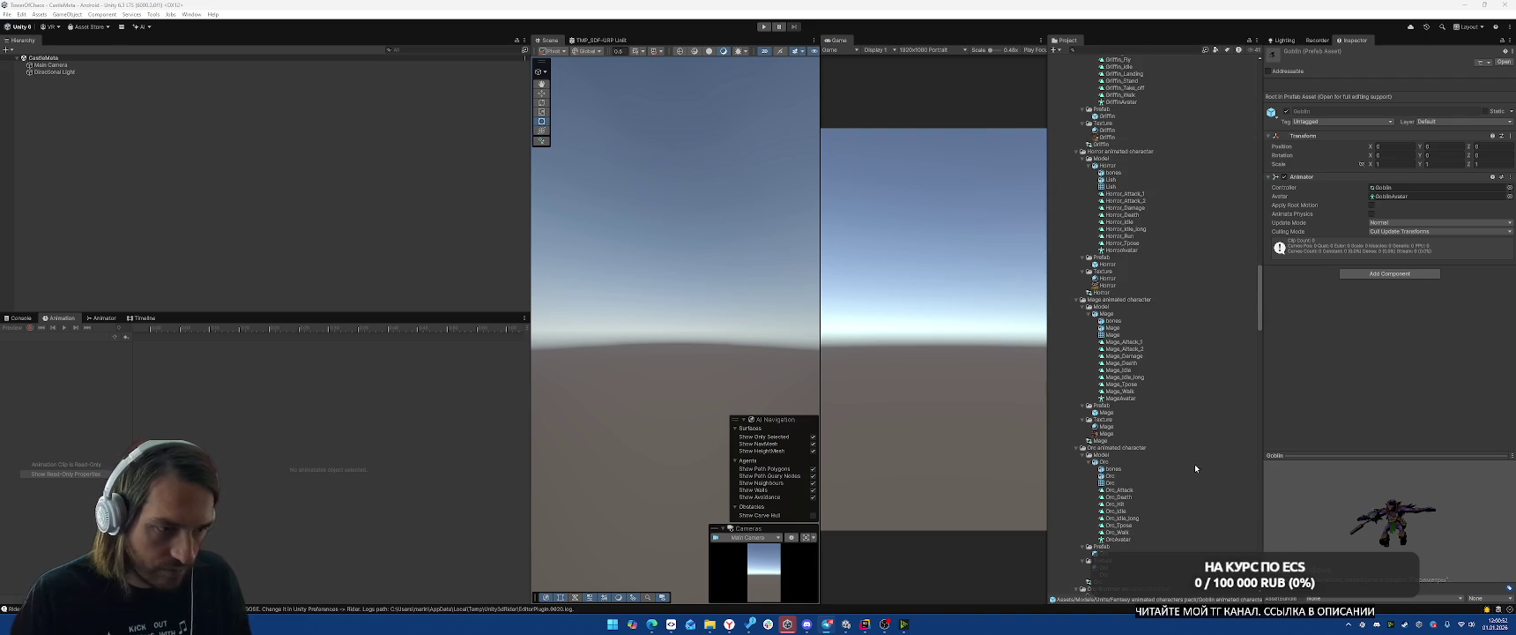
{"action": "scroll", "coordinate": [1183, 429], "scroll_direction": "down", "scroll_amount": 6}
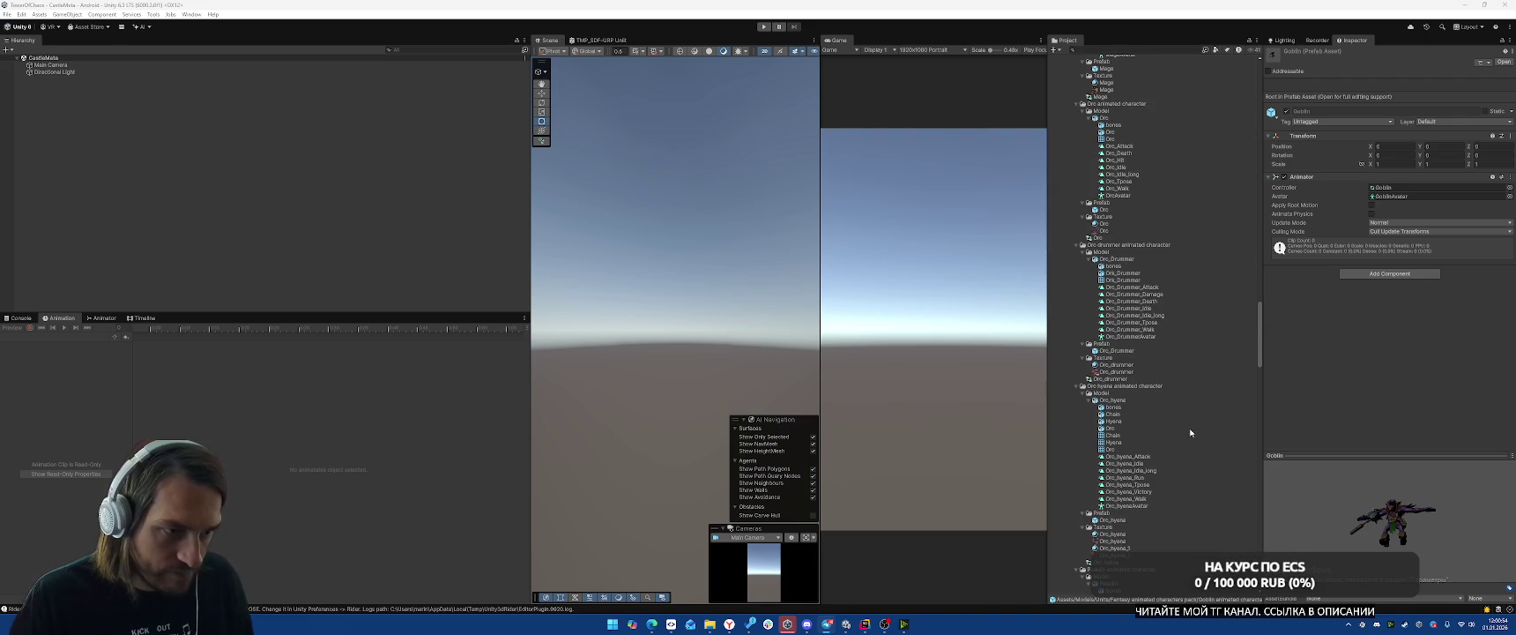
{"action": "left_click", "coordinate": [1120, 259]}
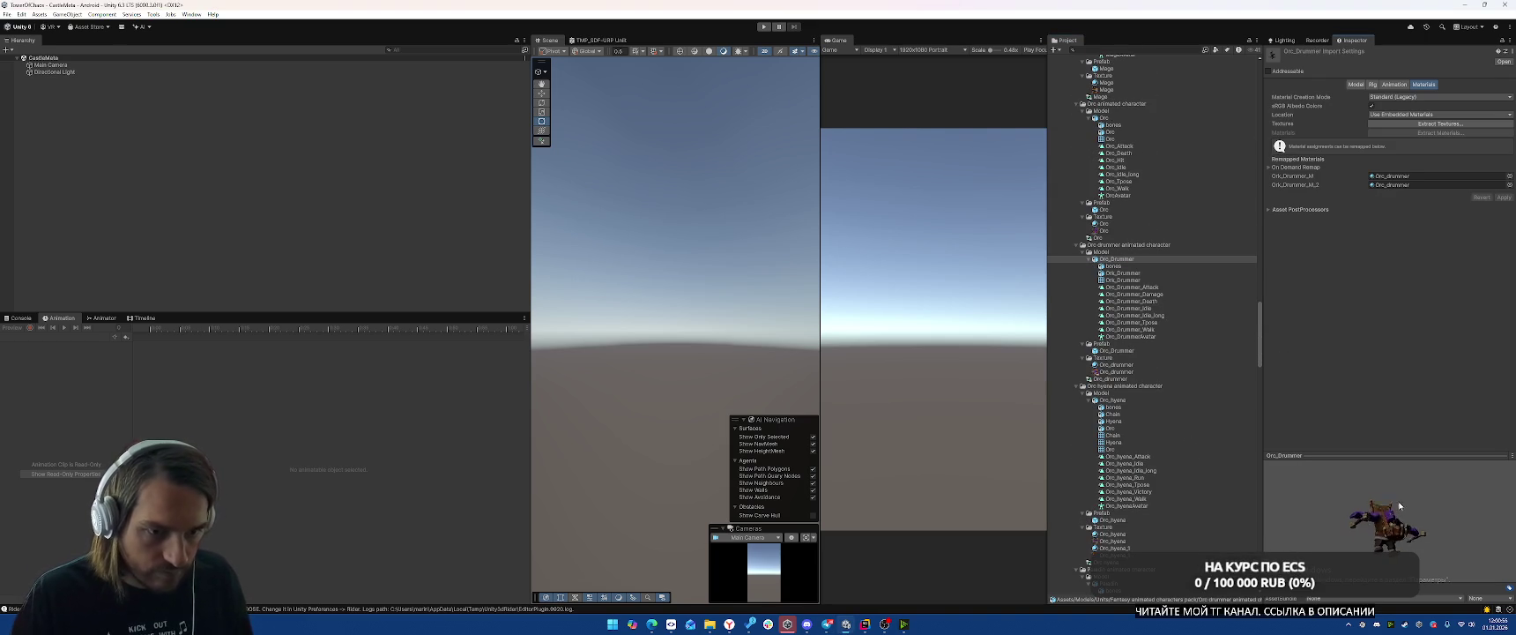
{"action": "key", "text": "e"}
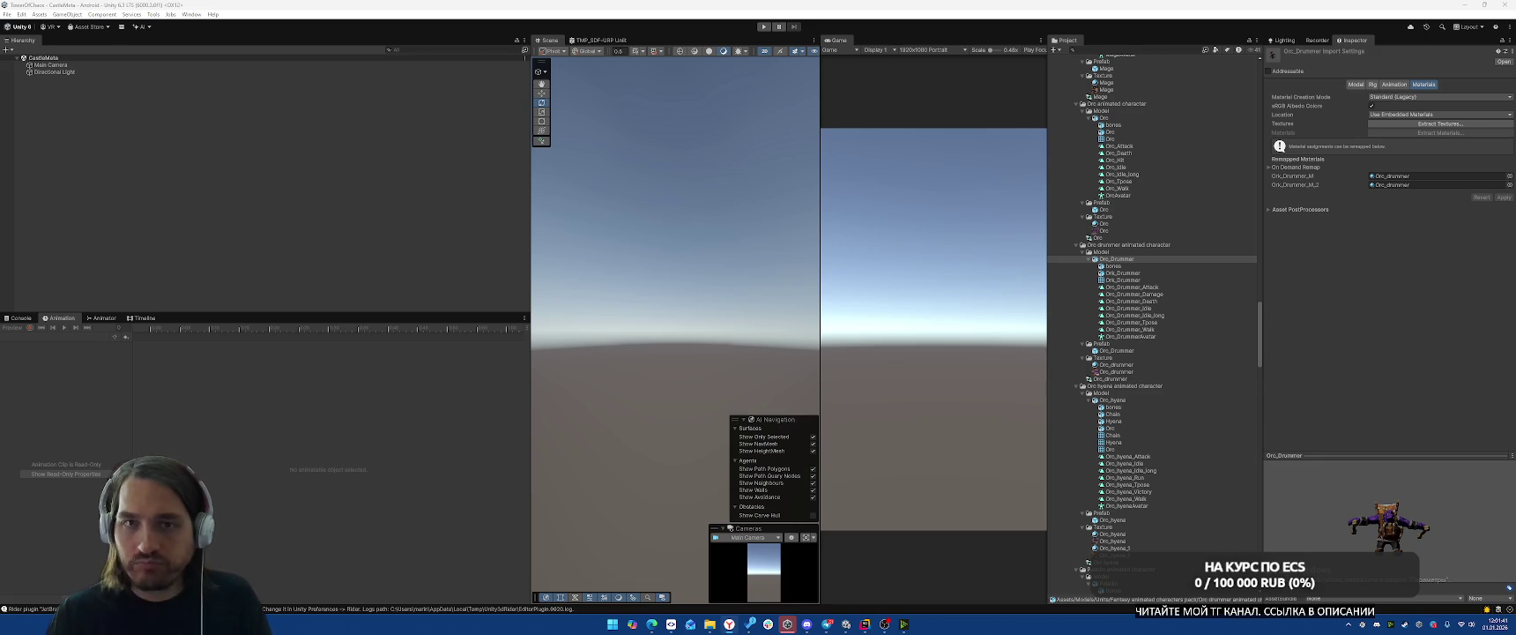
{"action": "left_click", "coordinate": [729, 624]}
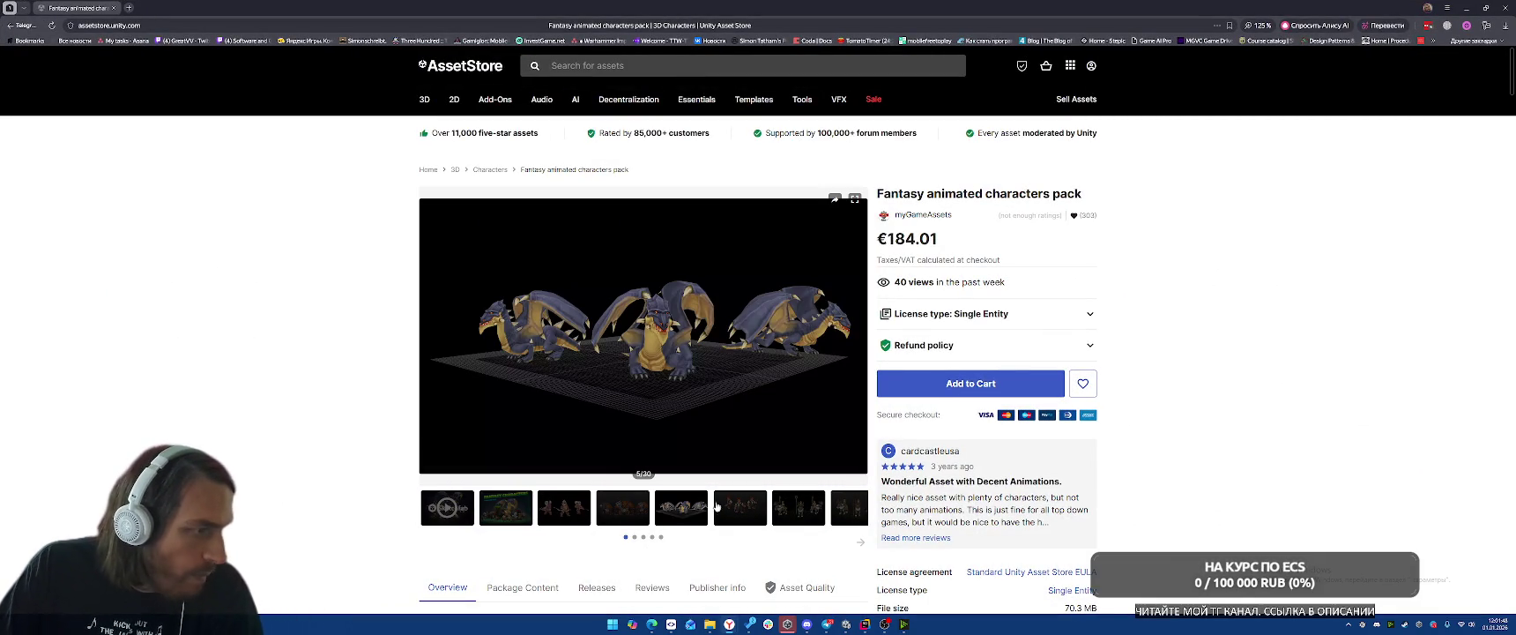
{"action": "left_click", "coordinate": [850, 514]}
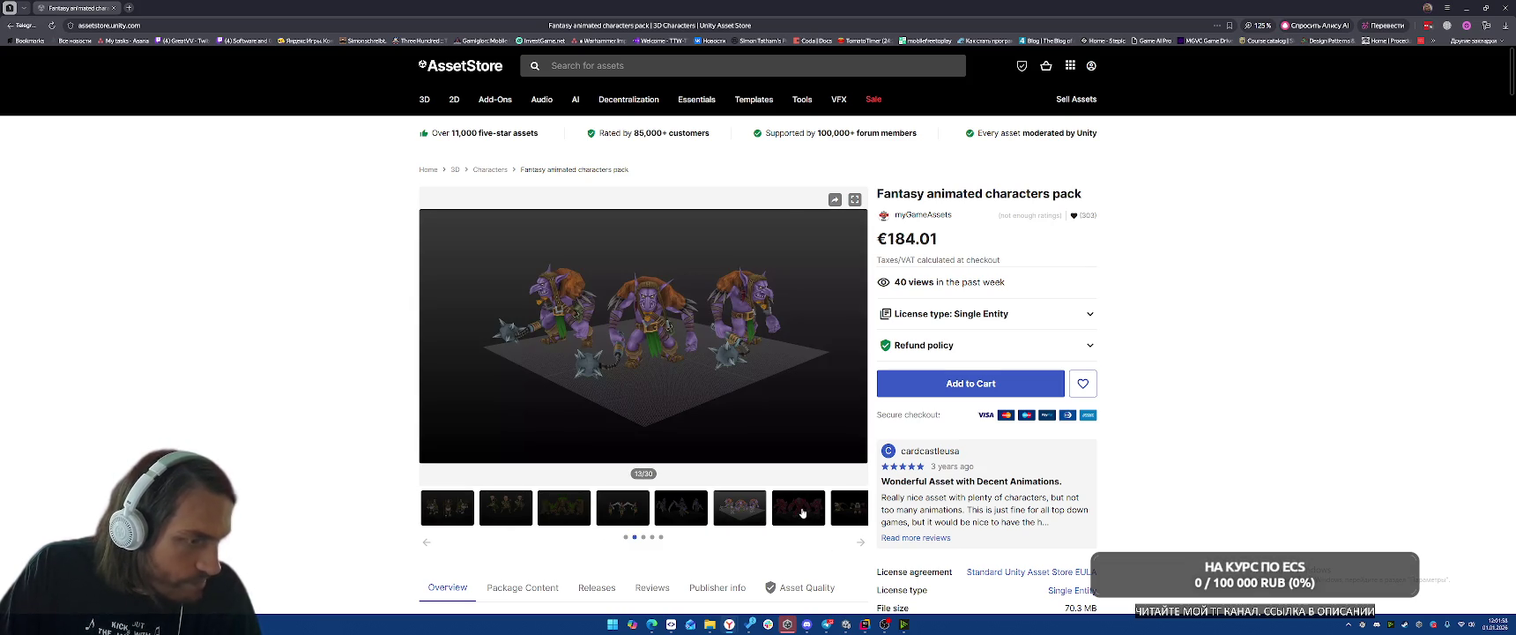
{"action": "left_click", "coordinate": [862, 544]}
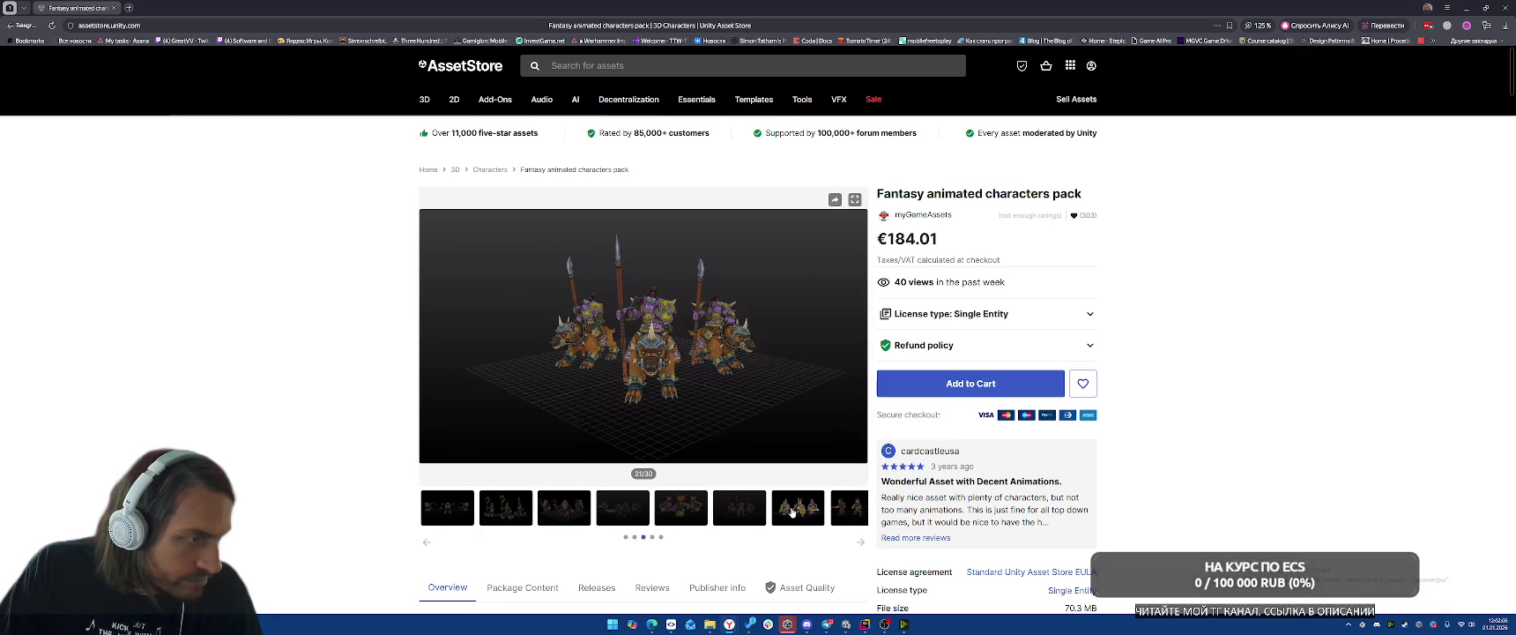
{"action": "left_click", "coordinate": [860, 542]}
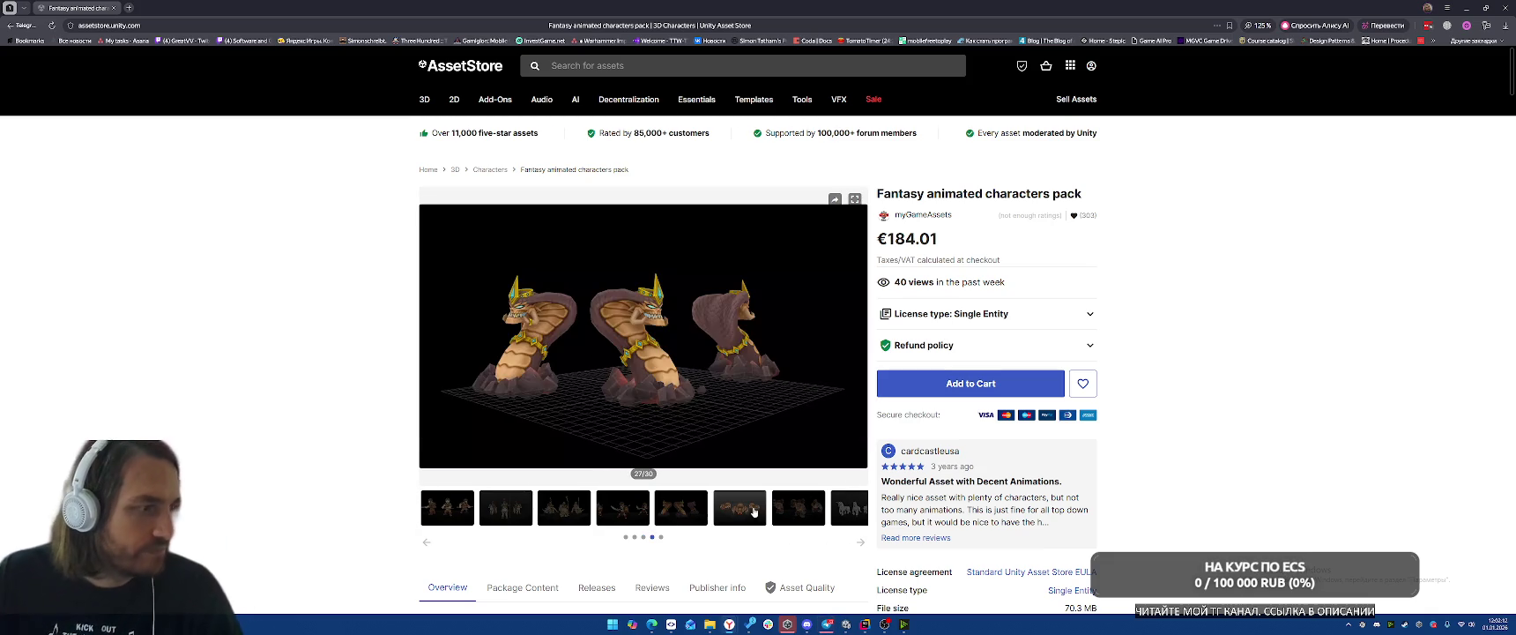
{"action": "left_click", "coordinate": [113, 8]}
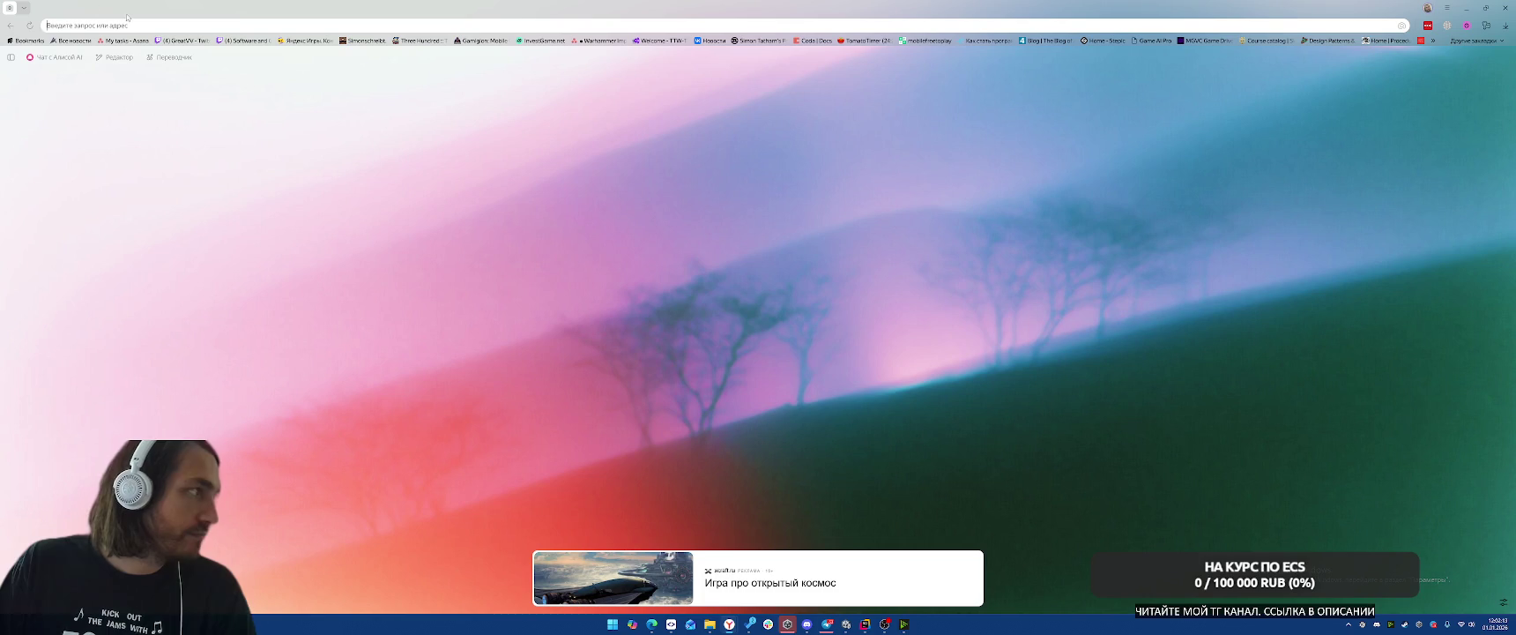
{"action": "left_click", "coordinate": [1504, 8]}
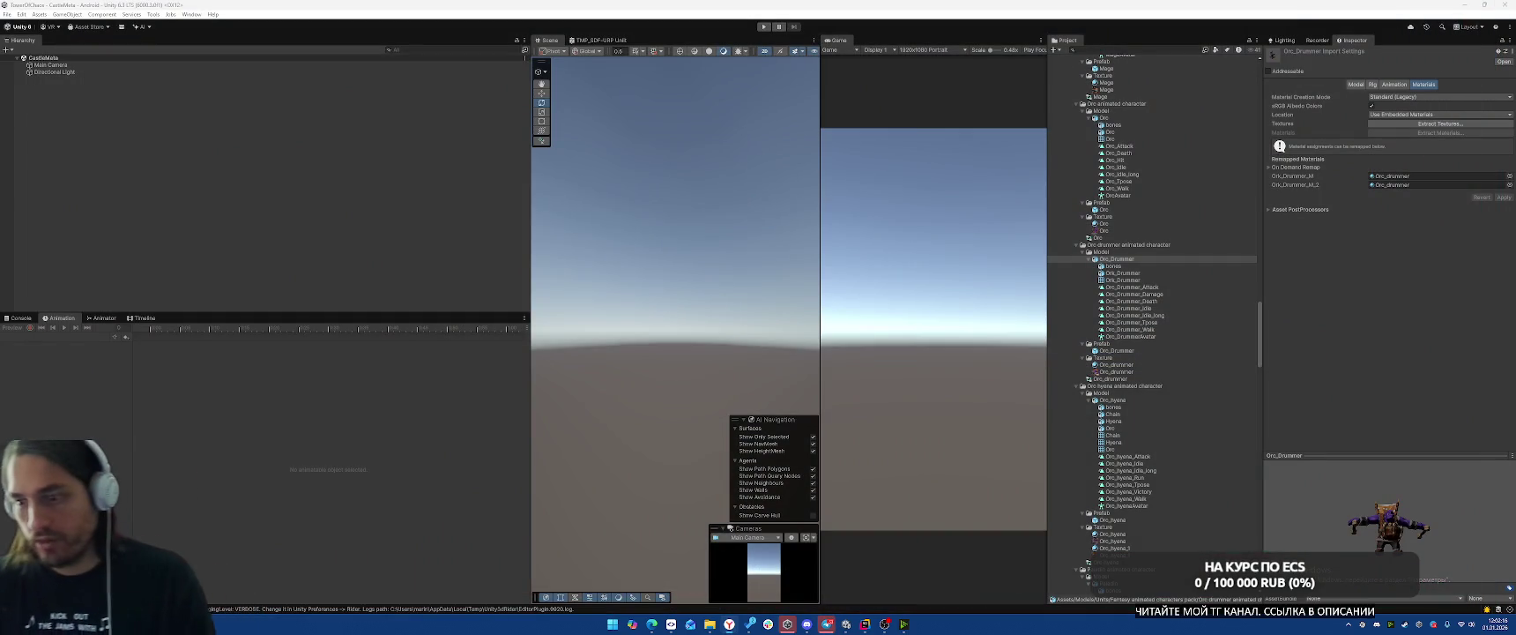
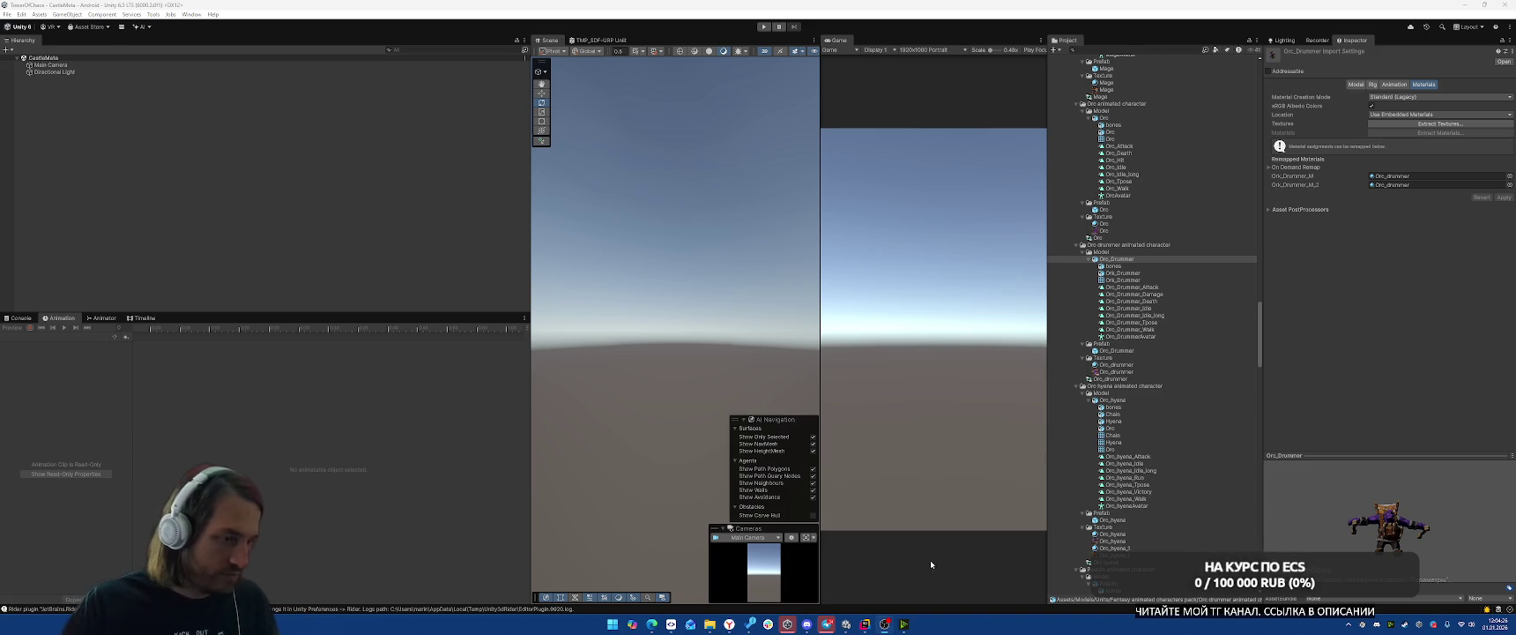
Add a Plane object to the CastleMeta scene from the Hierarchy's 3D Object menu.
{"action": "left_click", "coordinate": [376, 244]}
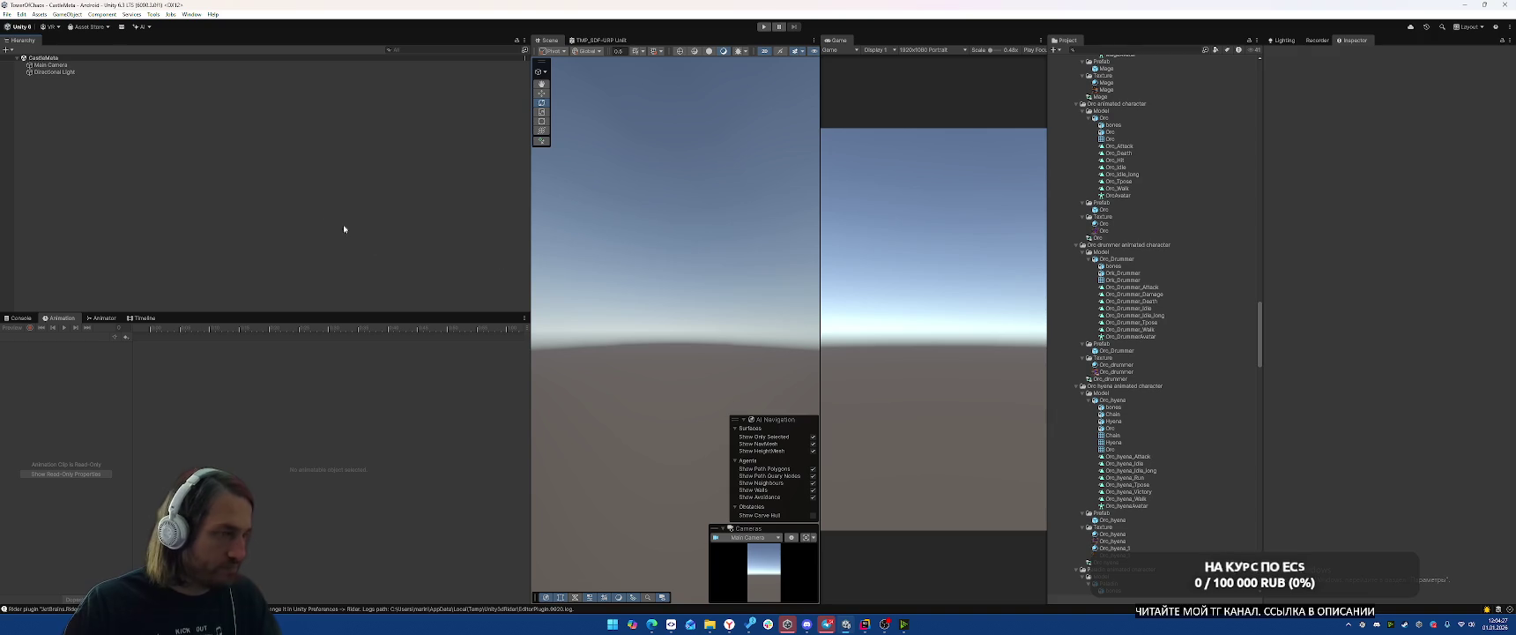
{"action": "right_click", "coordinate": [227, 162]}
{"action": "mouse_move", "coordinate": [265, 327]}
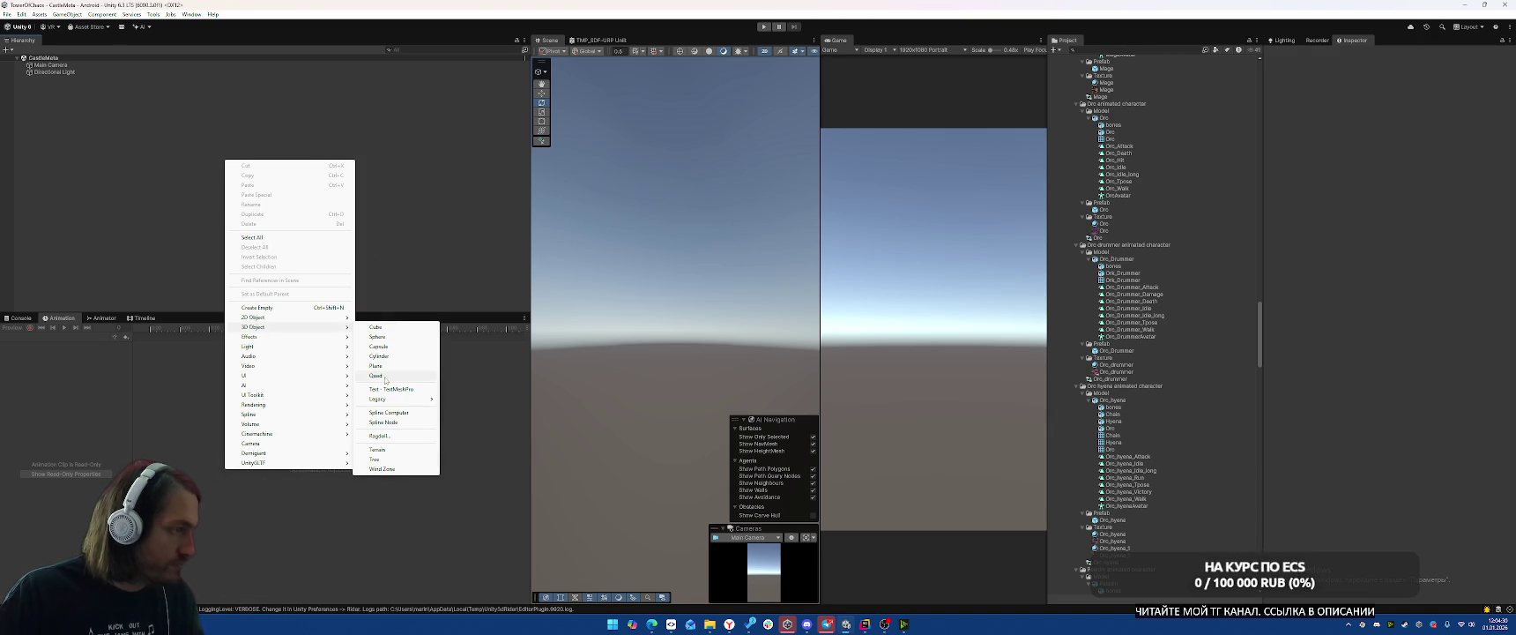
{"action": "left_click", "coordinate": [392, 367]}
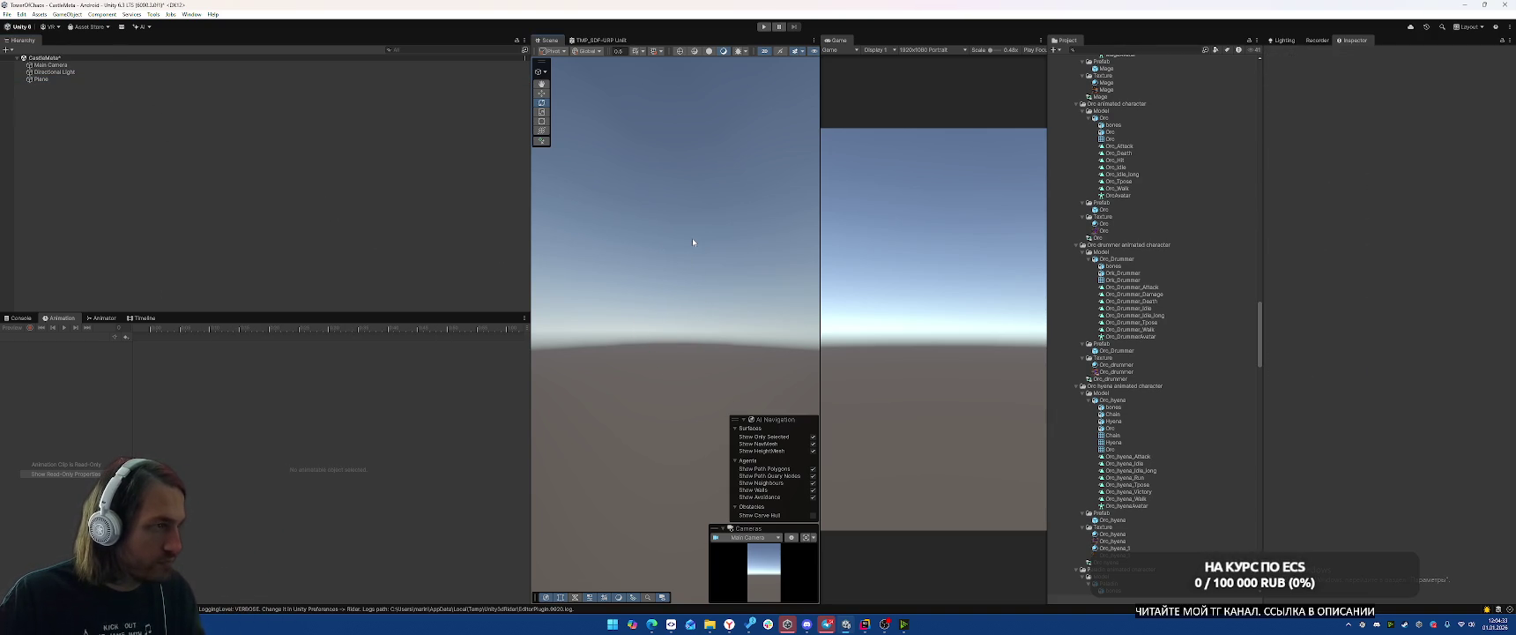
Set the Plane's Transform Position X and Y to 0 and frame it in the 3D scene view.
{"action": "key", "text": "2"}
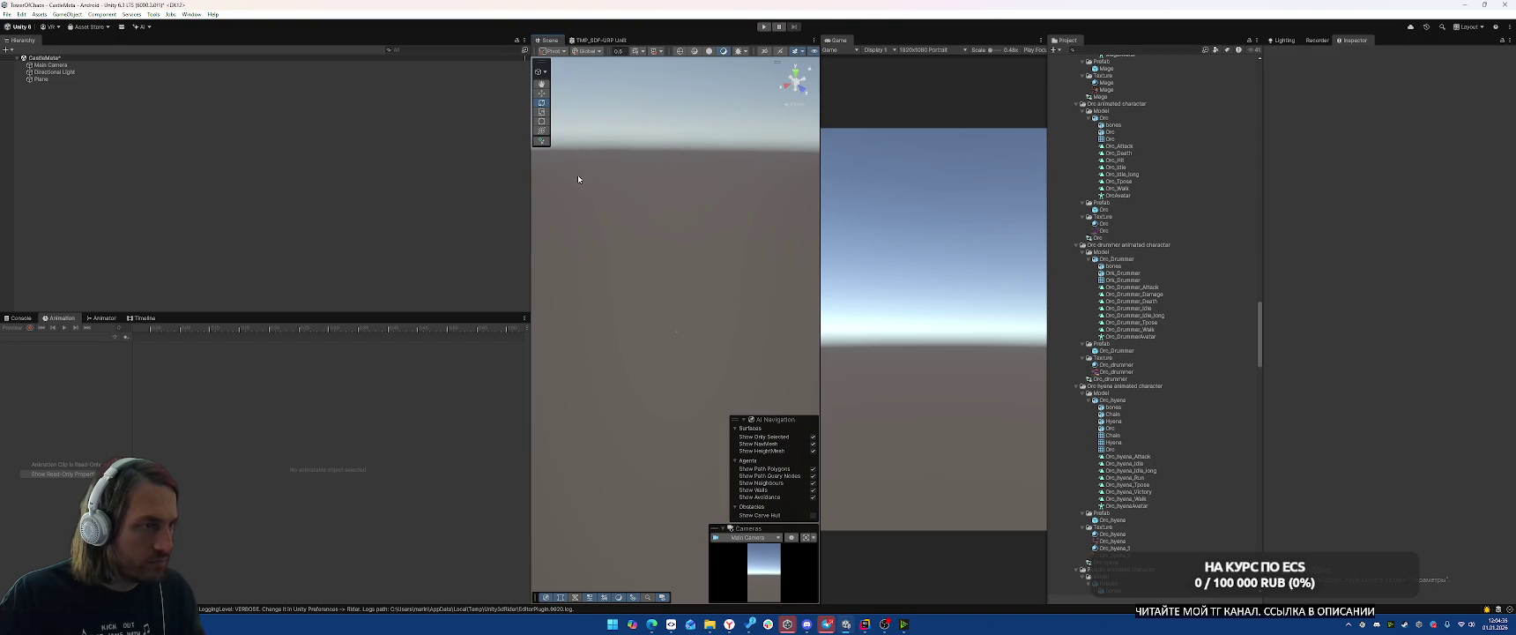
{"action": "double_click", "coordinate": [143, 78]}
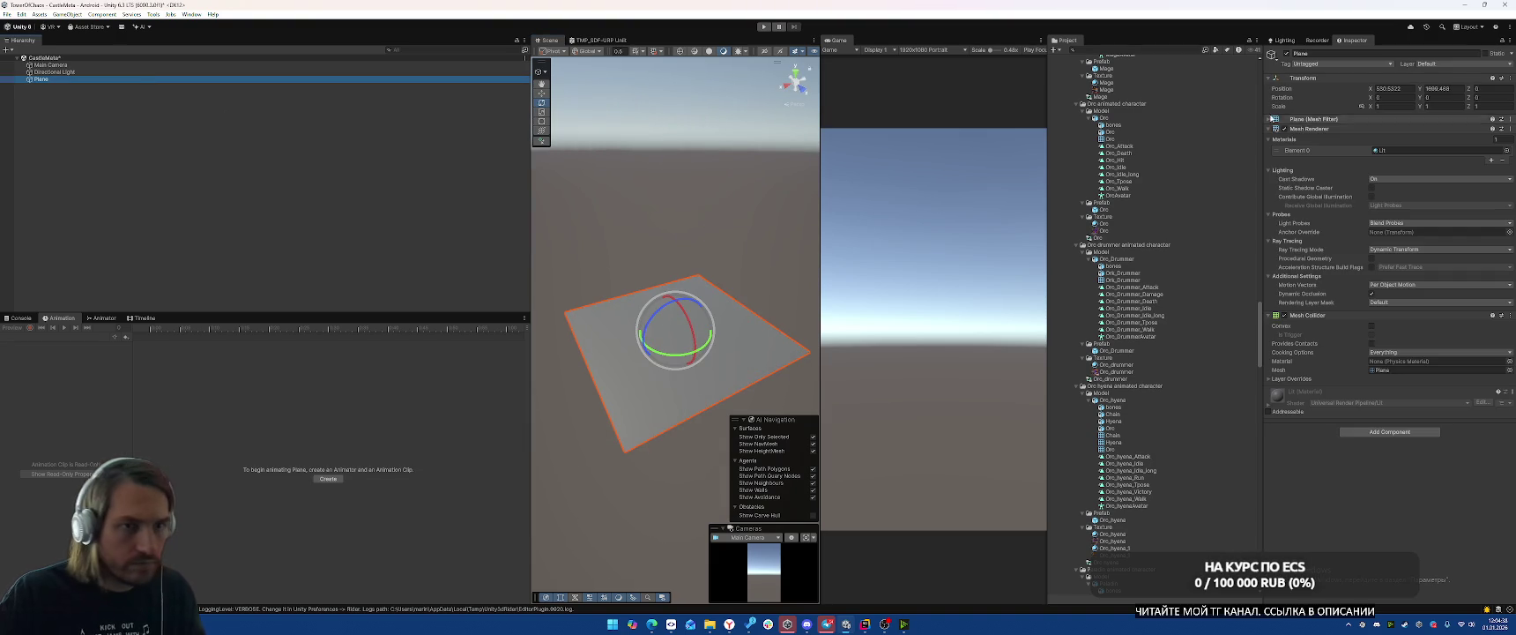
{"action": "left_click", "coordinate": [1395, 89]}
{"action": "type", "text": "0"}
{"action": "key", "text": "Tab"}
{"action": "type", "text": "0"}
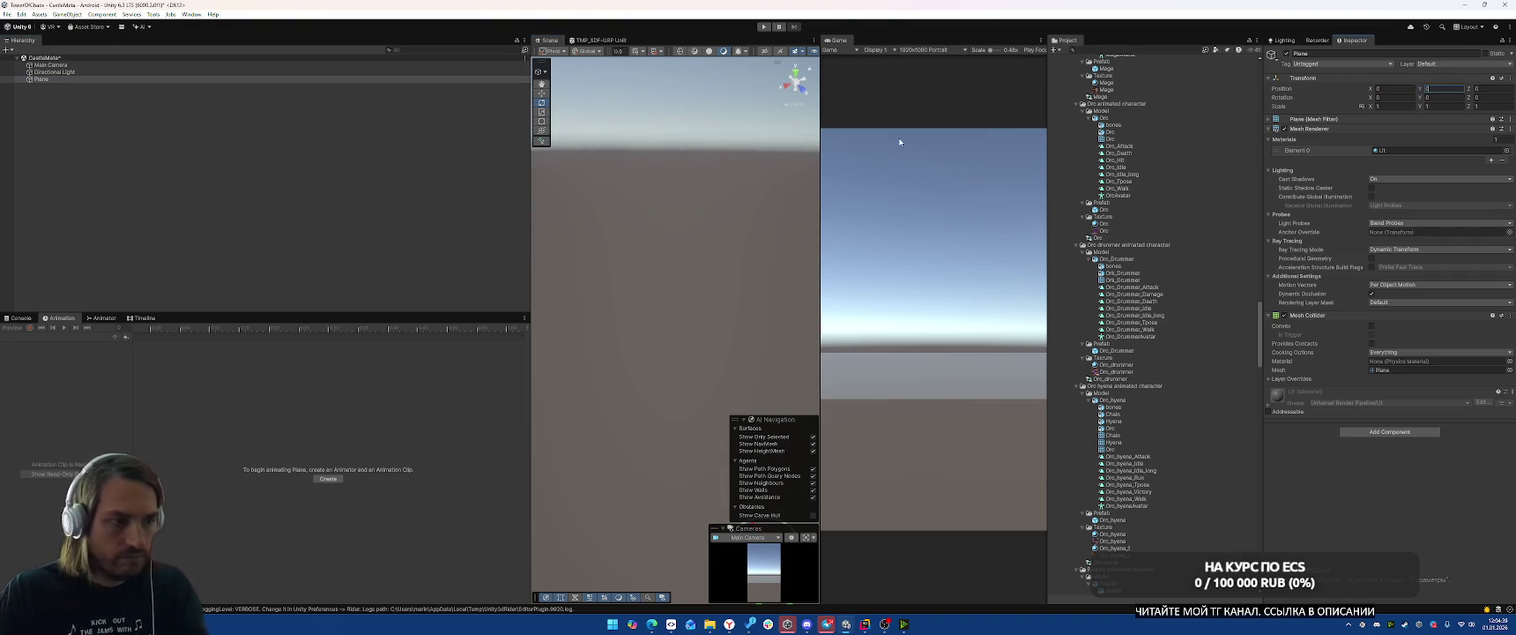
{"action": "double_click", "coordinate": [99, 79]}
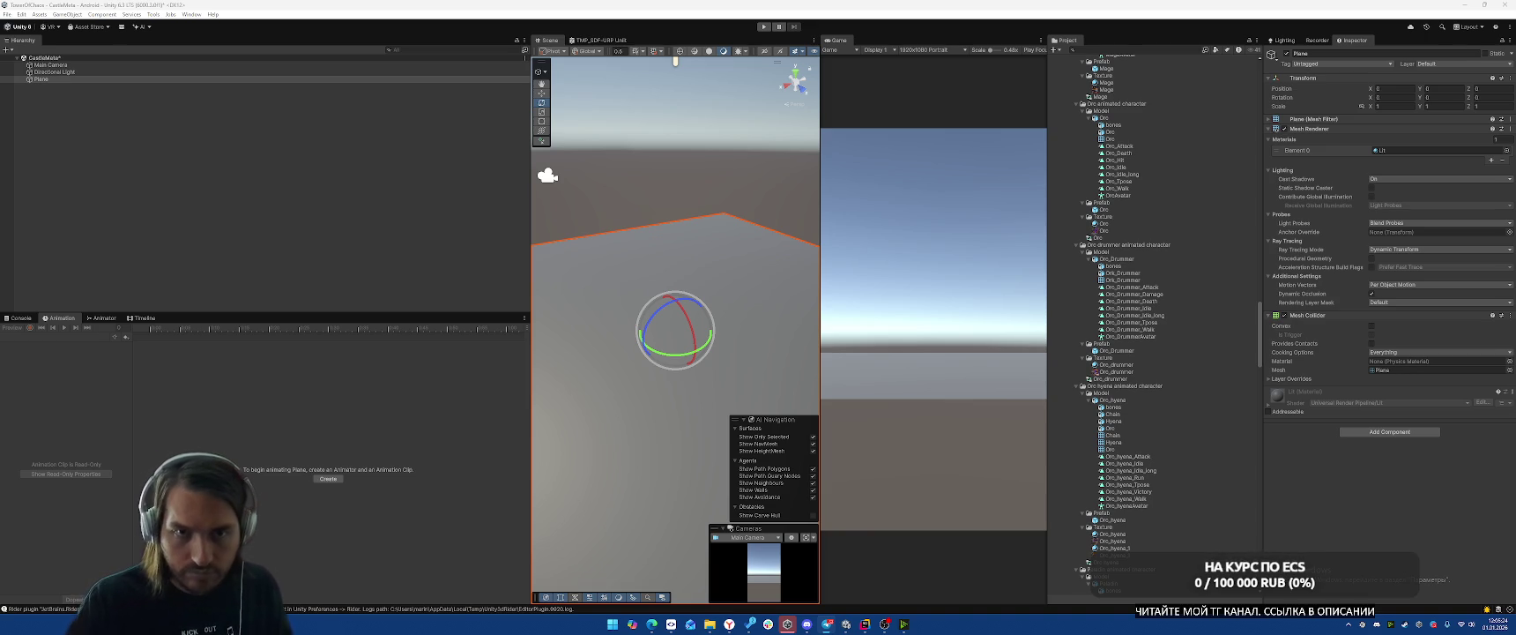
{"action": "left_click", "coordinate": [40, 79]}
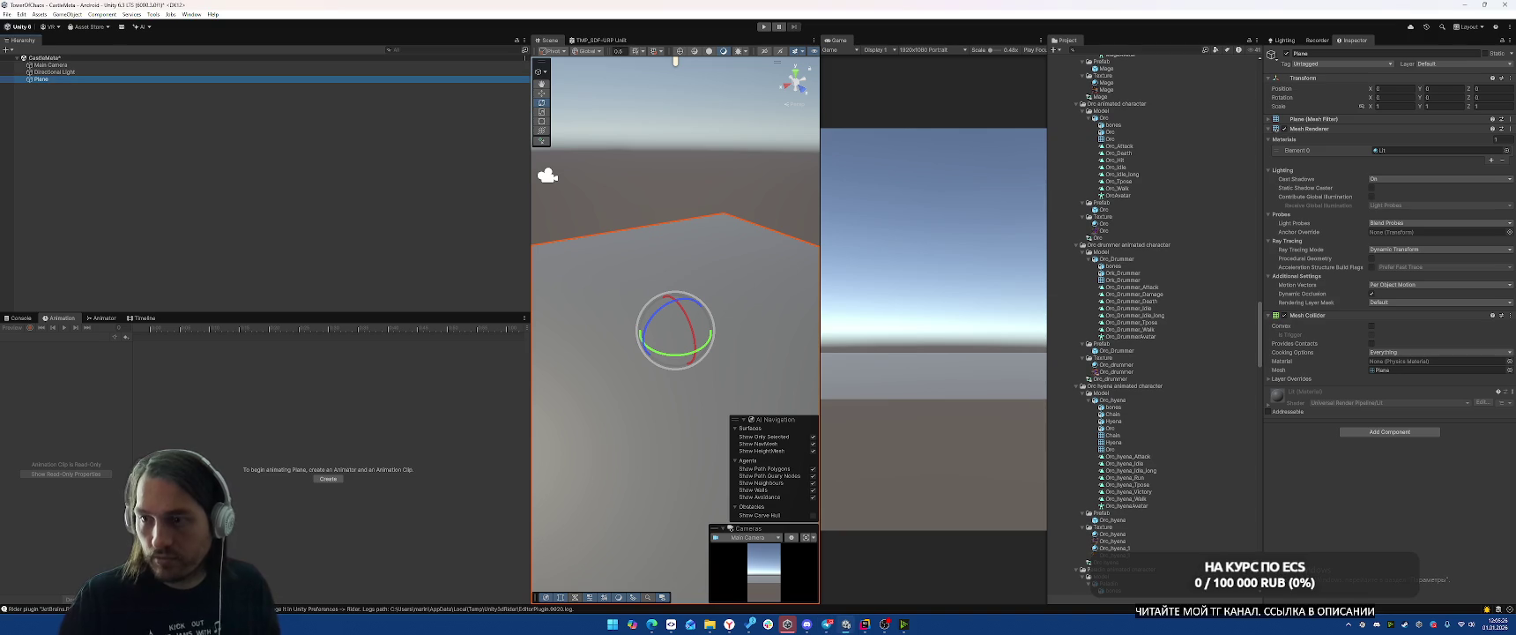
{"action": "mouse_move", "coordinate": [1312, 205]}
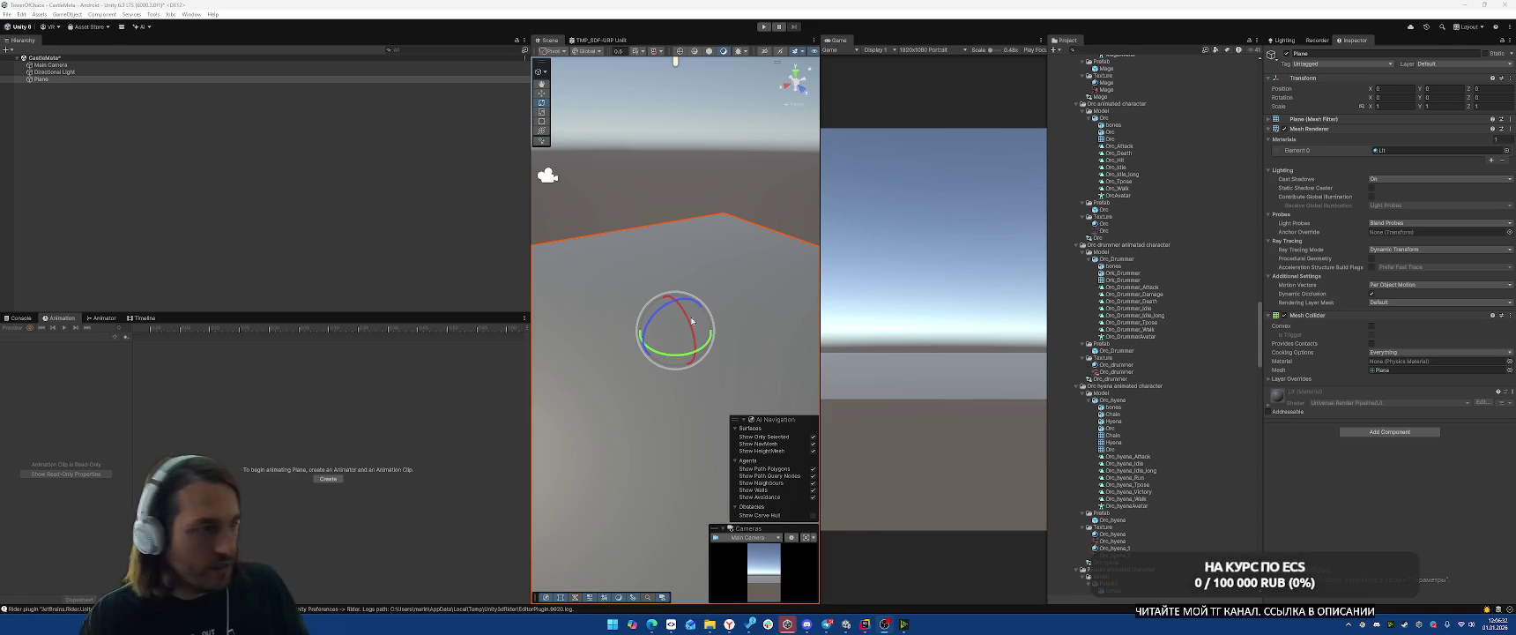
{"action": "left_click", "coordinate": [323, 280]}
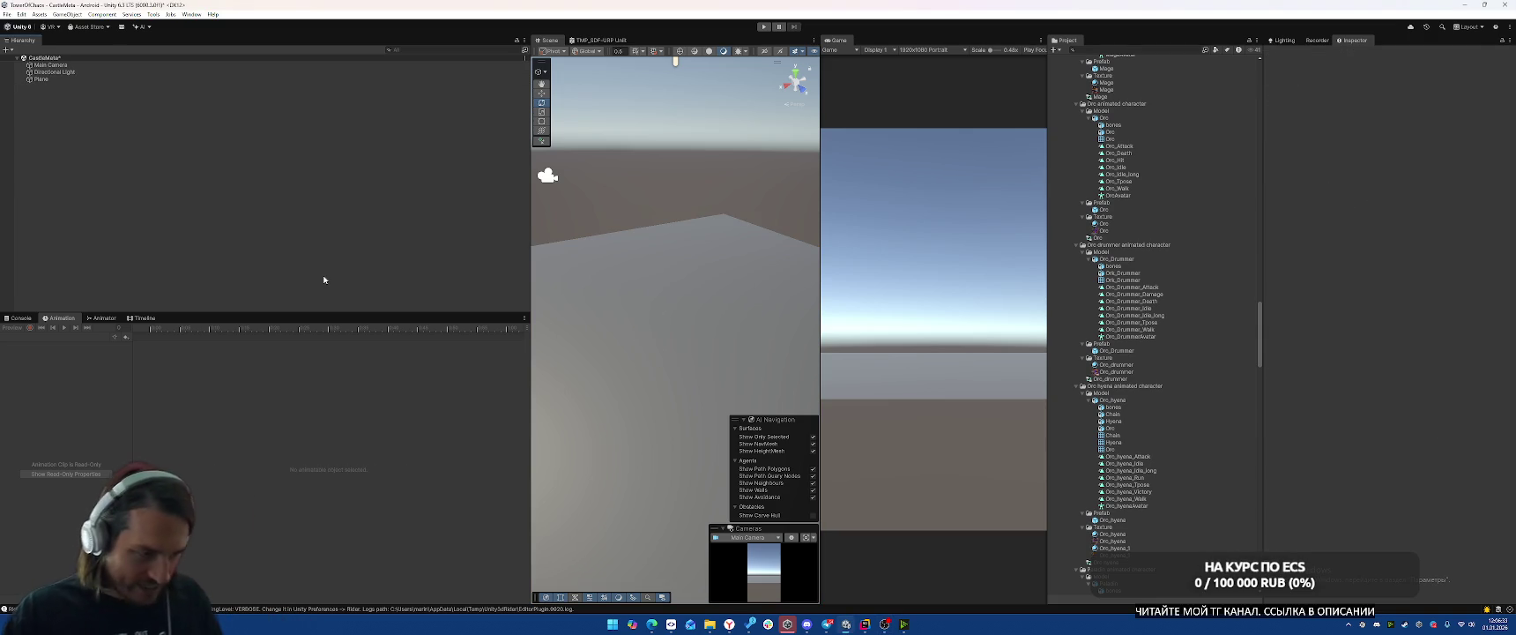
Save the scene and tilt the Main Camera down to about 8.7° on X toward the Plane.
{"action": "scroll", "coordinate": [1163, 369], "scroll_direction": "up", "scroll_amount": 10}
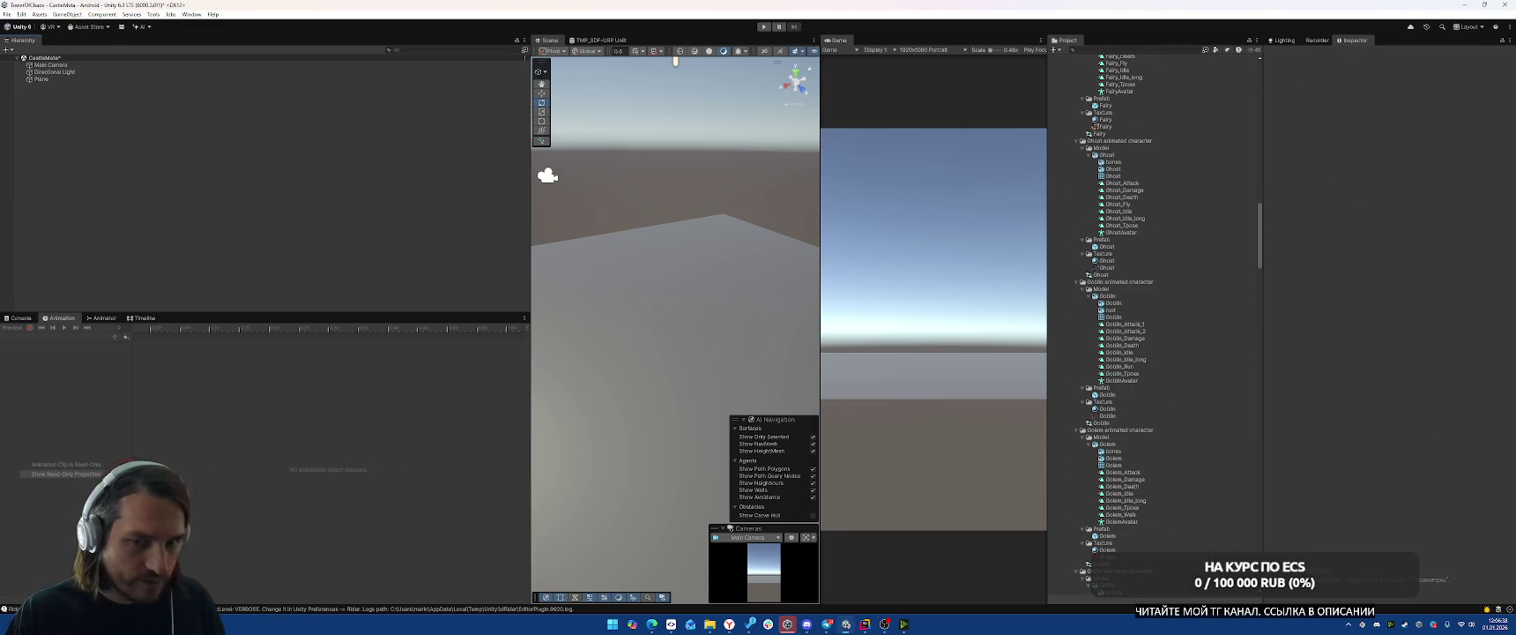
{"action": "key", "text": "ctrl+s"}
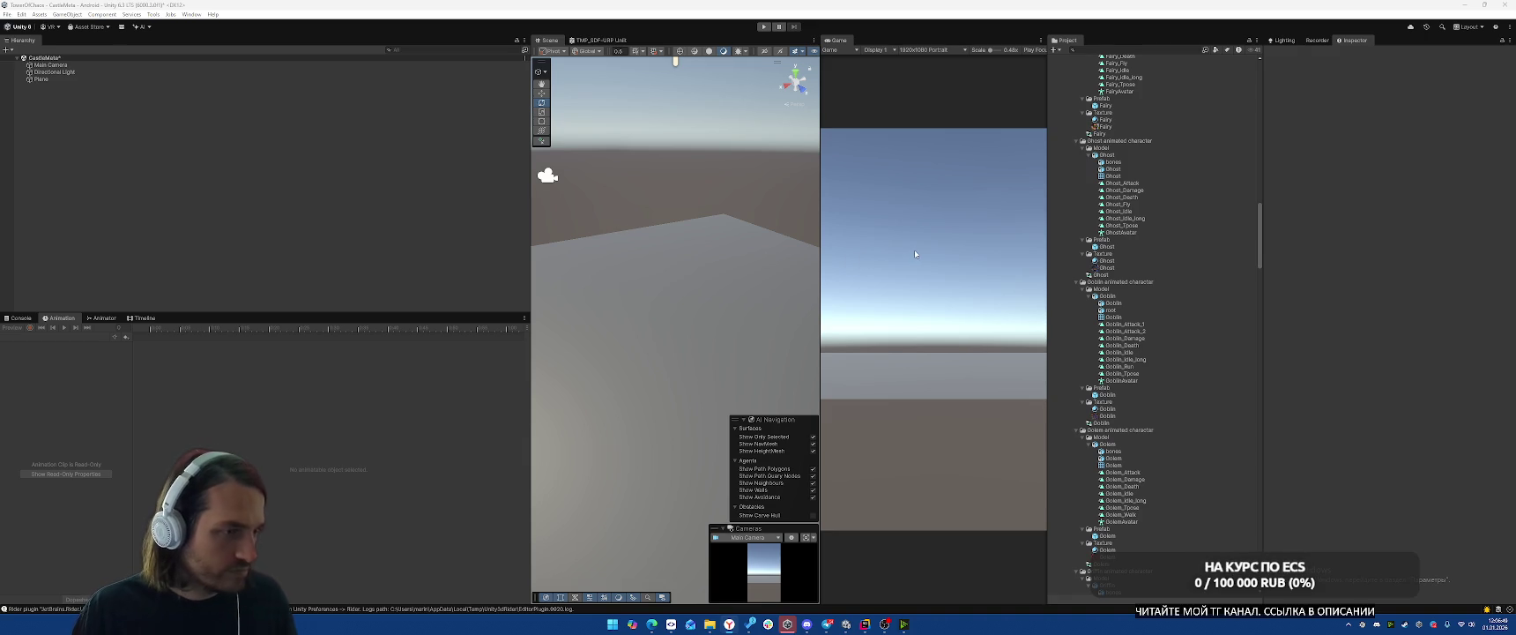
{"action": "left_click", "coordinate": [50, 64]}
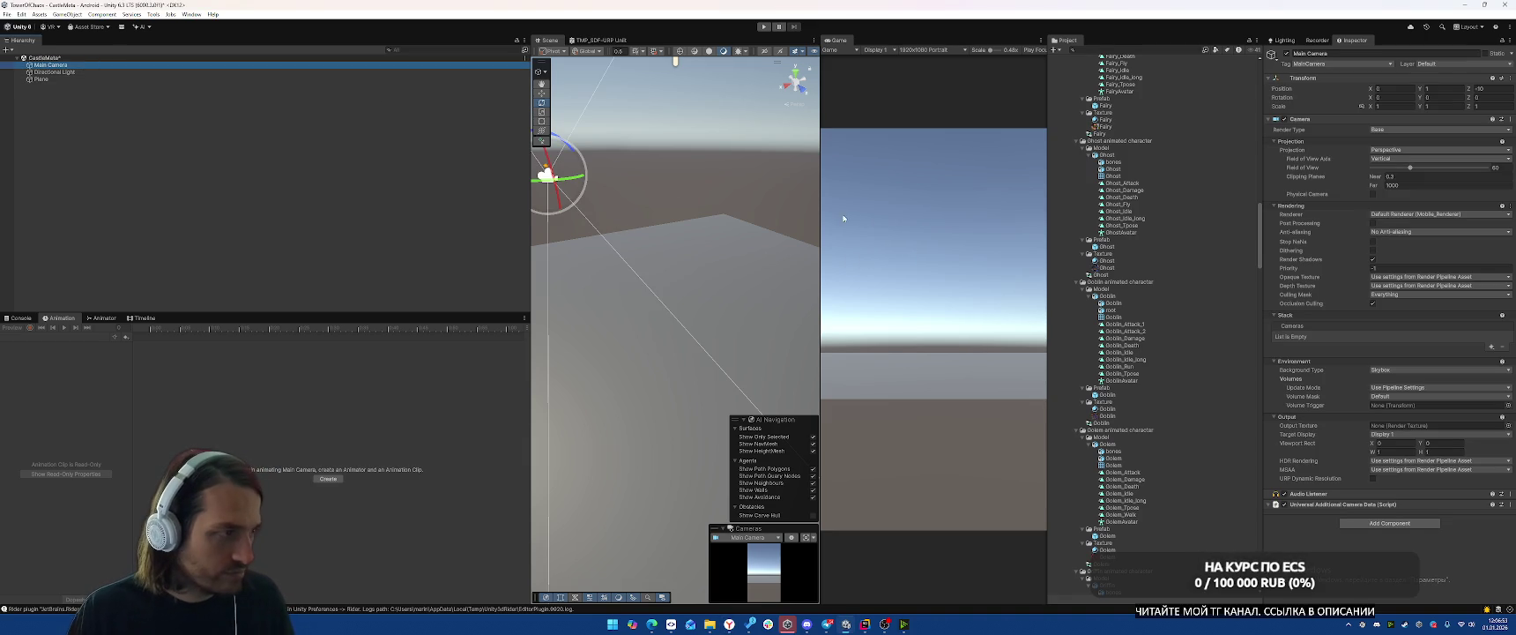
{"action": "mouse_move", "coordinate": [651, 180]}
{"action": "left_mouse_down"}
{"action": "mouse_move", "coordinate": [738, 208]}
{"action": "mouse_move", "coordinate": [772, 342]}
{"action": "mouse_move", "coordinate": [771, 288]}
{"action": "left_mouse_up"}
{"action": "mouse_move", "coordinate": [594, 310]}
{"action": "left_mouse_down"}
{"action": "mouse_move", "coordinate": [601, 343]}
{"action": "mouse_move", "coordinate": [573, 305]}
{"action": "mouse_move", "coordinate": [595, 247]}
{"action": "mouse_move", "coordinate": [643, 234]}
{"action": "mouse_move", "coordinate": [504, 227]}
{"action": "mouse_move", "coordinate": [500, 213]}
{"action": "mouse_move", "coordinate": [639, 214]}
{"action": "left_mouse_up"}
{"action": "key", "text": "w"}
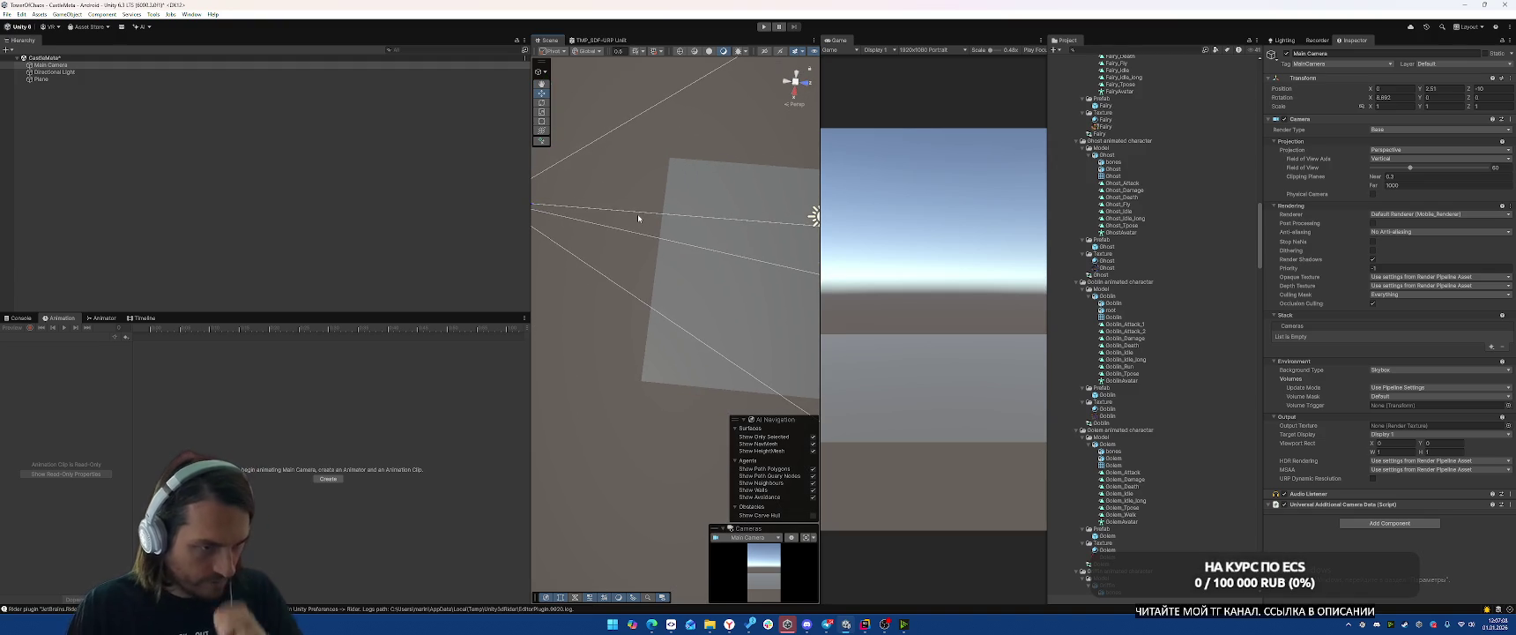
{"action": "left_click", "coordinate": [213, 144]}
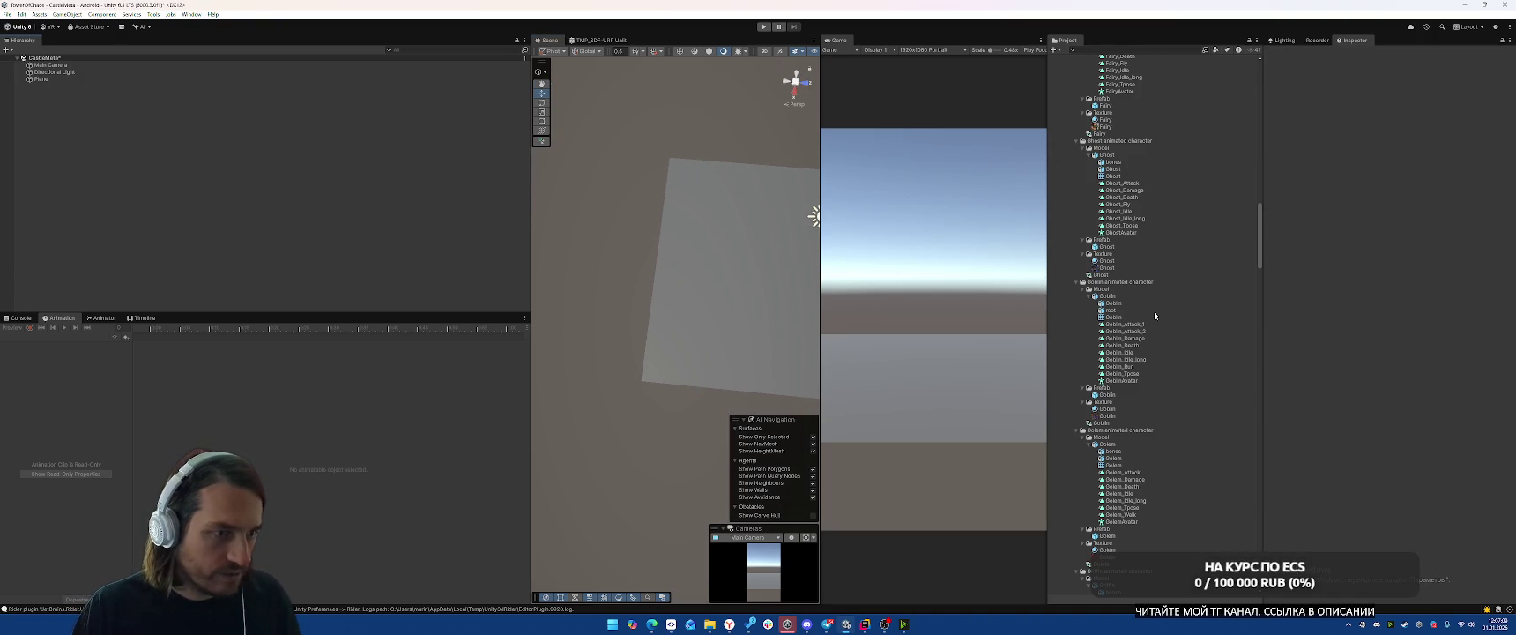
Collapse the unused Project folders and expand Models > NewModels to reach the Example models.
{"action": "scroll", "coordinate": [1154, 311], "scroll_direction": "up", "scroll_amount": 10}
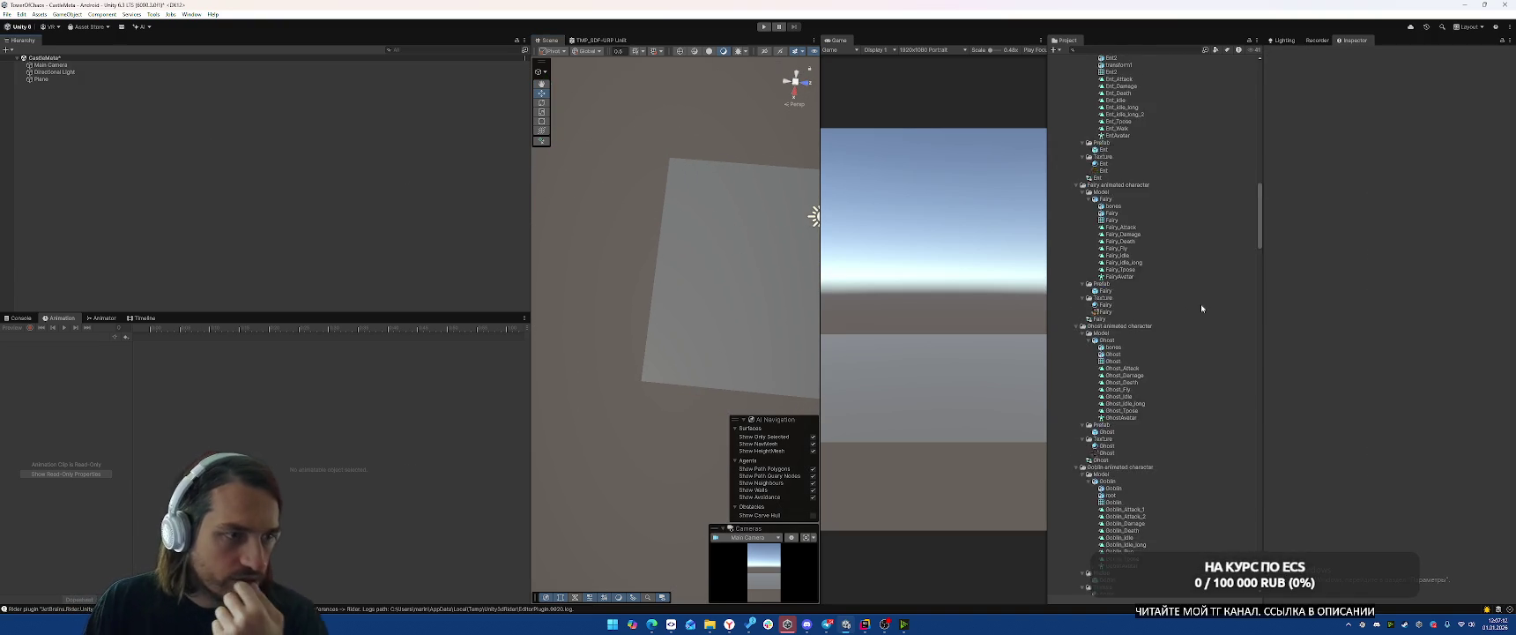
{"action": "scroll", "coordinate": [1159, 244], "scroll_direction": "up", "scroll_amount": 15}
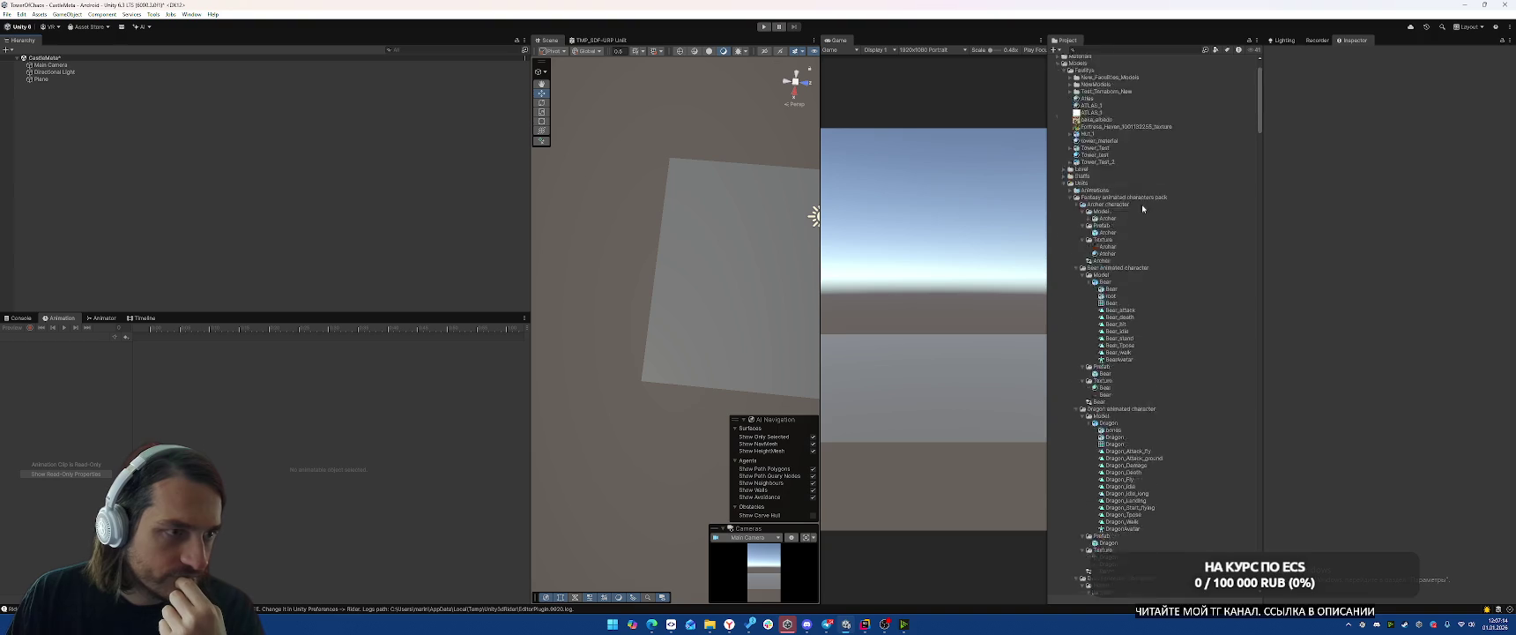
{"action": "left_click", "coordinate": [1070, 250]}
{"action": "left_click", "coordinate": [1064, 236]}
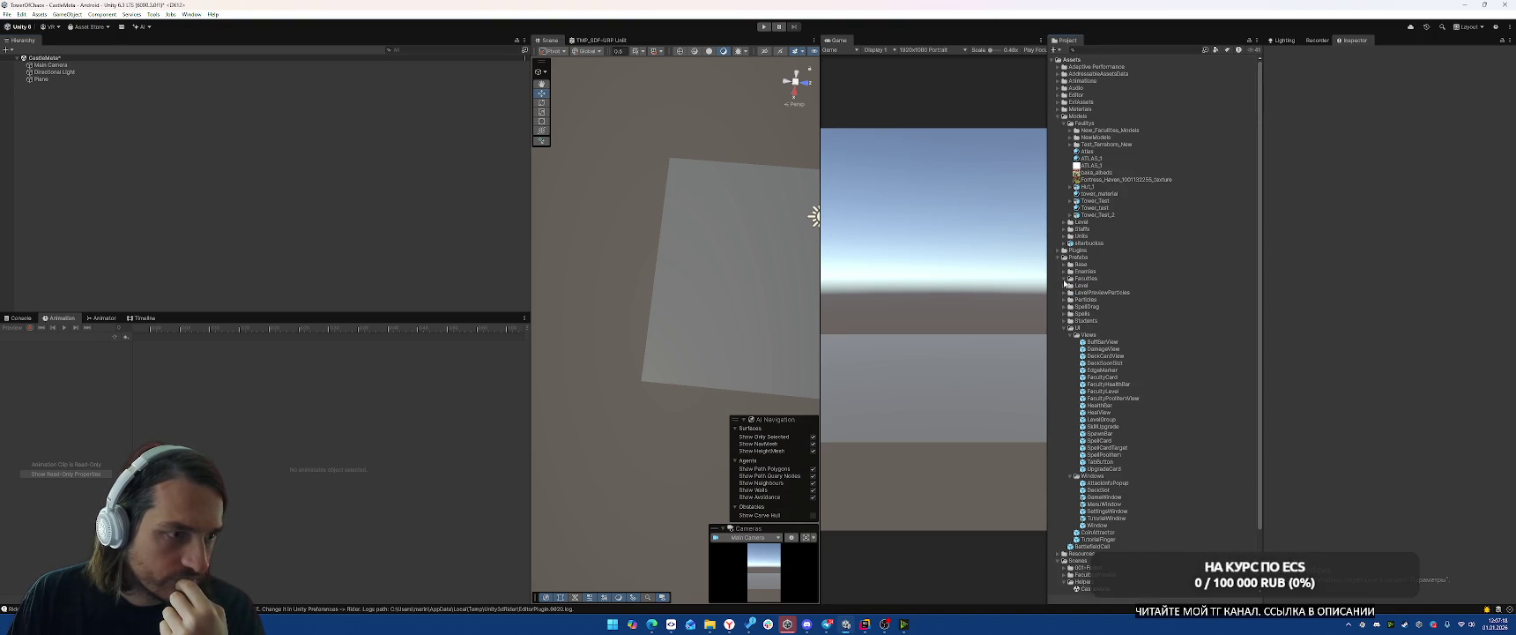
{"action": "left_click", "coordinate": [1064, 279]}
{"action": "left_click", "coordinate": [1064, 280]}
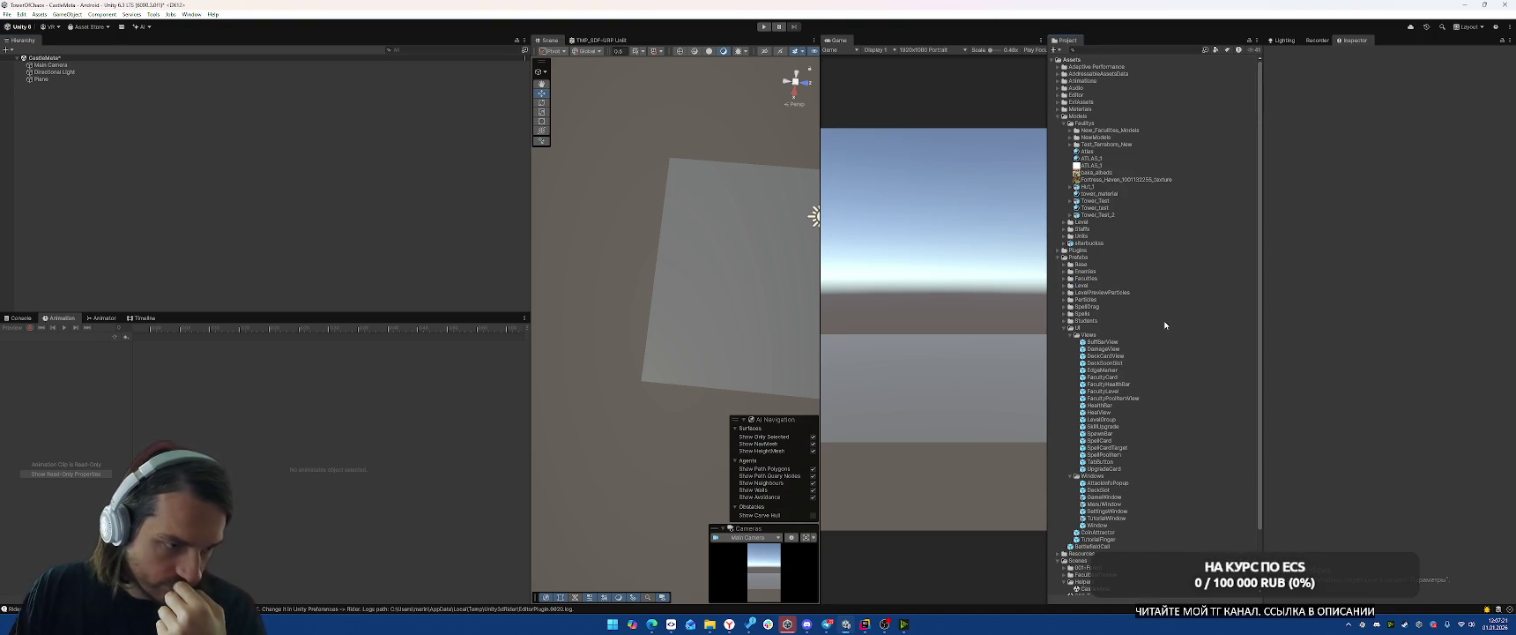
{"action": "left_click", "coordinate": [1059, 117]}
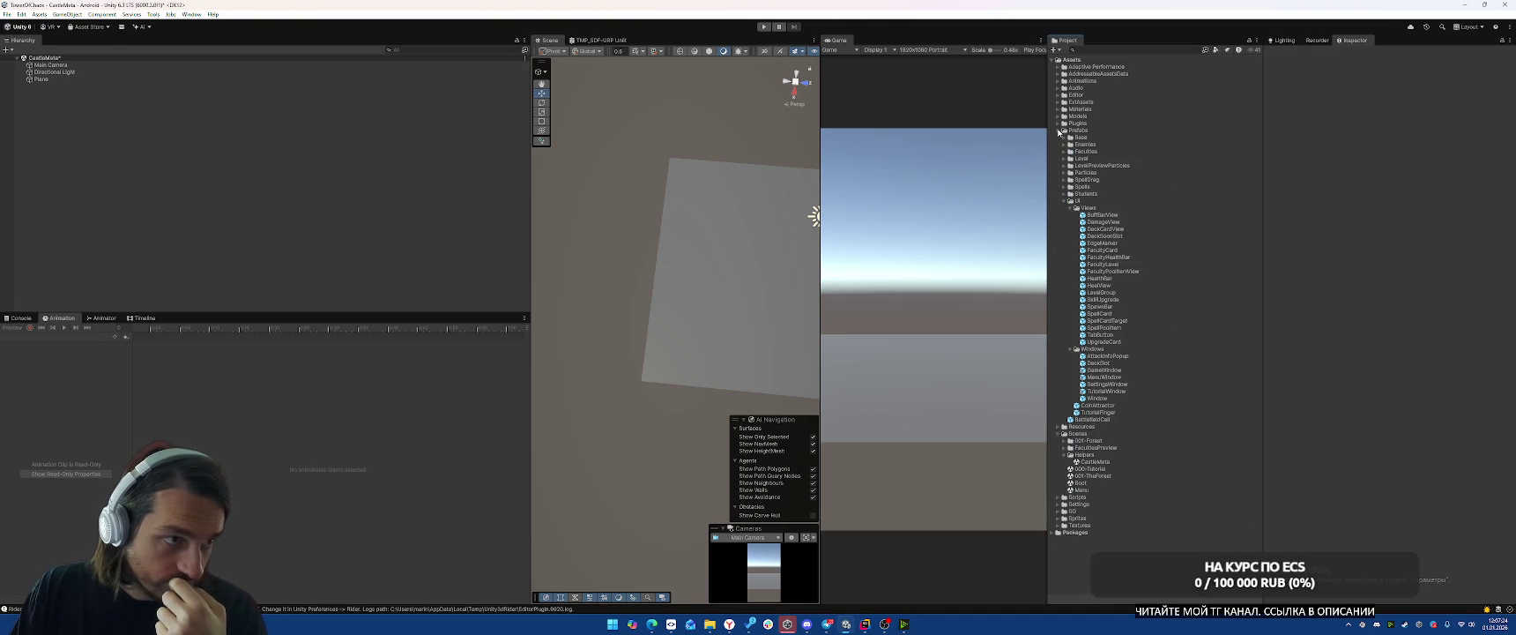
{"action": "left_click", "coordinate": [1059, 131]}
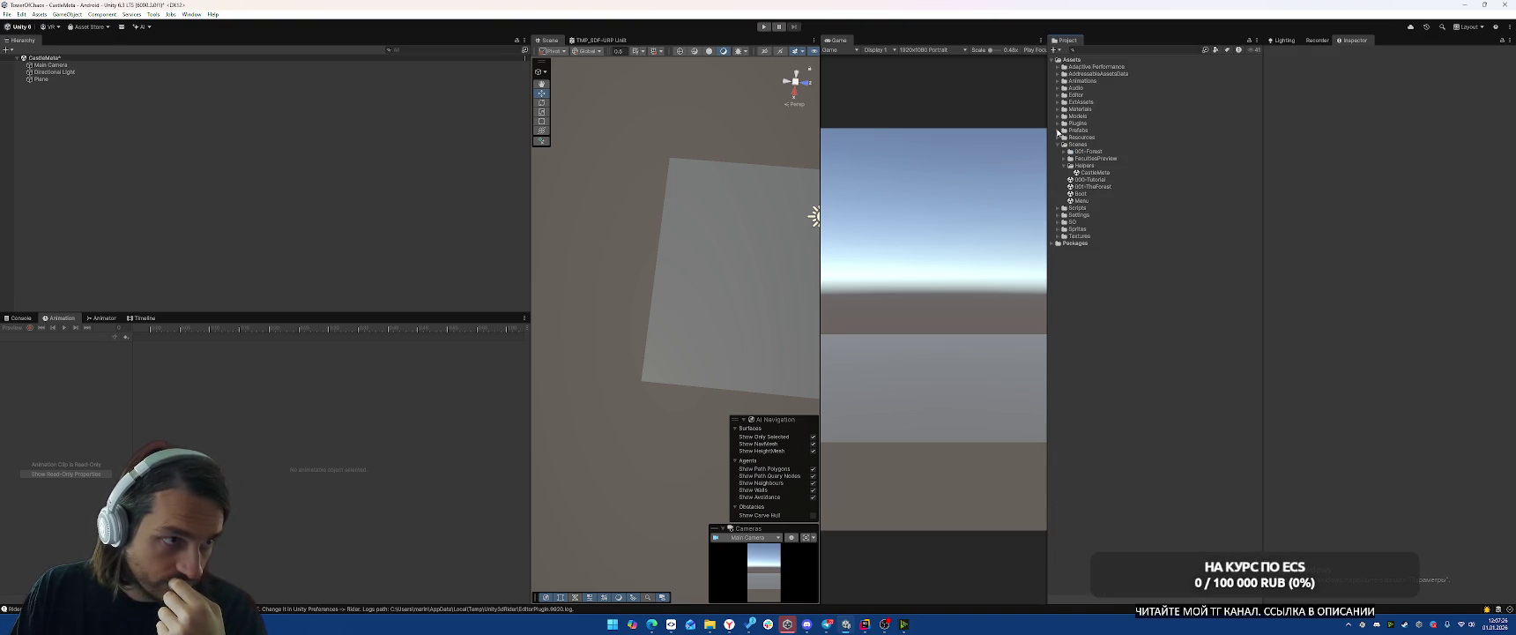
{"action": "left_click", "coordinate": [1059, 116]}
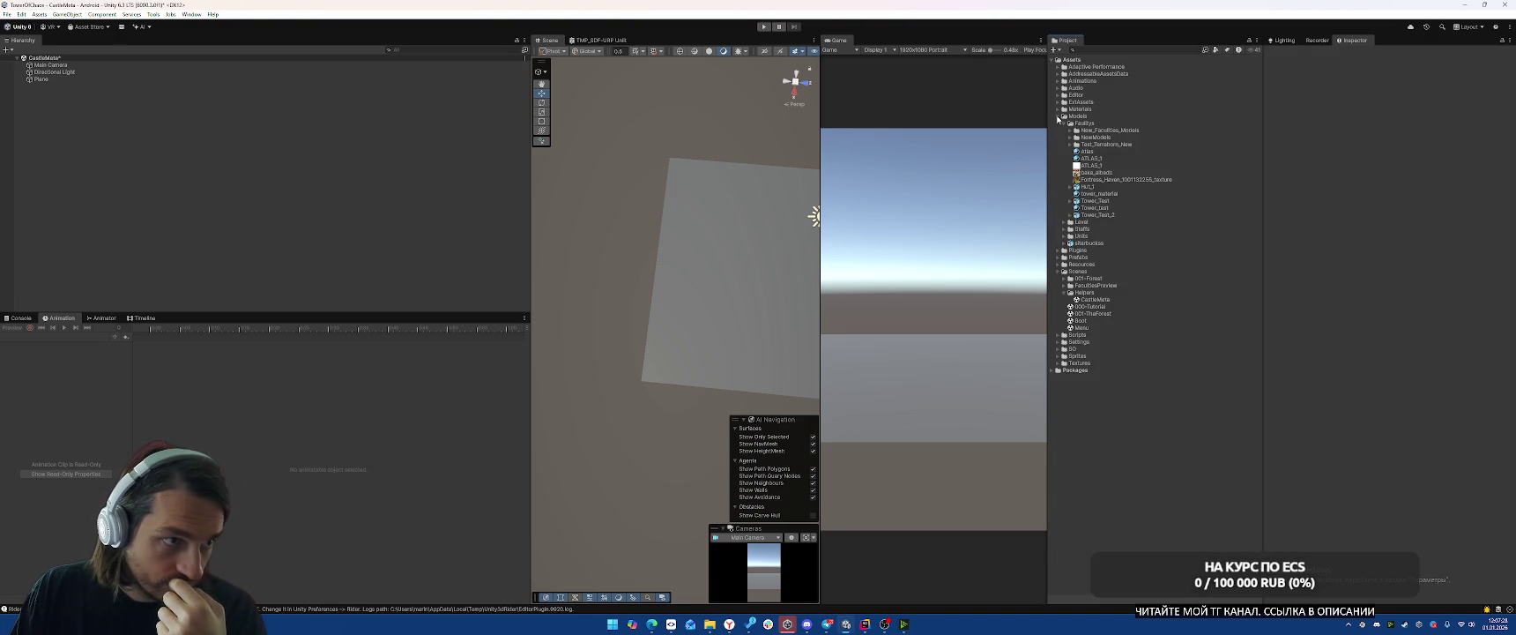
{"action": "left_click", "coordinate": [1069, 138]}
{"action": "left_click", "coordinate": [1069, 130]}
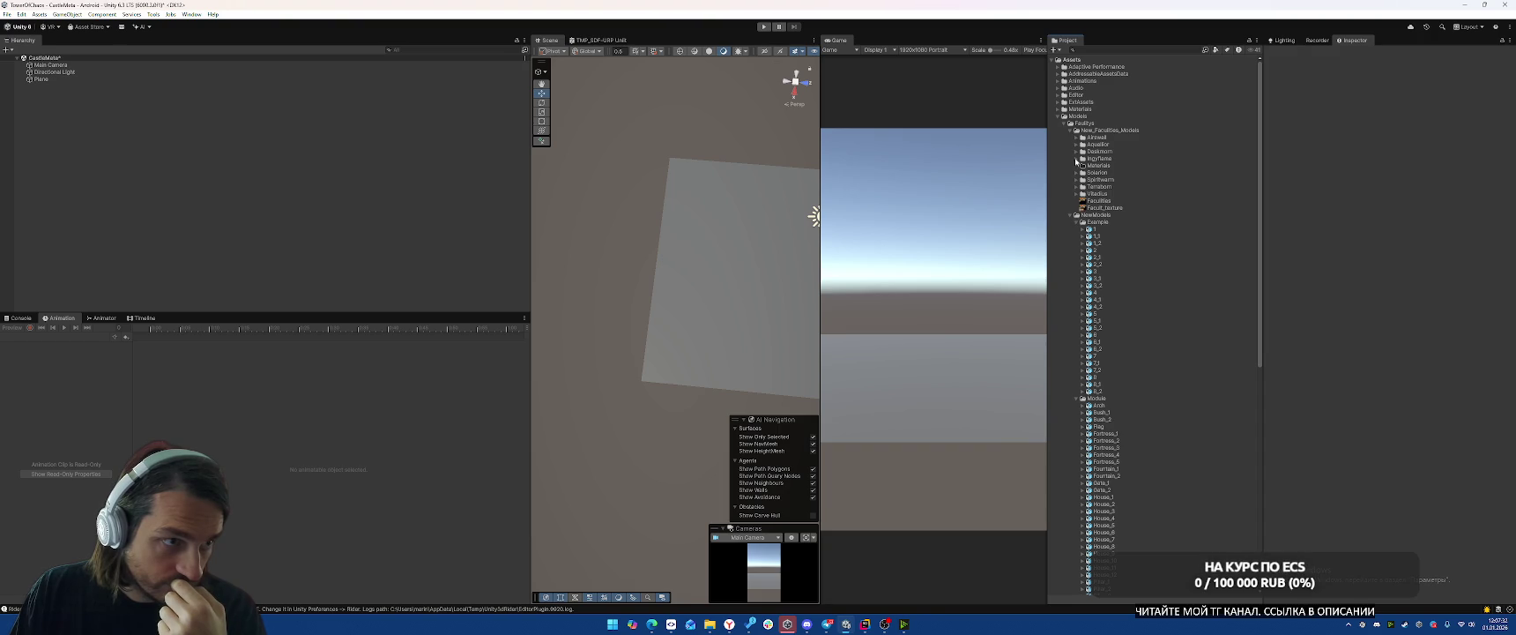
Preview models 1 and 1_1, then select example models 1 through 8_2.
{"action": "left_click", "coordinate": [1102, 228]}
{"action": "left_click_drag", "start_coordinate": [1457, 527], "coordinate": [1340, 427]}
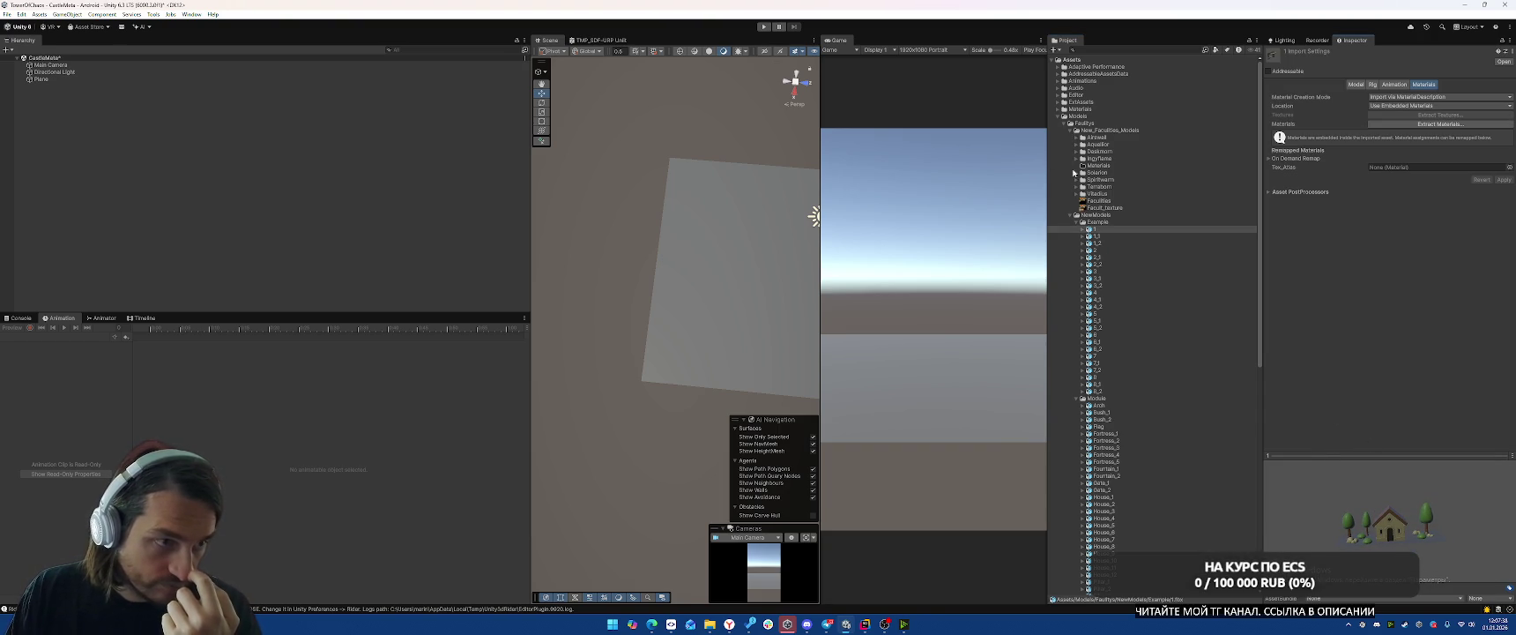
{"action": "left_click", "coordinate": [1107, 233]}
{"action": "left_click", "coordinate": [1107, 242]}
{"action": "left_click", "coordinate": [1108, 233]}
{"action": "left_click", "coordinate": [1107, 229]}
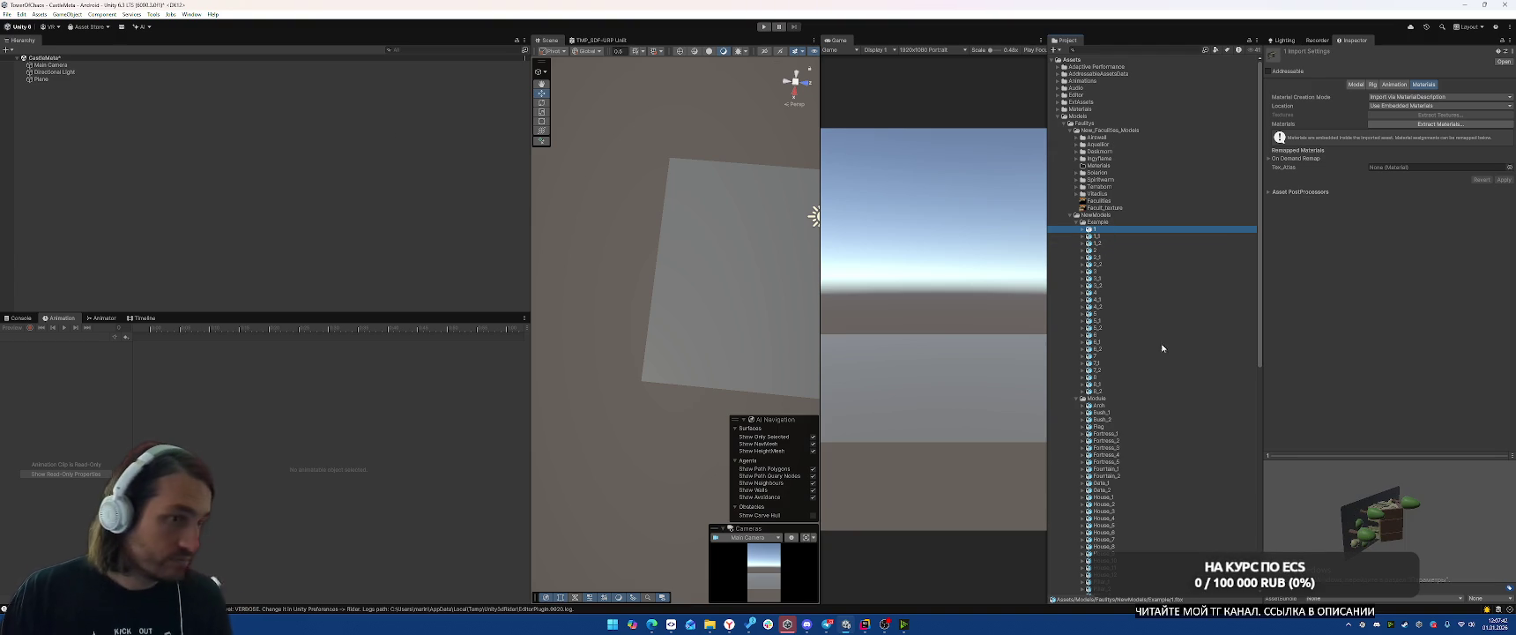
{"action": "left_click", "coordinate": [1100, 392], "text": "shift"}
Place example models 1 through 8_2 in the scene and create a new empty object.
{"action": "mouse_move", "coordinate": [1100, 392]}
{"action": "left_mouse_down"}
{"action": "mouse_move", "coordinate": [209, 175]}
{"action": "mouse_move", "coordinate": [229, 183]}
{"action": "left_mouse_up"}
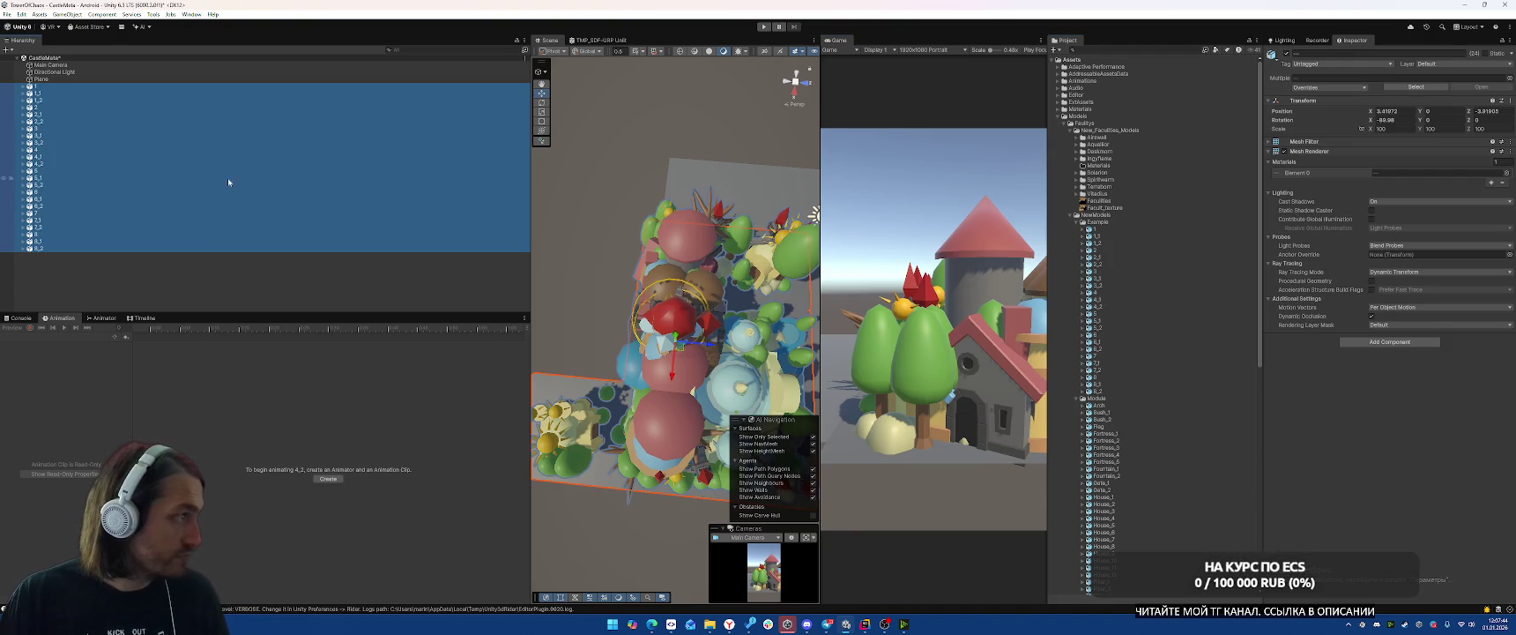
{"action": "right_click", "coordinate": [204, 283]}
{"action": "left_click", "coordinate": [267, 425]}
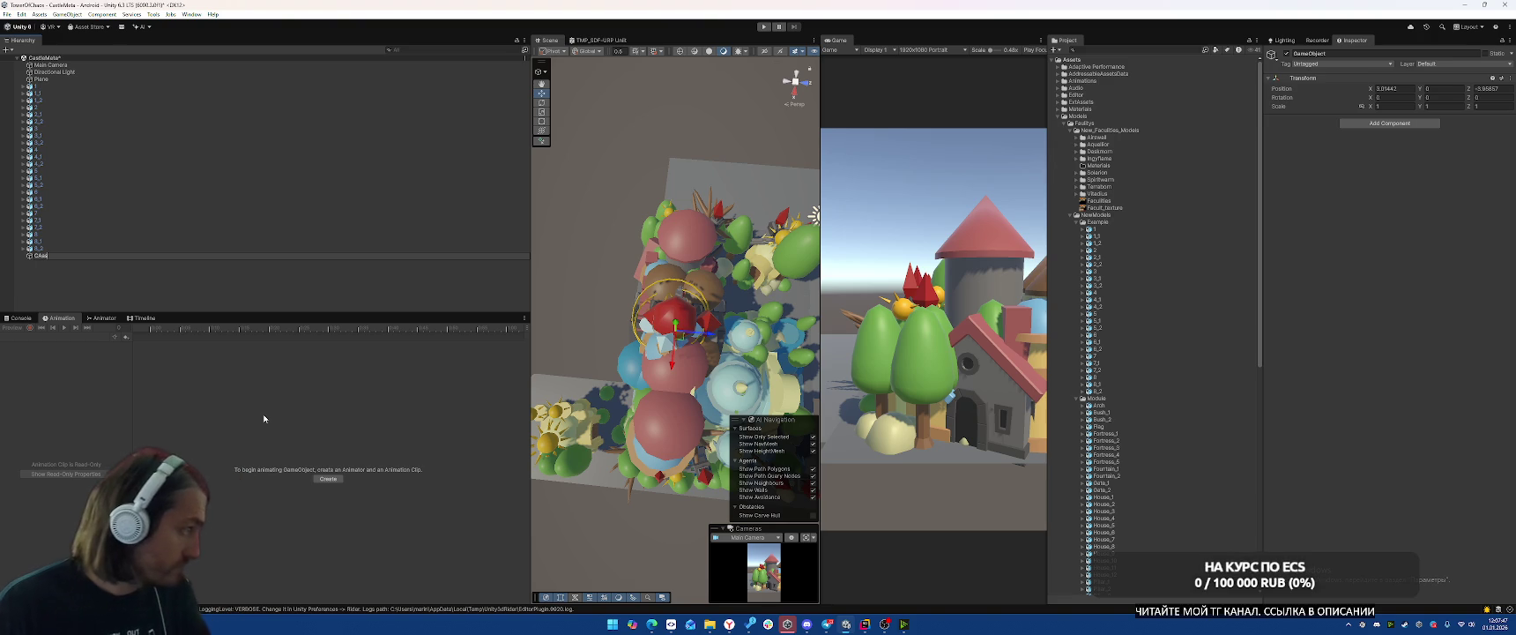
Name the empty object CastleMetaView and reset its Transform to the origin.
{"action": "type", "text": "tles"}
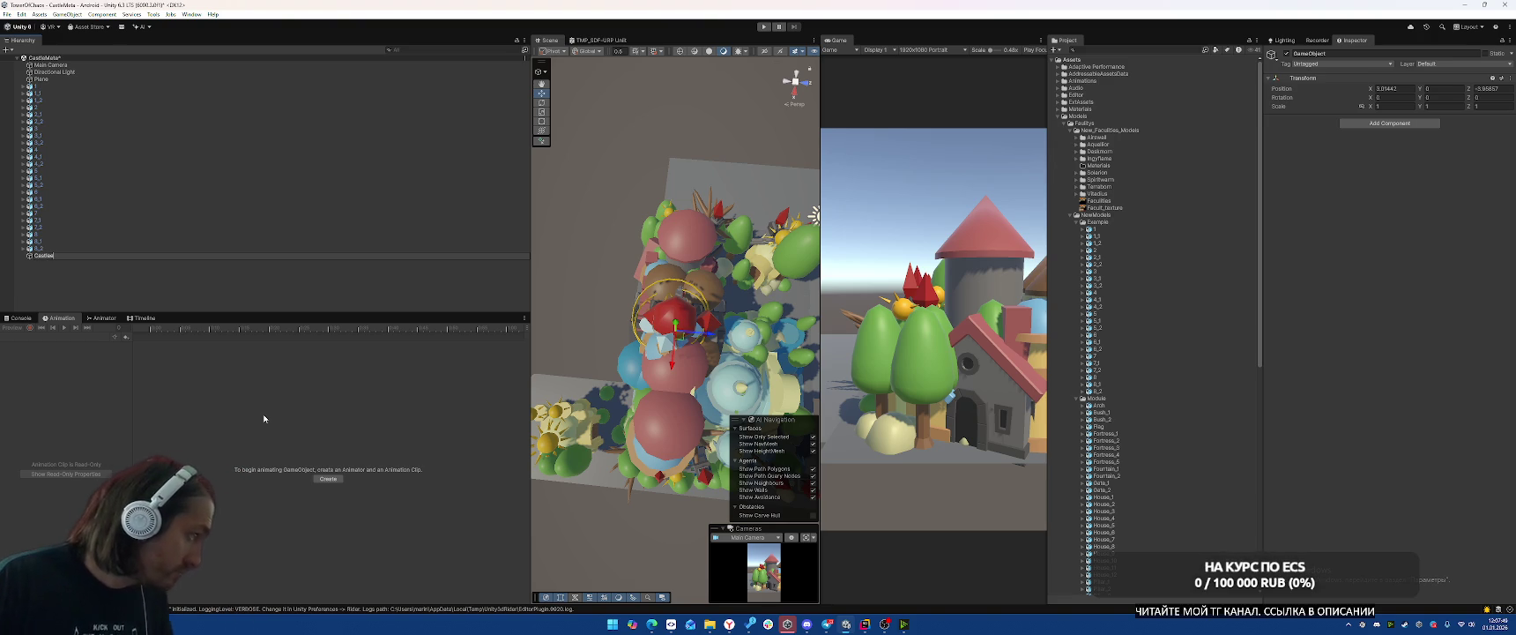
{"action": "type", "text": "View"}
{"action": "key", "text": "Return"}
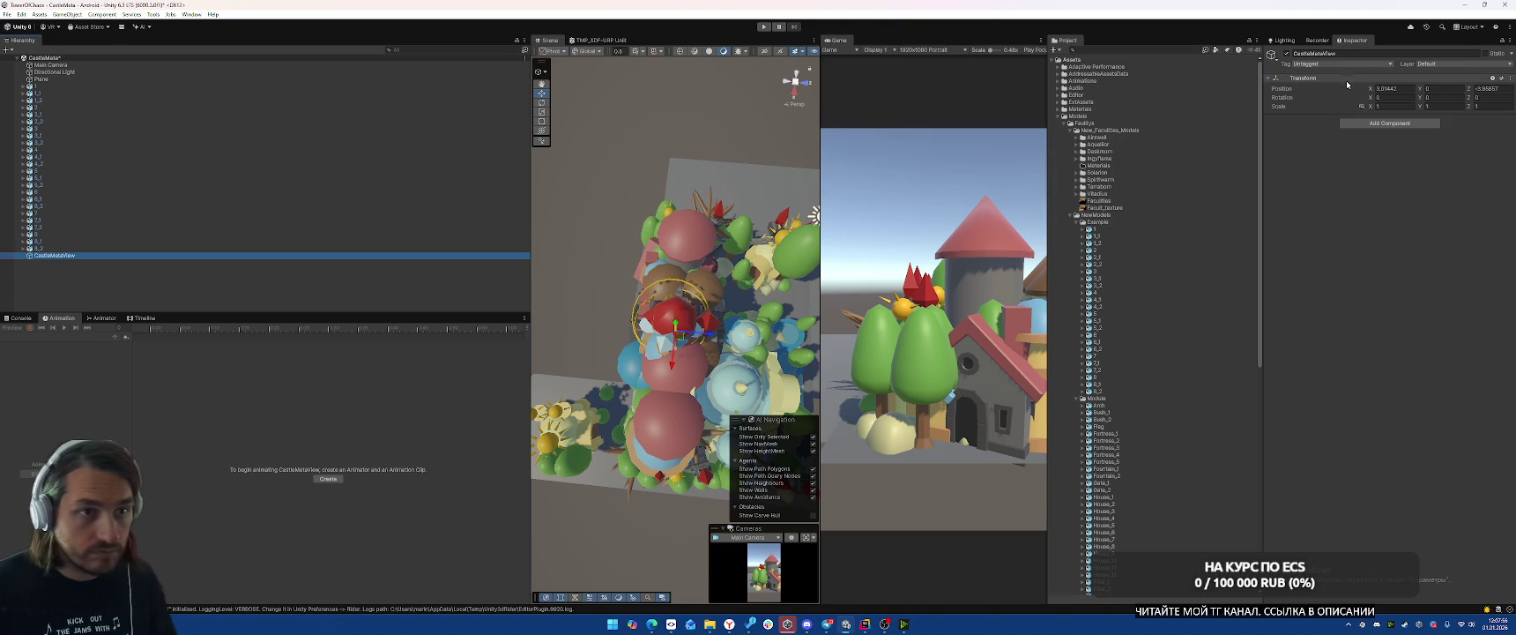
{"action": "right_click", "coordinate": [1338, 79]}
{"action": "left_click", "coordinate": [1357, 86]}
{"action": "left_click", "coordinate": [118, 87]}
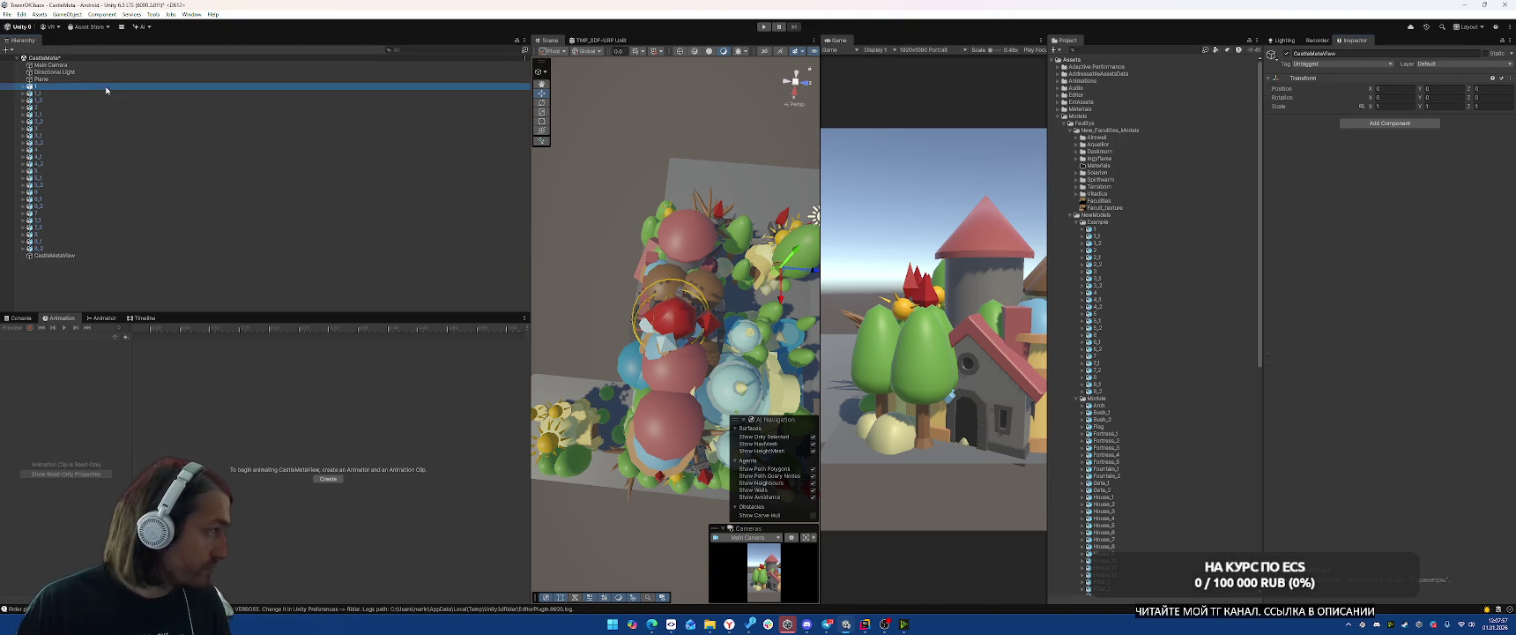
Reset the transforms of model objects 1 through 8_2 and frame them in the scene.
{"action": "left_click", "coordinate": [84, 248], "text": "shift"}
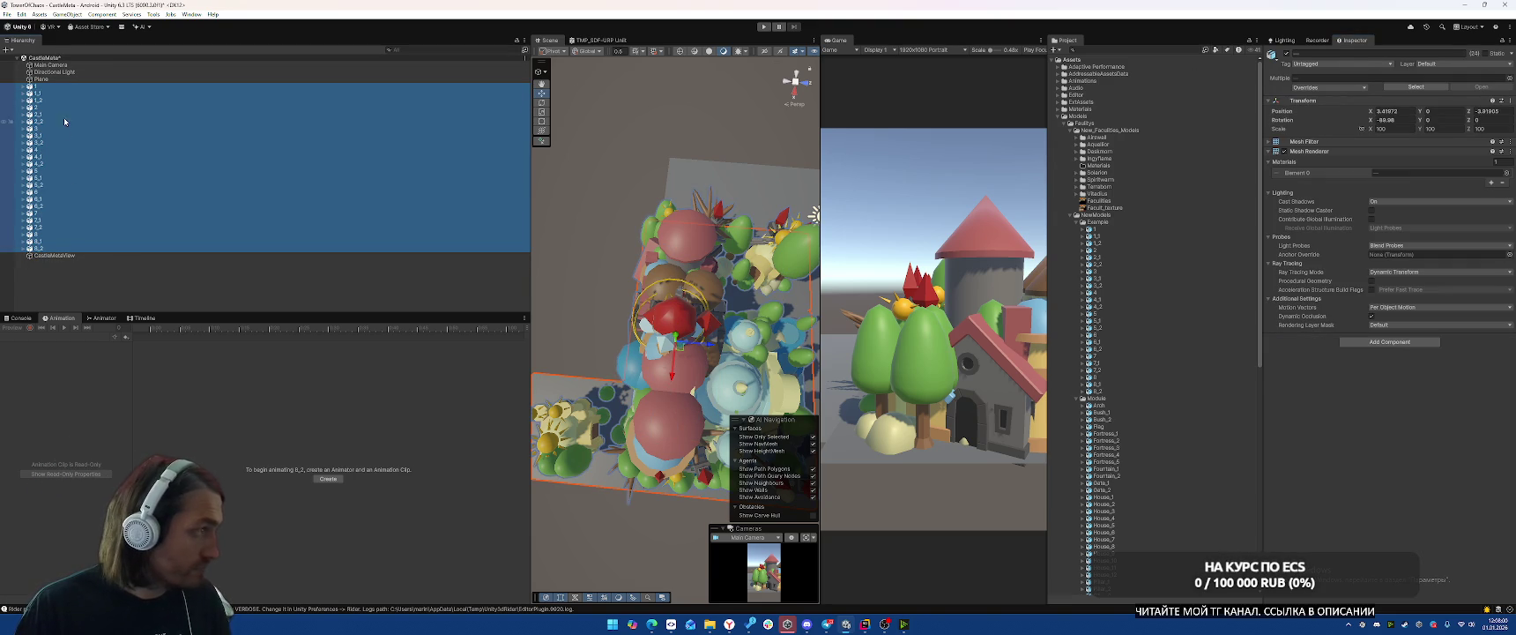
{"action": "right_click", "coordinate": [1327, 101]}
{"action": "left_click", "coordinate": [1348, 109]}
{"action": "type", "text": "10"}
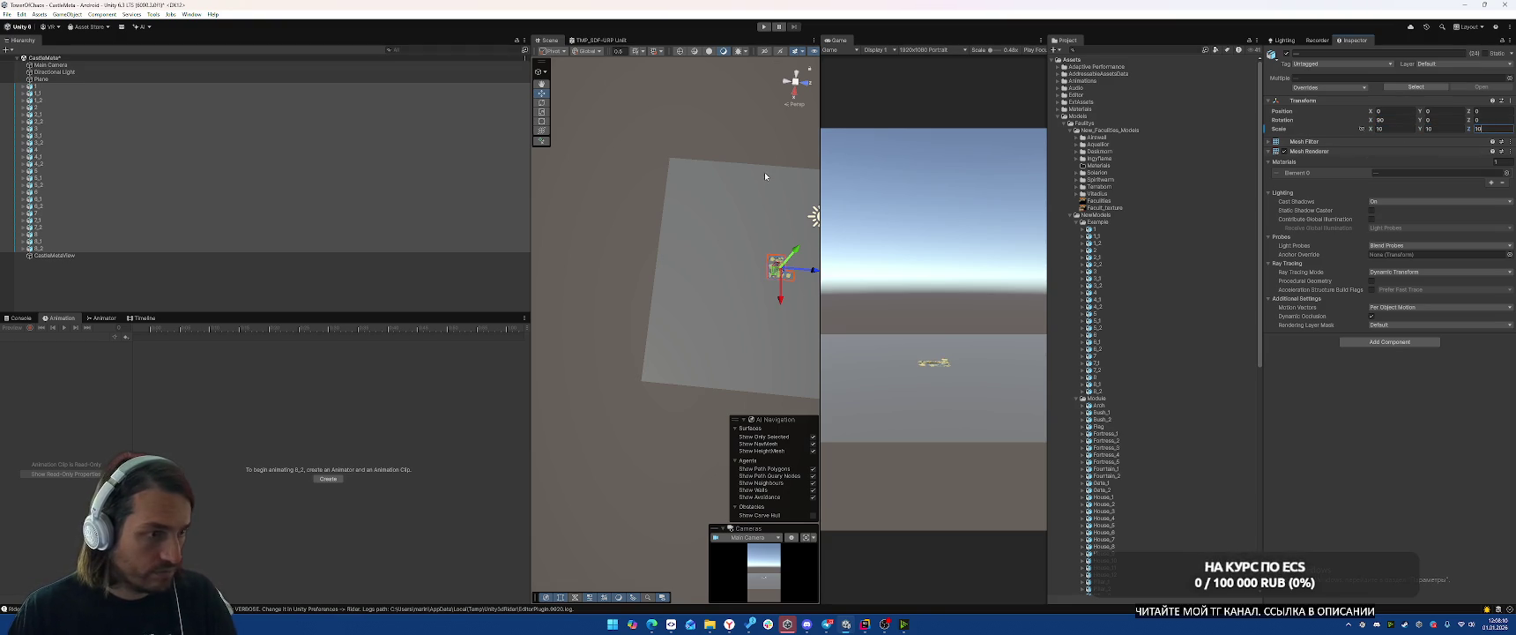
{"action": "left_click_drag", "start_coordinate": [712, 179], "coordinate": [699, 195]}
{"action": "key", "text": "f"}
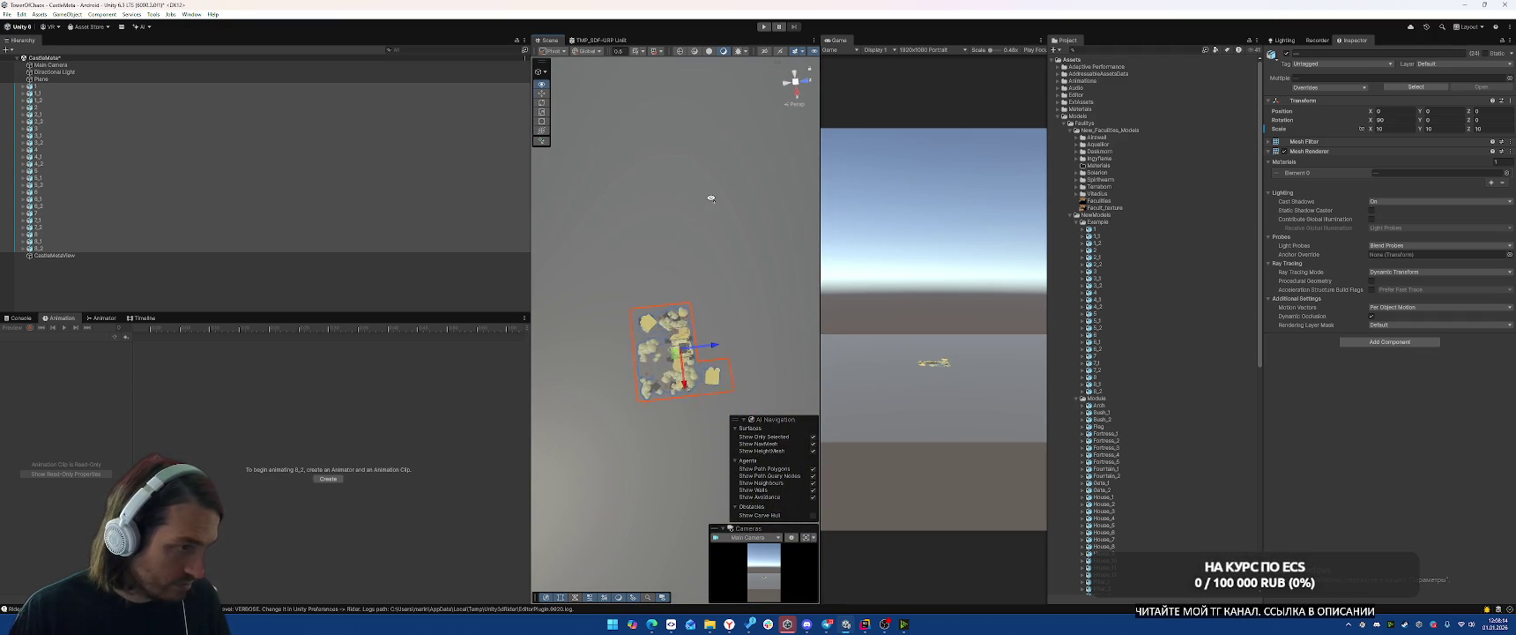
Group buildings 1, 2 and 3 with their _1 and _2 parts under new empty parents.
{"action": "left_click", "coordinate": [40, 92]}
{"action": "left_click", "coordinate": [59, 100], "text": "shift"}
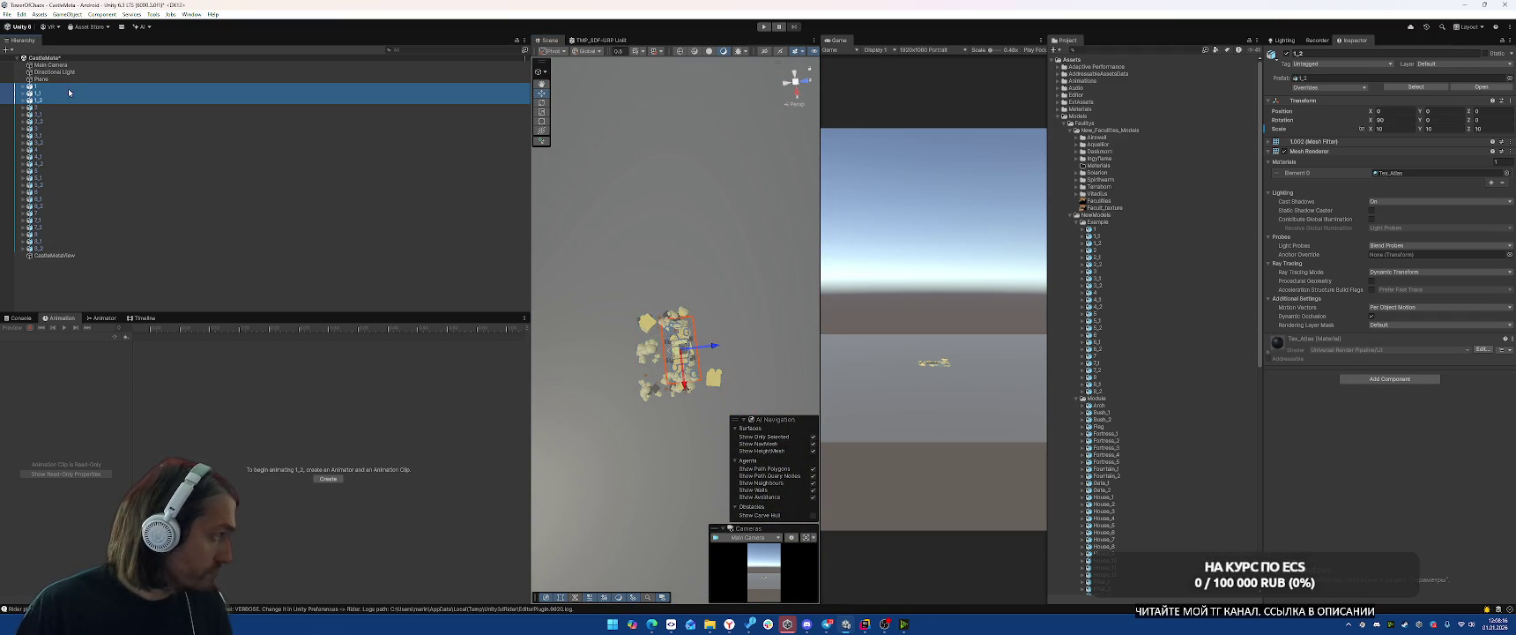
{"action": "right_click", "coordinate": [49, 96]}
{"action": "left_click", "coordinate": [101, 262]}
{"action": "left_click", "coordinate": [116, 114]}
{"action": "left_click", "coordinate": [90, 128], "text": "shift"}
{"action": "right_click", "coordinate": [90, 130]}
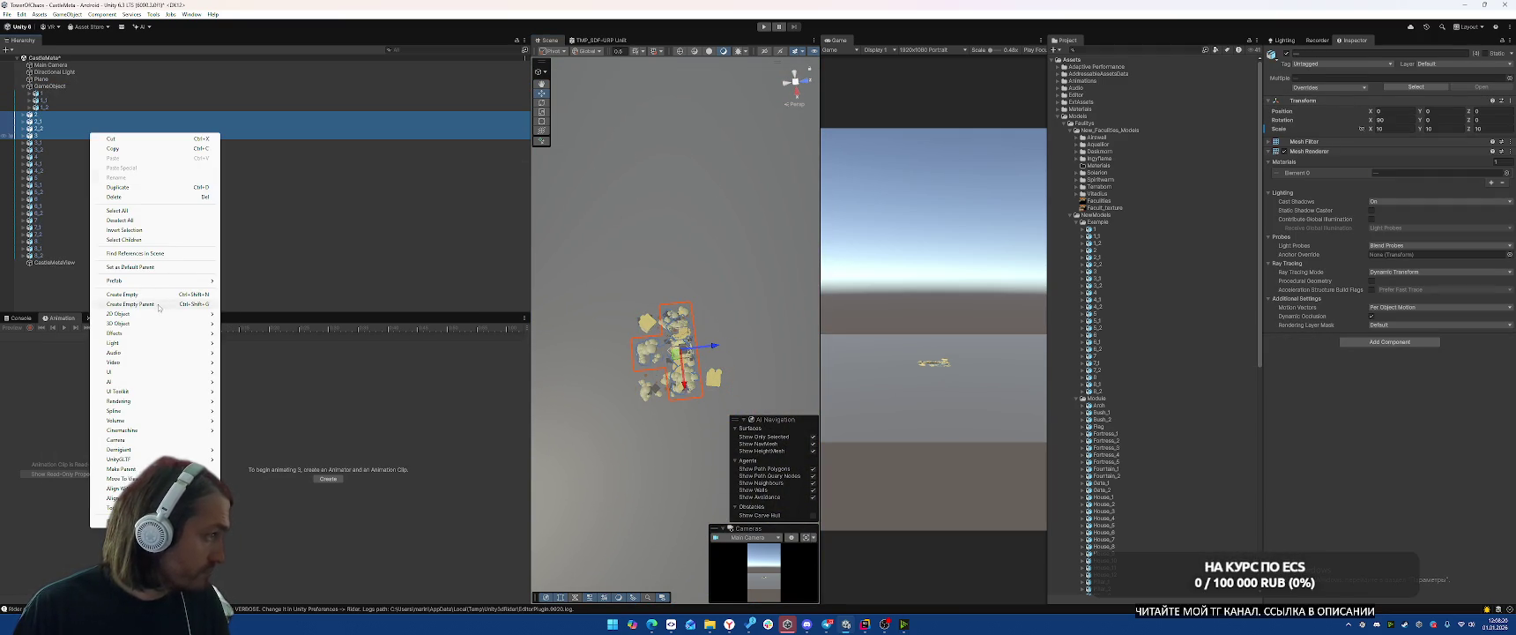
{"action": "left_click", "coordinate": [131, 304]}
{"action": "left_click", "coordinate": [54, 150]}
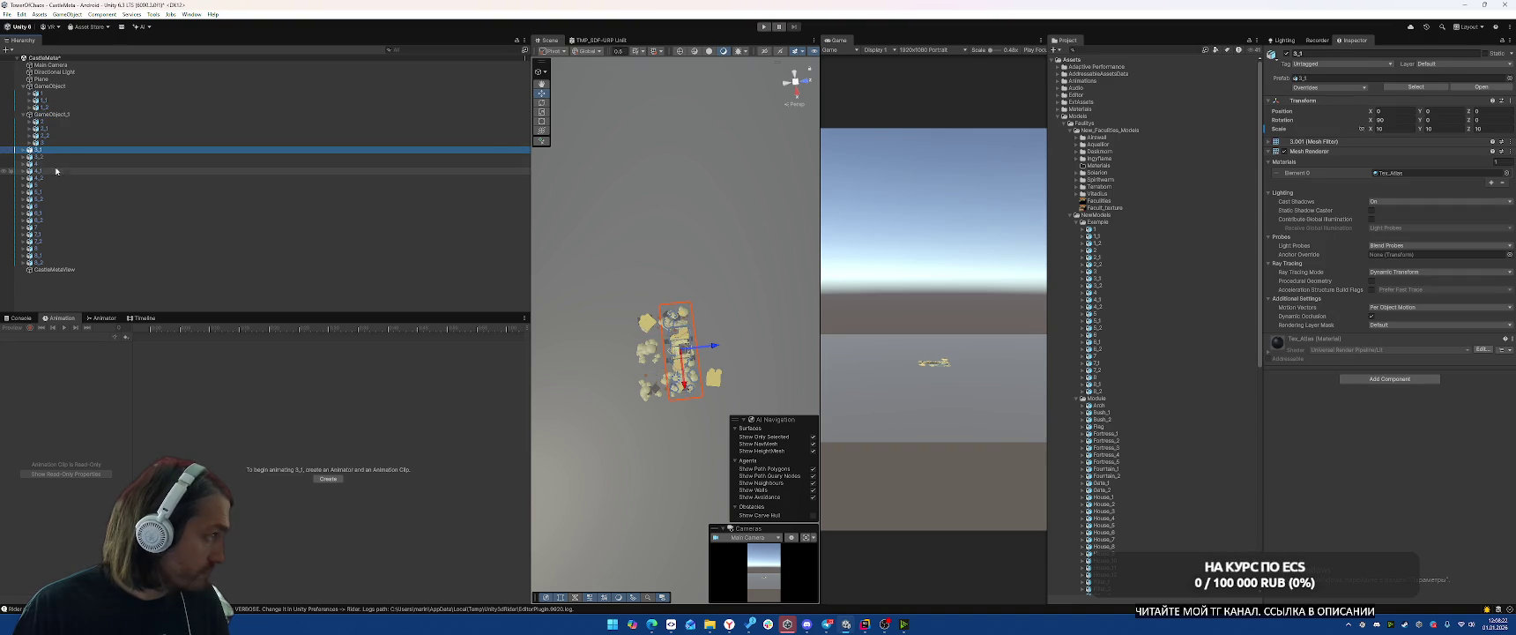
{"action": "left_click", "coordinate": [58, 164], "text": "shift"}
{"action": "left_click", "coordinate": [66, 157]}
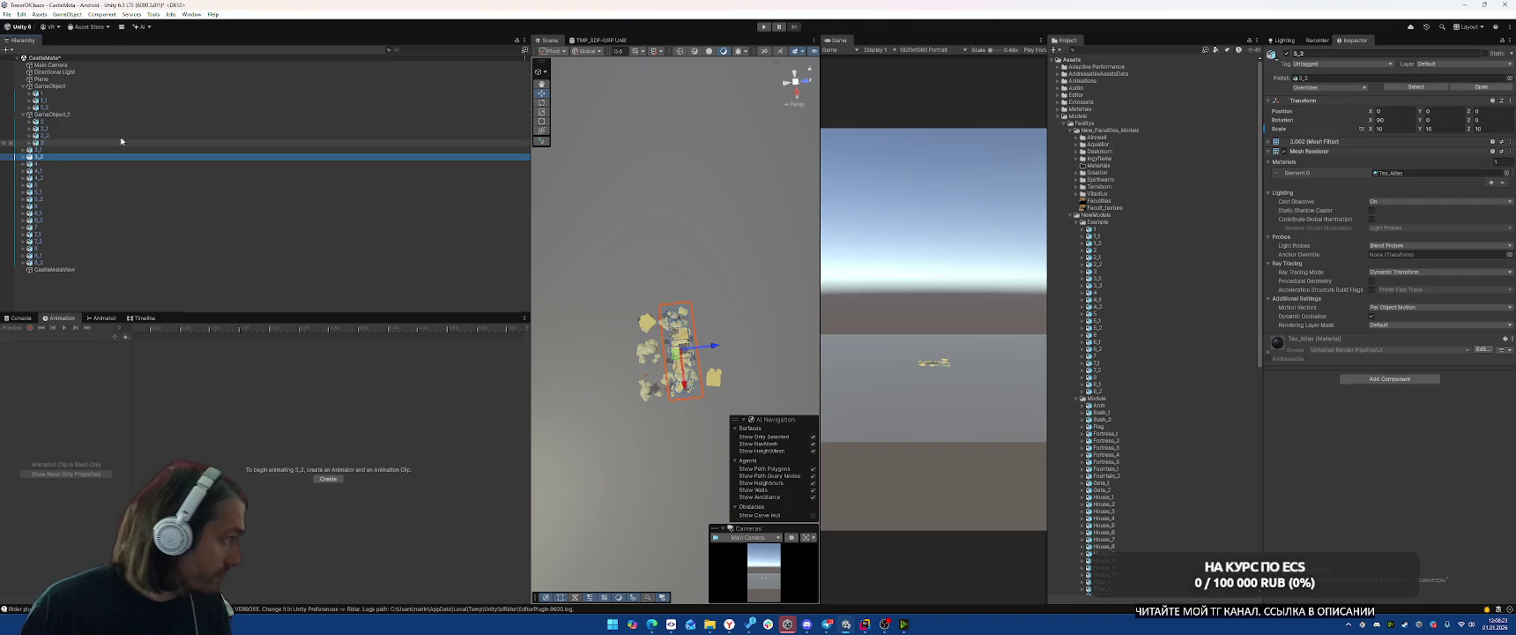
{"action": "mouse_move", "coordinate": [80, 141]}
{"action": "left_mouse_down"}
{"action": "mouse_move", "coordinate": [41, 143]}
{"action": "mouse_move", "coordinate": [38, 122]}
{"action": "left_mouse_up"}
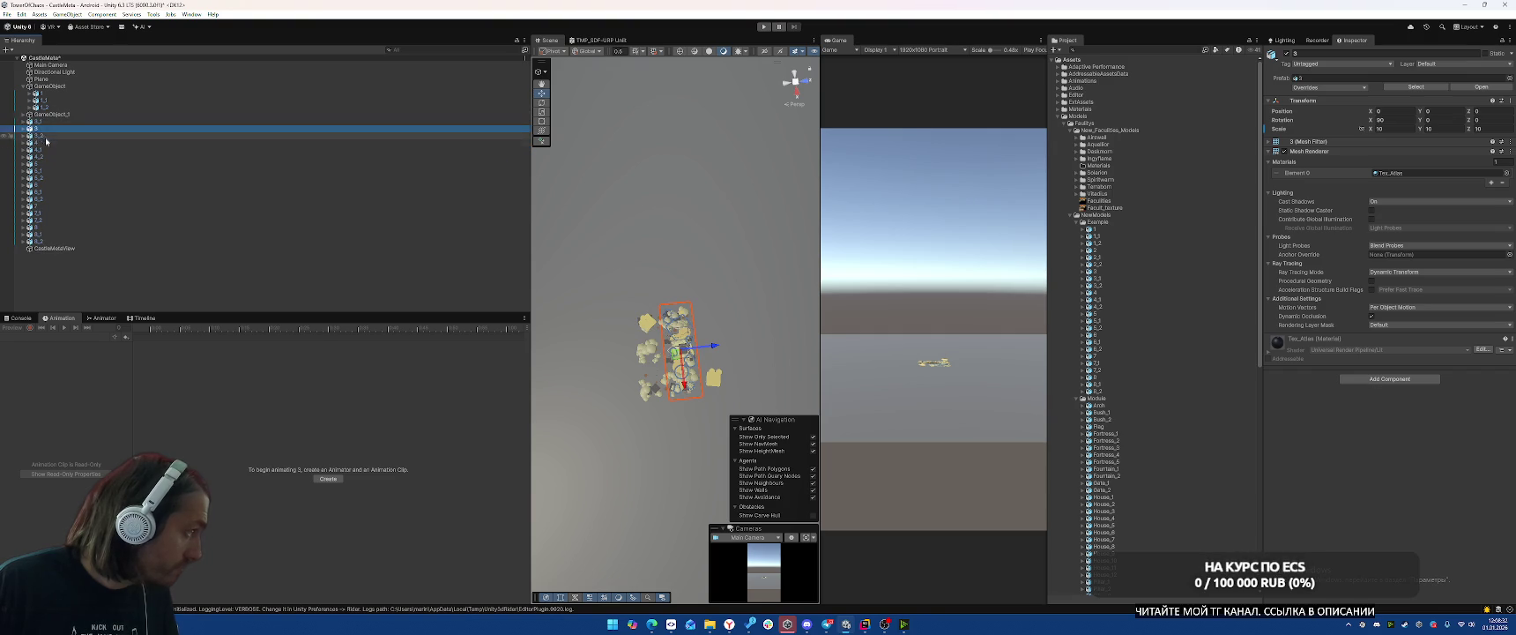
{"action": "left_click", "coordinate": [39, 135], "text": "shift"}
{"action": "right_click", "coordinate": [46, 129]}
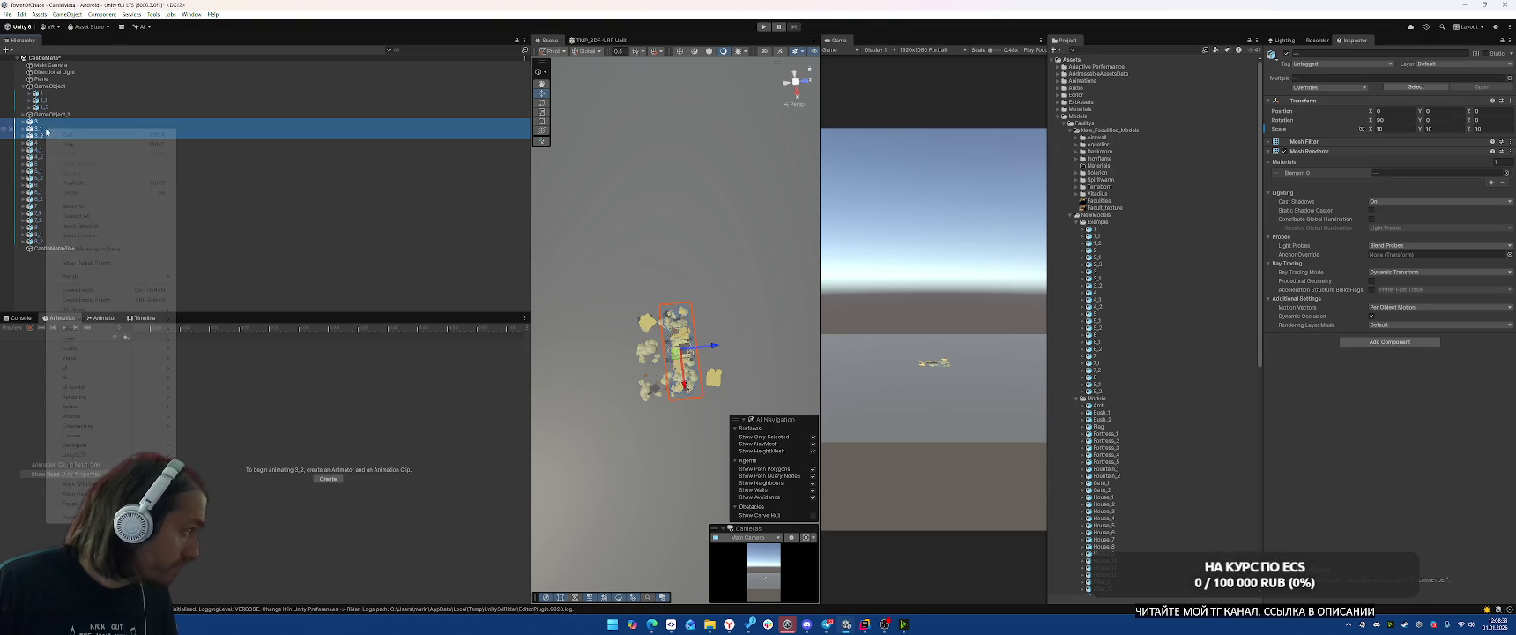
{"action": "left_click", "coordinate": [92, 299]}
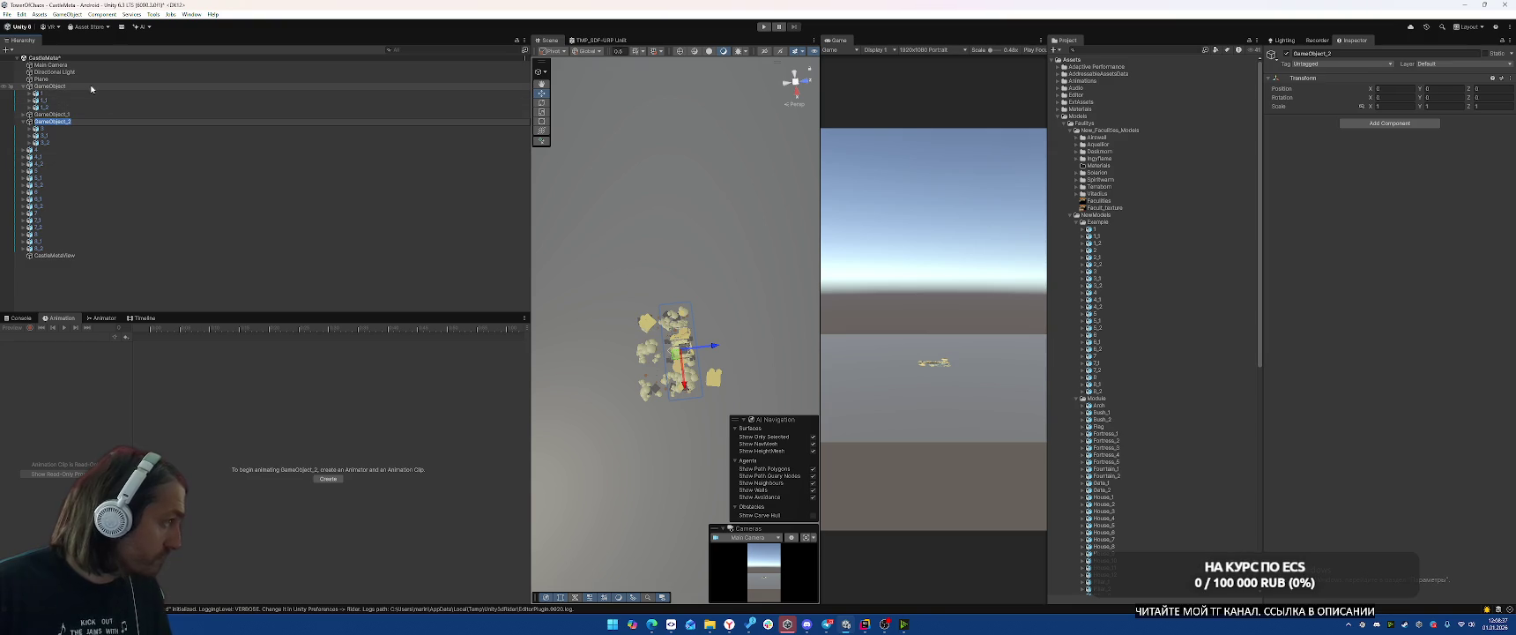
Group buildings 4 through 8 with their _1 and _2 parts under new empty parents.
{"action": "left_click", "coordinate": [61, 152]}
{"action": "left_click", "coordinate": [44, 164], "text": "shift"}
{"action": "right_click", "coordinate": [49, 164]}
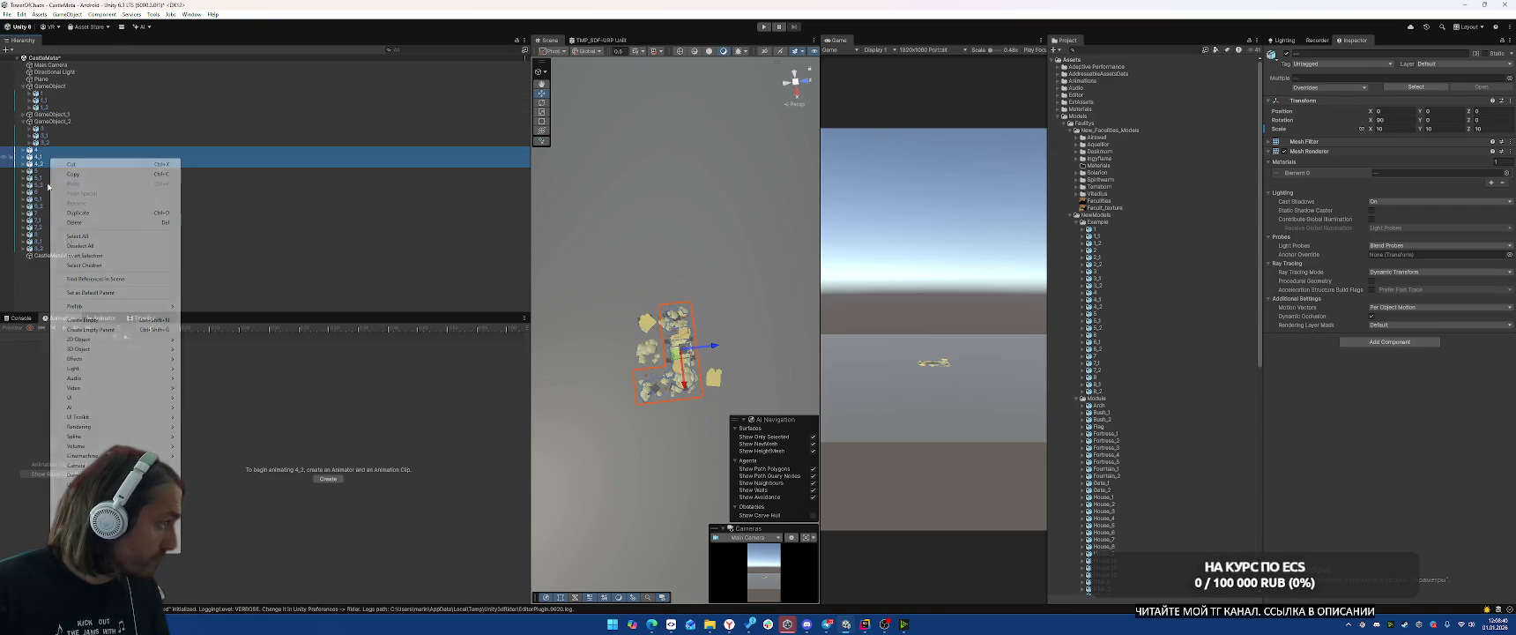
{"action": "left_click", "coordinate": [88, 329]}
{"action": "left_click", "coordinate": [64, 178]}
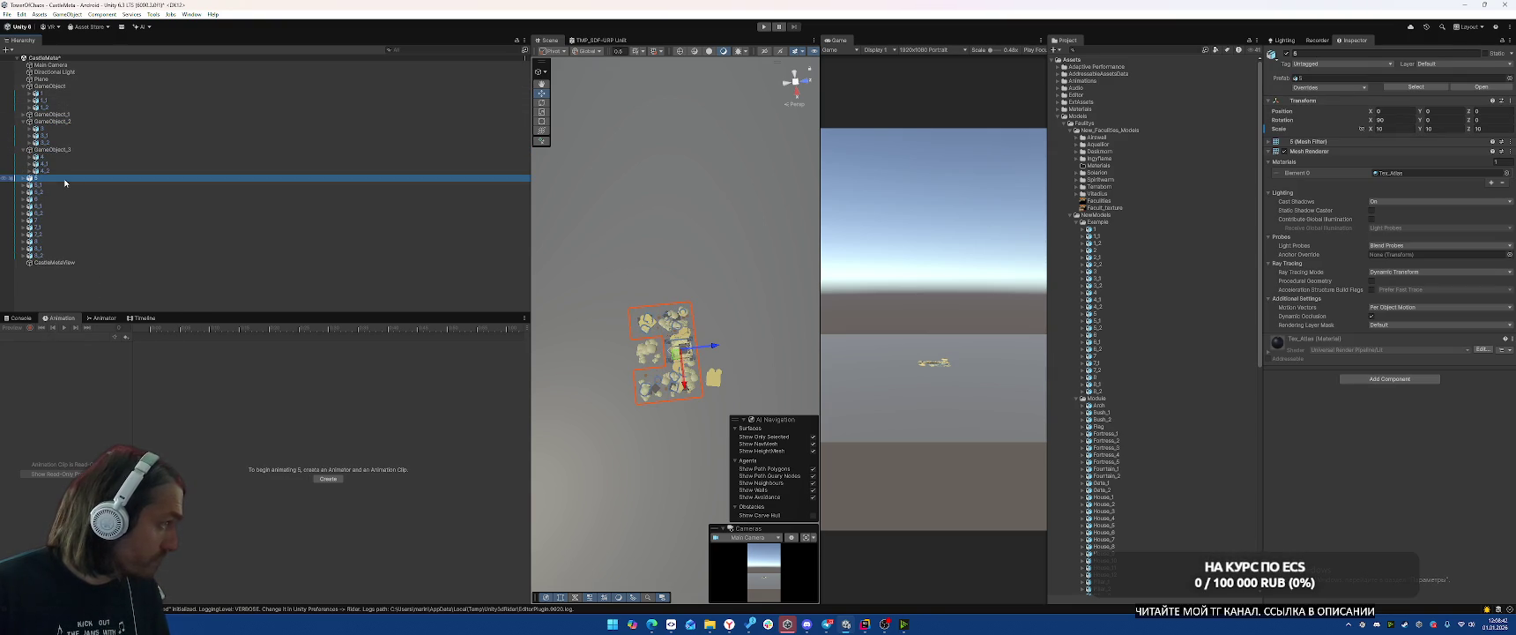
{"action": "left_click", "coordinate": [64, 192], "text": "shift"}
{"action": "right_click", "coordinate": [65, 192]}
{"action": "left_click", "coordinate": [106, 360]}
{"action": "left_click", "coordinate": [53, 205]}
{"action": "left_click", "coordinate": [53, 220], "text": "shift"}
{"action": "right_click", "coordinate": [59, 219]}
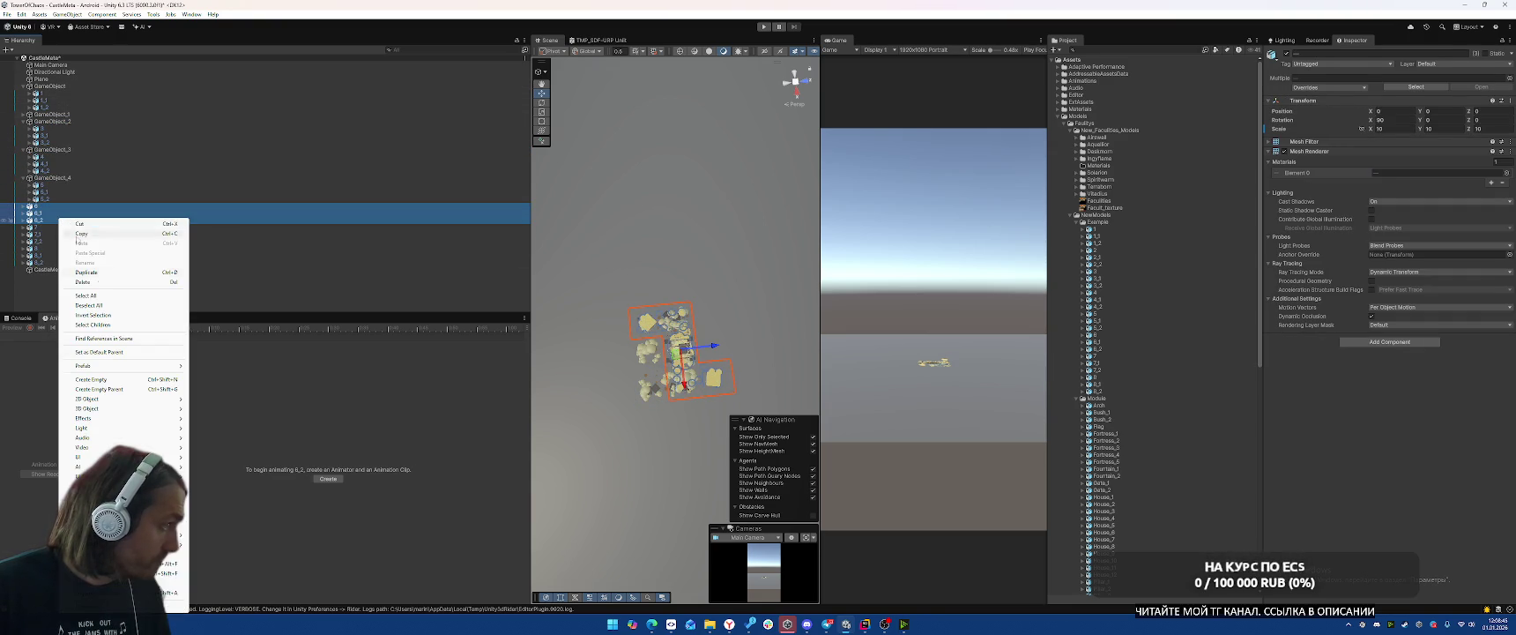
{"action": "left_click", "coordinate": [99, 389]}
{"action": "left_click", "coordinate": [51, 234]}
{"action": "left_click", "coordinate": [56, 250], "text": "shift"}
{"action": "right_click", "coordinate": [56, 249]}
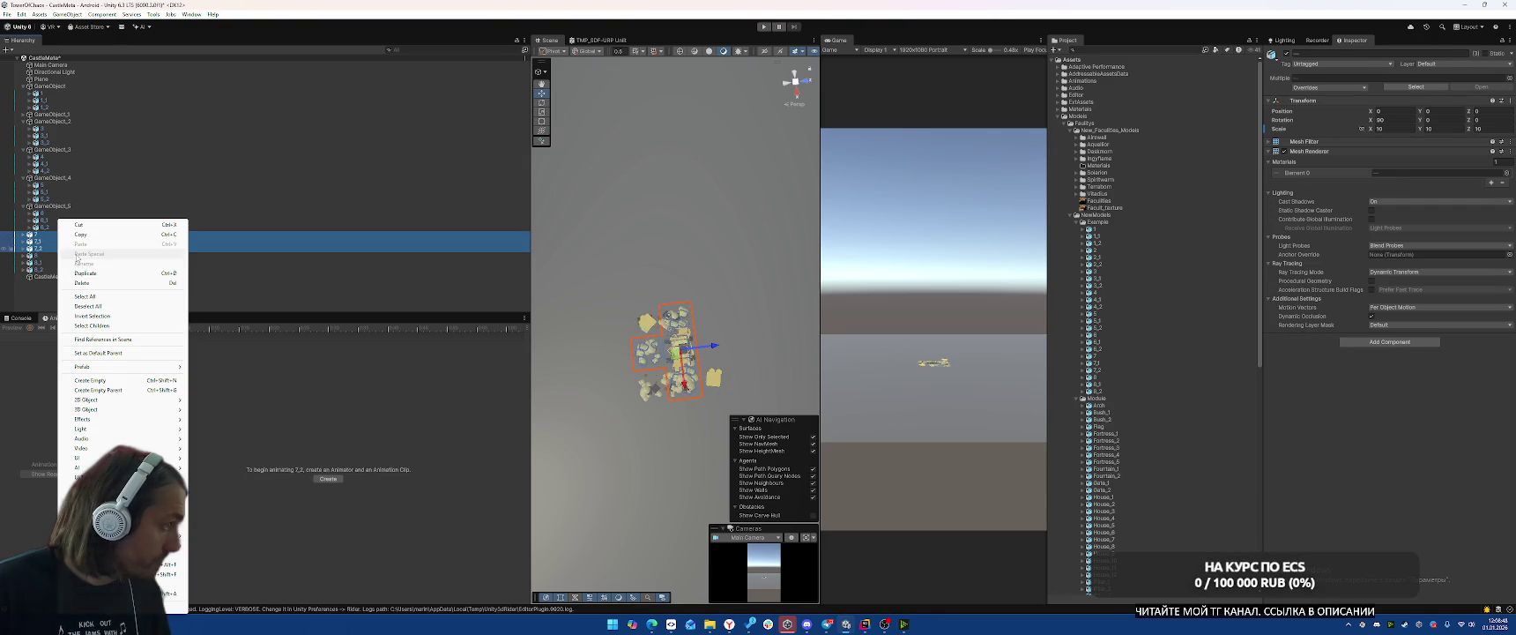
{"action": "left_click", "coordinate": [110, 387]}
{"action": "left_click", "coordinate": [40, 262]}
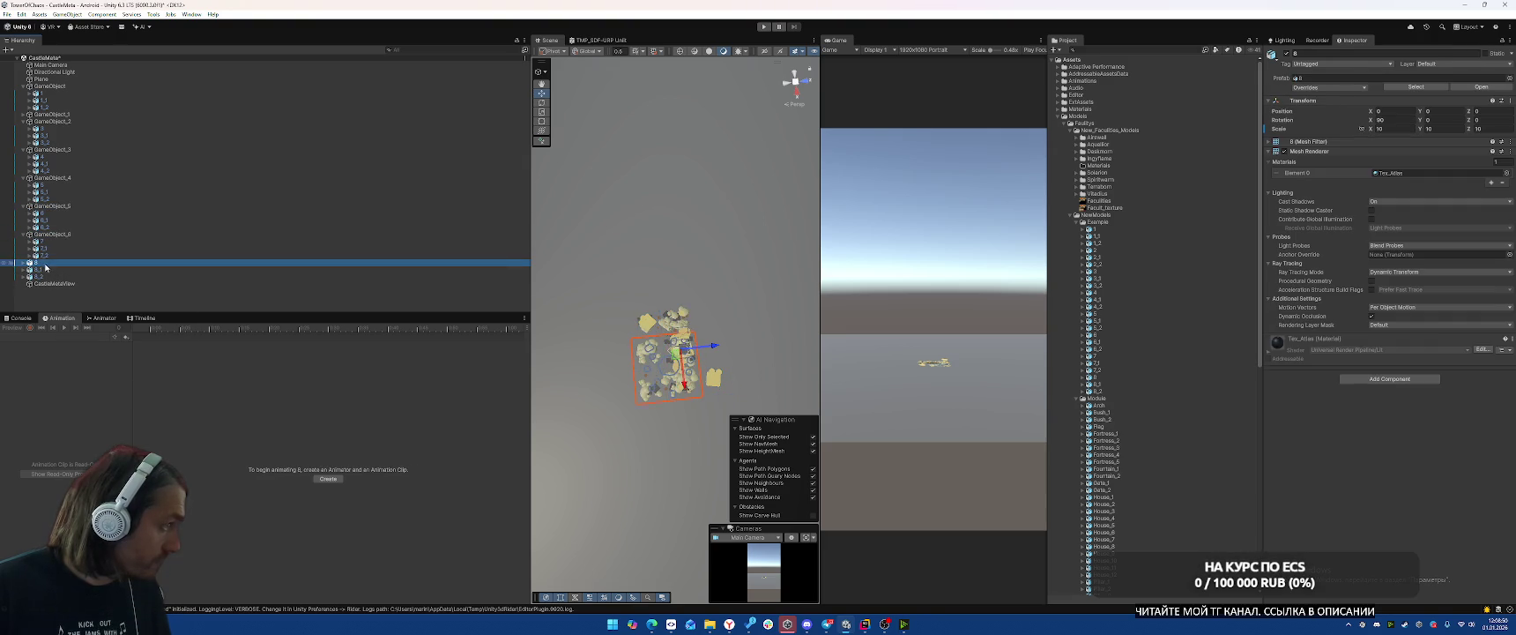
{"action": "left_click", "coordinate": [40, 276], "text": "shift"}
{"action": "right_click", "coordinate": [42, 276]}
{"action": "left_click", "coordinate": [91, 391]}
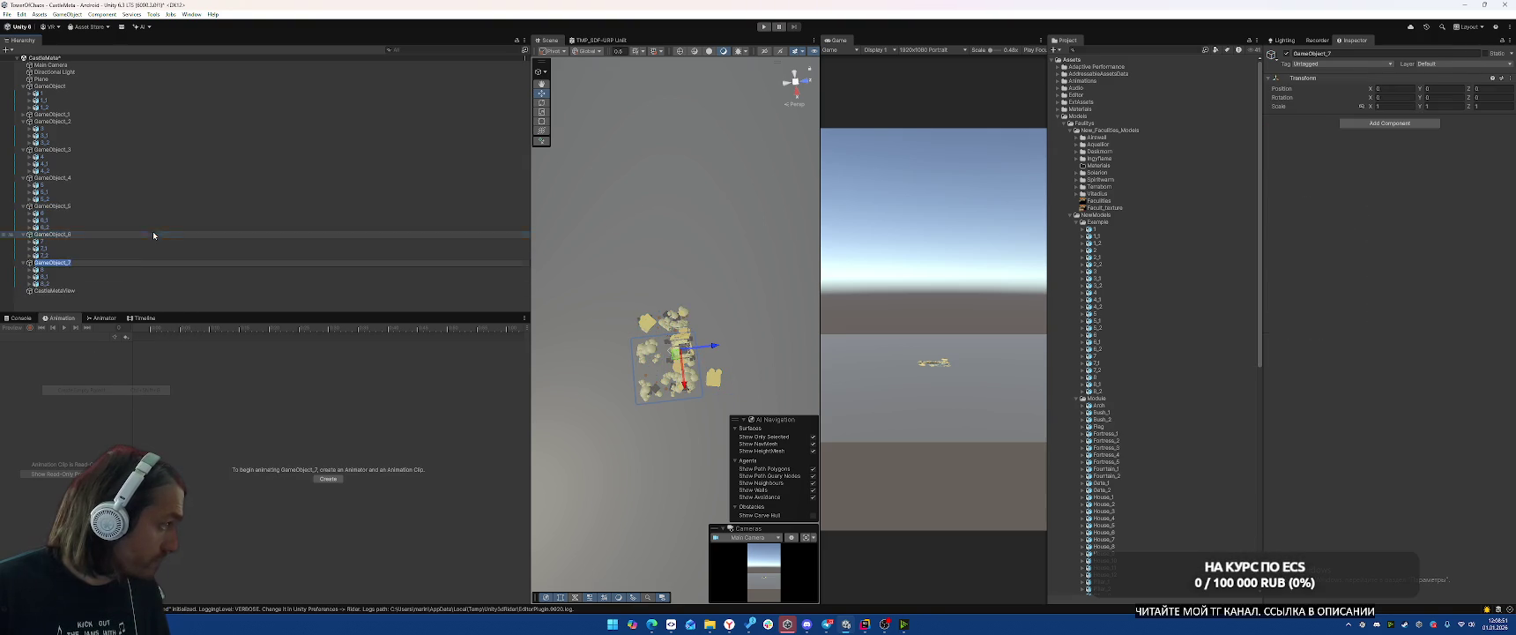
{"action": "left_click", "coordinate": [23, 115]}
{"action": "left_click", "coordinate": [88, 85]}
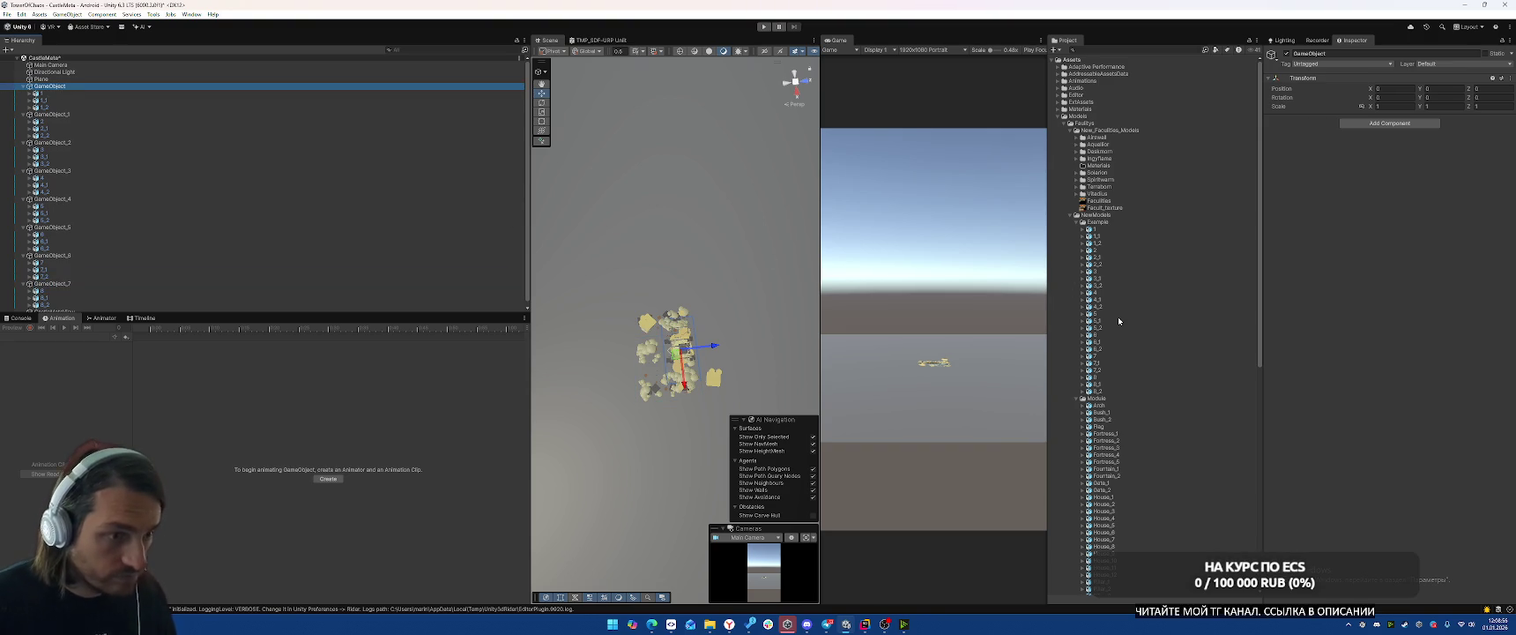
{"action": "scroll", "coordinate": [1119, 321], "scroll_direction": "down", "scroll_amount": 10}
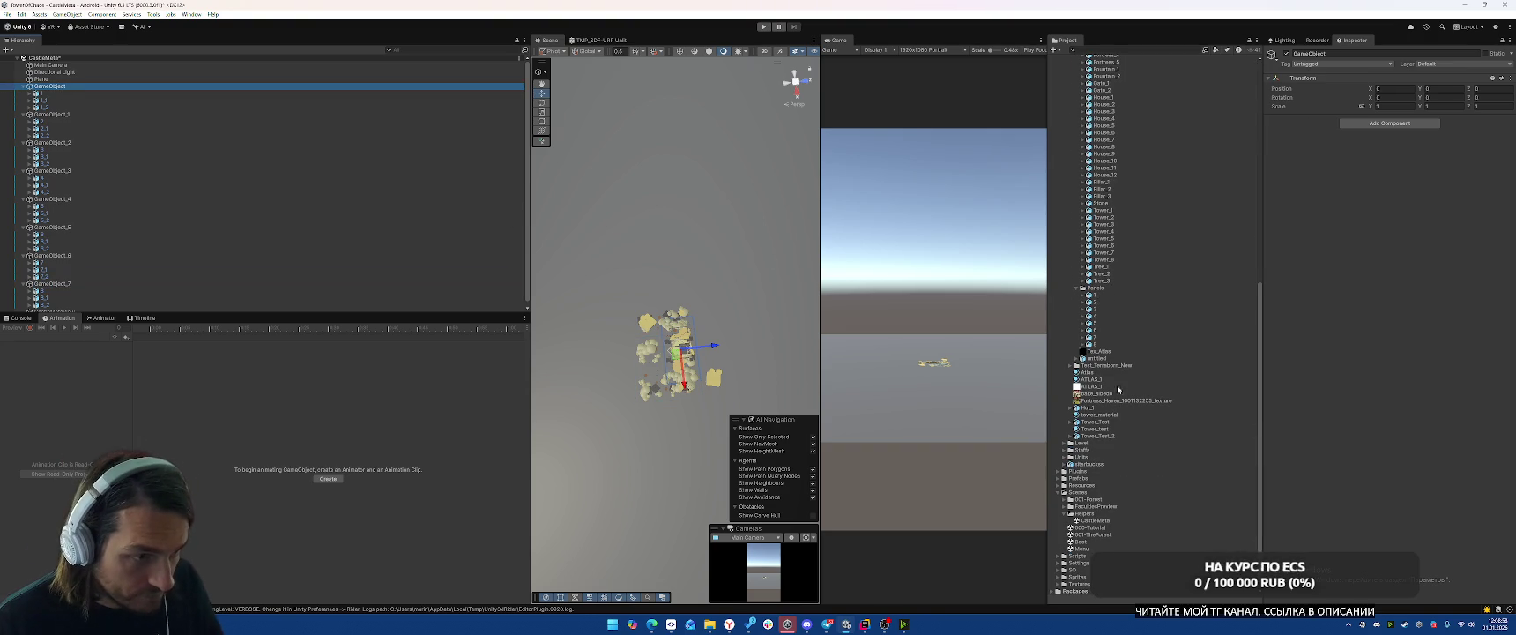
Preview the Hut_1, Tower_Test and Tower_Test_2 model assets.
{"action": "left_click", "coordinate": [1094, 406]}
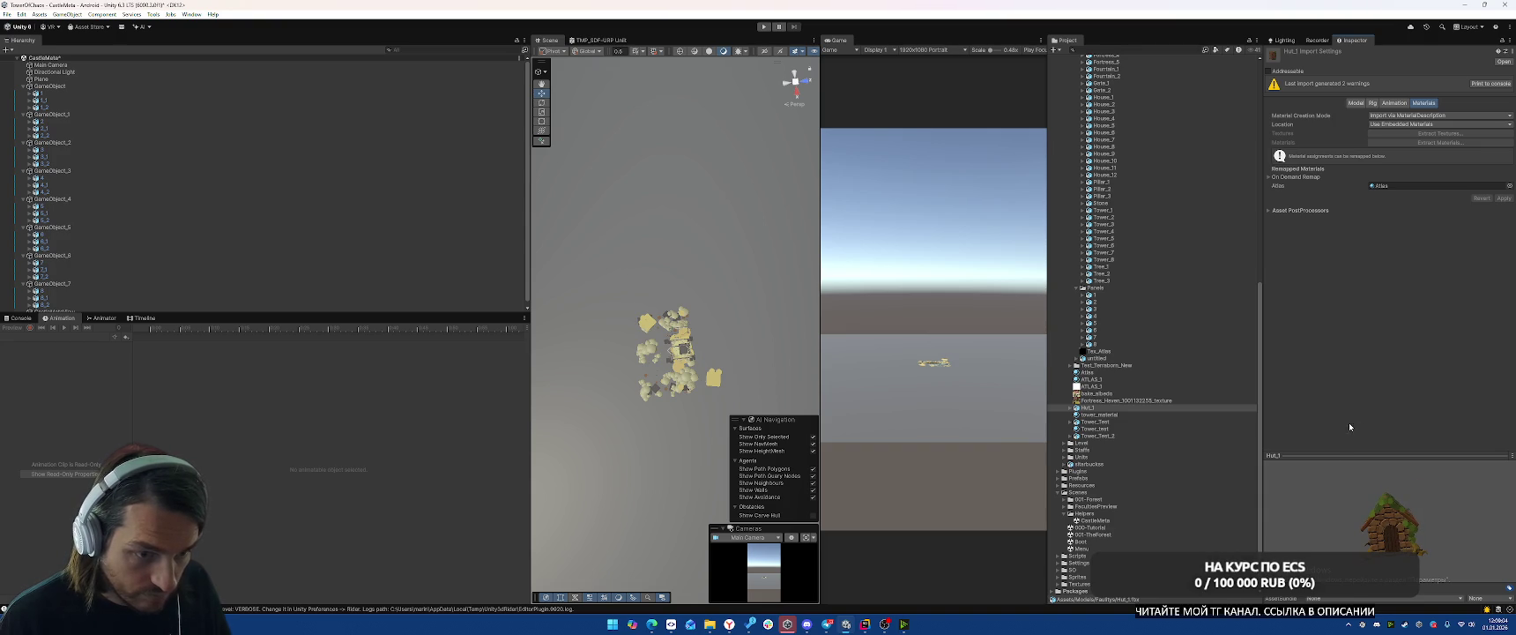
{"action": "left_click", "coordinate": [1112, 422]}
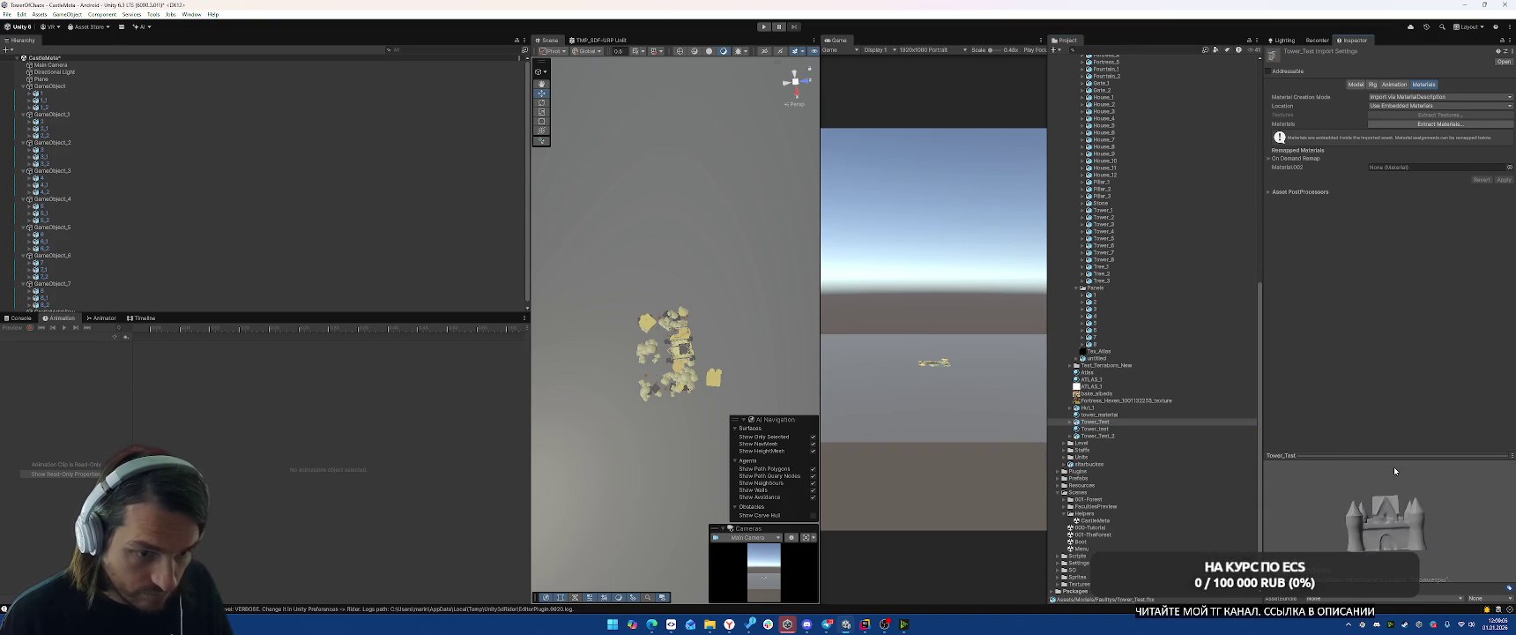
{"action": "left_click", "coordinate": [1123, 436]}
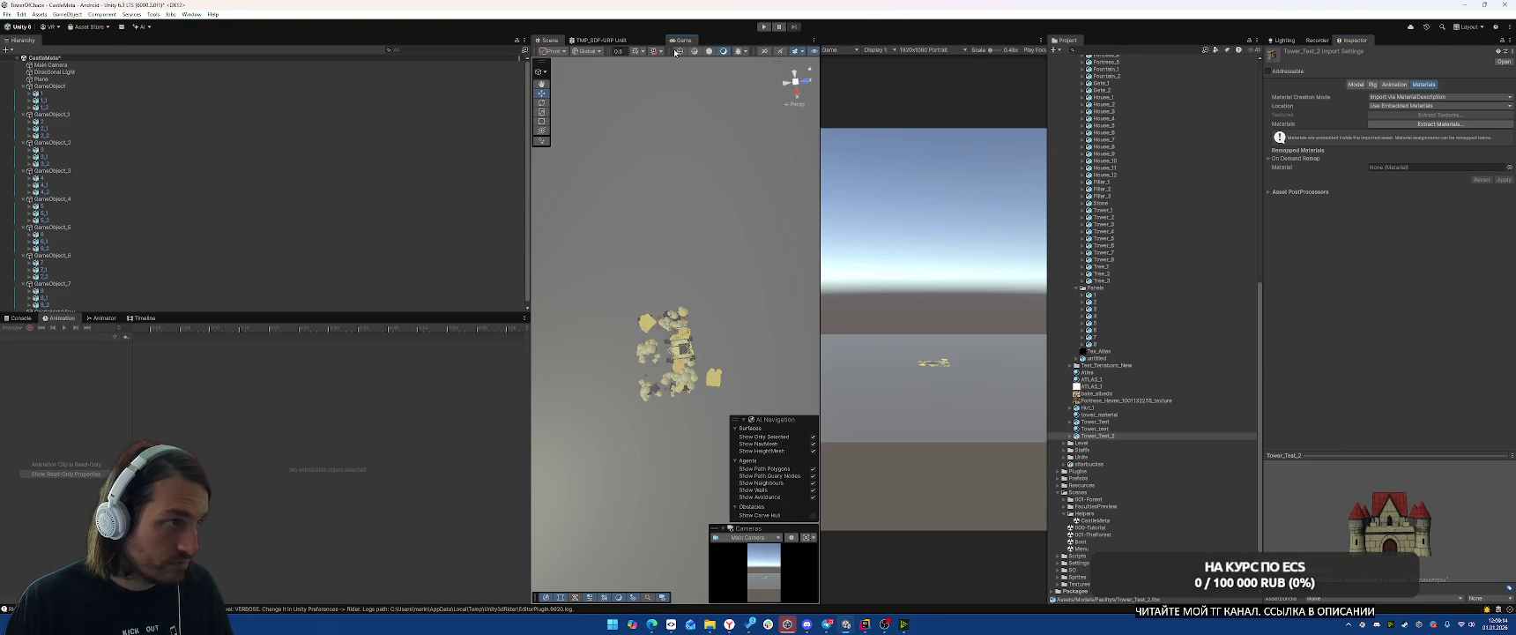
Dock the Game view into the Scene tab group and return to a wider Scene view.
{"action": "left_click_drag", "start_coordinate": [675, 53], "coordinate": [675, 52]}
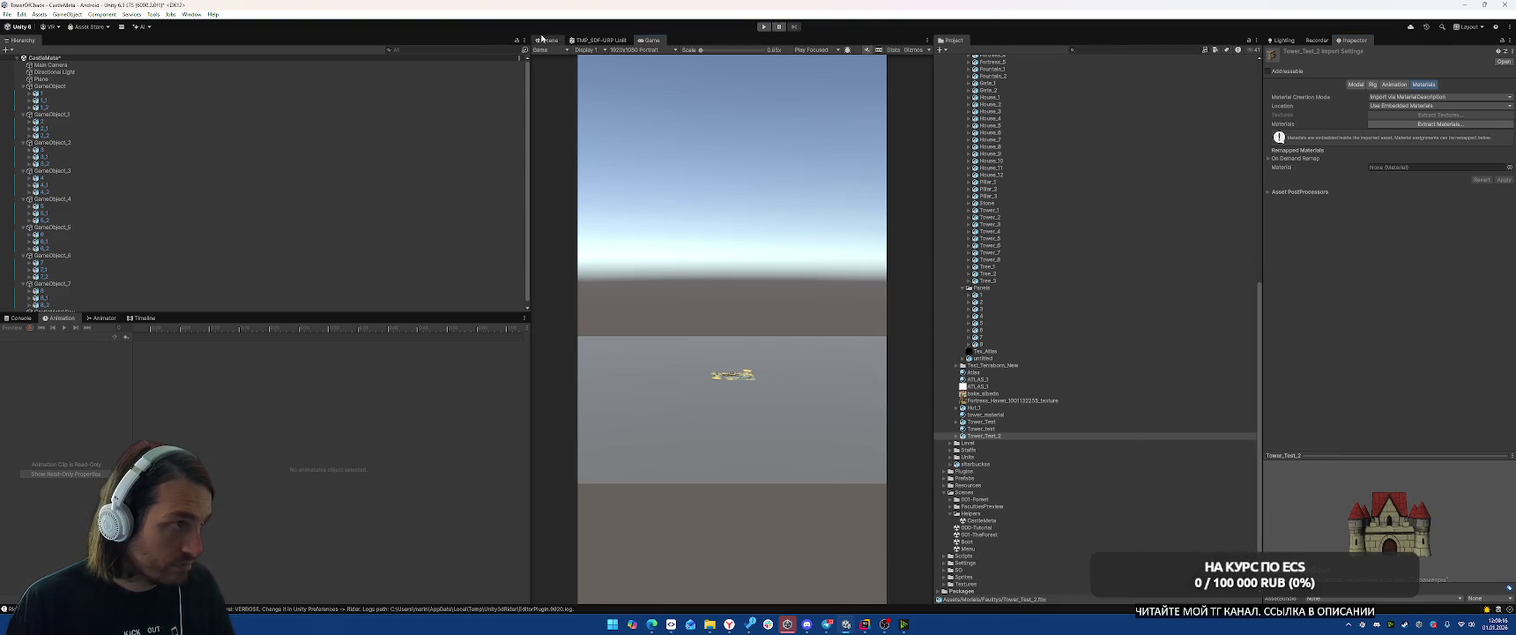
{"action": "left_click", "coordinate": [545, 39]}
{"action": "mouse_move", "coordinate": [705, 265]}
{"action": "left_mouse_down"}
{"action": "mouse_move", "coordinate": [741, 203]}
{"action": "mouse_move", "coordinate": [903, 243]}
{"action": "mouse_move", "coordinate": [823, 210]}
{"action": "left_mouse_up"}
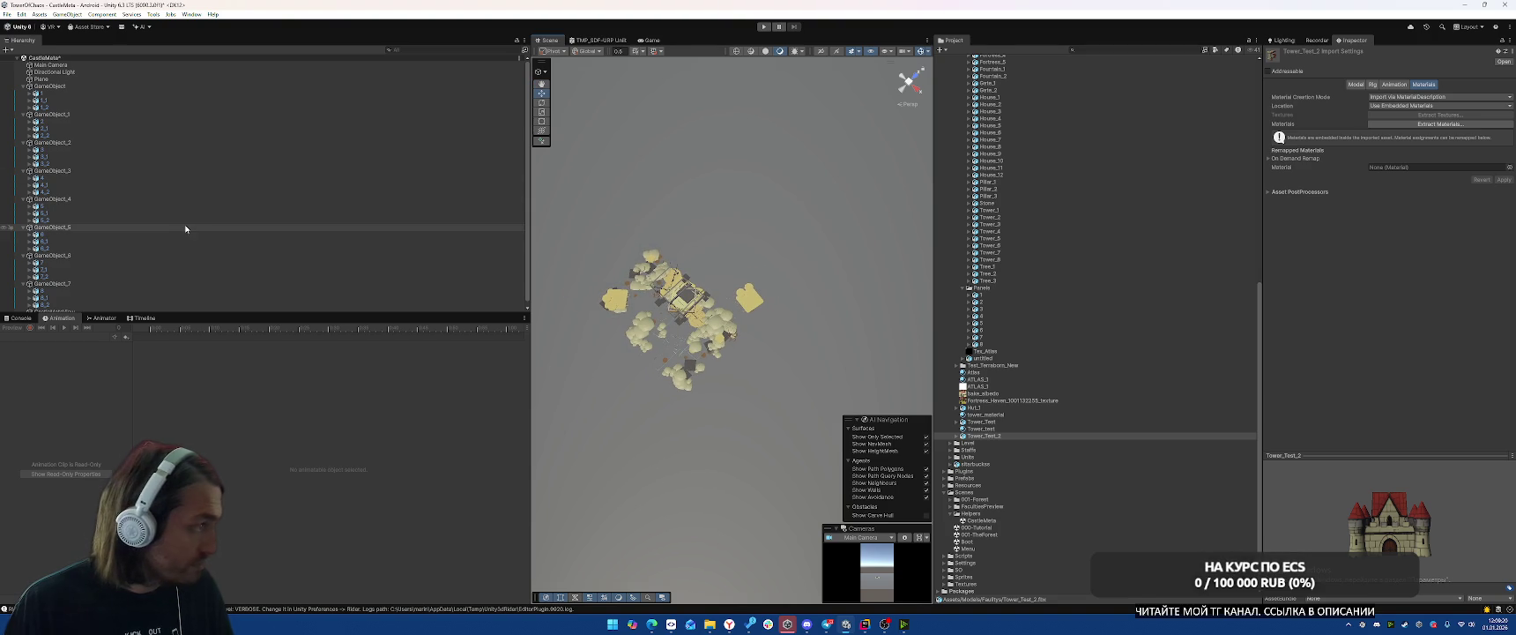
Select every building piece in the Hierarchy, excluding the GameObject group parents.
{"action": "left_click", "coordinate": [88, 93]}
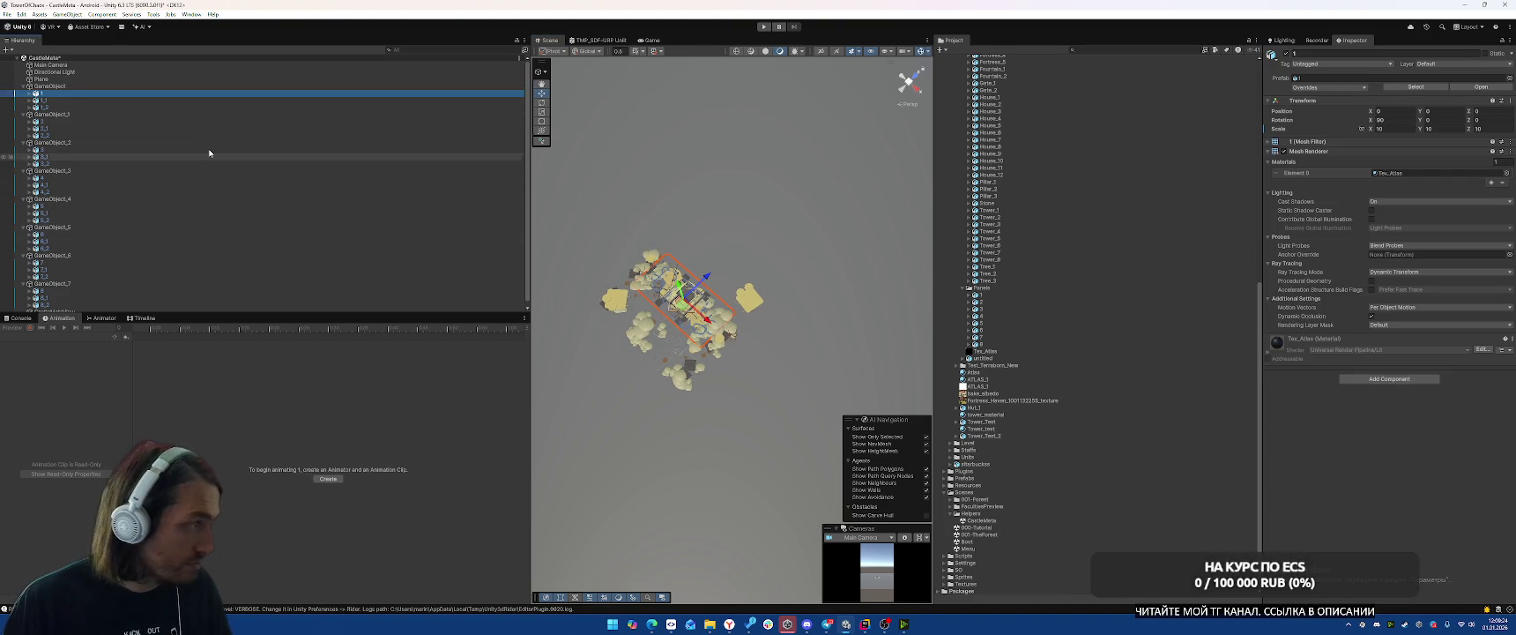
{"action": "left_click", "coordinate": [132, 305], "text": "shift"}
{"action": "left_click", "coordinate": [100, 278], "text": "ctrl"}
{"action": "left_click", "coordinate": [77, 252], "text": "ctrl"}
{"action": "left_click", "coordinate": [73, 223], "text": "ctrl"}
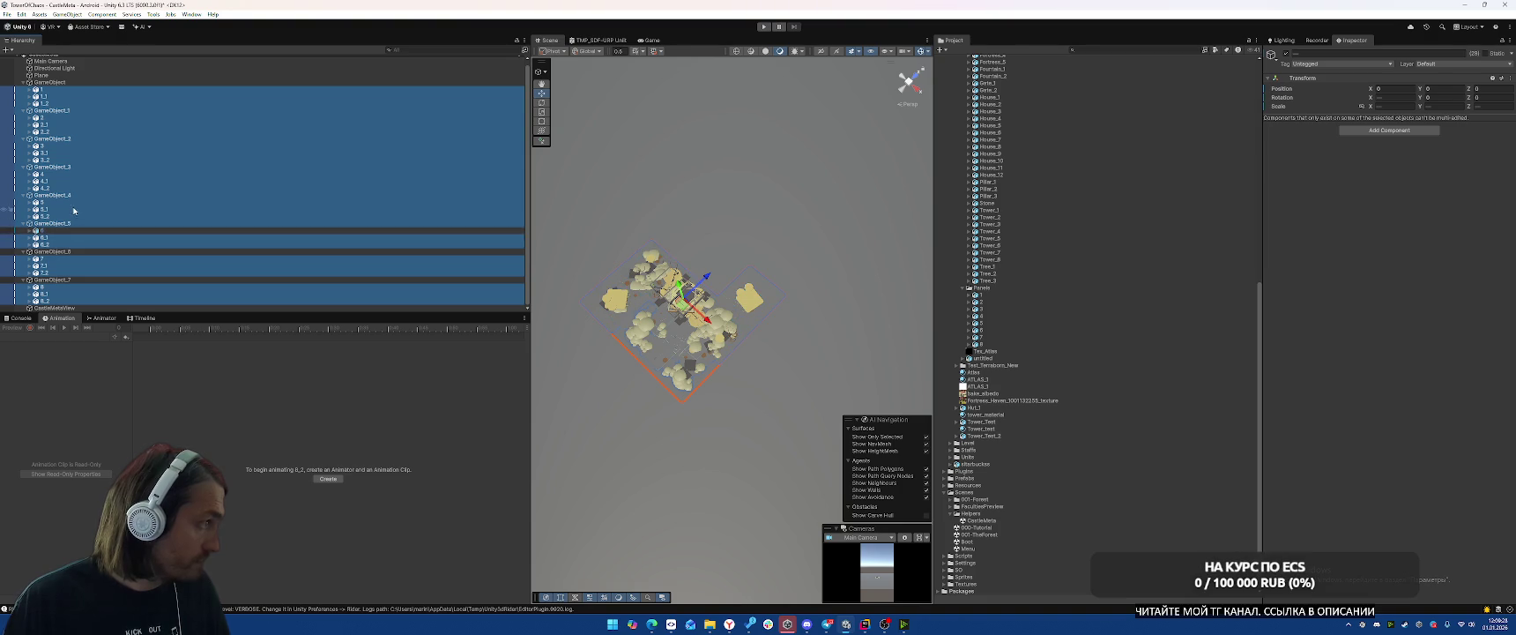
{"action": "left_click", "coordinate": [74, 224], "text": "ctrl"}
{"action": "left_click", "coordinate": [72, 195], "text": "ctrl"}
{"action": "left_click", "coordinate": [72, 167], "text": "ctrl"}
{"action": "left_click", "coordinate": [73, 139], "text": "ctrl"}
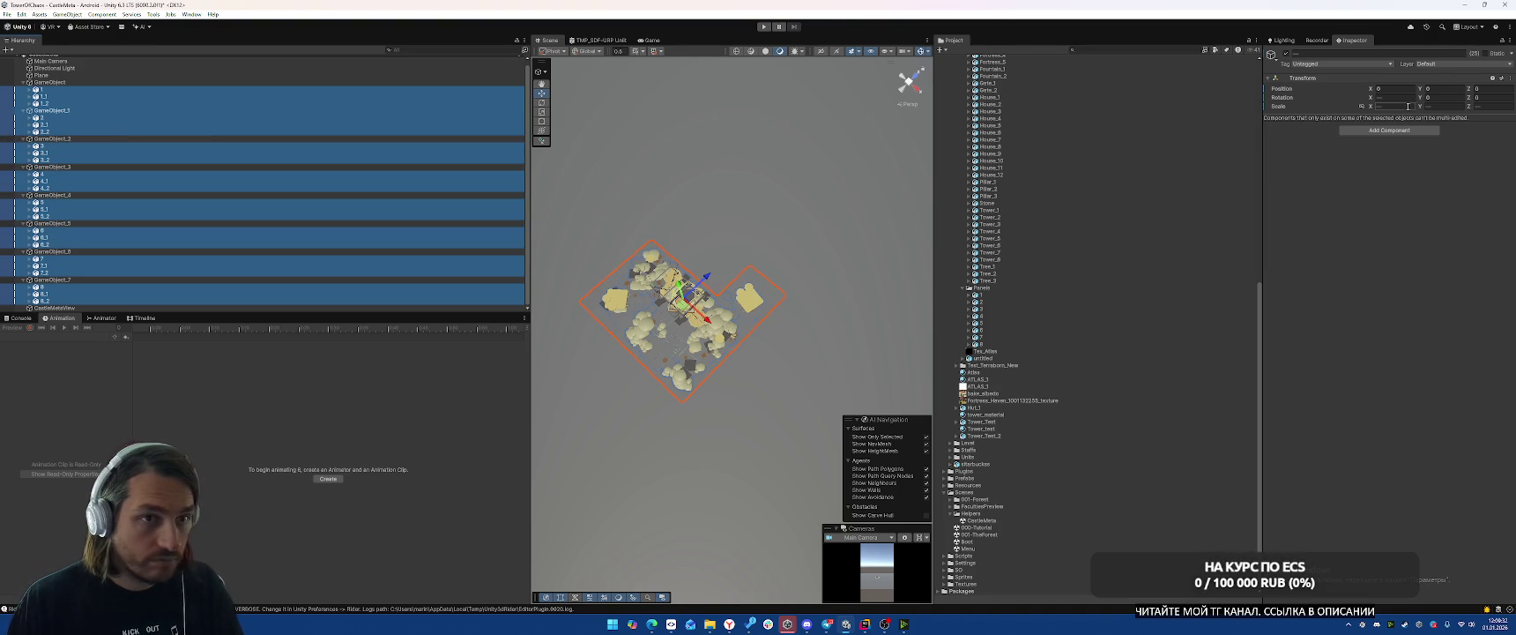
{"action": "left_click", "coordinate": [71, 113], "text": "ctrl"}
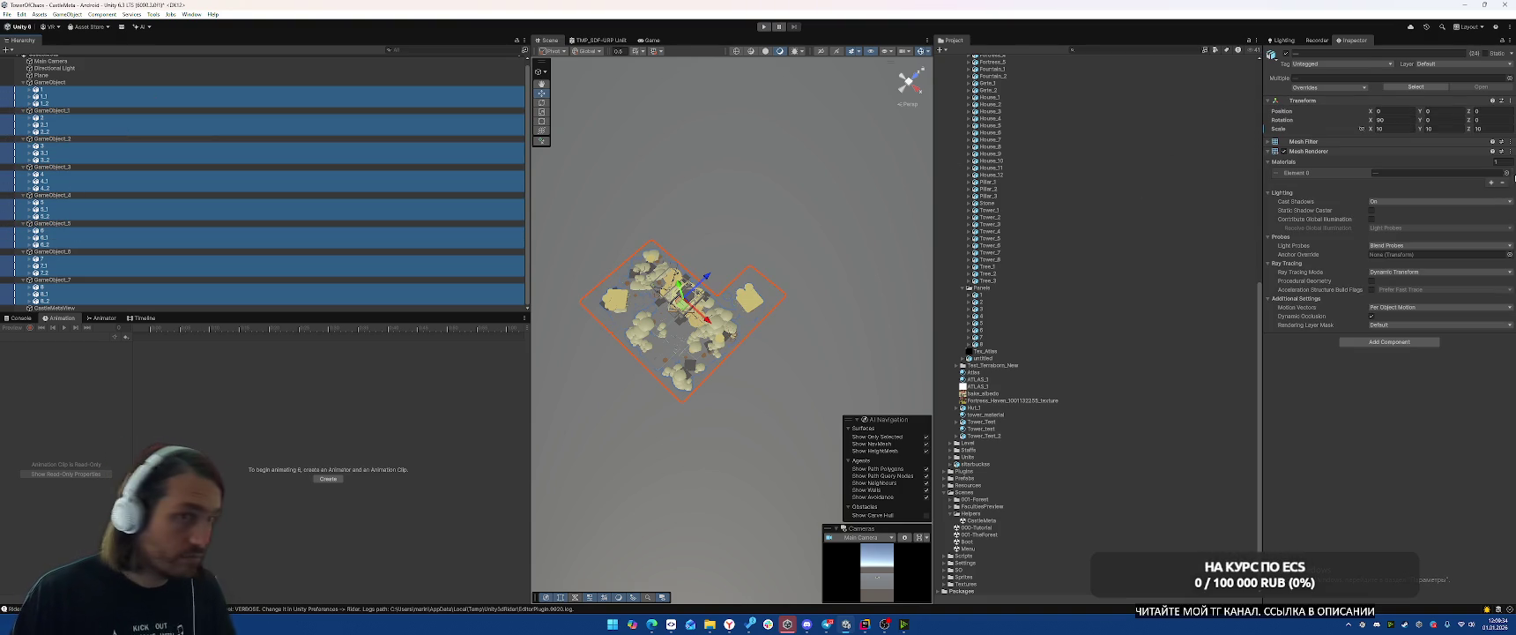
Set the selected pieces' Transform Scale to 100 on X, Y and Z.
{"action": "left_click", "coordinate": [1401, 128]}
{"action": "type", "text": "100"}
{"action": "left_click", "coordinate": [1444, 130]}
{"action": "type", "text": "100"}
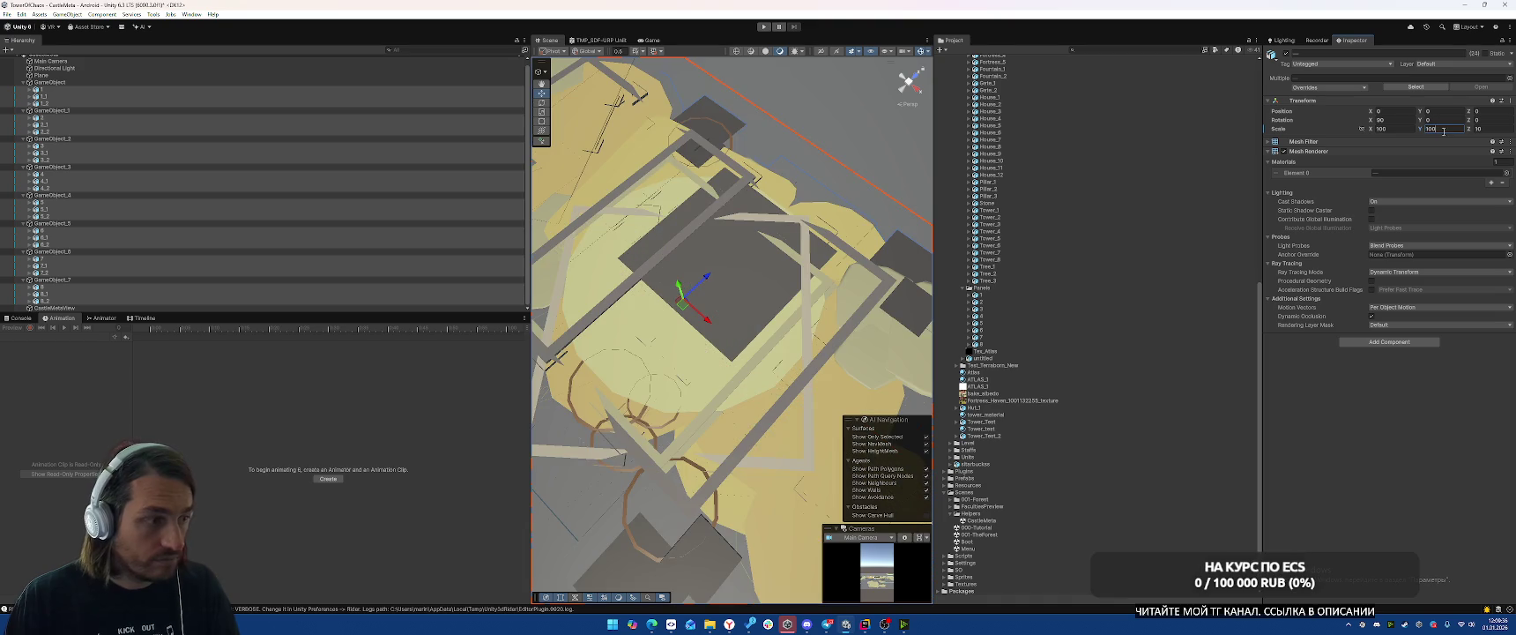
{"action": "type", "text": "0"}
{"action": "key", "text": "Return"}
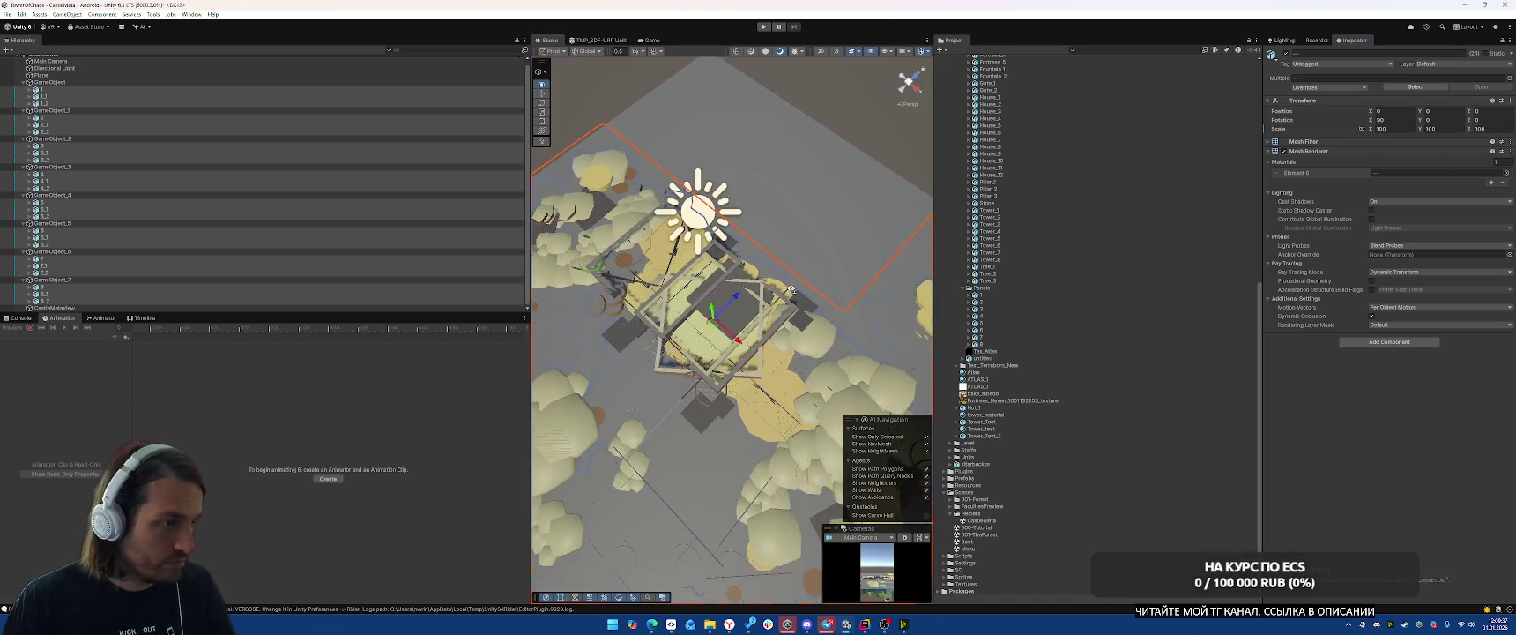
{"action": "left_click_drag", "start_coordinate": [921, 197], "coordinate": [910, 195]}
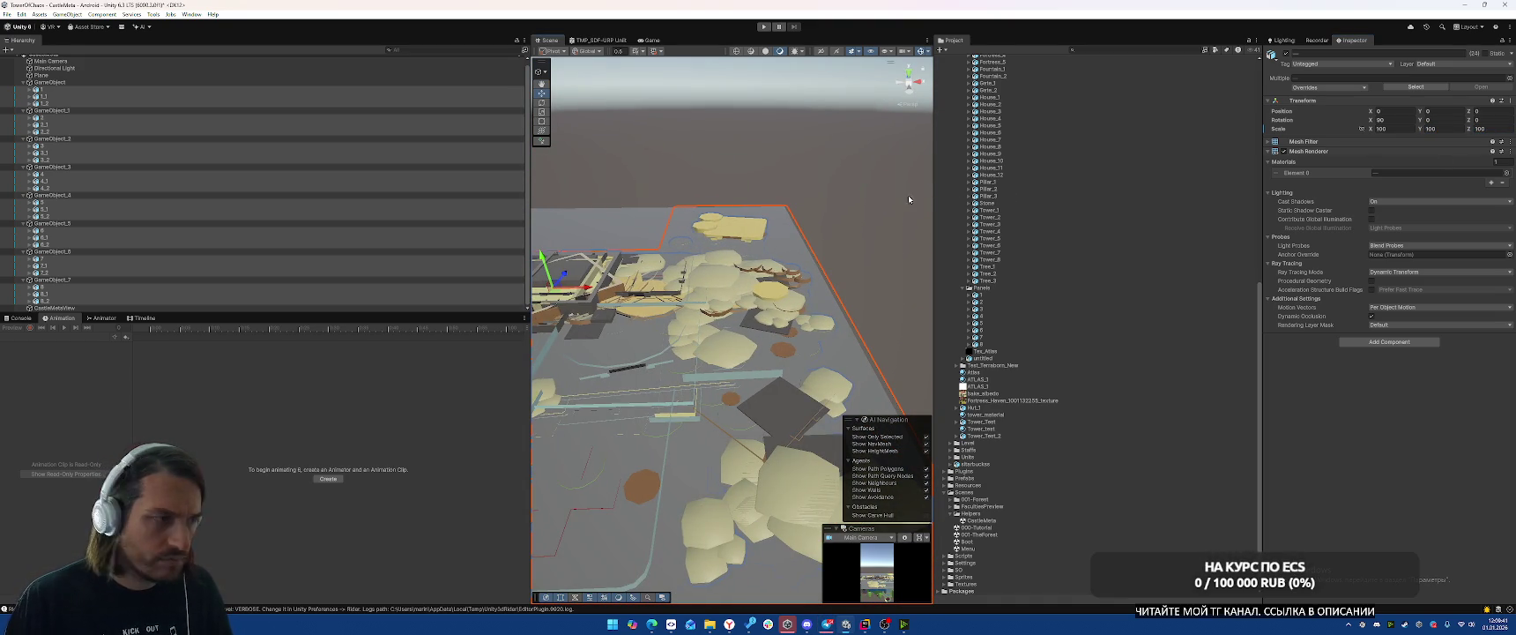
{"action": "left_click", "coordinate": [201, 83]}
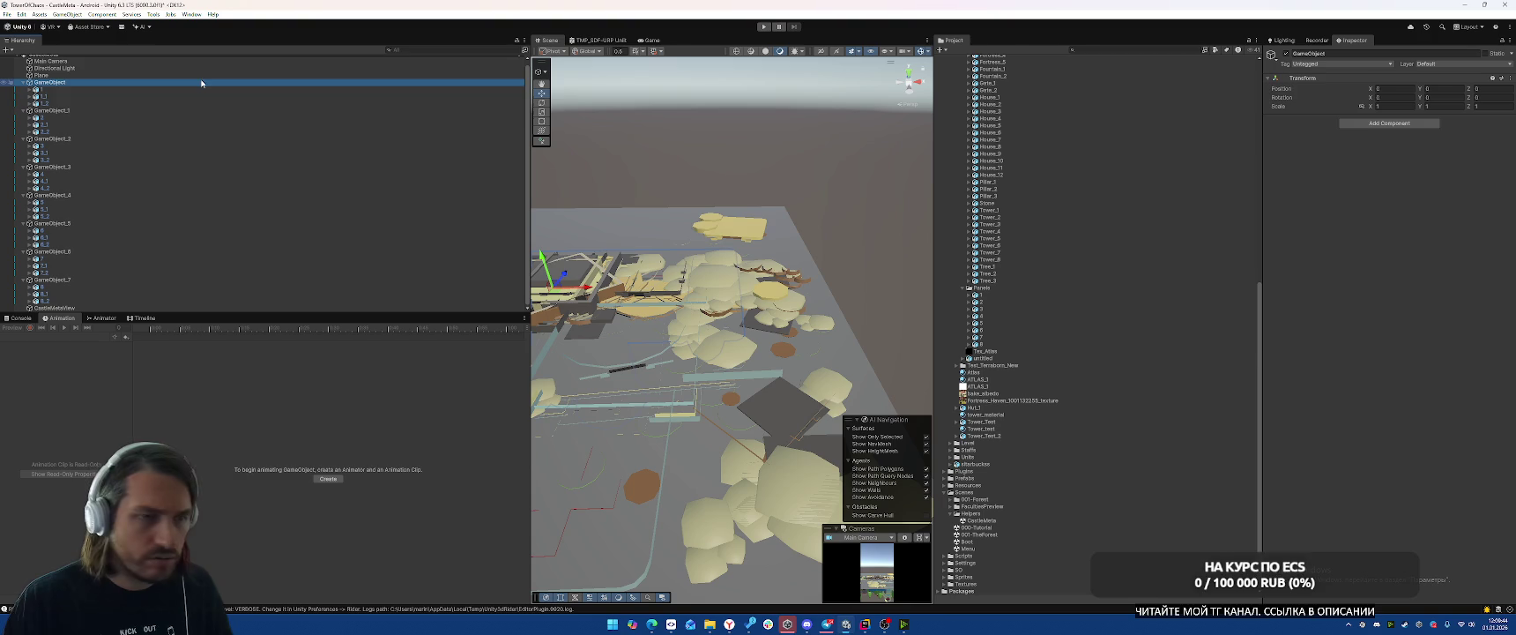
{"action": "left_click", "coordinate": [185, 89]}
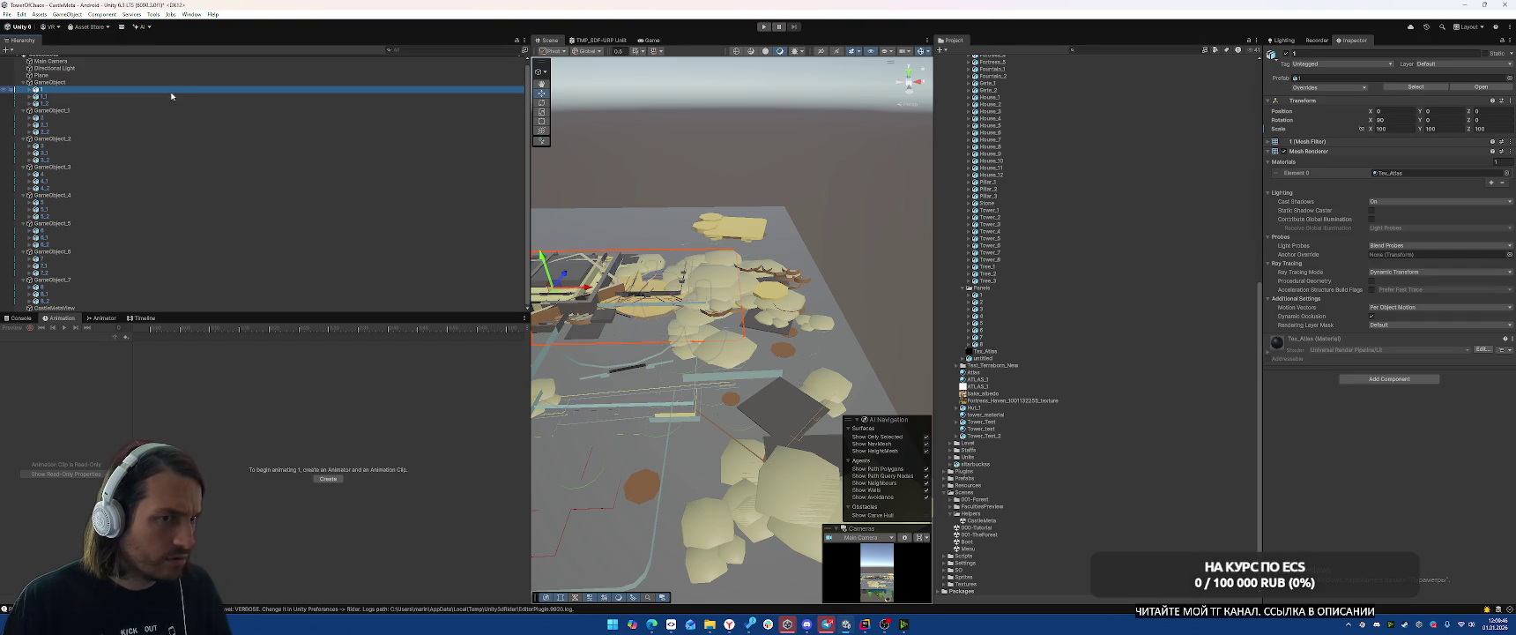
{"action": "left_click", "coordinate": [29, 89]}
{"action": "left_click", "coordinate": [48, 96]}
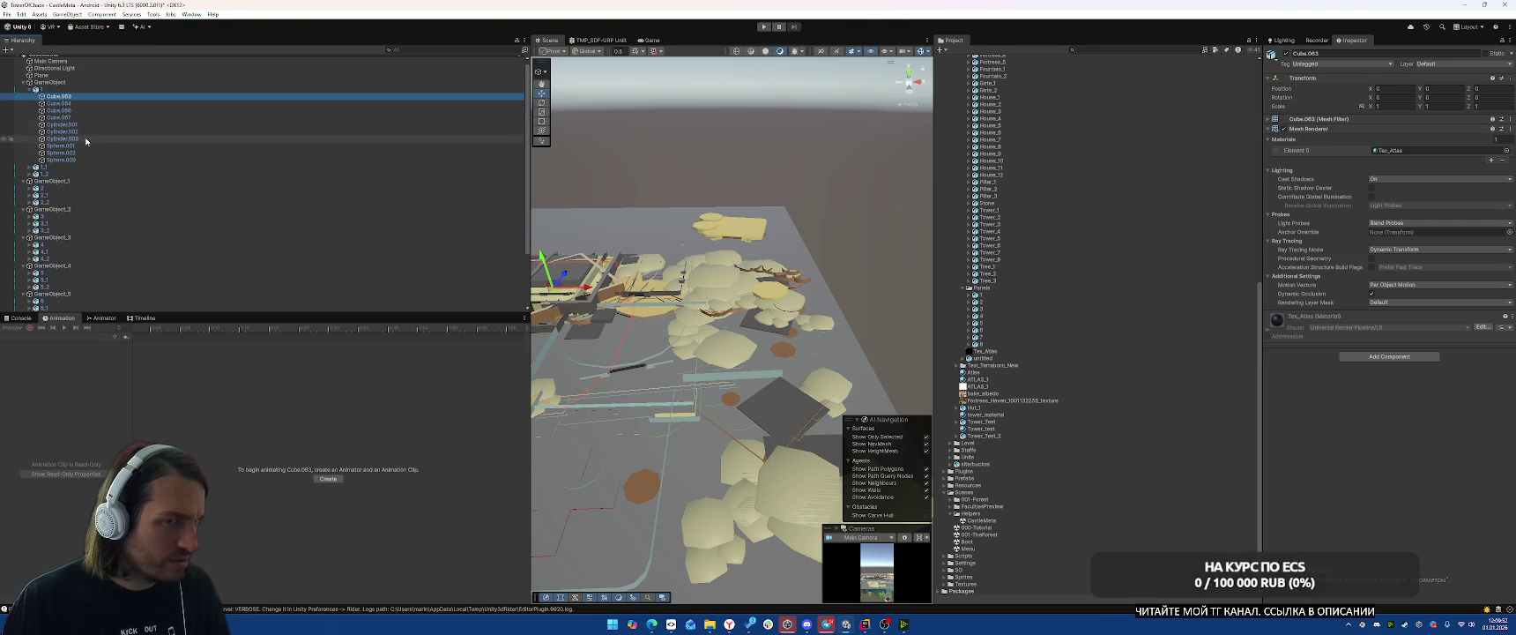
{"action": "key", "text": "Down"}
{"action": "key", "text": "Down"}
{"action": "key", "text": "Down"}
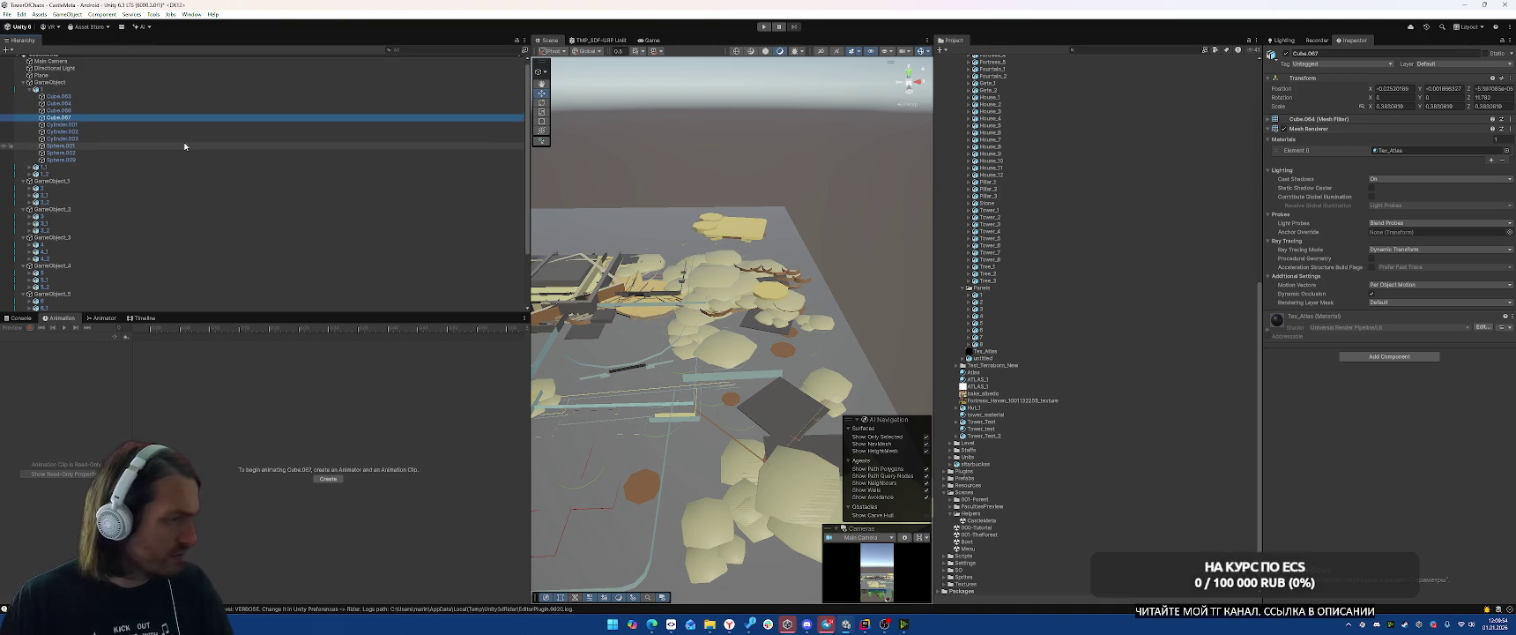
{"action": "key", "text": "Down"}
{"action": "key", "text": "Down"}
{"action": "key", "text": "Down"}
{"action": "key", "text": "Up"}
{"action": "key", "text": "Up"}
{"action": "key", "text": "Up"}
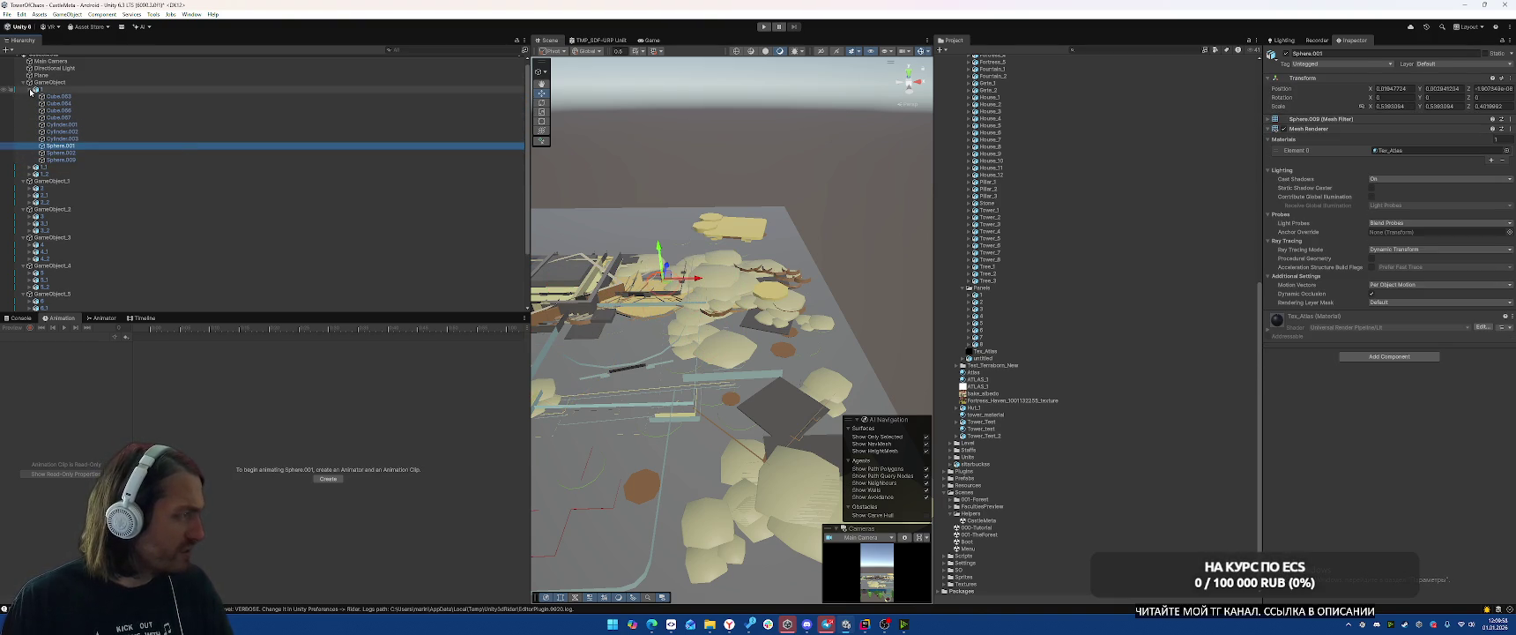
{"action": "left_click", "coordinate": [30, 89]}
{"action": "left_click", "coordinate": [150, 89]}
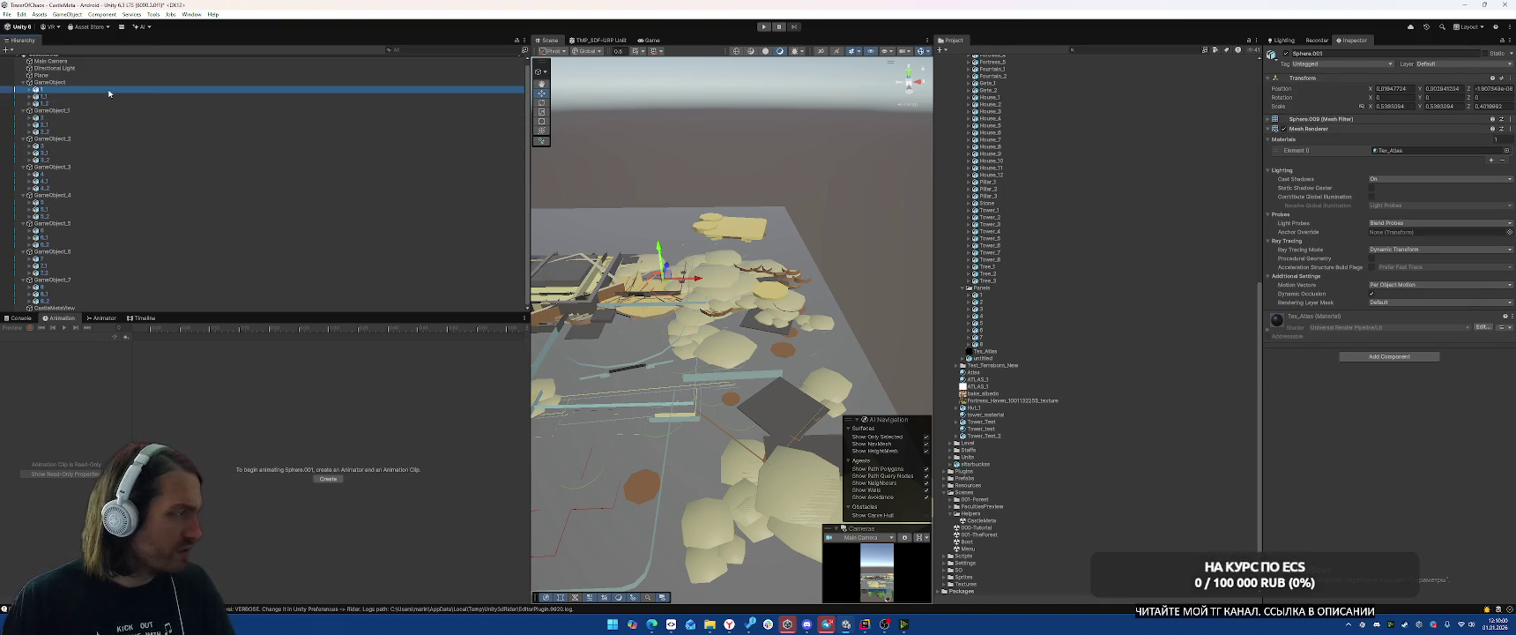
{"action": "left_click", "coordinate": [1321, 102]}
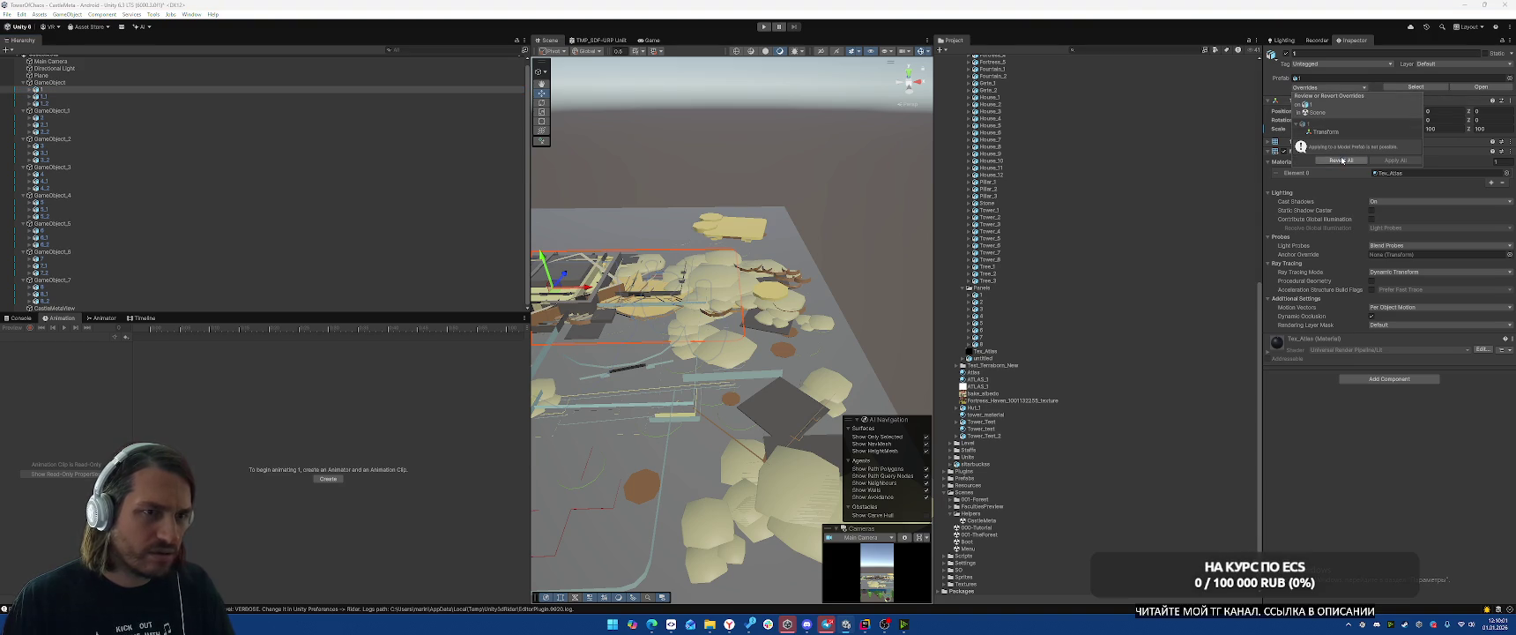
{"action": "left_click", "coordinate": [136, 91]}
{"action": "left_click", "coordinate": [1336, 88]}
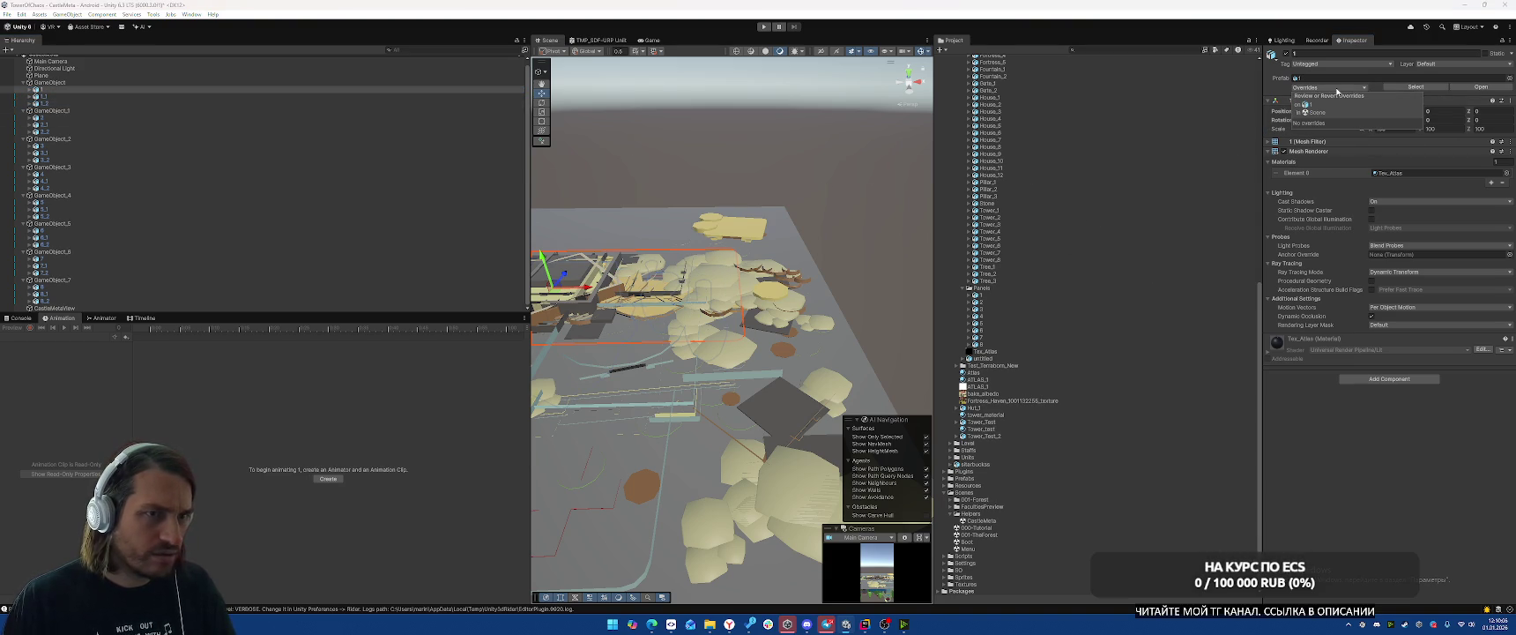
{"action": "mouse_move", "coordinate": [670, 202]}
{"action": "left_mouse_down"}
{"action": "mouse_move", "coordinate": [684, 177]}
{"action": "mouse_move", "coordinate": [664, 191]}
{"action": "left_mouse_up"}
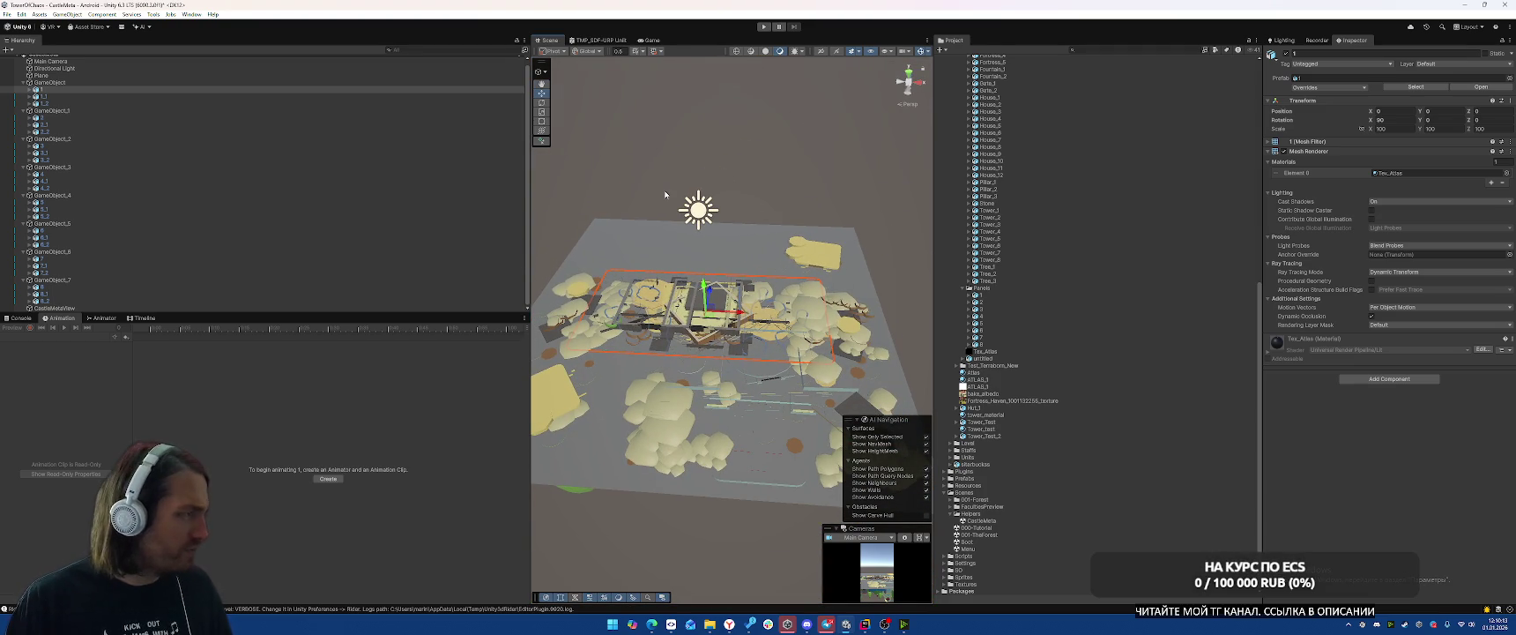
{"action": "scroll", "coordinate": [176, 101], "scroll_direction": "up", "scroll_amount": 1}
{"action": "left_click", "coordinate": [61, 80]}
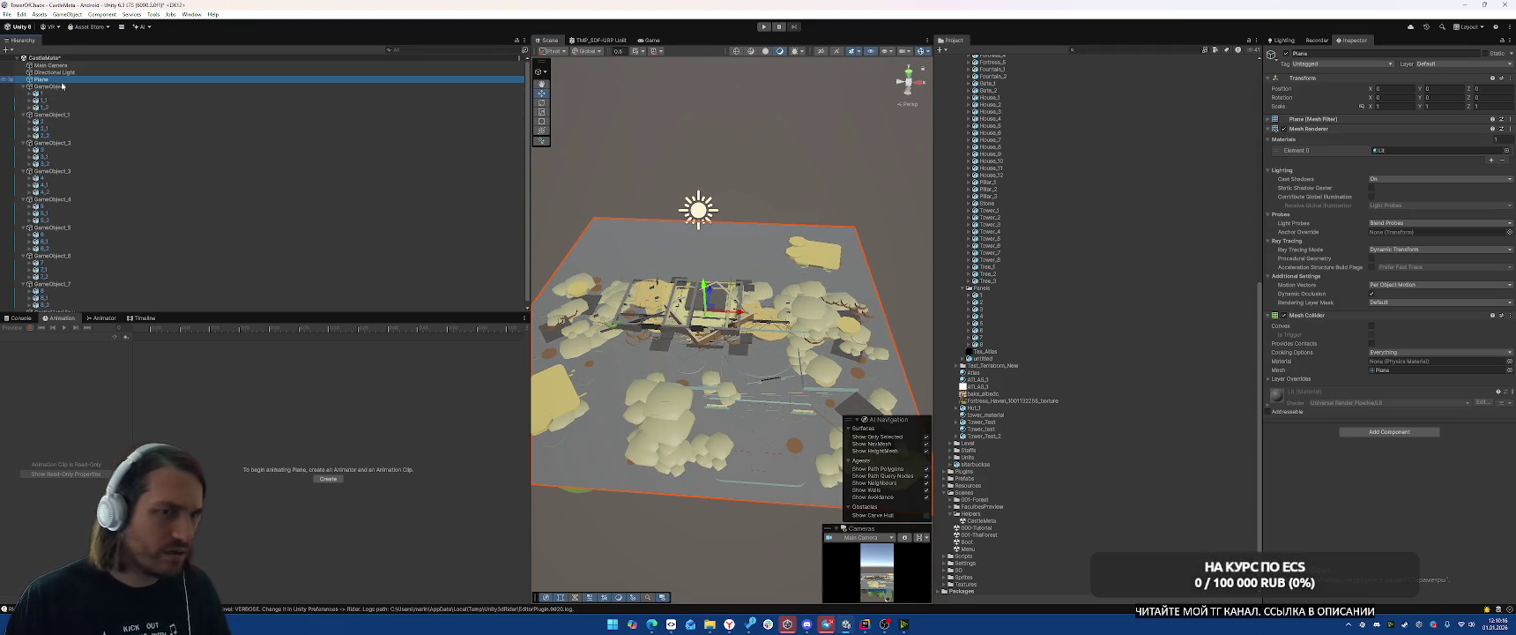
{"action": "left_click", "coordinate": [68, 93]}
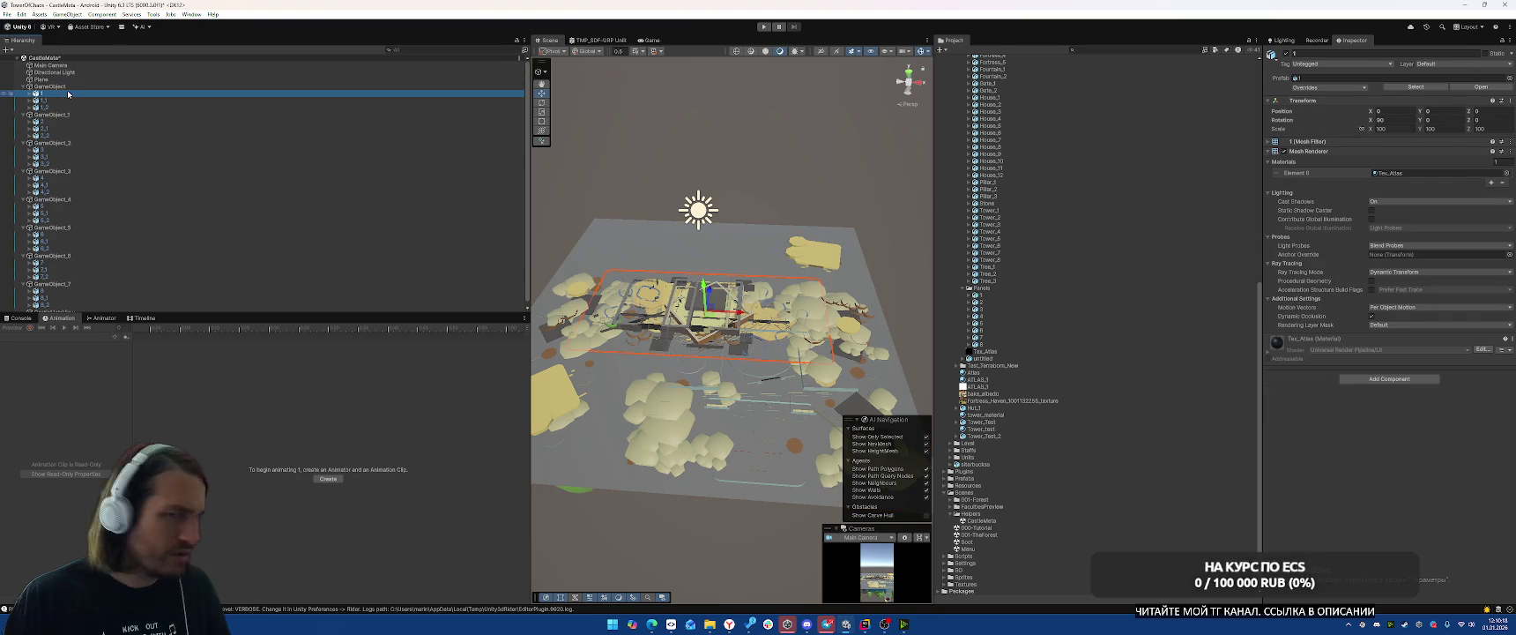
{"action": "key", "text": "Right"}
{"action": "key", "text": "Down"}
{"action": "left_click", "coordinate": [145, 101]}
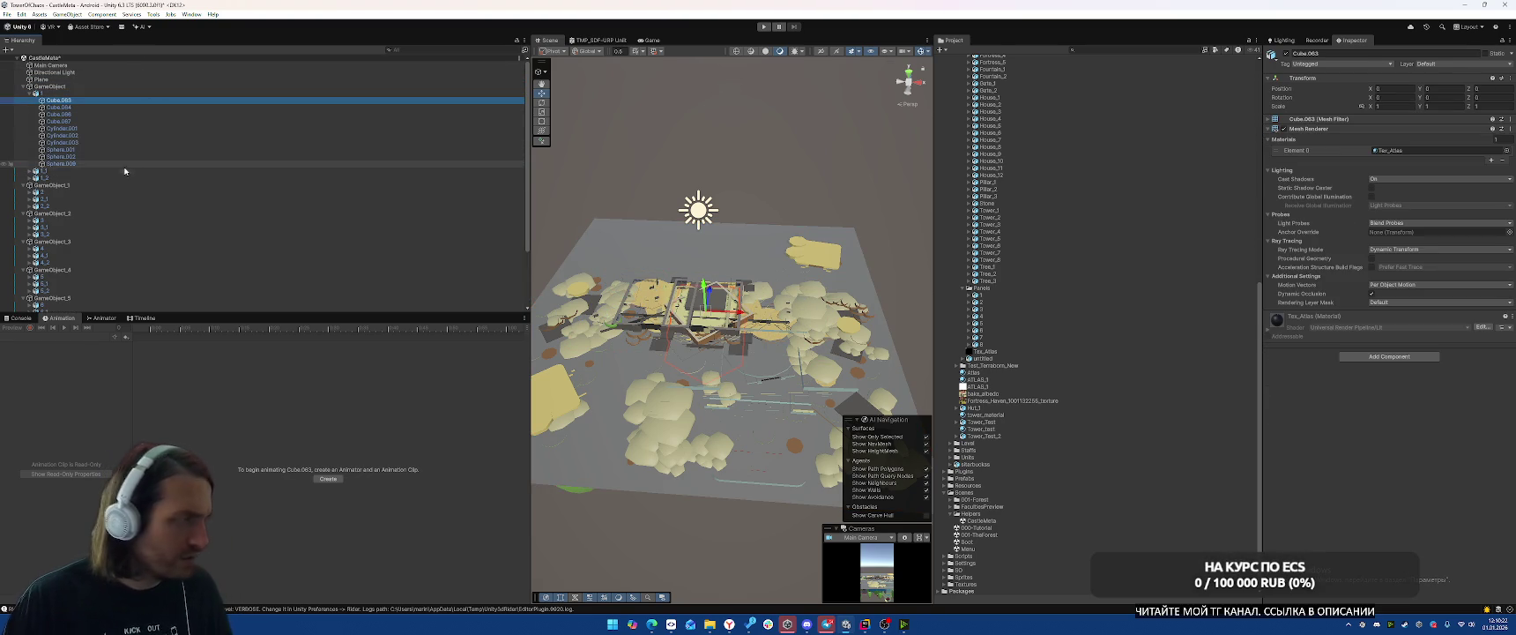
{"action": "key", "text": "ctrl+z"}
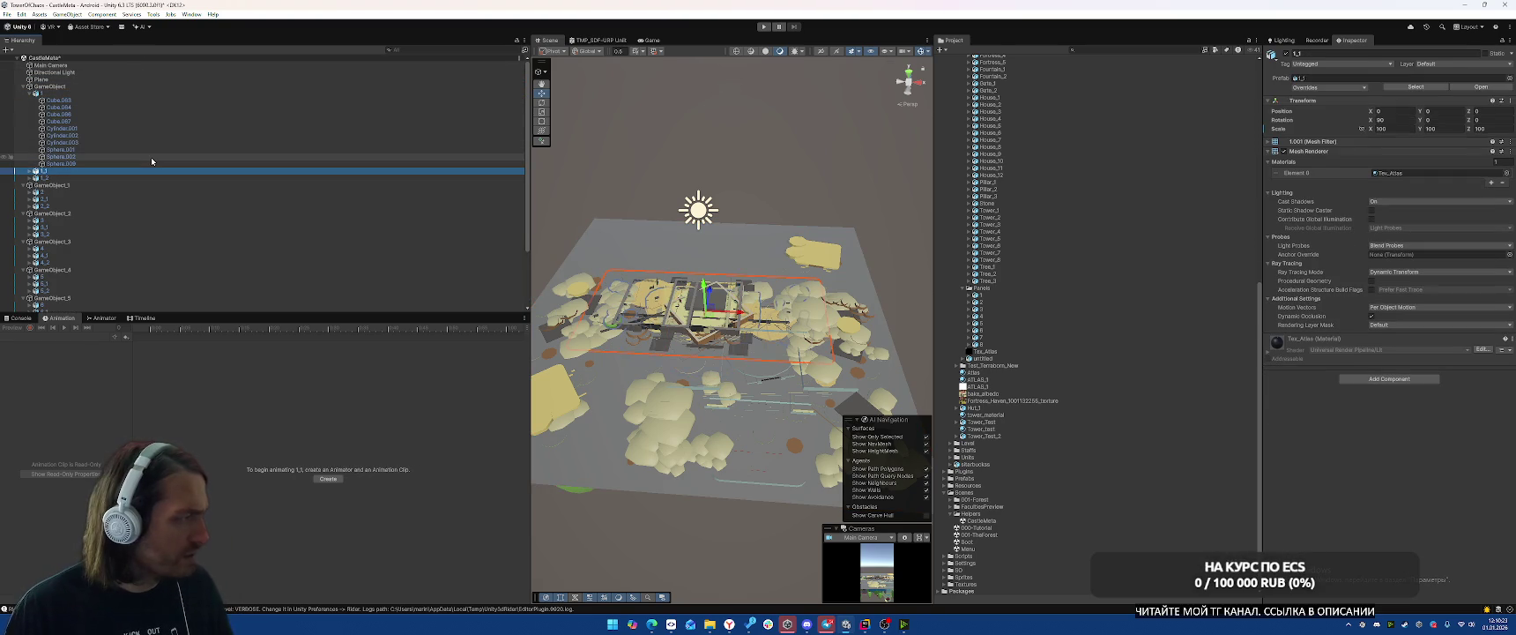
{"action": "key", "text": "Up"}
{"action": "key", "text": "Up"}
{"action": "key", "text": "Up"}
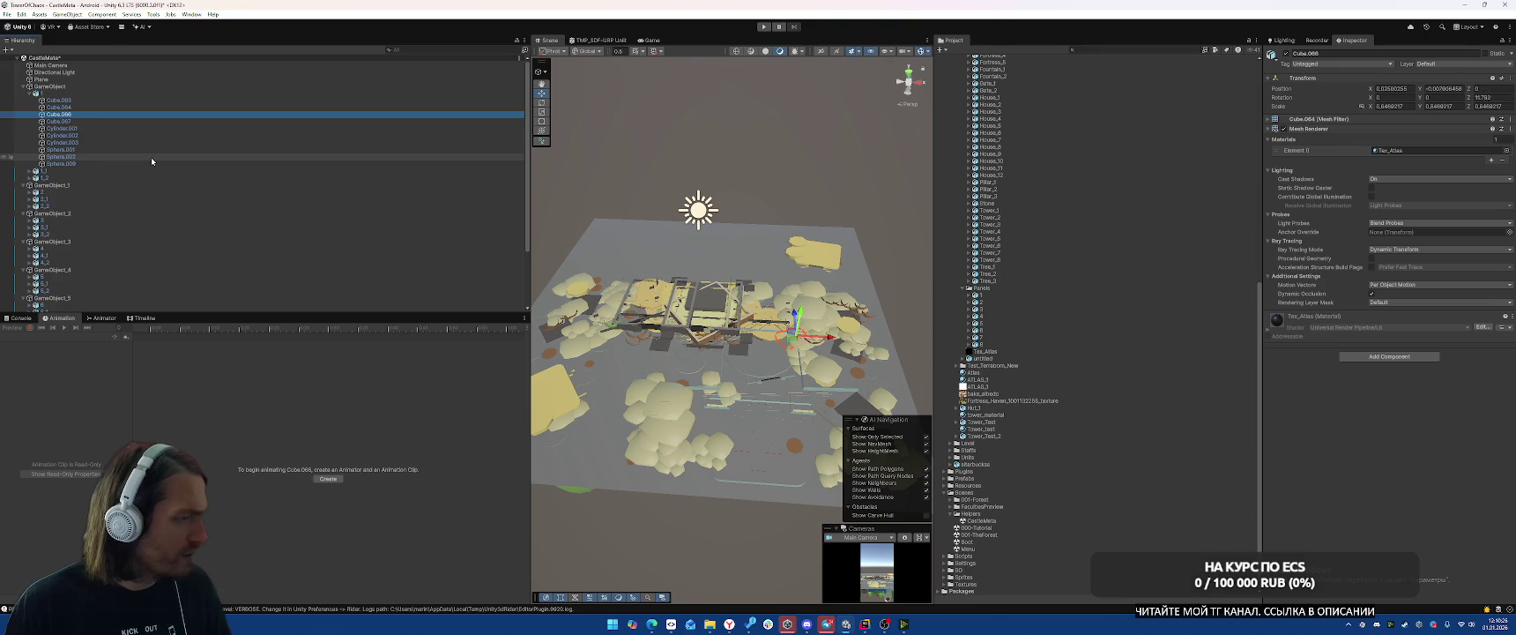
{"action": "key", "text": "Up"}
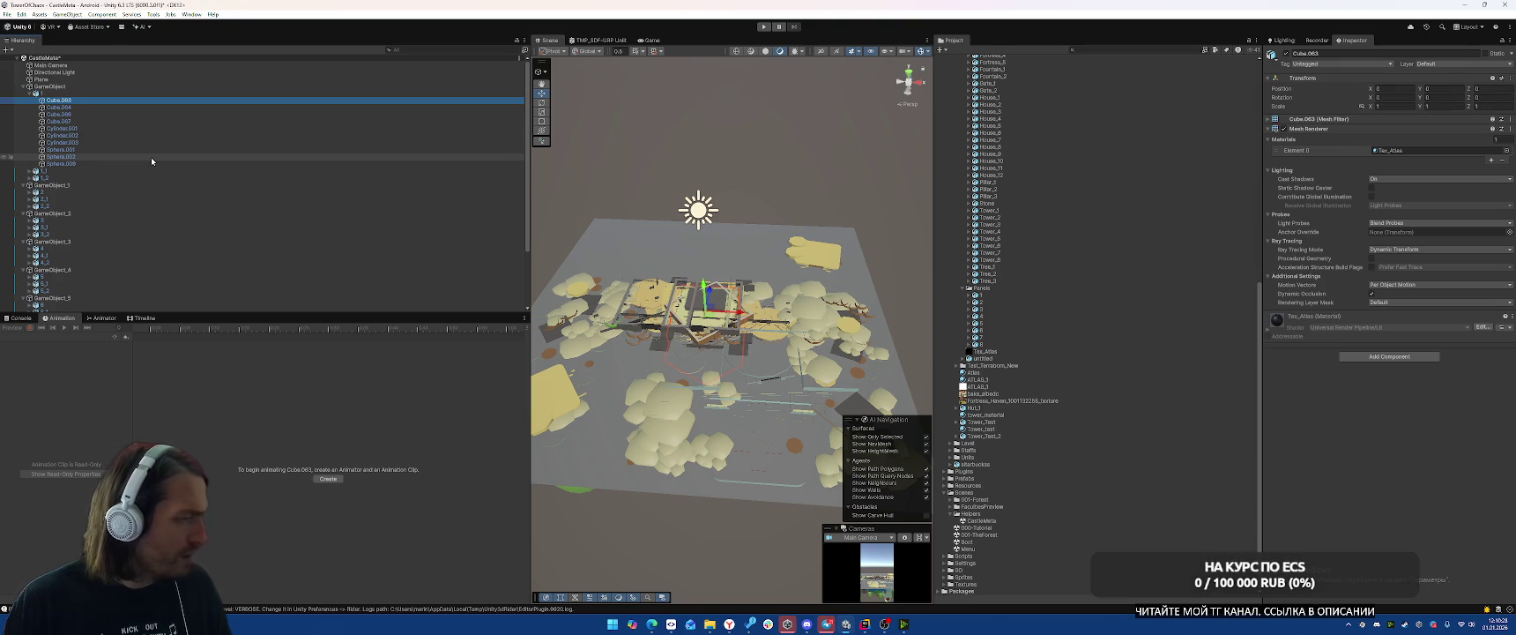
{"action": "key", "text": "Up"}
{"action": "key", "text": "Up"}
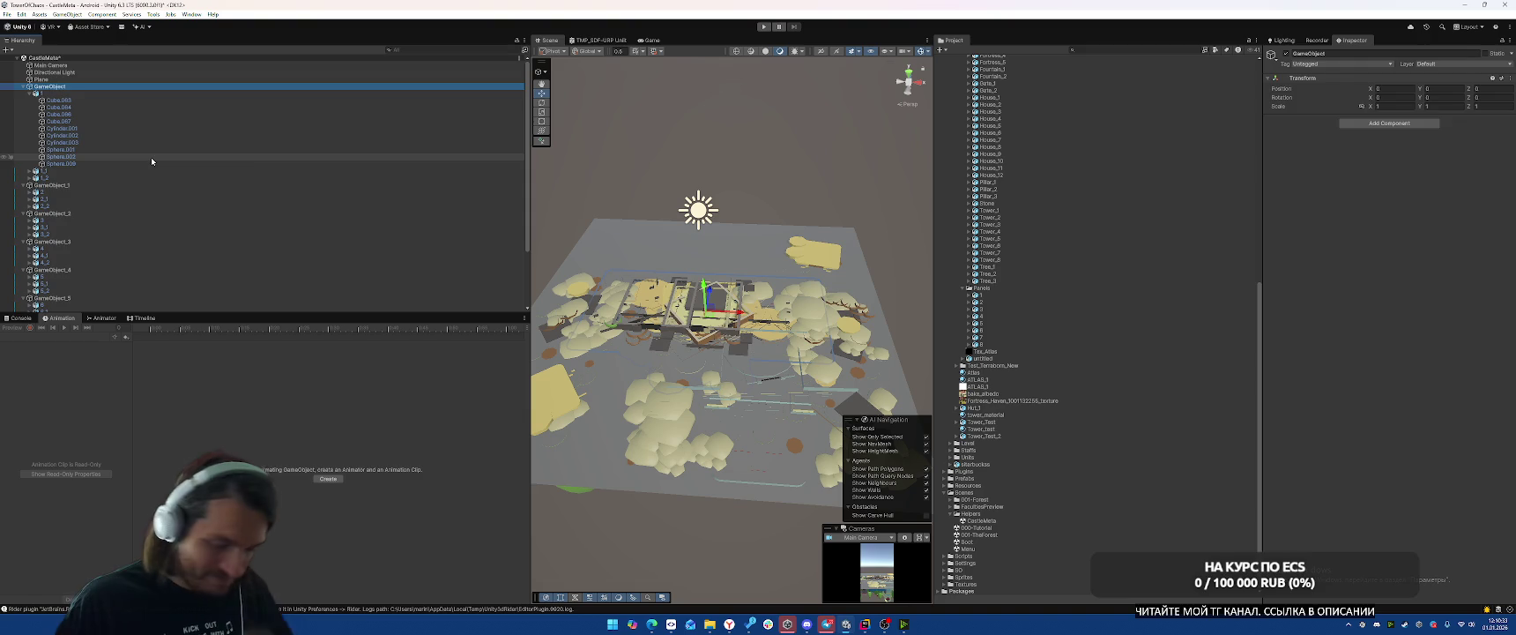
{"action": "key", "text": "Delete"}
Delete the GameObject through GameObject_7 groups along with their children.
{"action": "left_click", "coordinate": [62, 88]}
{"action": "key", "text": "Delete"}
{"action": "left_click", "coordinate": [60, 88]}
{"action": "key", "text": "Delete"}
{"action": "left_click", "coordinate": [59, 87]}
{"action": "key", "text": "Delete"}
{"action": "left_click", "coordinate": [58, 87]}
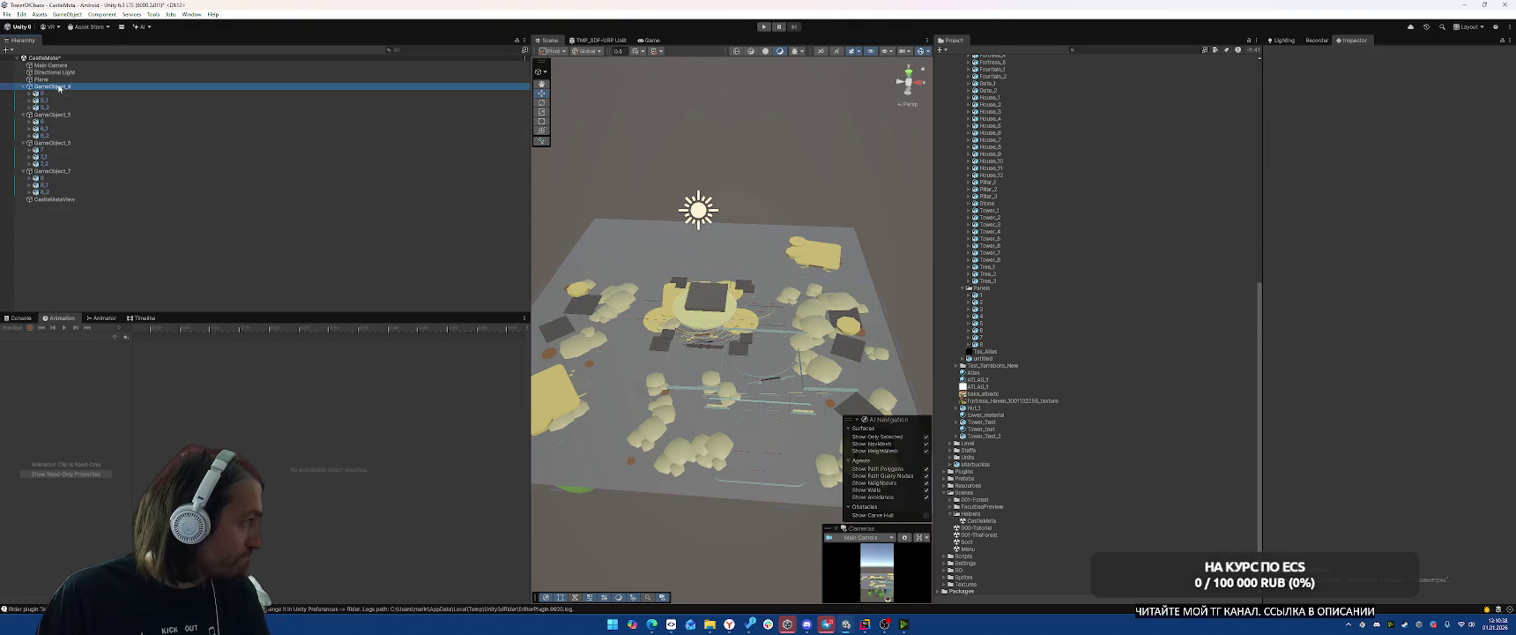
{"action": "key", "text": "Delete"}
{"action": "left_click", "coordinate": [56, 87]}
{"action": "key", "text": "Delete"}
{"action": "left_click", "coordinate": [55, 88]}
{"action": "key", "text": "Delete"}
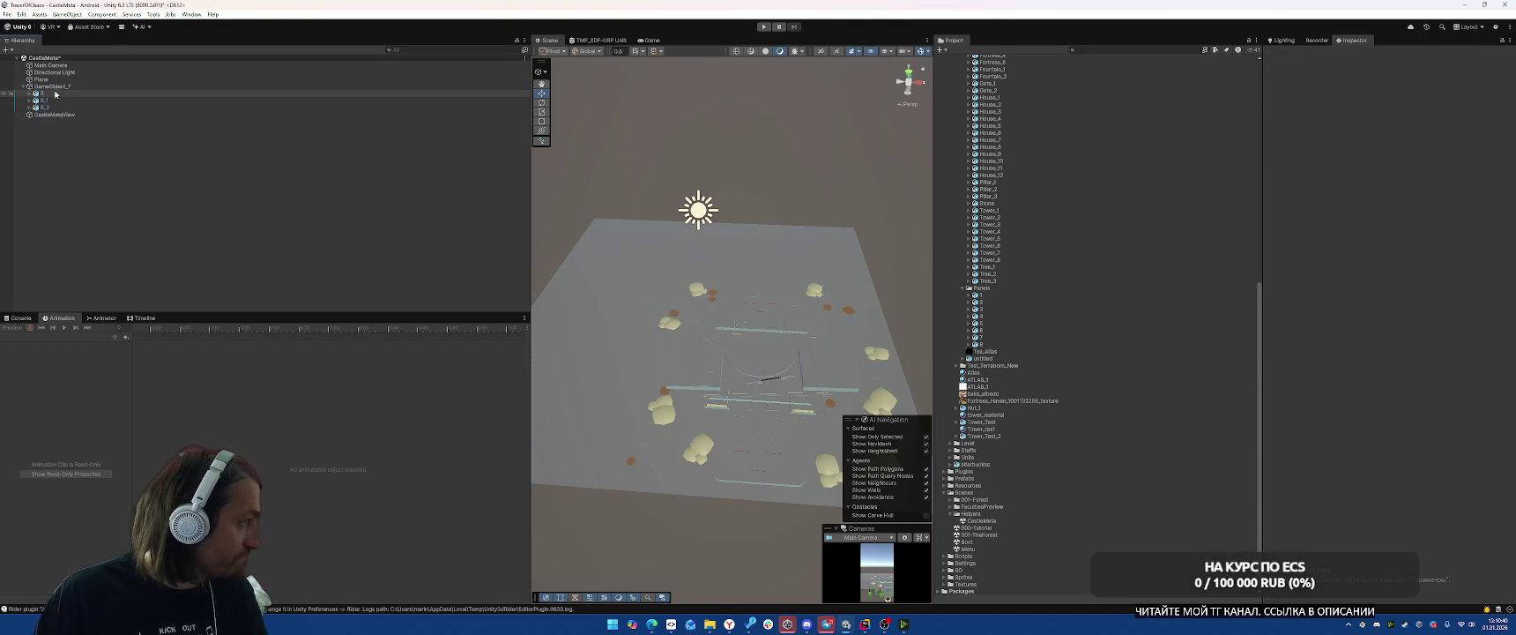
{"action": "left_click", "coordinate": [55, 87]}
{"action": "key", "text": "Delete"}
Nest the Main Camera under CastleMetaView in the Hierarchy.
{"action": "left_click", "coordinate": [58, 87]}
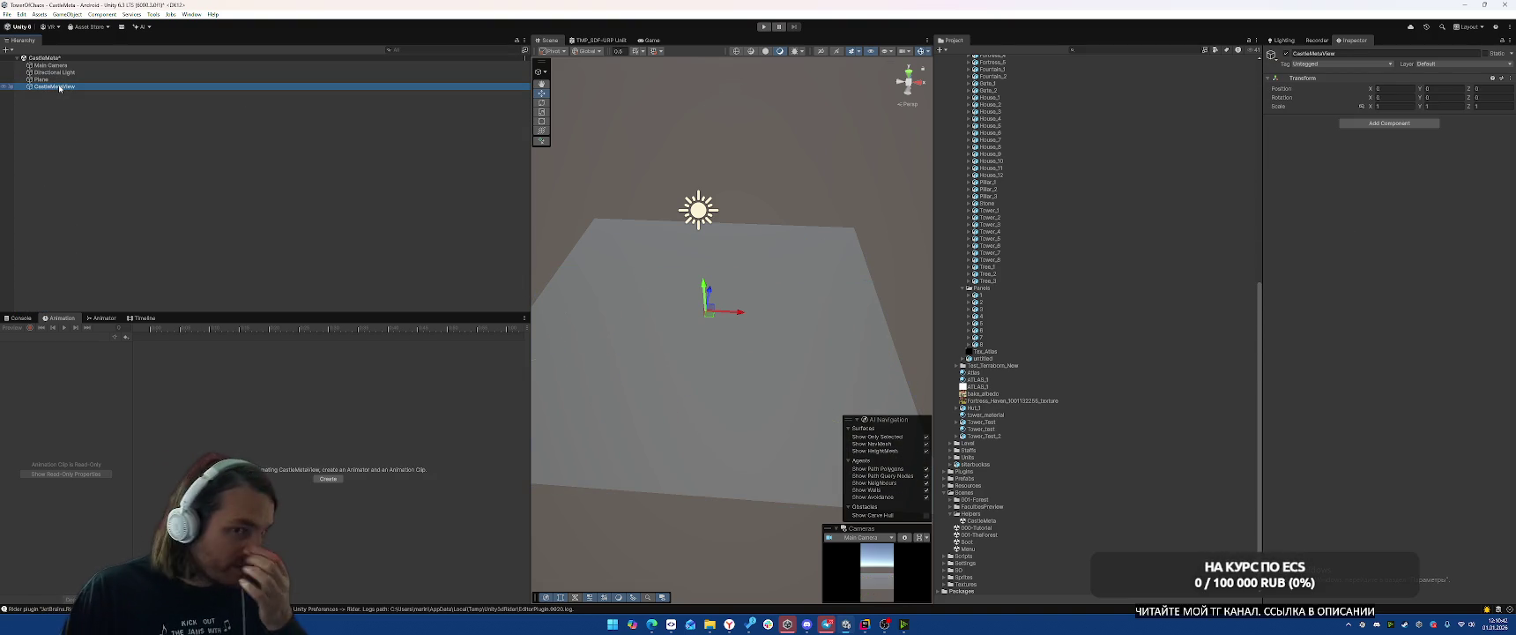
{"action": "left_click", "coordinate": [58, 67]}
{"action": "left_click_drag", "start_coordinate": [63, 95], "coordinate": [64, 88]}
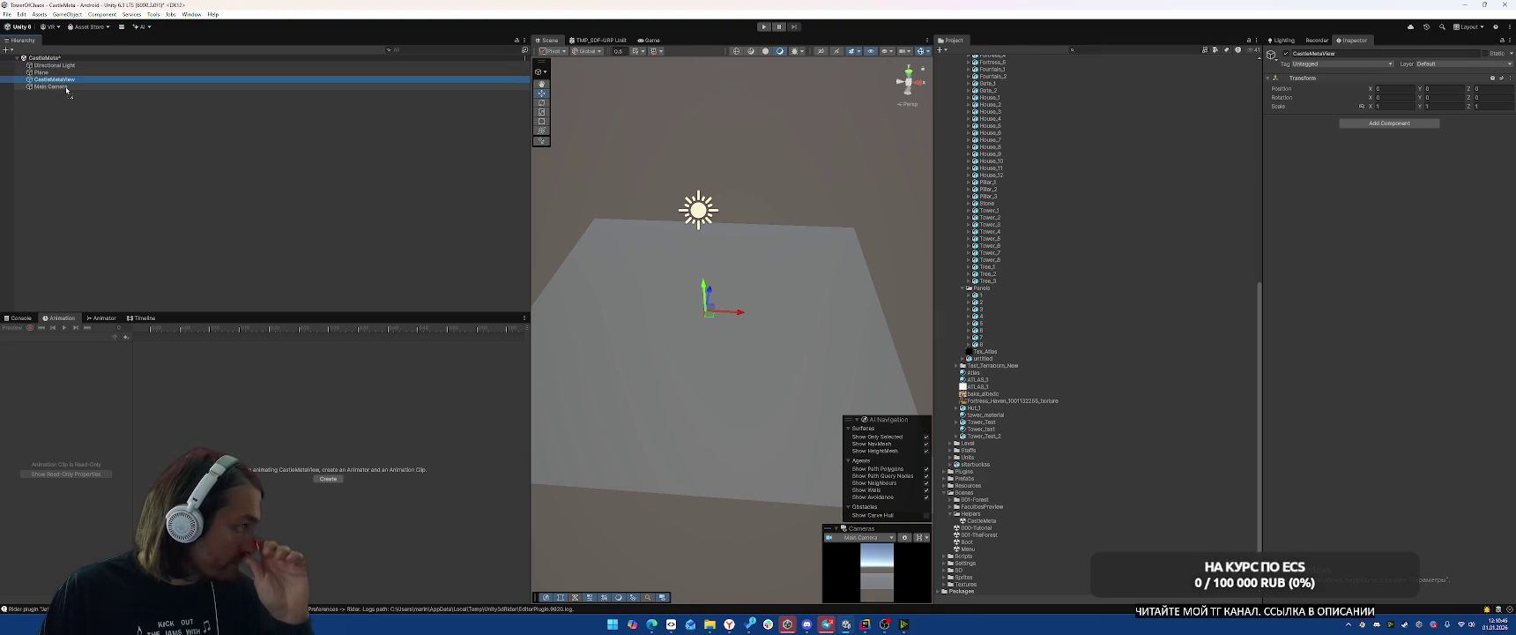
{"action": "mouse_move", "coordinate": [56, 87]}
{"action": "left_mouse_down"}
{"action": "mouse_move", "coordinate": [41, 79]}
{"action": "mouse_move", "coordinate": [51, 88]}
{"action": "left_mouse_up"}
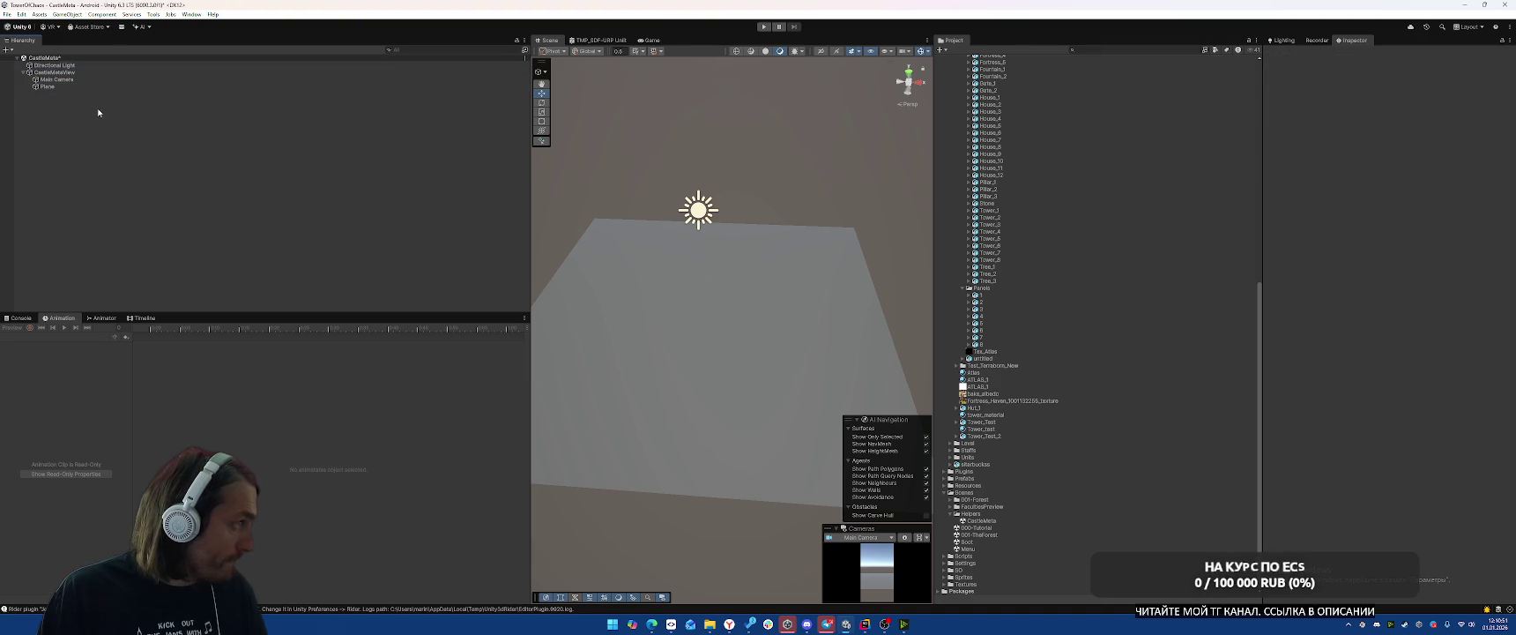
{"action": "left_click", "coordinate": [53, 72]}
Add the Castle Meta script component to CastleMetaView.
{"action": "left_click", "coordinate": [1402, 123]}
{"action": "type", "text": "Castl"}
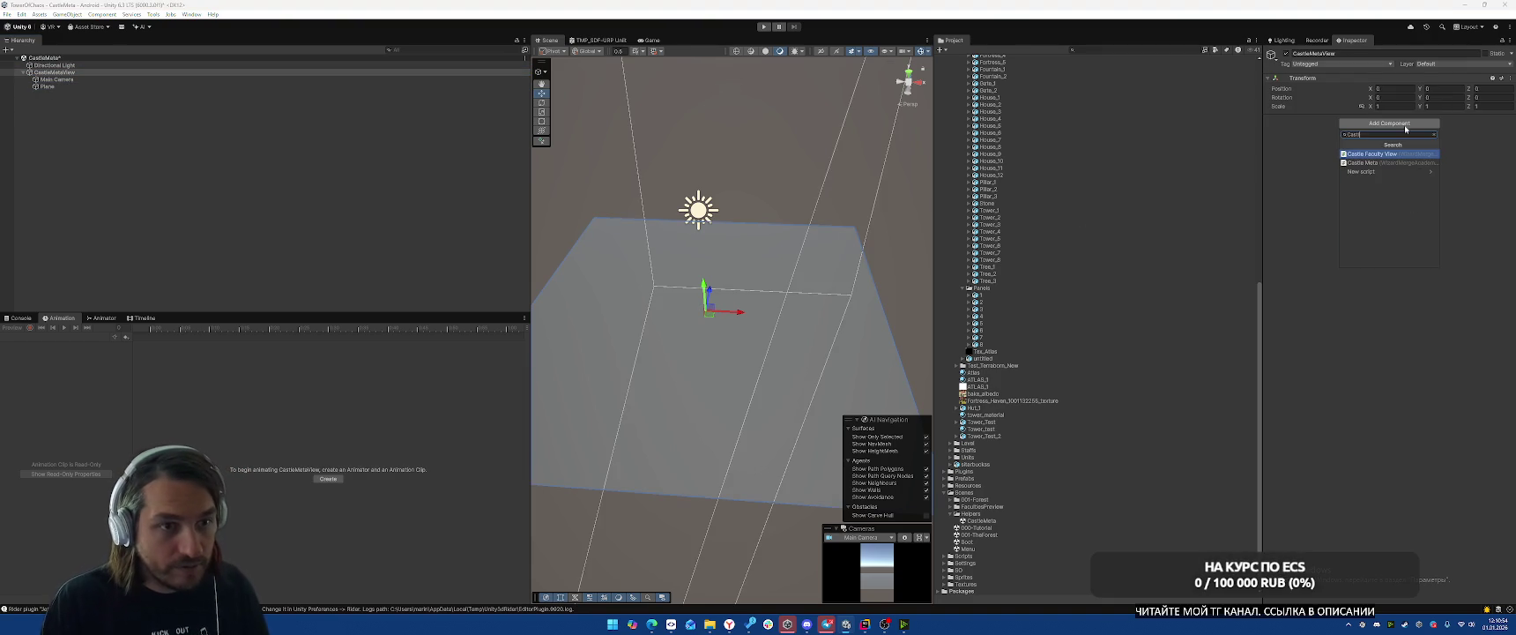
{"action": "key", "text": "Down"}
{"action": "key", "text": "Return"}
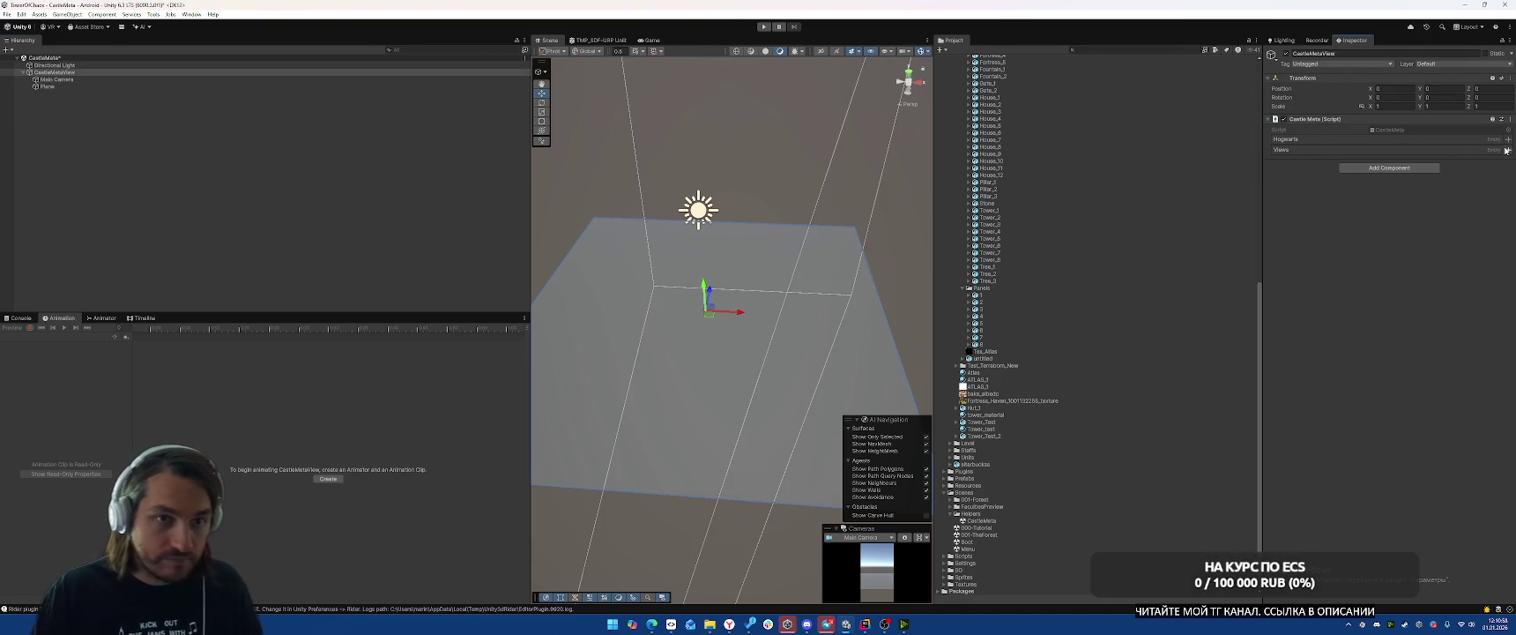
Create an empty child named Hogwarts under CastleMetaView.
{"action": "right_click", "coordinate": [67, 72]}
{"action": "left_click", "coordinate": [125, 235]}
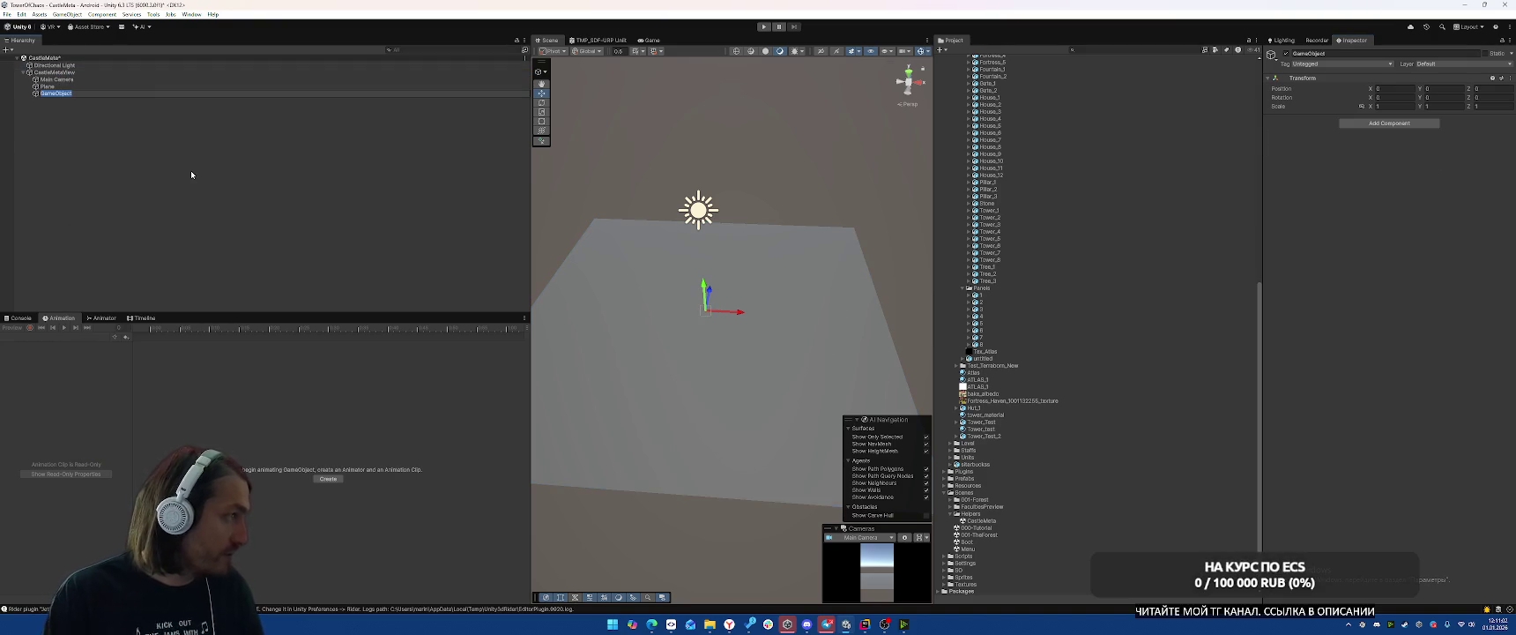
{"action": "type", "text": "Hogwarts"}
{"action": "key", "text": "Return"}
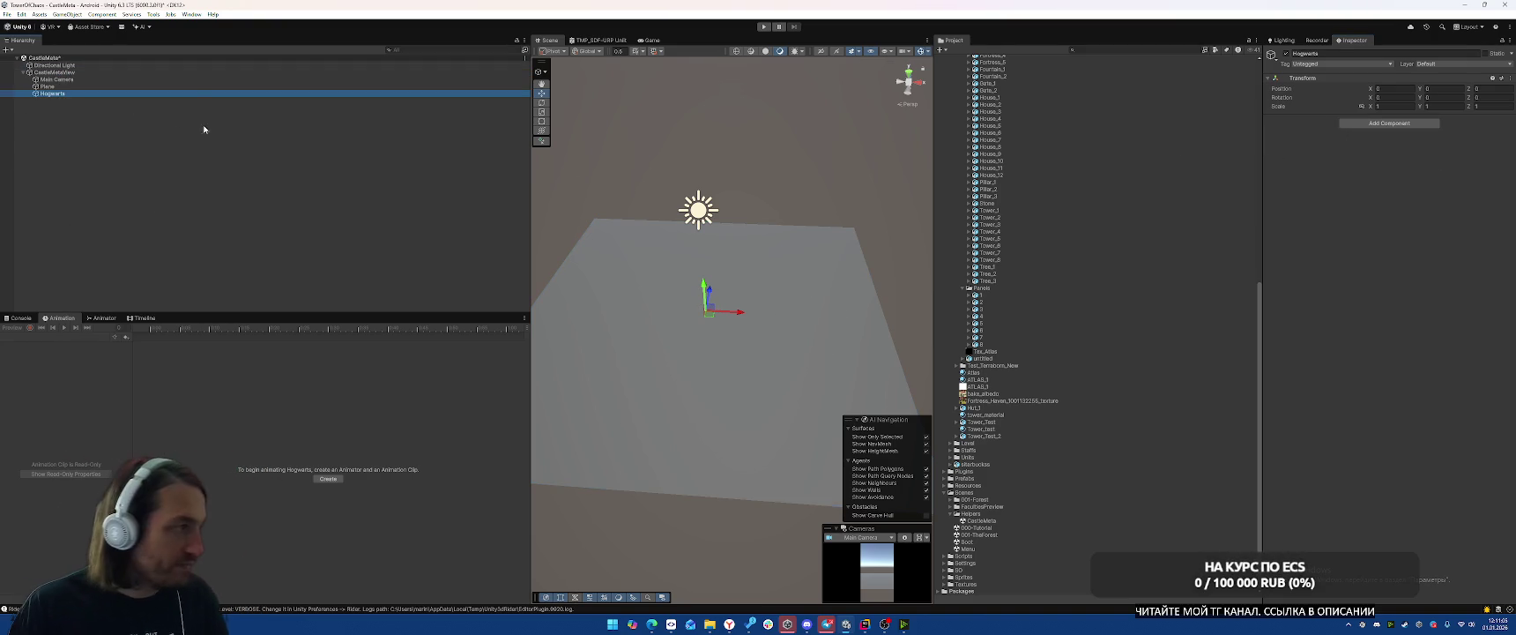
Create an empty Level_1 child under Hogwarts.
{"action": "right_click", "coordinate": [66, 94]}
{"action": "left_click", "coordinate": [146, 255]}
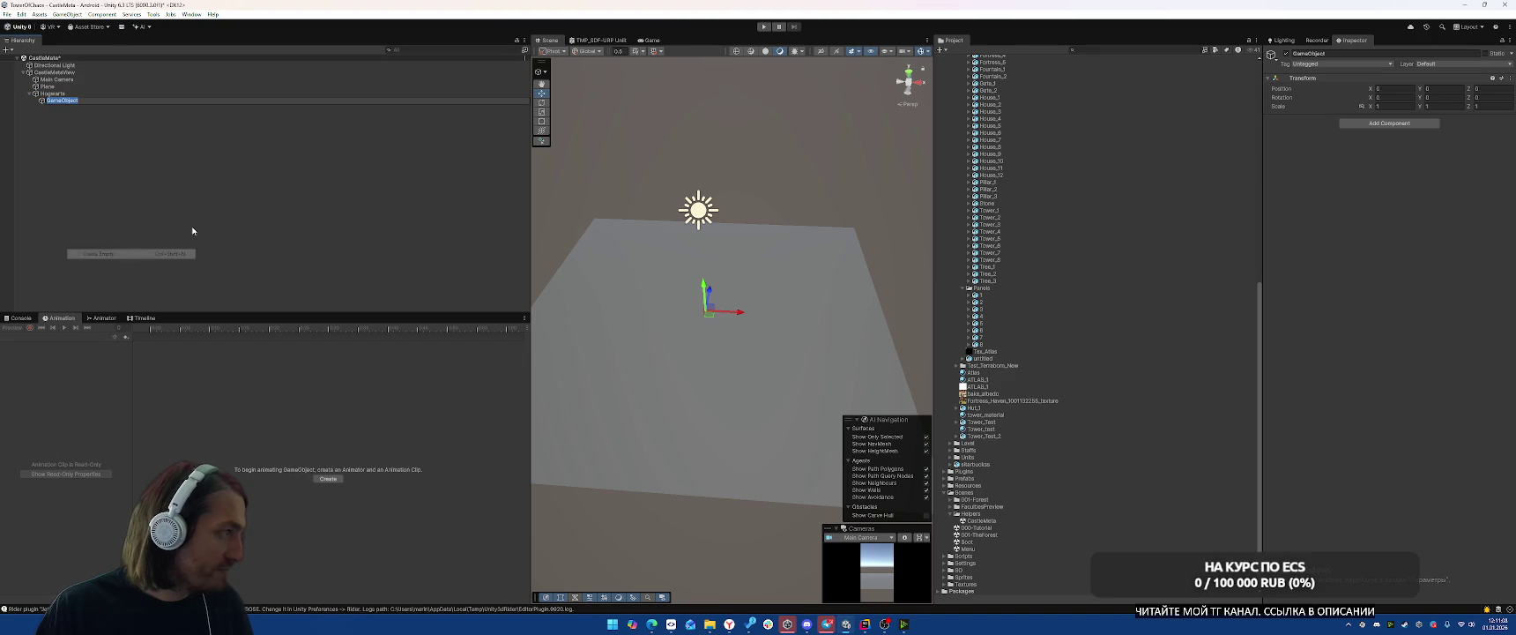
{"action": "type", "text": "Level1"}
{"action": "key", "text": "Return"}
{"action": "key", "text": "ctrl+d"}
{"action": "key", "text": "Up"}
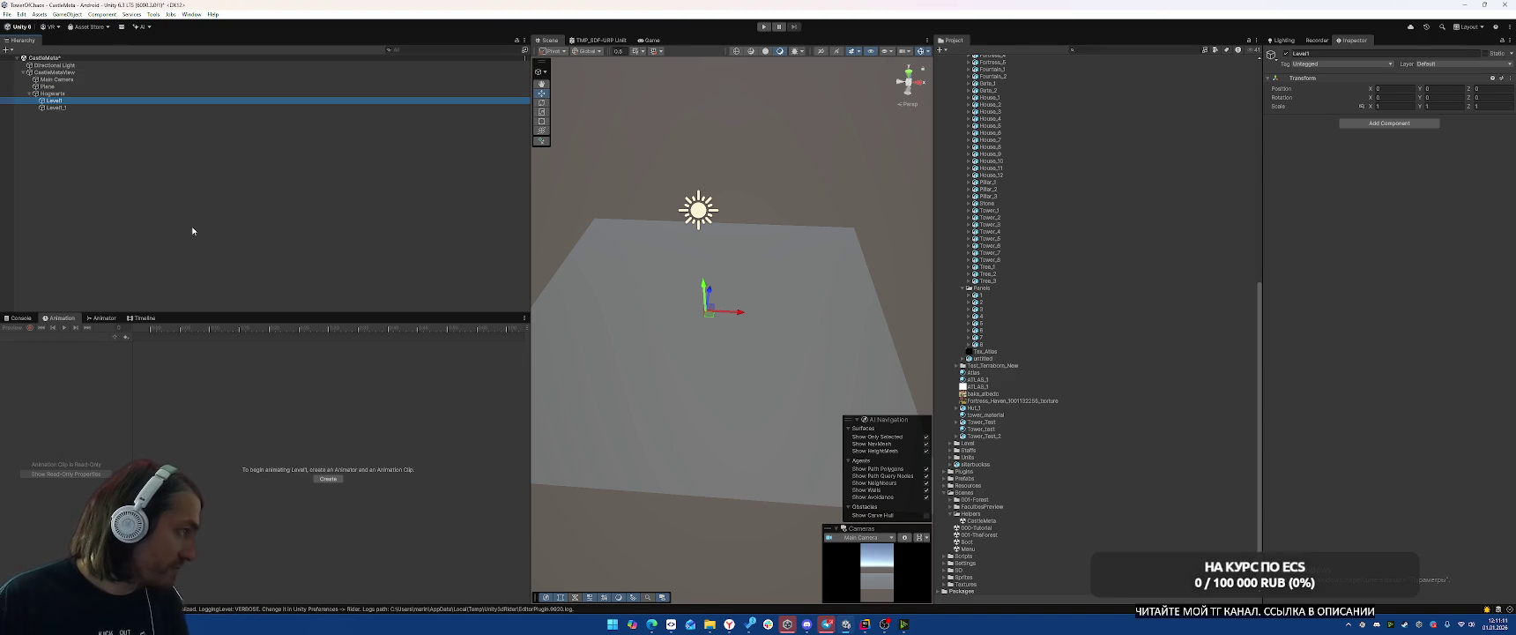
{"action": "key", "text": "F2"}
{"action": "key", "text": "Return"}
Delete the stray Level1_1 copy and duplicate Level_1 into Level_2 and Level_3.
{"action": "key", "text": "Down"}
{"action": "key", "text": "Delete"}
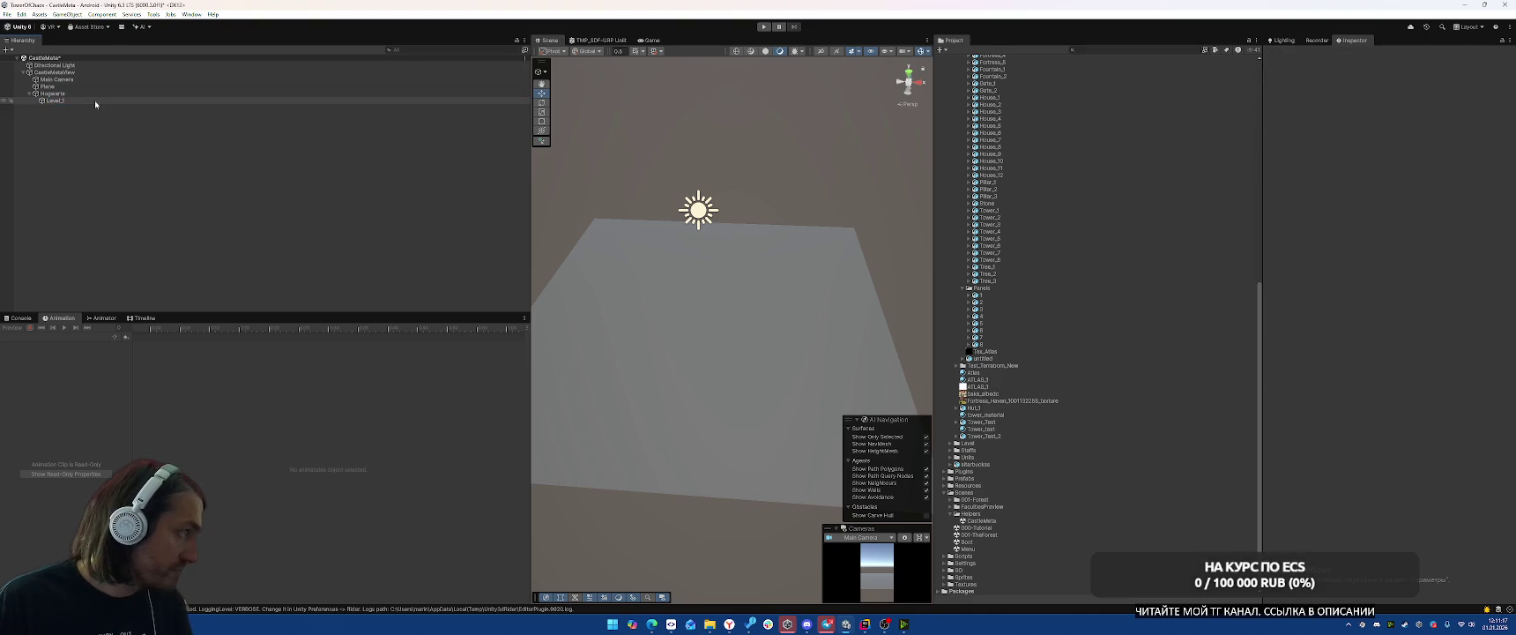
{"action": "left_click", "coordinate": [95, 99]}
{"action": "key", "text": "ctrl+d"}
{"action": "key", "text": "ctrl+d"}
{"action": "key", "text": "Up"}
{"action": "key", "text": "Up"}
{"action": "key", "text": "Up"}
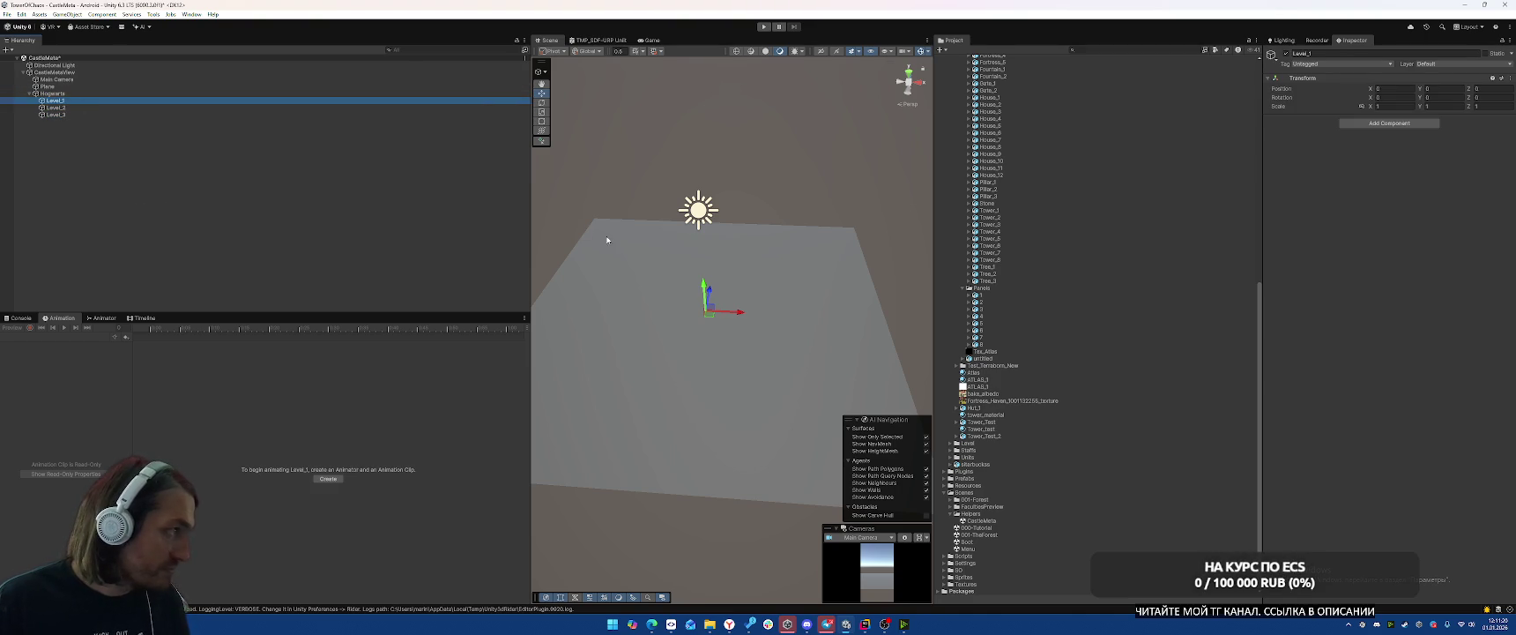
Drag Level_1, Level_2 and Level_3 into the Castle Meta component's Hogwarts list.
{"action": "mouse_move", "coordinate": [58, 100]}
{"action": "left_mouse_down"}
{"action": "mouse_move", "coordinate": [1123, 155]}
{"action": "mouse_move", "coordinate": [1385, 141]}
{"action": "left_mouse_up"}
{"action": "mouse_move", "coordinate": [54, 107]}
{"action": "left_mouse_down"}
{"action": "mouse_move", "coordinate": [1330, 142]}
{"action": "mouse_move", "coordinate": [1267, 144]}
{"action": "left_mouse_up"}
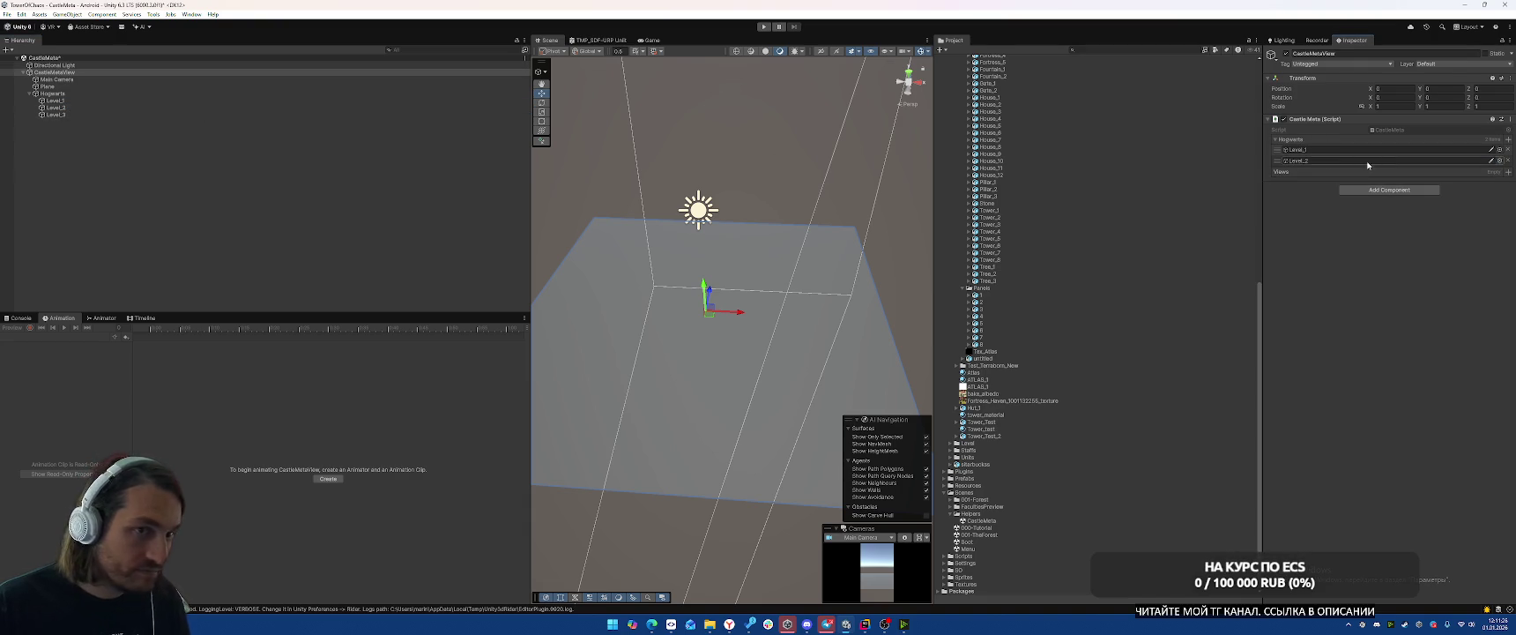
{"action": "left_click_drag", "start_coordinate": [55, 114], "coordinate": [1322, 139]}
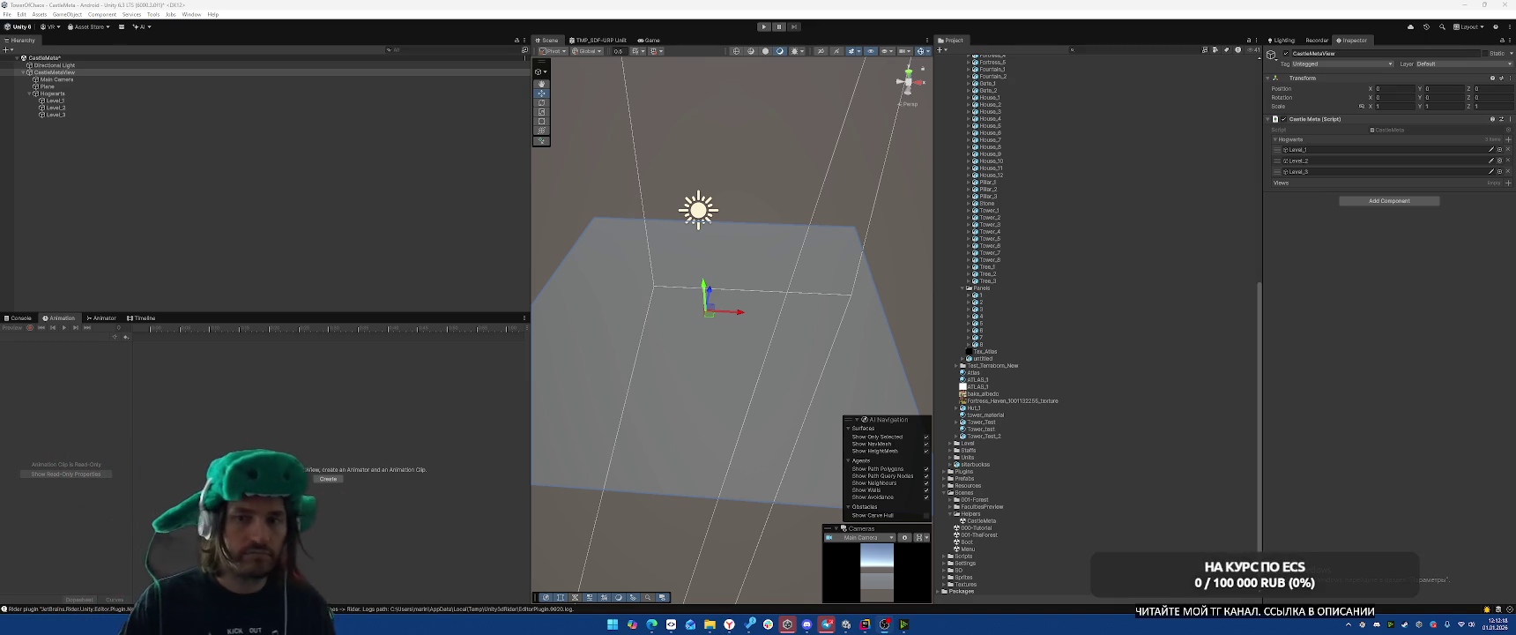
Create an empty child named Terraborn under CastleMetaView.
{"action": "left_click", "coordinate": [251, 237]}
{"action": "left_click", "coordinate": [79, 73]}
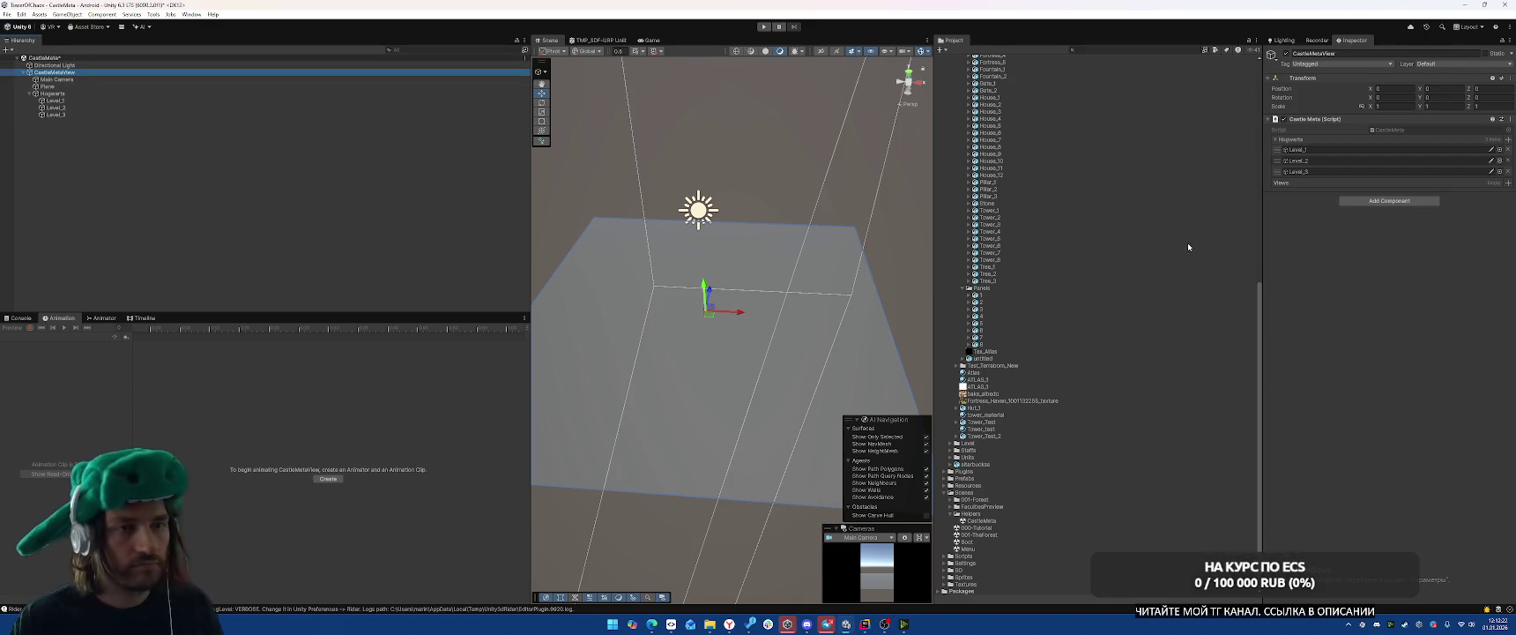
{"action": "right_click", "coordinate": [82, 73]}
{"action": "left_click", "coordinate": [113, 234]}
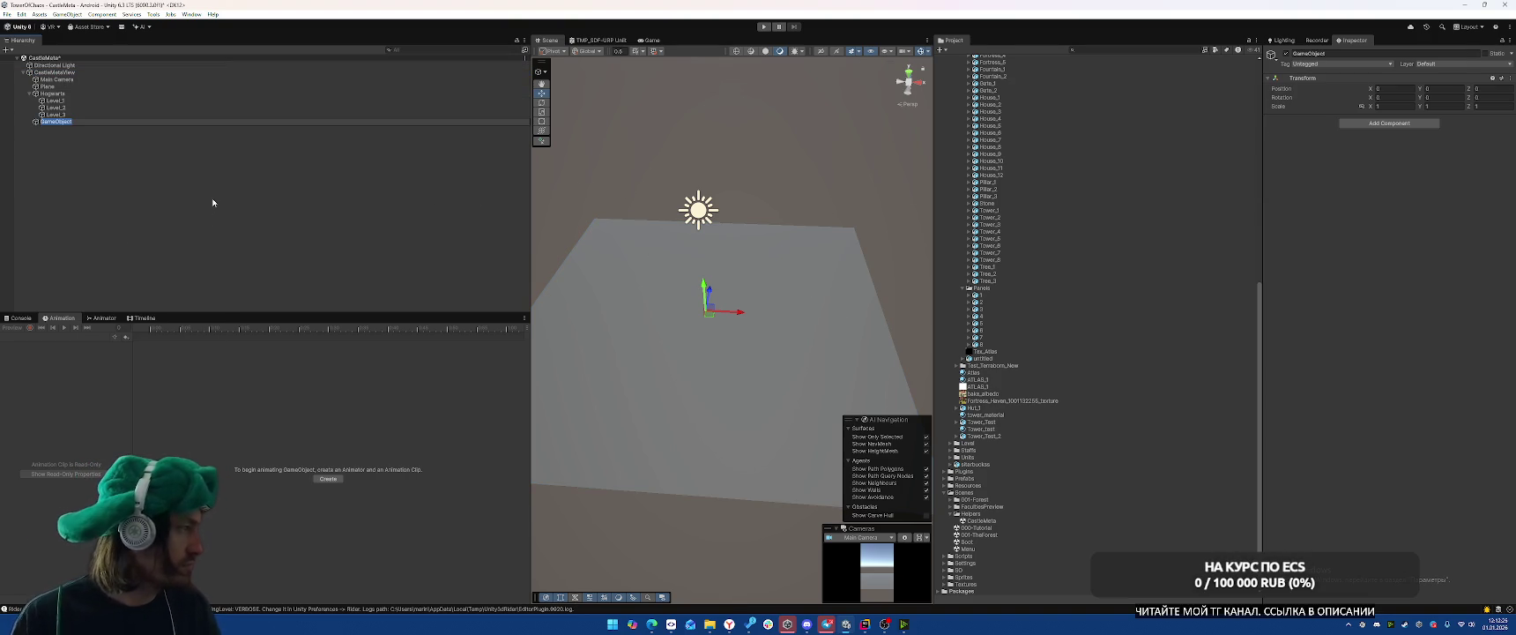
{"action": "type", "text": "Terraform"}
{"action": "key", "text": "Return"}
Create an empty Aquarellior child under Terraborn and check its level children.
{"action": "right_click", "coordinate": [74, 122]}
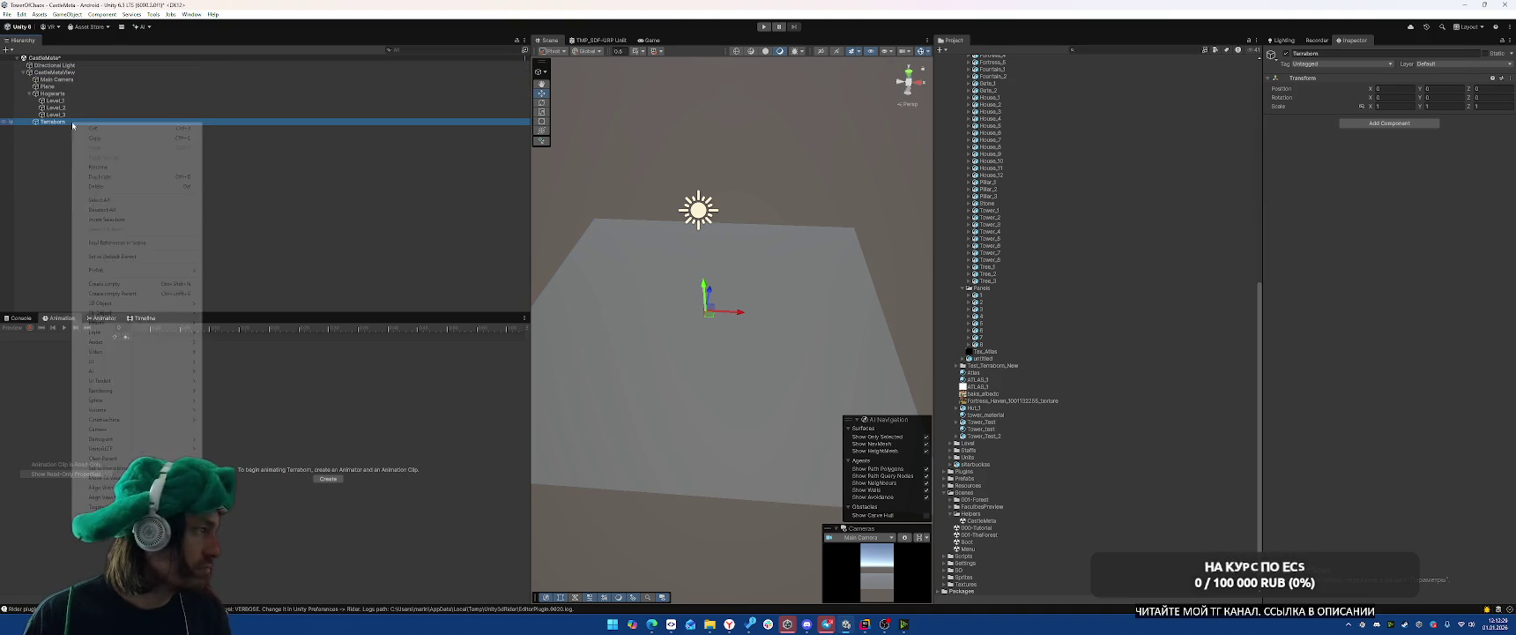
{"action": "left_click", "coordinate": [115, 283]}
{"action": "type", "text": "L"}
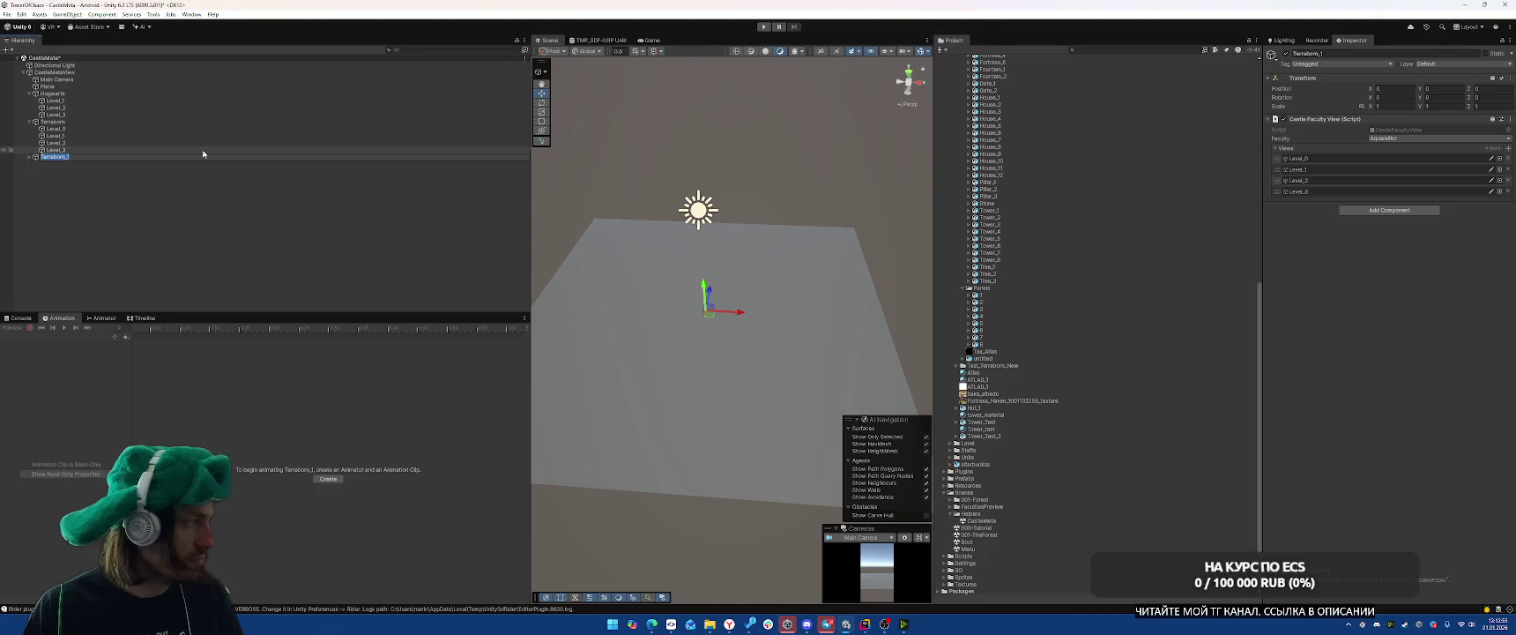
{"action": "type", "text": "arel"}
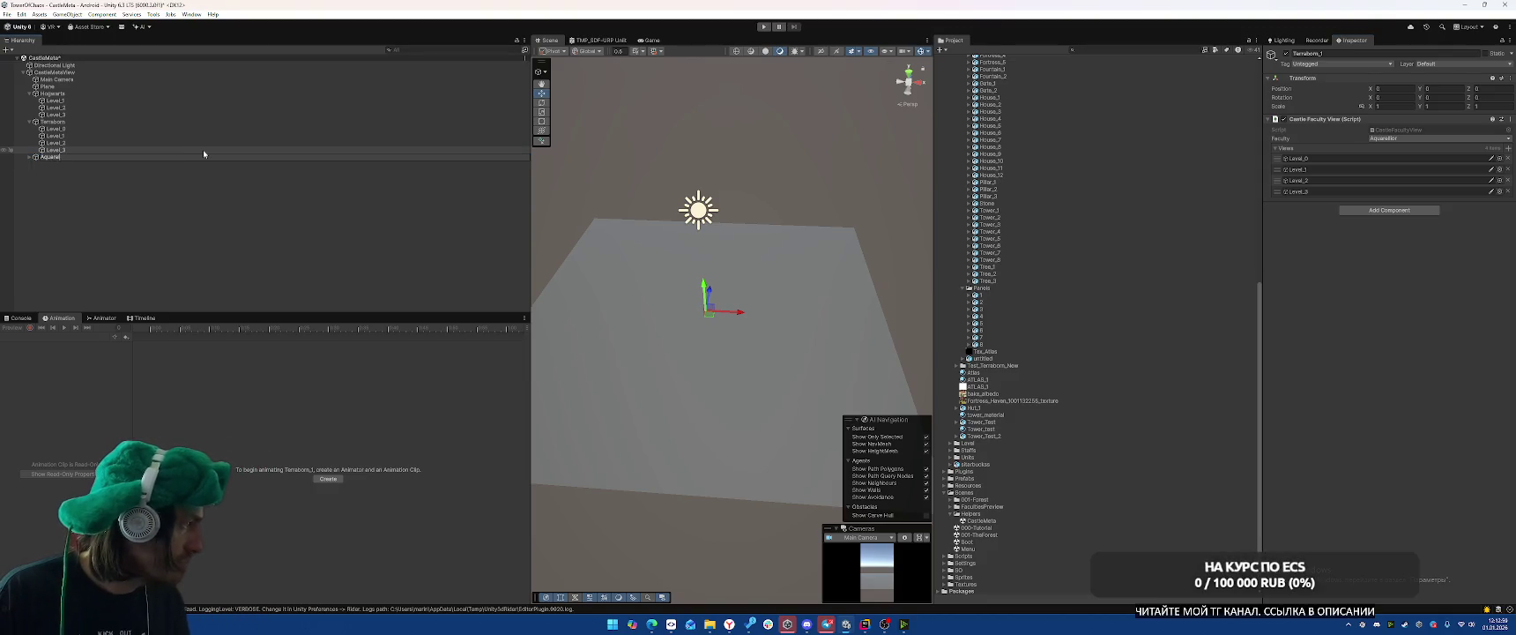
{"action": "type", "text": "lior"}
{"action": "key", "text": "Return"}
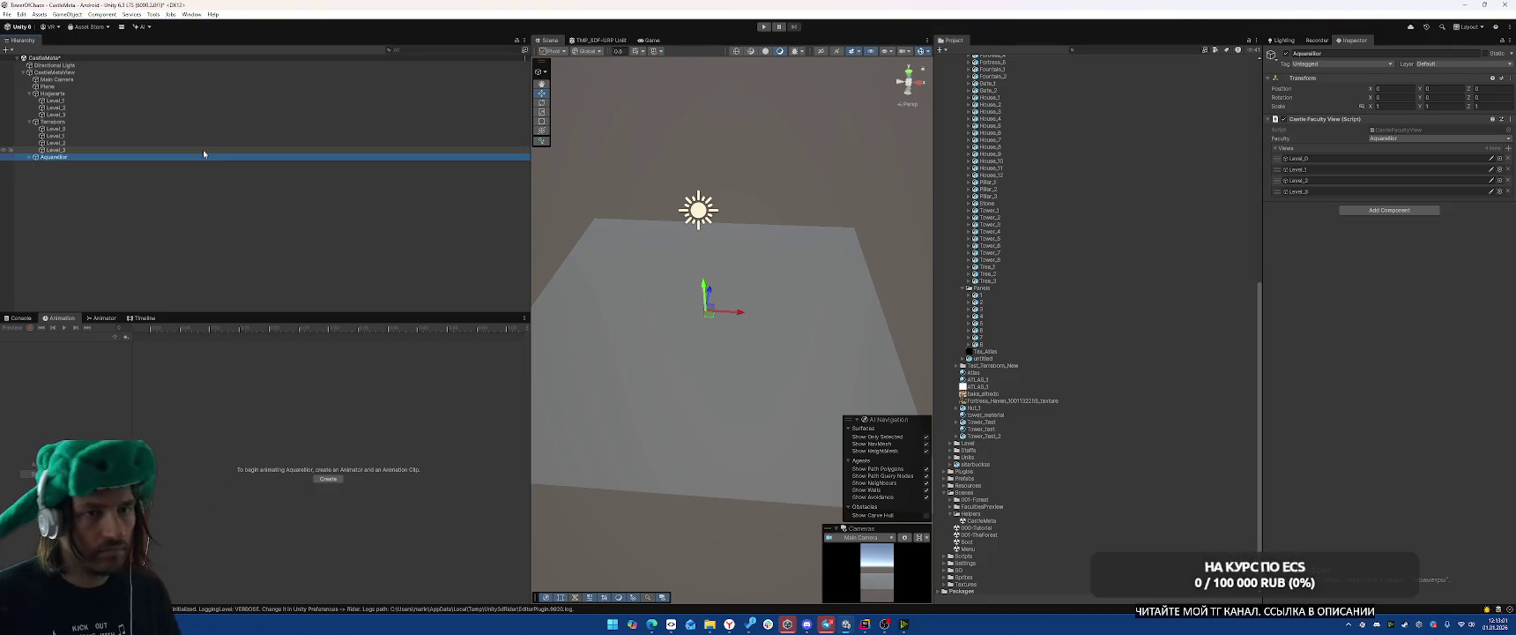
{"action": "left_click", "coordinate": [30, 157]}
{"action": "left_click", "coordinate": [30, 157]}
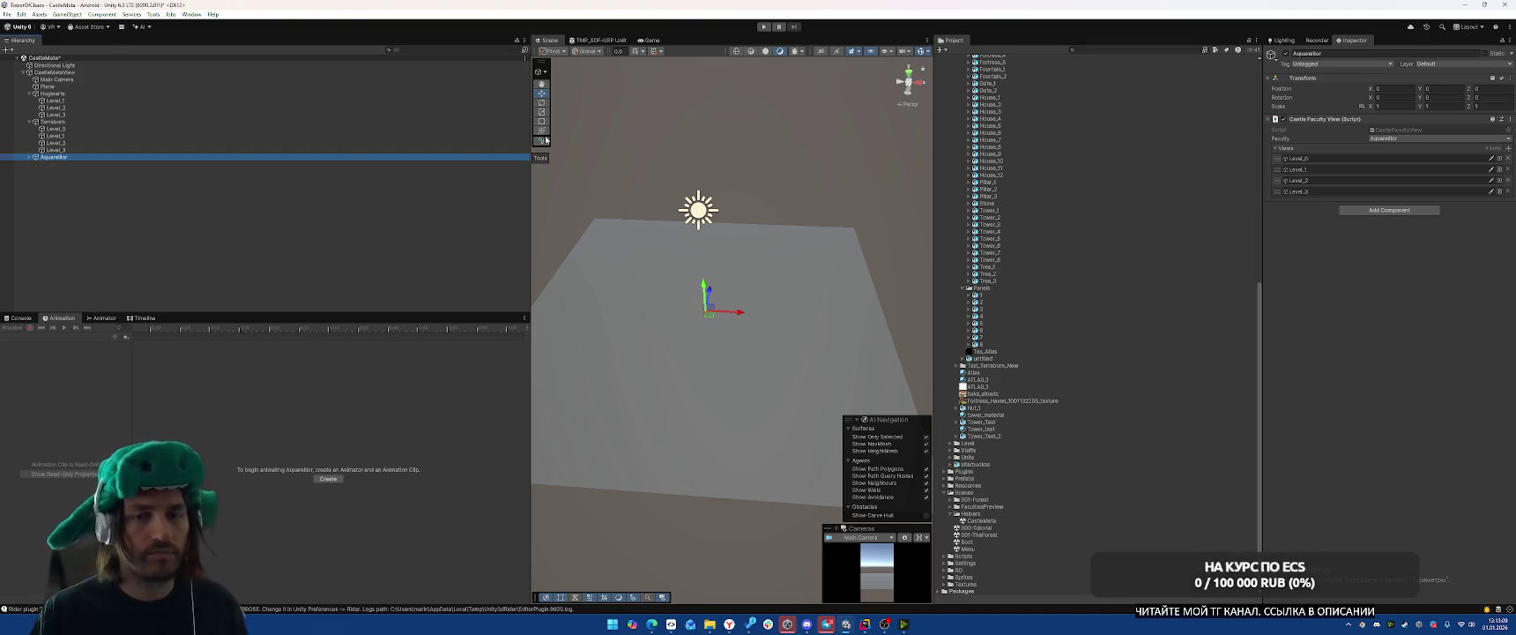
Open the CastleFacultyView script in Rider and place the caret after the Views field.
{"action": "left_click", "coordinate": [1402, 130]}
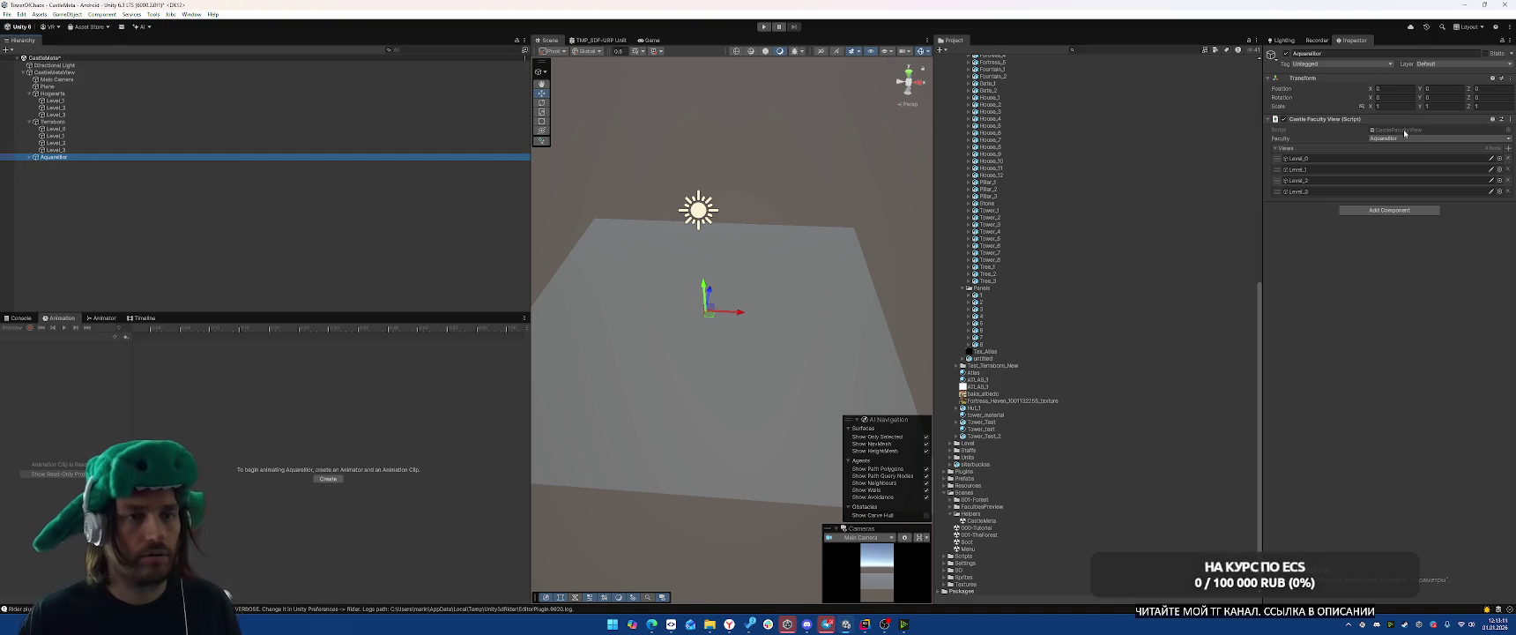
{"action": "double_click", "coordinate": [1405, 134]}
{"action": "left_click", "coordinate": [1164, 261]}
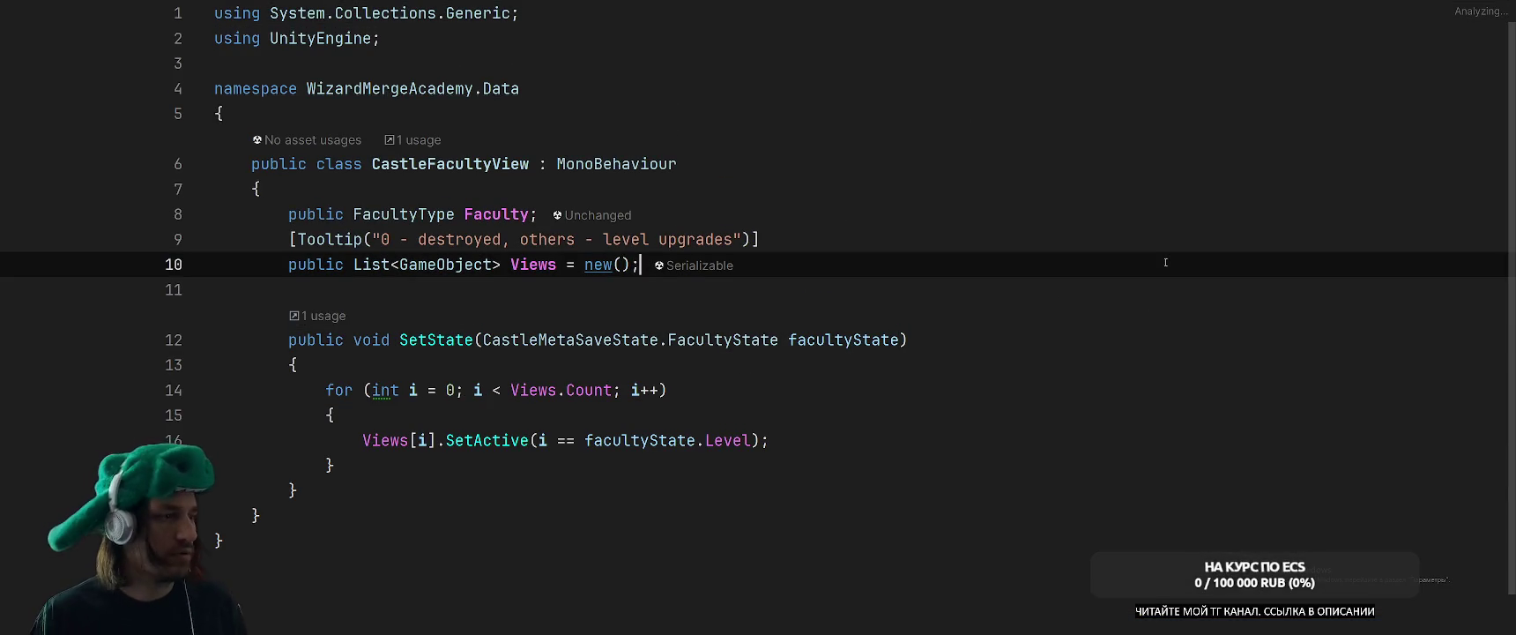
Add a 'public' line below Views, then start 'public class UpgradePopup : MonoB' at file end.
{"action": "key", "text": "Return"}
{"action": "key", "text": "Return"}
{"action": "type", "text": "public"}
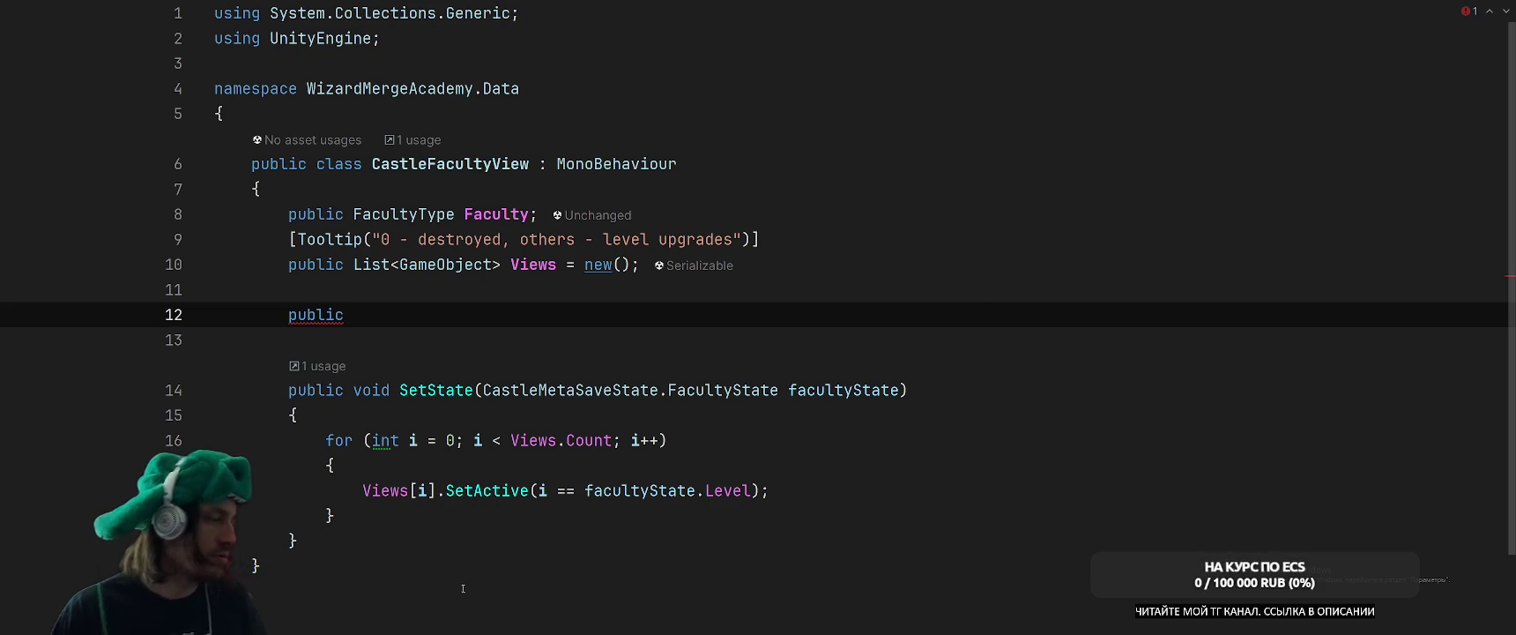
{"action": "key", "text": "ctrl+End"}
{"action": "type", "text": "public class Up"}
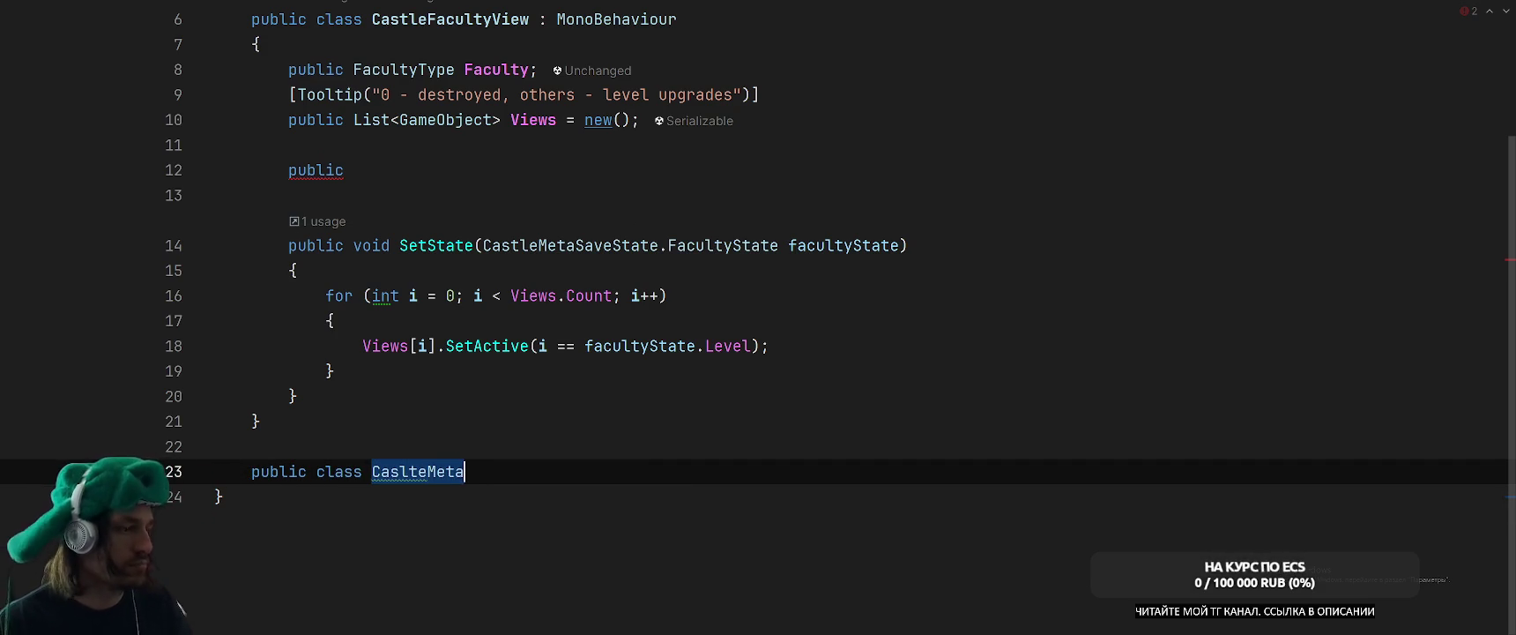
{"action": "type", "text": "pgrade"}
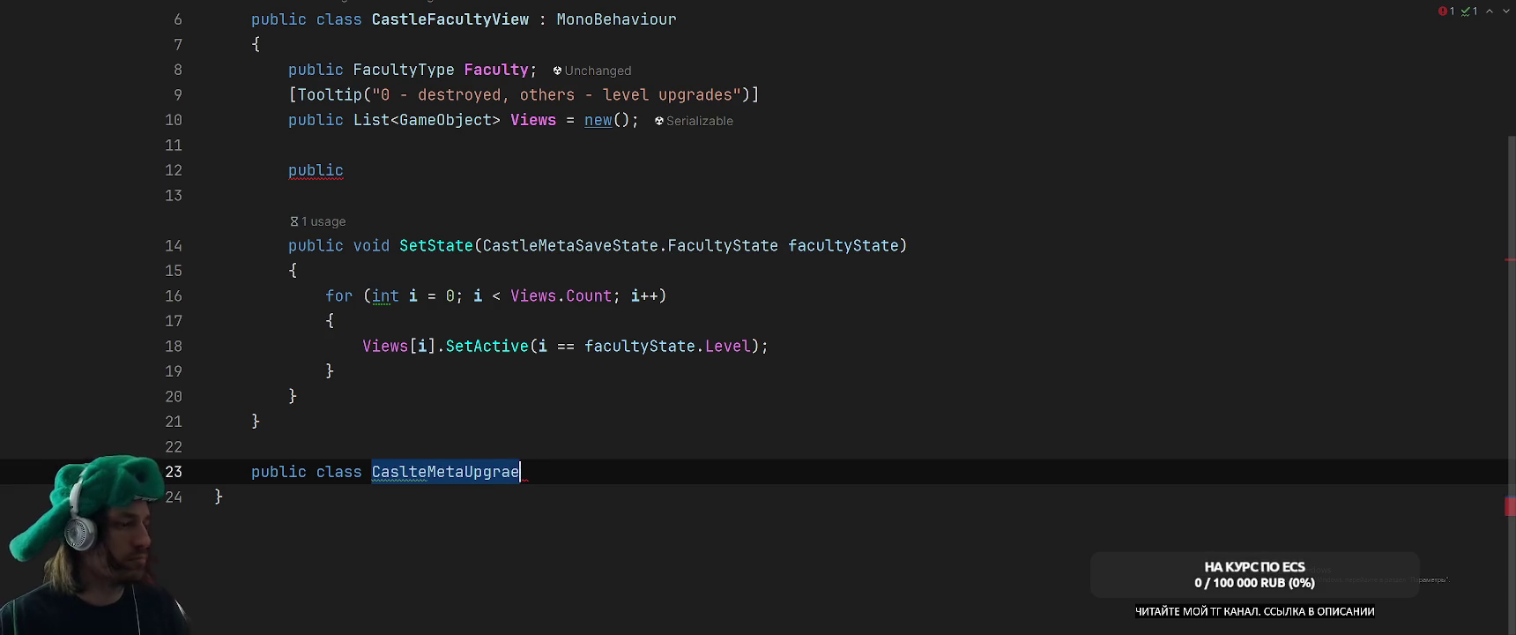
{"action": "type", "text": "Pop"}
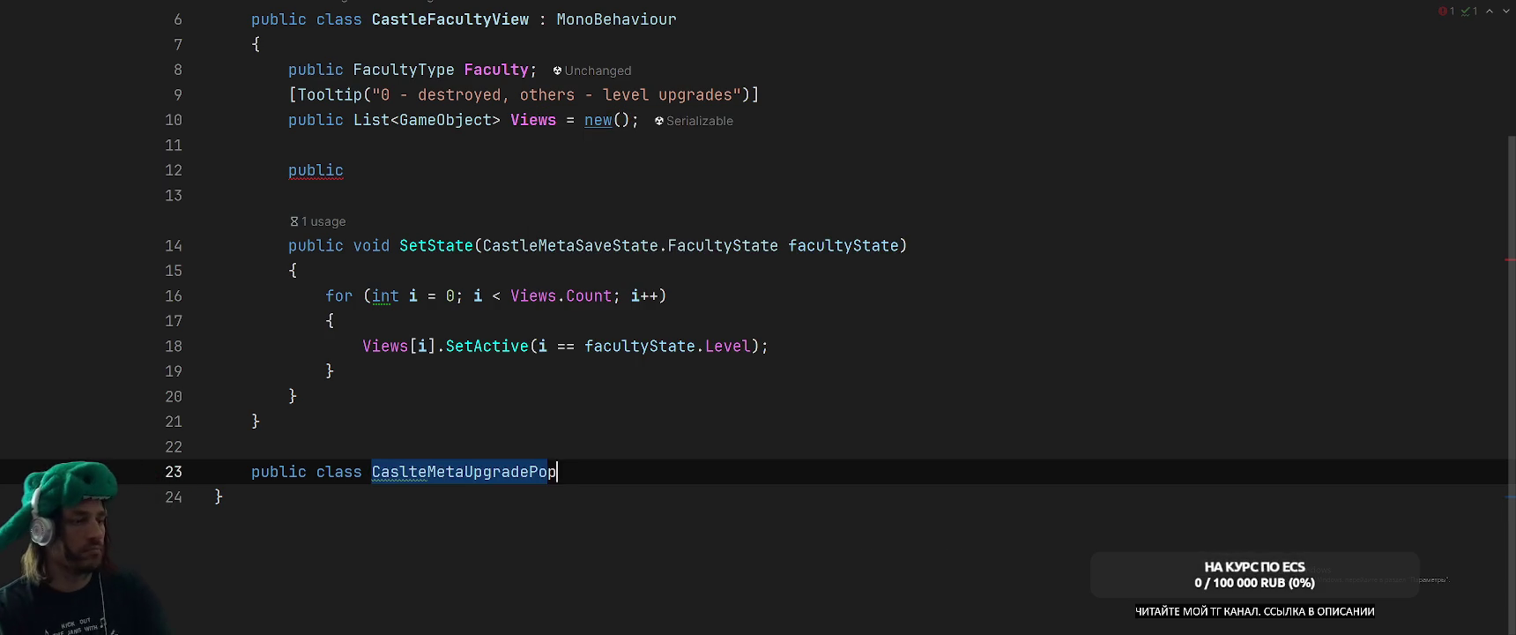
{"action": "type", "text": "up : "}
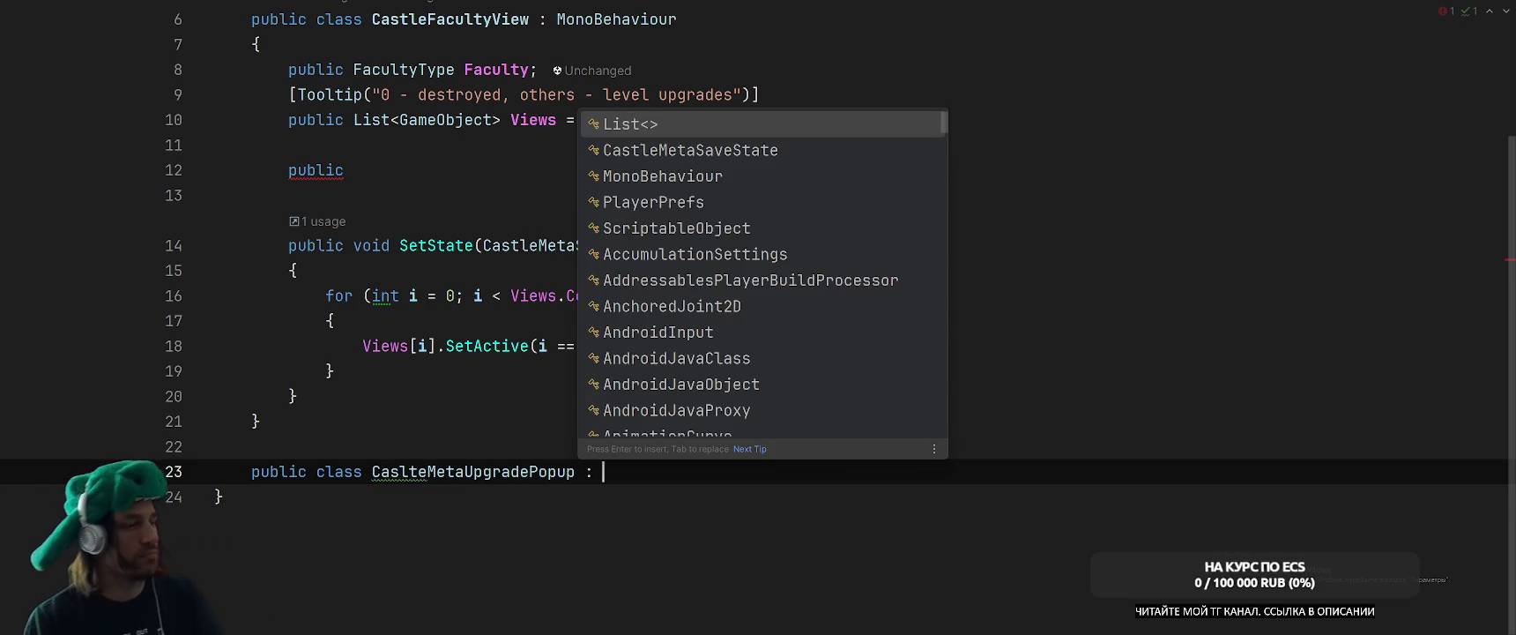
{"action": "type", "text": "MonoBE"}
Finish the MonoBehaviour base and class body, correcting the class name to CastleMetaUpgradePopup.
{"action": "key", "text": "Return"}
{"action": "type", "text": "{"}
{"action": "key", "text": "Return"}
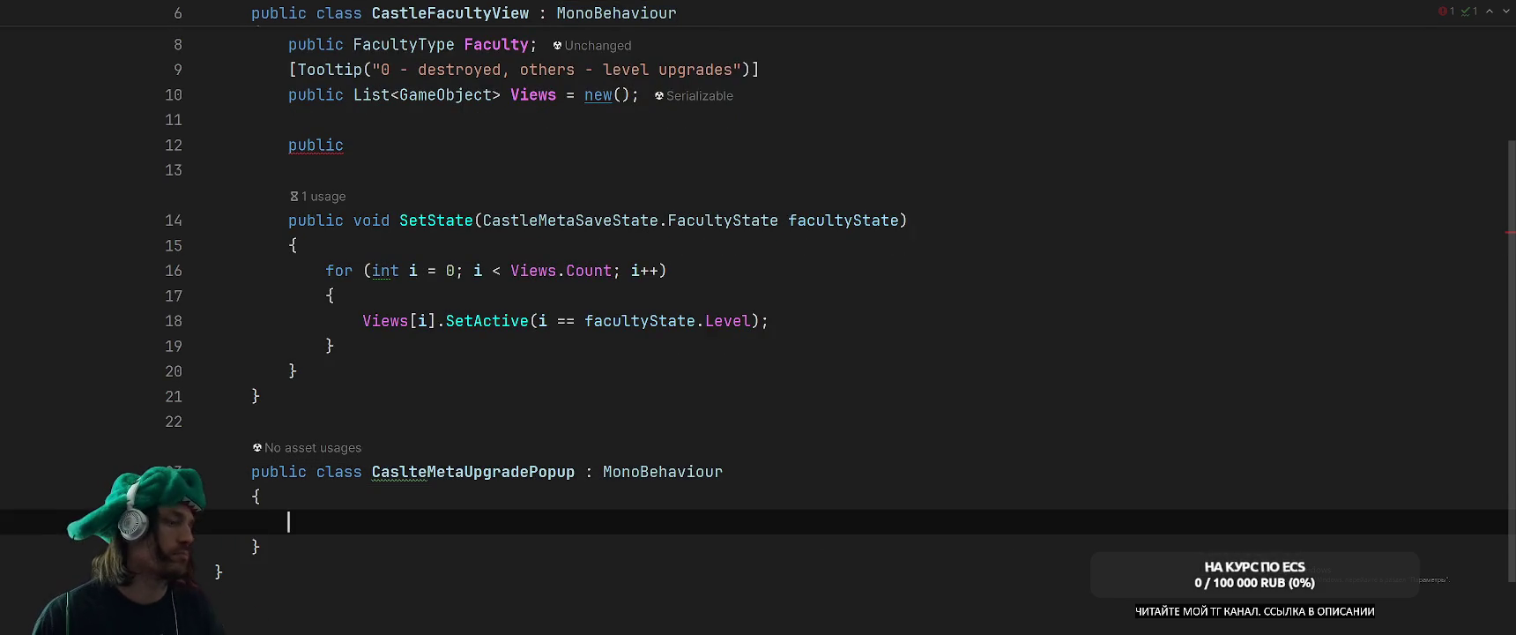
{"action": "left_click", "coordinate": [417, 471]}
{"action": "key", "text": "BackSpace"}
{"action": "key", "text": "Left"}
{"action": "type", "text": "t"}
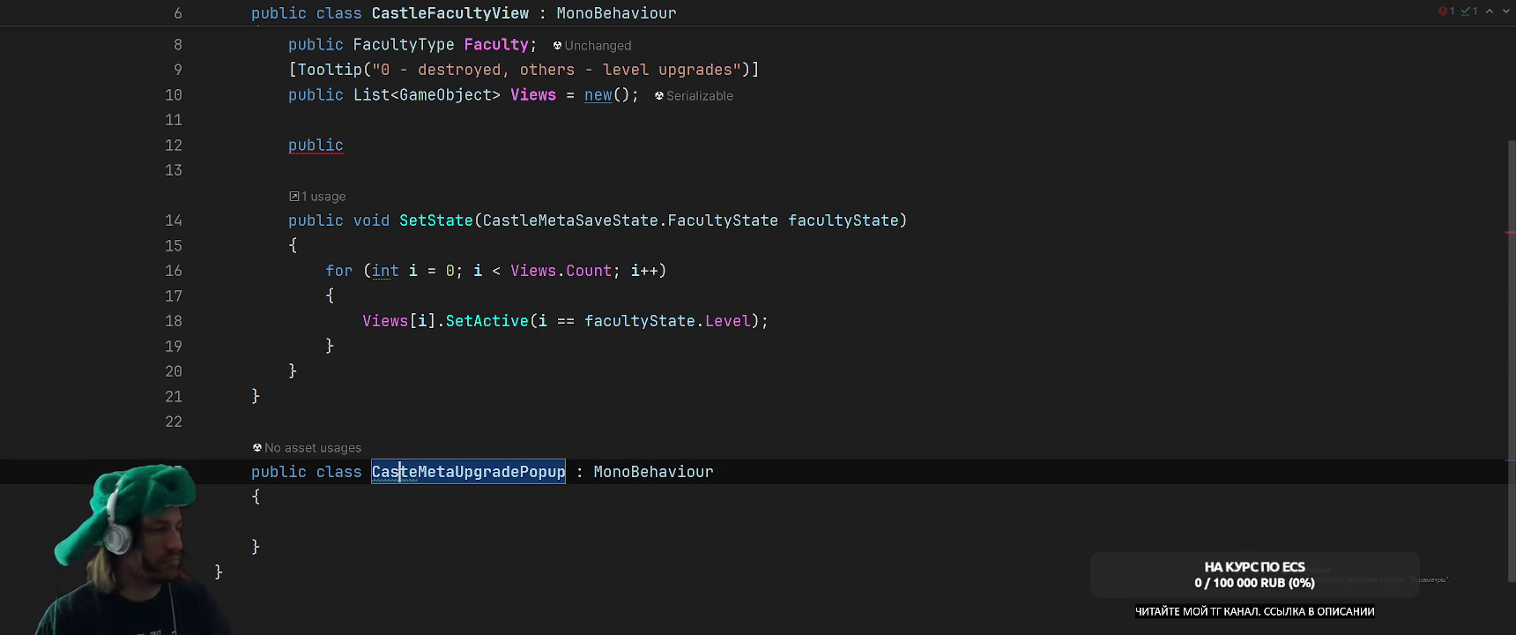
{"action": "type", "text": "l"}
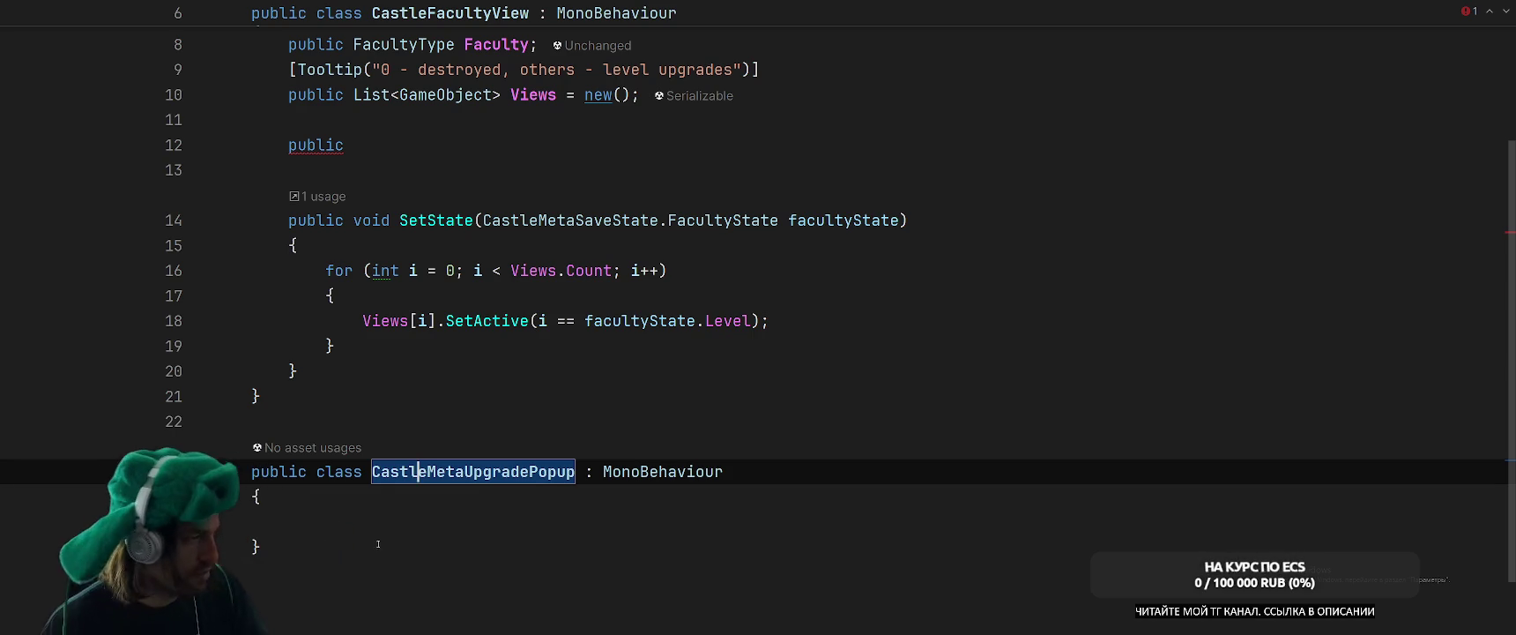
{"action": "left_click", "coordinate": [638, 515]}
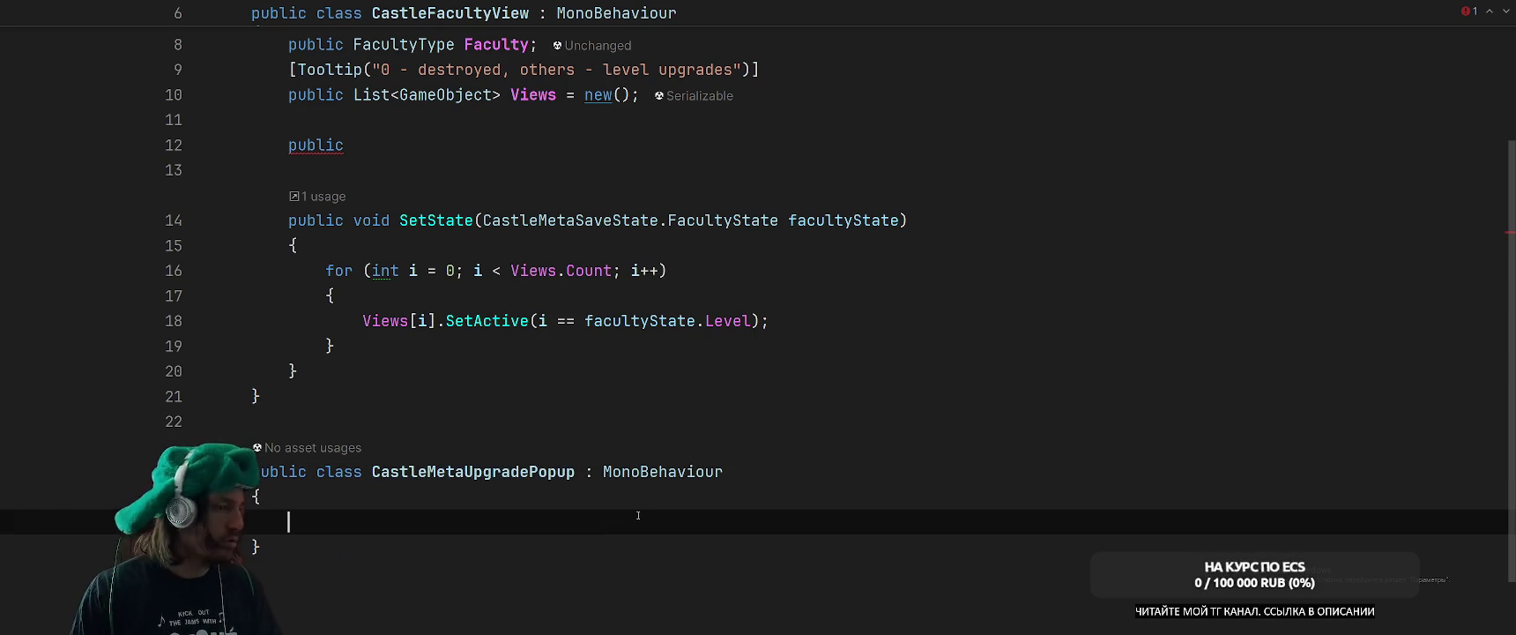
Declare private TMP_Text Price and private Button BuyButton fields in the class.
{"action": "type", "text": "pu"}
{"action": "key", "text": "Return"}
{"action": "key", "text": "Home"}
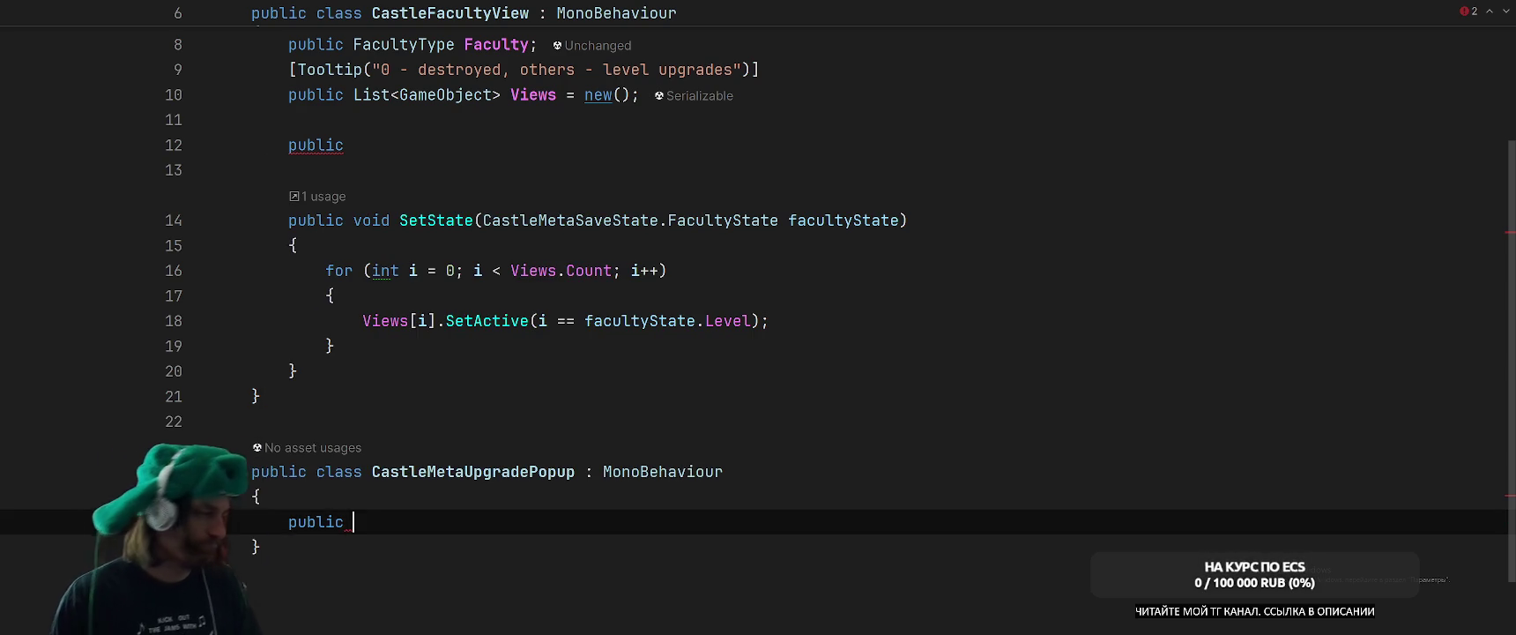
{"action": "type", "text": "pr"}
{"action": "key", "text": "Return"}
{"action": "type", "text": "MP_Text Price;"}
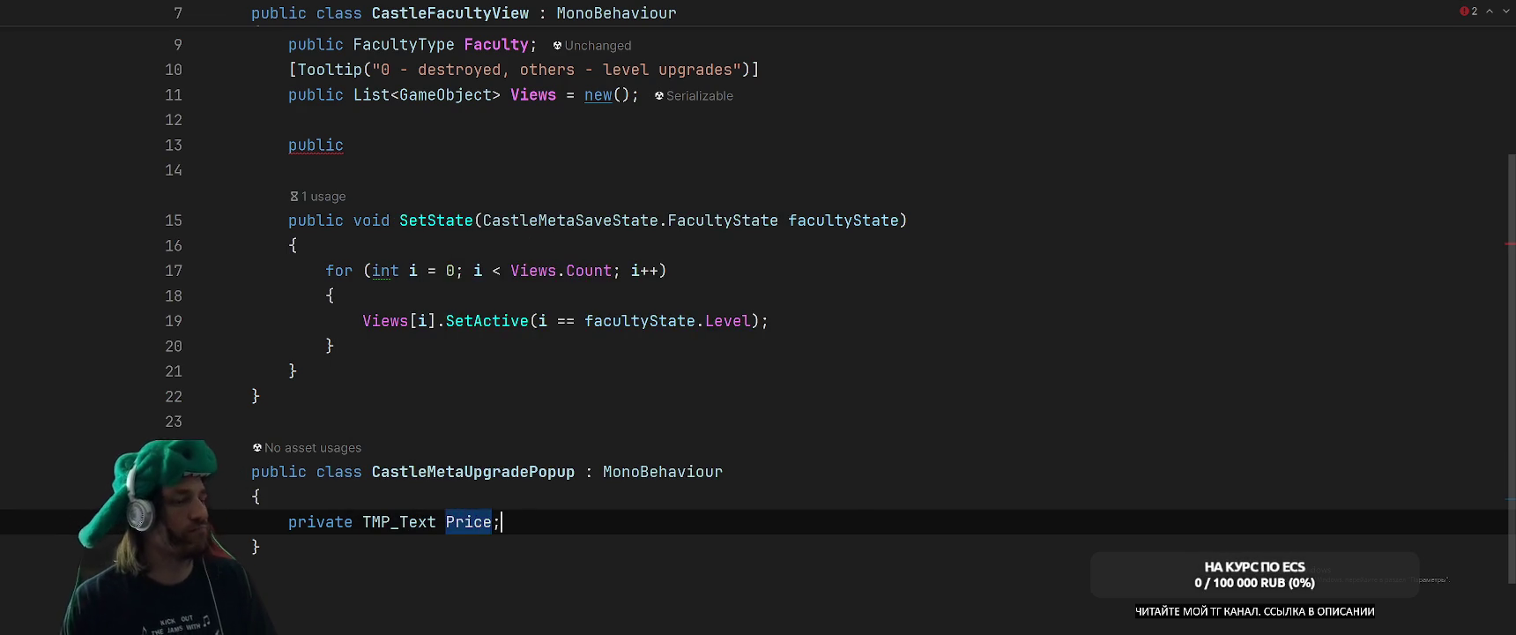
{"action": "key", "text": "Return"}
{"action": "type", "text": "private Button"}
{"action": "key", "text": "Escape"}
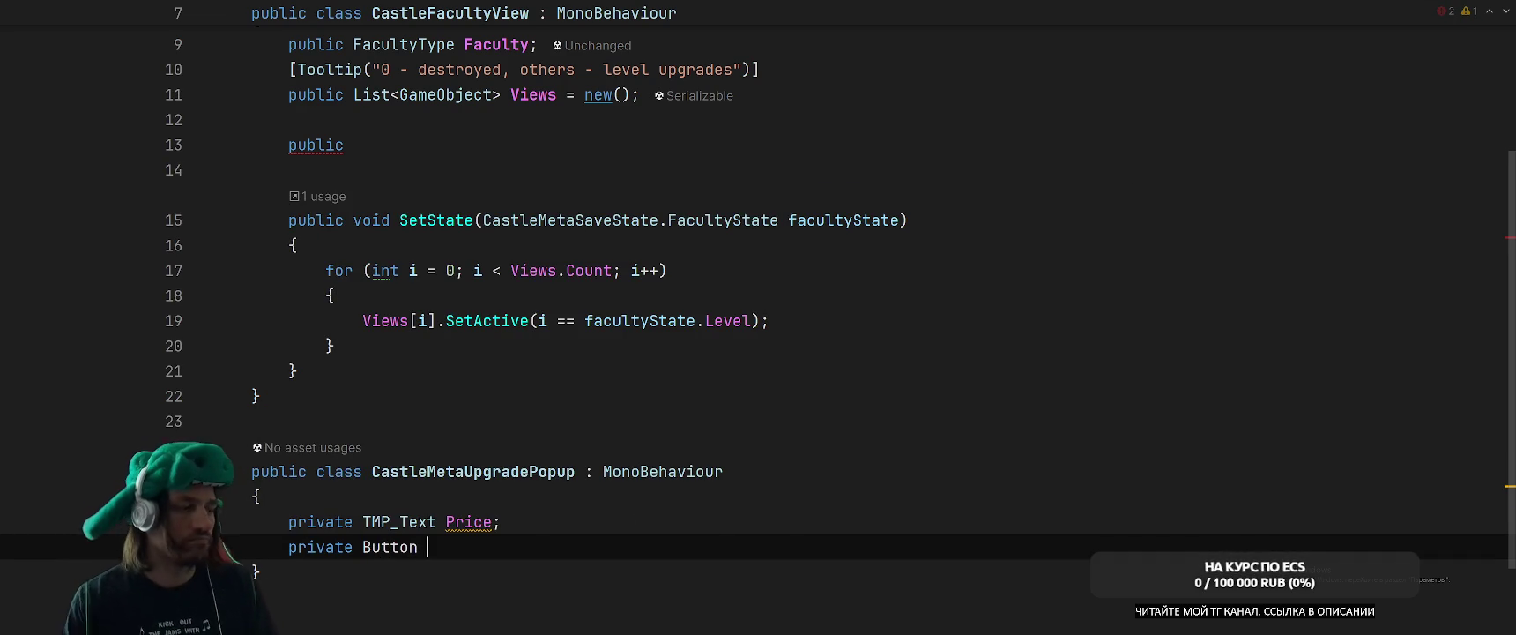
{"action": "type", "text": "BuyButton;"}
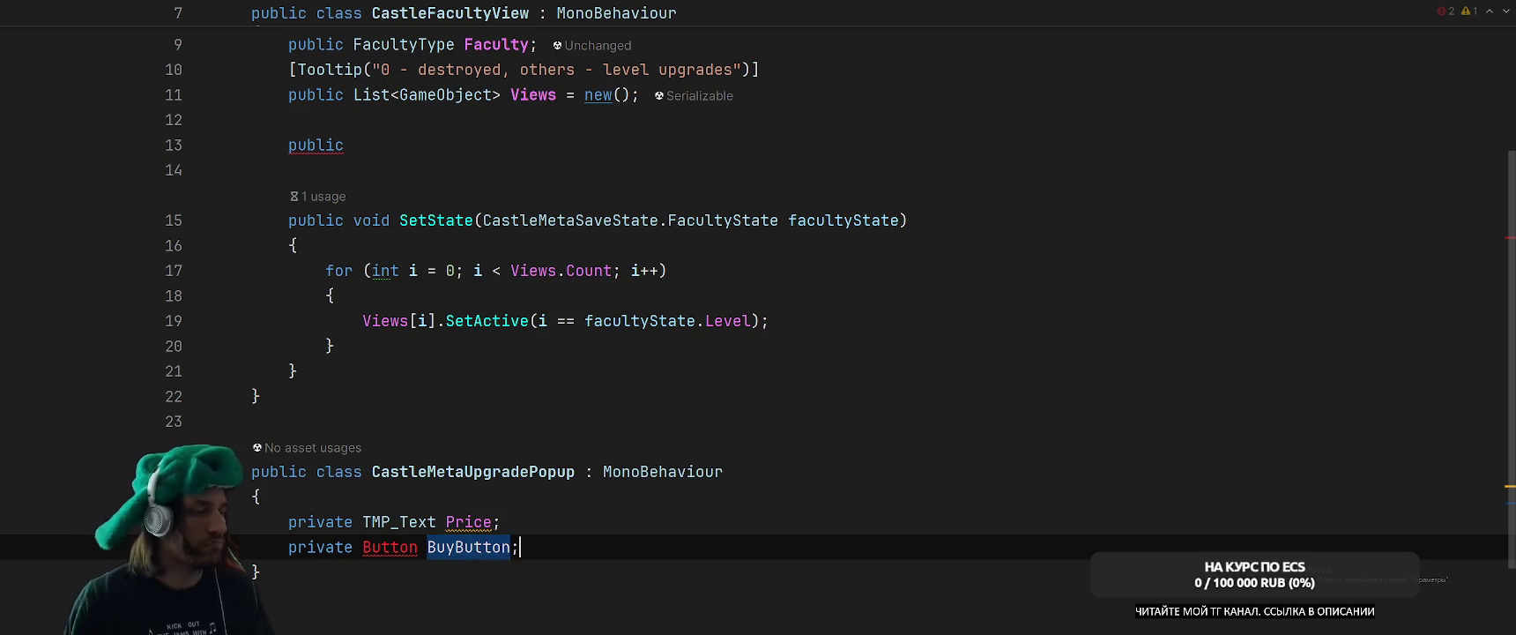
Rename the fields to underscore-prefixed _price and _buyButton.
{"action": "left_click", "coordinate": [501, 521]}
{"action": "key", "text": "Down"}
{"action": "key", "text": "alt+Return"}
Add a [SerializeField] attribute to both the _price and _buyButton fields.
{"action": "key", "text": "Return"}
{"action": "key", "text": "Up"}
{"action": "key", "text": "Up"}
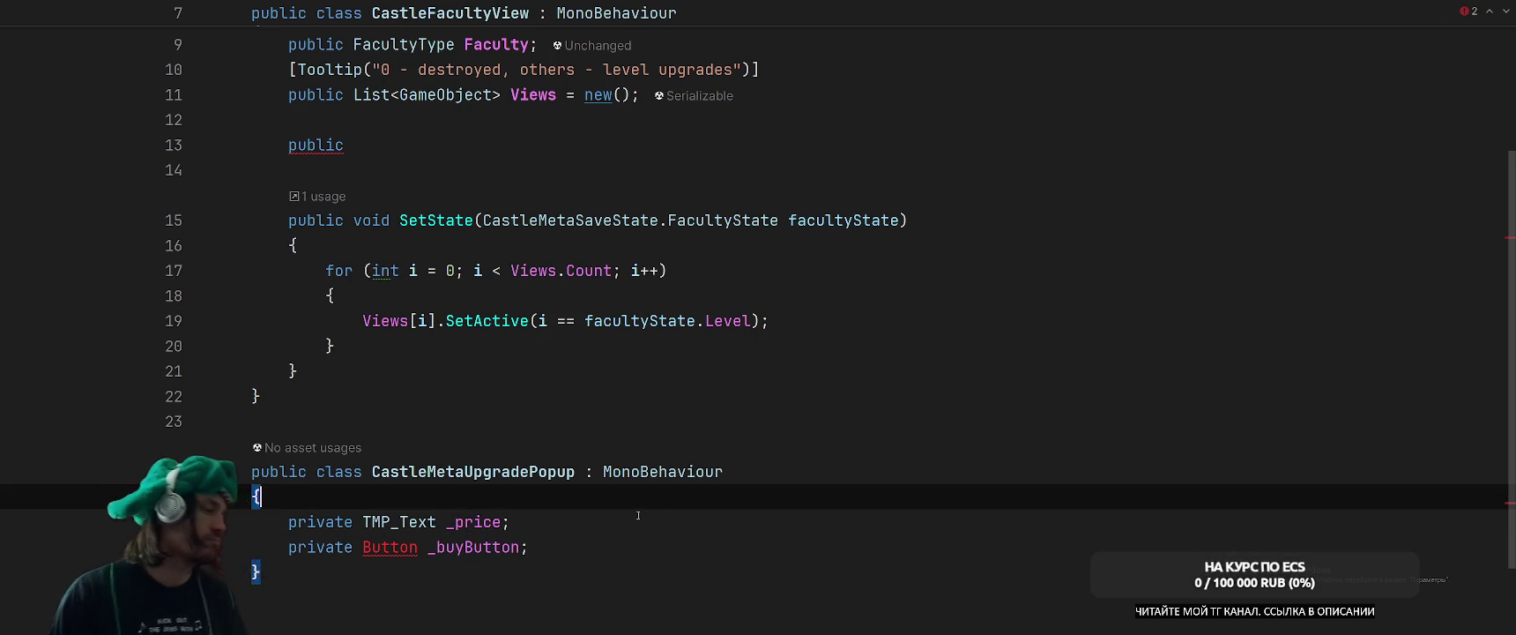
{"action": "key", "text": "Return"}
{"action": "type", "text": "[Seri"}
{"action": "key", "text": "Return"}
{"action": "key", "text": "Down"}
{"action": "key", "text": "End"}
{"action": "key", "text": "Return"}
{"action": "type", "text": "[Seri"}
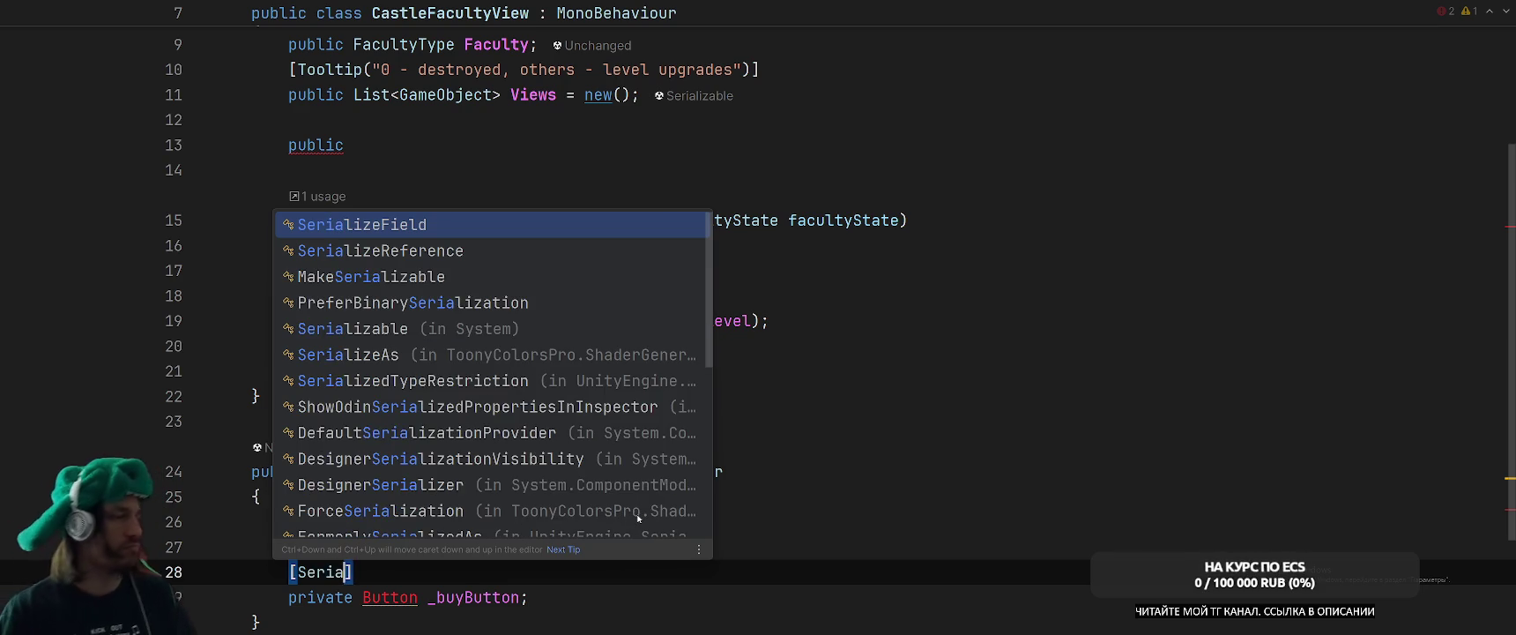
{"action": "key", "text": "Return"}
Resolve the Button type by importing UnityEngine.UI.Button.
{"action": "key", "text": "Down"}
{"action": "key", "text": "alt+Return"}
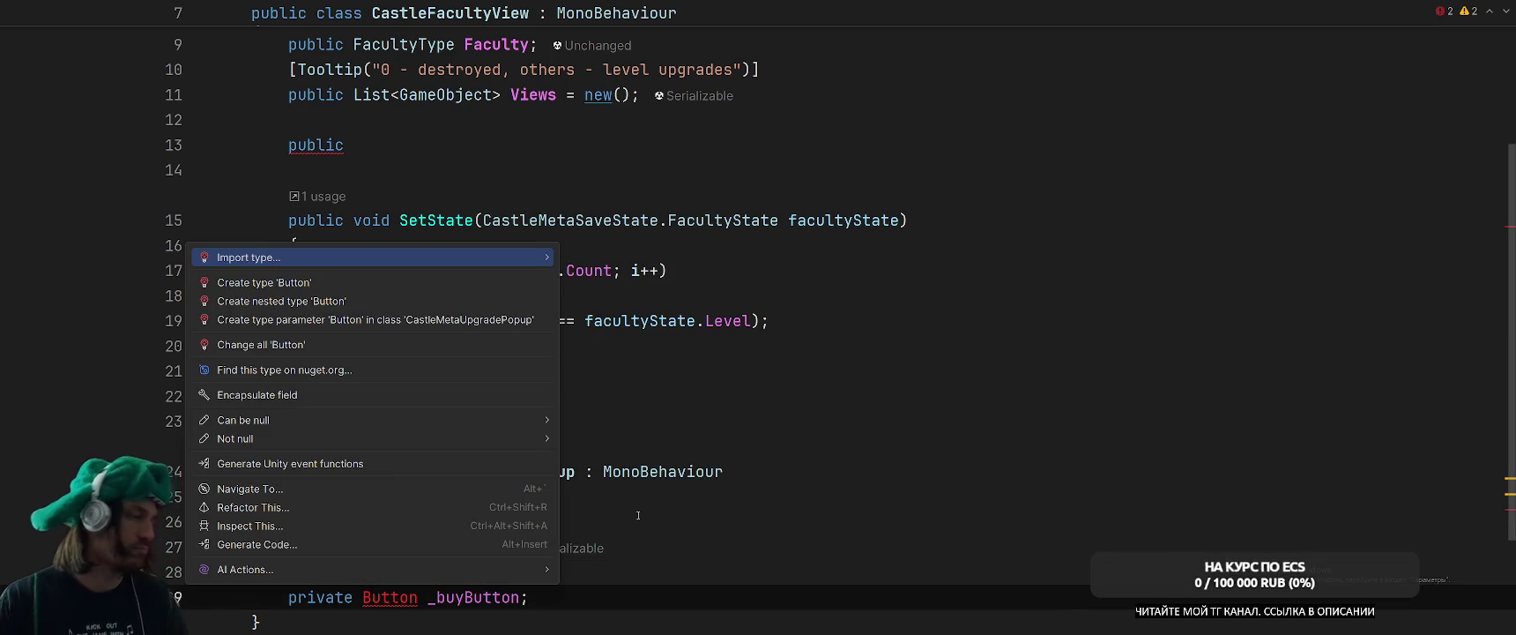
{"action": "key", "text": "Down"}
{"action": "key", "text": "Up"}
{"action": "key", "text": "Right"}
{"action": "key", "text": "Down"}
{"action": "key", "text": "Down"}
{"action": "key", "text": "Down"}
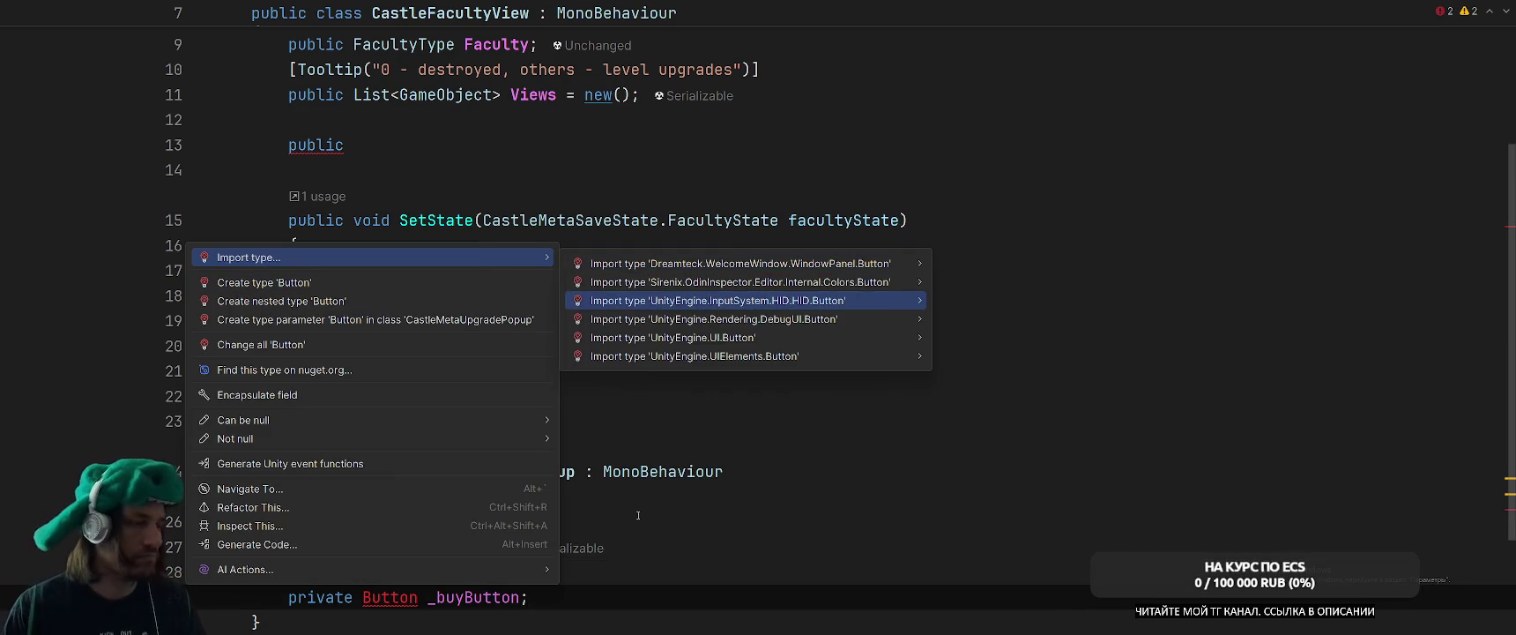
{"action": "key", "text": "Return"}
{"action": "scroll", "coordinate": [653, 493], "scroll_direction": "down", "scroll_amount": 2}
Add a public void SetPrice(int price) method setting _price.text = price.ToString().
{"action": "left_click", "coordinate": [794, 473]}
{"action": "left_click", "coordinate": [871, 447]}
{"action": "key", "text": "Return"}
{"action": "key", "text": "Return"}
{"action": "type", "text": "public void SetP"}
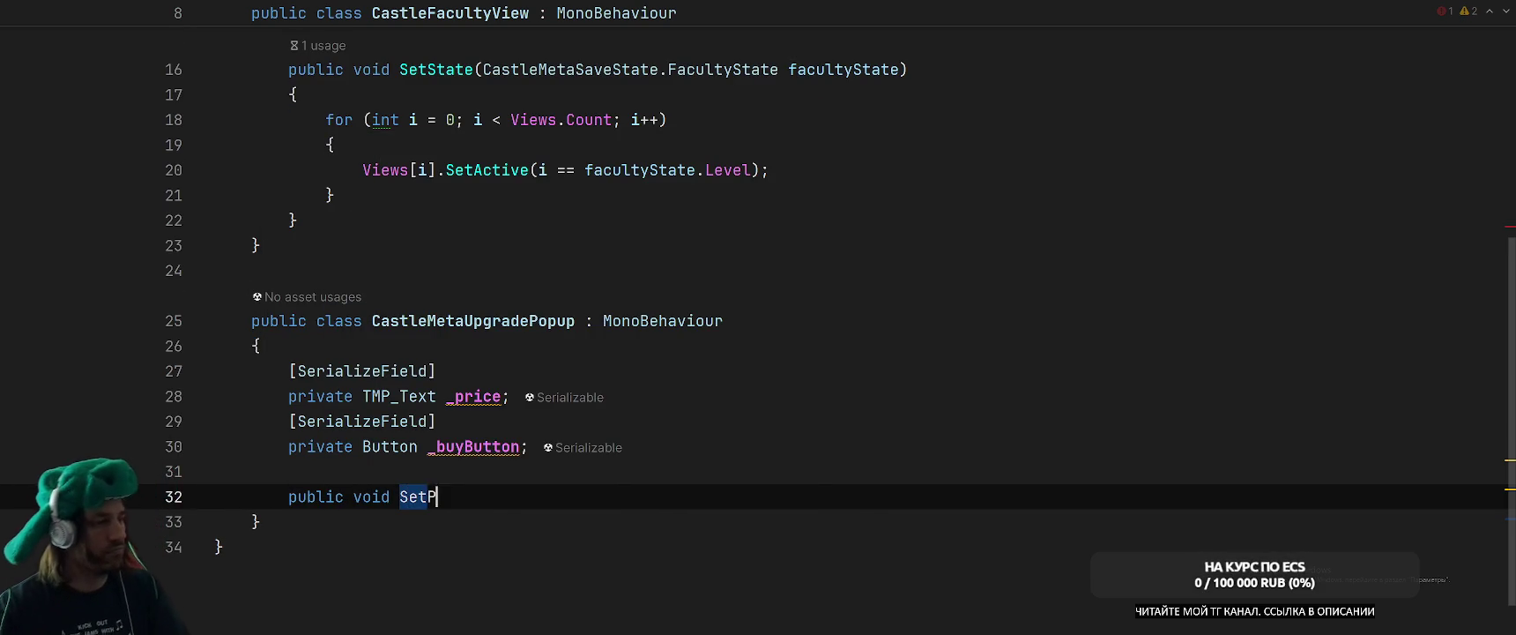
{"action": "type", "text": "rice("}
{"action": "key", "text": "Escape"}
{"action": "type", "text": "int pri"}
{"action": "key", "text": "Return"}
{"action": "type", "text": "{"}
{"action": "key", "text": "Return"}
{"action": "type", "text": "_price."}
{"action": "type", "text": "text"}
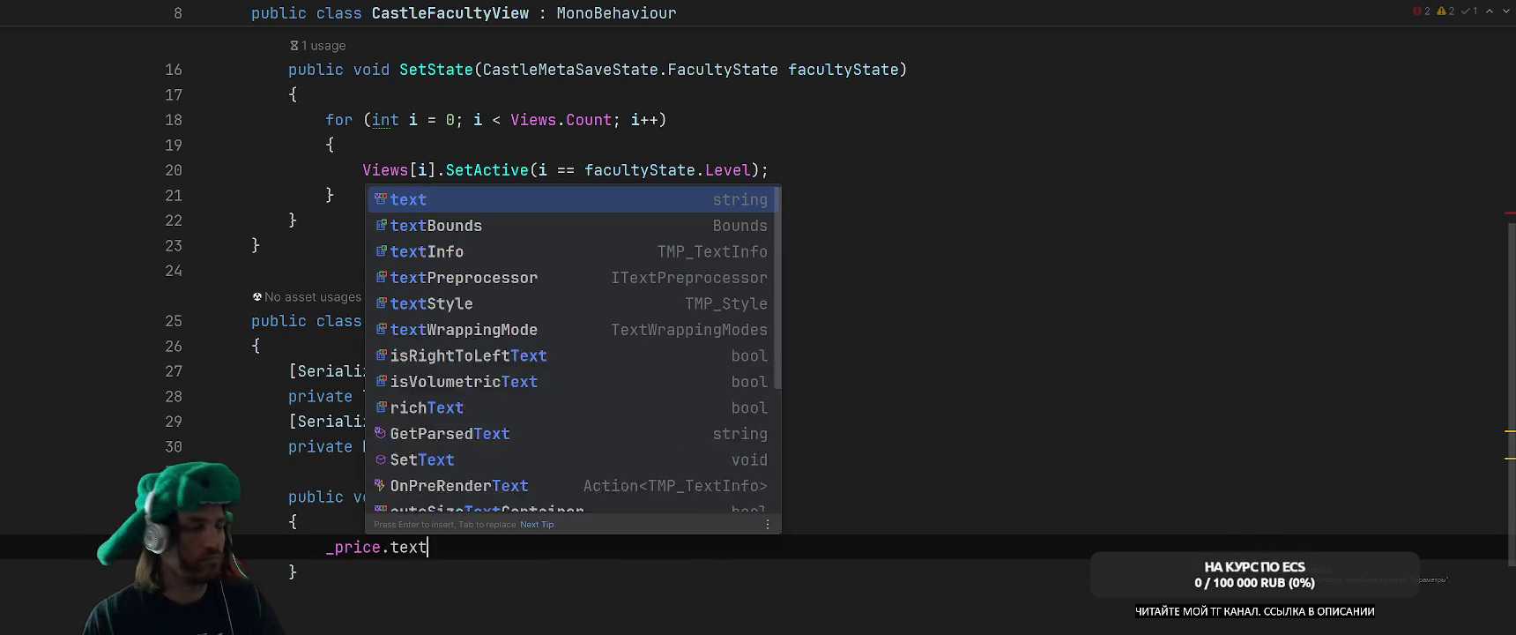
{"action": "type", "text": " = price.To"}
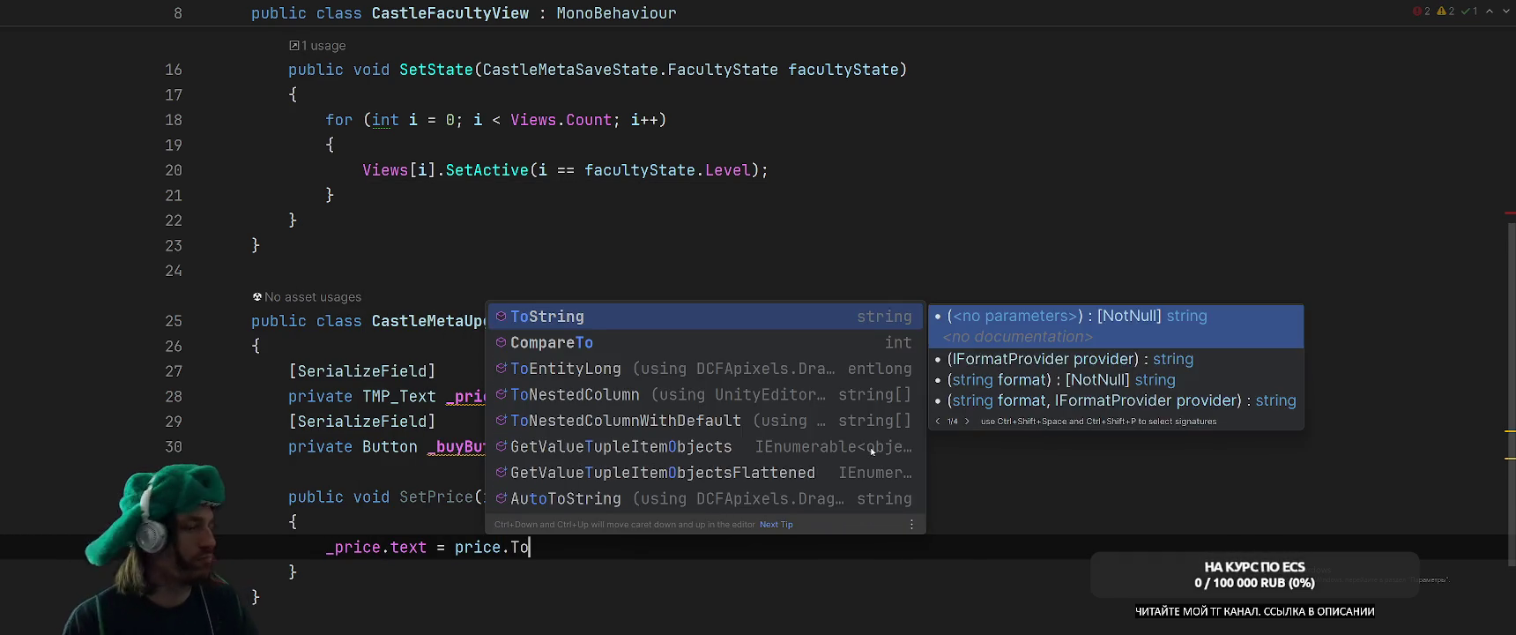
{"action": "key", "text": "Return"}
{"action": "type", "text": ";"}
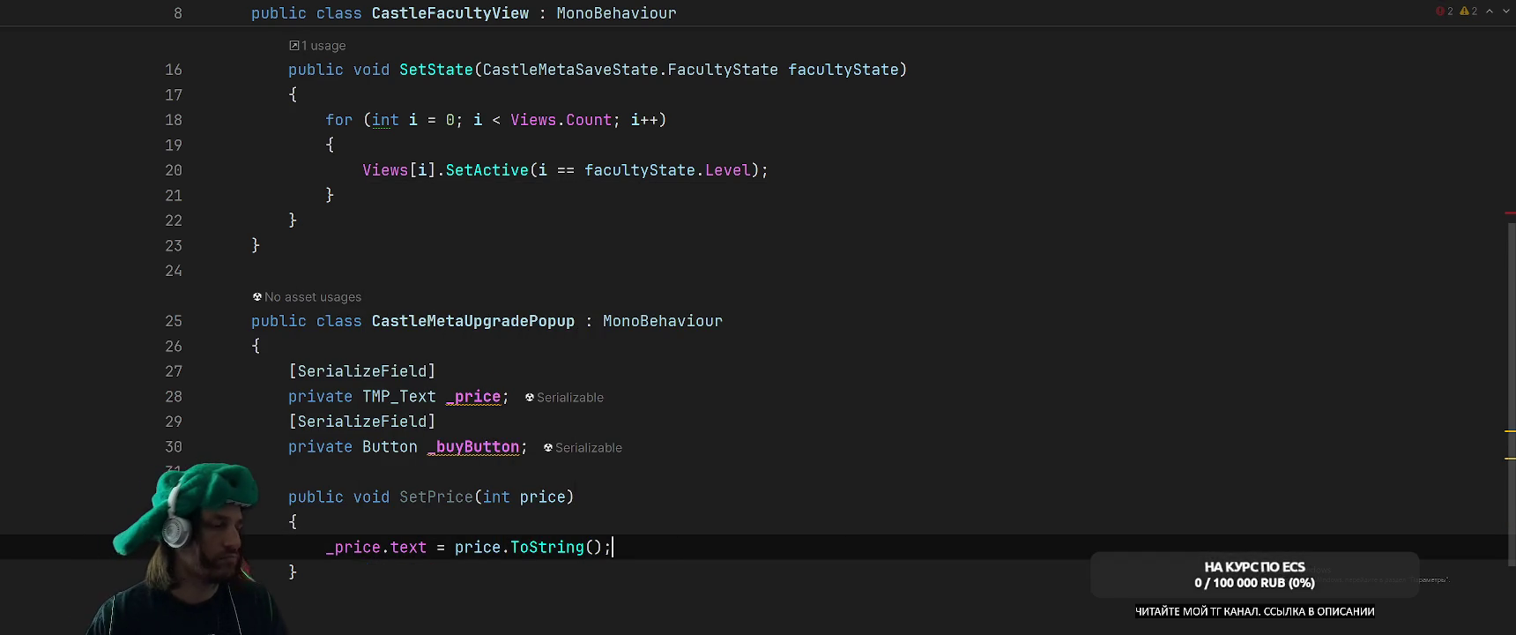
Apply the class-wide naming fix renaming the fields to price and buyButton.
{"action": "left_click", "coordinate": [432, 446]}
{"action": "key", "text": "alt+Return"}
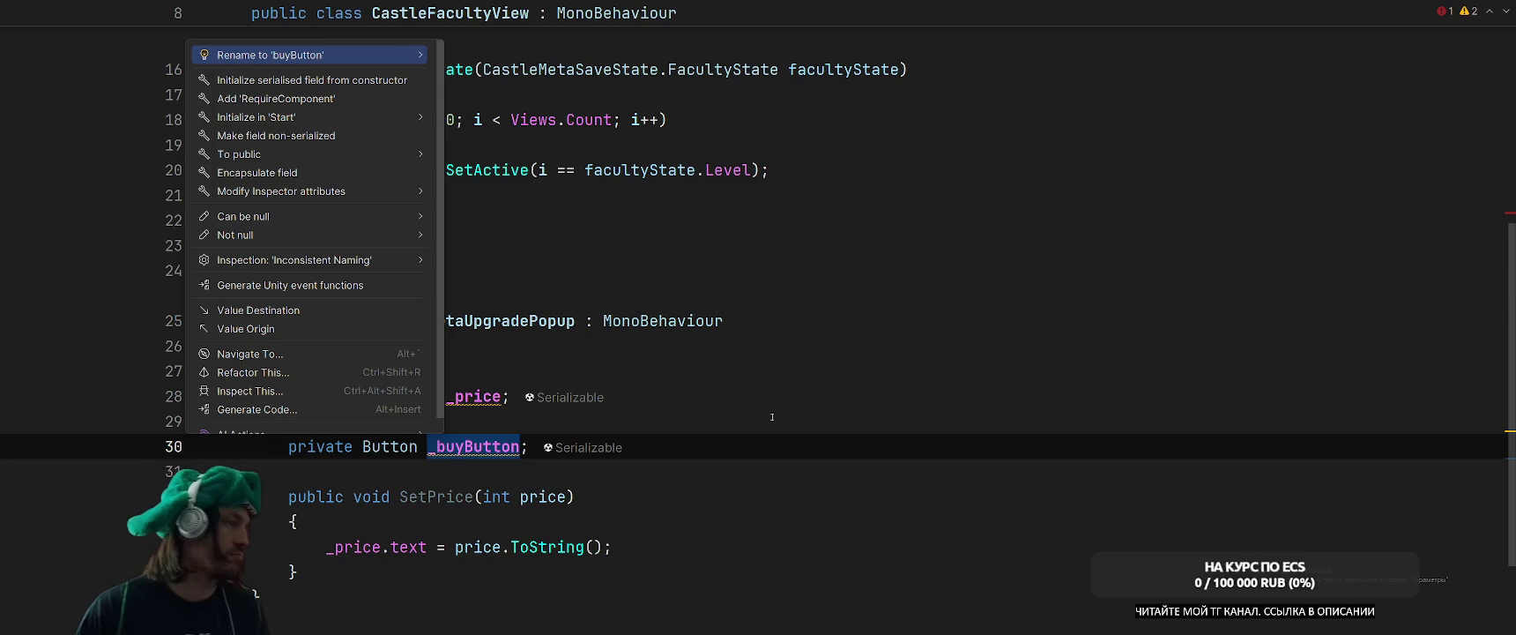
{"action": "key", "text": "Right"}
{"action": "key", "text": "Down"}
{"action": "key", "text": "Up"}
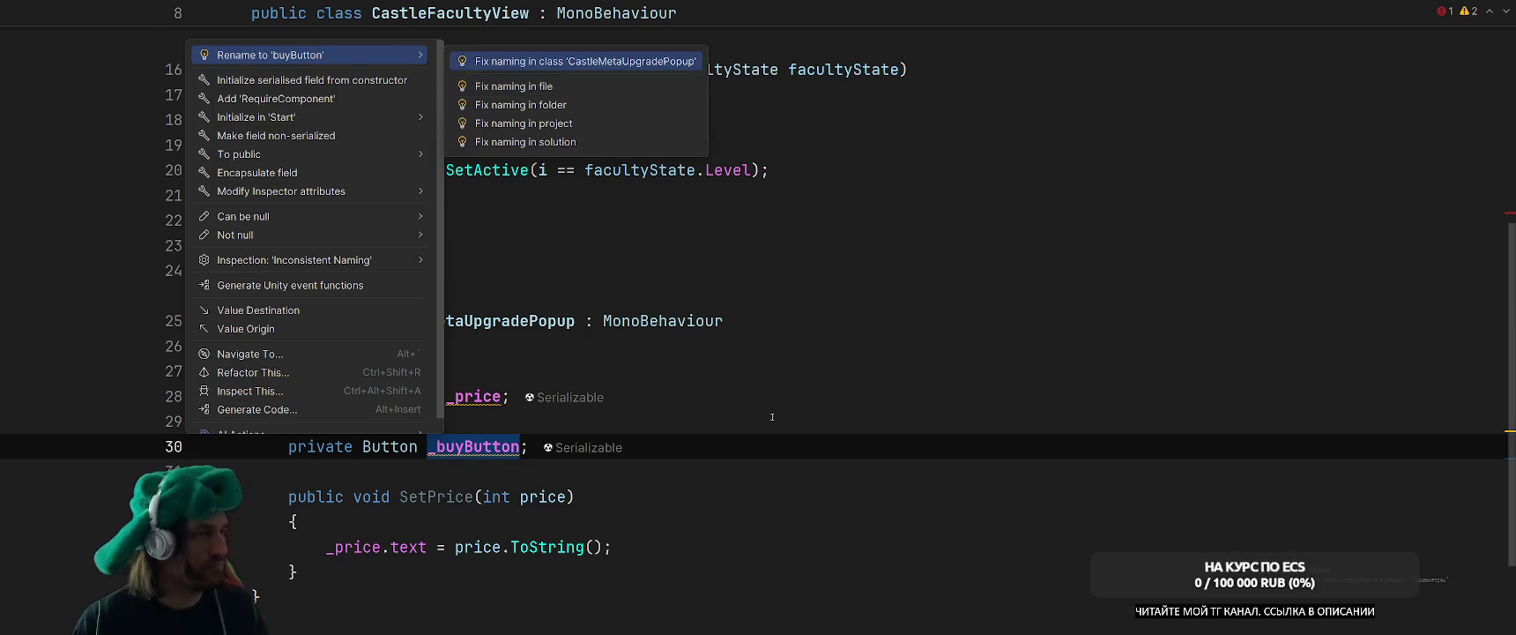
{"action": "key", "text": "Return"}
{"action": "left_click", "coordinate": [1092, 473]}
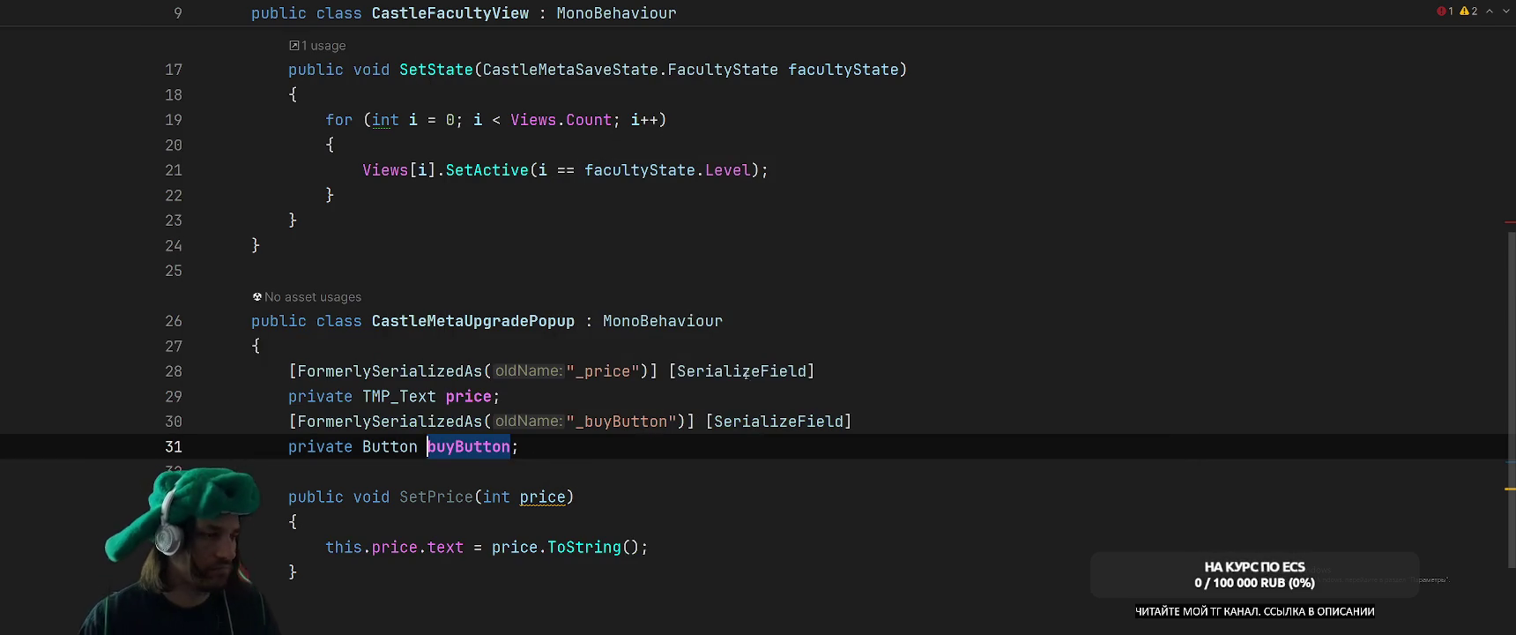
Delete the FormerlySerializedAs attributes added above buyButton and price.
{"action": "left_click_drag", "start_coordinate": [851, 422], "coordinate": [280, 422]}
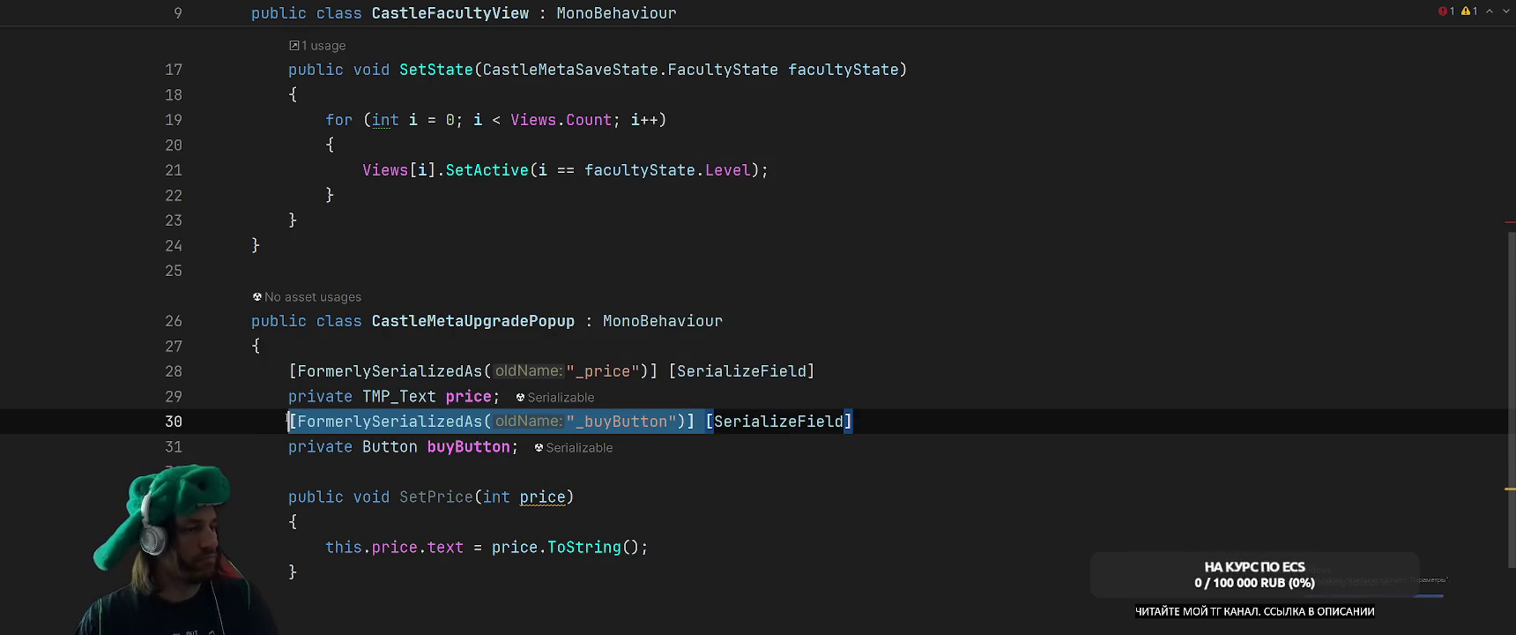
{"action": "key", "text": "Delete"}
{"action": "left_click_drag", "start_coordinate": [665, 379], "coordinate": [288, 371]}
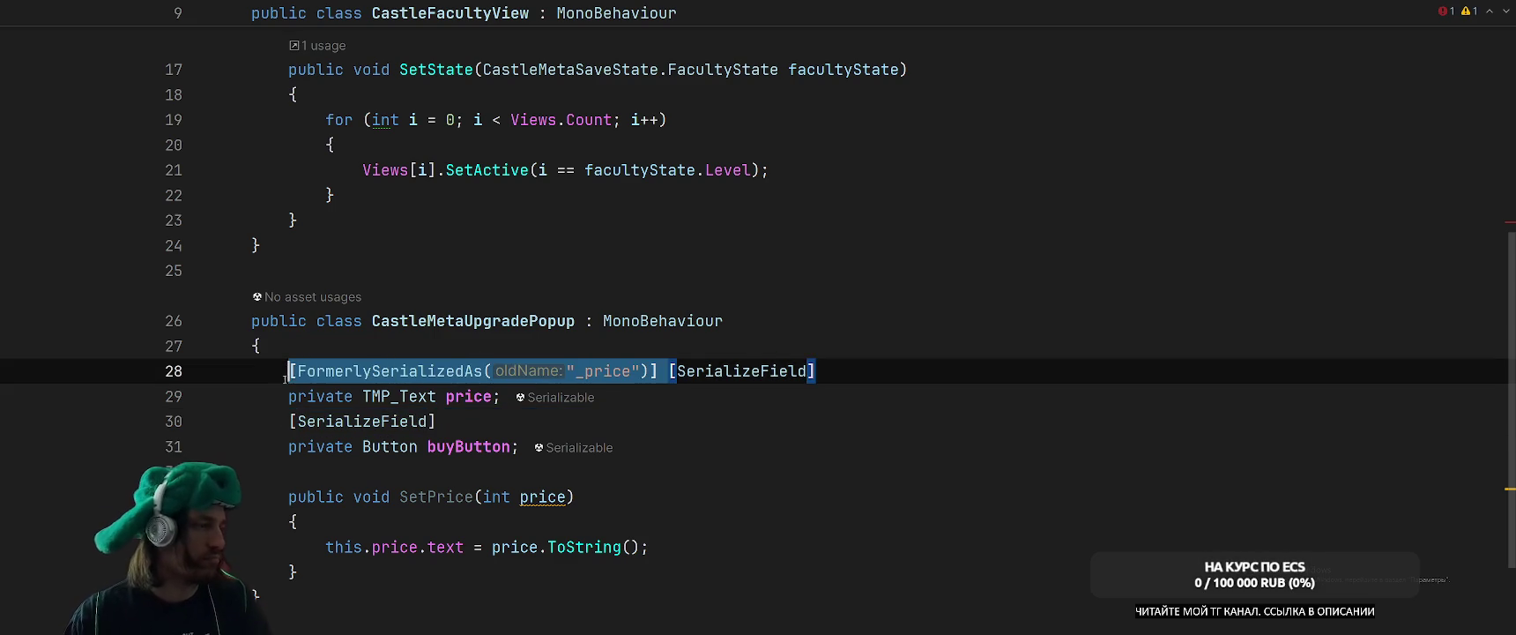
{"action": "key", "text": "Delete"}
{"action": "left_click", "coordinate": [790, 453]}
Rename the SetPrice parameter price to coinPrice.
{"action": "left_click", "coordinate": [538, 496]}
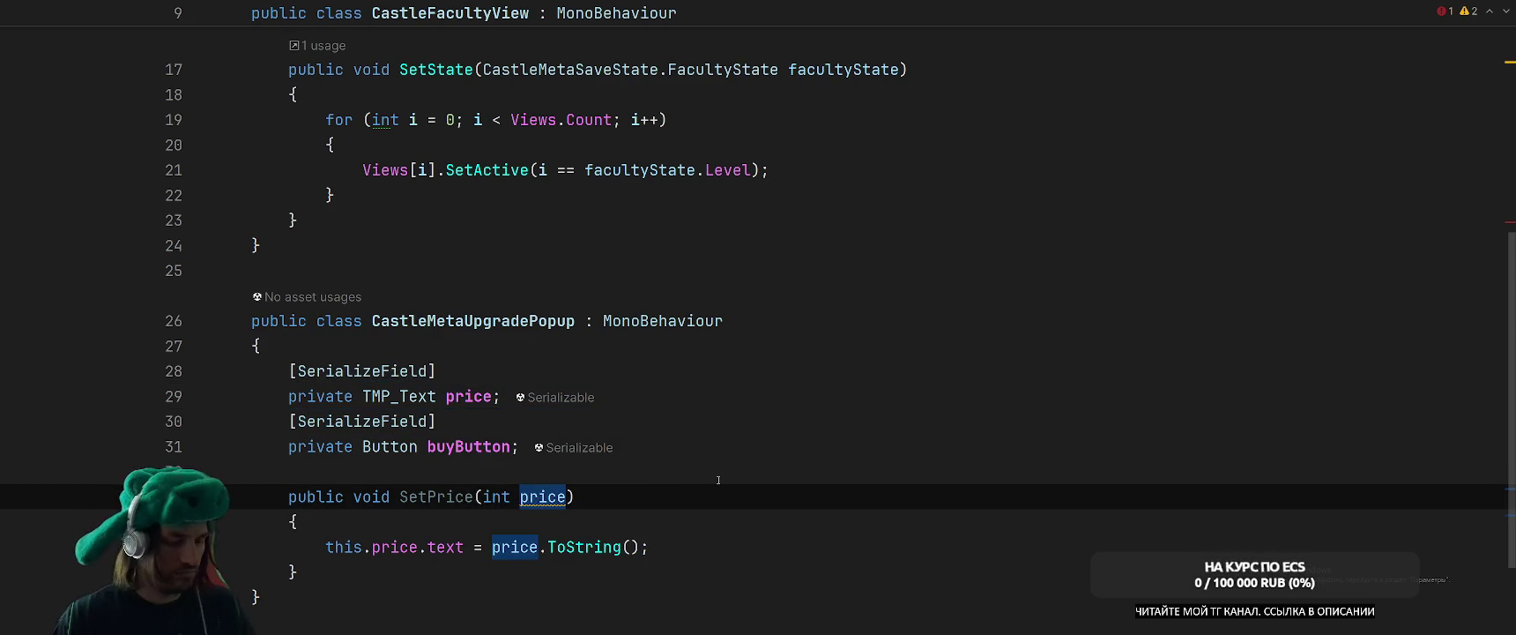
{"action": "key", "text": "F2"}
{"action": "type", "text": "coinPrice"}
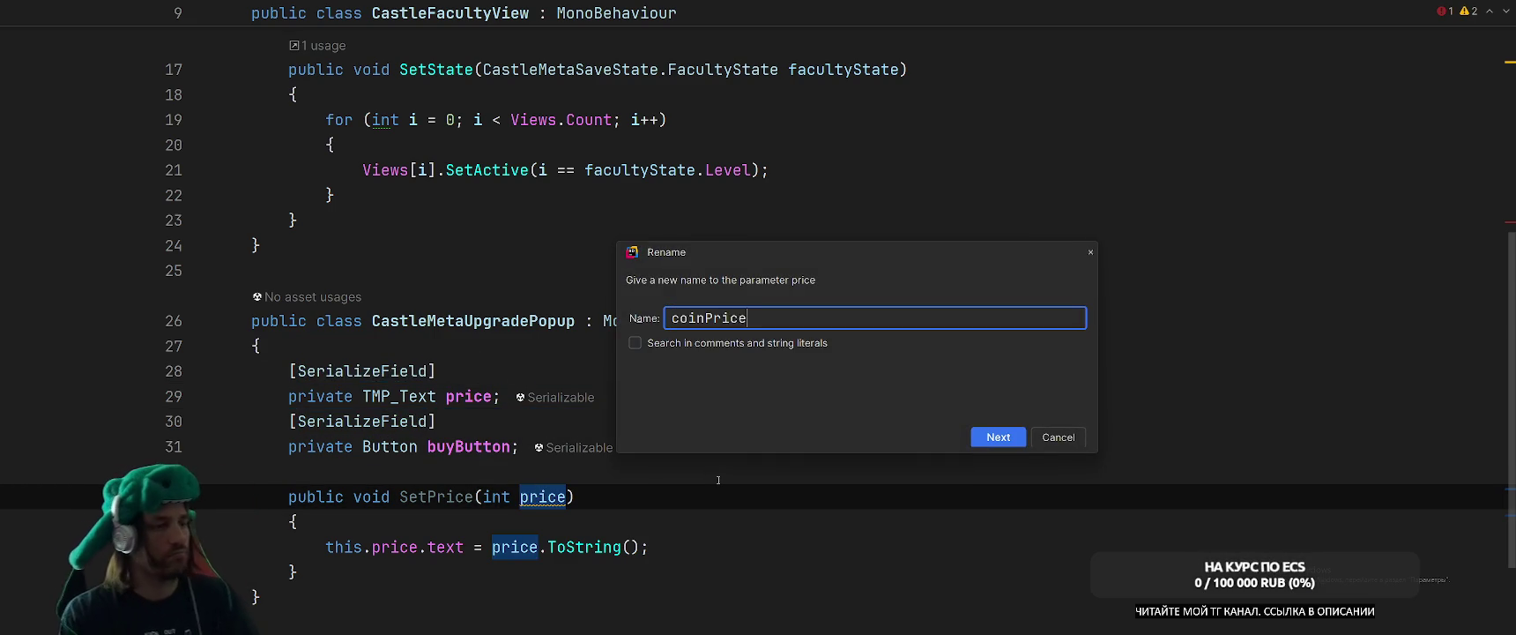
{"action": "key", "text": "Return"}
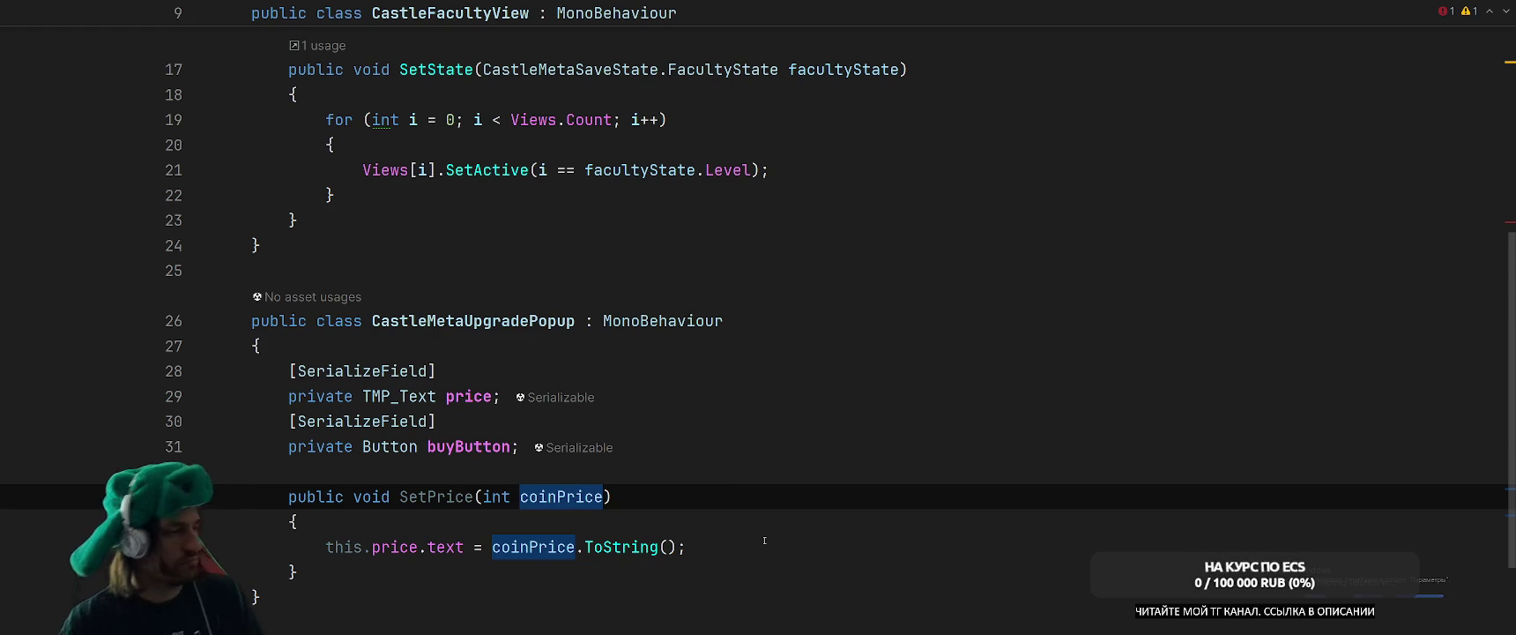
Open blank lines and start typing a void Start method.
{"action": "left_click", "coordinate": [764, 539]}
{"action": "key", "text": "Up"}
{"action": "key", "text": "Up"}
{"action": "key", "text": "Up"}
{"action": "key", "text": "Return"}
{"action": "key", "text": "Return"}
{"action": "type", "text": "vpod"}
{"action": "type", "text": "oid Star"}
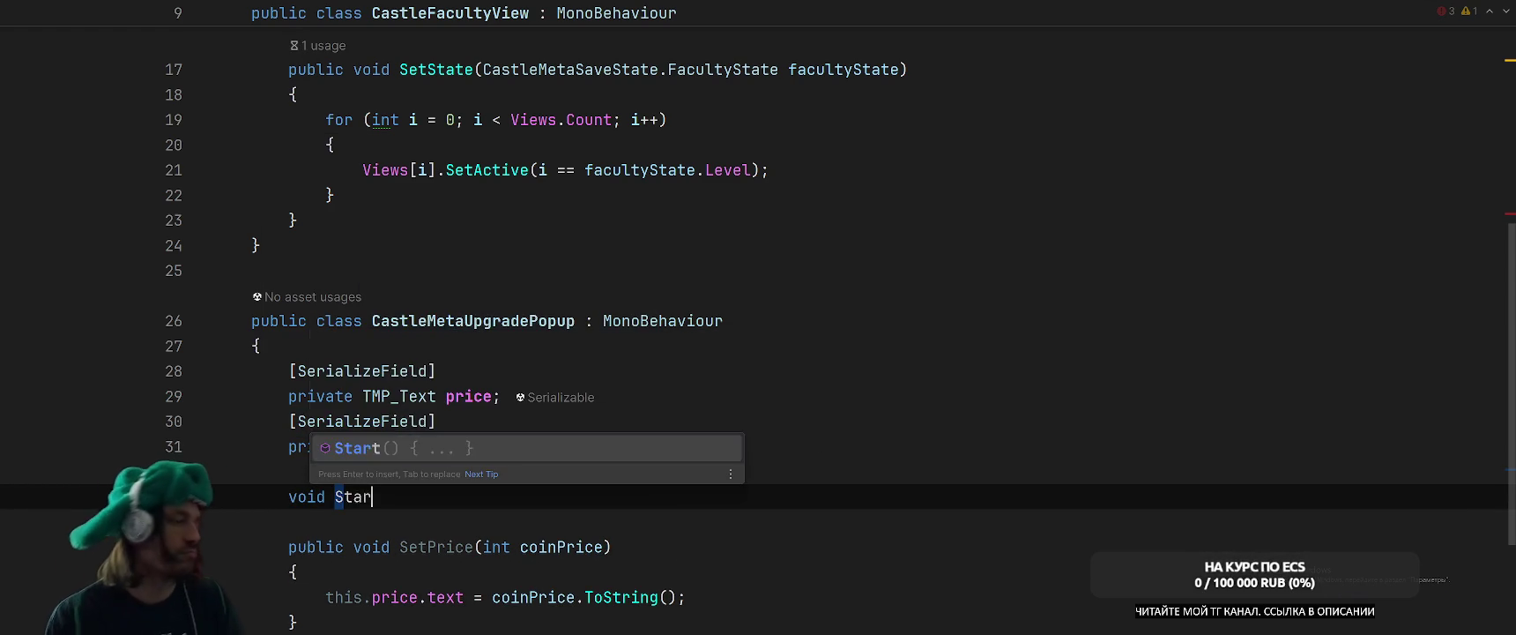
Add a Start method calling buyButton.onClick.AddListener(OnClick).
{"action": "key", "text": "Return"}
{"action": "type", "text": "but."}
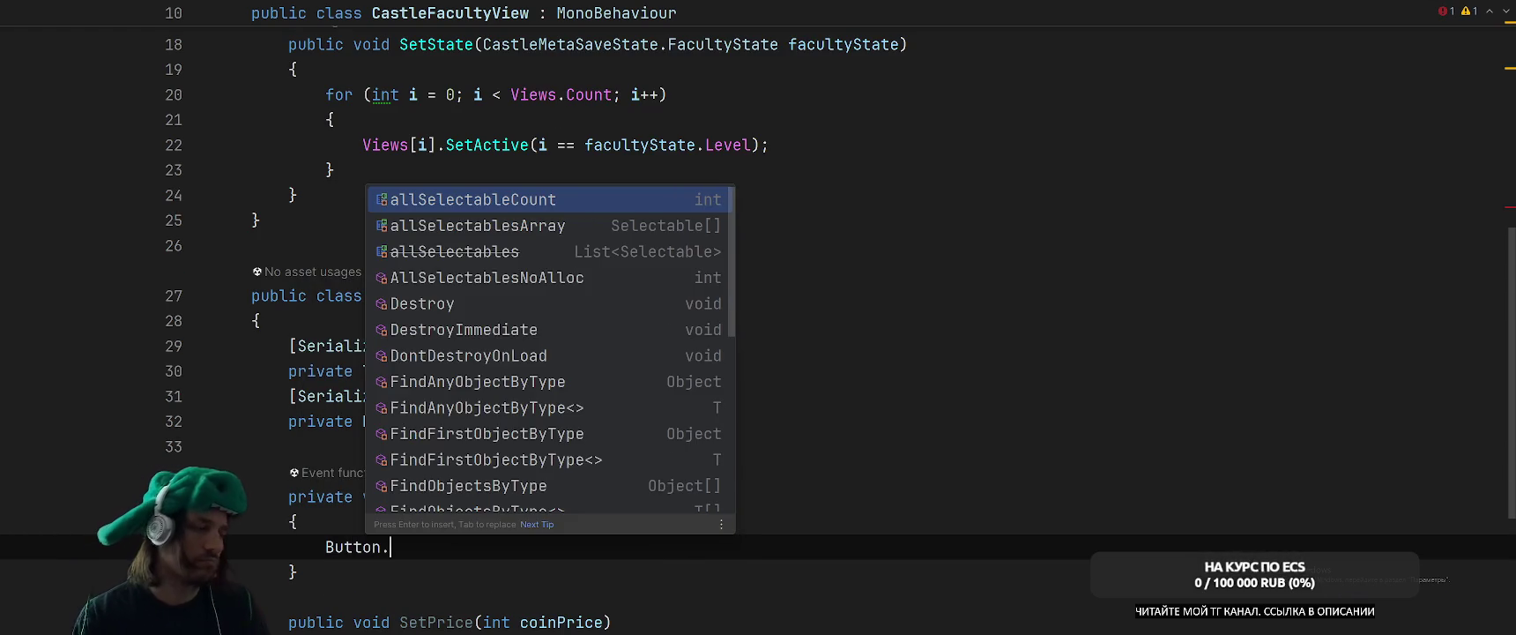
{"action": "key", "text": "ctrl+z"}
{"action": "key", "text": "BackSpace"}
{"action": "type", "text": "y"}
{"action": "key", "text": "Return"}
{"action": "type", "text": ".on"}
{"action": "key", "text": "Return"}
{"action": "type", "text": ".A"}
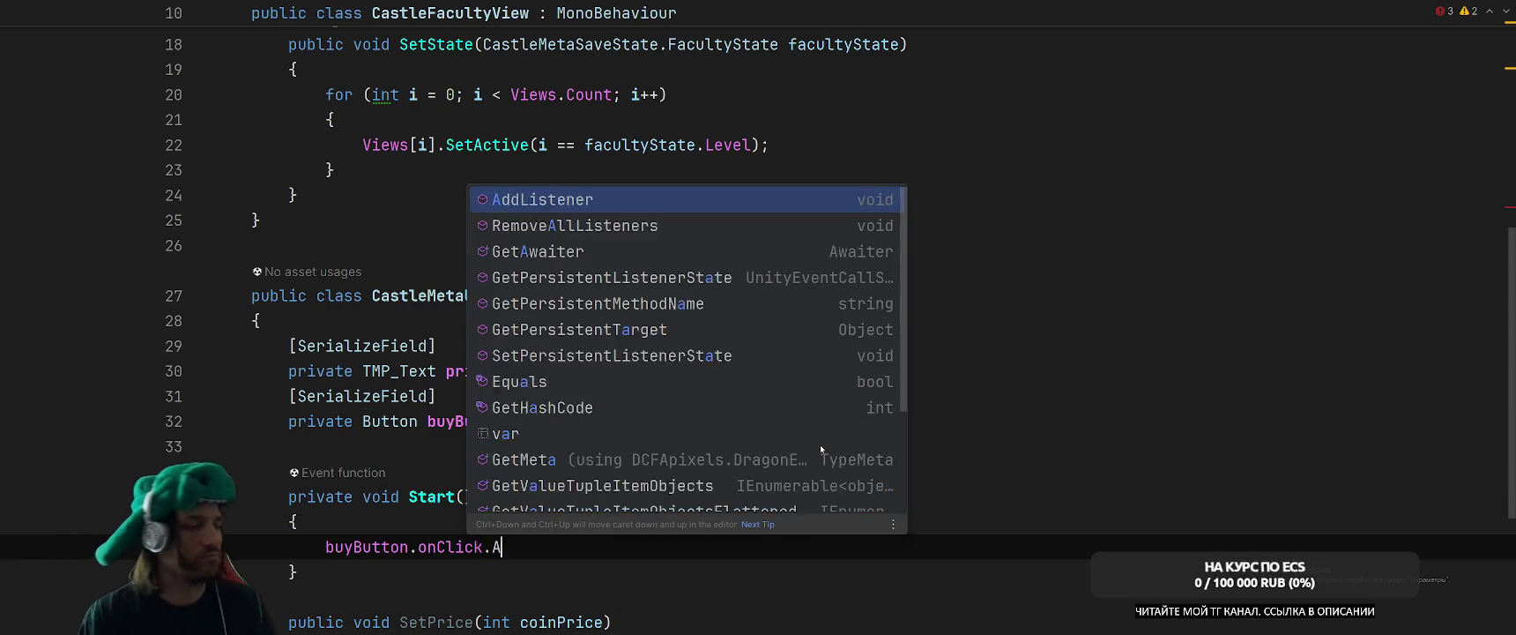
{"action": "key", "text": "Return"}
{"action": "type", "text": "OnC"}
{"action": "key", "text": "Escape"}
{"action": "type", "text": "lick"}
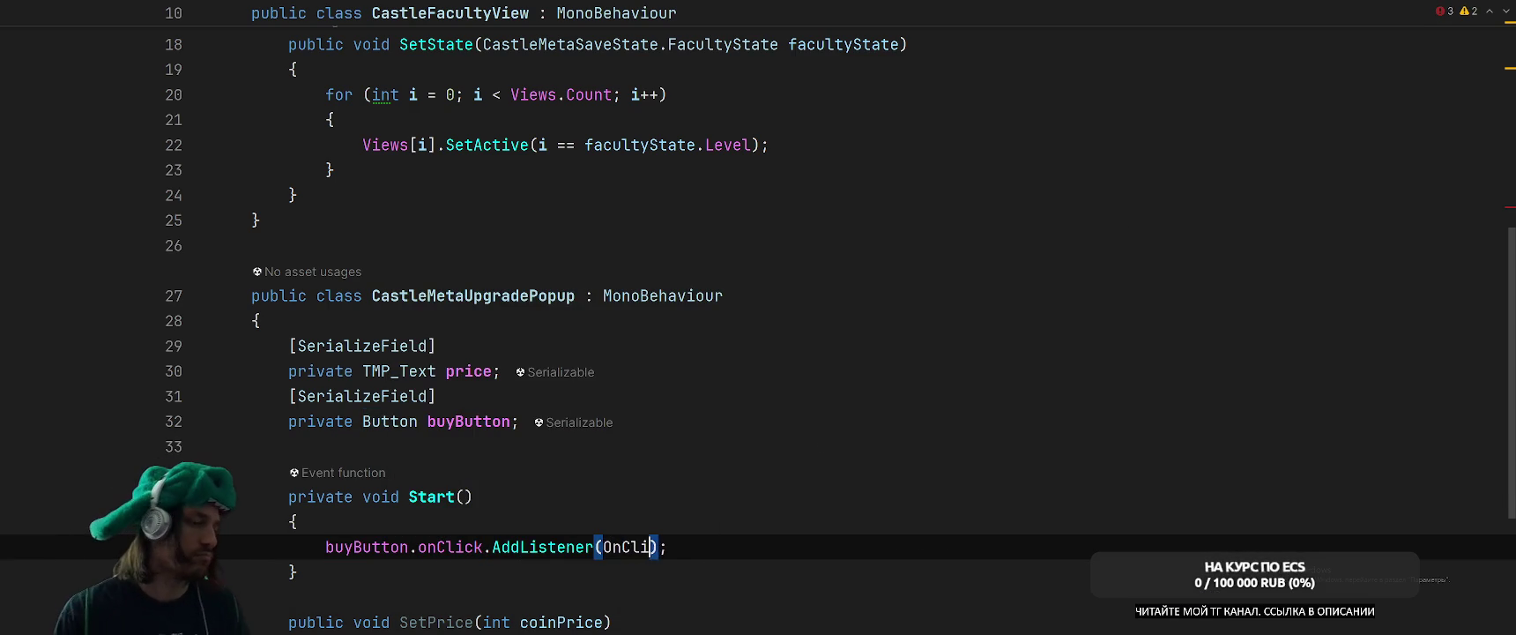
Generate the missing OnClick method and strip its throw stub to leave it empty.
{"action": "key", "text": "alt+Return"}
{"action": "key", "text": "Return"}
{"action": "key", "text": "BackSpace"}
{"action": "key", "text": "Return"}
Insert an OnDestroy method below Start.
{"action": "key", "text": "Up"}
{"action": "key", "text": "Up"}
{"action": "key", "text": "Up"}
{"action": "key", "text": "Return"}
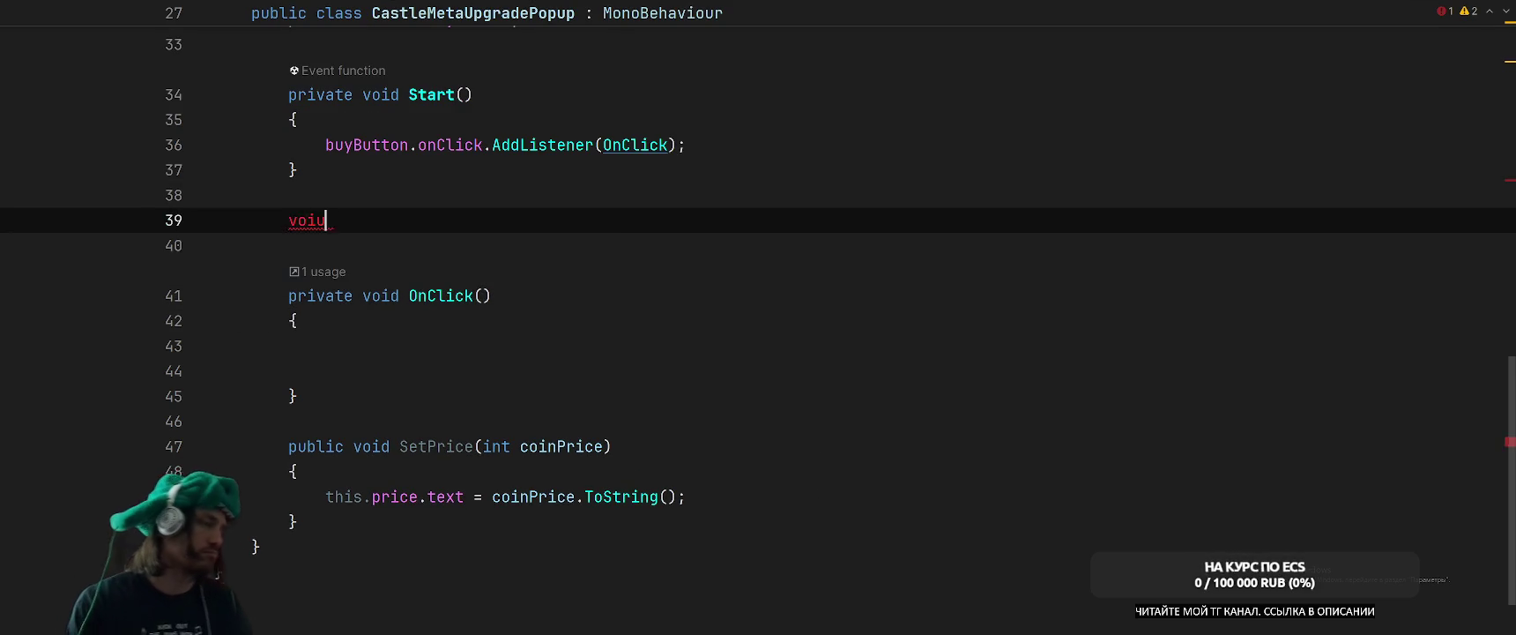
{"action": "key", "text": "BackSpace"}
{"action": "type", "text": "d O"}
{"action": "key", "text": "BackSpace"}
{"action": "key", "text": "BackSpace"}
{"action": "type", "text": "Onde"}
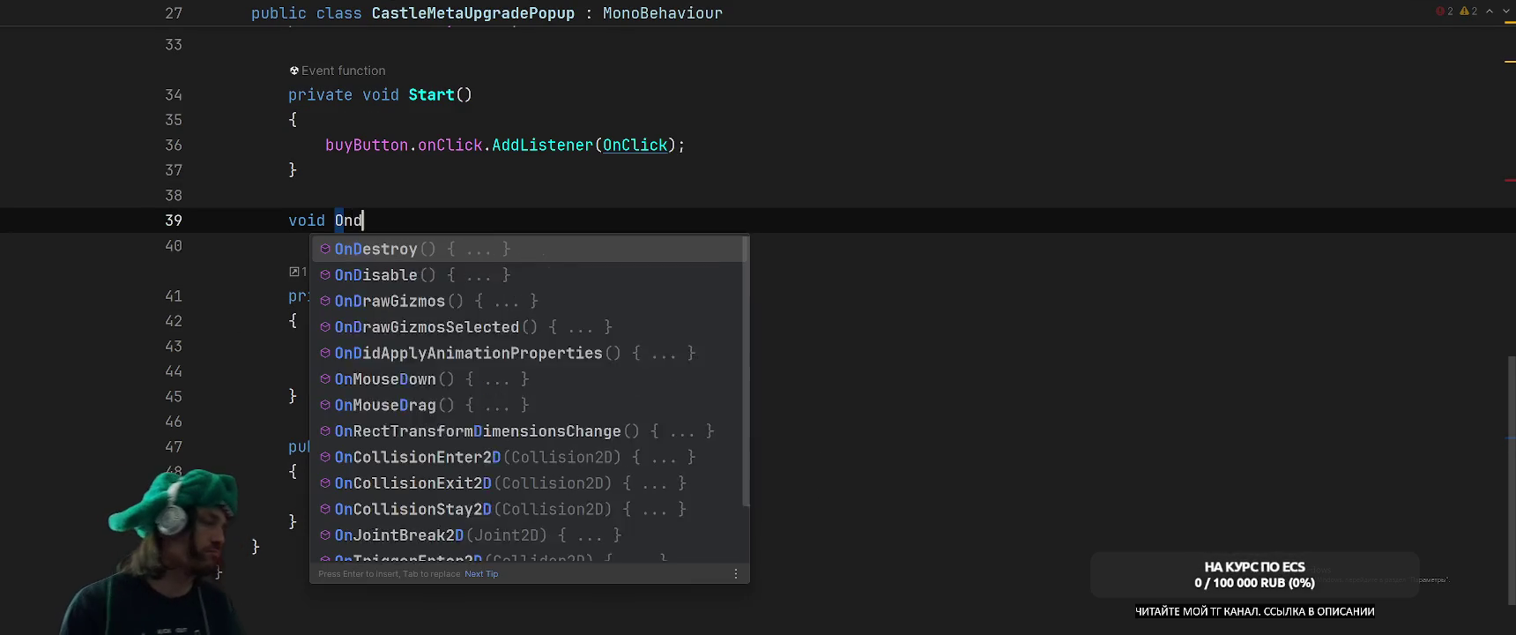
{"action": "key", "text": "Return"}
Make OnDestroy call buyButton.onClick.RemoveListener(OnClick).
{"action": "key", "text": "BackSpace"}
{"action": "type", "text": "bu"}
{"action": "key", "text": "Return"}
{"action": "type", "text": ".on"}
{"action": "key", "text": "Return"}
{"action": "type", "text": ".Rem"}
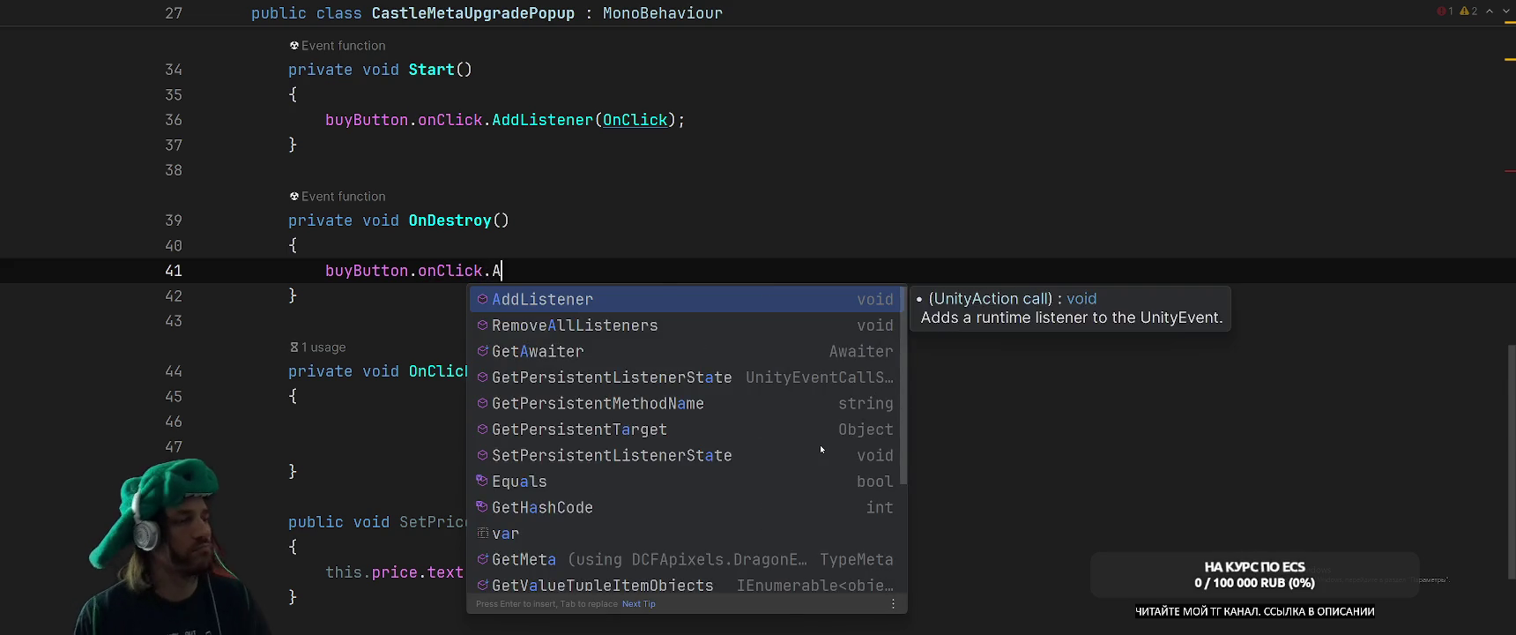
{"action": "type", "text": "o"}
{"action": "key", "text": "Down"}
{"action": "key", "text": "Return"}
{"action": "type", "text": "OnC"}
{"action": "key", "text": "Escape"}
{"action": "type", "text": "lick"}
{"action": "key", "text": "Down"}
{"action": "key", "text": "Down"}
{"action": "key", "text": "Down"}
{"action": "key", "text": "Down"}
{"action": "key", "text": "Down"}
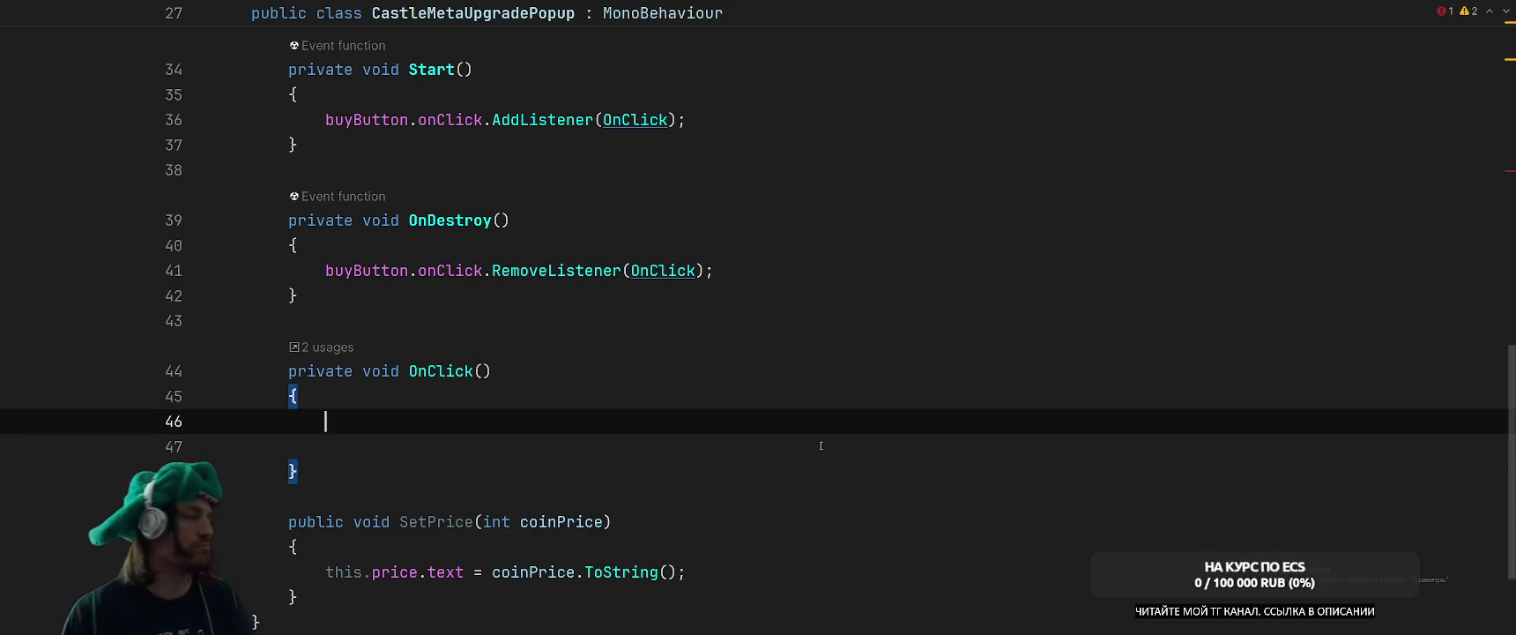
{"action": "key", "text": "BackSpace"}
{"action": "key", "text": "Down"}
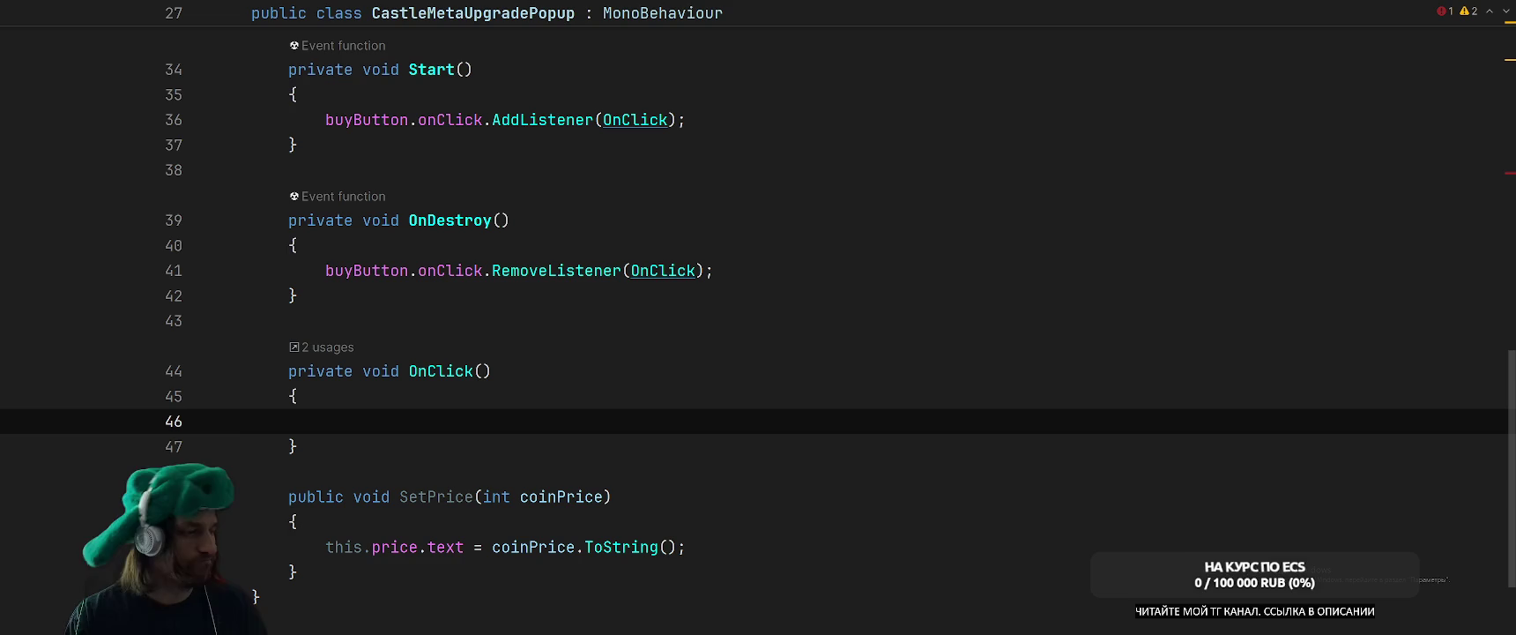
Declare a public event Action<CastleMetaUpgradePopup> Clicked below the buyButton field.
{"action": "scroll", "coordinate": [758, 317], "scroll_direction": "up", "scroll_amount": 5}
{"action": "left_click", "coordinate": [520, 296]}
{"action": "key", "text": "Return"}
{"action": "key", "text": "Return"}
{"action": "type", "text": "public event"}
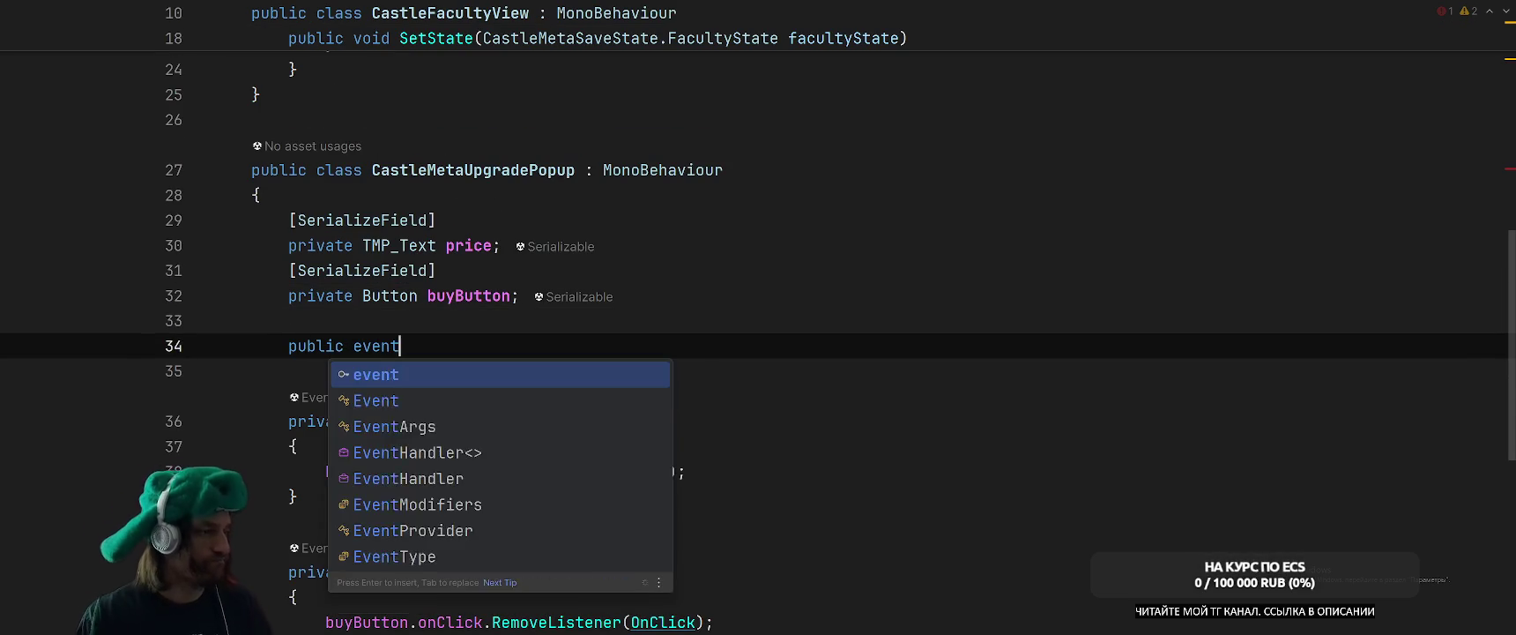
{"action": "type", "text": " Action"}
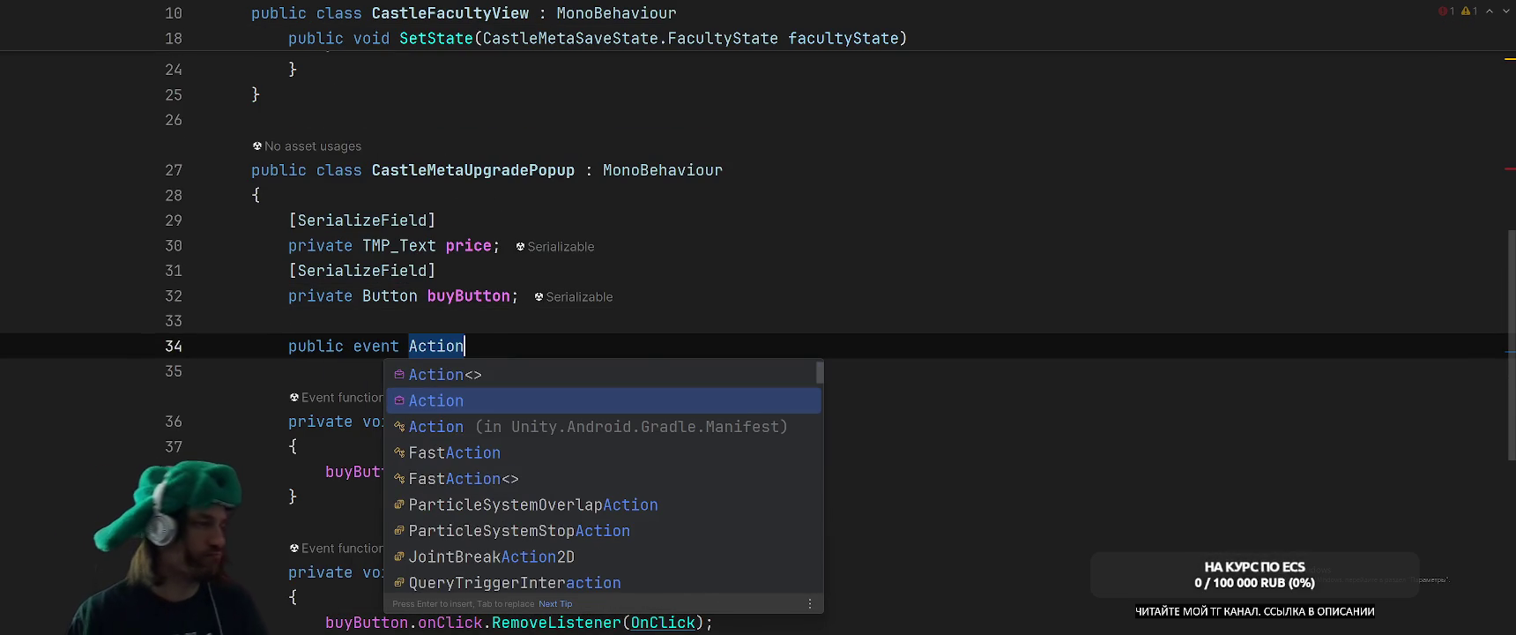
{"action": "key", "text": "Up"}
{"action": "key", "text": "Return"}
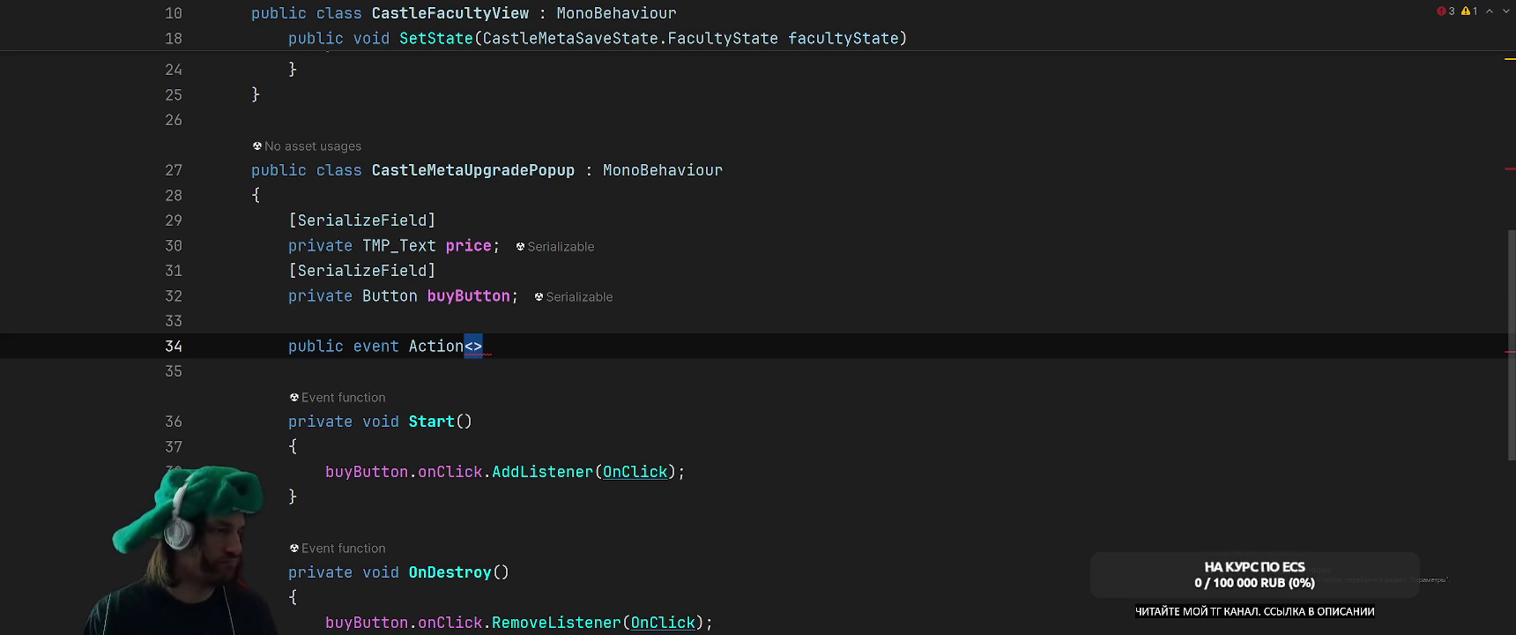
{"action": "type", "text": "Cast"}
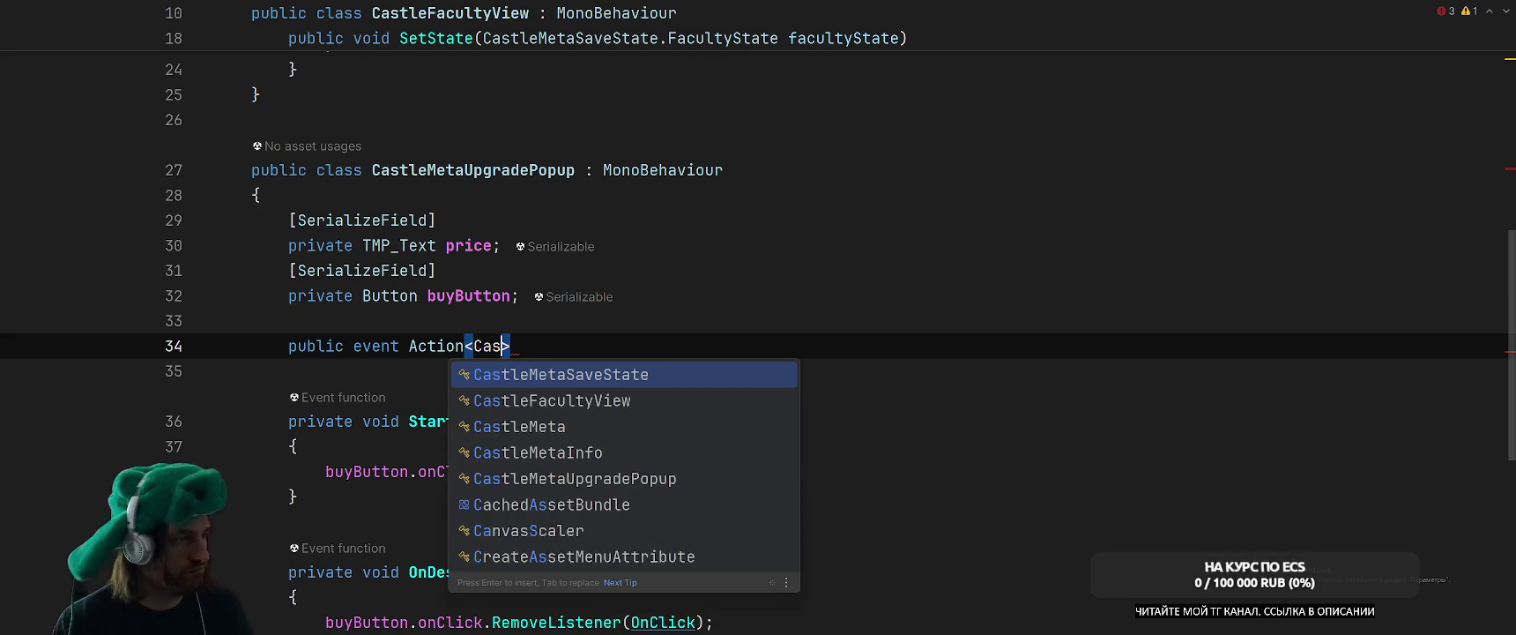
{"action": "key", "text": "Down"}
{"action": "key", "text": "Down"}
{"action": "key", "text": "Down"}
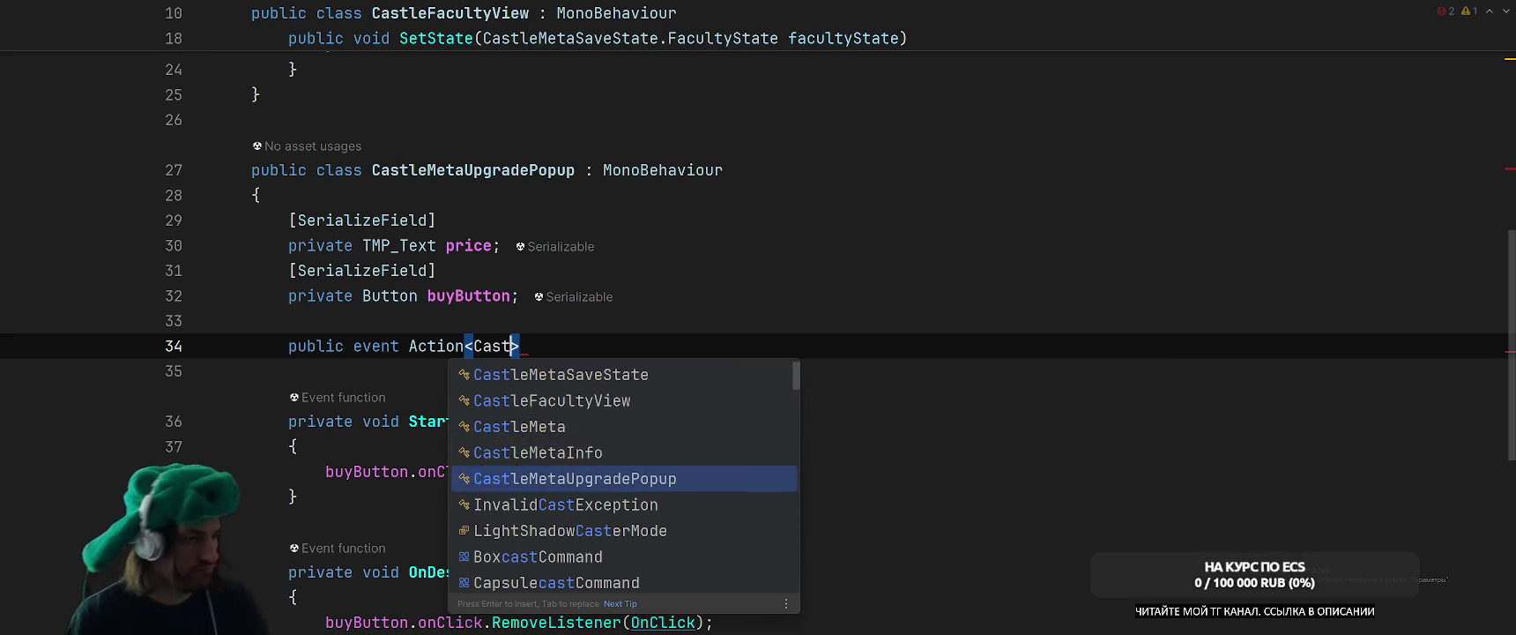
{"action": "key", "text": "Return"}
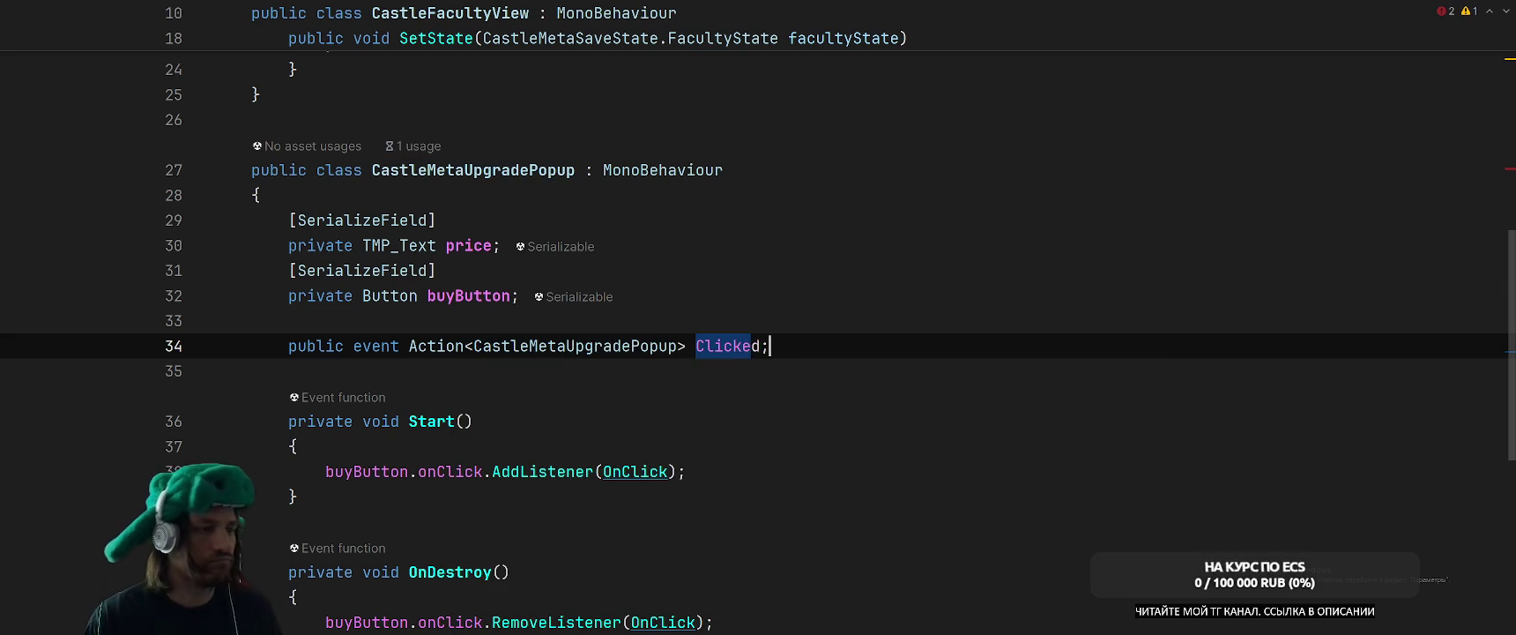
Rename SetPrice to Set(int coinPrice, CastleFacultyView castleFacultyView).
{"action": "scroll", "coordinate": [758, 318], "scroll_direction": "down", "scroll_amount": 3}
{"action": "scroll", "coordinate": [758, 318], "scroll_direction": "up", "scroll_amount": 4}
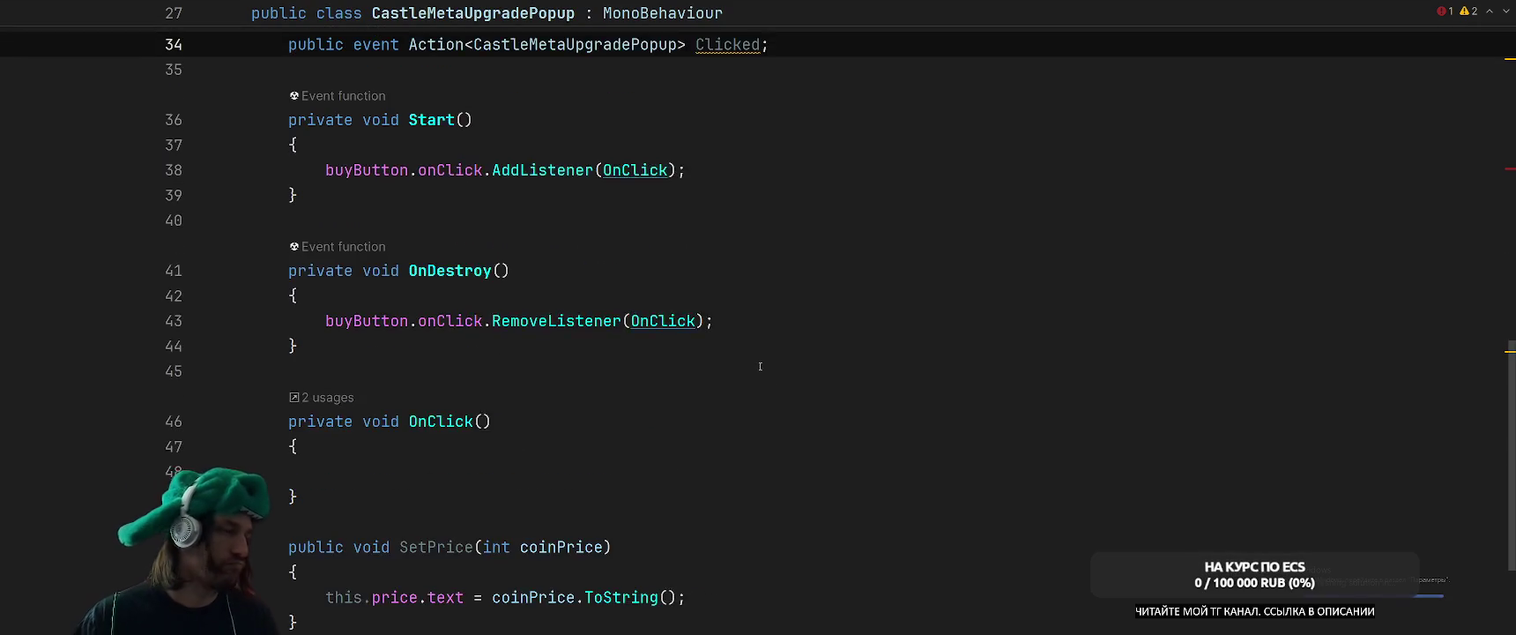
{"action": "scroll", "coordinate": [758, 365], "scroll_direction": "up", "scroll_amount": 5}
{"action": "left_click", "coordinate": [477, 219]}
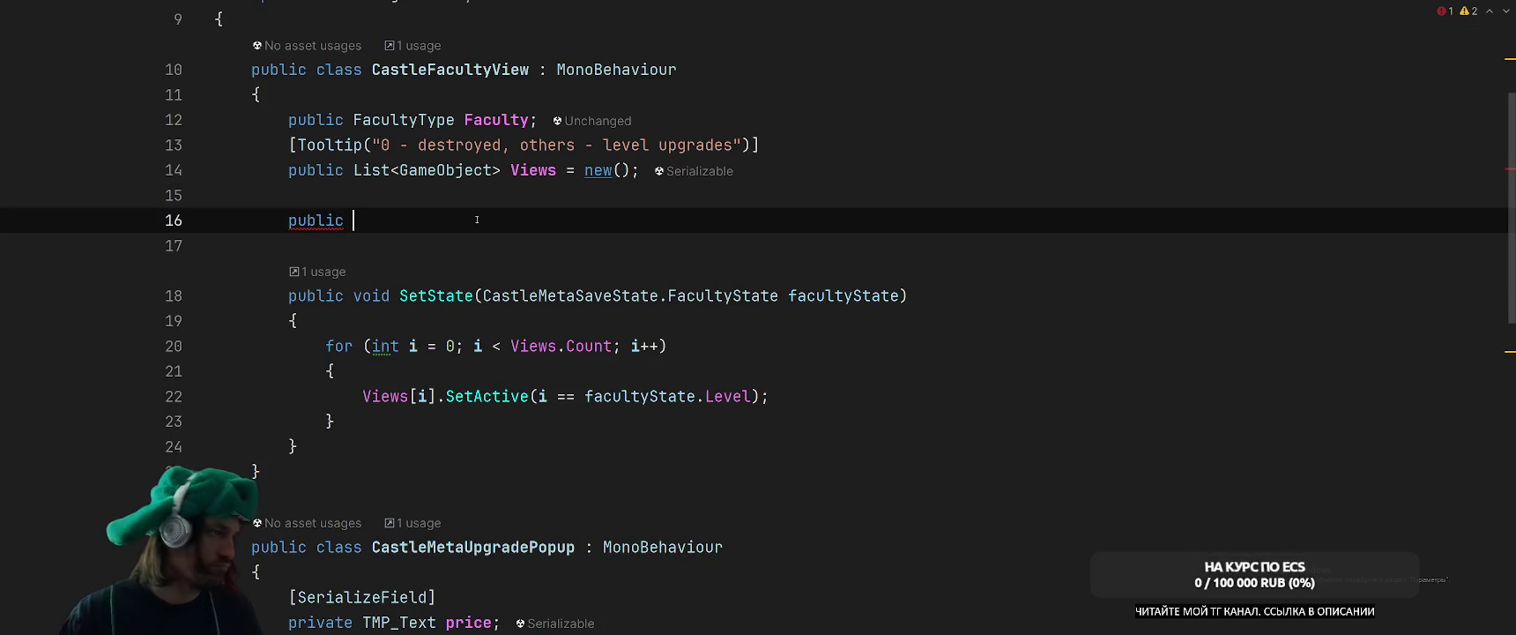
{"action": "left_click", "coordinate": [422, 81]}
{"action": "scroll", "coordinate": [703, 351], "scroll_direction": "down", "scroll_amount": 10}
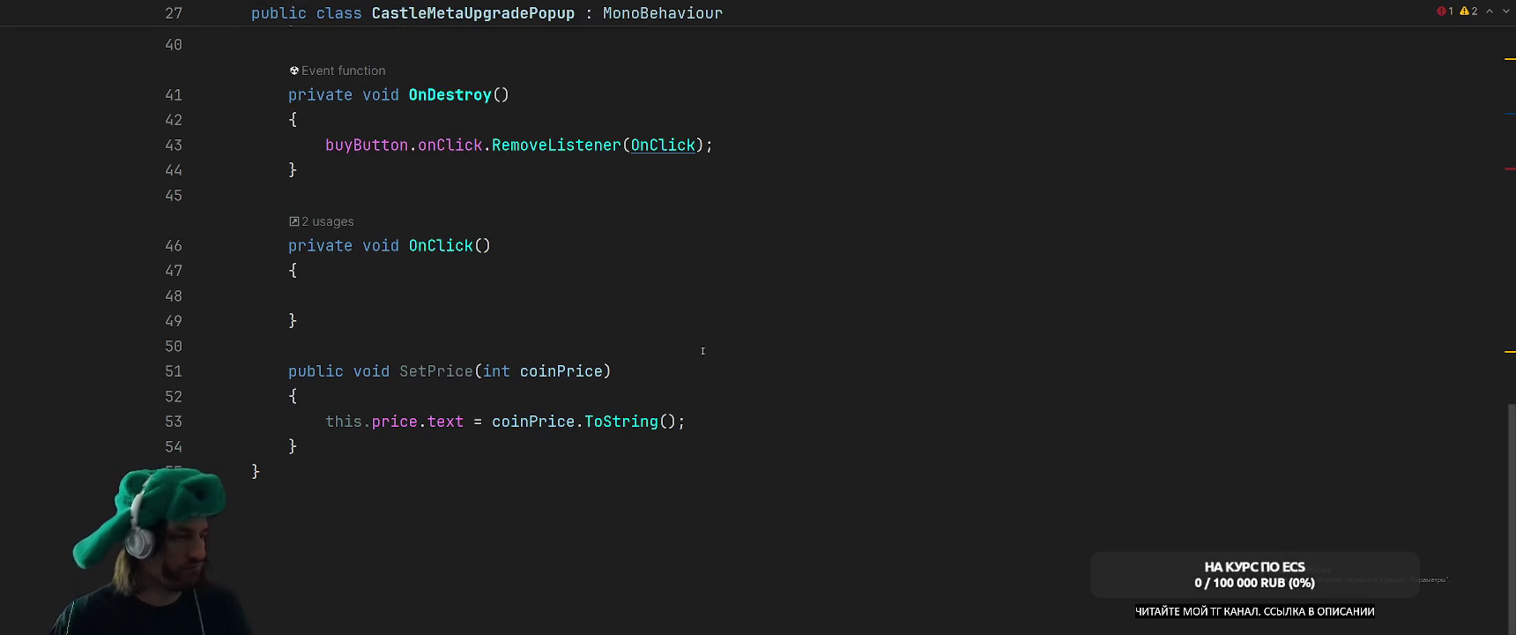
{"action": "double_click", "coordinate": [459, 370]}
{"action": "key", "text": "BackSpace"}
{"action": "type", "text": "Set(int coinPrice"}
{"action": "type", "text": ", CastleFacultyView "}
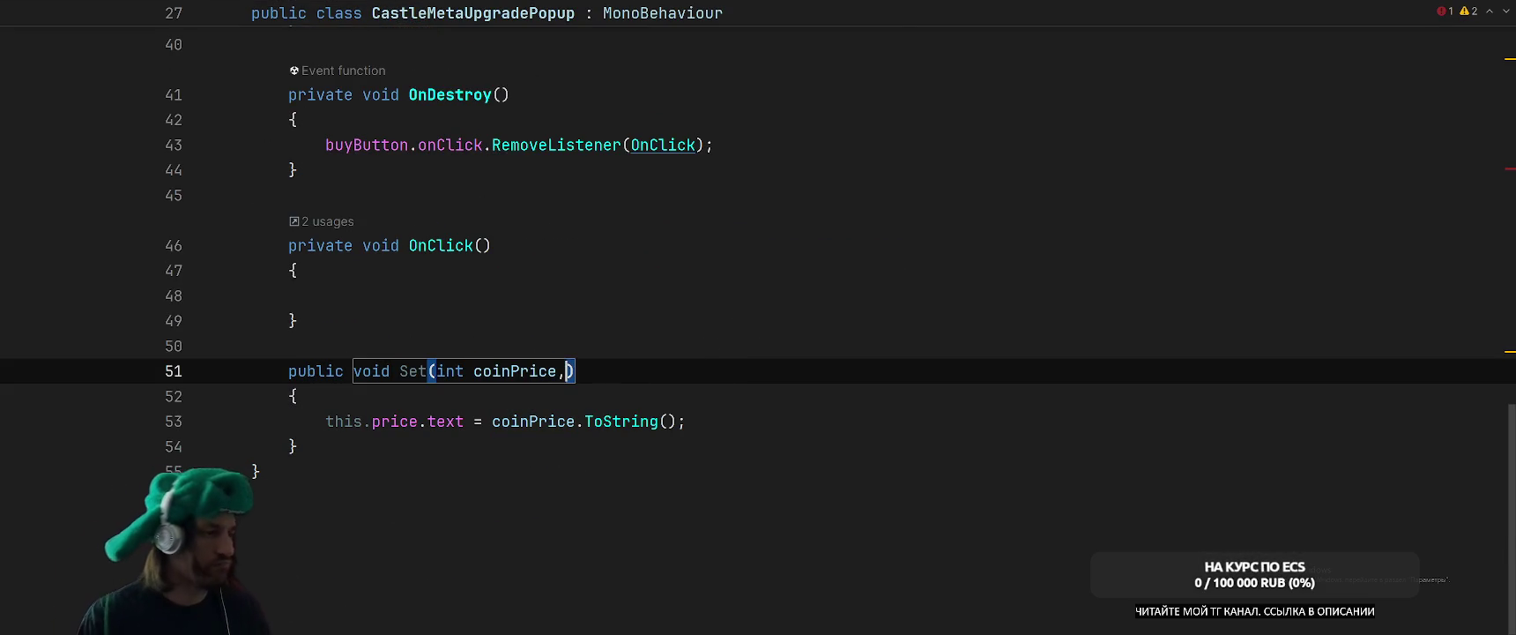
{"action": "type", "text": "c"}
{"action": "key", "text": "Down"}
{"action": "key", "text": "Down"}
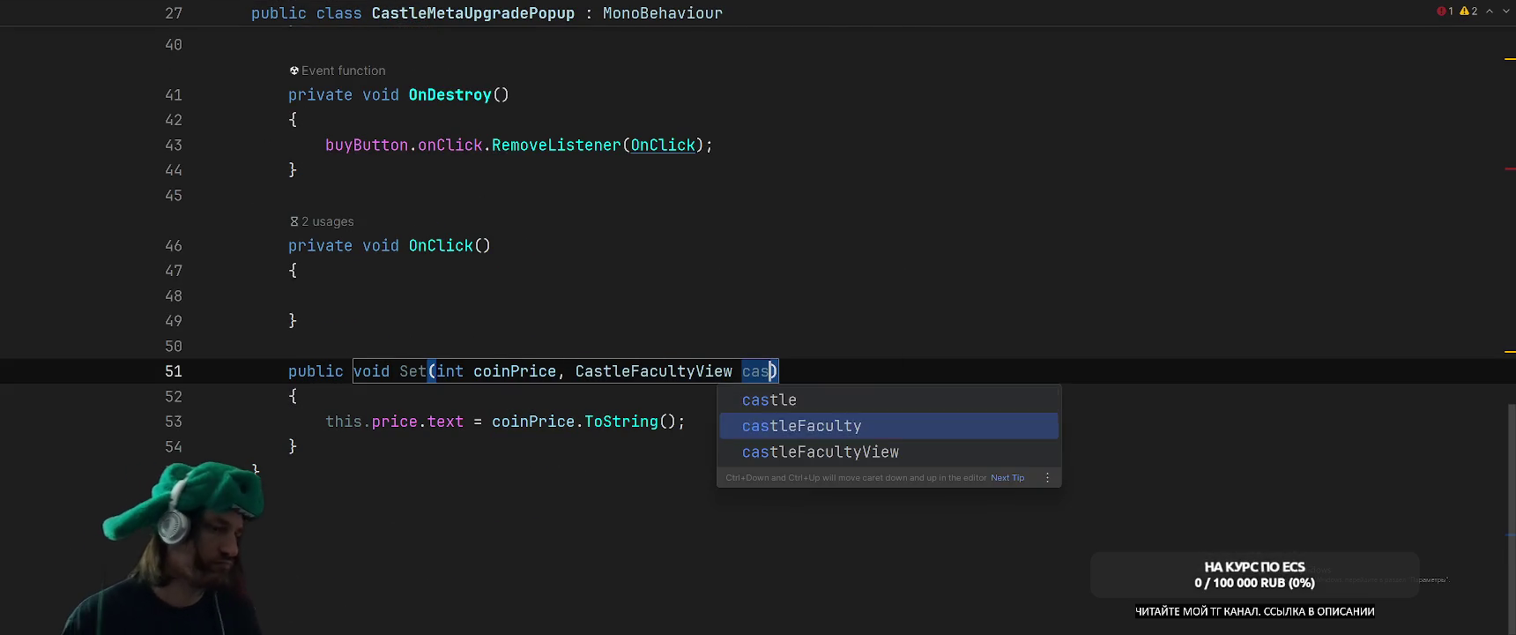
{"action": "key", "text": "Return"}
Remove the CastleFacultyView parameter so the method is Set(int coinPrice).
{"action": "left_click", "coordinate": [686, 420]}
{"action": "key", "text": "Return"}
{"action": "type", "text": "ret"}
{"action": "key", "text": "BackSpace"}
{"action": "key", "text": "BackSpace"}
{"action": "key", "text": "BackSpace"}
{"action": "key", "text": "BackSpace"}
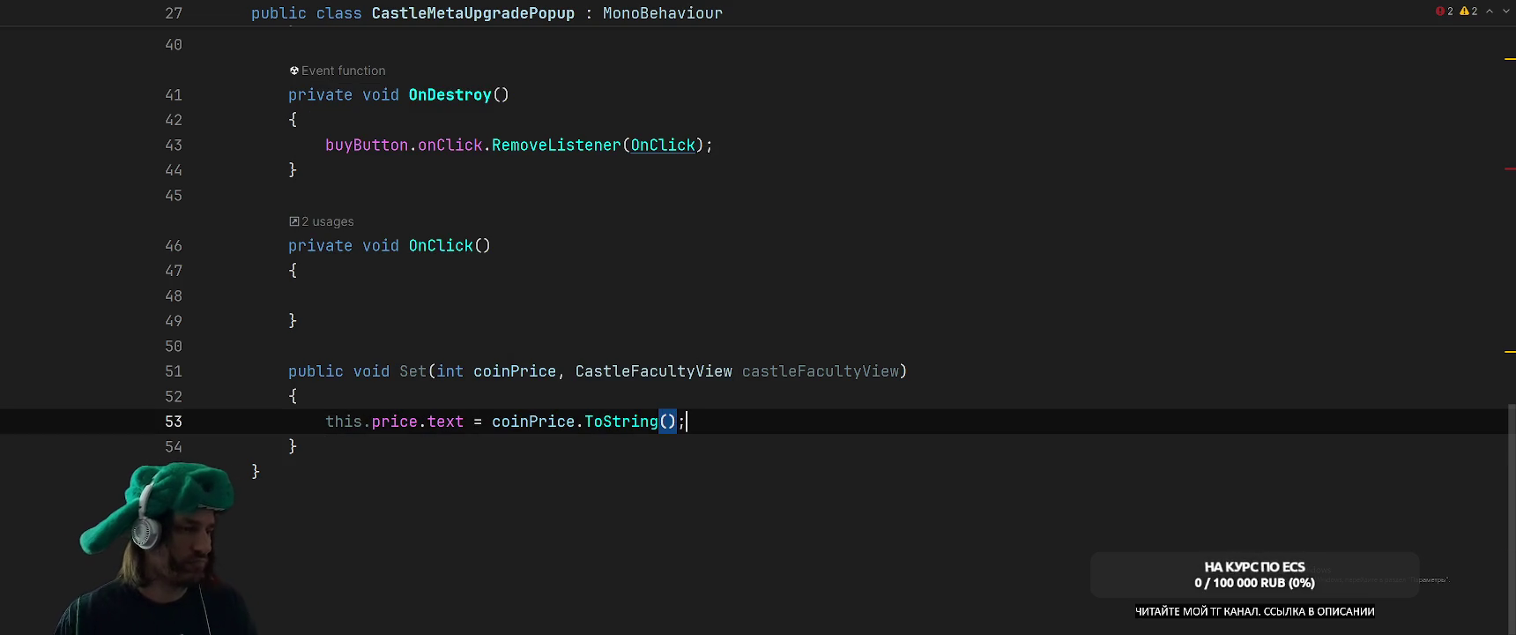
{"action": "left_click_drag", "start_coordinate": [562, 371], "coordinate": [899, 371]}
{"action": "key", "text": "BackSpace"}
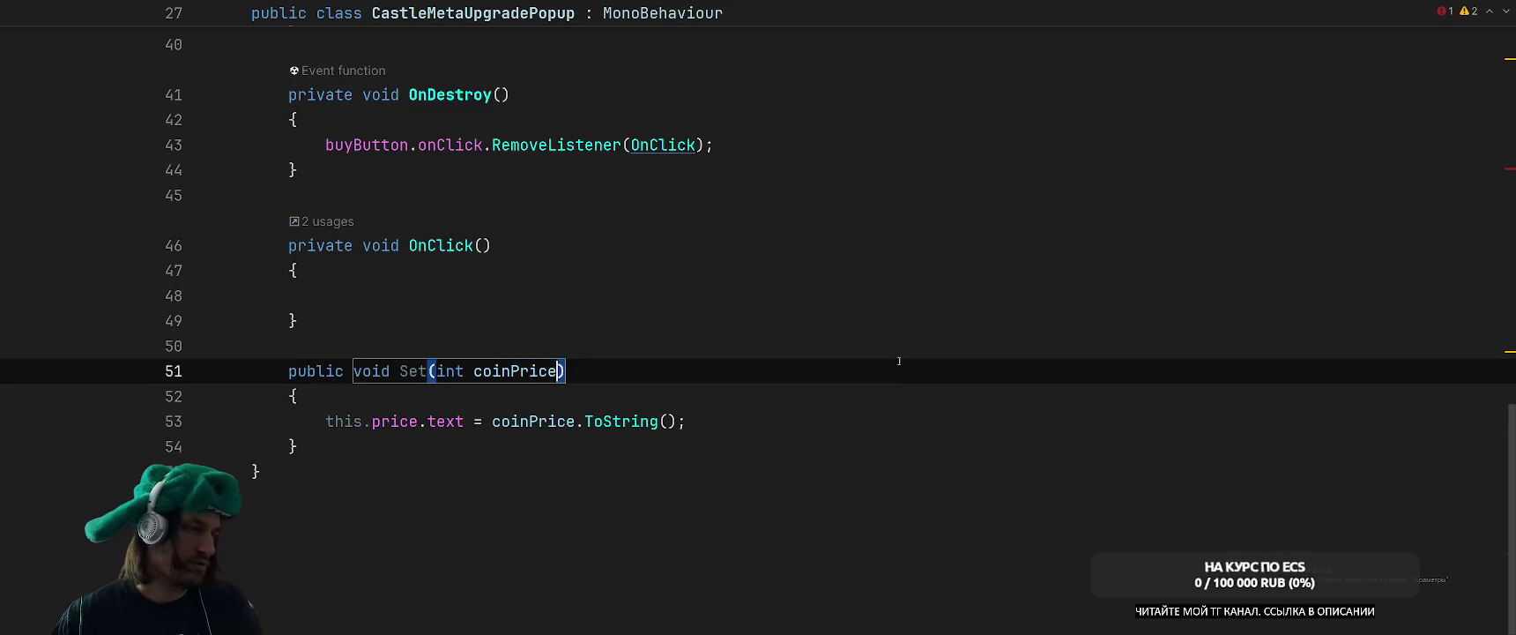
Raise the event in OnClick with Clicked?.Invoke(this).
{"action": "scroll", "coordinate": [655, 507], "scroll_direction": "up", "scroll_amount": 4}
{"action": "double_click", "coordinate": [727, 169]}
{"action": "key", "text": "ctrl+c"}
{"action": "scroll", "coordinate": [625, 282], "scroll_direction": "down", "scroll_amount": 3}
{"action": "left_click", "coordinate": [625, 291]}
{"action": "key", "text": "ctrl+v"}
{"action": "type", "text": "?.In"}
{"action": "key", "text": "Return"}
{"action": "type", "text": "t"}
{"action": "key", "text": "Return"}
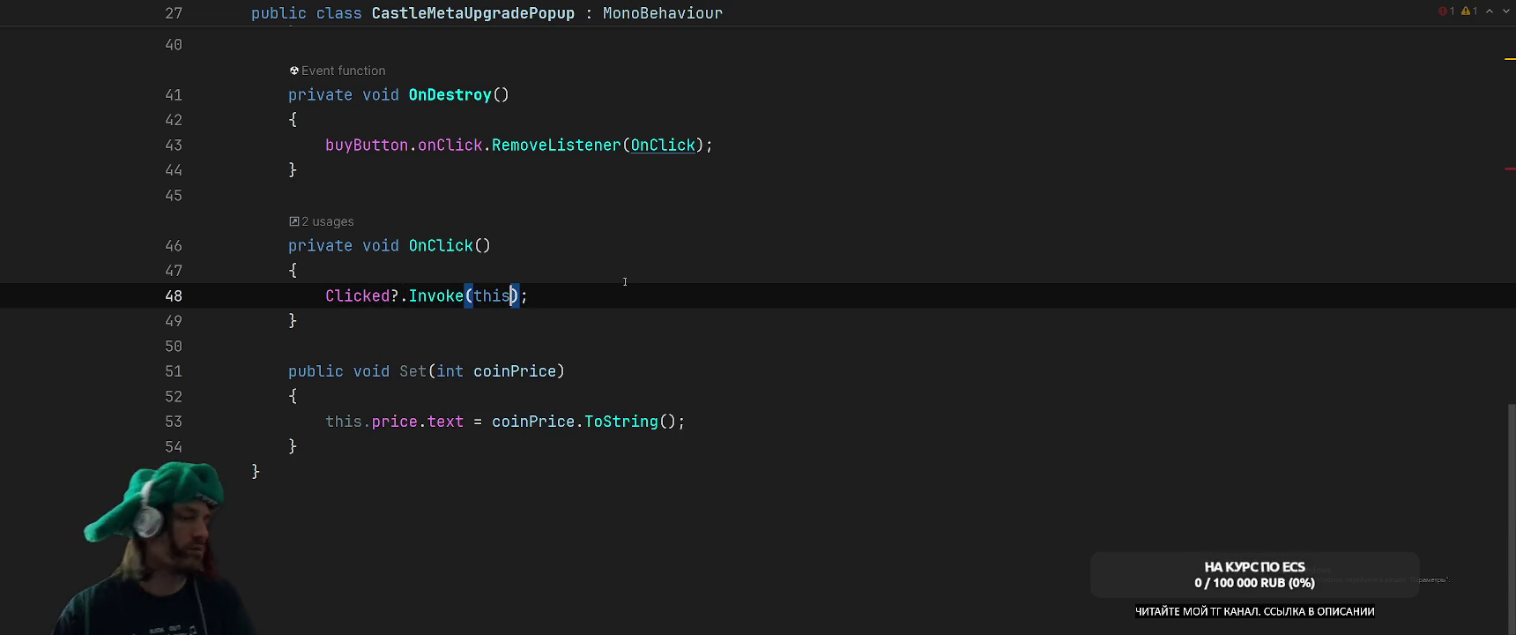
Review quick actions on the CastleMetaUpgradePopup class without applying any.
{"action": "scroll", "coordinate": [625, 282], "scroll_direction": "up", "scroll_amount": 10}
{"action": "left_click", "coordinate": [484, 521]}
{"action": "key", "text": "alt+Return"}
{"action": "key", "text": "Escape"}
{"action": "left_click", "coordinate": [452, 196]}
Declare 'public CastleMetaUpgradePopup CastleMetaUpgradePopup;' in CastleFacultyView.
{"action": "type", "text": "Cast"}
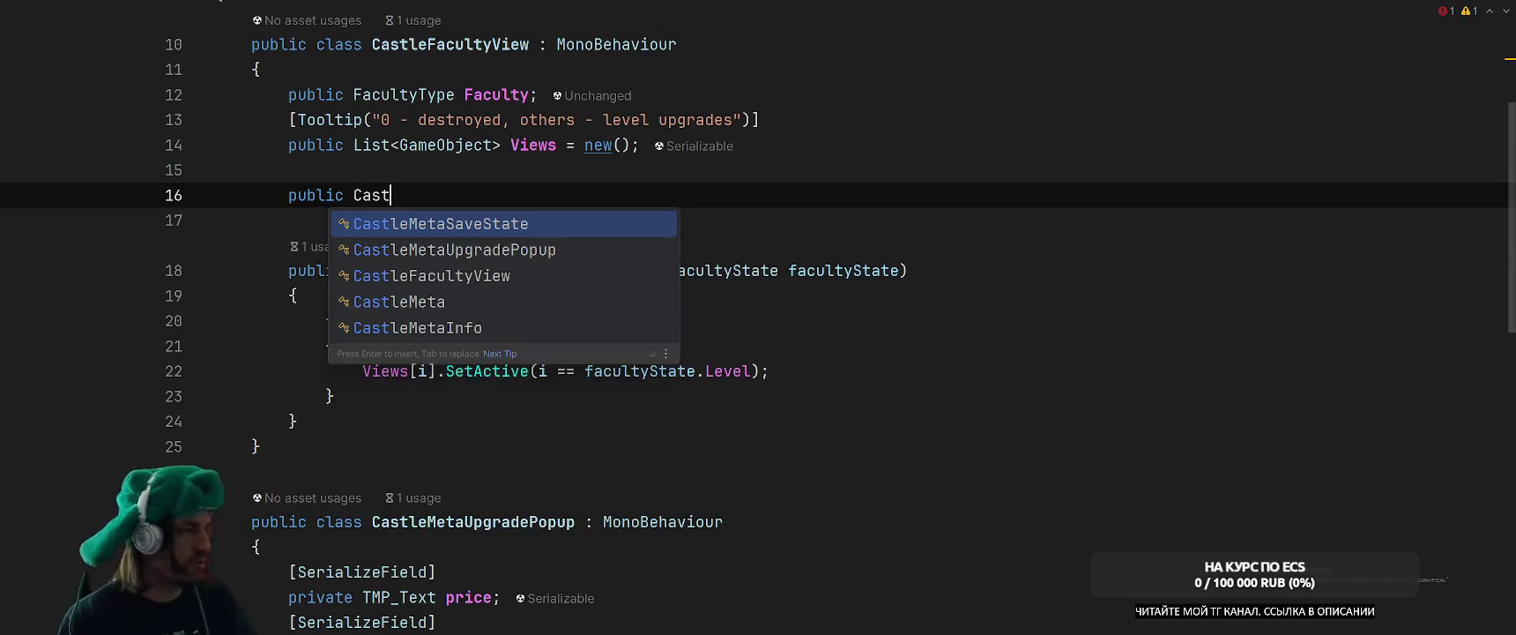
{"action": "key", "text": "Down"}
{"action": "key", "text": "Return"}
{"action": "type", "text": "Cas"}
{"action": "key", "text": "Down"}
{"action": "key", "text": "Down"}
{"action": "key", "text": "Down"}
{"action": "type", "text": ";"}
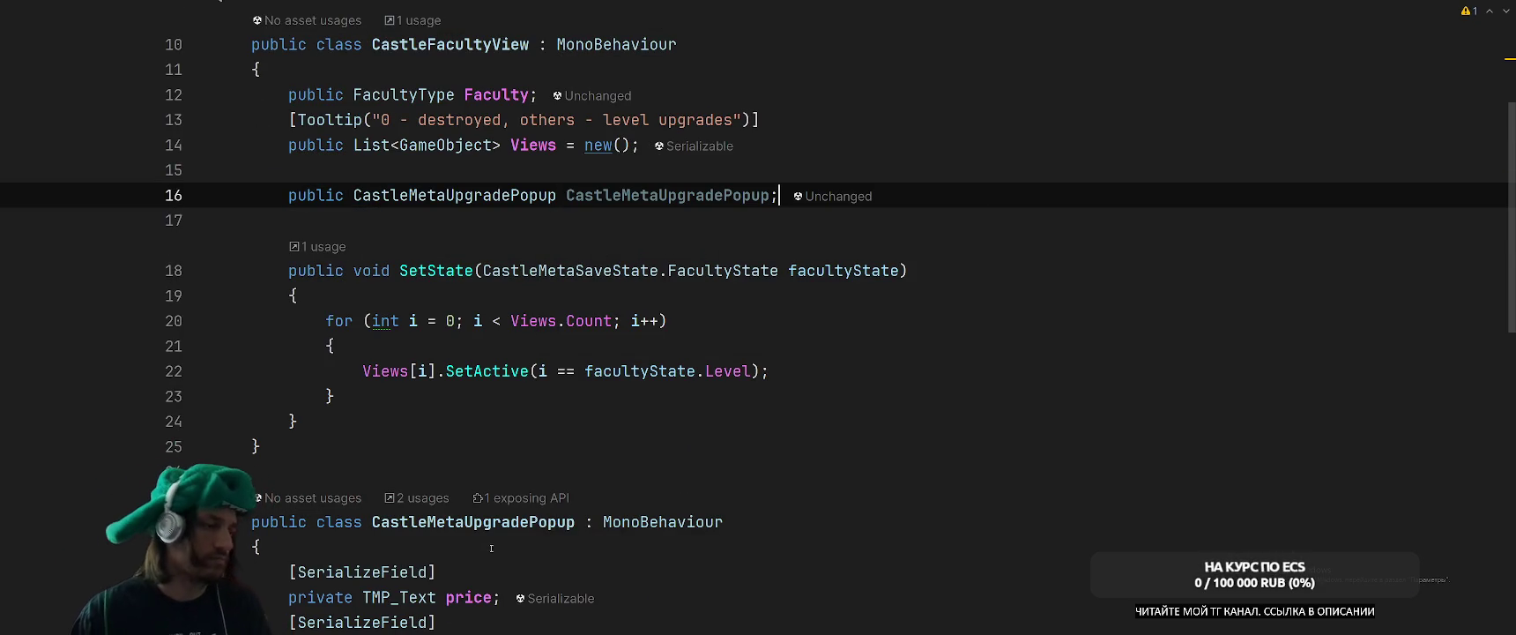
Move the CastleMetaUpgradePopup class into its own file, then return to CastleFacultyView.
{"action": "left_click", "coordinate": [491, 548]}
{"action": "left_click", "coordinate": [504, 530]}
{"action": "key", "text": "alt+Return"}
{"action": "key", "text": "Escape"}
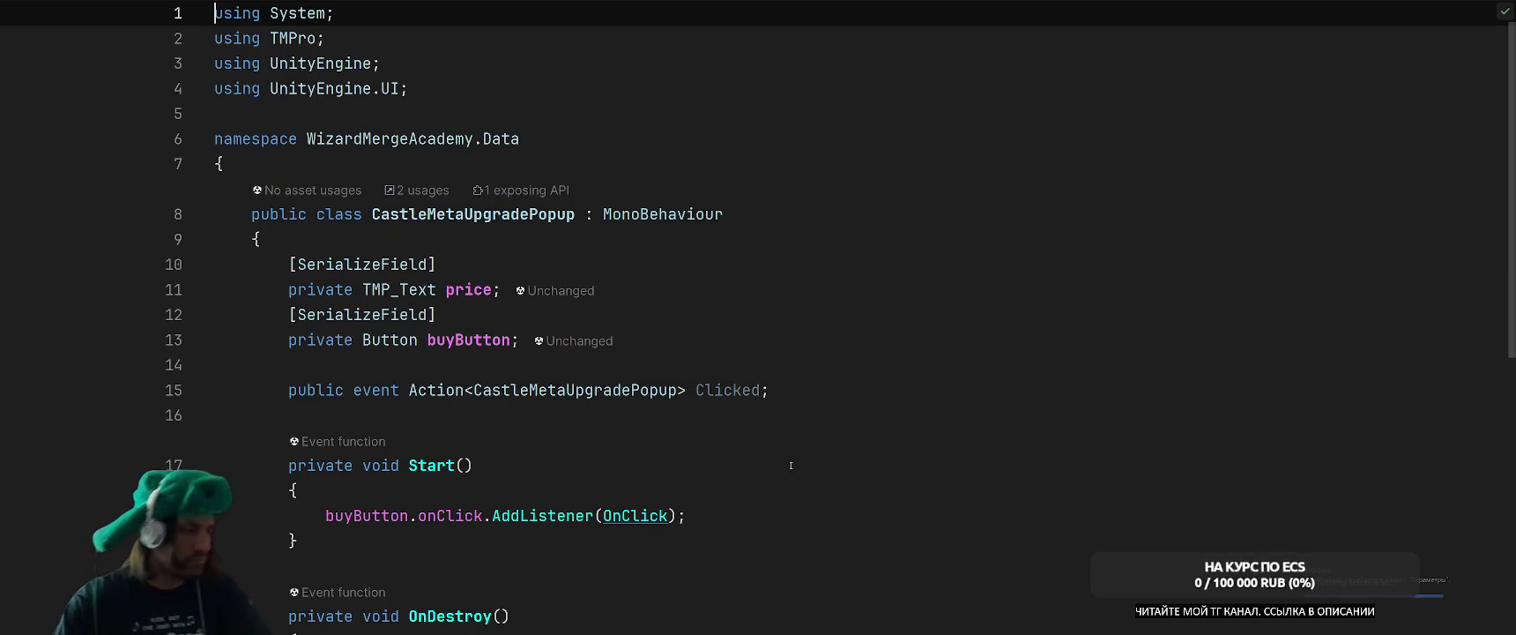
{"action": "left_click", "coordinate": [791, 466]}
{"action": "scroll", "coordinate": [793, 462], "scroll_direction": "down", "scroll_amount": 3}
{"action": "scroll", "coordinate": [795, 457], "scroll_direction": "up", "scroll_amount": 3}
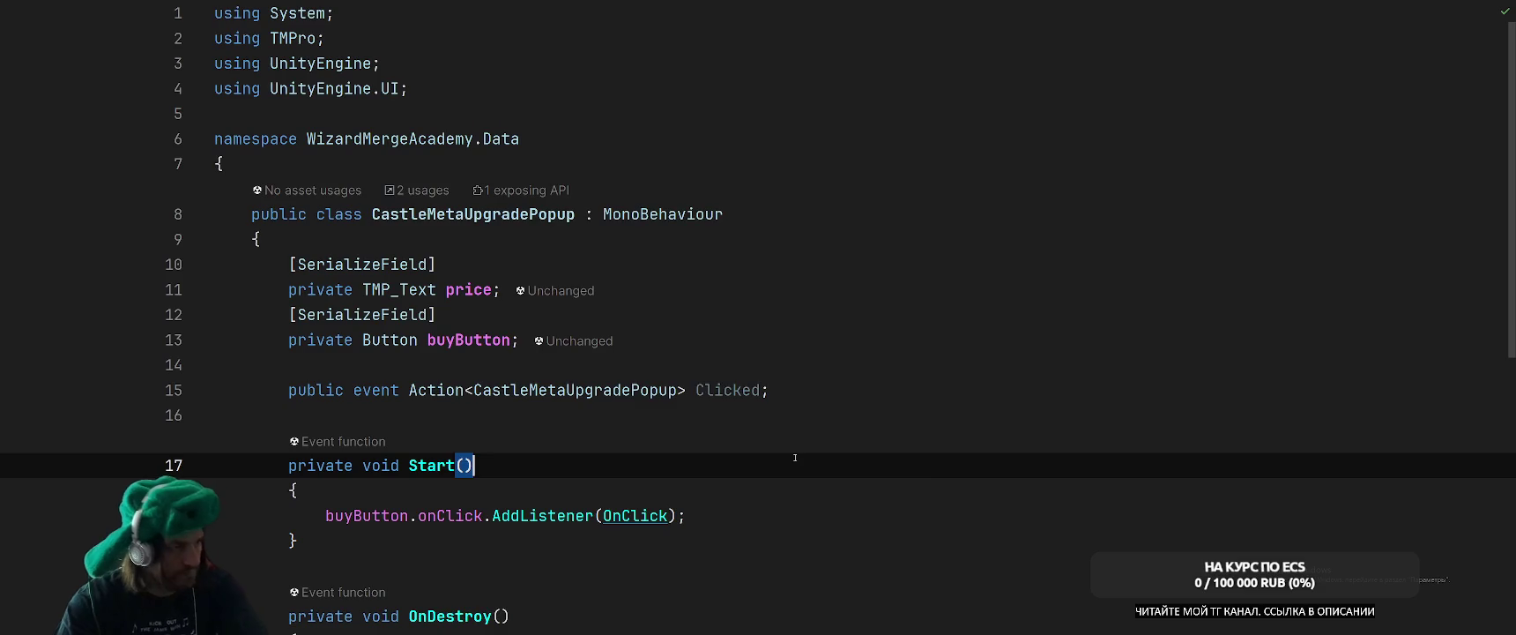
{"action": "key", "text": "ctrl+Tab"}
{"action": "scroll", "coordinate": [844, 388], "scroll_direction": "up", "scroll_amount": 1}
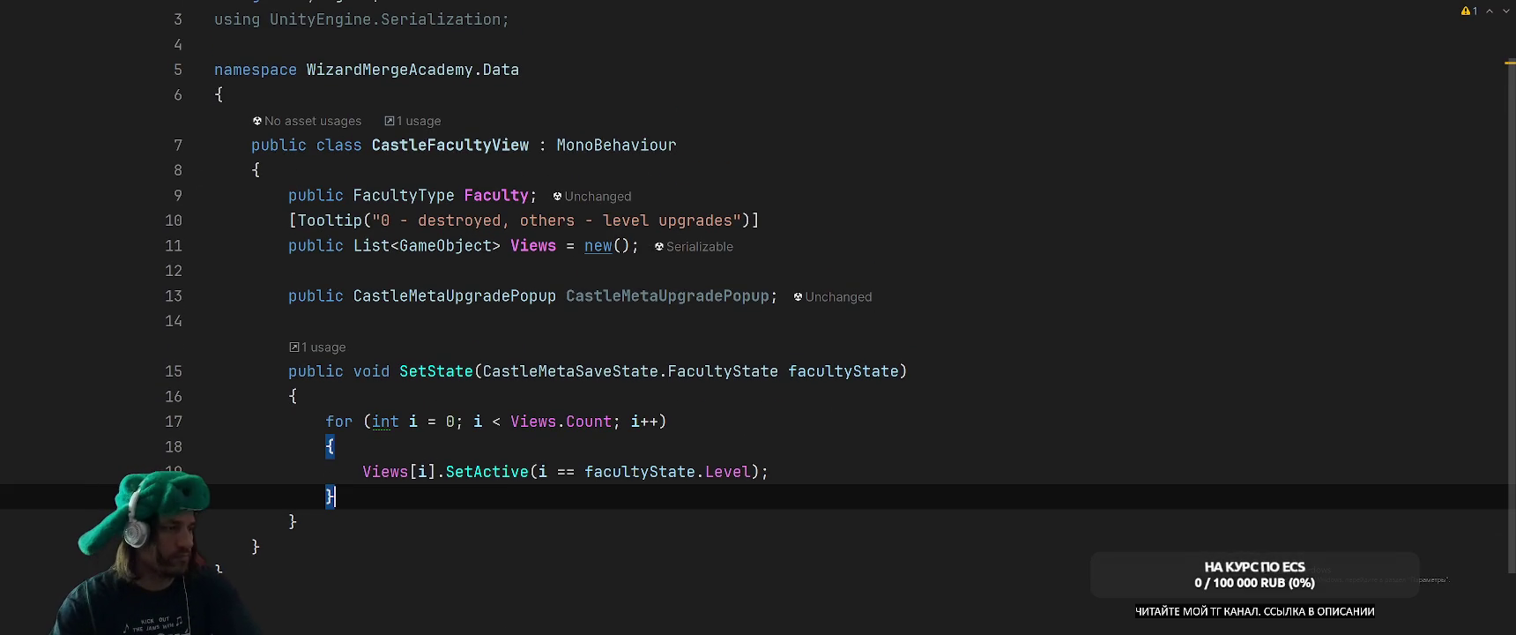
Call CastleMetaUpgradePopup.Set(facultyState.Level) after the loop in SetState.
{"action": "key", "text": "Return"}
{"action": "type", "text": "Cast"}
{"action": "key", "text": "Return"}
{"action": "type", "text": "."}
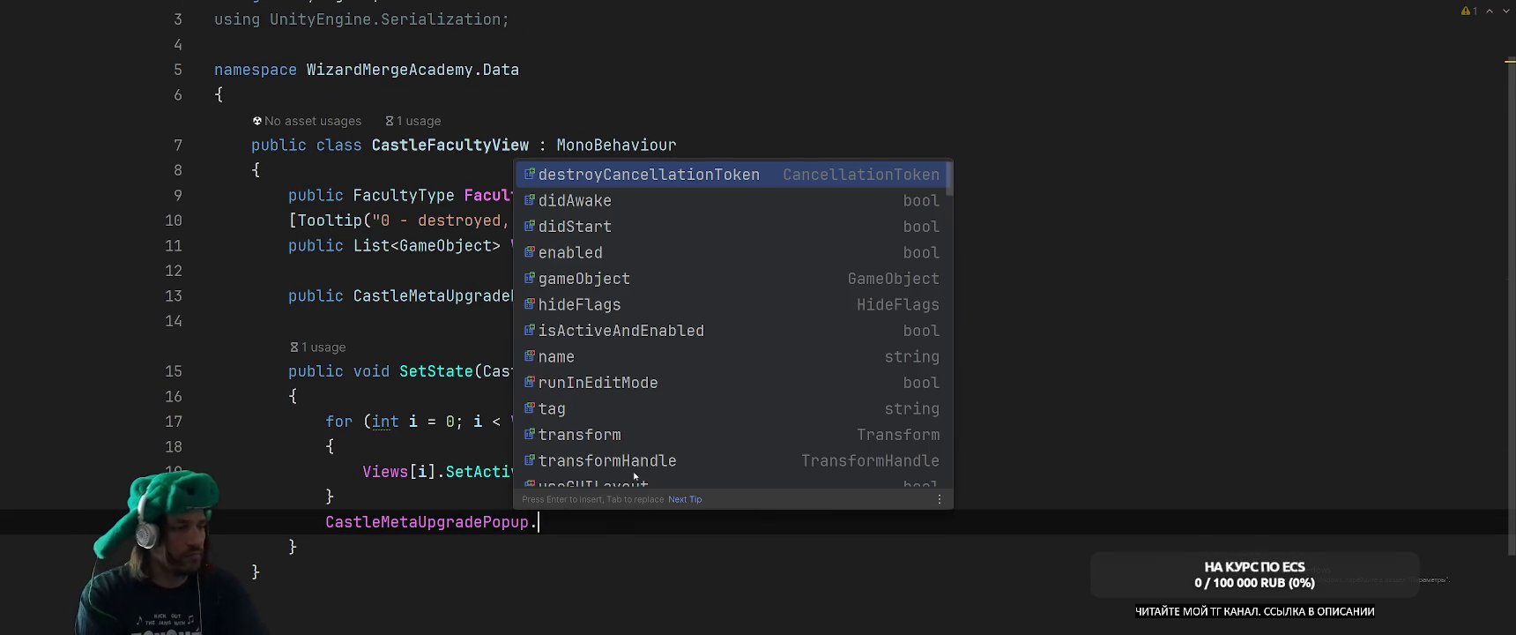
{"action": "type", "text": "Set(fa);"}
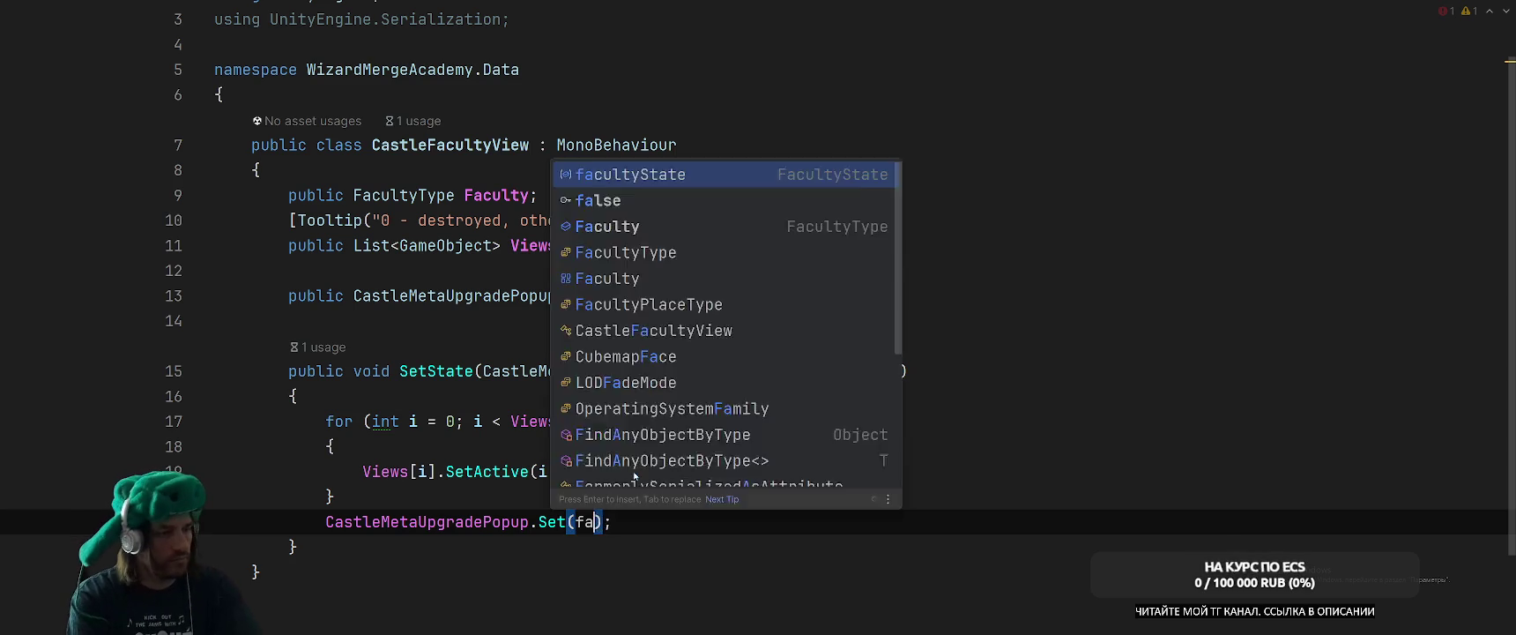
{"action": "key", "text": "Return"}
{"action": "type", "text": ".);"}
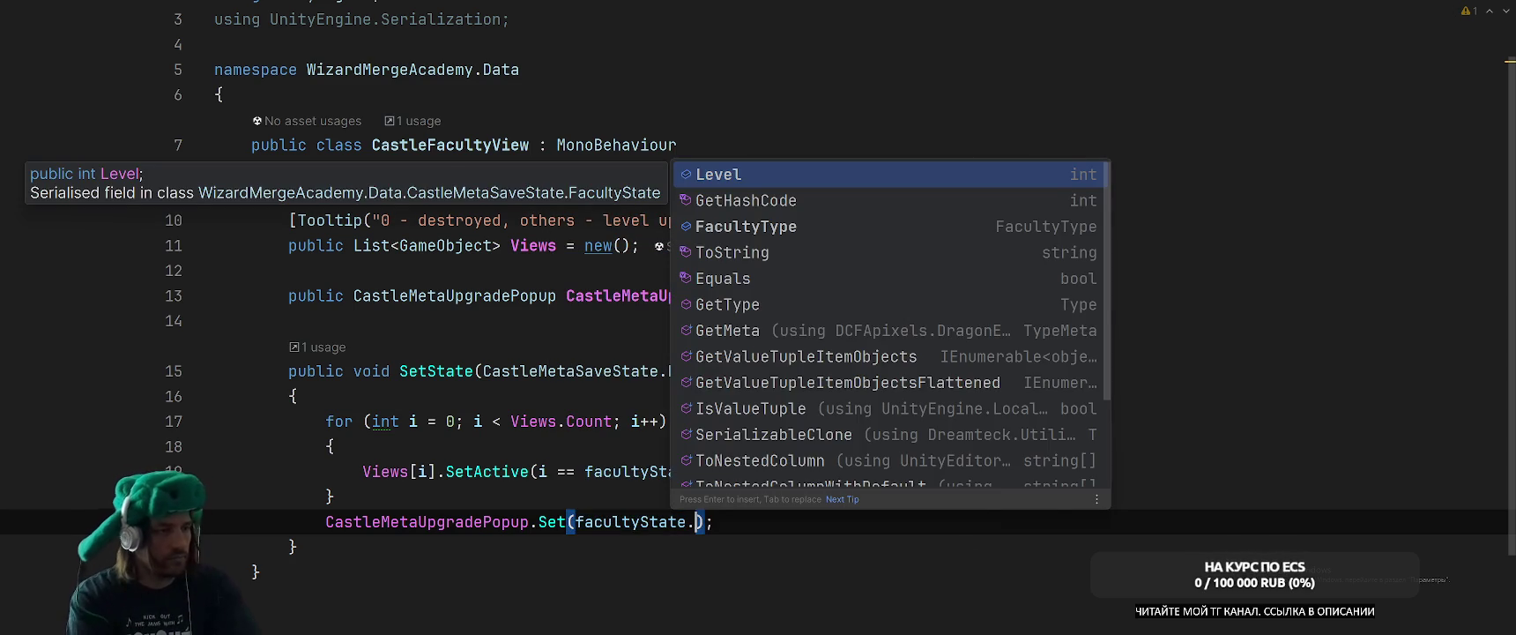
{"action": "key", "text": "Escape"}
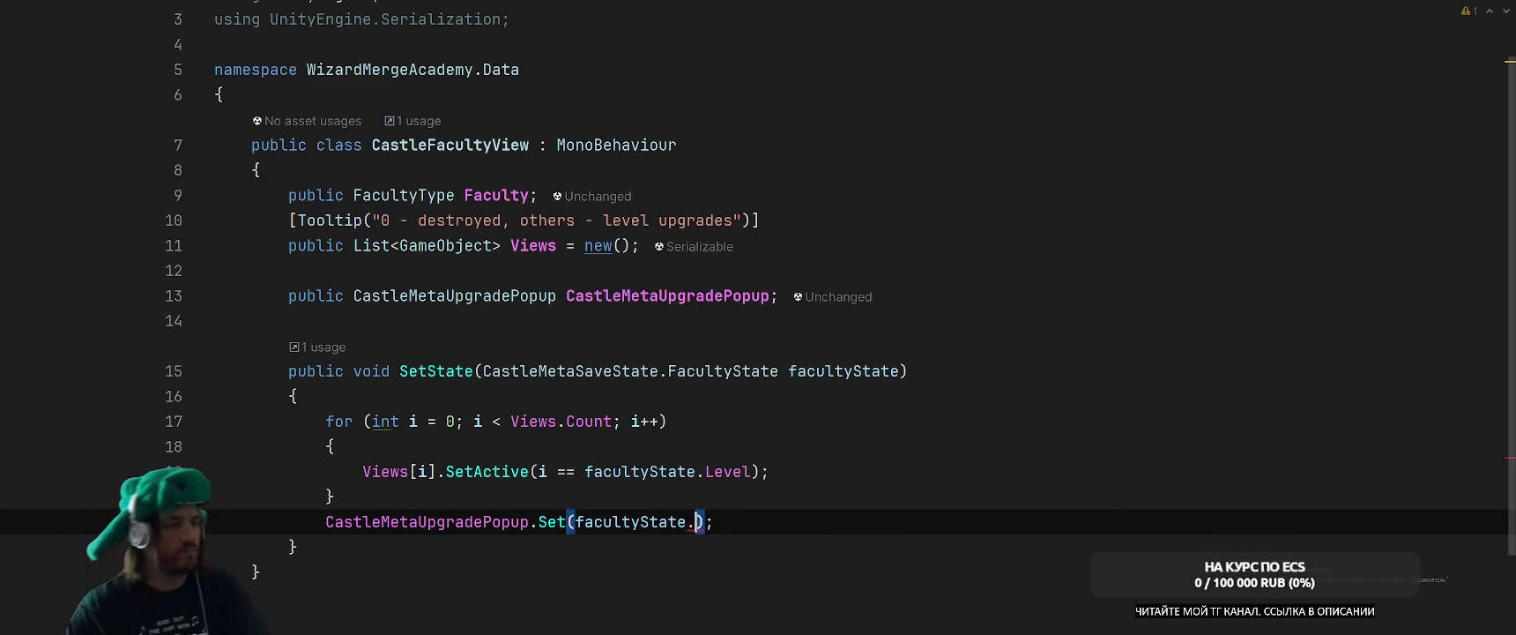
{"action": "type", "text": "Leve"}
{"action": "key", "text": "Return"}
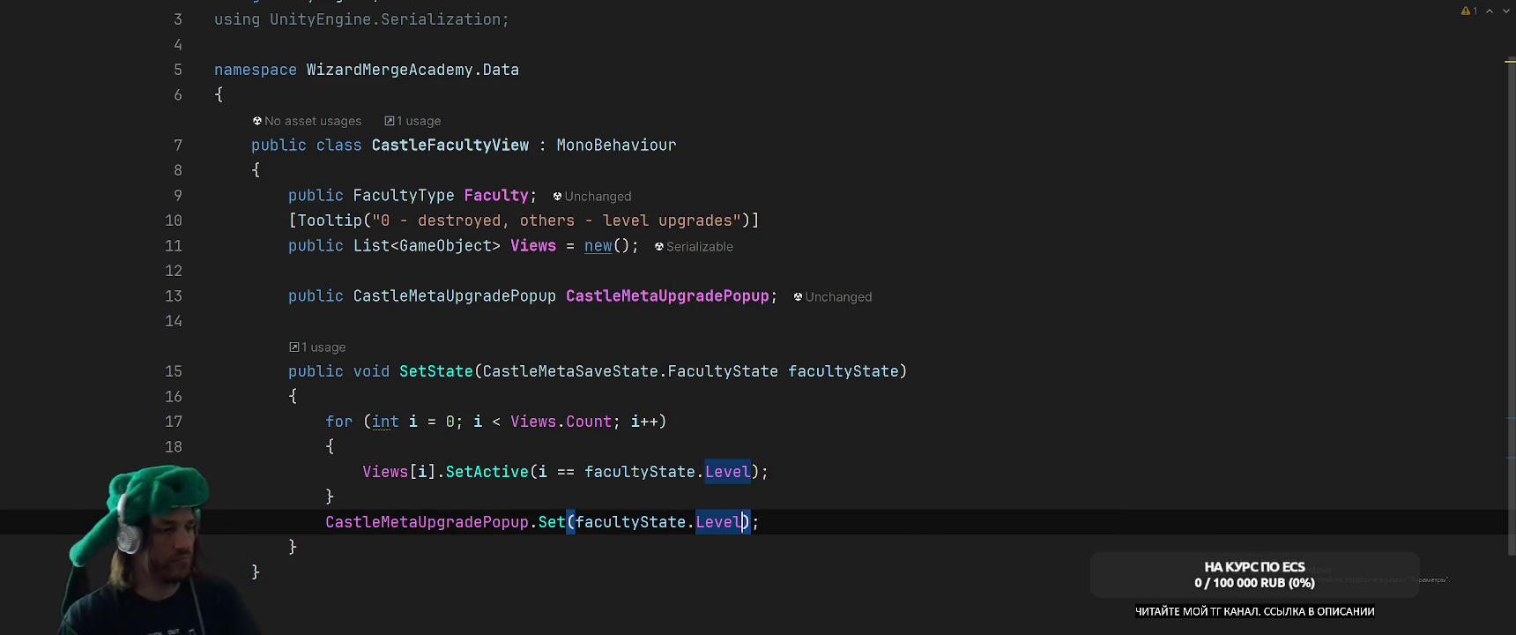
{"action": "key", "text": "ctrl+alt+Return"}
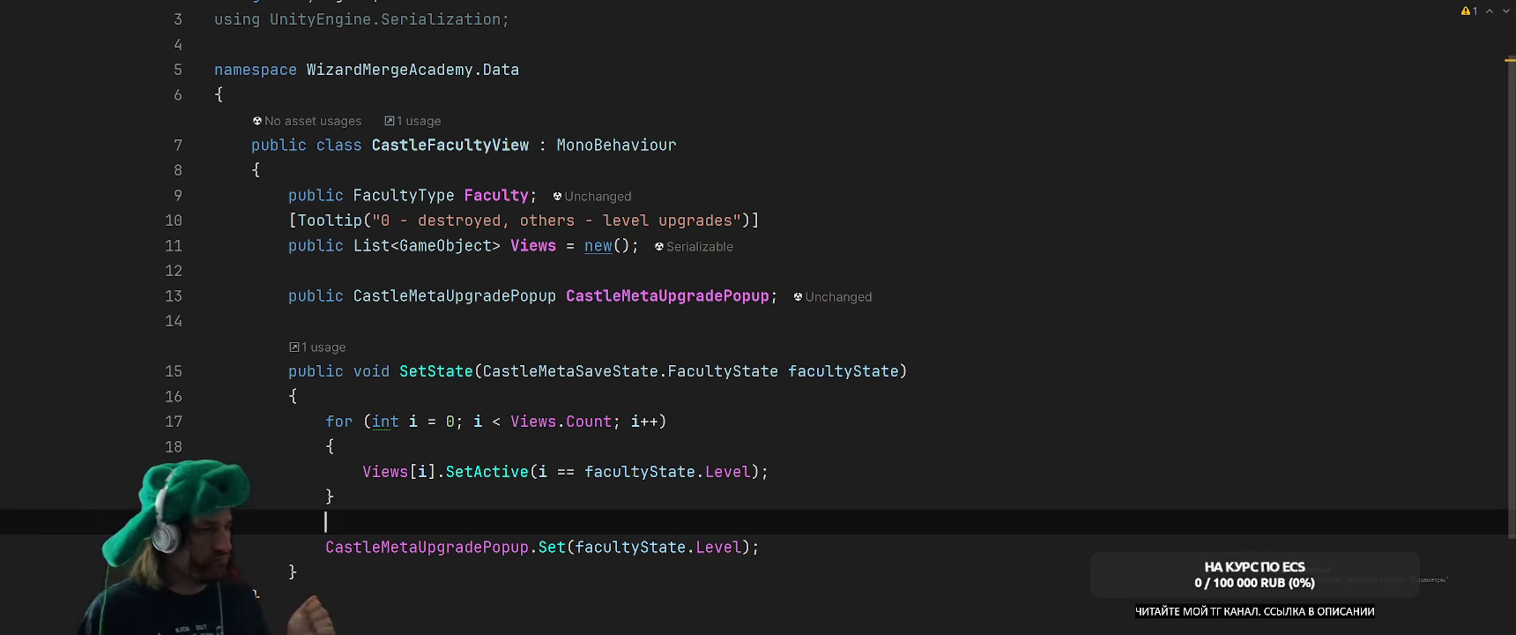
Delete the CastleMetaUpgradePopup field line from CastleFacultyView.
{"action": "triple_click", "coordinate": [300, 293]}
{"action": "key", "text": "ctrl+c"}
{"action": "key", "text": "BackSpace"}
{"action": "key", "text": "BackSpace"}
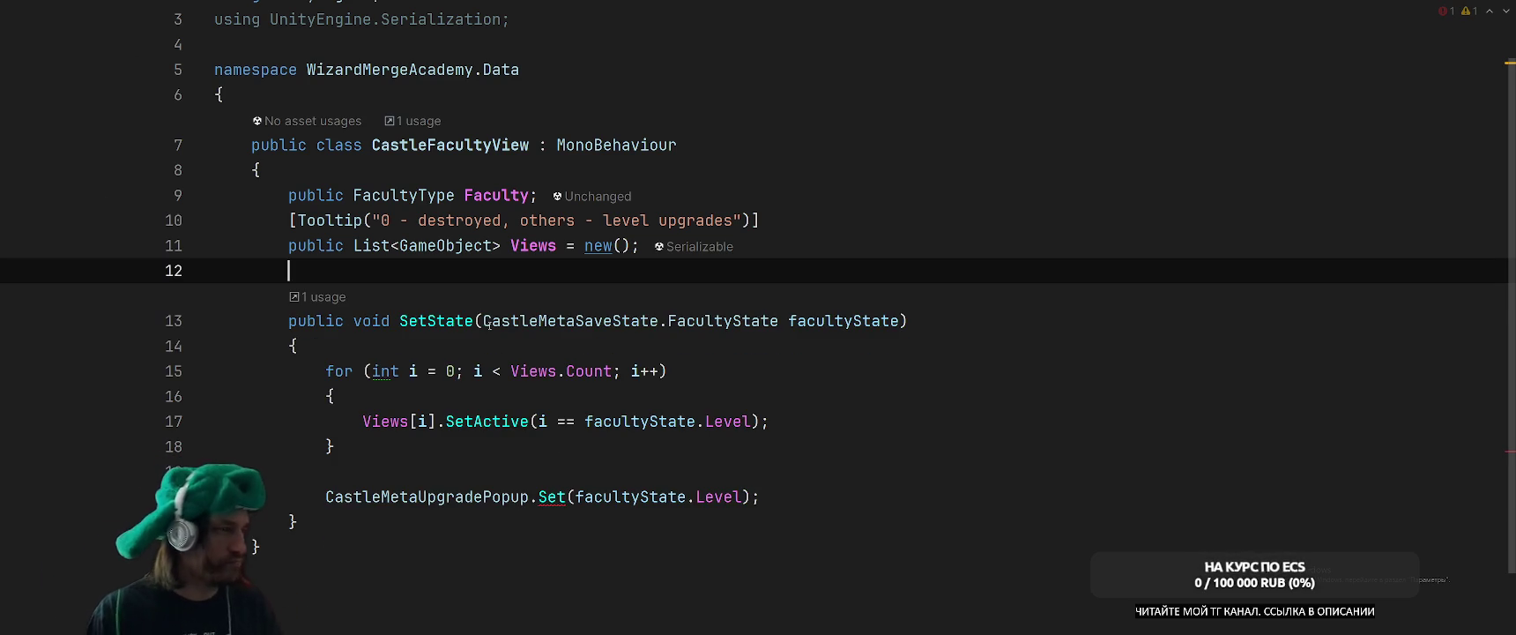
{"action": "left_click", "coordinate": [500, 146]}
Find usages of CastleFacultyView and paste the popup field into CastleMeta.
{"action": "right_click", "coordinate": [460, 145]}
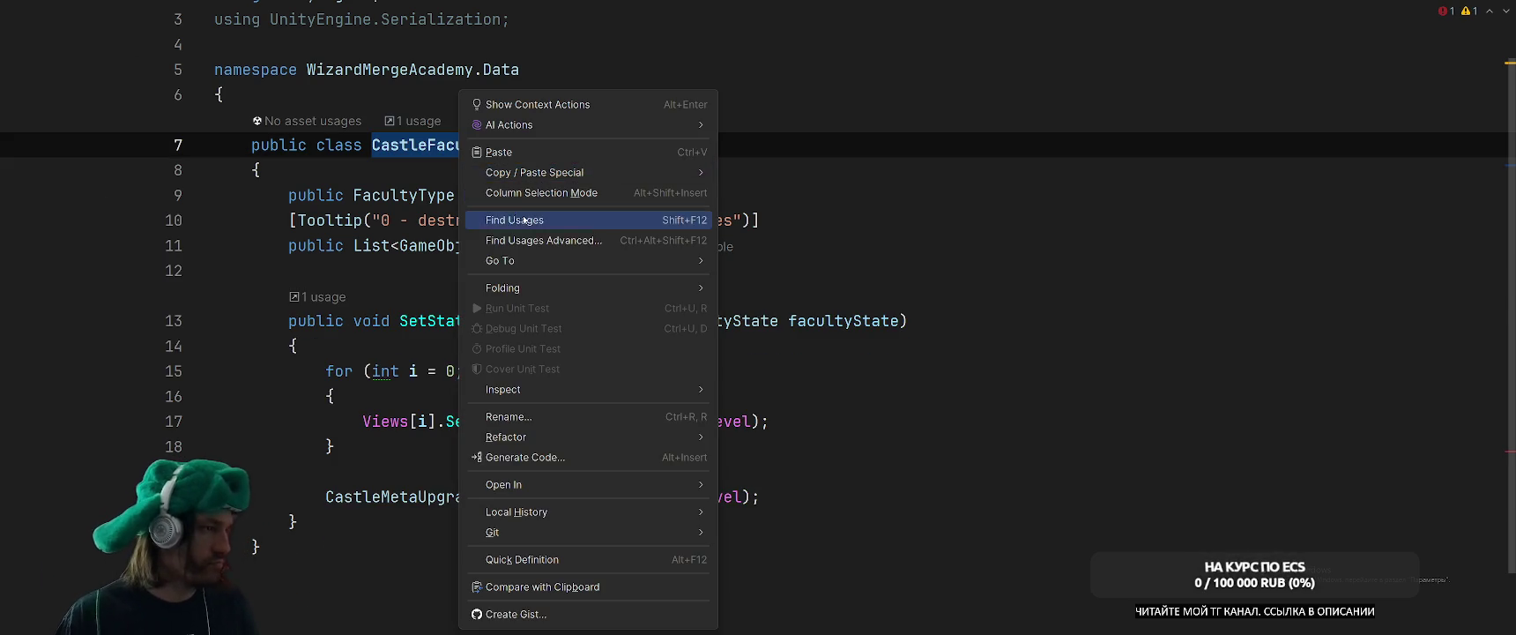
{"action": "left_click", "coordinate": [515, 219]}
{"action": "key", "text": "Return"}
{"action": "key", "text": "ctrl+v"}
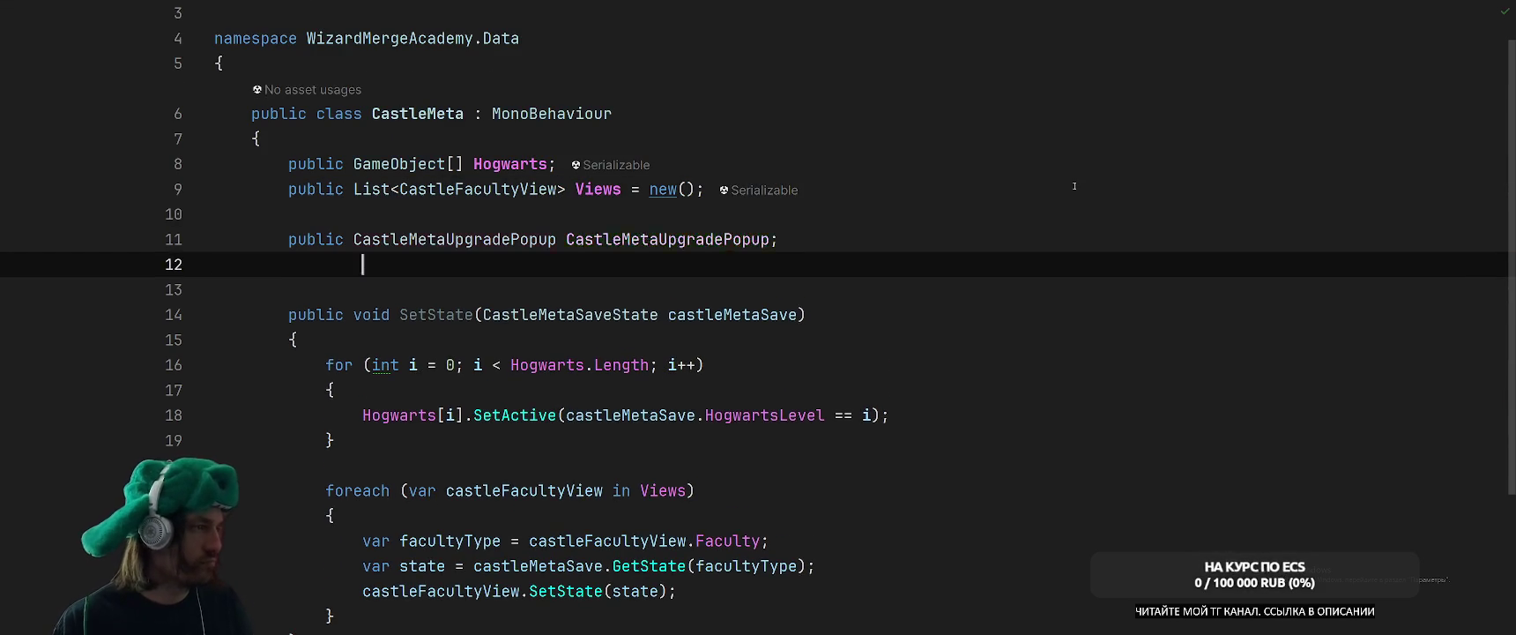
{"action": "key", "text": "ctrl+alt+Left"}
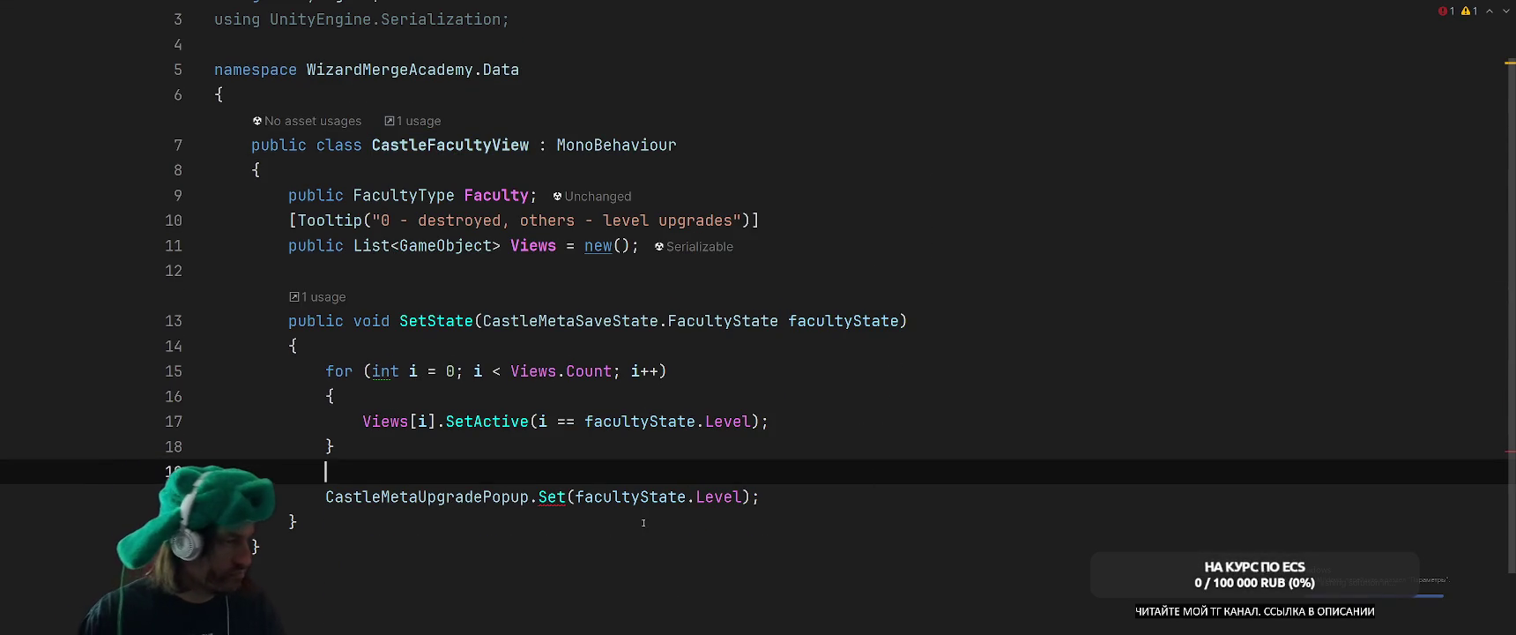
Delete the popup Set call from SetState and return to CastleMeta.cs.
{"action": "left_click_drag", "start_coordinate": [323, 496], "coordinate": [763, 496]}
{"action": "key", "text": "BackSpace"}
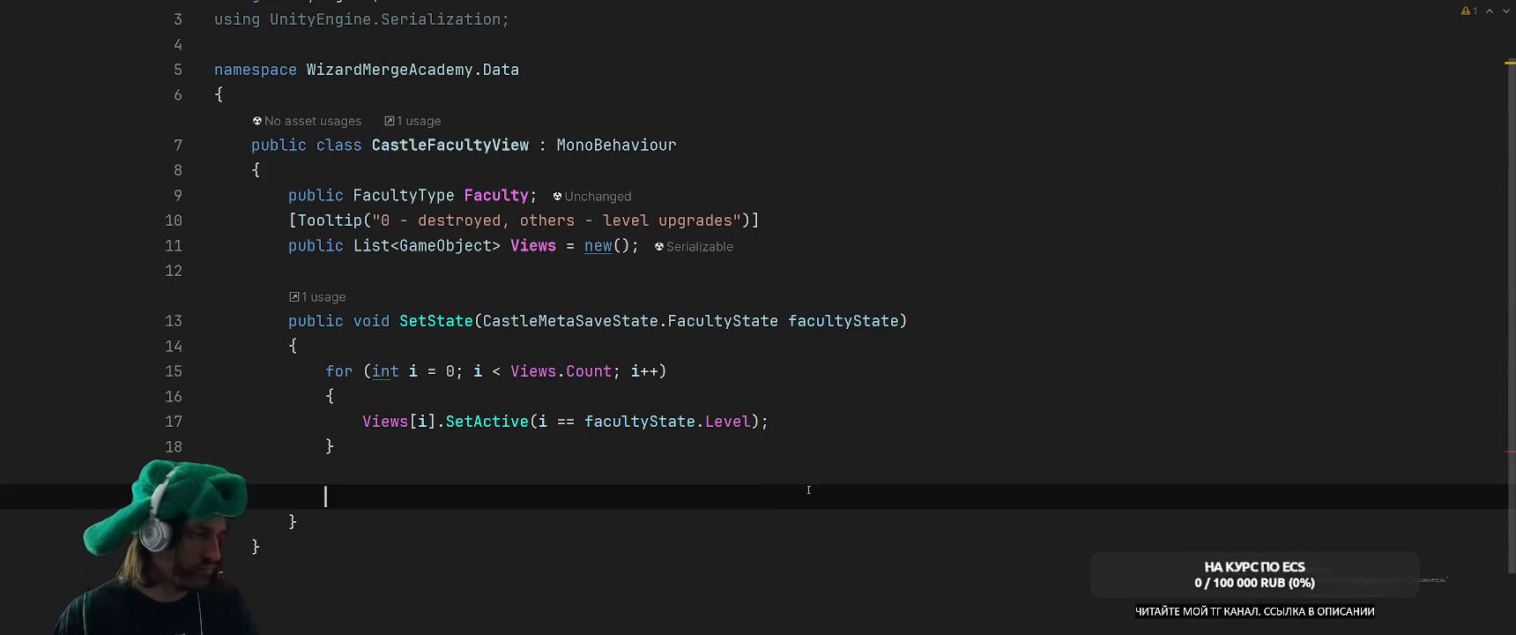
{"action": "key", "text": "BackSpace"}
{"action": "key", "text": "BackSpace"}
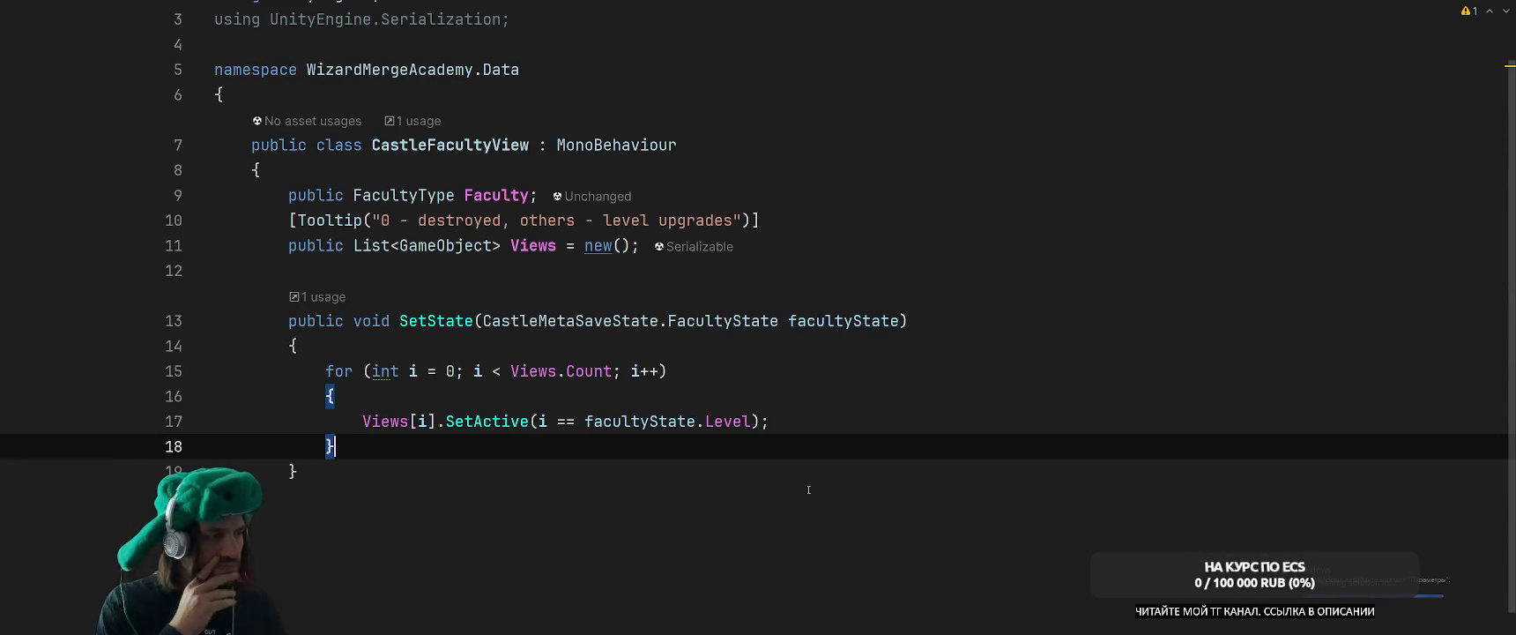
{"action": "key", "text": "ctrl+Tab"}
{"action": "scroll", "coordinate": [876, 388], "scroll_direction": "down", "scroll_amount": 1}
{"action": "scroll", "coordinate": [876, 389], "scroll_direction": "up", "scroll_amount": 1}
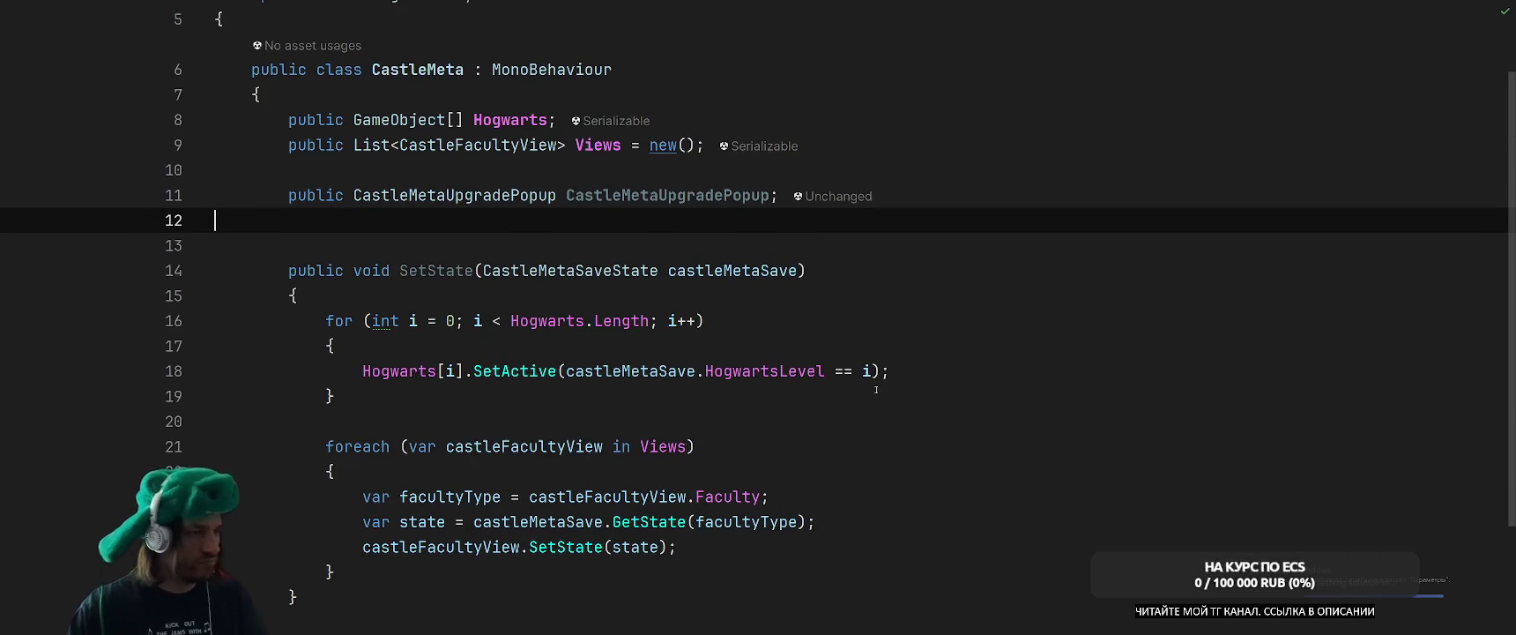
{"action": "left_click", "coordinate": [876, 389]}
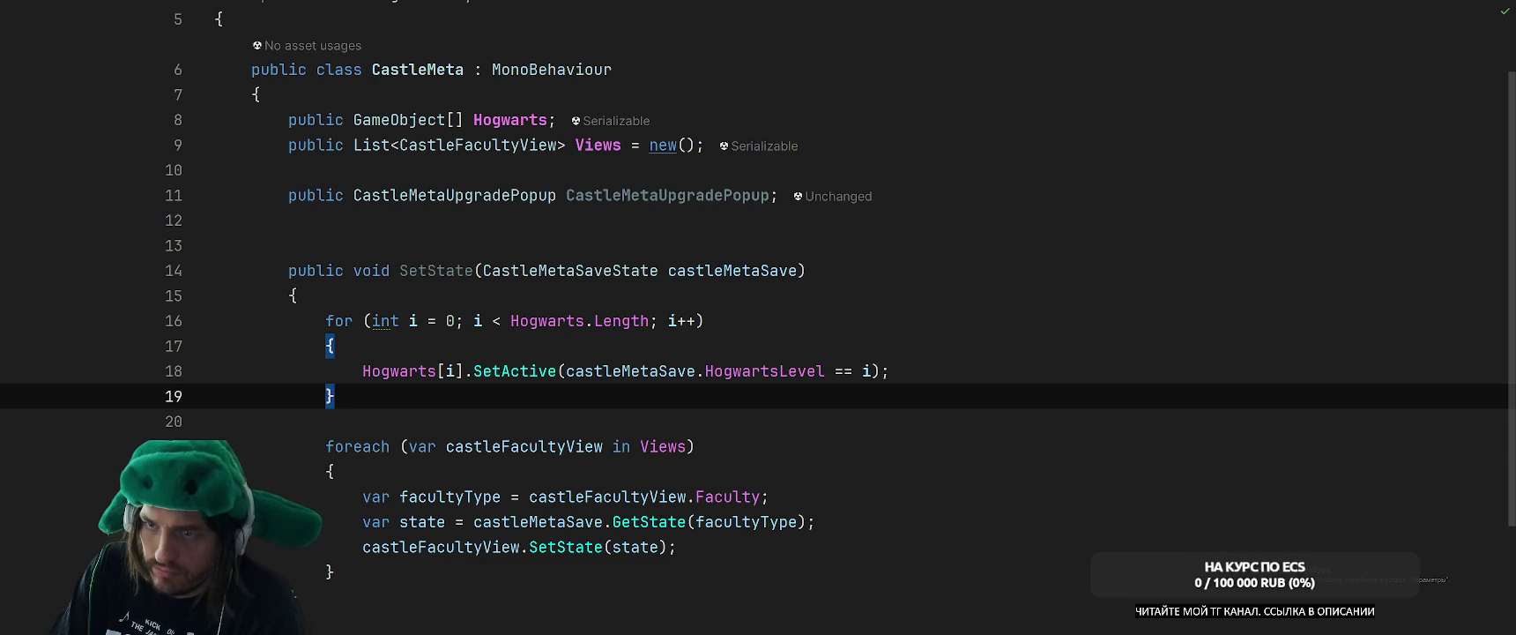
{"action": "left_click", "coordinate": [1049, 370]}
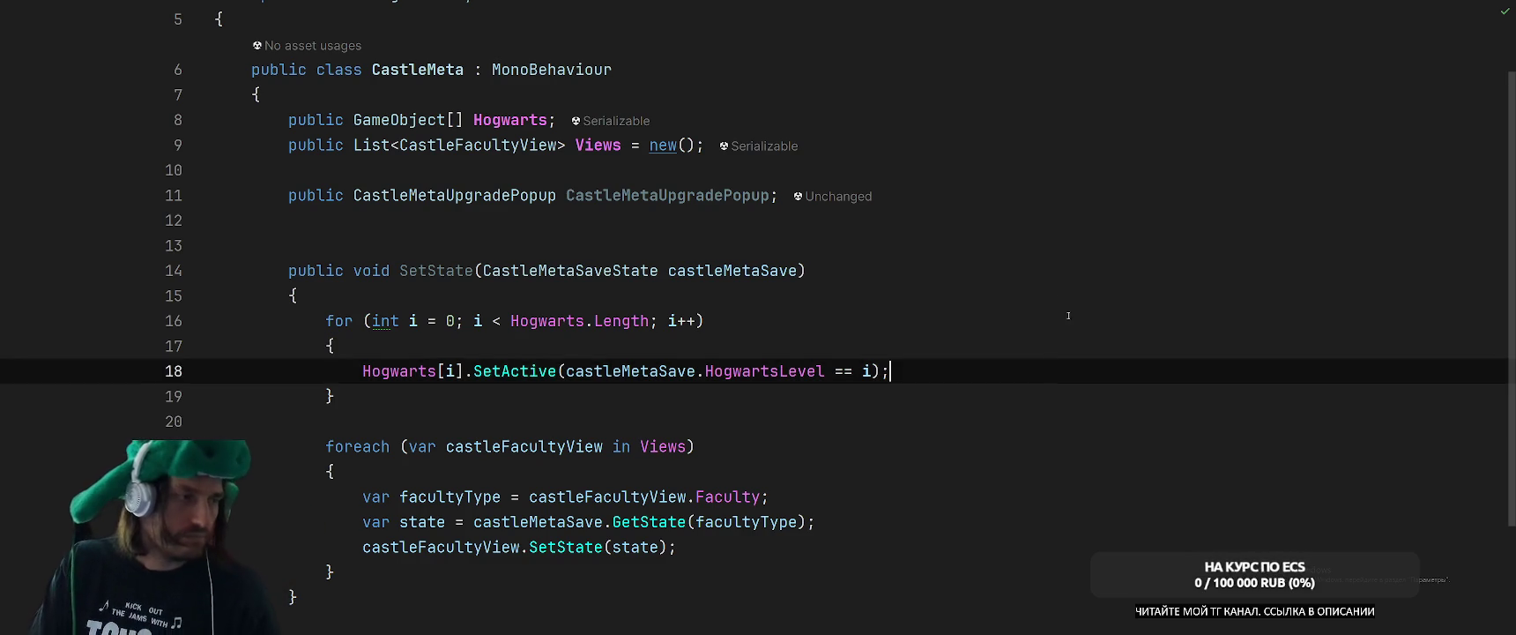
Cut the HogwartsHealth field line out of the LevelInfo class.
{"action": "left_click", "coordinate": [1050, 296]}
{"action": "key", "text": "ctrl+t"}
{"action": "type", "text": "LEve"}
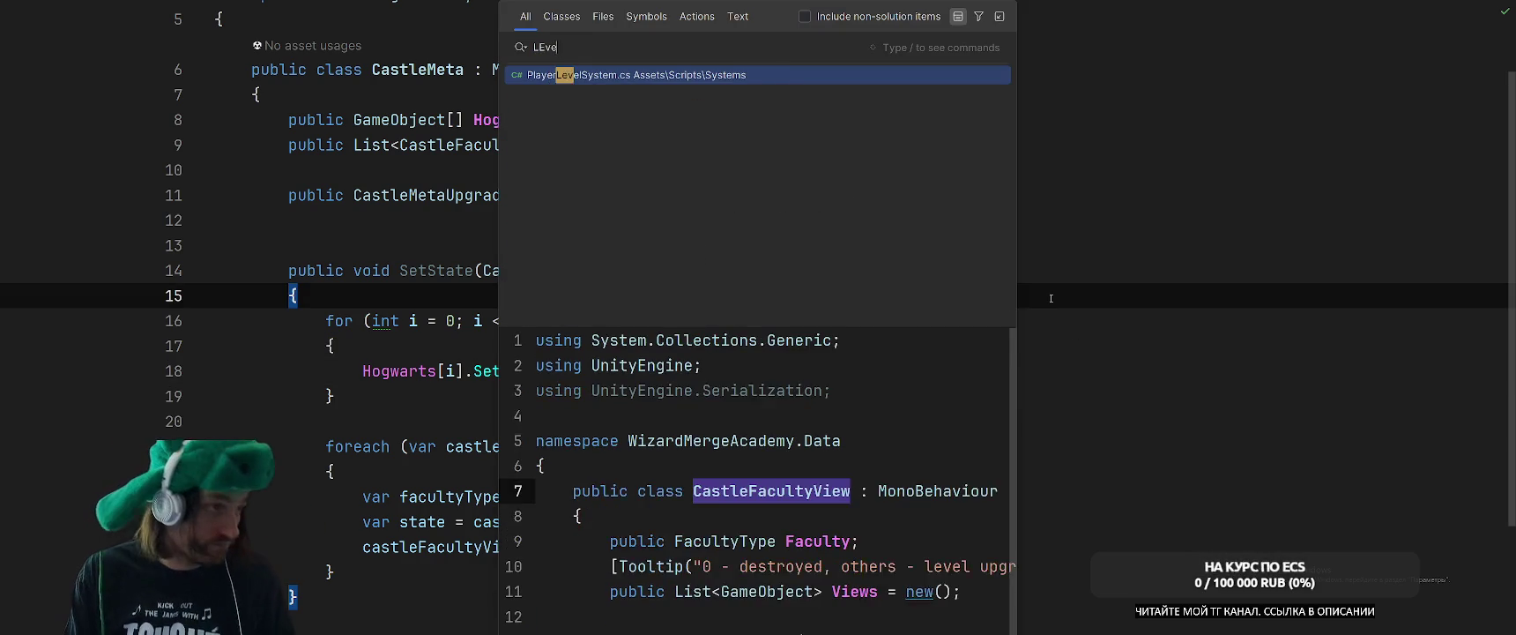
{"action": "type", "text": "lInfo"}
{"action": "key", "text": "Return"}
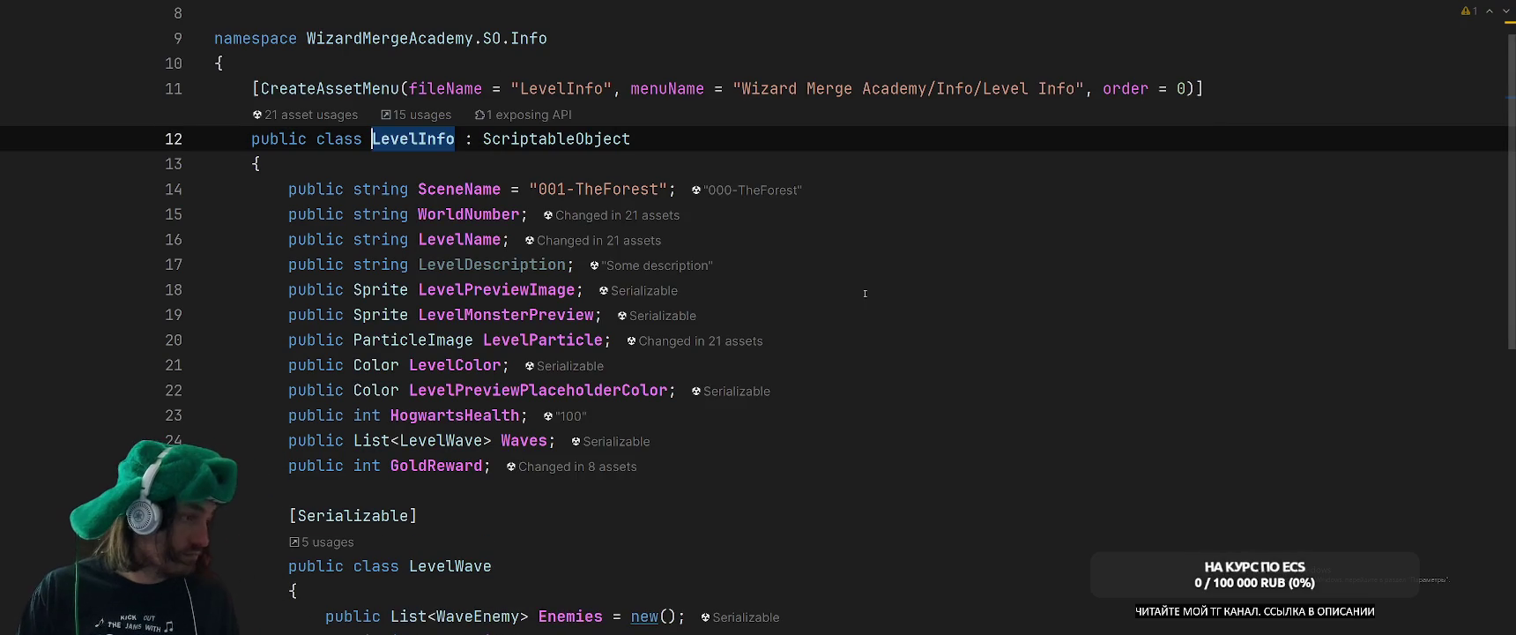
{"action": "left_click_drag", "start_coordinate": [282, 416], "coordinate": [626, 413]}
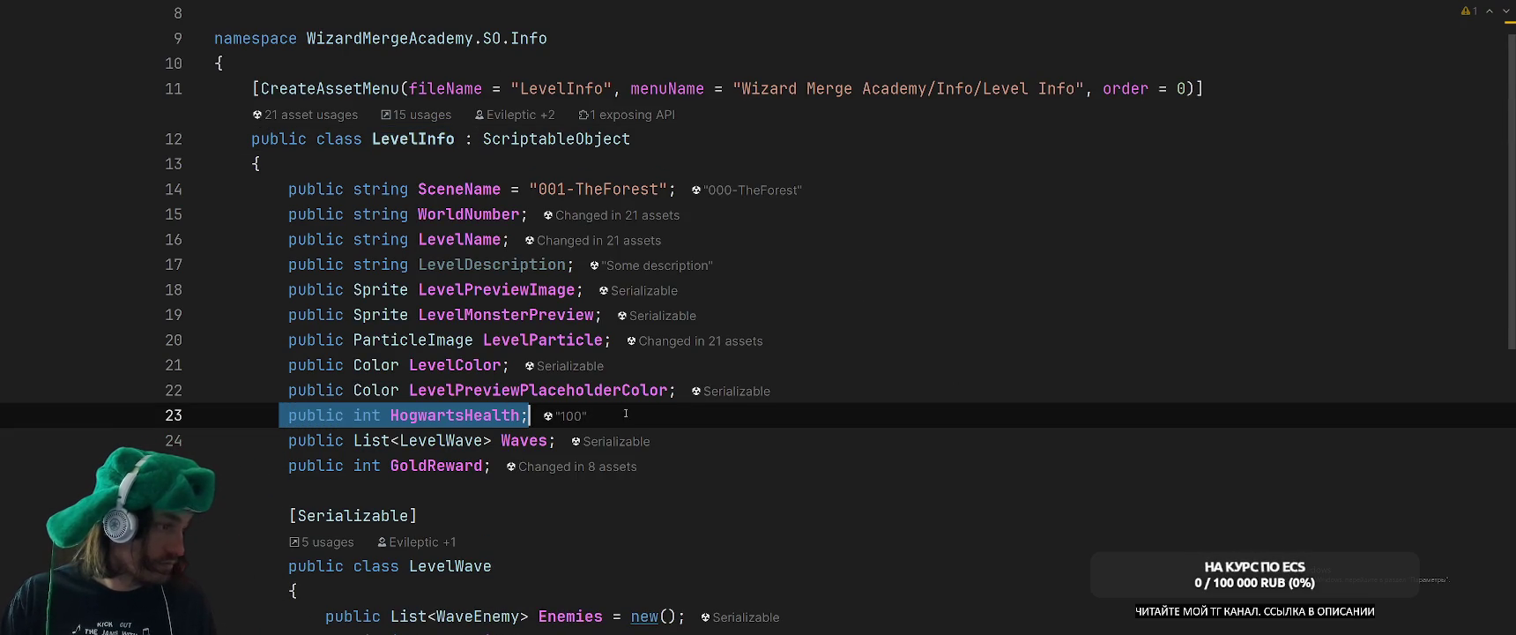
{"action": "key", "text": "ctrl+x"}
{"action": "key", "text": "BackSpace"}
In HogwartsDamageSystem, check how healthComp is used and look up the Health struct definition.
{"action": "key", "text": "ctrl+Tab"}
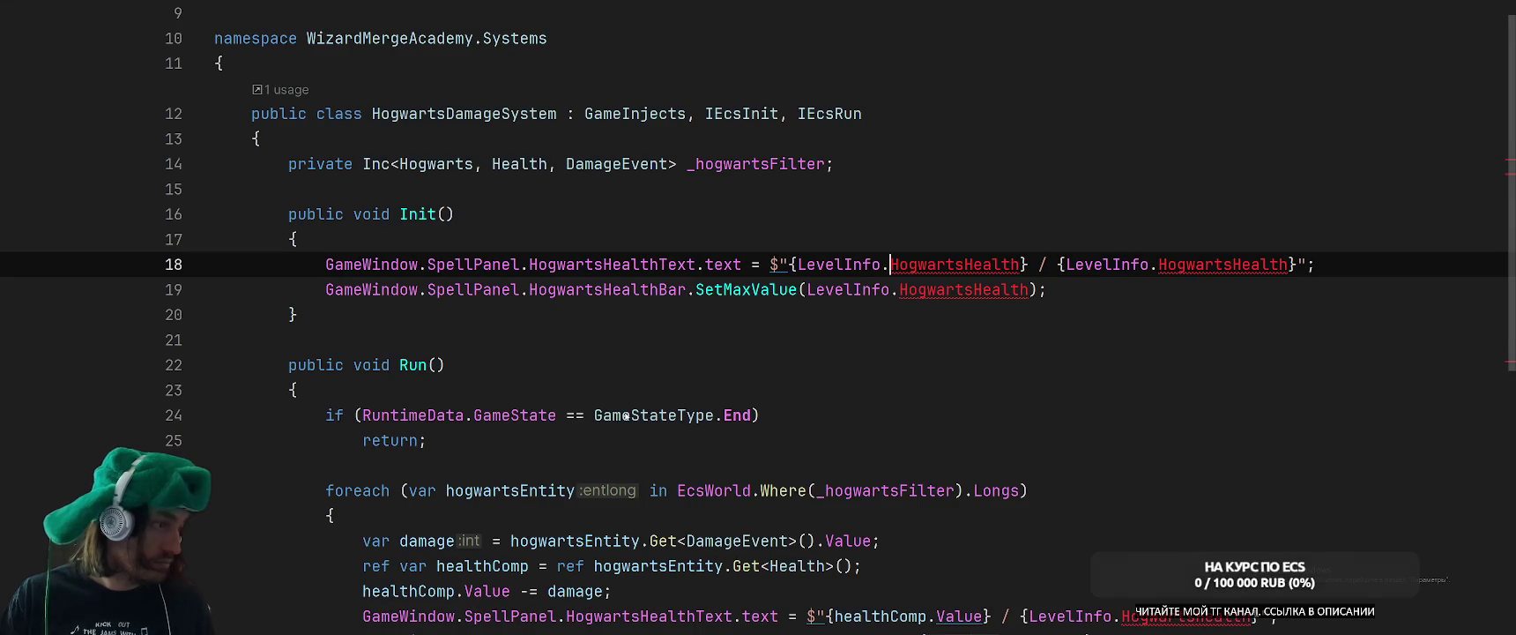
{"action": "scroll", "coordinate": [1009, 325], "scroll_direction": "down", "scroll_amount": 4}
{"action": "scroll", "coordinate": [1009, 325], "scroll_direction": "up", "scroll_amount": 7}
{"action": "scroll", "coordinate": [1092, 345], "scroll_direction": "down", "scroll_amount": 8}
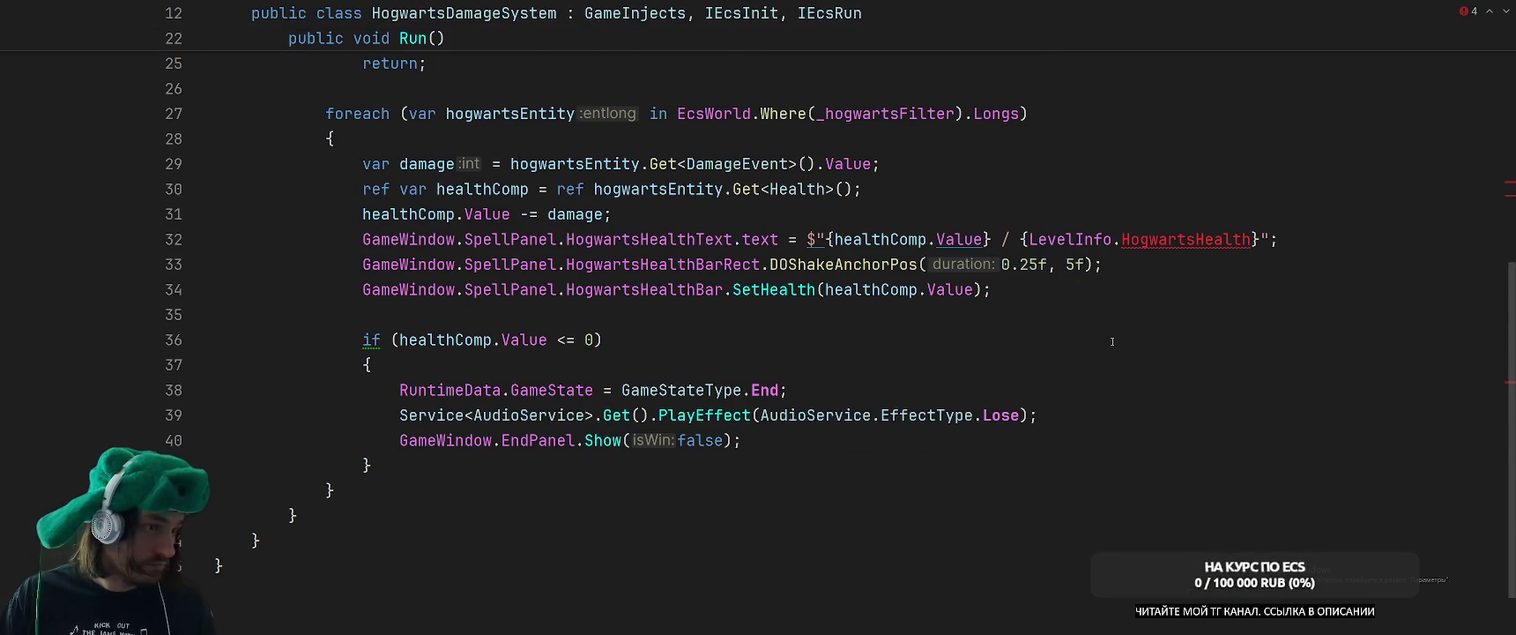
{"action": "scroll", "coordinate": [1112, 341], "scroll_direction": "up", "scroll_amount": 3}
{"action": "scroll", "coordinate": [939, 384], "scroll_direction": "down", "scroll_amount": 2}
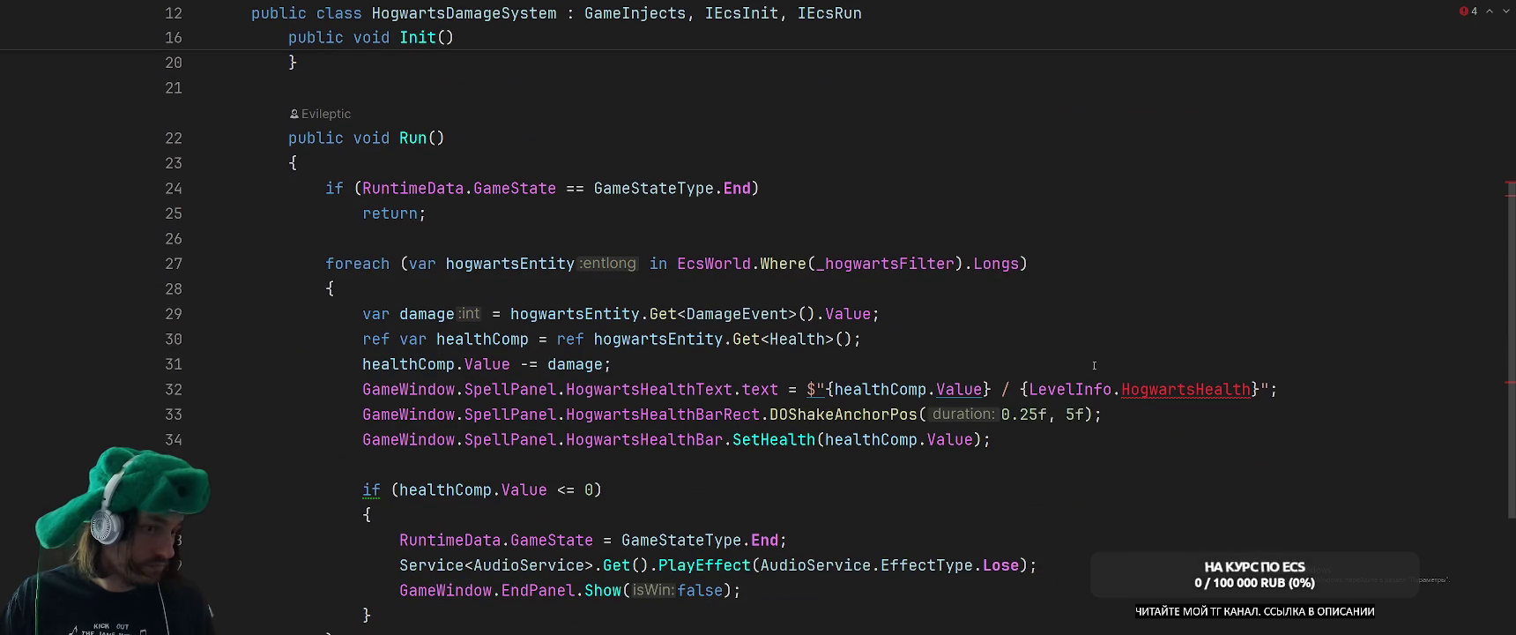
{"action": "scroll", "coordinate": [1094, 365], "scroll_direction": "up", "scroll_amount": 4}
{"action": "scroll", "coordinate": [1094, 367], "scroll_direction": "down", "scroll_amount": 3}
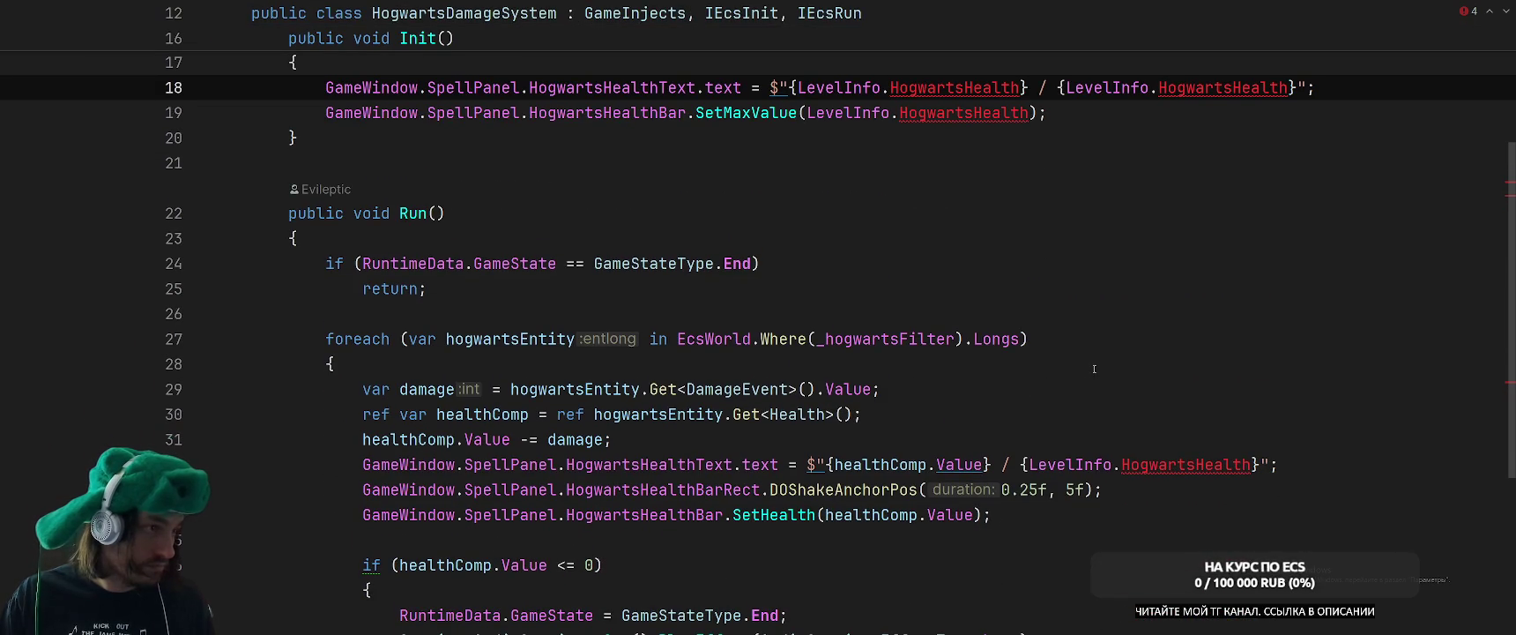
{"action": "left_click", "coordinate": [873, 464]}
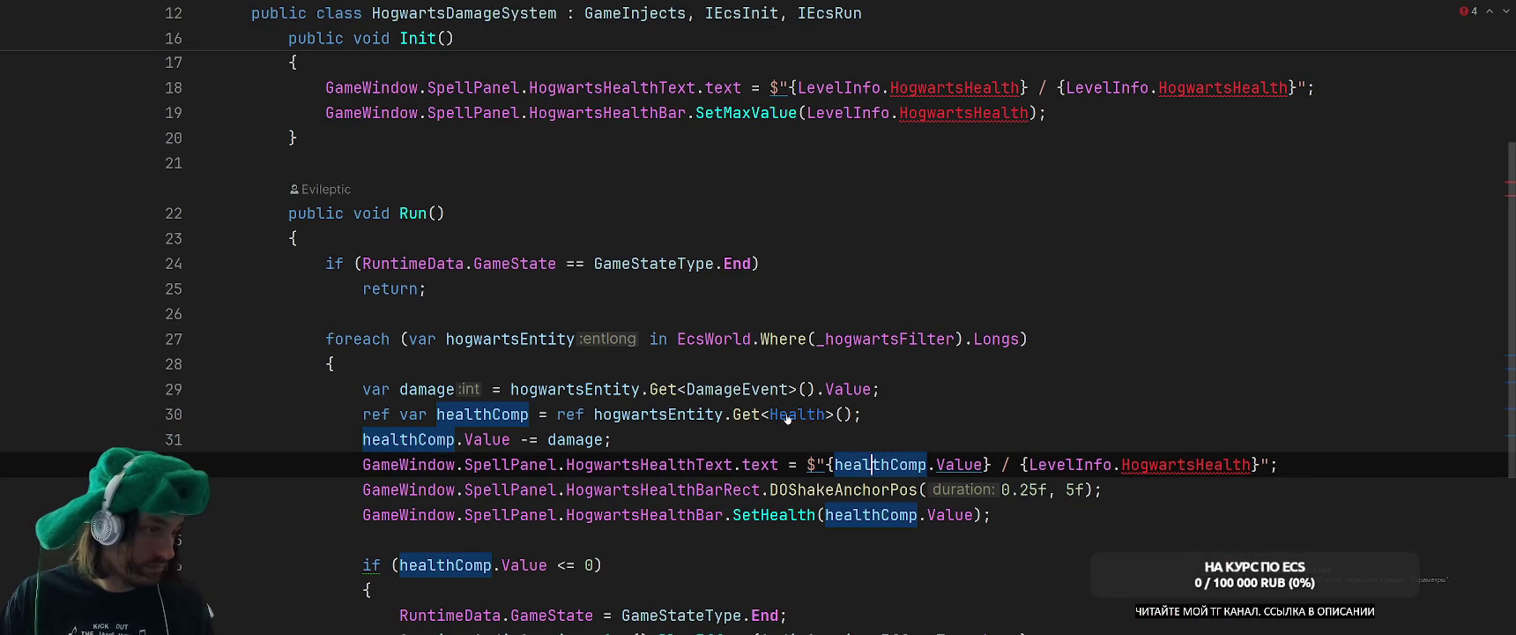
{"action": "scroll", "coordinate": [789, 419], "scroll_direction": "up", "scroll_amount": 2}
{"action": "scroll", "coordinate": [798, 420], "scroll_direction": "down", "scroll_amount": 2}
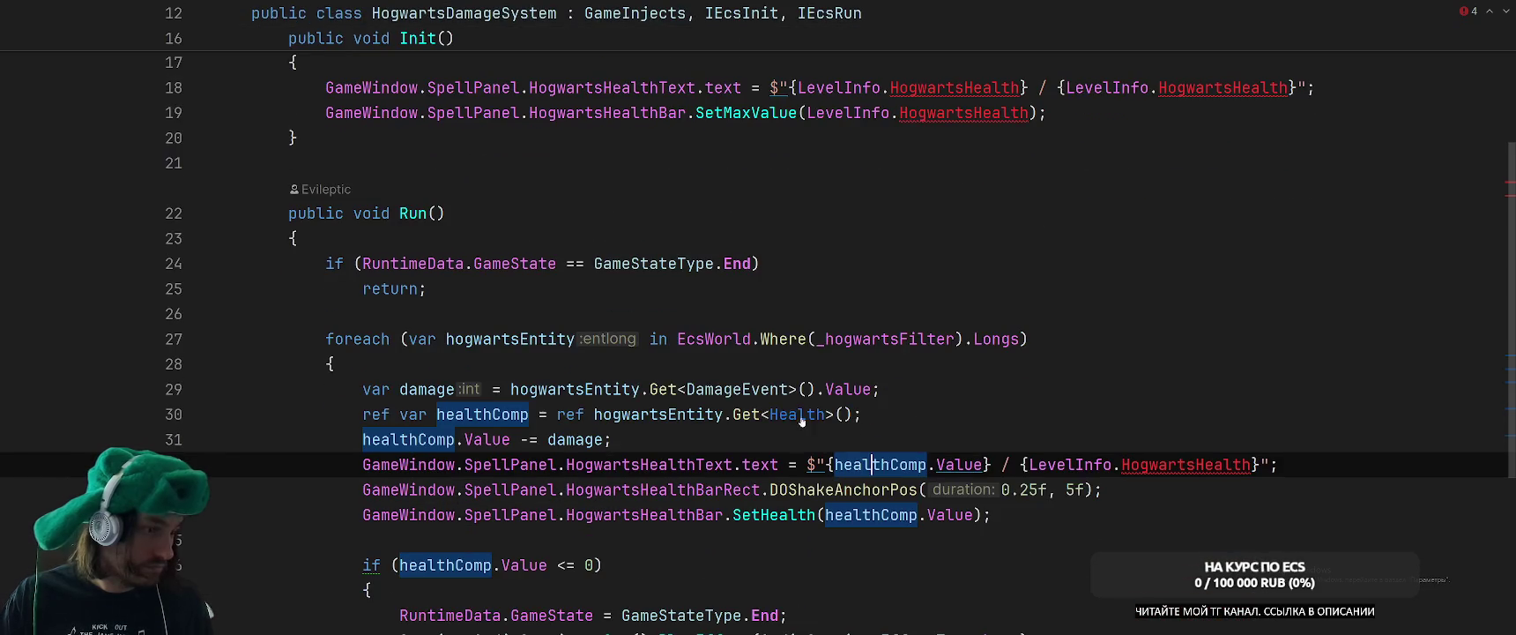
{"action": "left_click", "coordinate": [800, 414], "text": "ctrl"}
{"action": "key", "text": "ctrl+minus"}
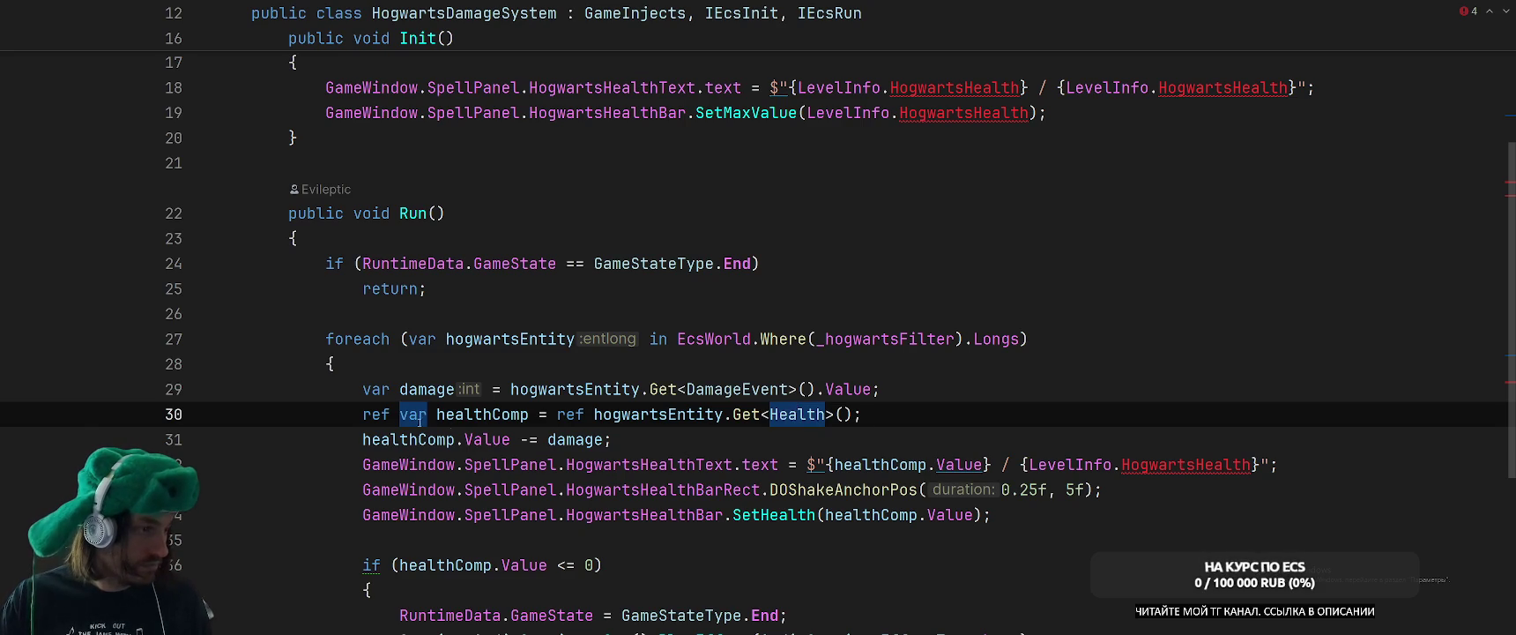
Change the health text's maximum from LevelInfo.HogwartsHealth to healthComp.MaxValue.
{"action": "double_click", "coordinate": [880, 463]}
{"action": "key", "text": "ctrl+c"}
{"action": "double_click", "coordinate": [1062, 463]}
{"action": "key", "text": "ctrl+v"}
{"action": "double_click", "coordinate": [1195, 464]}
{"action": "type", "text": "Ma"}
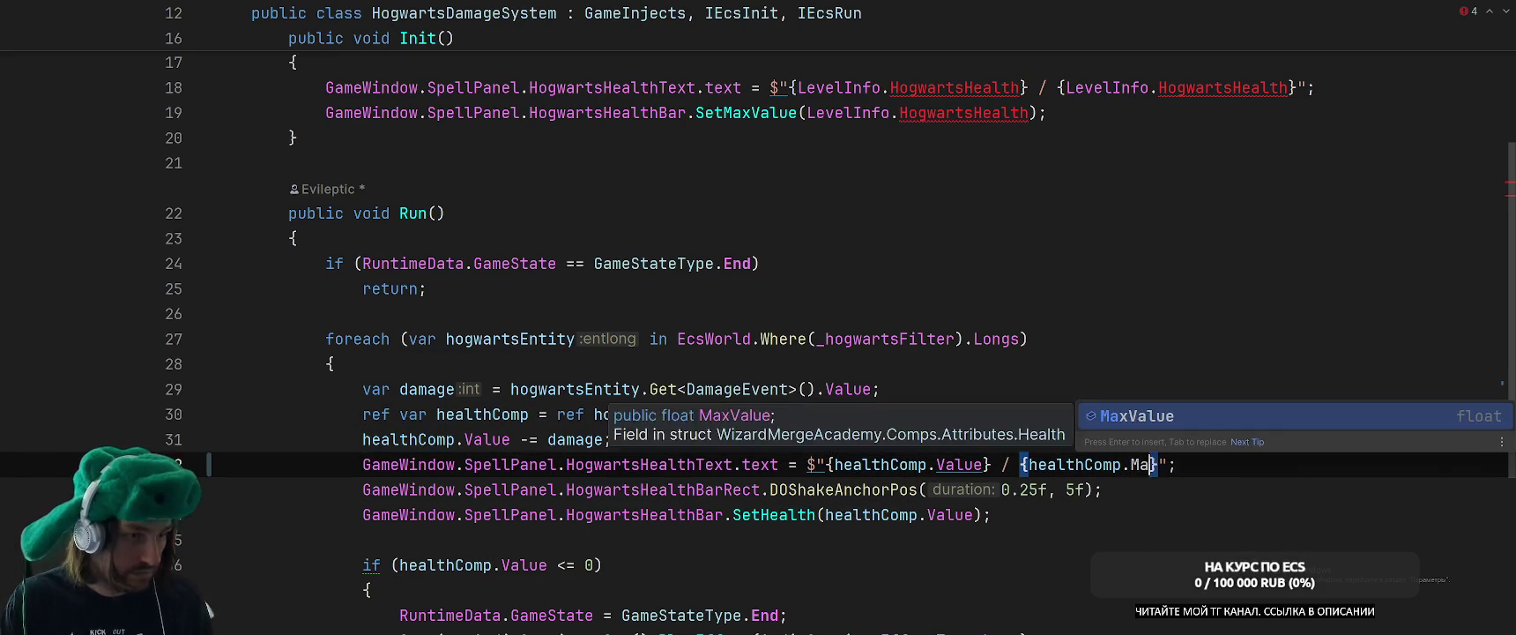
{"action": "key", "text": "Return"}
{"action": "scroll", "coordinate": [918, 305], "scroll_direction": "up", "scroll_amount": 3}
{"action": "scroll", "coordinate": [918, 305], "scroll_direction": "down", "scroll_amount": 5}
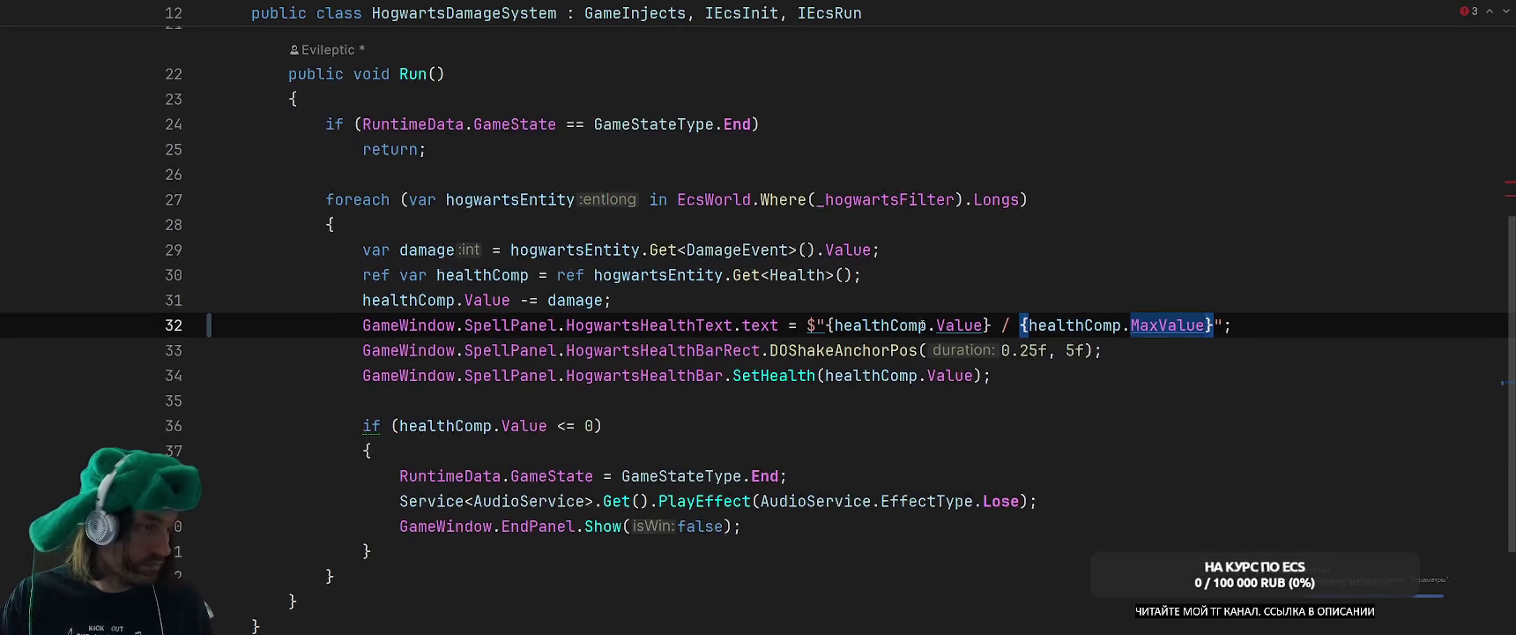
{"action": "scroll", "coordinate": [1016, 287], "scroll_direction": "up", "scroll_amount": 2}
{"action": "scroll", "coordinate": [747, 340], "scroll_direction": "up", "scroll_amount": 3}
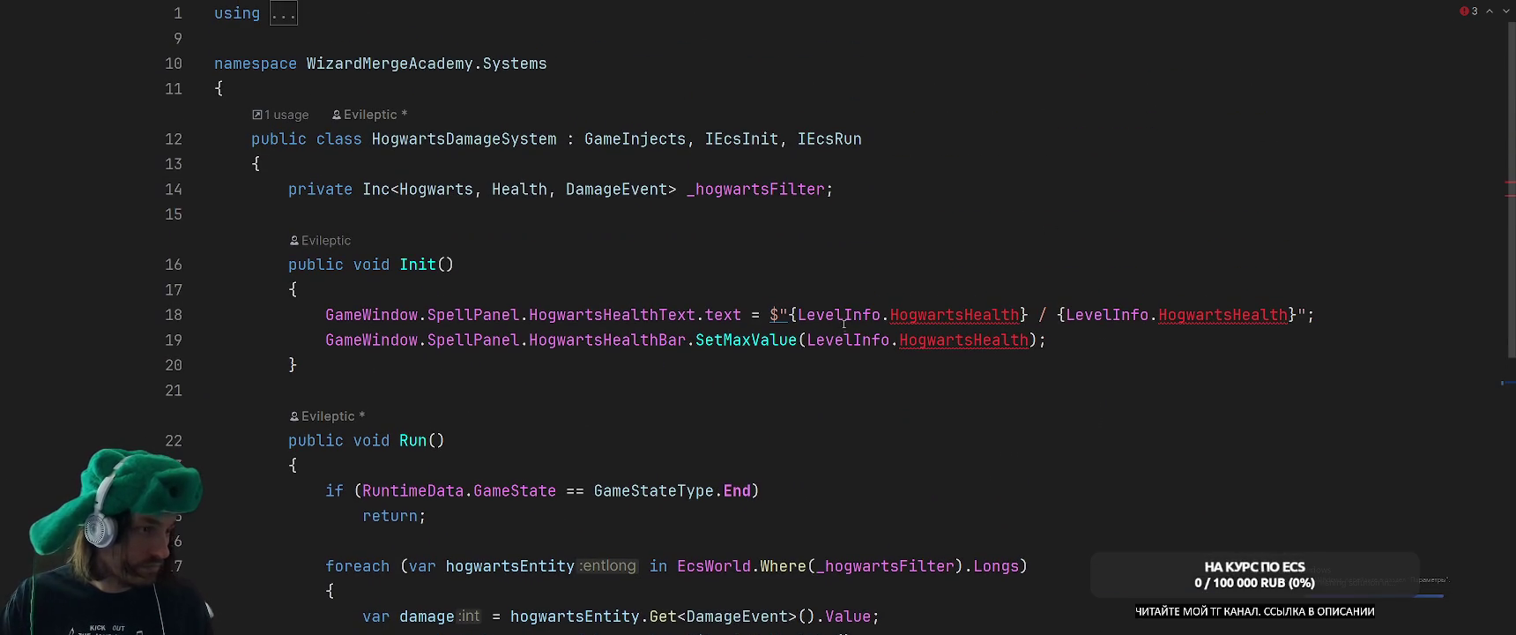
Start a 'var health =' line at the top of Init() and check the SetMaxValue definition.
{"action": "left_click", "coordinate": [755, 254]}
{"action": "key", "text": "Down"}
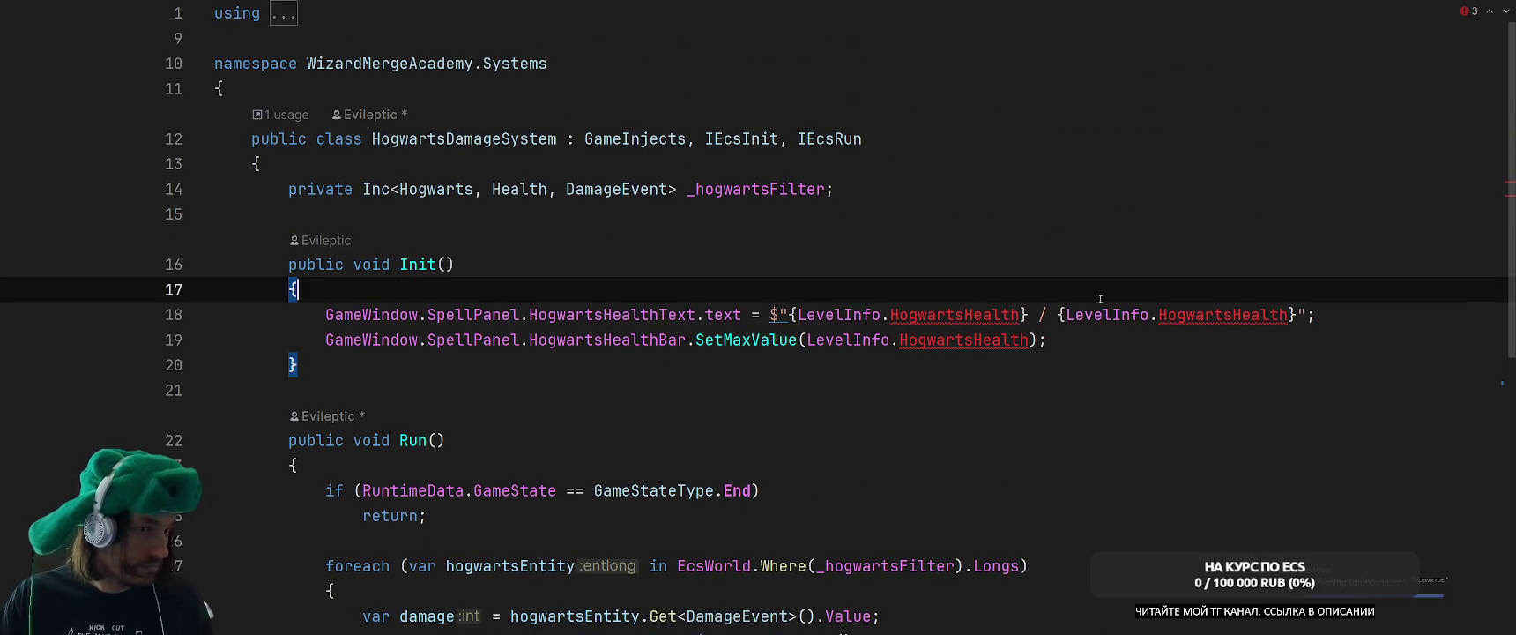
{"action": "scroll", "coordinate": [1154, 284], "scroll_direction": "down", "scroll_amount": 2}
{"action": "key", "text": "Return"}
{"action": "key", "text": "Return"}
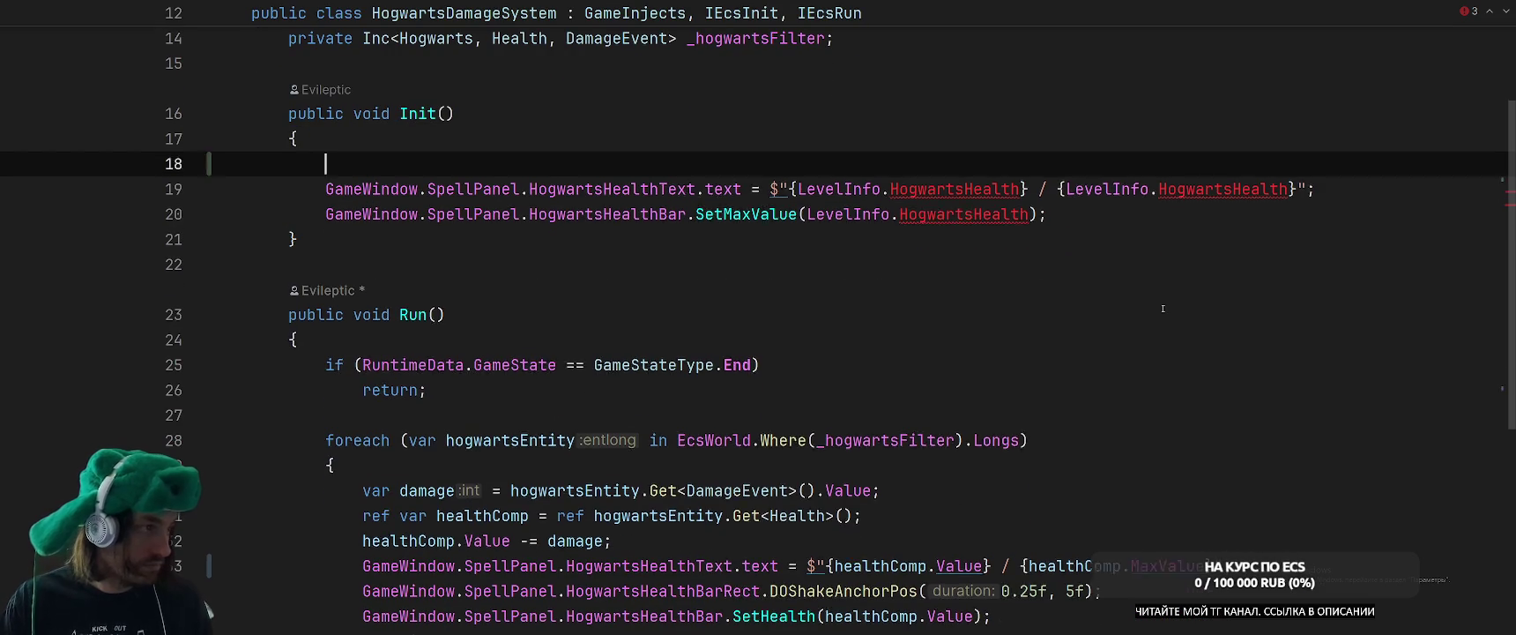
{"action": "type", "text": "var health ="}
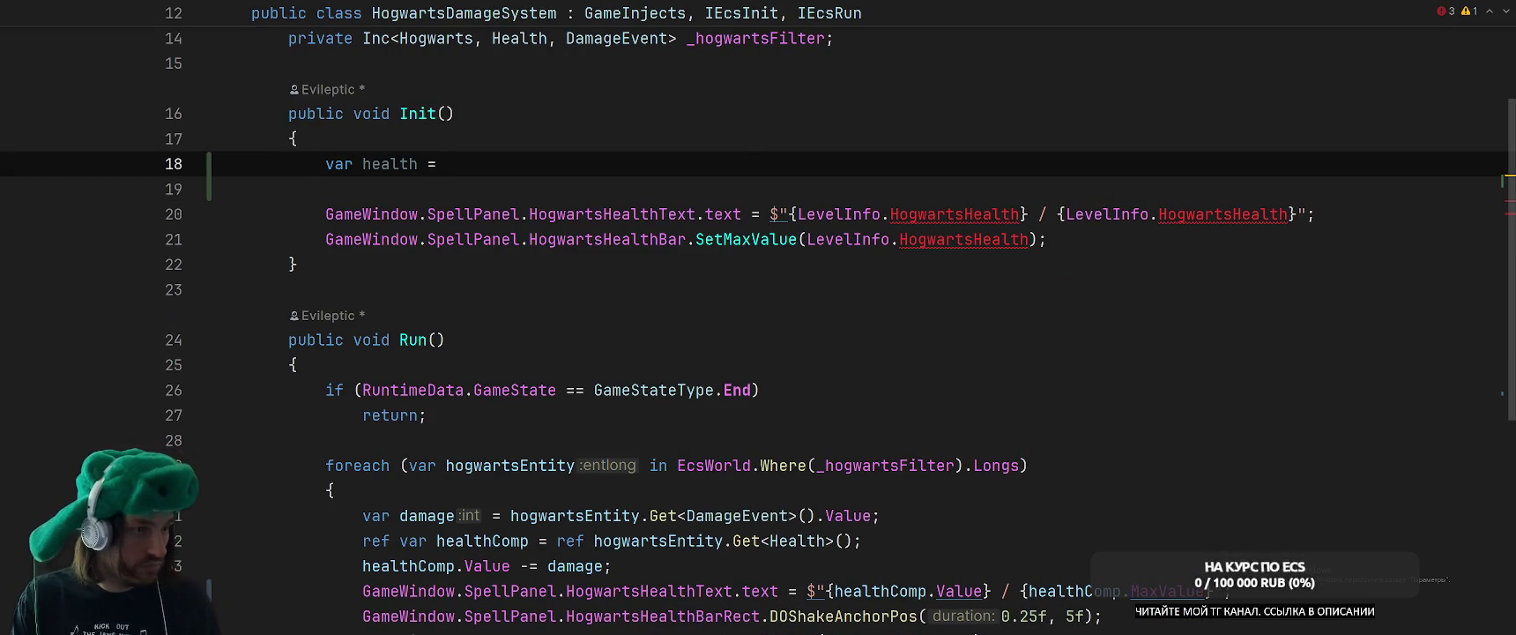
{"action": "left_click", "coordinate": [710, 239], "text": "ctrl"}
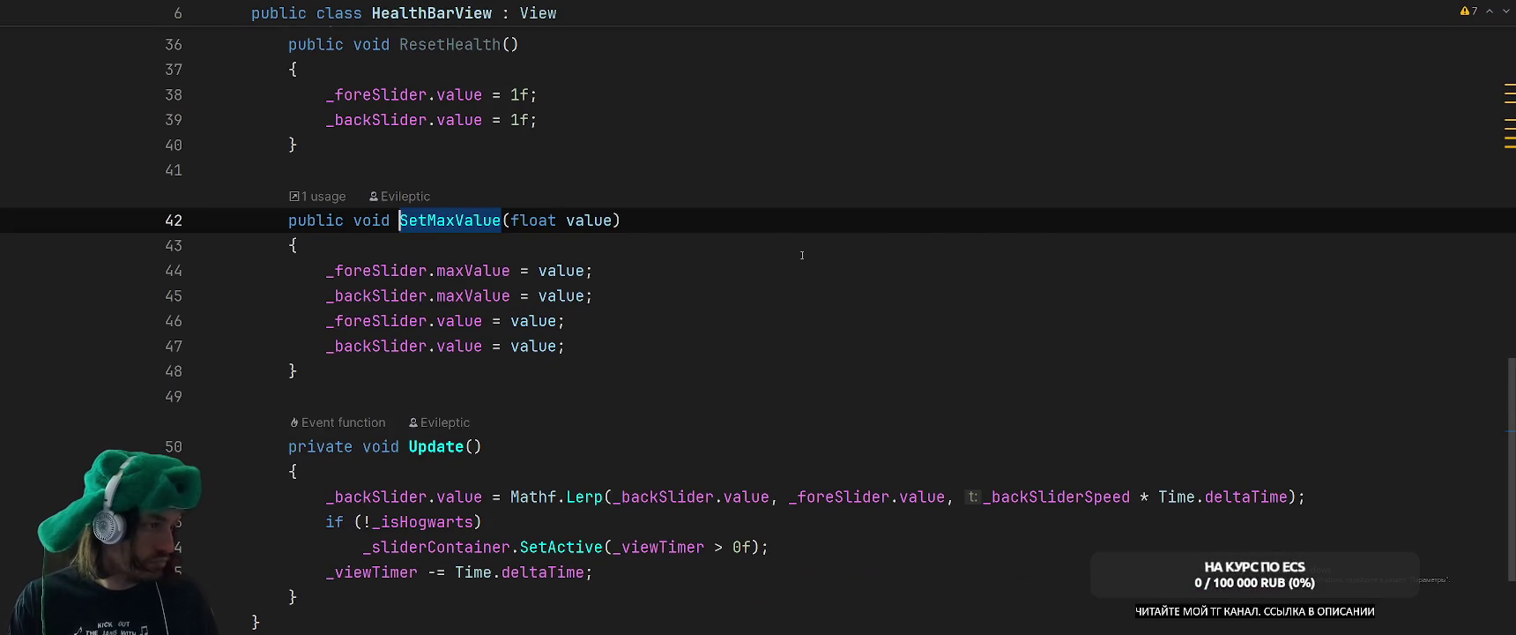
{"action": "key", "text": "ctrl+minus"}
{"action": "left_click", "coordinate": [755, 225]}
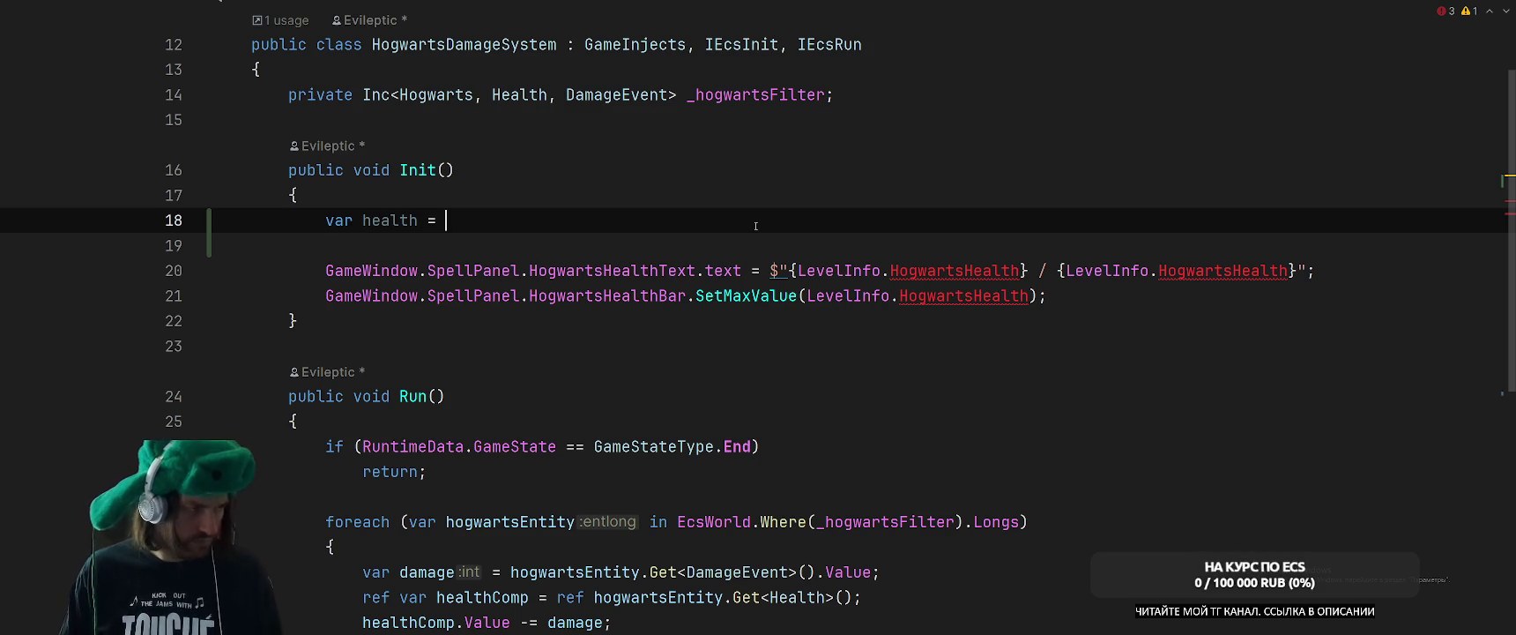
Complete the line as GameConfig.CommonConfig and jump to its declaration in GameConfig.
{"action": "type", "text": "Ga"}
{"action": "key", "text": "Return"}
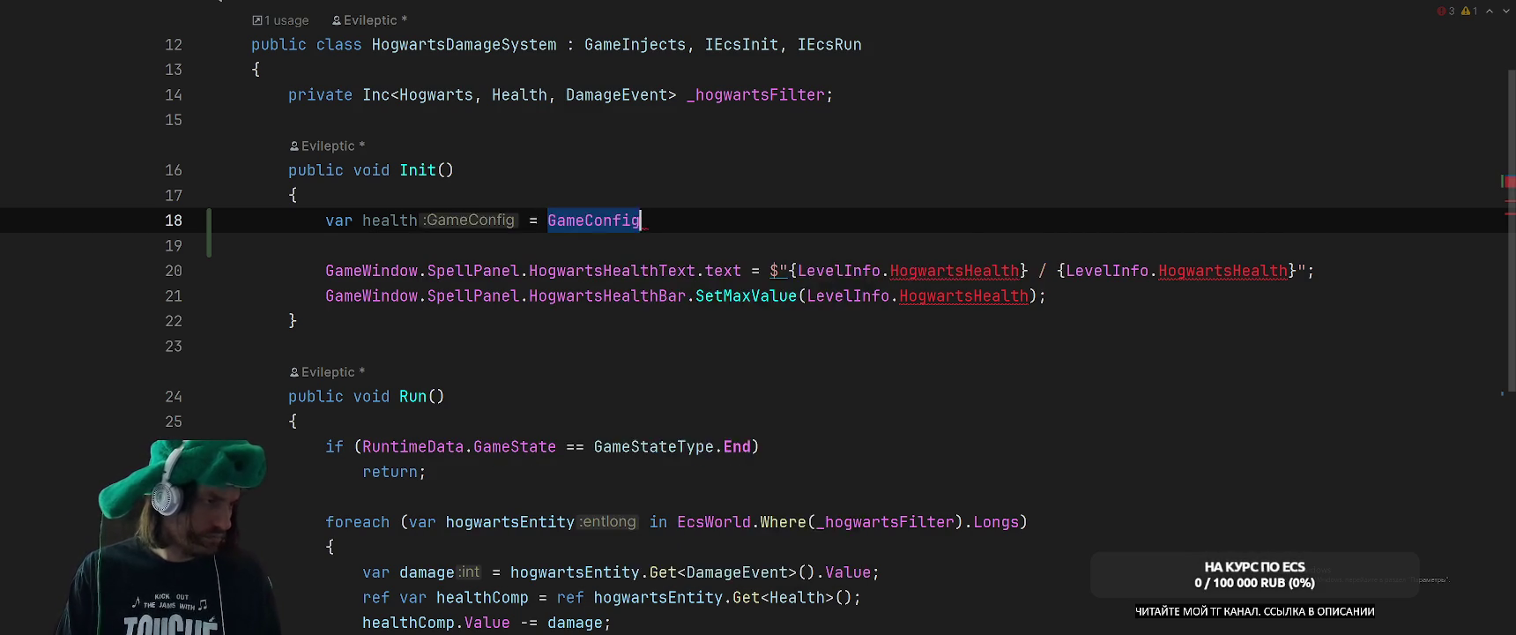
{"action": "type", "text": "."}
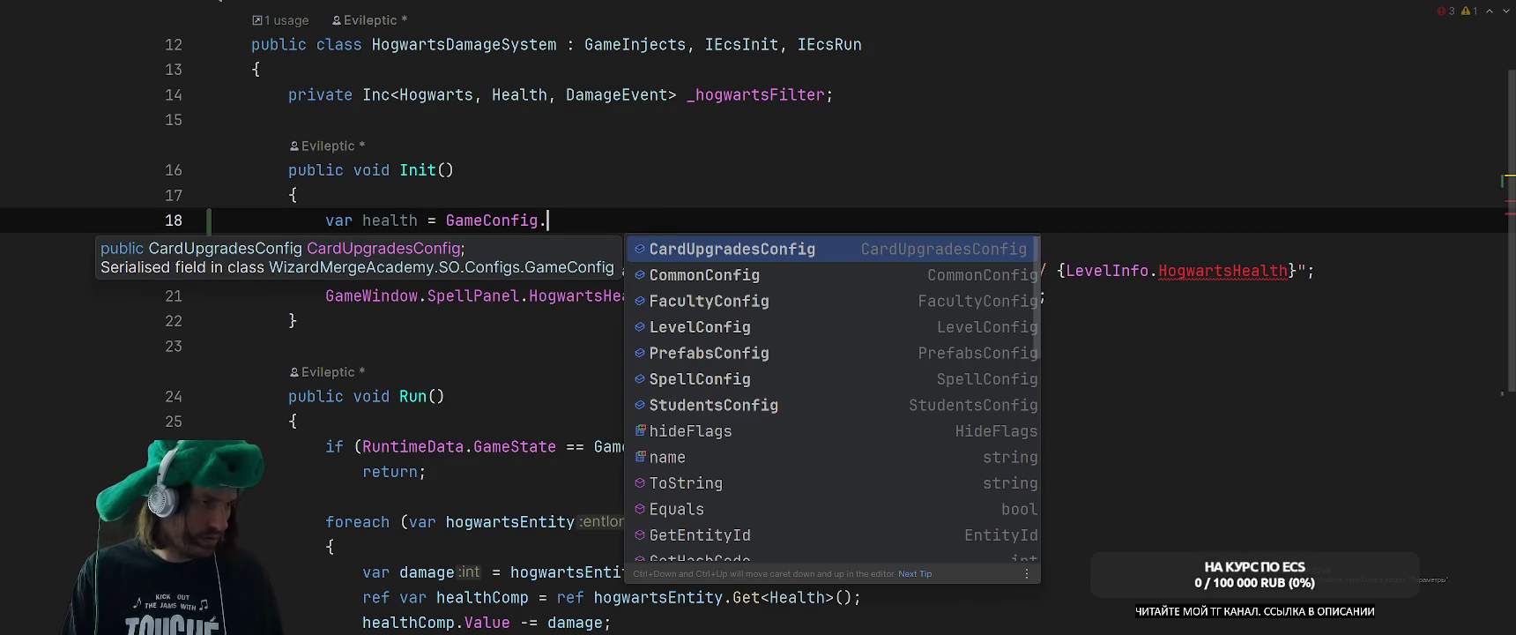
{"action": "key", "text": "Down"}
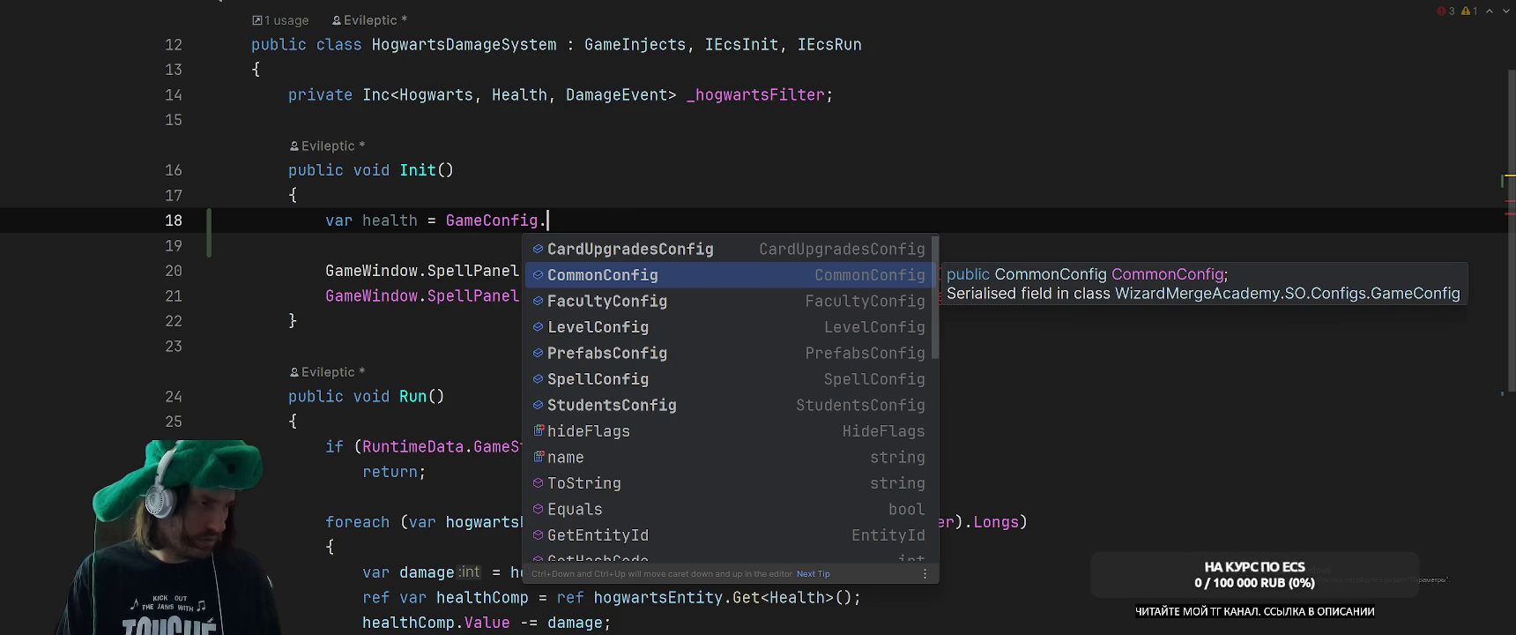
{"action": "key", "text": "Return"}
{"action": "key", "text": "ctrl+b"}
{"action": "left_click", "coordinate": [946, 498]}
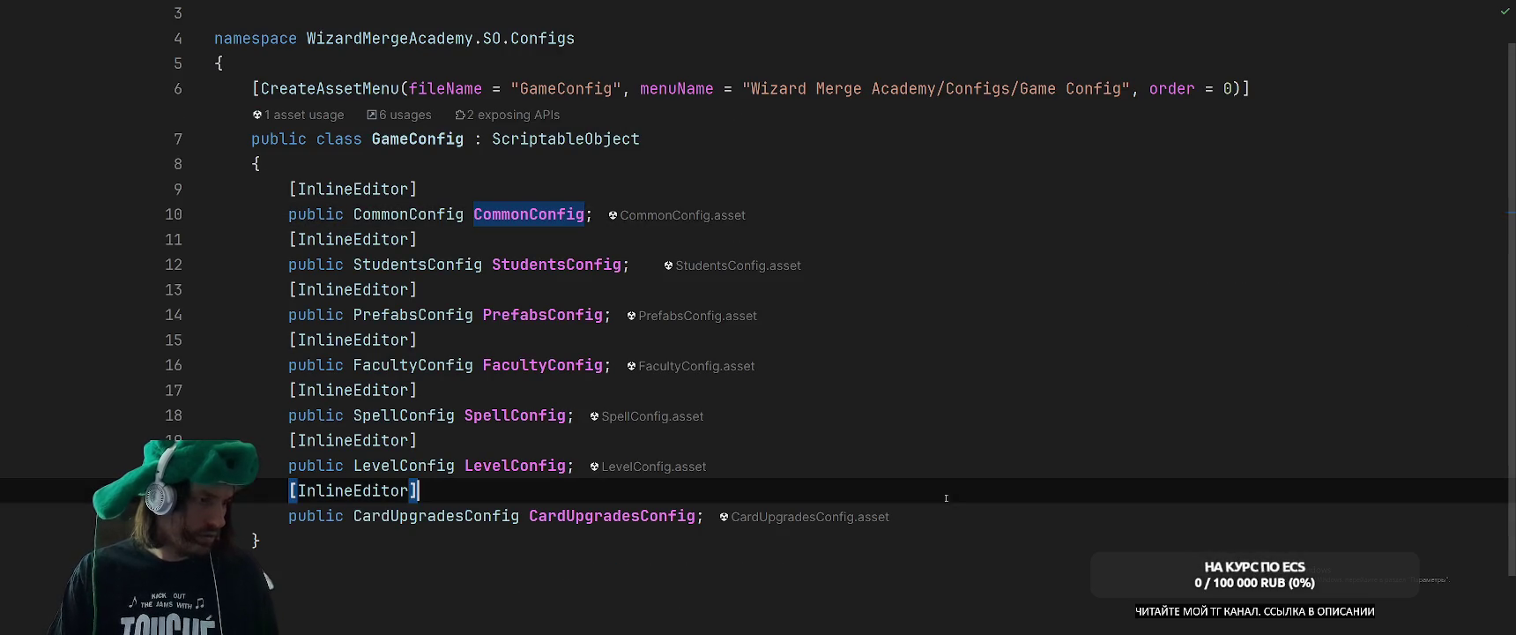
Add an [InlineEditor] public CastleMetaInfo CastleMetaInfo field after CardUpgradesConfig in GameConfig.
{"action": "left_click", "coordinate": [945, 511]}
{"action": "key", "text": "Return"}
{"action": "type", "text": "[i"}
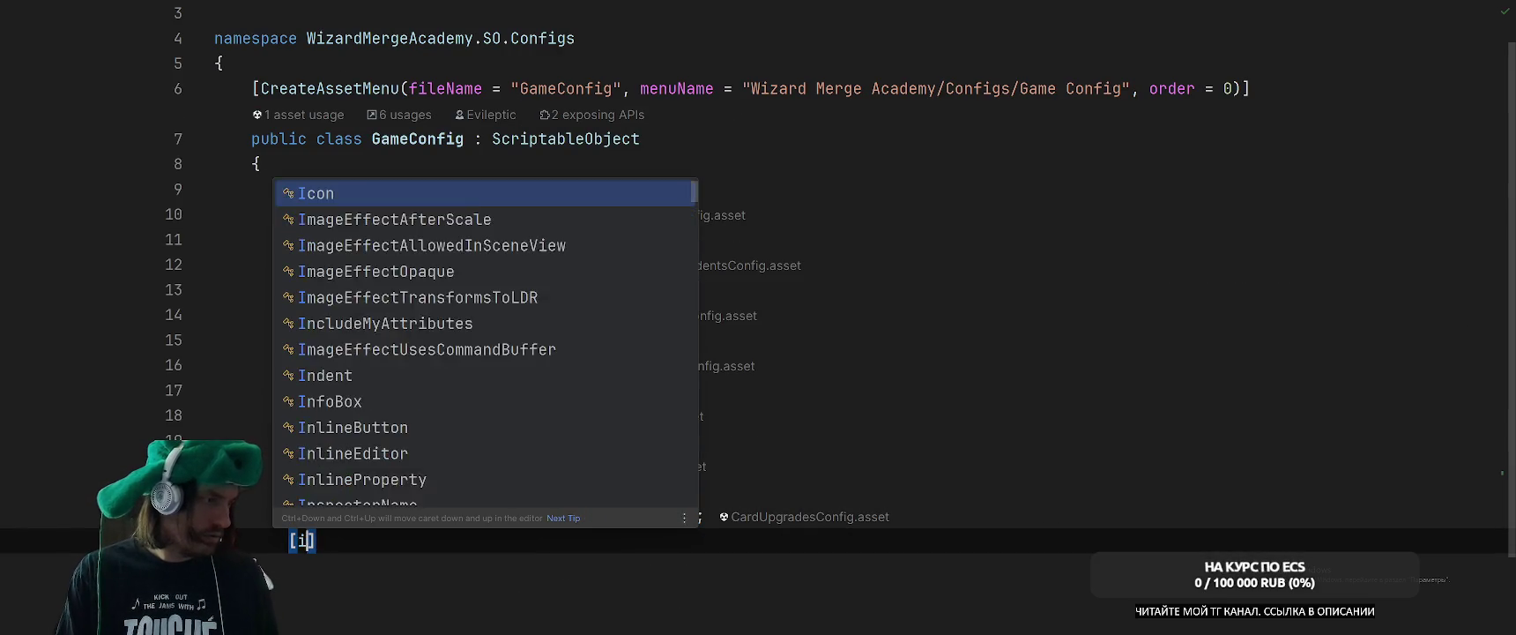
{"action": "type", "text": "nli"}
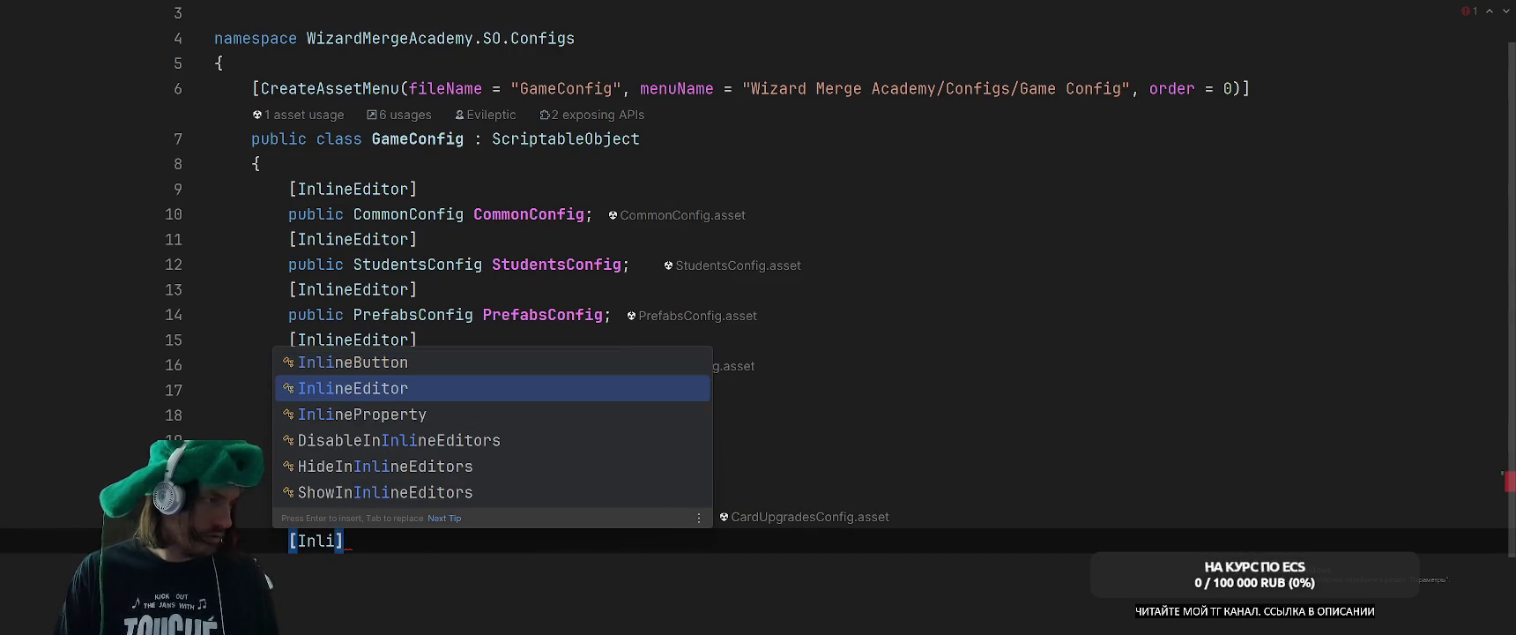
{"action": "key", "text": "Return"}
{"action": "key", "text": "Return"}
{"action": "type", "text": "public "}
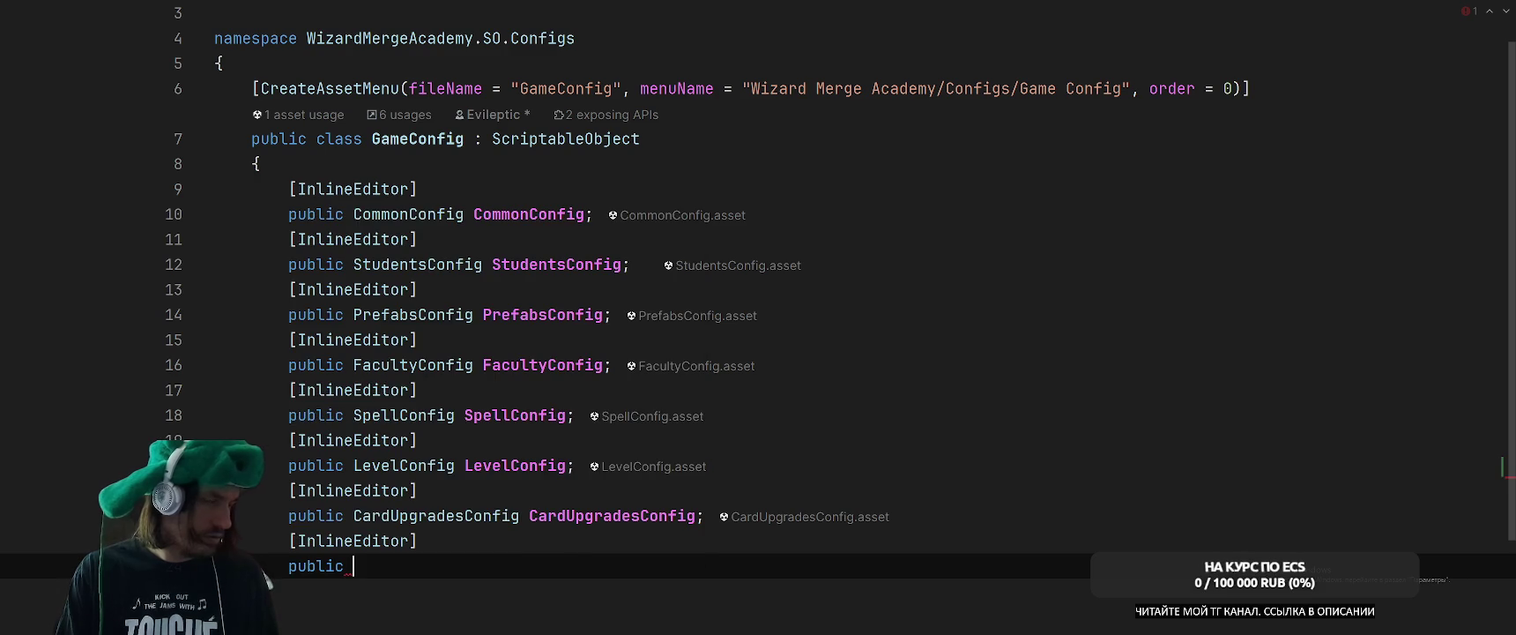
{"action": "type", "text": "Castlee"}
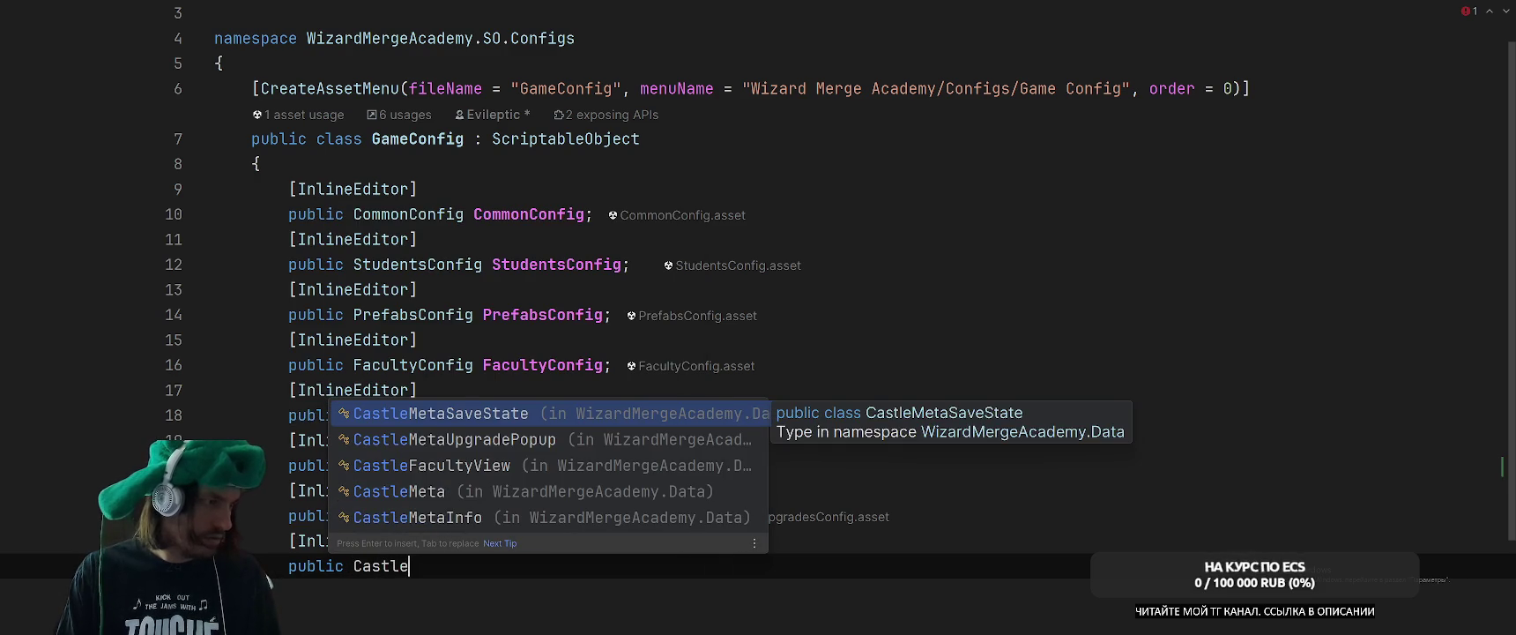
{"action": "key", "text": "BackSpace"}
{"action": "type", "text": "Me"}
{"action": "key", "text": "Down"}
{"action": "key", "text": "Down"}
{"action": "key", "text": "Down"}
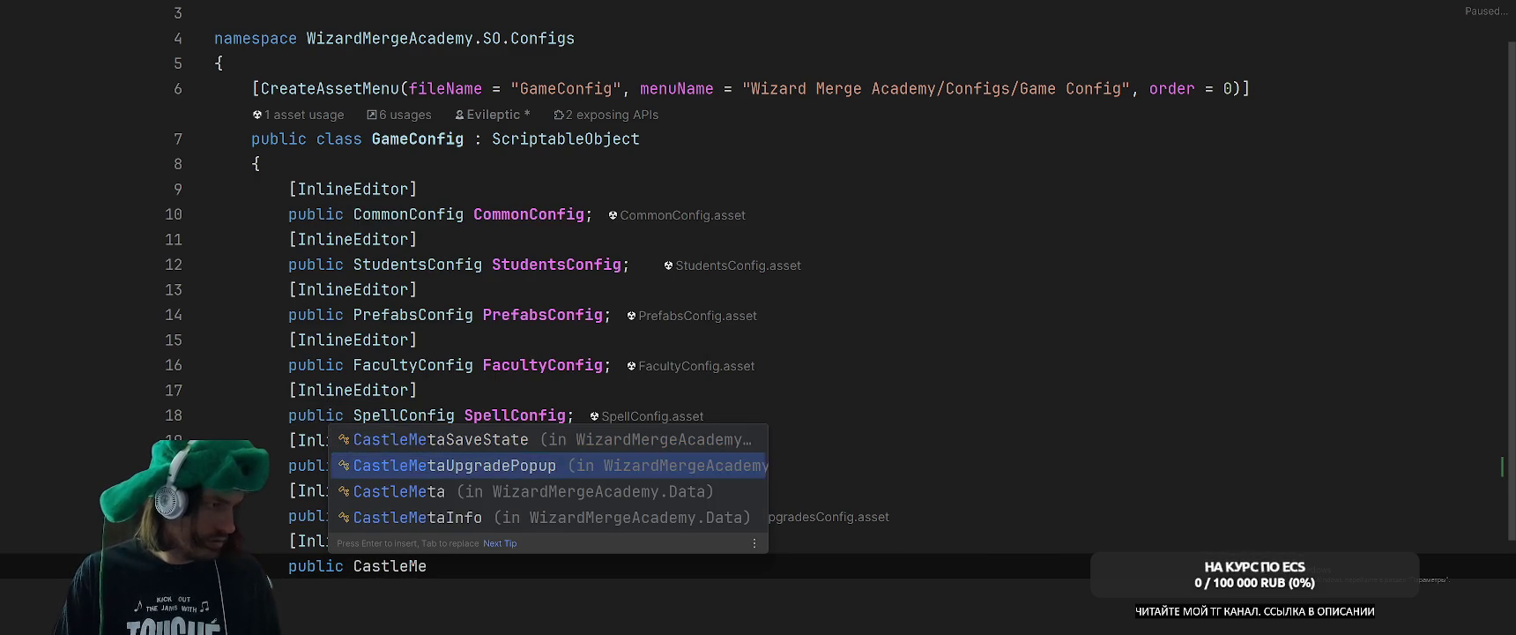
{"action": "key", "text": "Return"}
{"action": "type", "text": "Ca"}
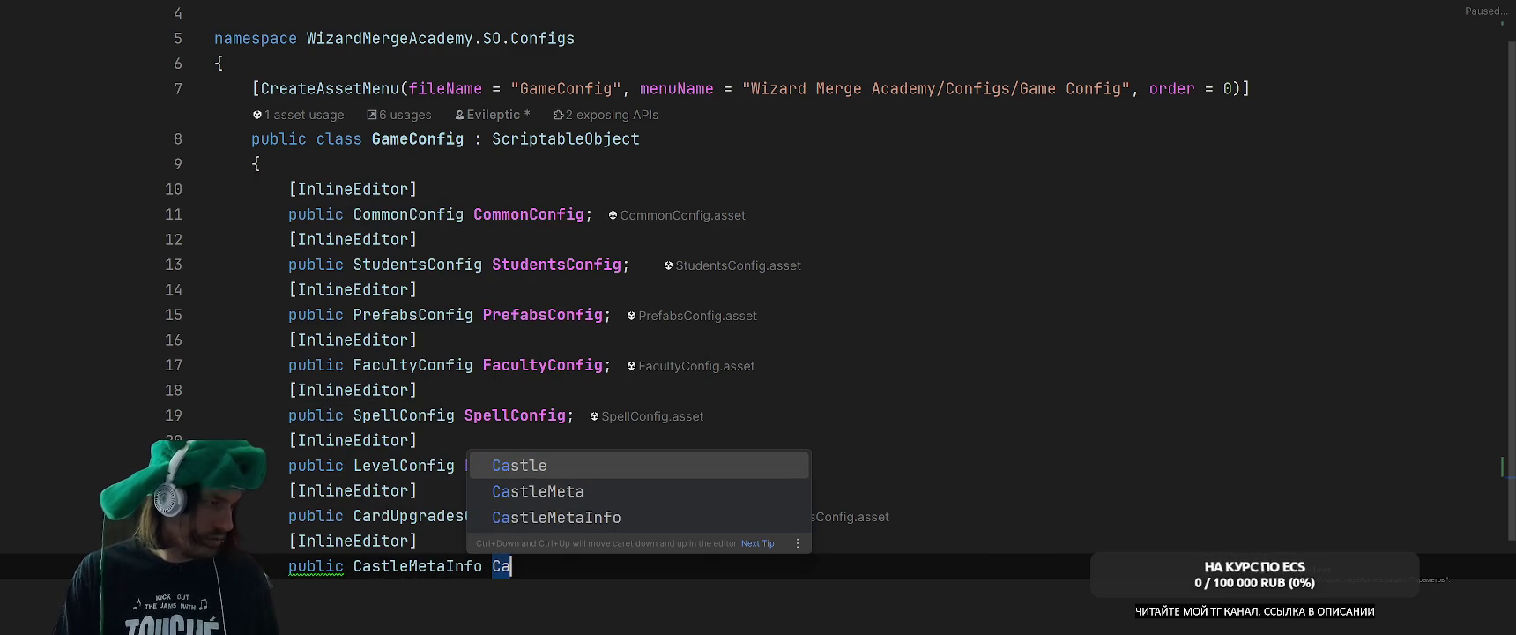
{"action": "key", "text": "Down"}
{"action": "key", "text": "Down"}
{"action": "key", "text": "Return"}
Rename the CastleMetaInfo class to CastleMetaConfig, skipping related symbols.
{"action": "key", "text": "ctrl+b"}
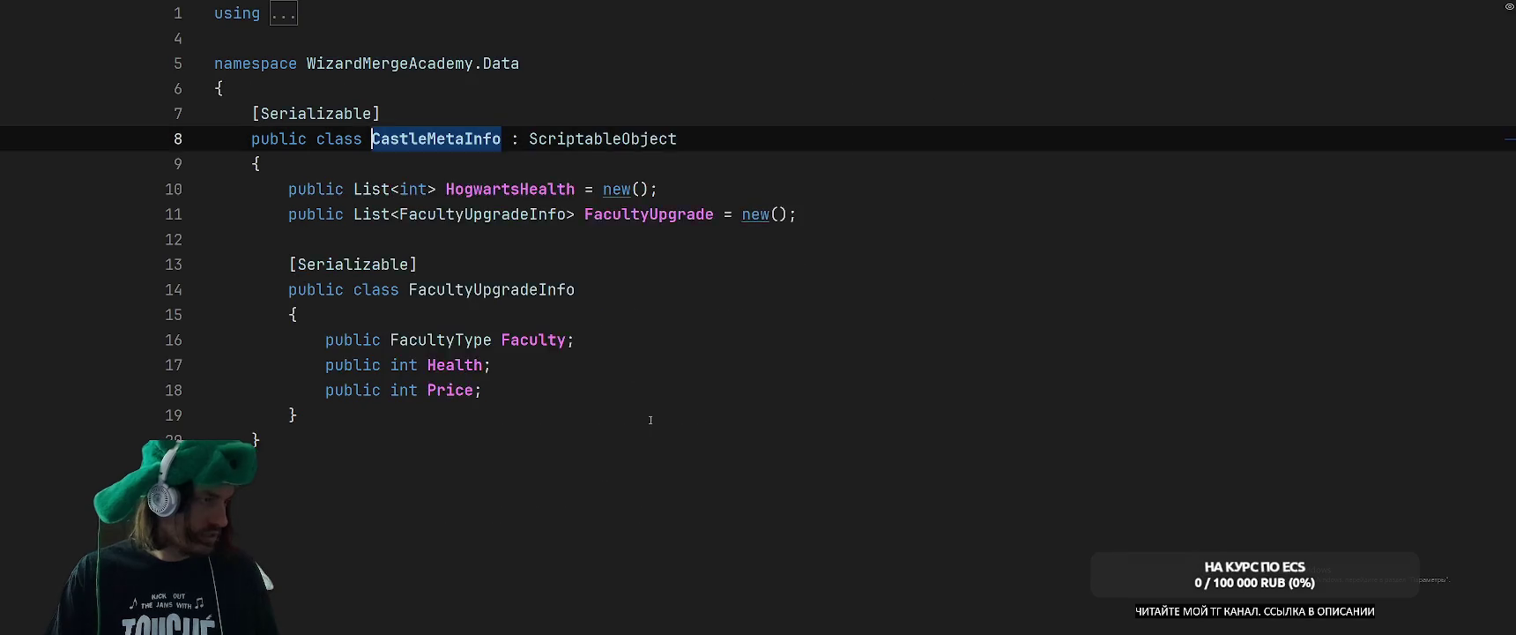
{"action": "key", "text": "shift+F6"}
{"action": "key", "text": "End"}
{"action": "key", "text": "BackSpace"}
{"action": "key", "text": "BackSpace"}
{"action": "key", "text": "BackSpace"}
{"action": "type", "text": "Config"}
{"action": "key", "text": "Return"}
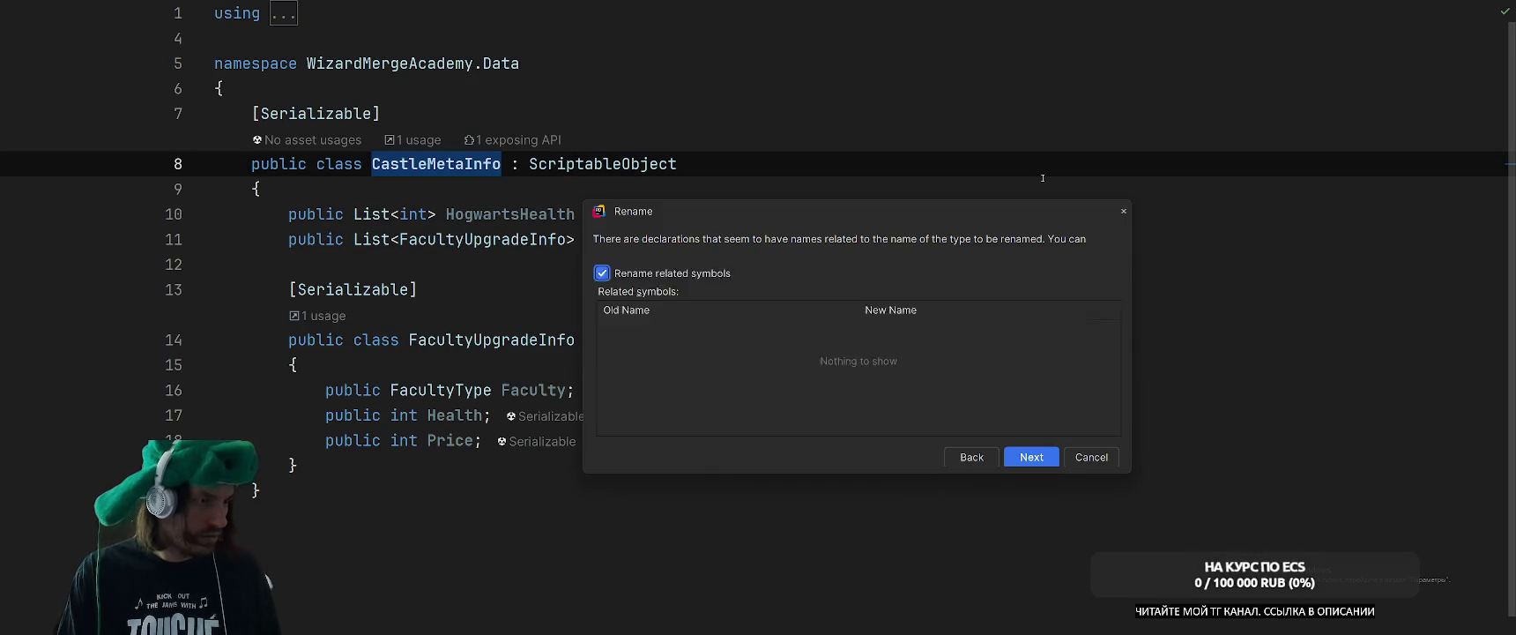
{"action": "left_click", "coordinate": [678, 299]}
{"action": "left_click", "coordinate": [1031, 458]}
{"action": "left_click", "coordinate": [1071, 300]}
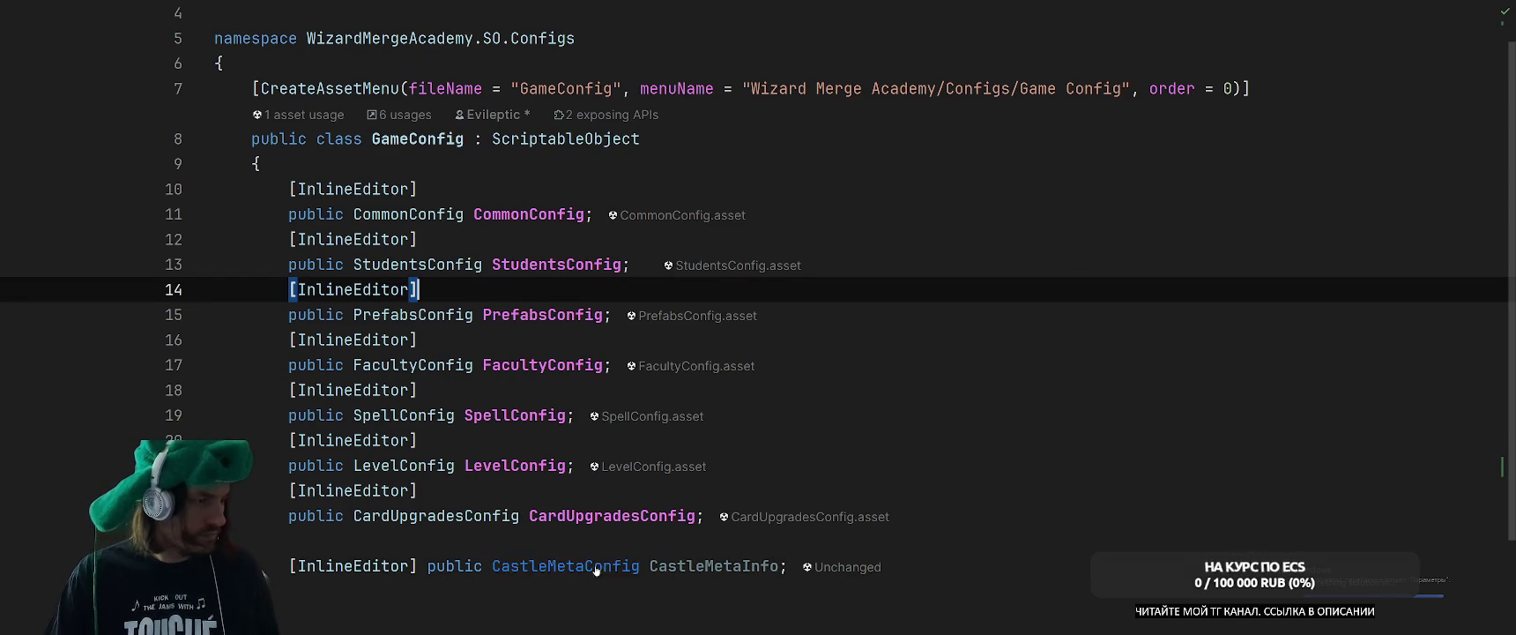
{"action": "left_click", "coordinate": [564, 565], "text": "ctrl"}
{"action": "key", "text": "ctrl+Tab"}
{"action": "key", "text": "ctrl+Tab"}
{"action": "key", "text": "ctrl+Tab"}
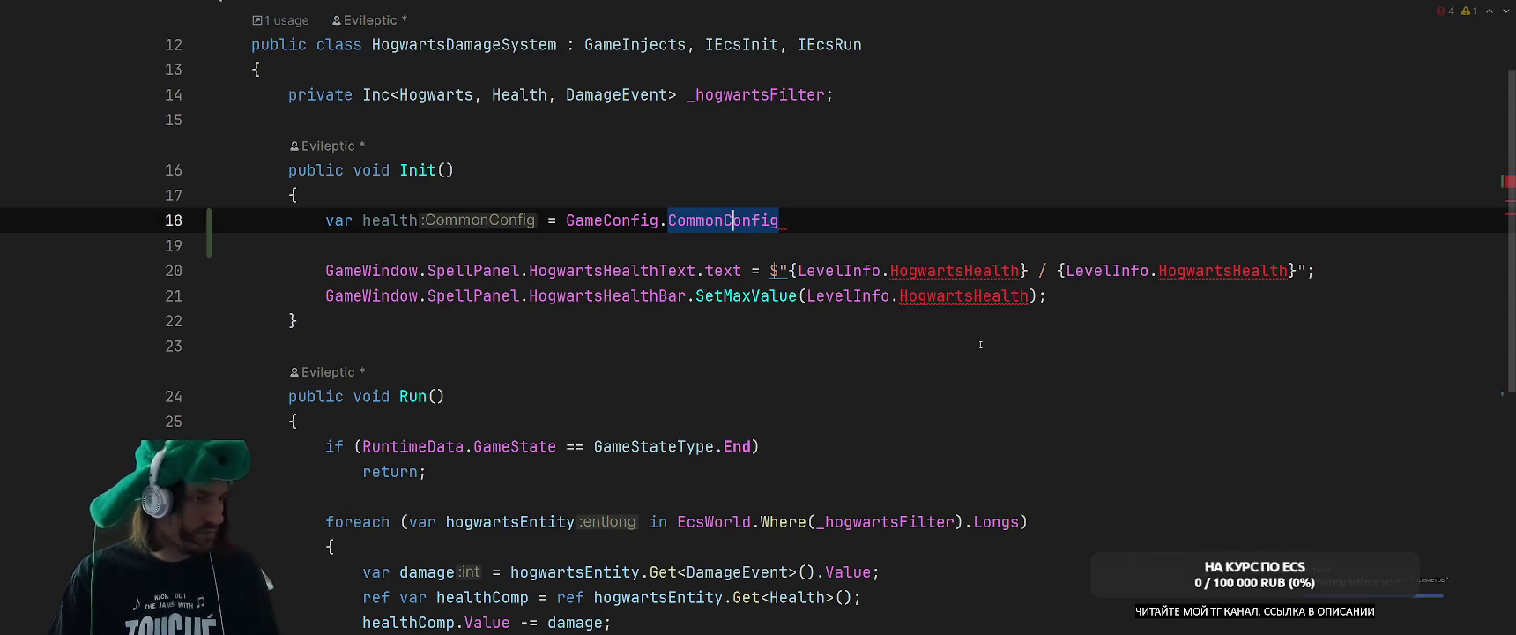
Replace CommonConfig on the health line with CastleMetaInfo.HogwartsHealth followed by an index bracket.
{"action": "type", "text": "ю"}
{"action": "key", "text": "BackSpace"}
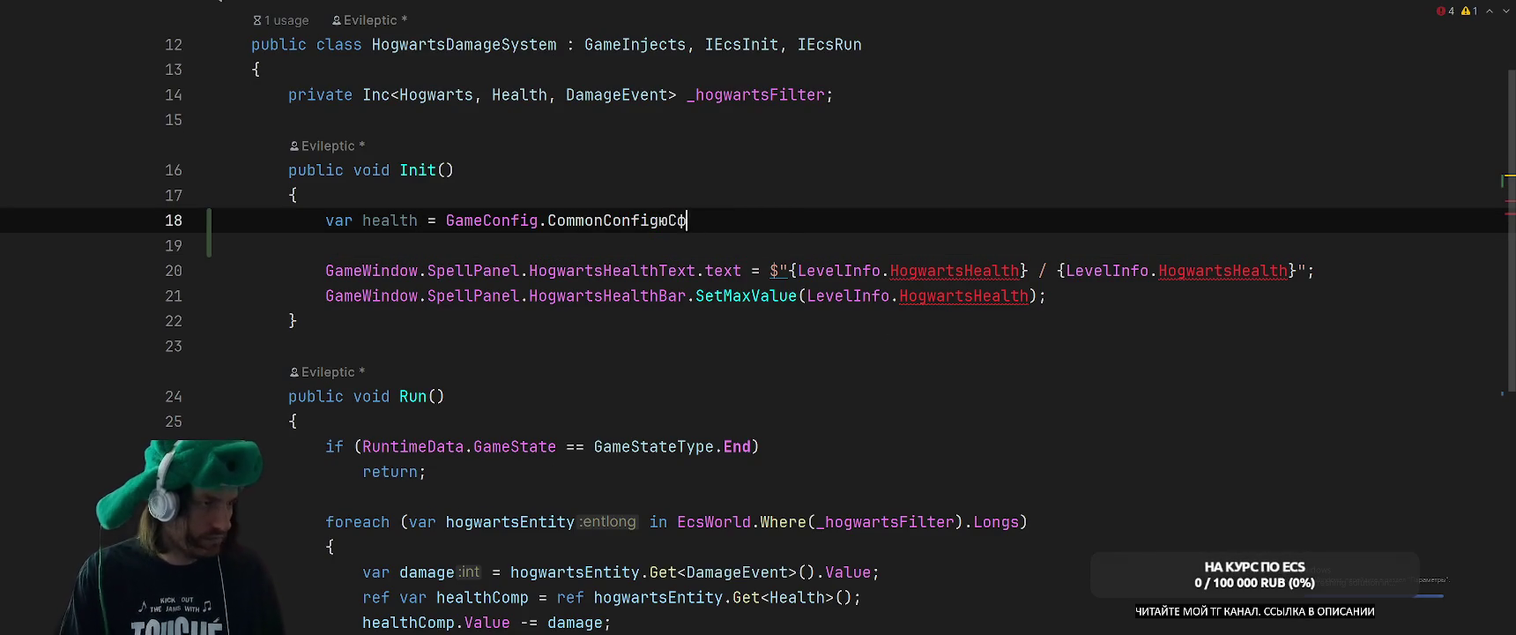
{"action": "type", "text": ".Cas"}
{"action": "key", "text": "BackSpace"}
{"action": "key", "text": "BackSpace"}
{"action": "key", "text": "BackSpace"}
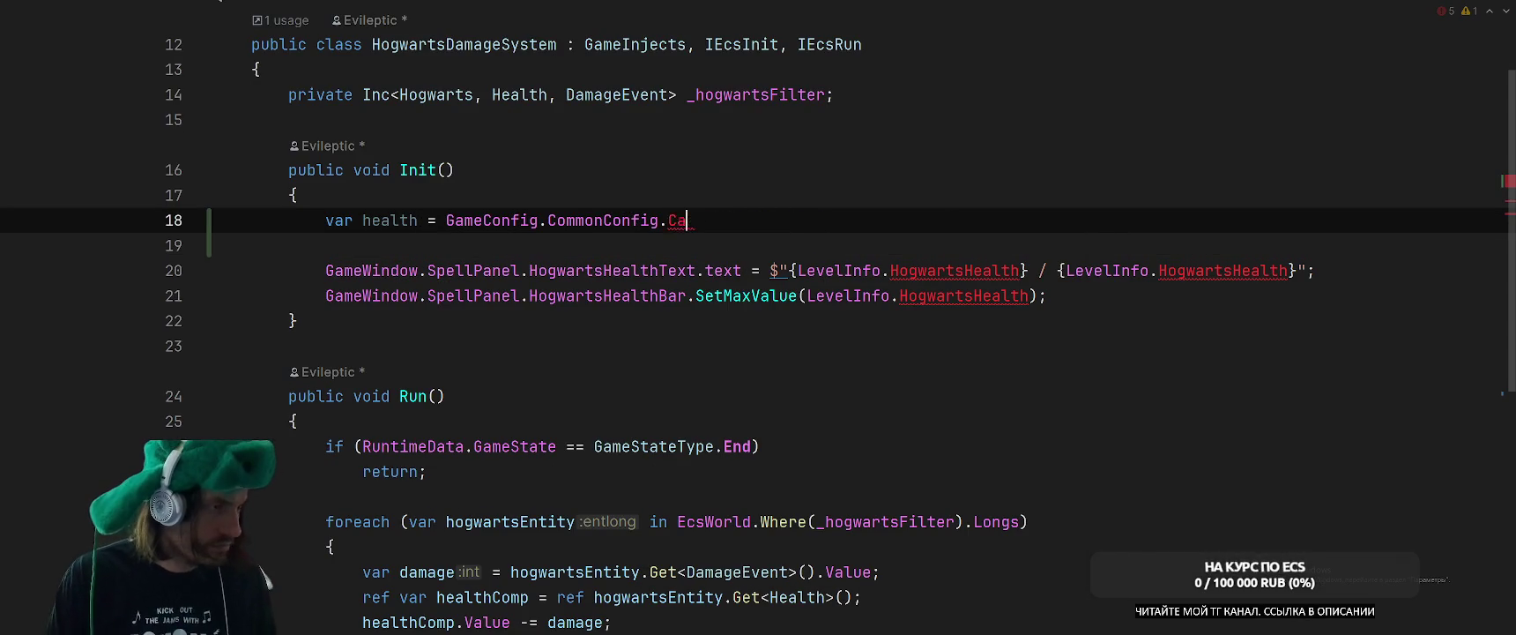
{"action": "type", "text": "C"}
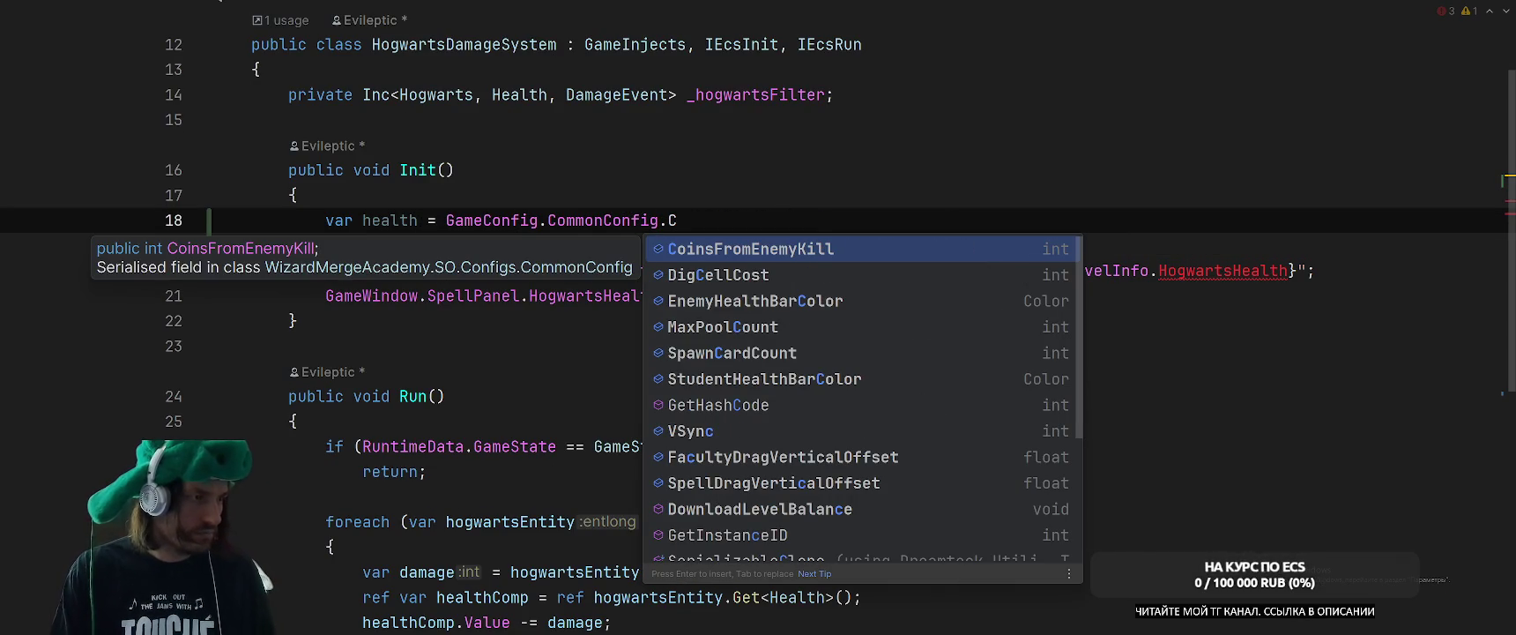
{"action": "type", "text": "as"}
{"action": "key", "text": "ctrl+Tab"}
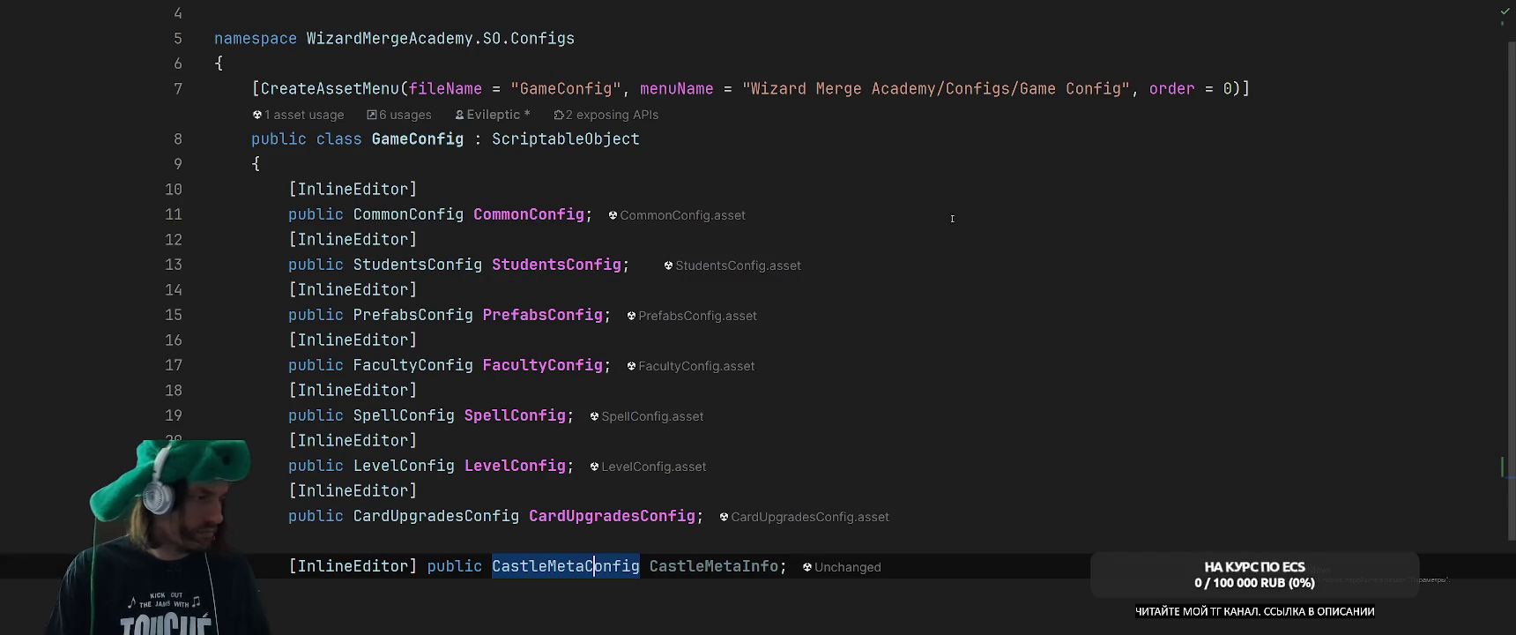
{"action": "double_click", "coordinate": [734, 556]}
{"action": "key", "text": "ctrl+c"}
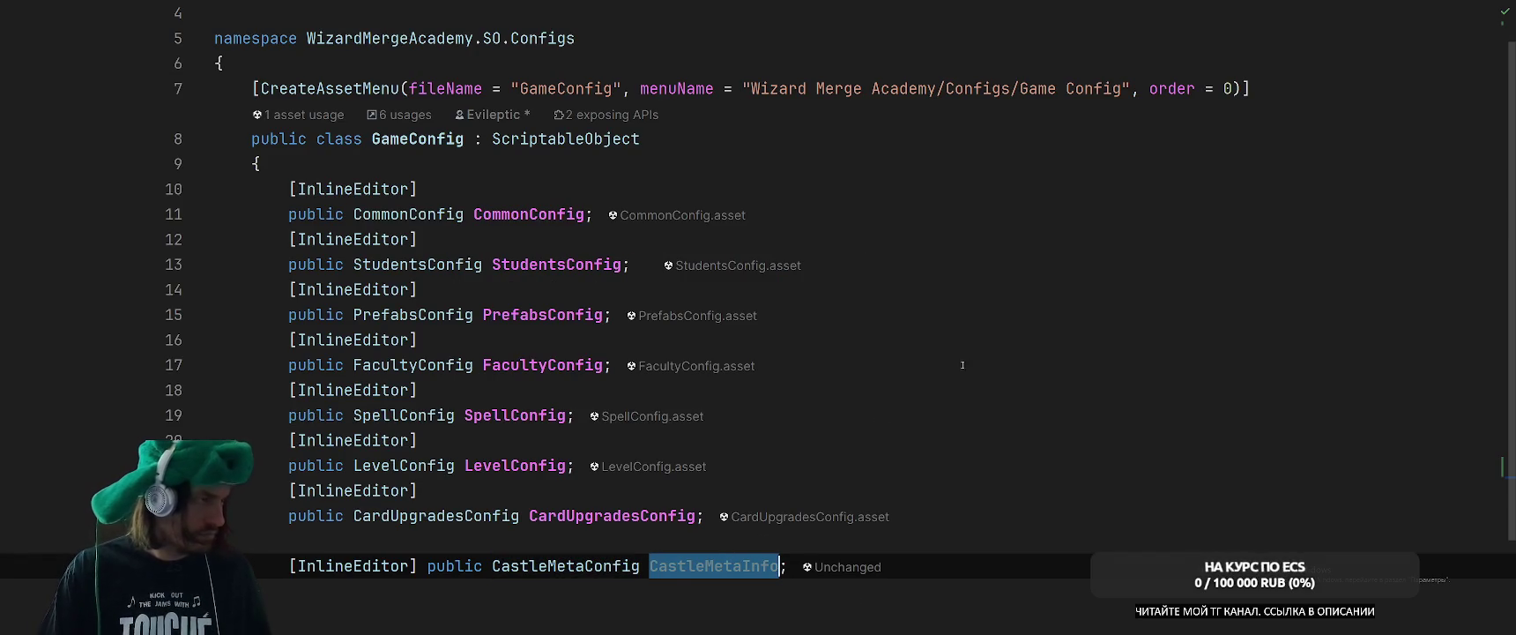
{"action": "key", "text": "ctrl+Tab"}
{"action": "double_click", "coordinate": [614, 219]}
{"action": "key", "text": "BackSpace"}
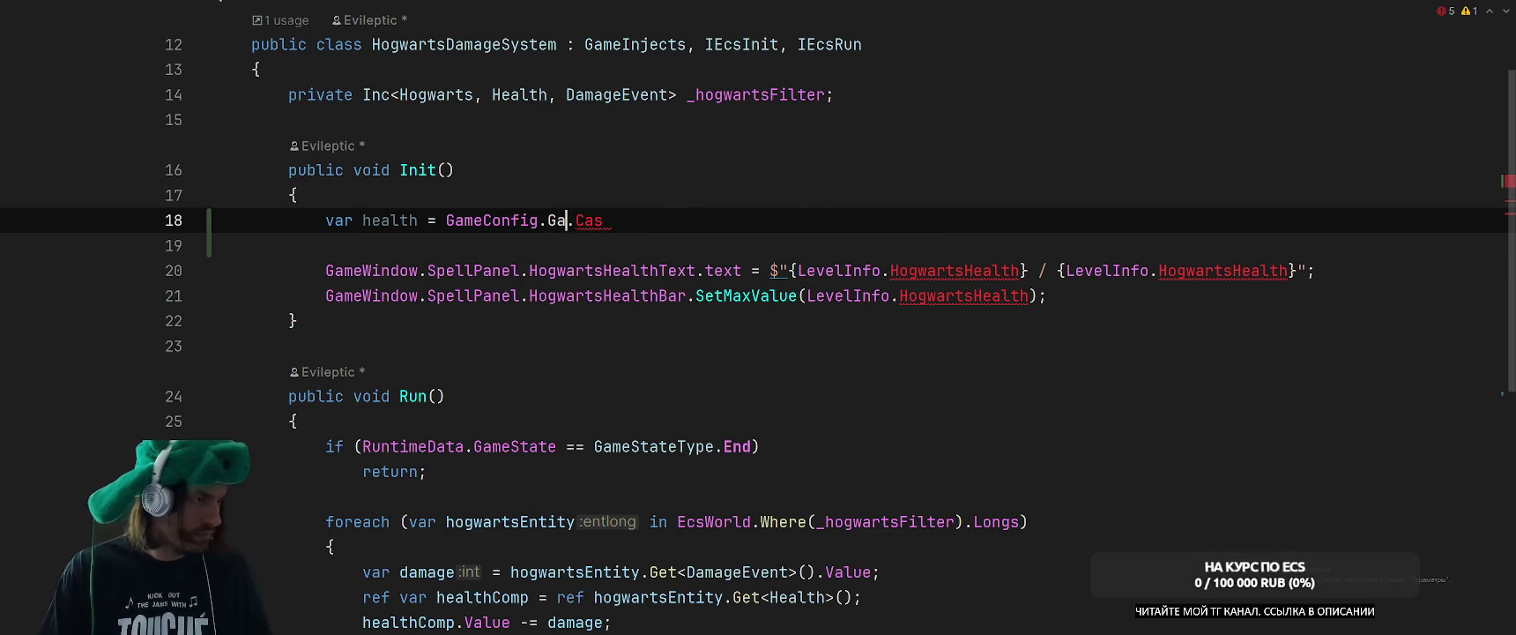
{"action": "key", "text": "ctrl+v"}
{"action": "key", "text": "shift+End"}
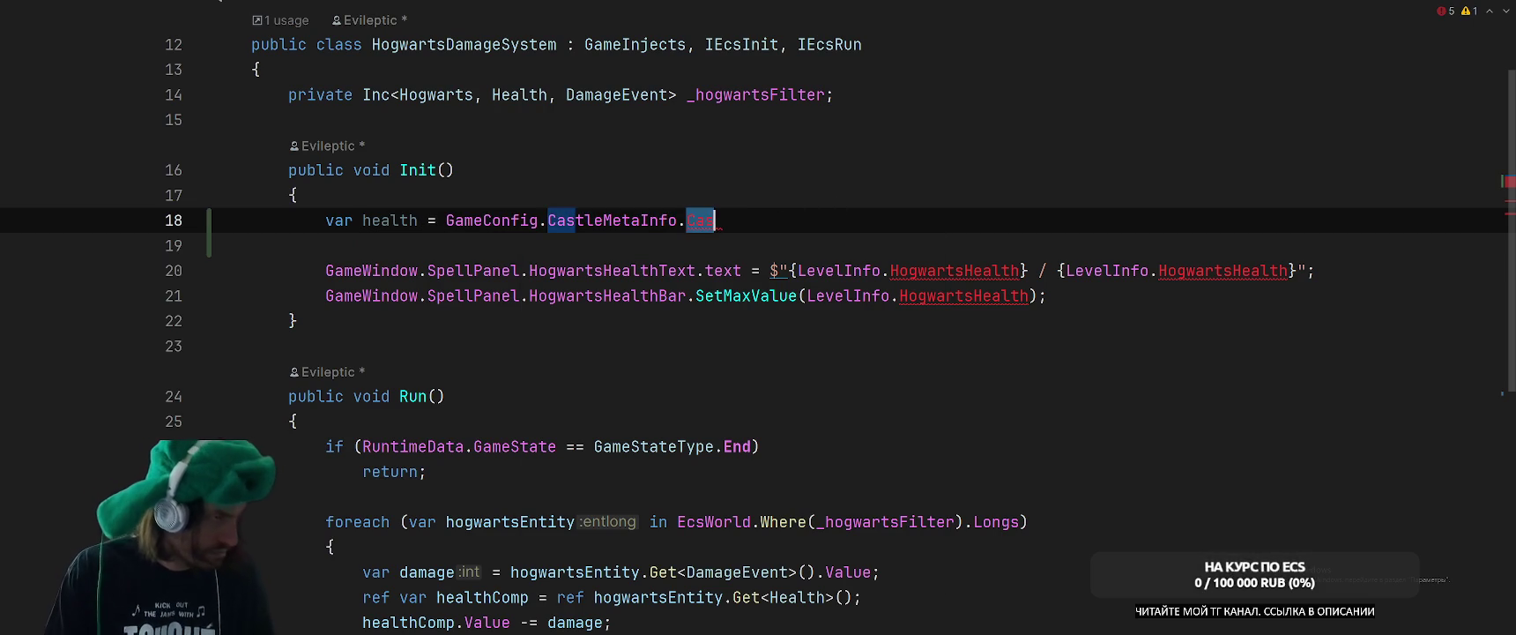
{"action": "type", "text": "Hog"}
{"action": "key", "text": "Return"}
{"action": "type", "text": "["}
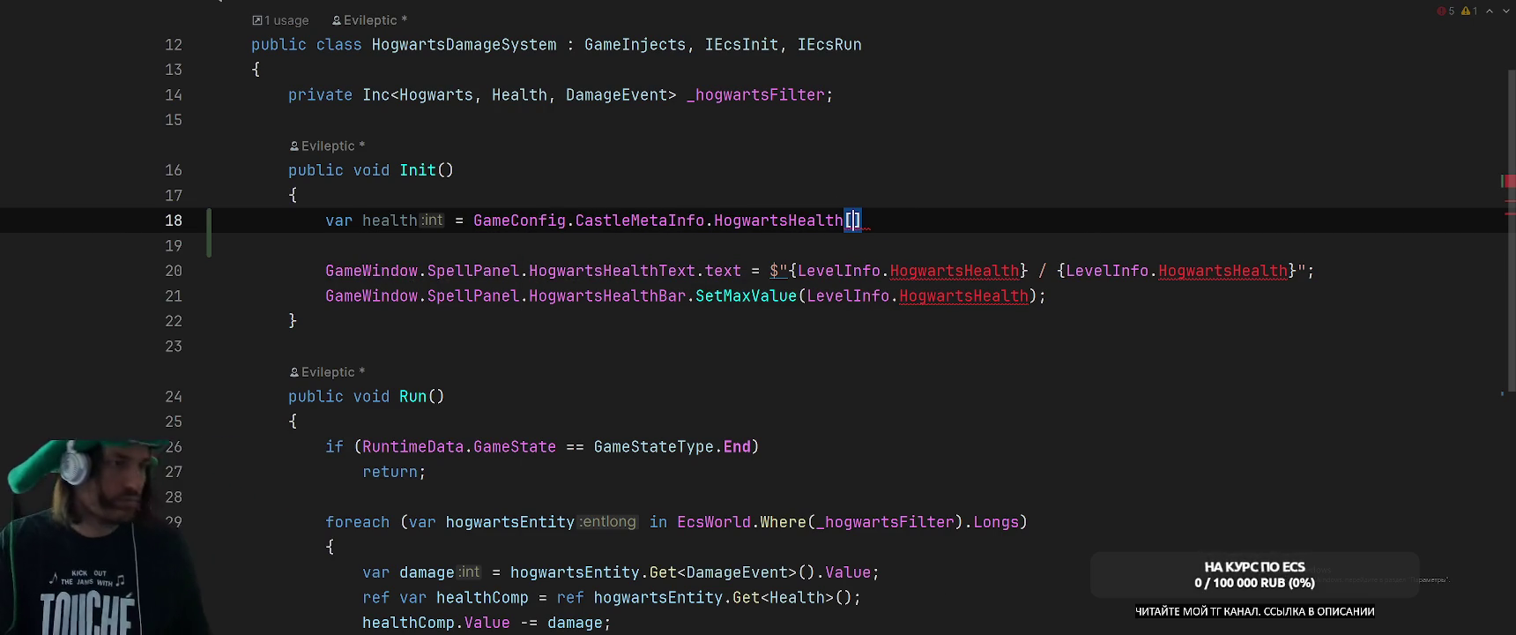
Add 'var hogwartsLevel = PlayerData.CastleMetaData.HogwartsLevel;' above the health line.
{"action": "key", "text": "Up"}
{"action": "key", "text": "End"}
{"action": "key", "text": "Return"}
{"action": "type", "text": "Player"}
{"action": "key", "text": "Down"}
{"action": "type", "text": ".H"}
{"action": "key", "text": "Escape"}
{"action": "key", "text": "BackSpace"}
{"action": "type", "text": "Cas"}
{"action": "key", "text": "Return"}
{"action": "type", "text": "."}
{"action": "key", "text": "Down"}
{"action": "key", "text": "Return"}
{"action": "type", "text": ".var"}
{"action": "key", "text": "Return"}
{"action": "key", "text": "Return"}
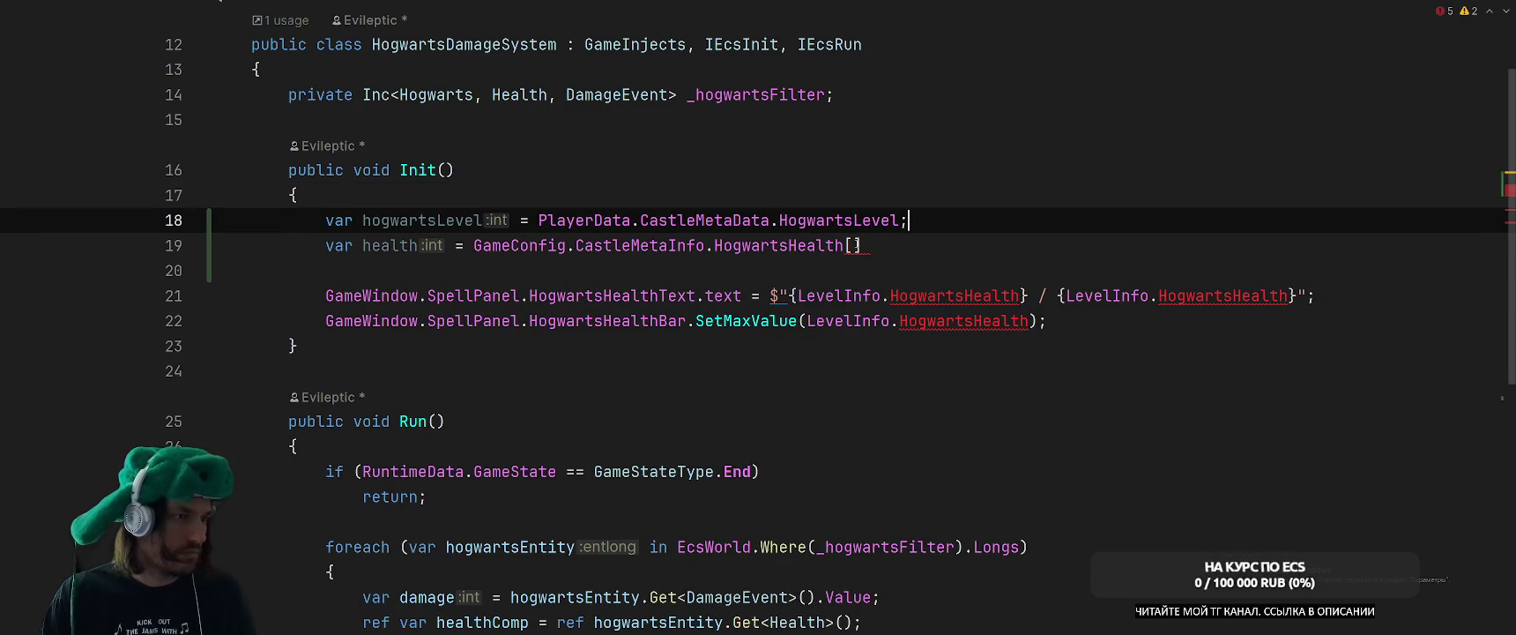
Index HogwartsHealth with Mathf.Clamp(hogwartsLevel, 0, GameConfig.CastleMetaInfo.HogwartsHealth.Count - 1).
{"action": "left_click", "coordinate": [853, 245]}
{"action": "type", "text": "Mathf.Cla"}
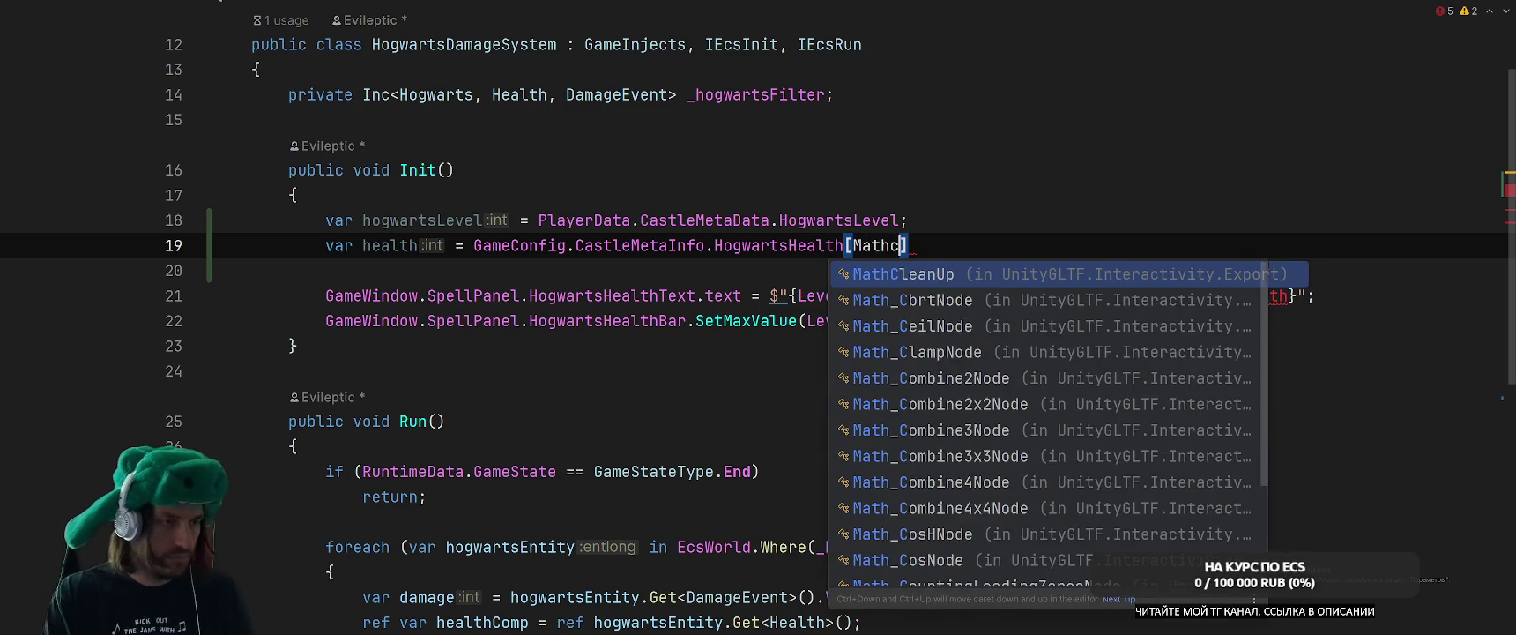
{"action": "key", "text": "Return"}
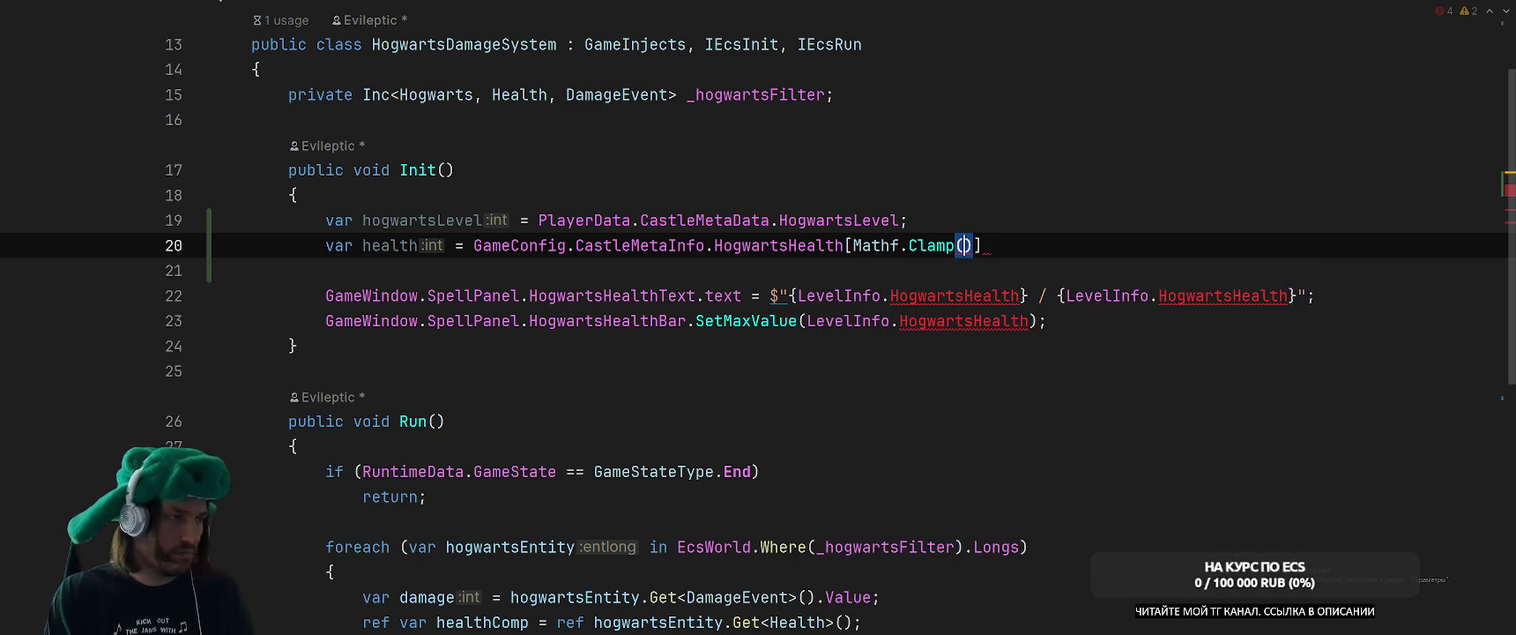
{"action": "type", "text": "hiog"}
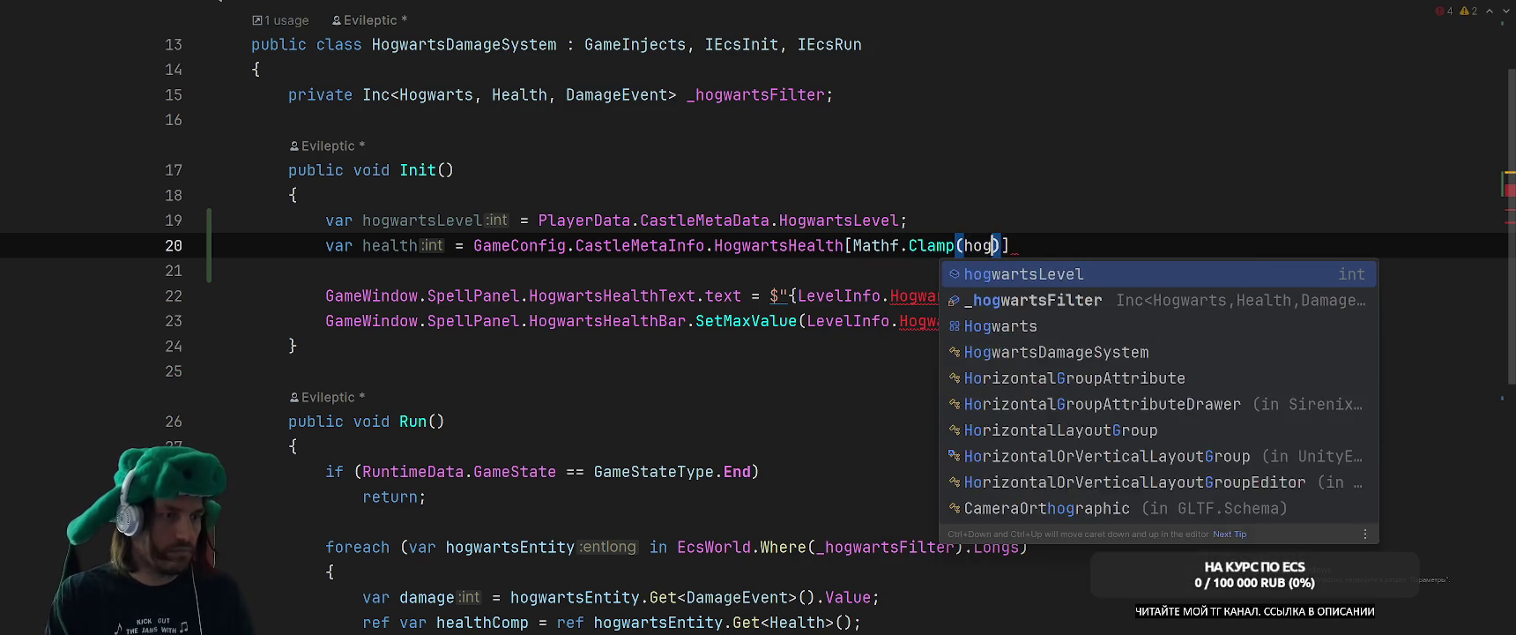
{"action": "key", "text": "Return"}
{"action": "type", "text": ", 0, "}
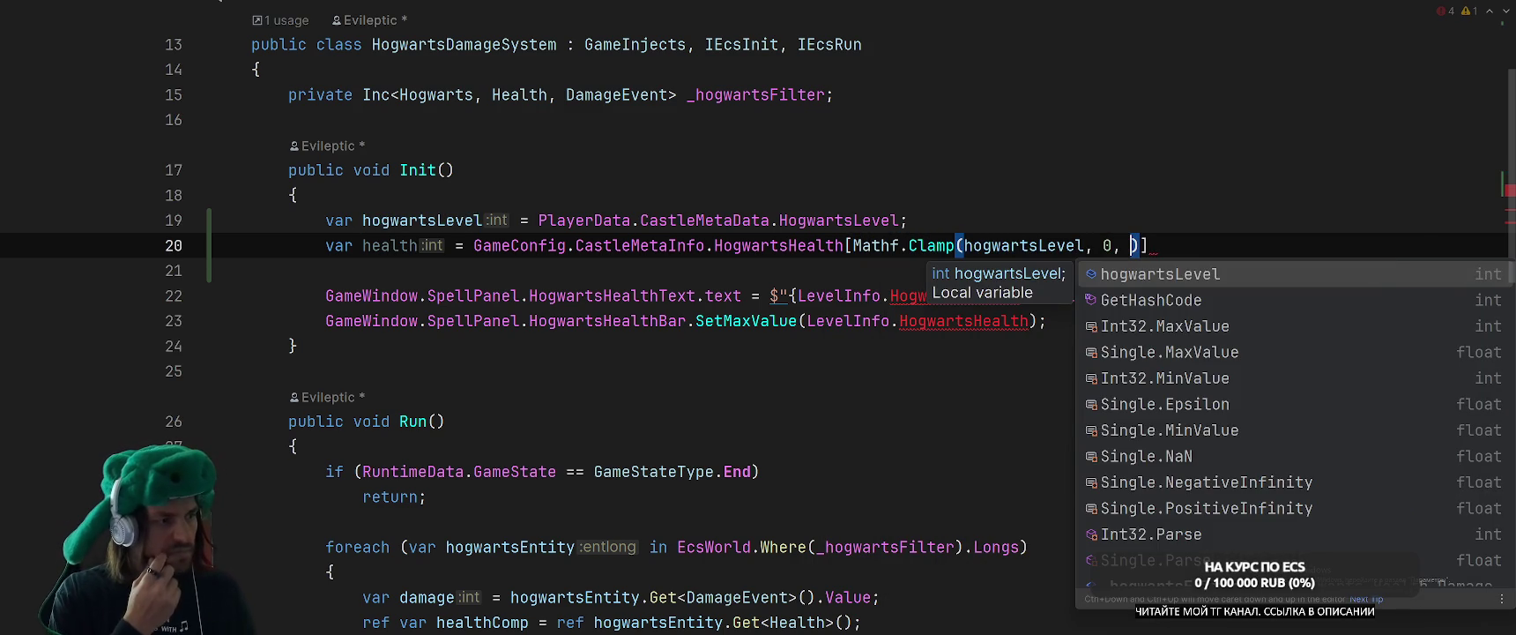
{"action": "type", "text": "Ga"}
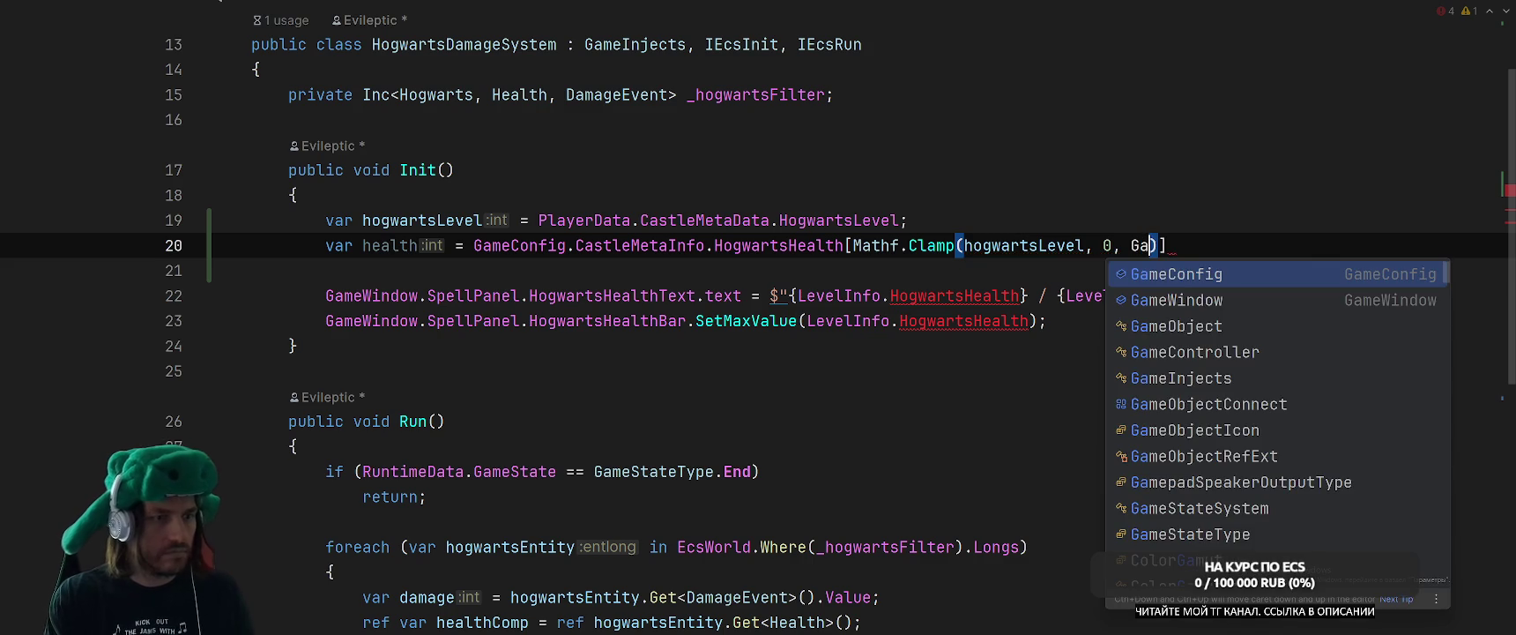
{"action": "key", "text": "Return"}
{"action": "type", "text": ".Cas"}
{"action": "key", "text": "Return"}
{"action": "type", "text": ".H"}
{"action": "key", "text": "Return"}
{"action": "type", "text": "."}
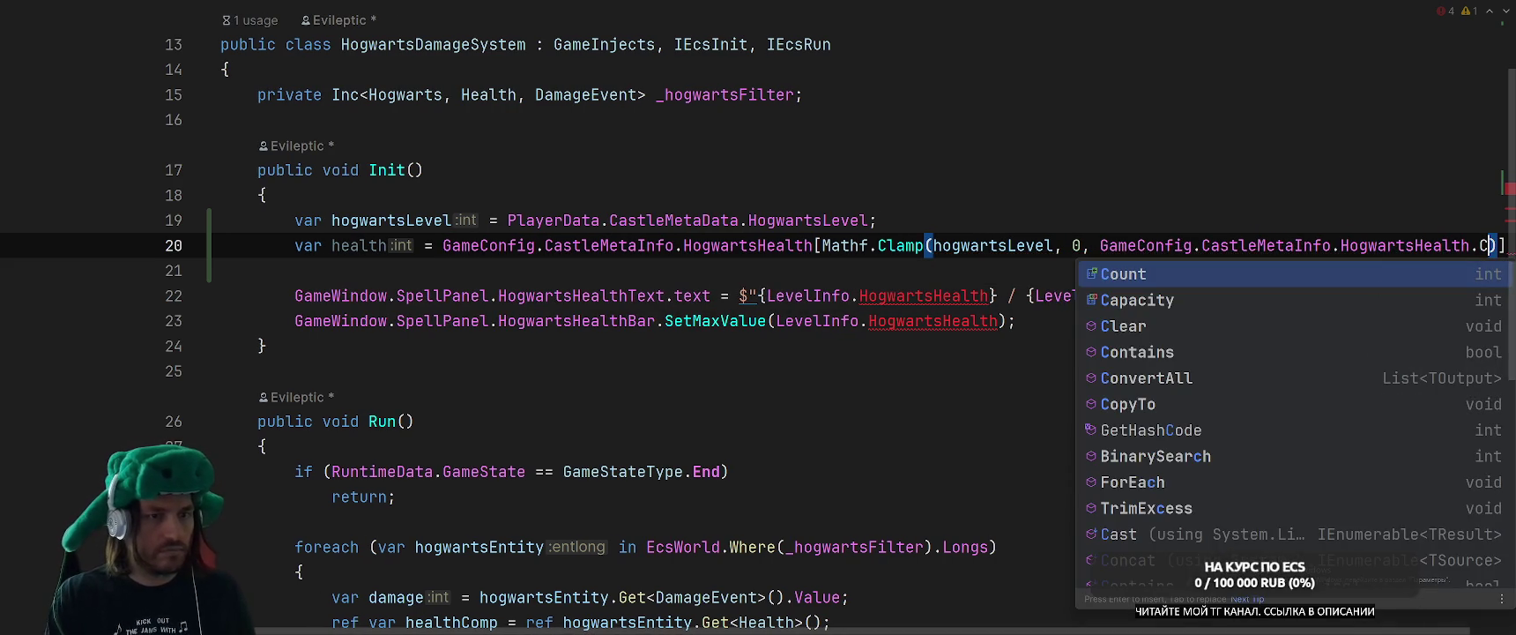
{"action": "key", "text": "Return"}
{"action": "type", "text": "- 1"}
{"action": "key", "text": "End"}
{"action": "type", "text": ";"}
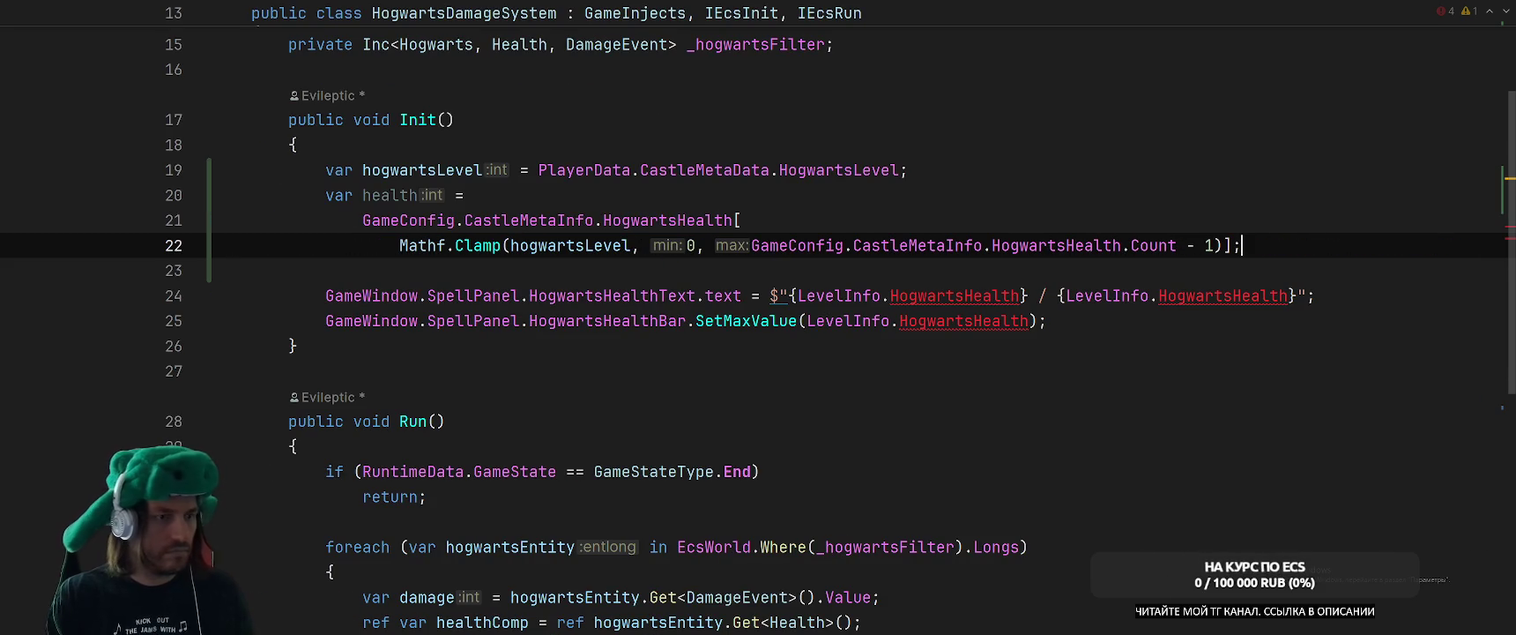
{"action": "double_click", "coordinate": [390, 195]}
{"action": "key", "text": "ctrl+c"}
Replace both LevelInfo.HogwartsHealth references with health for the current and maximum values.
{"action": "left_click_drag", "start_coordinate": [791, 295], "coordinate": [1019, 295]}
{"action": "key", "text": "ctrl+v"}
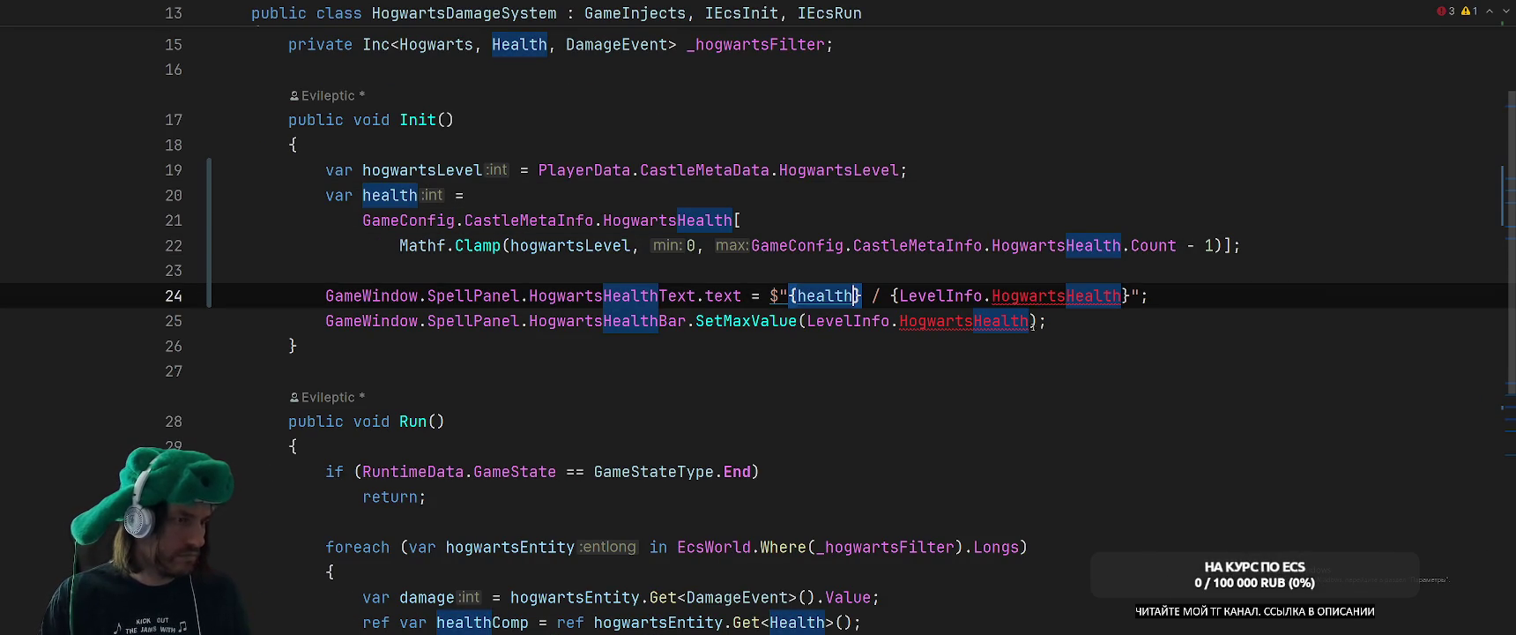
{"action": "left_click_drag", "start_coordinate": [900, 296], "coordinate": [1121, 295]}
{"action": "key", "text": "ctrl+v"}
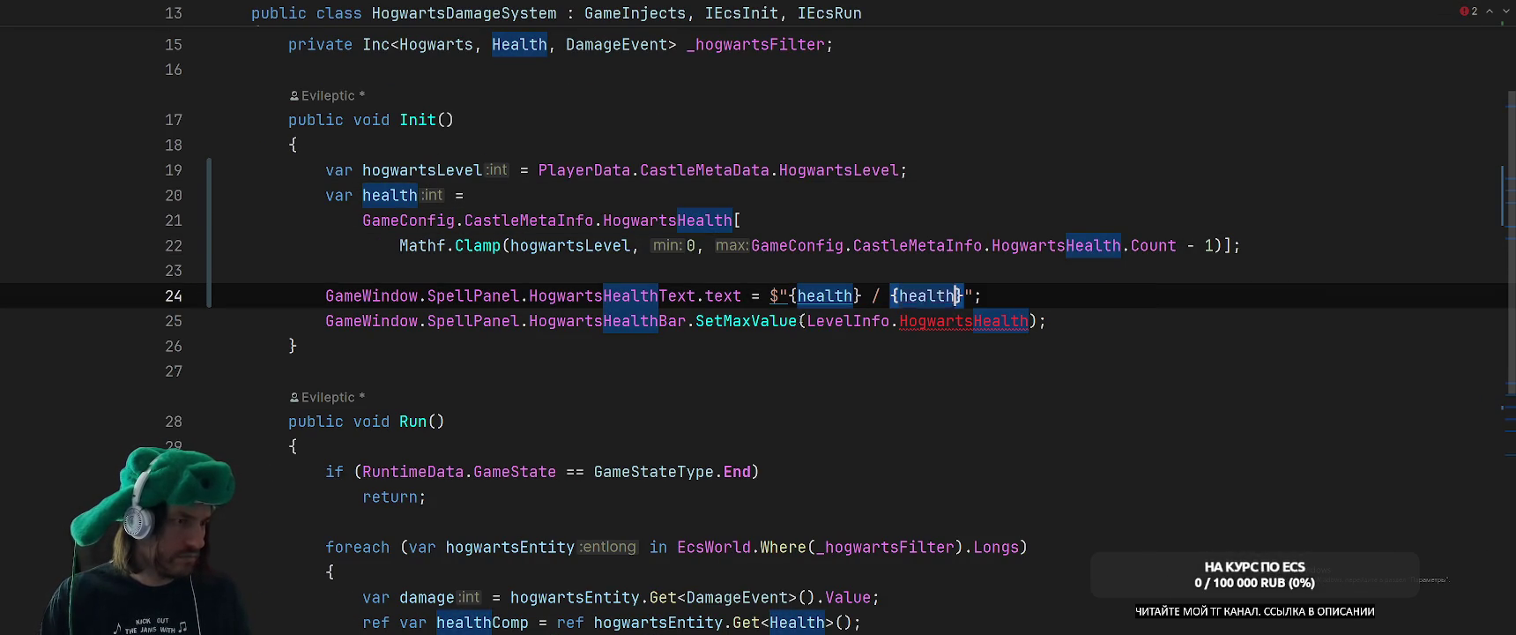
{"action": "left_click_drag", "start_coordinate": [900, 320], "coordinate": [1028, 320]}
{"action": "left_click", "coordinate": [1097, 297]}
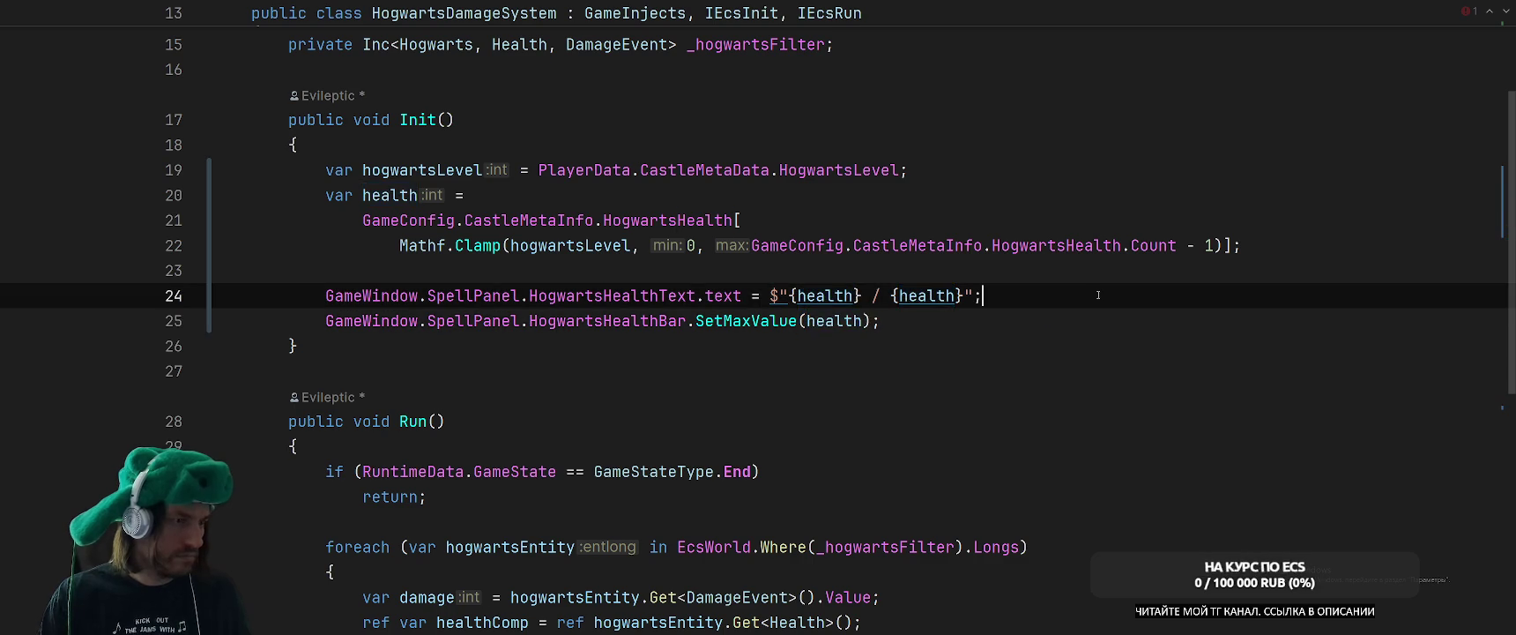
Cut the SceneData.Hogwarts.Entity.Add Health block out of InitializeSystem.
{"action": "key", "text": "ctrl+Tab"}
{"action": "key", "text": "F2"}
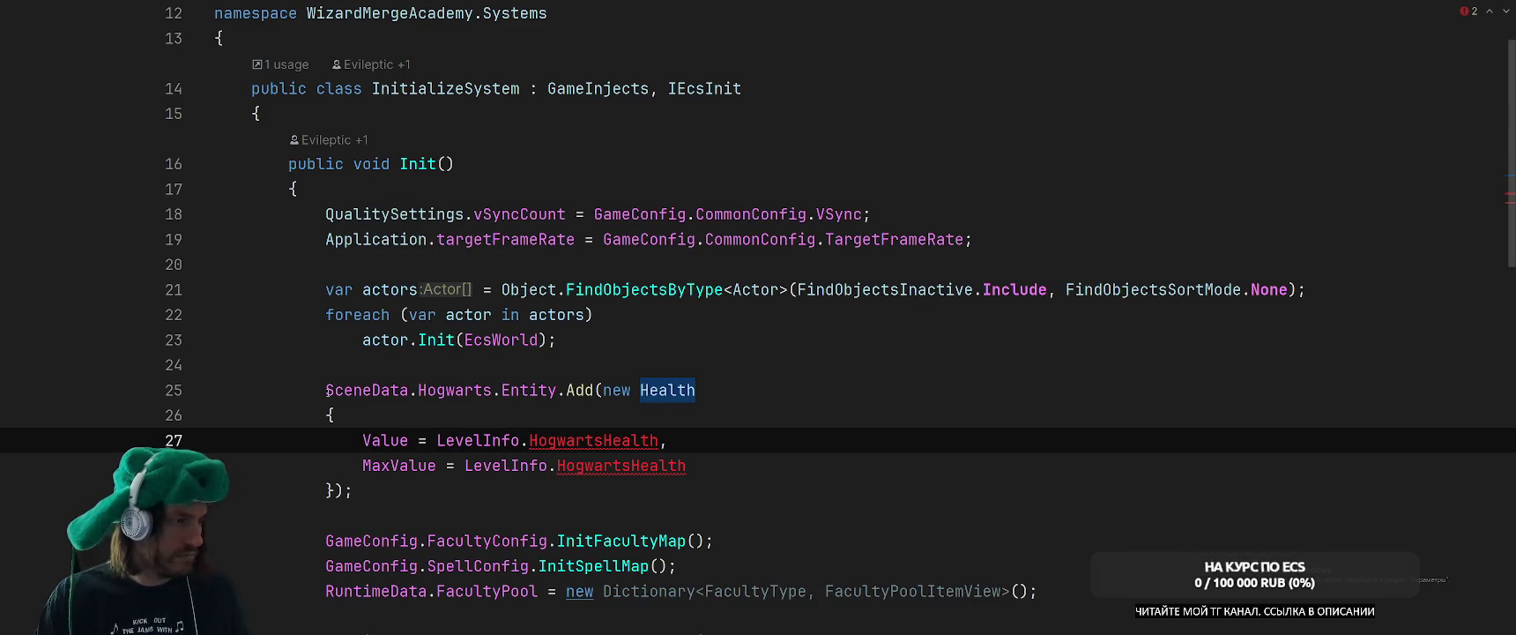
{"action": "left_click_drag", "start_coordinate": [308, 389], "coordinate": [419, 480]}
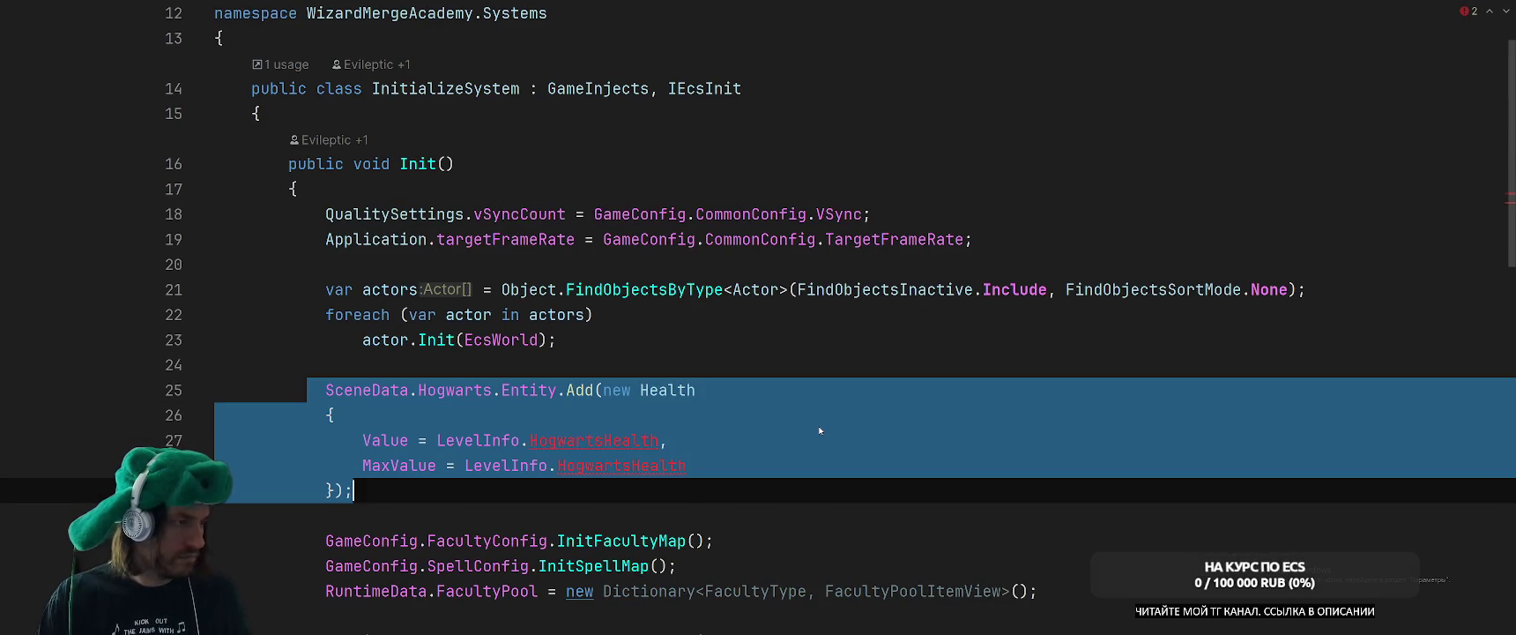
{"action": "key", "text": "ctrl+x"}
{"action": "scroll", "coordinate": [820, 430], "scroll_direction": "down", "scroll_amount": 4}
Paste the Health block into HogwartsDamageSystem's Init() after the health calculation.
{"action": "key", "text": "ctrl+Tab"}
{"action": "left_click", "coordinate": [842, 119]}
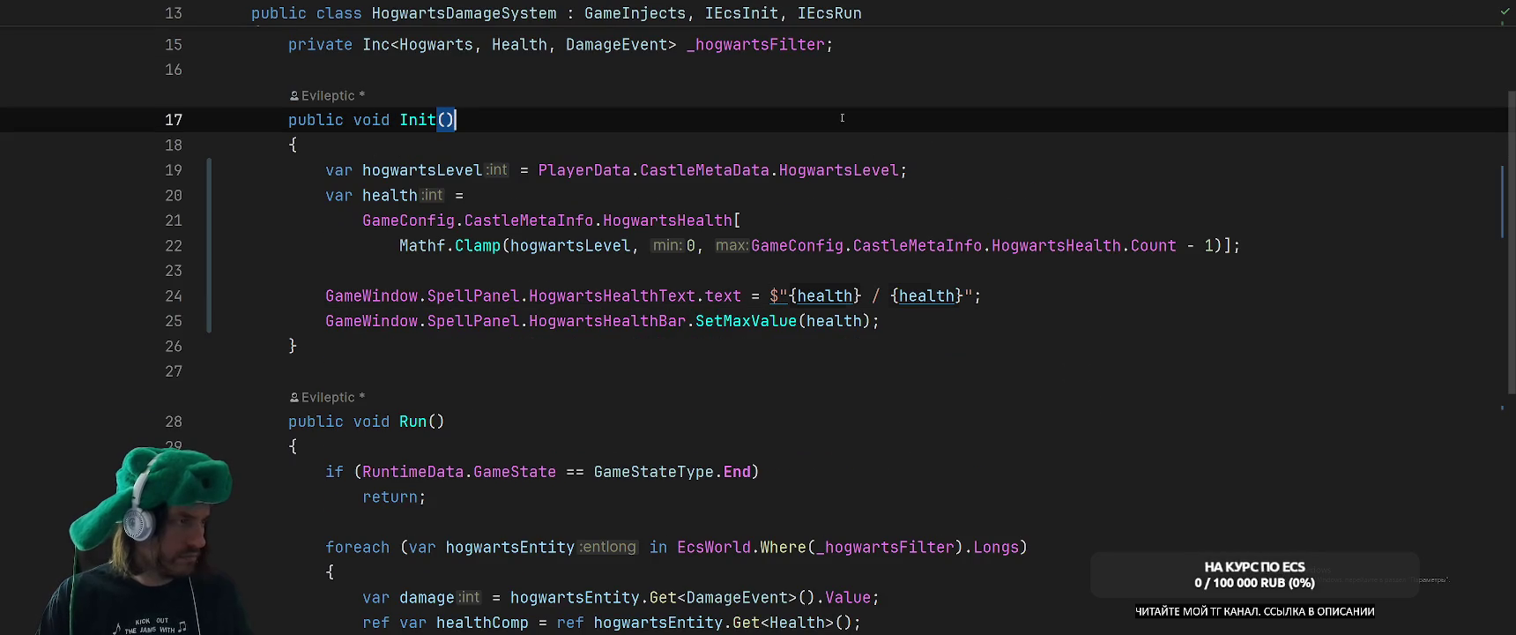
{"action": "key", "text": "Down"}
{"action": "key", "text": "Down"}
{"action": "key", "text": "Down"}
{"action": "key", "text": "Down"}
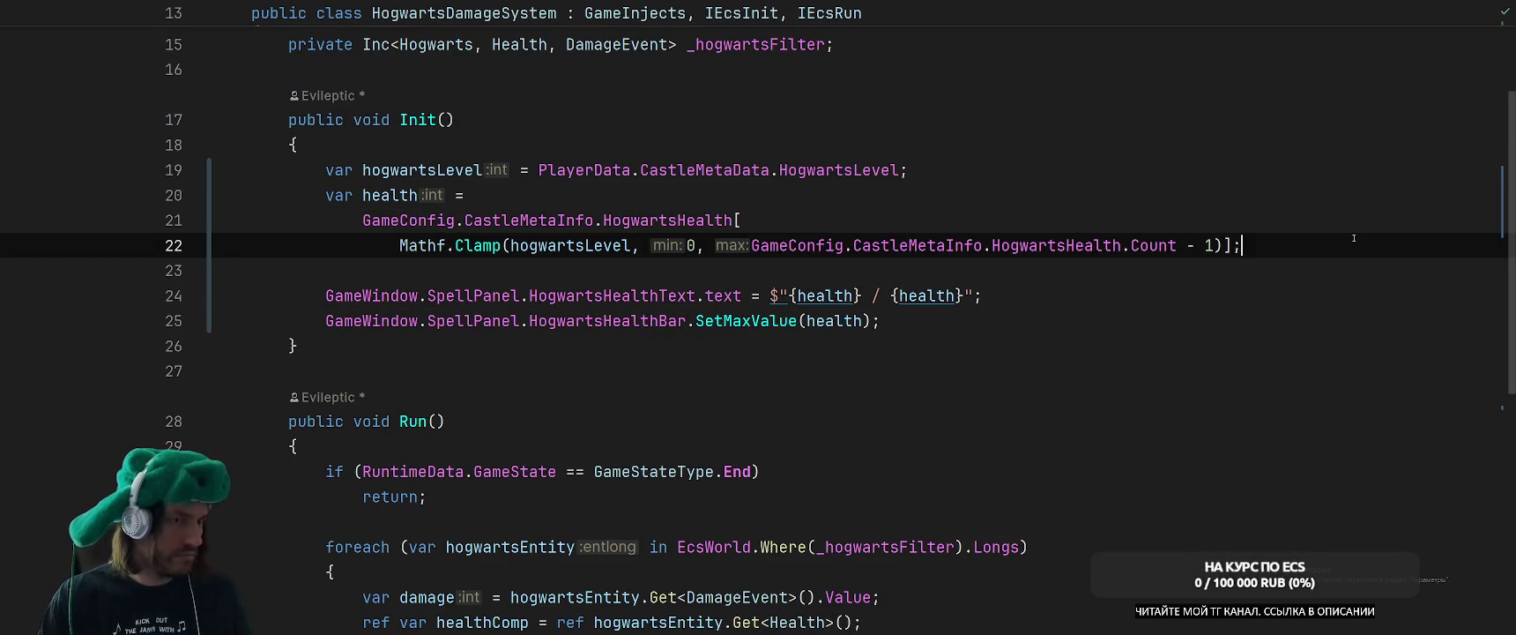
{"action": "key", "text": "End"}
{"action": "key", "text": "Return"}
{"action": "key", "text": "Return"}
{"action": "key", "text": "ctrl+v"}
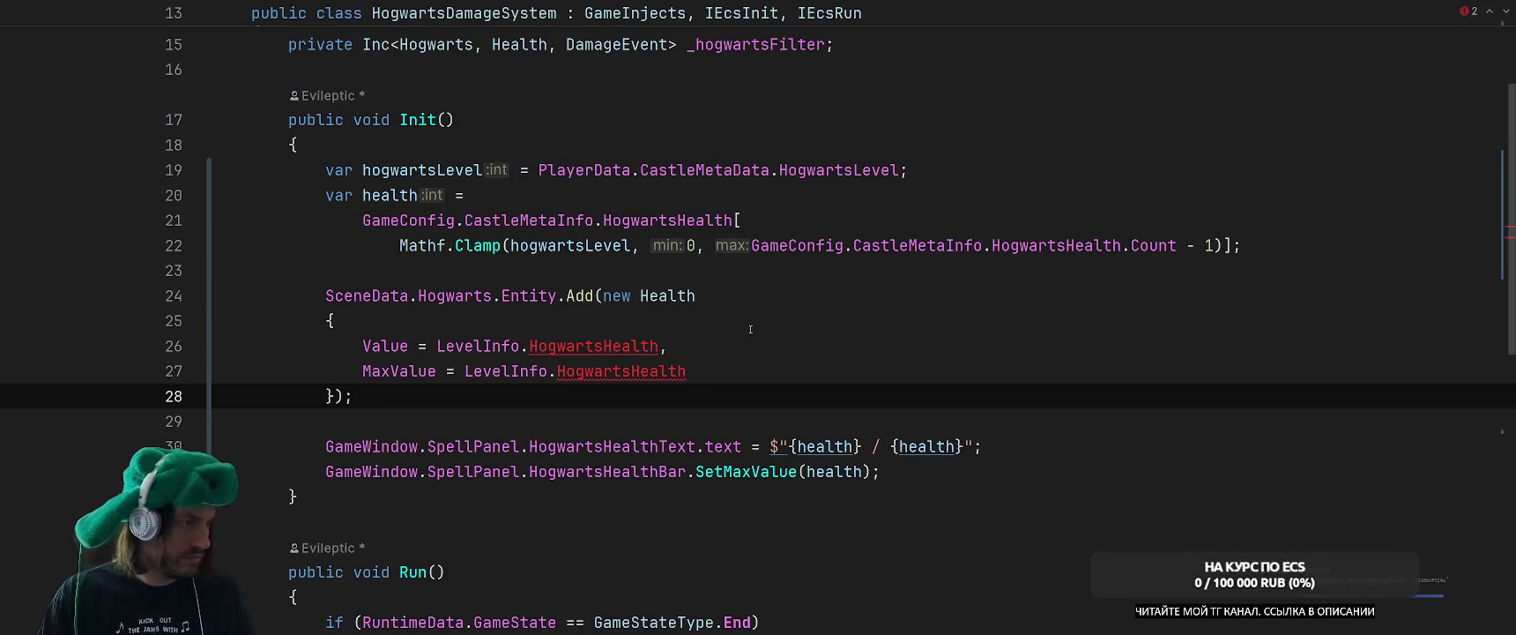
Set the pasted block's Value and MaxValue to the local health variable.
{"action": "double_click", "coordinate": [399, 195]}
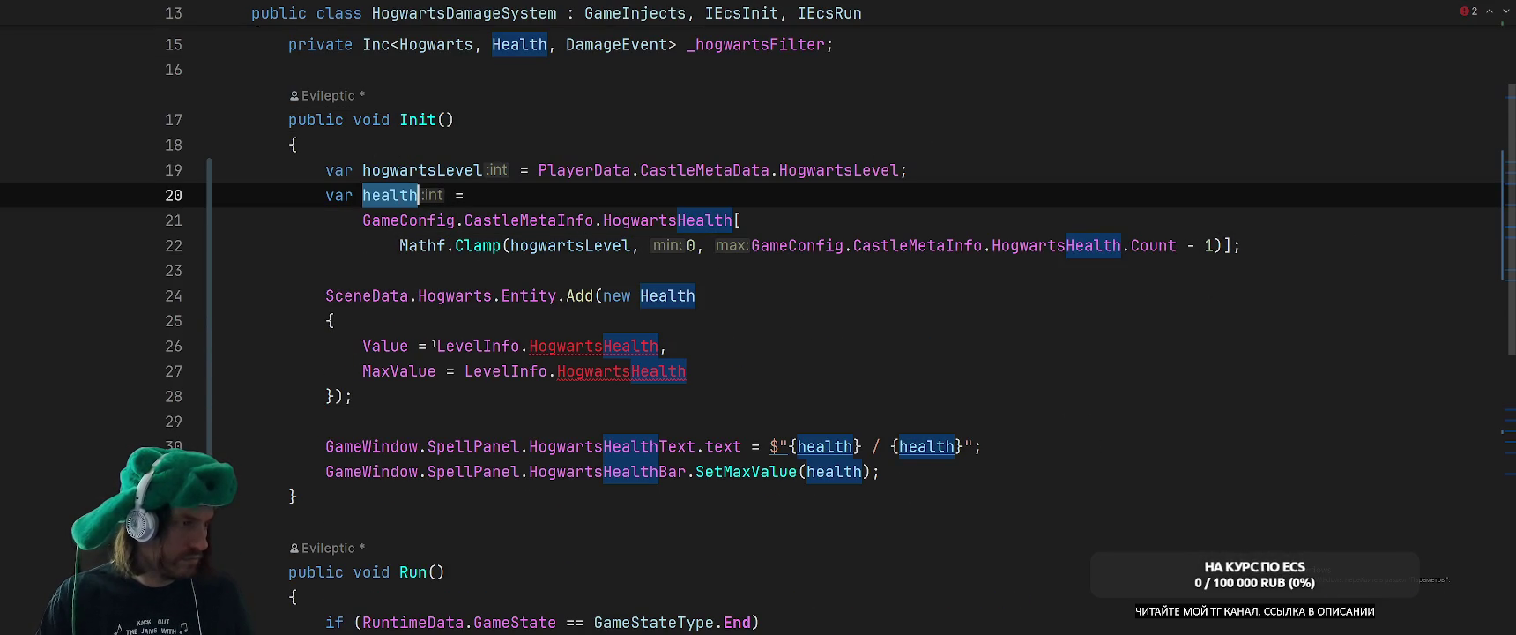
{"action": "left_click_drag", "start_coordinate": [434, 345], "coordinate": [658, 345]}
{"action": "key", "text": "ctrl+v"}
{"action": "left_click_drag", "start_coordinate": [464, 371], "coordinate": [687, 371]}
{"action": "key", "text": "ctrl+v"}
{"action": "left_click", "coordinate": [783, 356]}
{"action": "left_click", "coordinate": [855, 364]}
Go back to InitializeSystem, then switch to Unity so the scripts recompile.
{"action": "key", "text": "ctrl+Tab"}
{"action": "scroll", "coordinate": [975, 349], "scroll_direction": "down", "scroll_amount": 3}
{"action": "scroll", "coordinate": [975, 349], "scroll_direction": "up", "scroll_amount": 3}
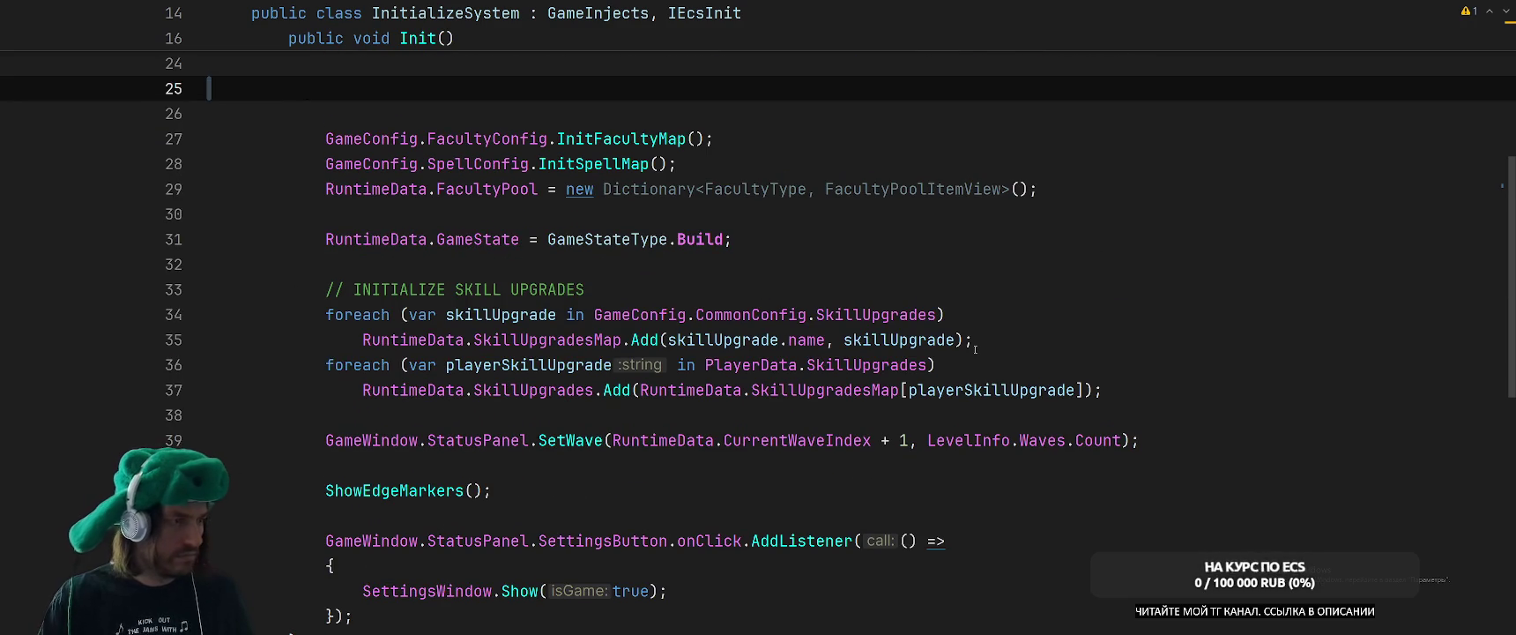
{"action": "key", "text": "alt+Tab"}
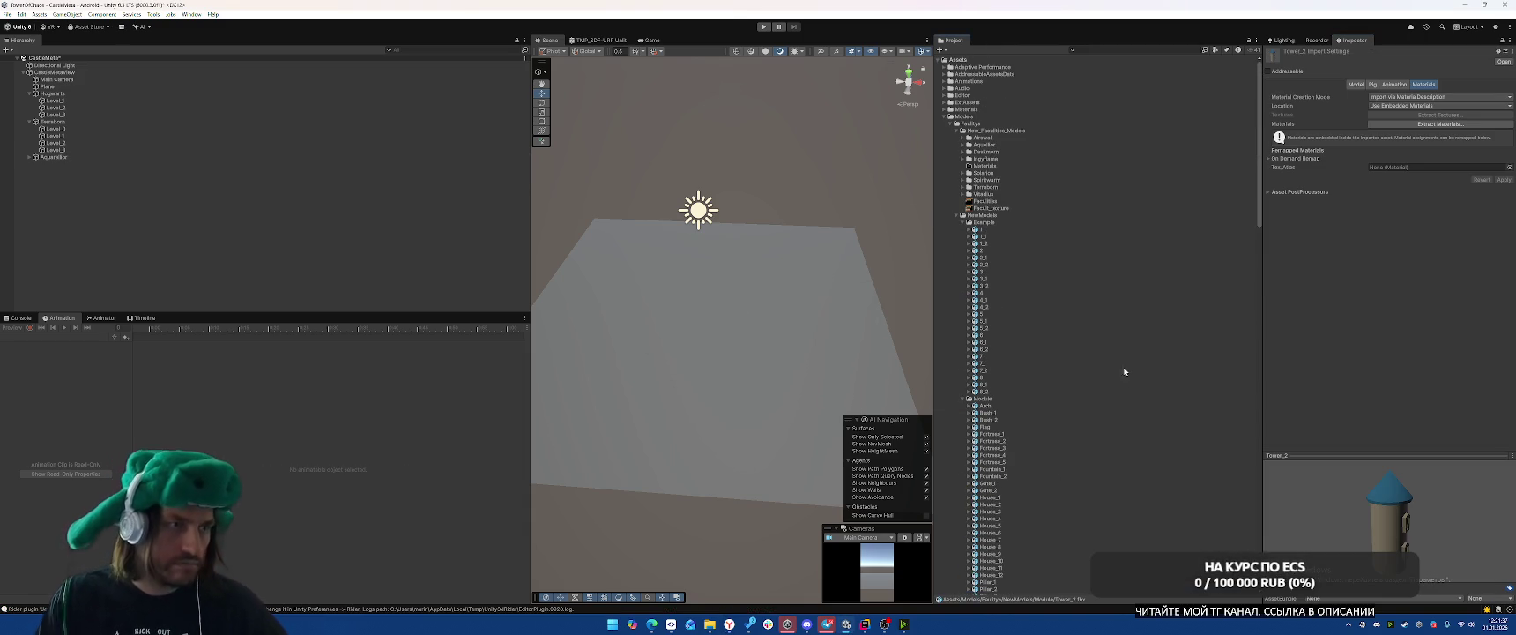
Collapse the Models, Scenes and Scripts folders and expand SO to reach Configs.
{"action": "left_click", "coordinate": [950, 118]}
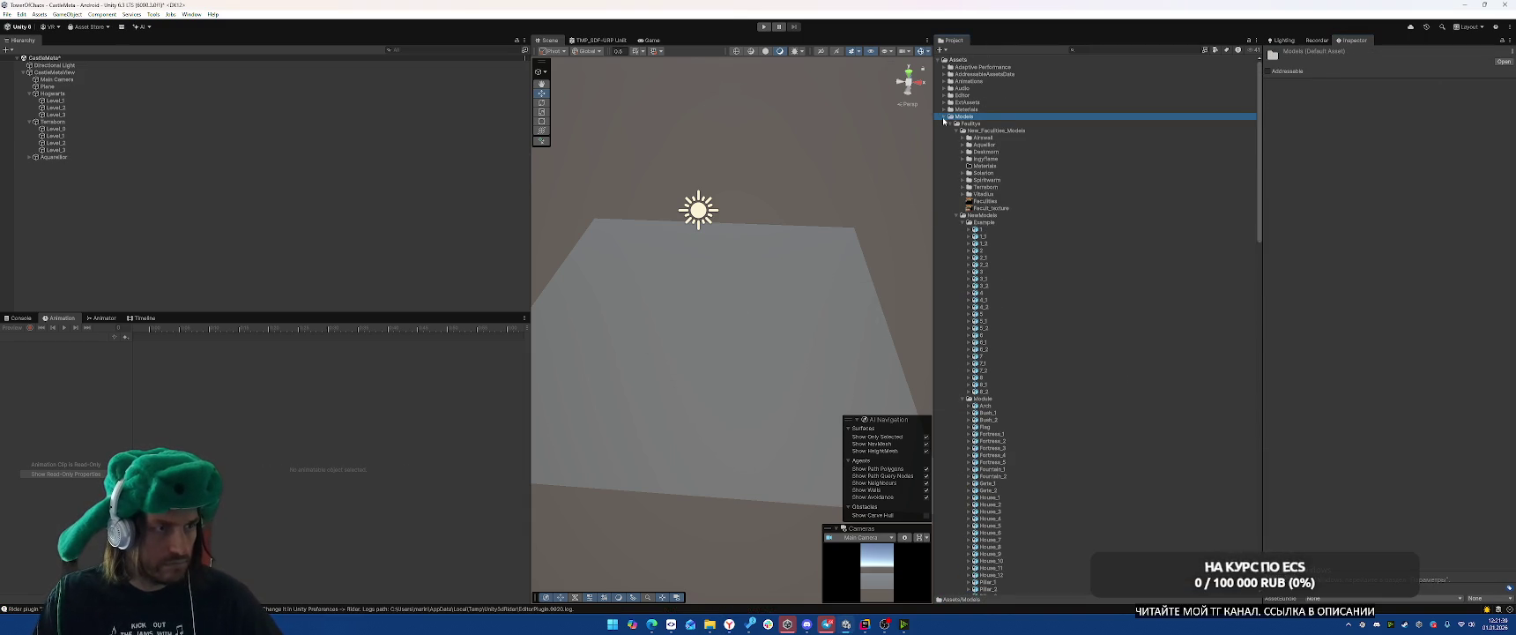
{"action": "left_click", "coordinate": [945, 117]}
{"action": "left_click", "coordinate": [944, 144]}
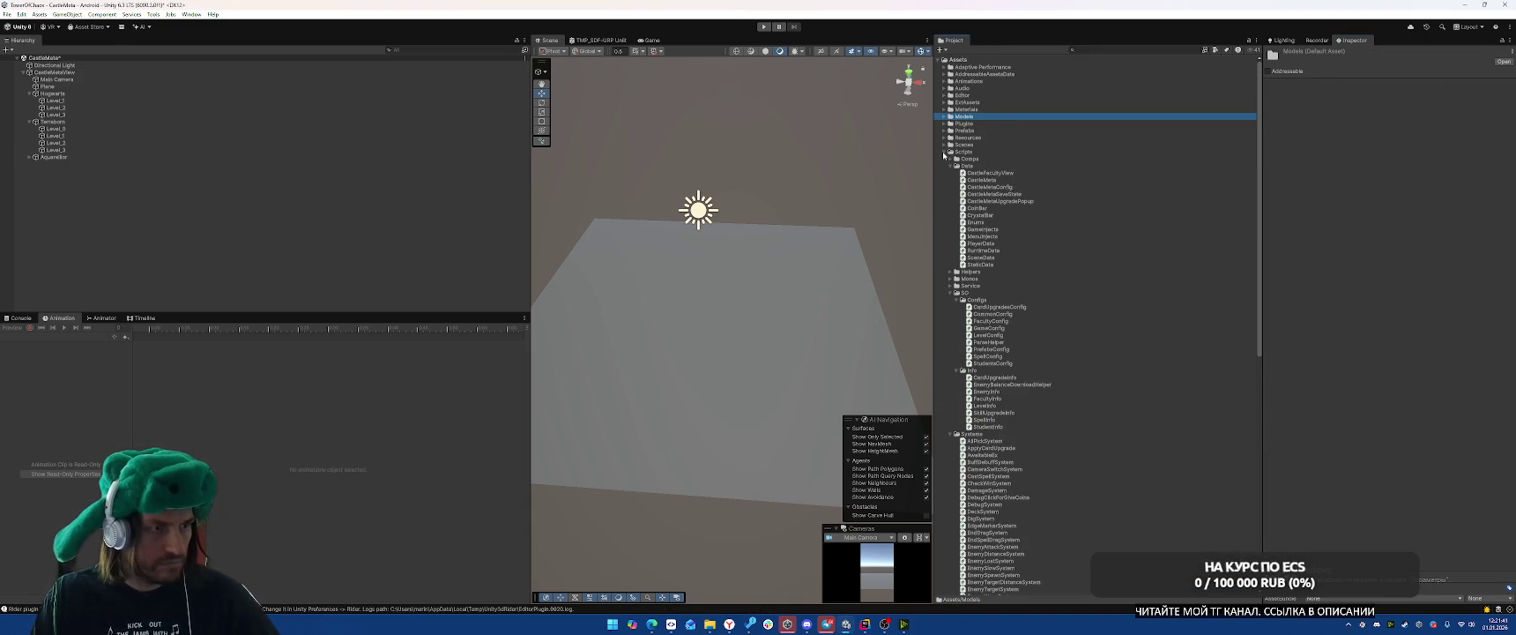
{"action": "left_click", "coordinate": [944, 152]}
{"action": "left_click", "coordinate": [944, 165]}
{"action": "right_click", "coordinate": [970, 180]}
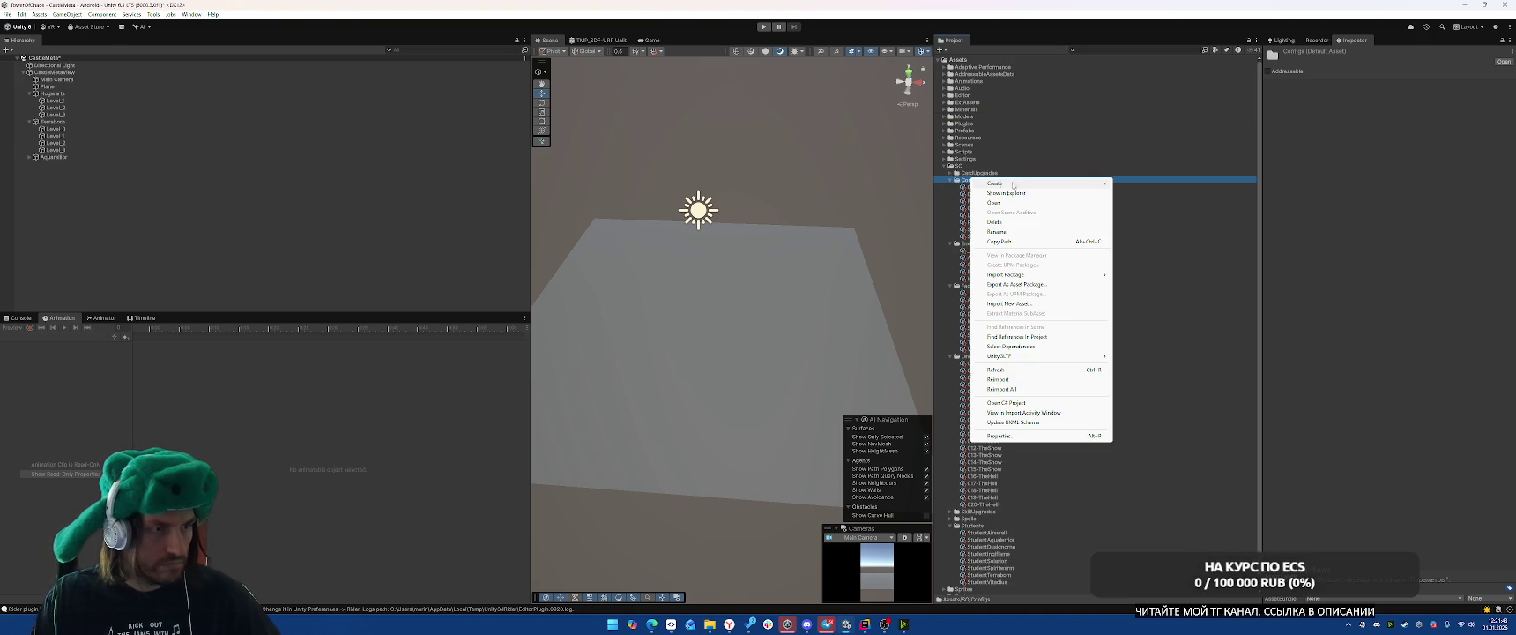
{"action": "mouse_move", "coordinate": [992, 183]}
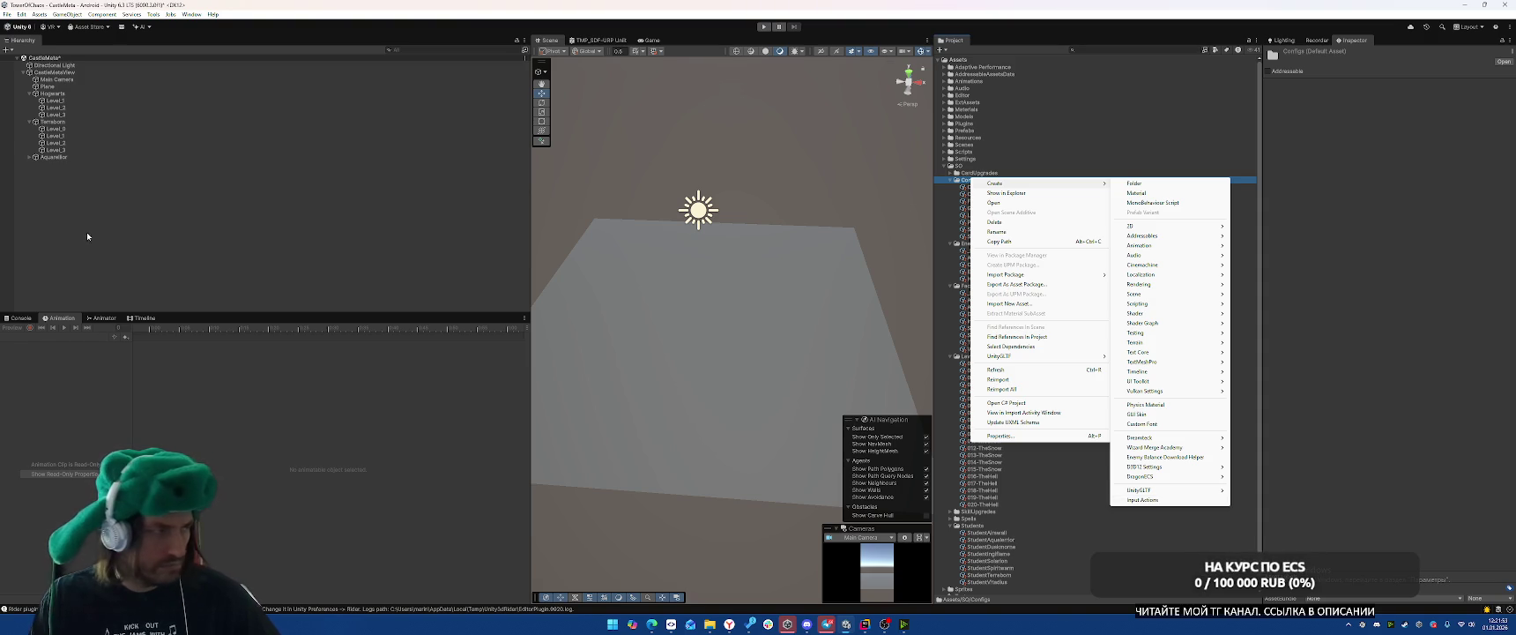
Clear the console and browse Create > Wizard Merge Academy > Configs on the Configs folder.
{"action": "left_click", "coordinate": [19, 318]}
{"action": "left_click", "coordinate": [25, 329]}
{"action": "right_click", "coordinate": [989, 180]}
{"action": "mouse_move", "coordinate": [1048, 188]}
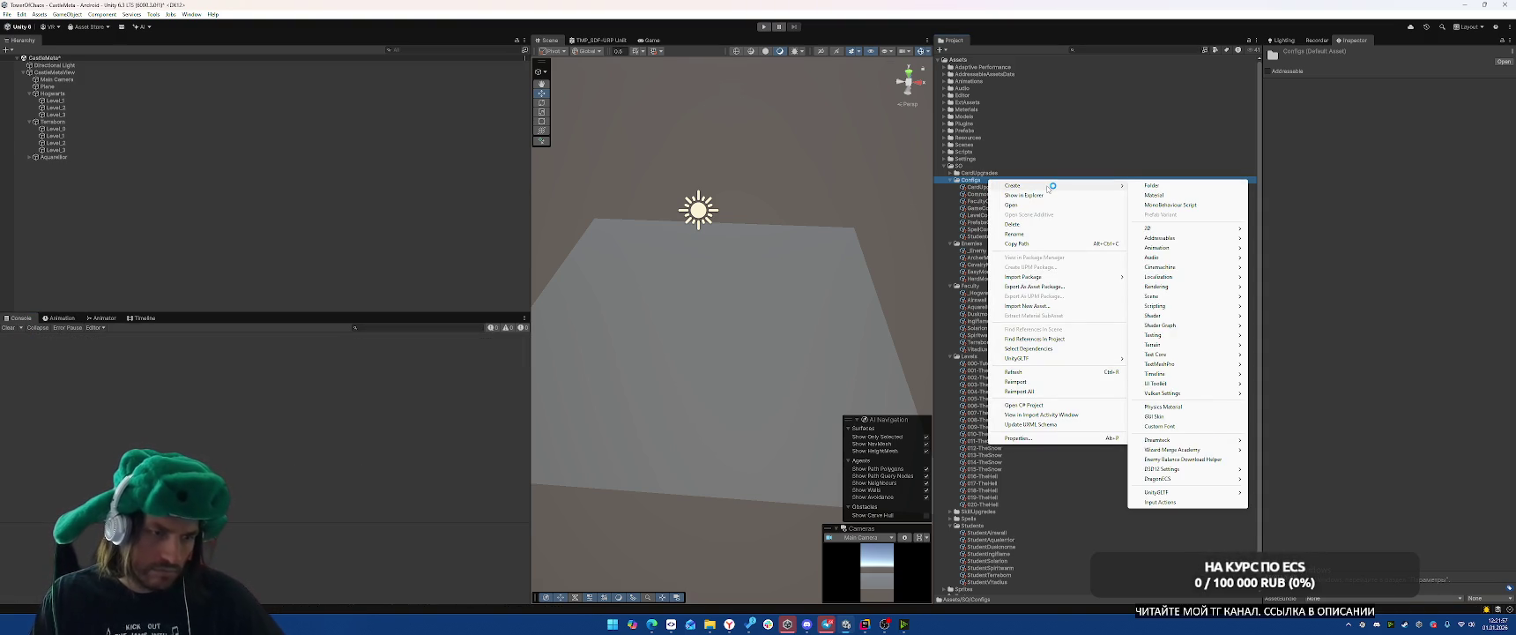
{"action": "mouse_move", "coordinate": [1208, 452]}
{"action": "mouse_move", "coordinate": [1291, 451]}
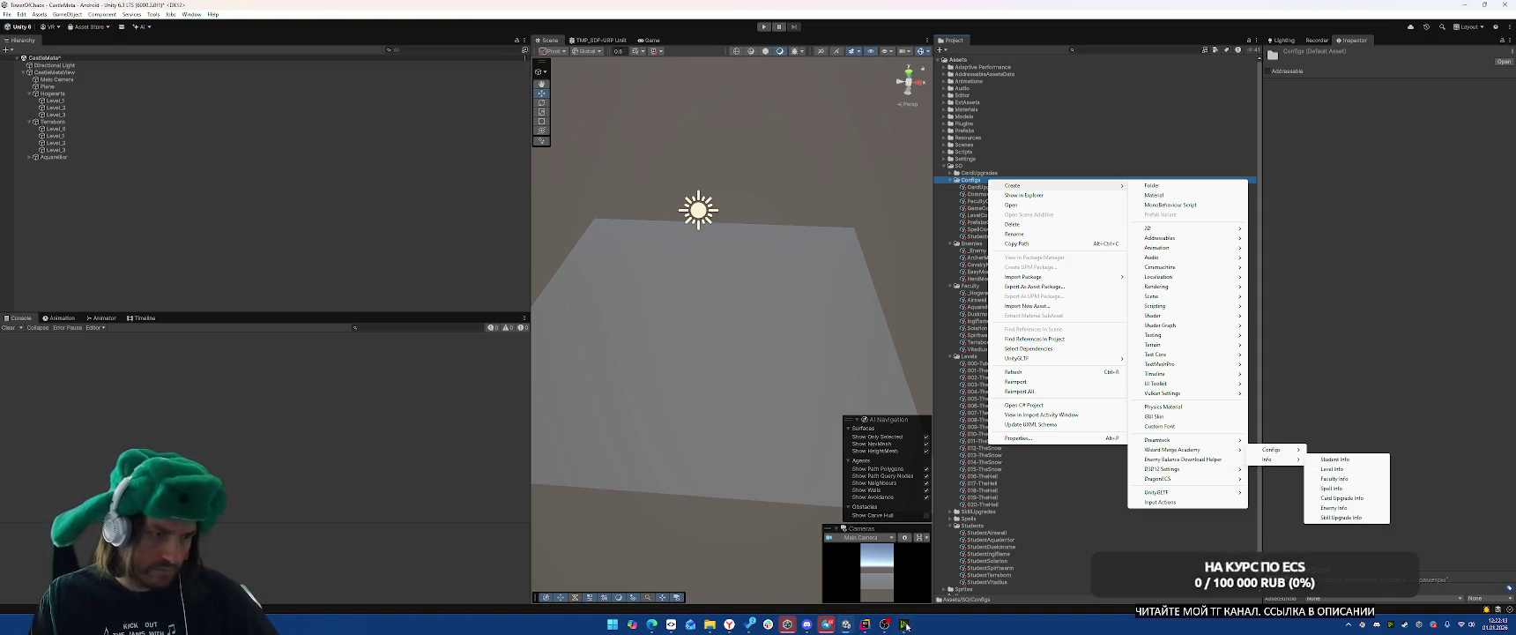
Back in Rider, open the CastleMetaConfig class file.
{"action": "key", "text": "alt+Tab"}
{"action": "left_click", "coordinate": [1079, 265]}
{"action": "scroll", "coordinate": [1079, 265], "scroll_direction": "up", "scroll_amount": 2}
{"action": "scroll", "coordinate": [1093, 238], "scroll_direction": "down", "scroll_amount": 2}
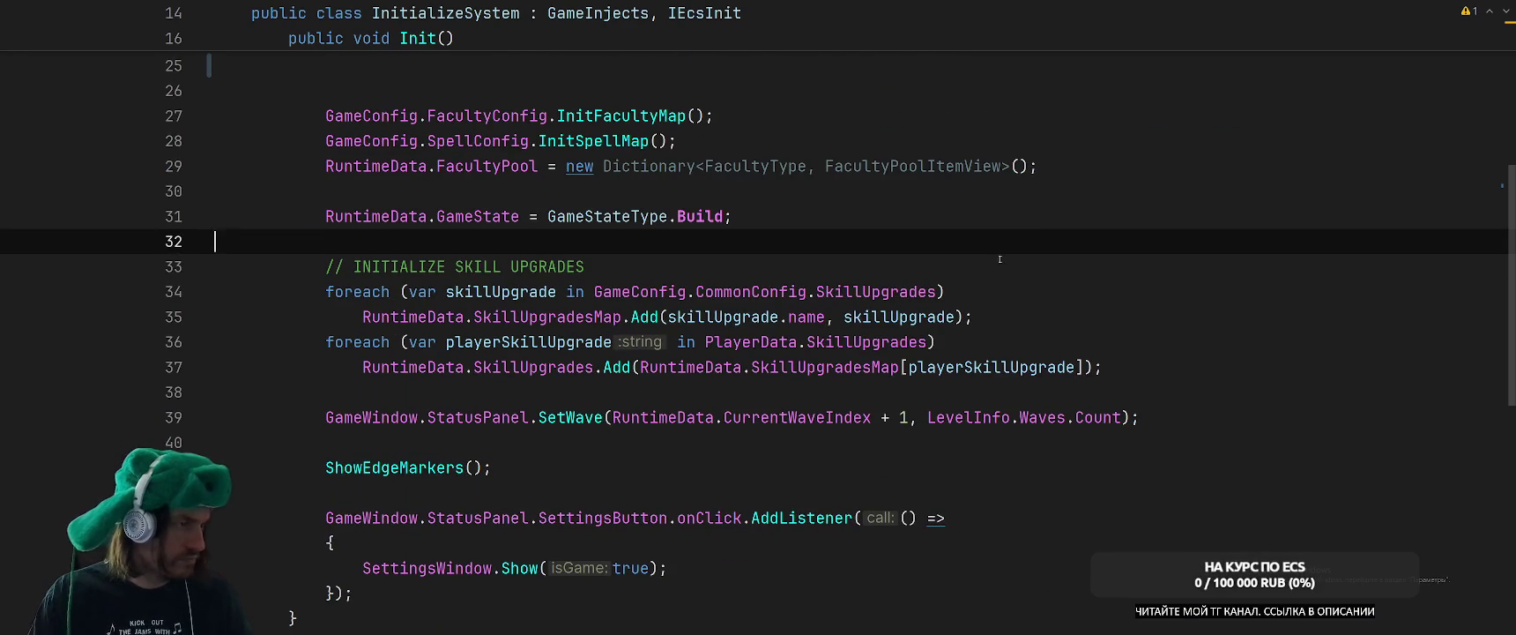
{"action": "key", "text": "ctrl+Tab"}
{"action": "key", "text": "ctrl+Tab"}
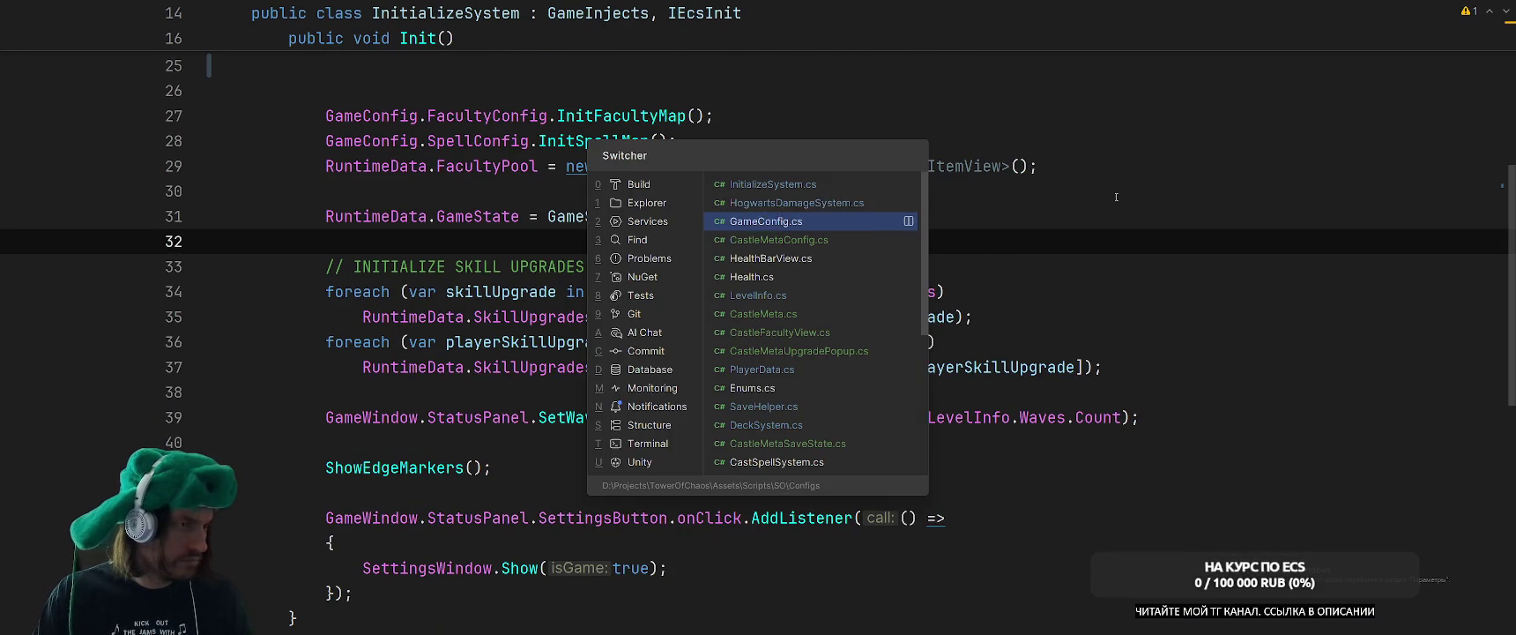
{"action": "key", "text": "ctrl+b"}
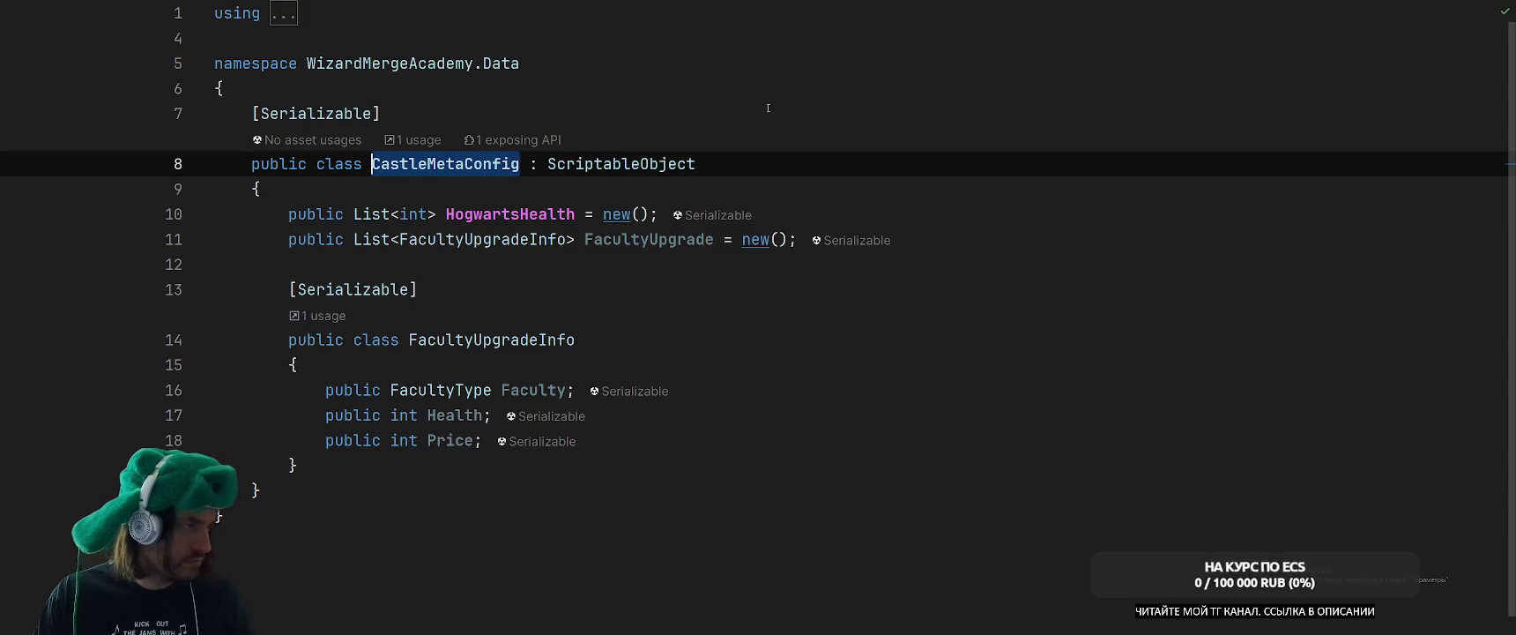
Replace [Serializable] with CreateAssetMenu and type the "Wizard Merge Academy/Configs" path.
{"action": "left_click", "coordinate": [795, 118]}
{"action": "key", "text": "ctrl+w"}
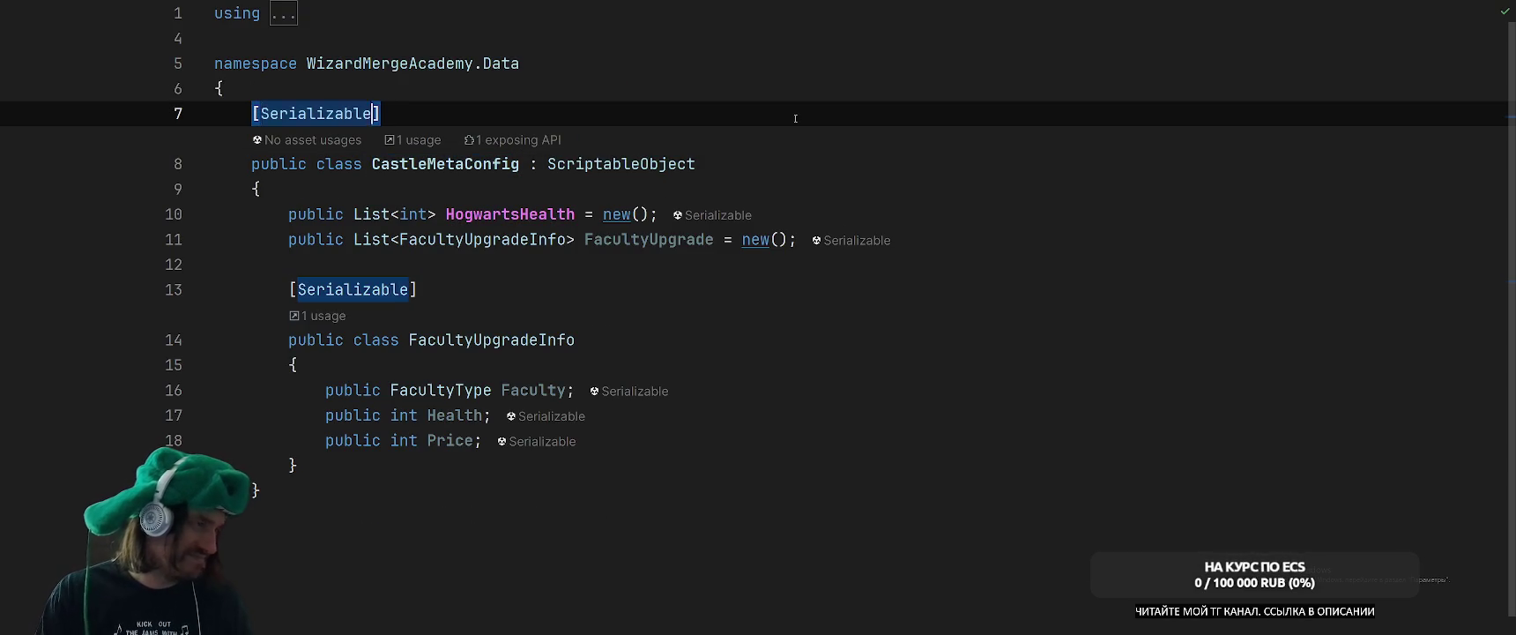
{"action": "type", "text": "Create"}
{"action": "key", "text": "Return"}
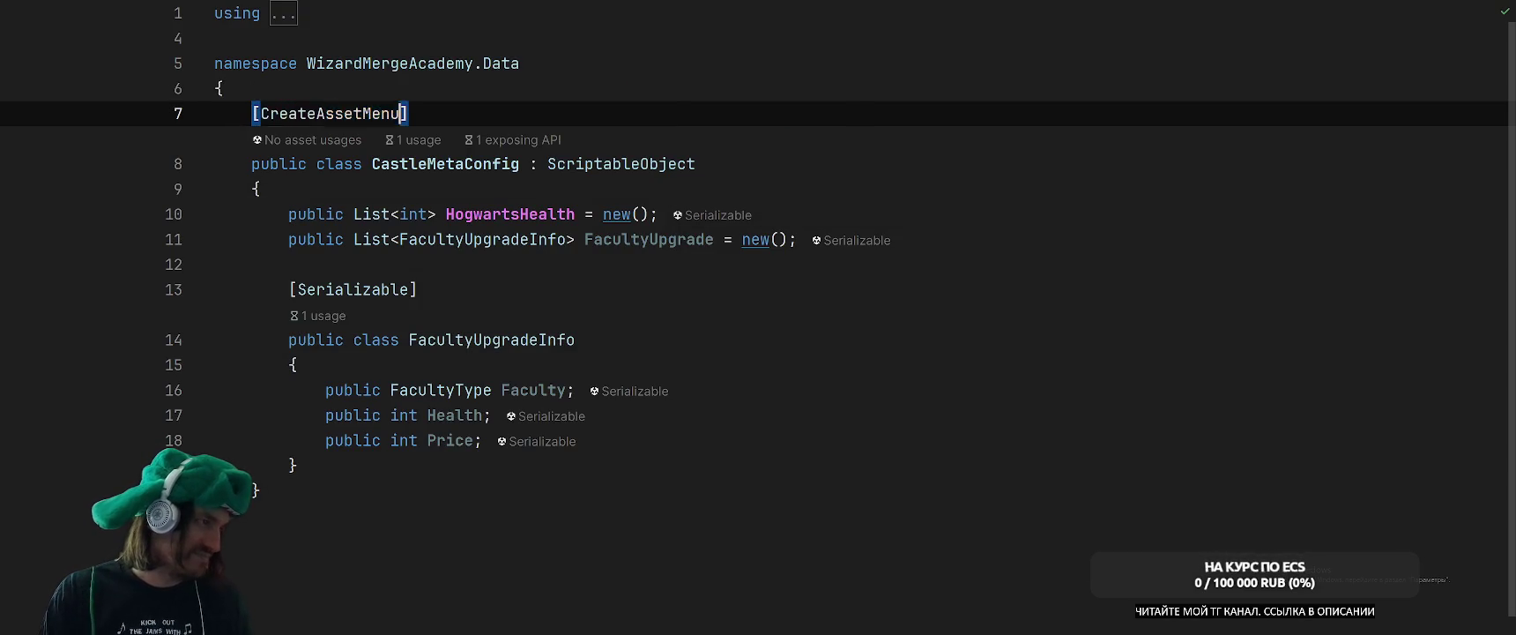
{"action": "type", "text": "(\"Wizard "}
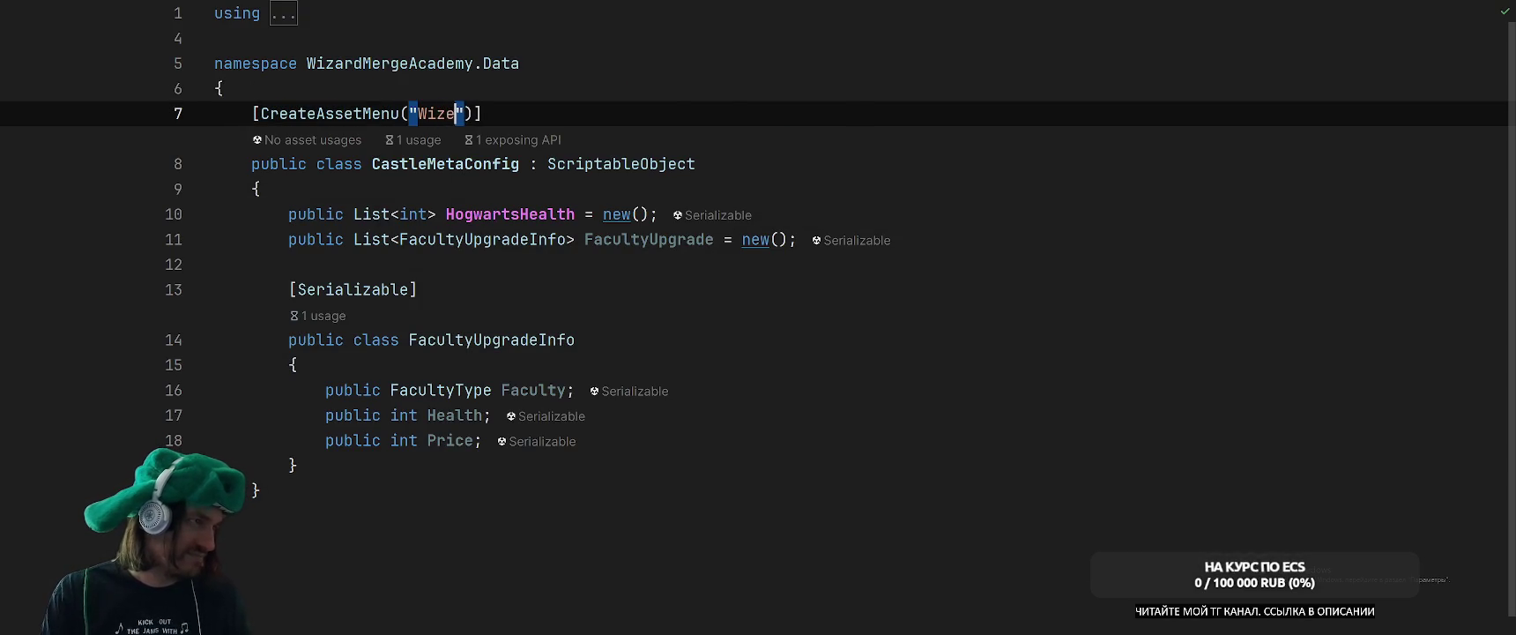
{"action": "type", "text": "Merge Acae"}
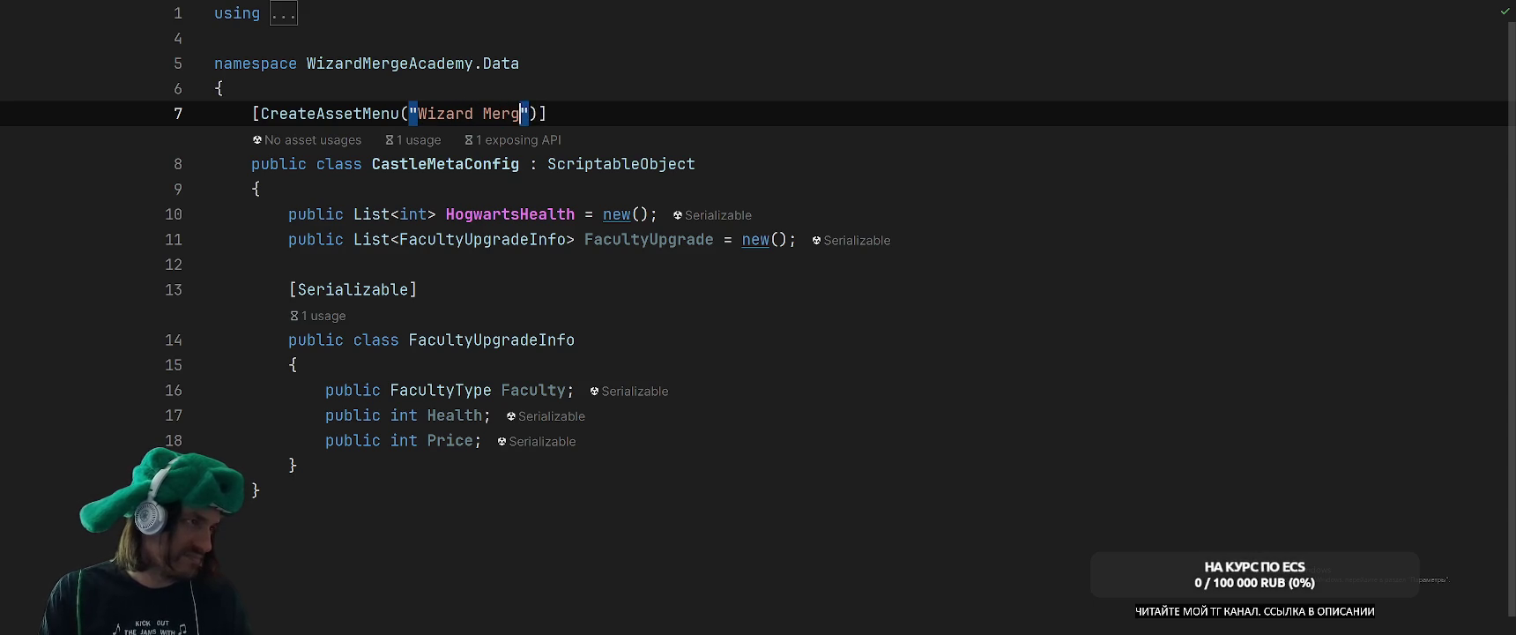
{"action": "key", "text": "BackSpace"}
{"action": "type", "text": "demy/"}
{"action": "type", "text": "Co"}
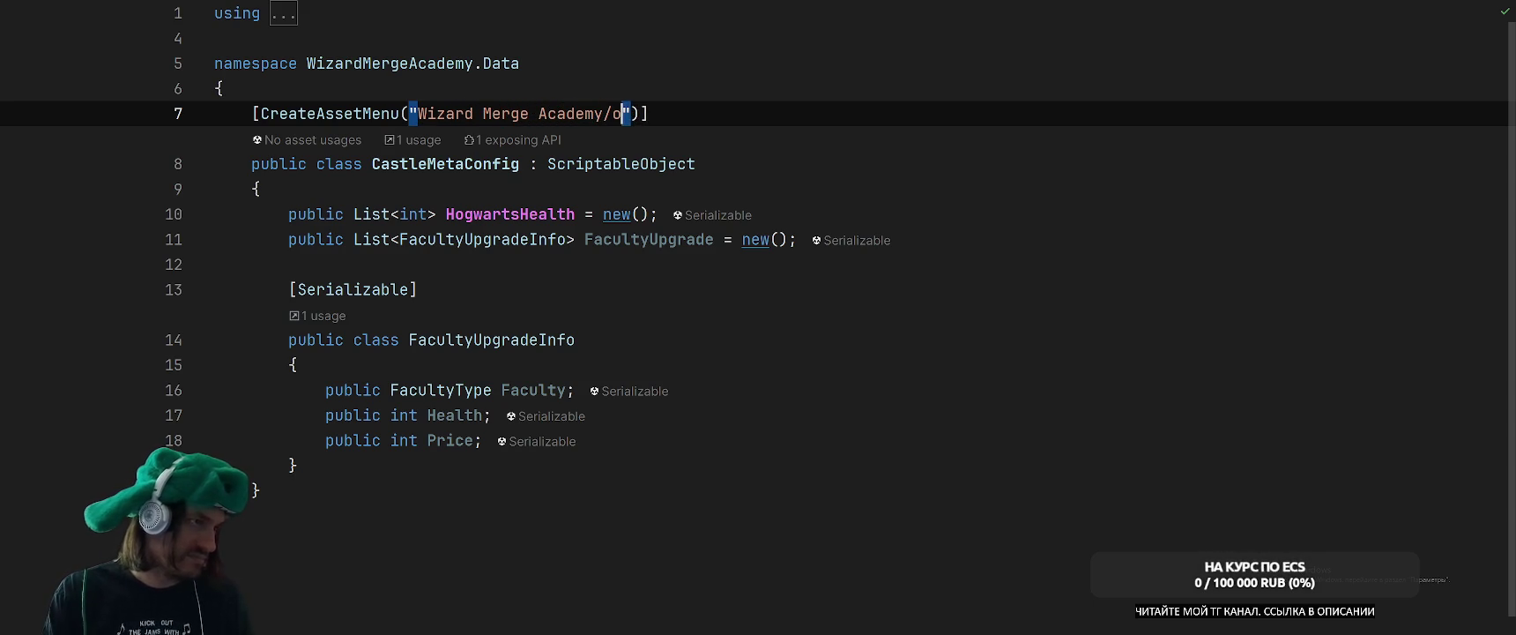
{"action": "key", "text": "BackSpace"}
{"action": "key", "text": "BackSpace"}
{"action": "type", "text": "COn"}
{"action": "key", "text": "BackSpace"}
{"action": "key", "text": "BackSpace"}
{"action": "type", "text": "onfigs"}
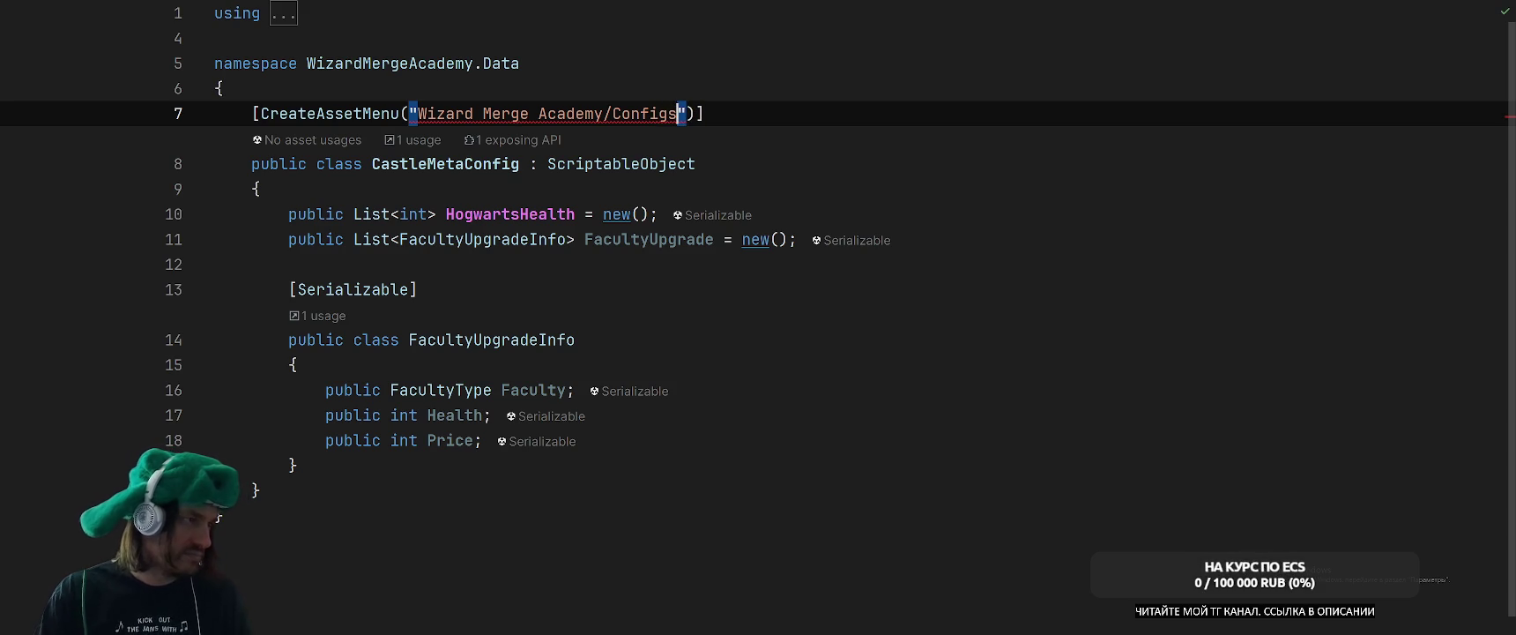
Copy GameConfig's CreateAssetMenu arguments into CastleMetaConfig's attribute.
{"action": "key", "text": "ctrl+Tab"}
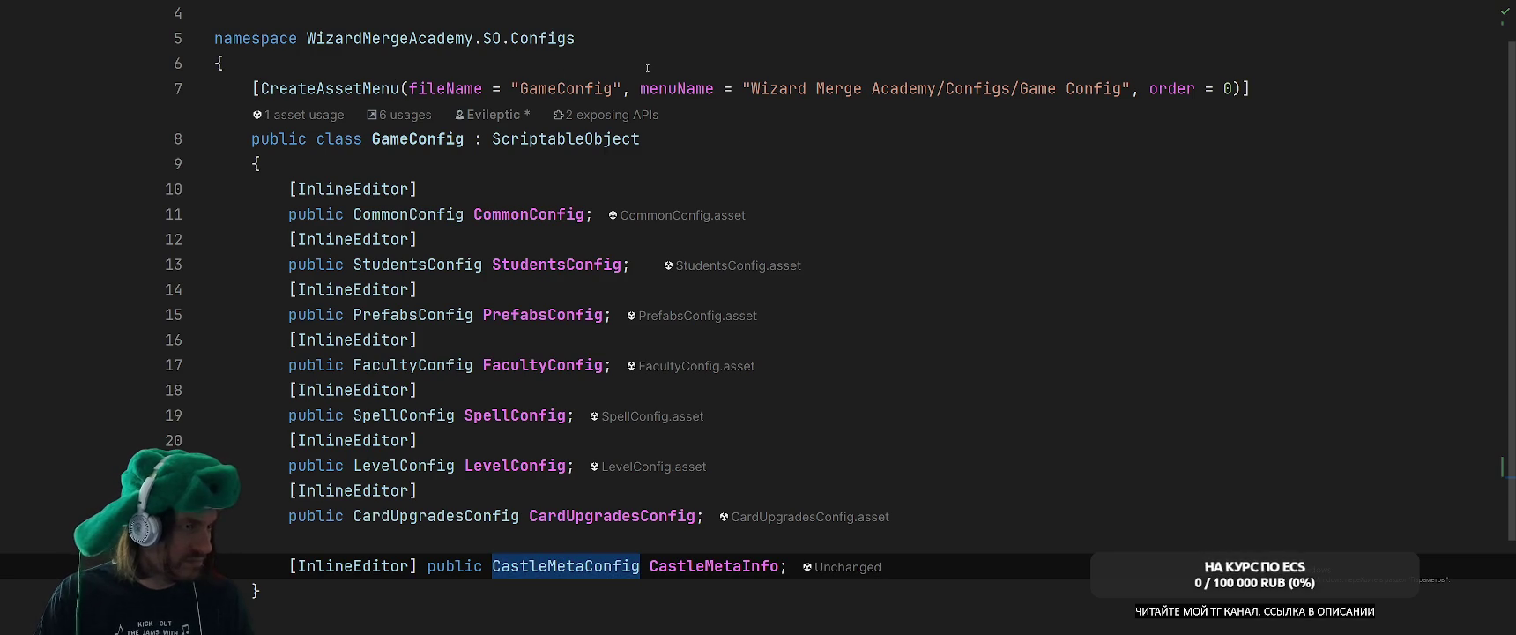
{"action": "left_click_drag", "start_coordinate": [743, 89], "coordinate": [1088, 88]}
{"action": "left_click", "coordinate": [1073, 88]}
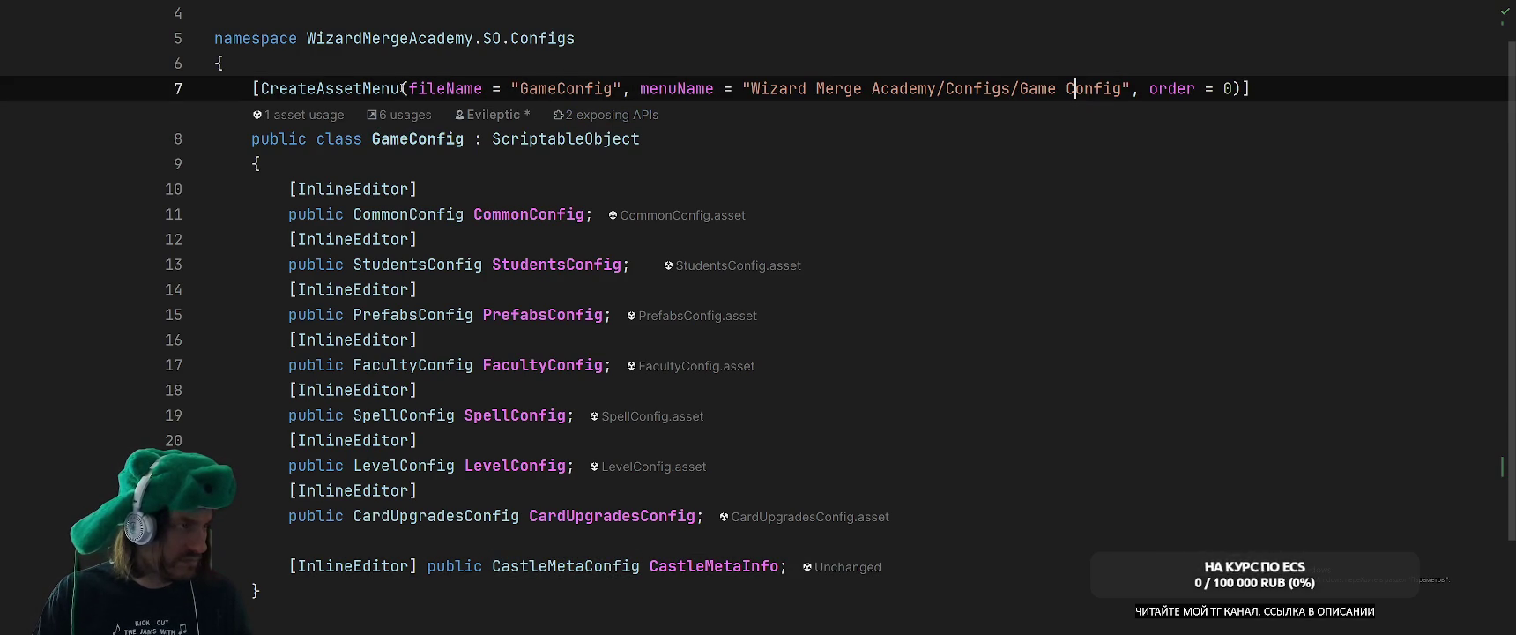
{"action": "mouse_move", "coordinate": [405, 88]}
{"action": "left_mouse_down"}
{"action": "mouse_move", "coordinate": [1251, 88]}
{"action": "mouse_move", "coordinate": [1238, 88]}
{"action": "left_mouse_up"}
{"action": "key", "text": "ctrl+c"}
{"action": "key", "text": "ctrl+Tab"}
{"action": "key", "text": "ctrl+w"}
{"action": "key", "text": "ctrl+w"}
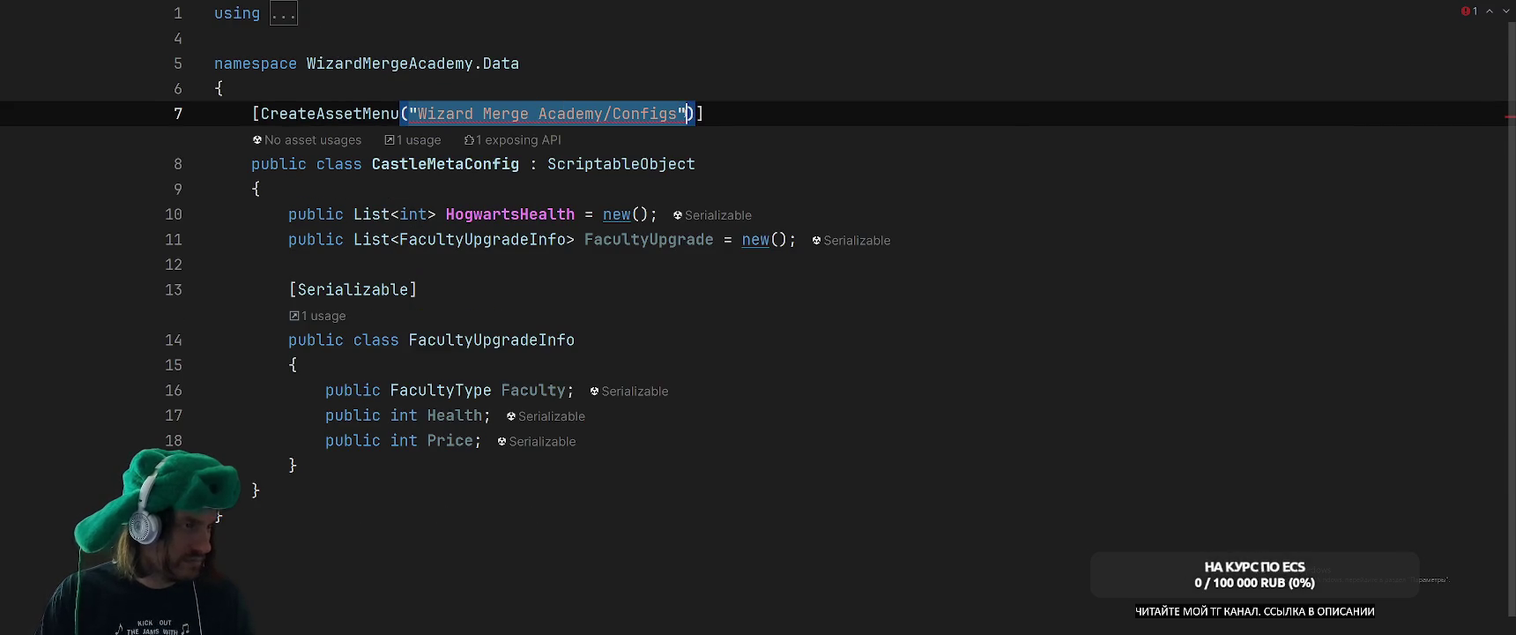
{"action": "key", "text": "ctrl+v"}
Change the menu name to Castle Meta Config and the file name to CastleMetaConfig.
{"action": "left_click", "coordinate": [429, 164]}
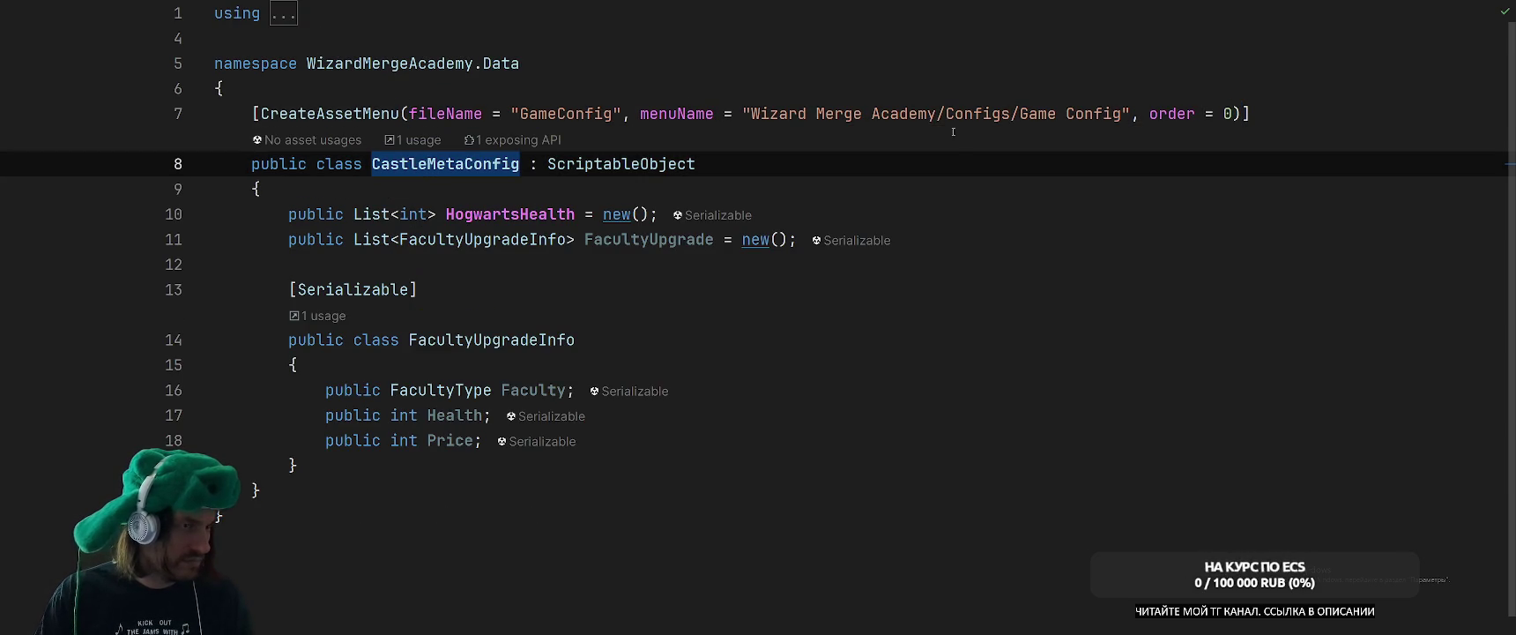
{"action": "double_click", "coordinate": [1038, 113]}
{"action": "type", "text": "Castle M"}
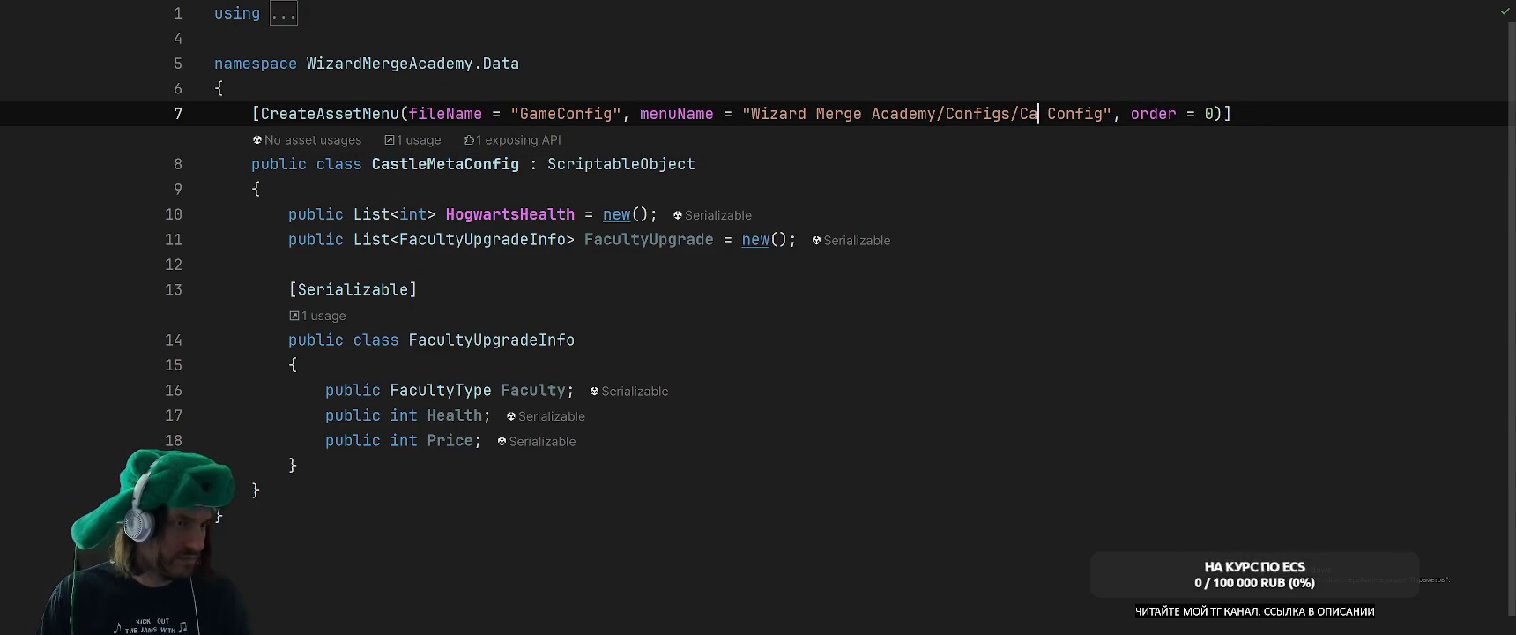
{"action": "type", "text": "eta"}
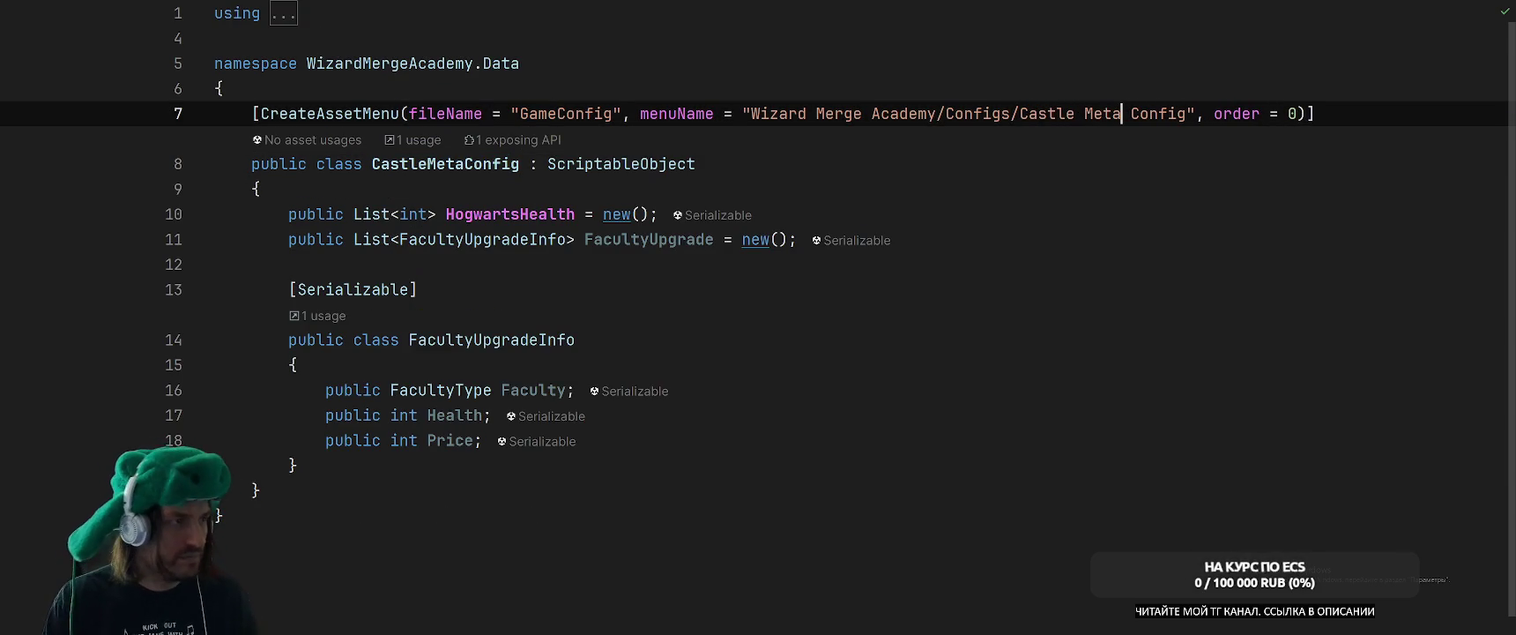
{"action": "double_click", "coordinate": [445, 164]}
{"action": "key", "text": "ctrl+c"}
{"action": "double_click", "coordinate": [547, 113]}
{"action": "key", "text": "ctrl+v"}
{"action": "double_click", "coordinate": [622, 164]}
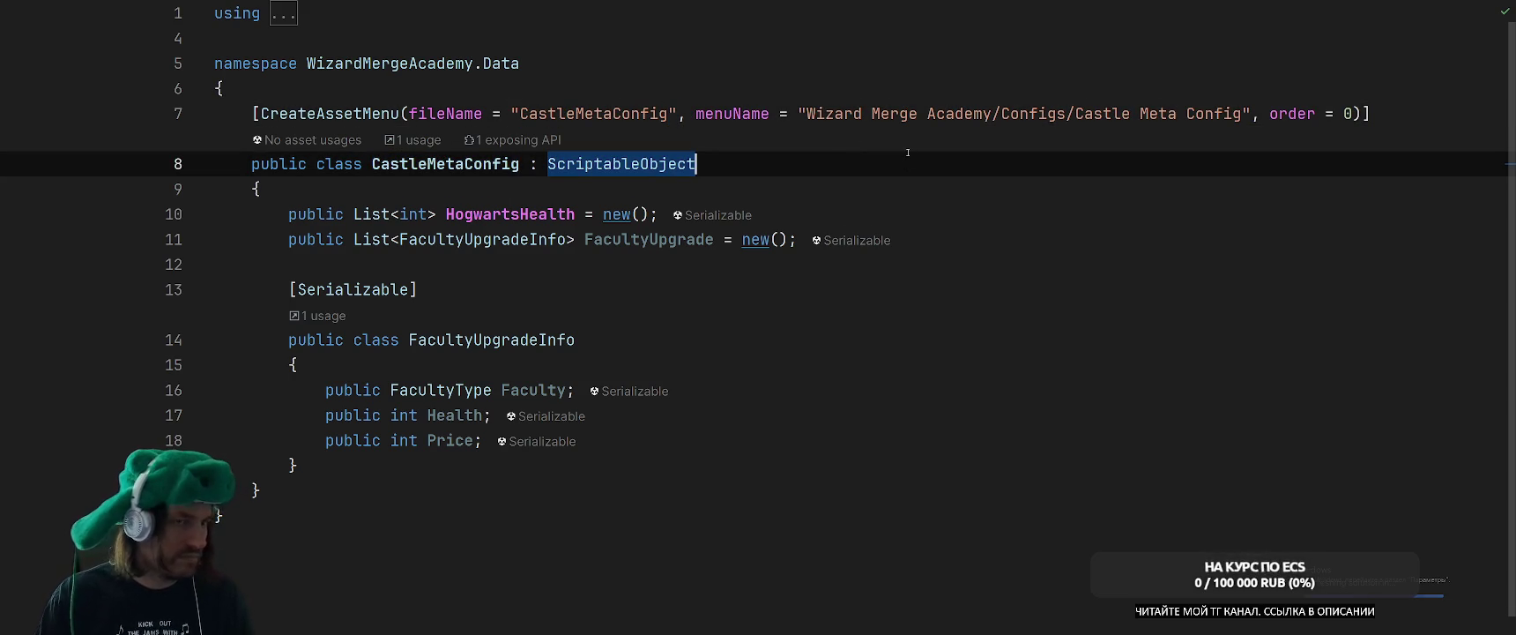
{"action": "key", "text": "alt+Tab"}
{"action": "key", "text": "Escape"}
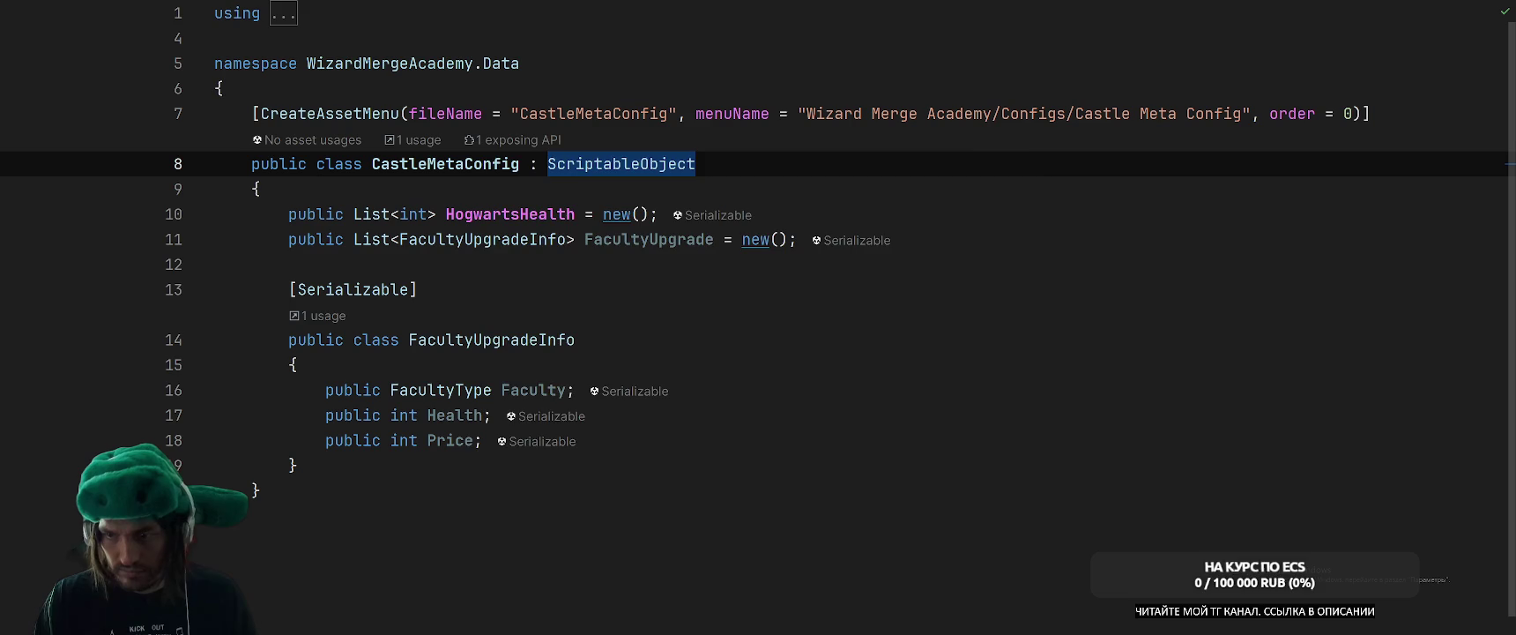
Look over the INITIALIZE SKILL UPGRADES lines and skill upgrade map in InitializeSystem.
{"action": "key", "text": "alt+Tab"}
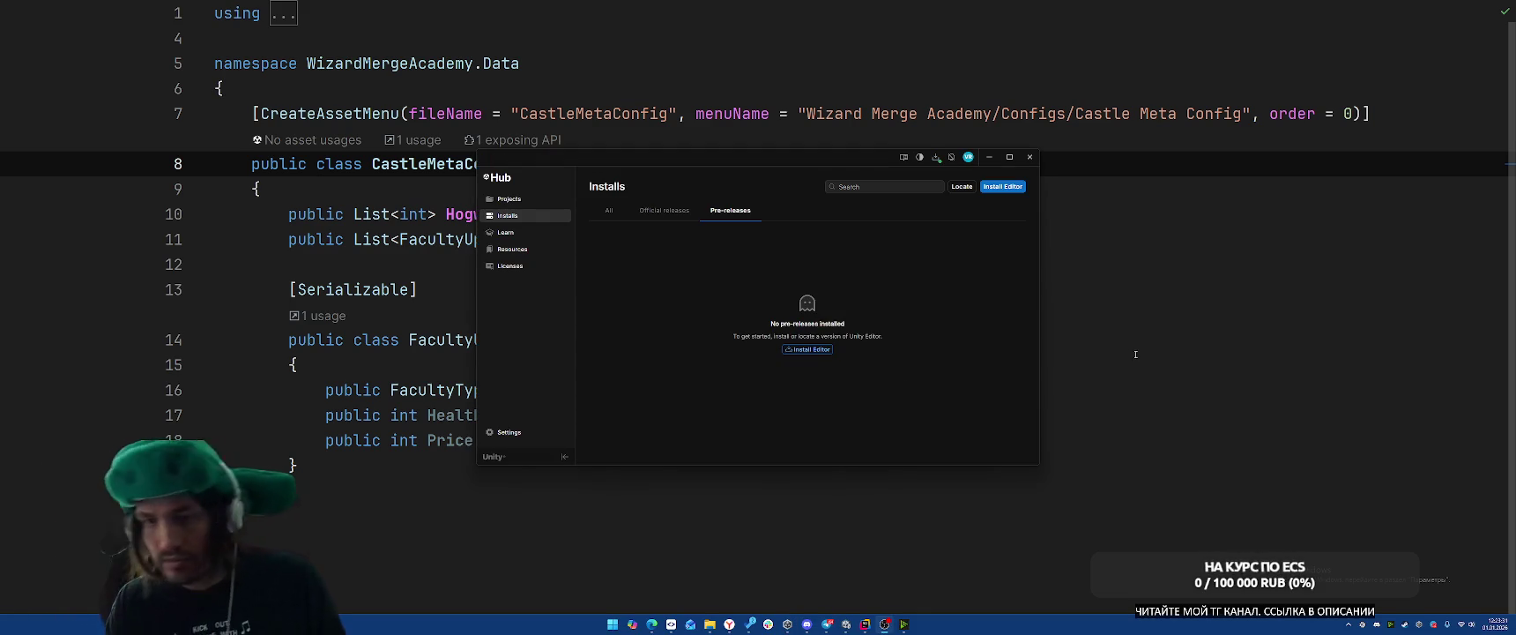
{"action": "left_click", "coordinate": [1029, 160]}
{"action": "left_click", "coordinate": [1039, 255]}
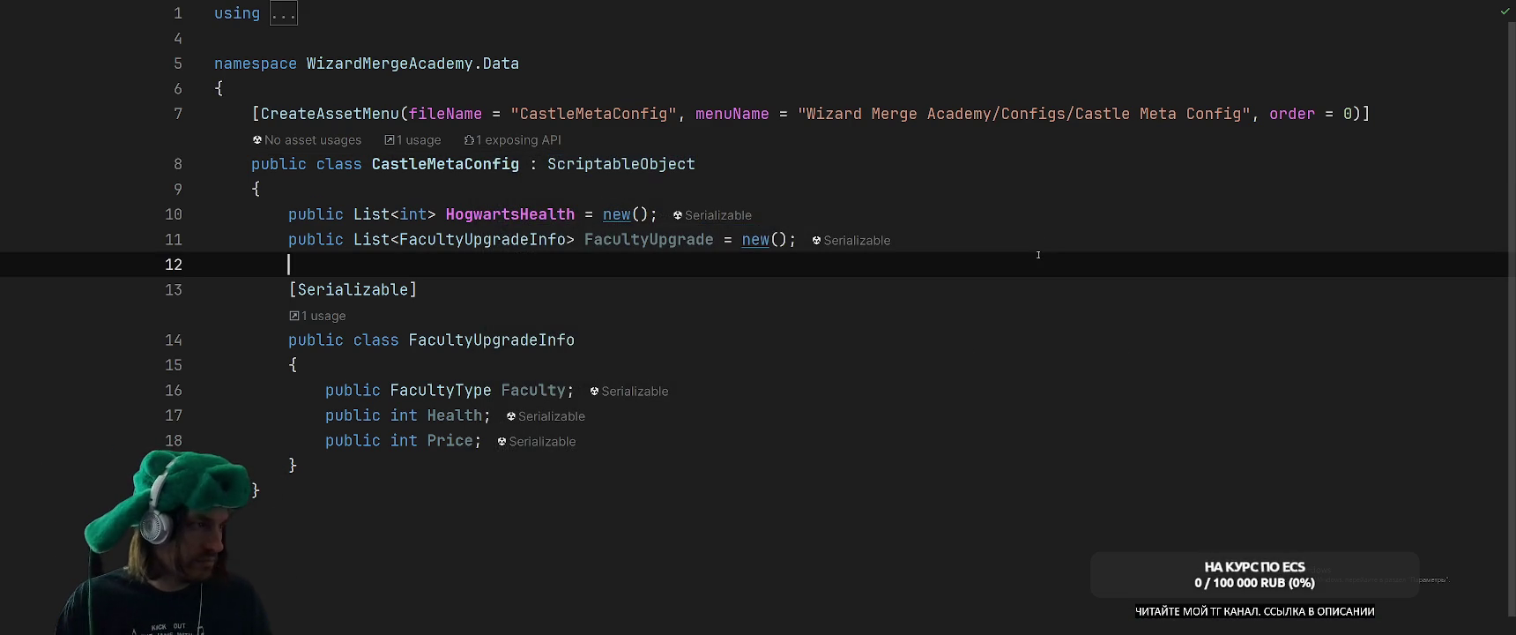
{"action": "key", "text": "ctrl+Tab"}
{"action": "key", "text": "ctrl+Tab"}
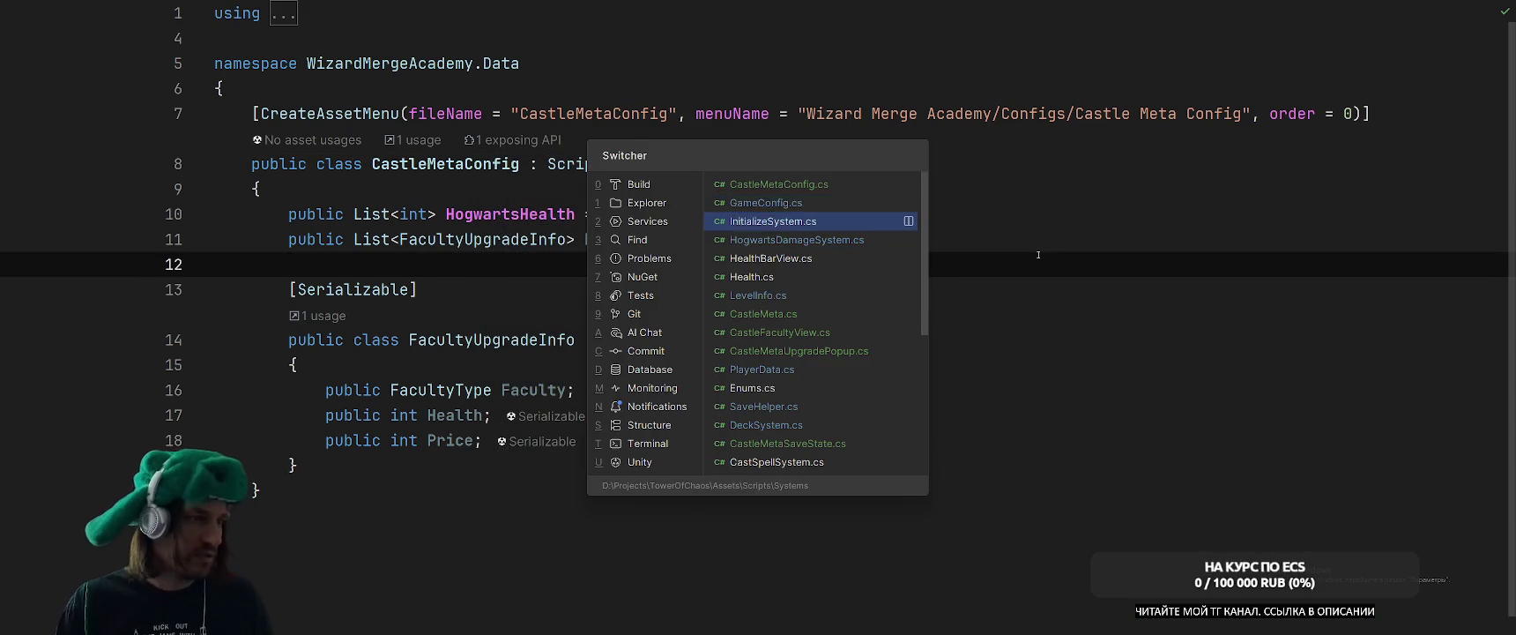
{"action": "left_click", "coordinate": [1096, 312]}
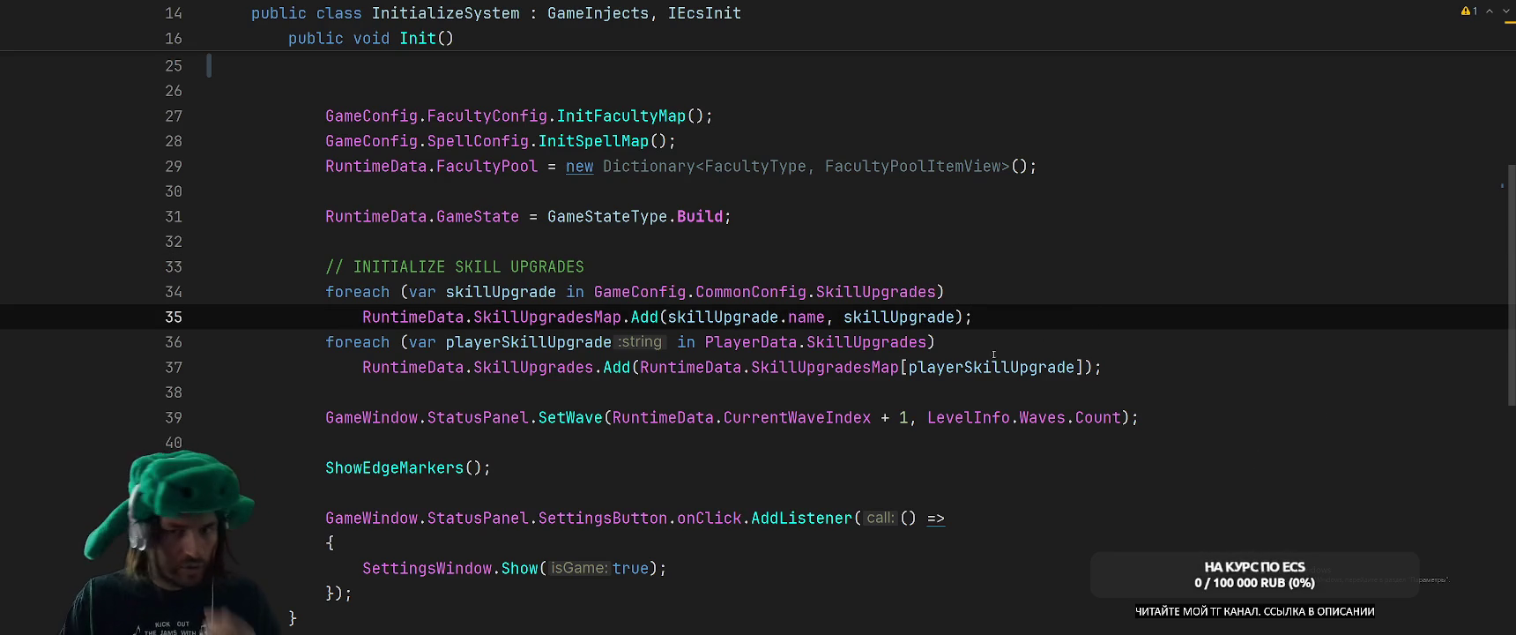
{"action": "left_click", "coordinate": [995, 268]}
Bring the Unity editor to the front and select the Aquarellor object.
{"action": "key", "text": "ctrl+Tab"}
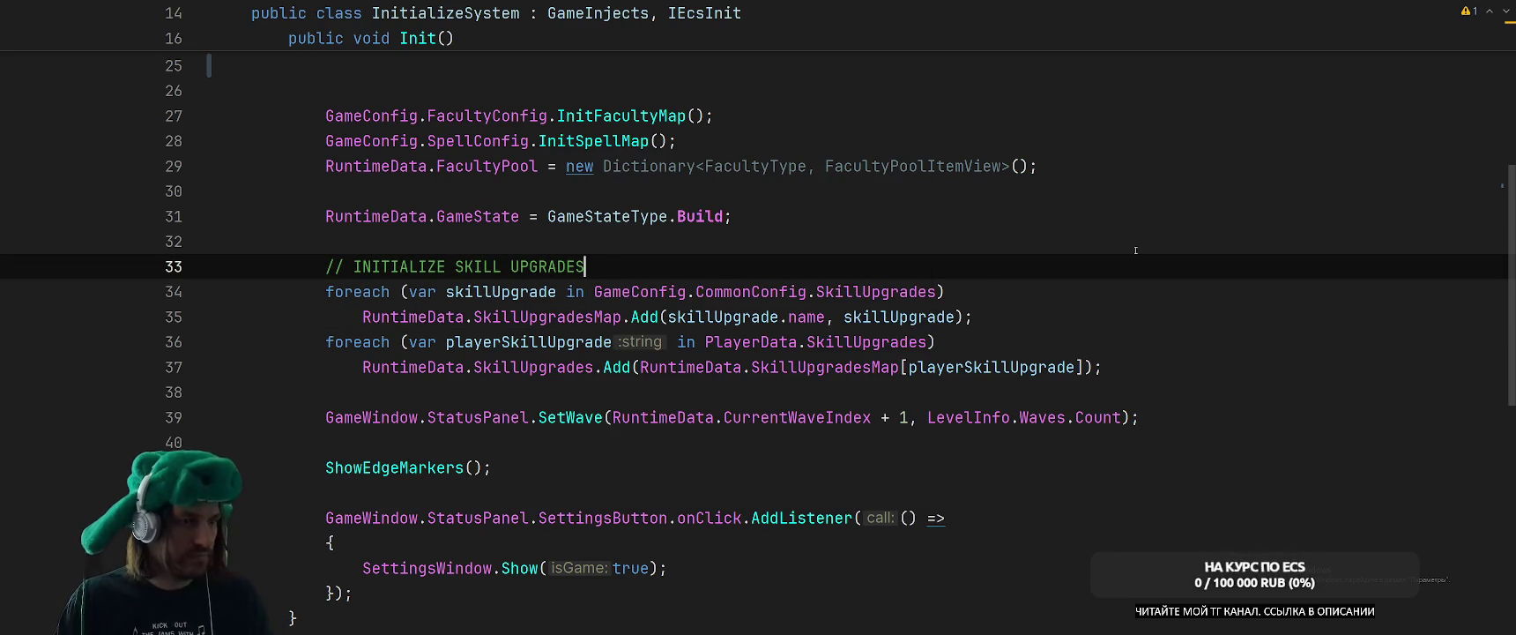
{"action": "key", "text": "alt+Tab"}
{"action": "key", "text": "alt+Tab"}
{"action": "key", "text": "alt+Tab"}
{"action": "key", "text": "alt+shift+Tab"}
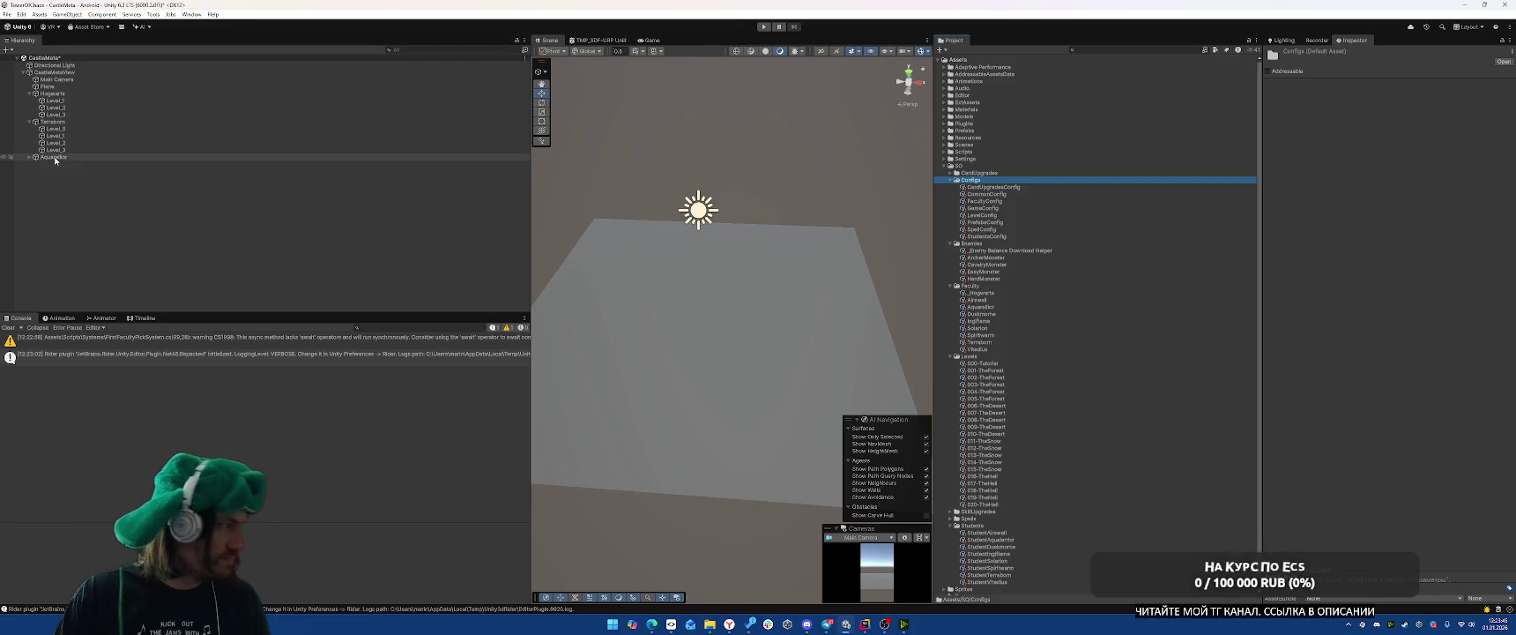
{"action": "left_click", "coordinate": [55, 160]}
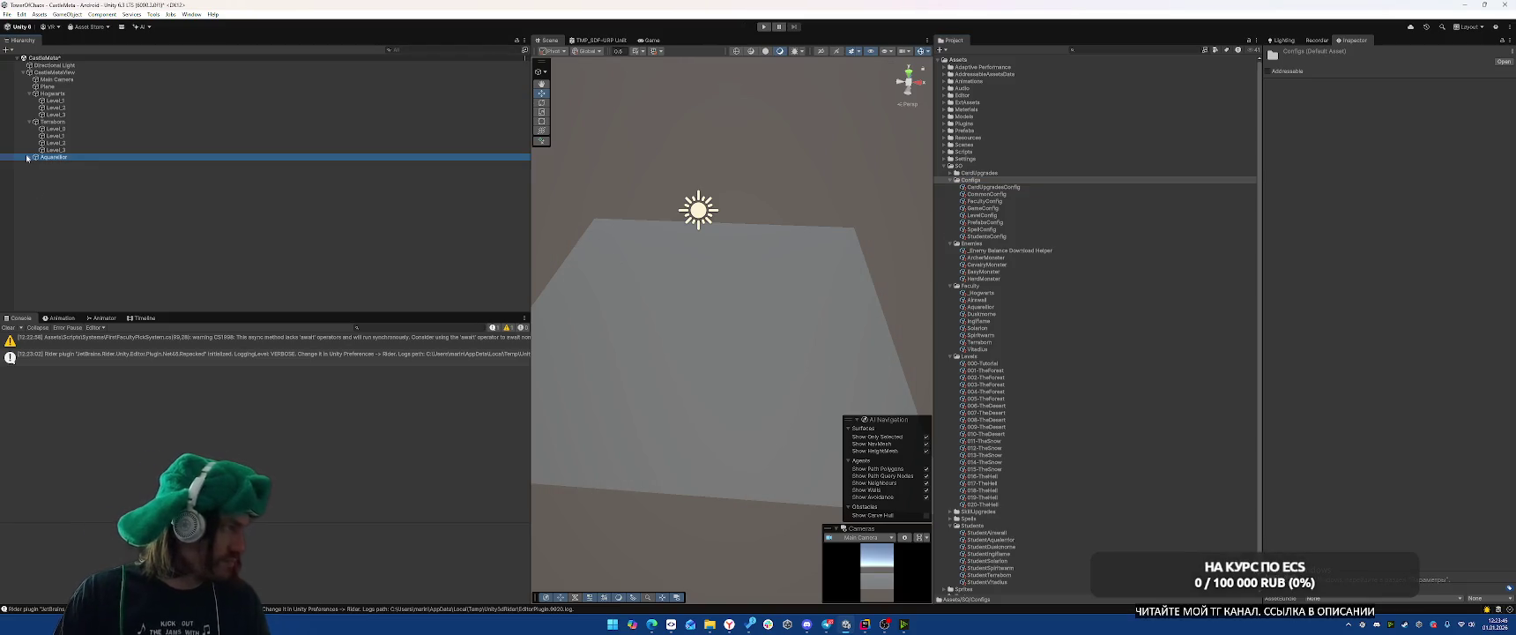
Duplicate Aquarellor, set the copy's Faculty to IngFlame and name it Ingflame.
{"action": "left_click", "coordinate": [29, 157]}
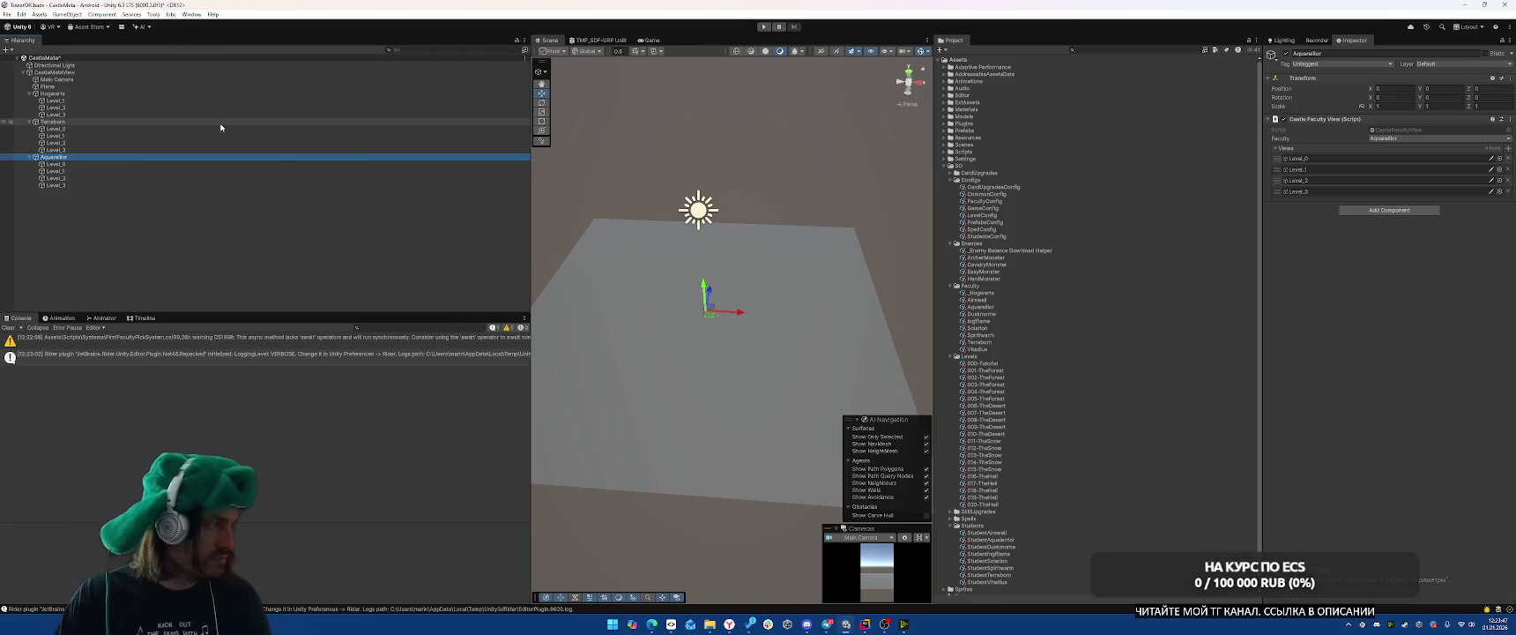
{"action": "key", "text": "ctrl+d"}
{"action": "left_click", "coordinate": [28, 192]}
{"action": "left_click", "coordinate": [1390, 139]}
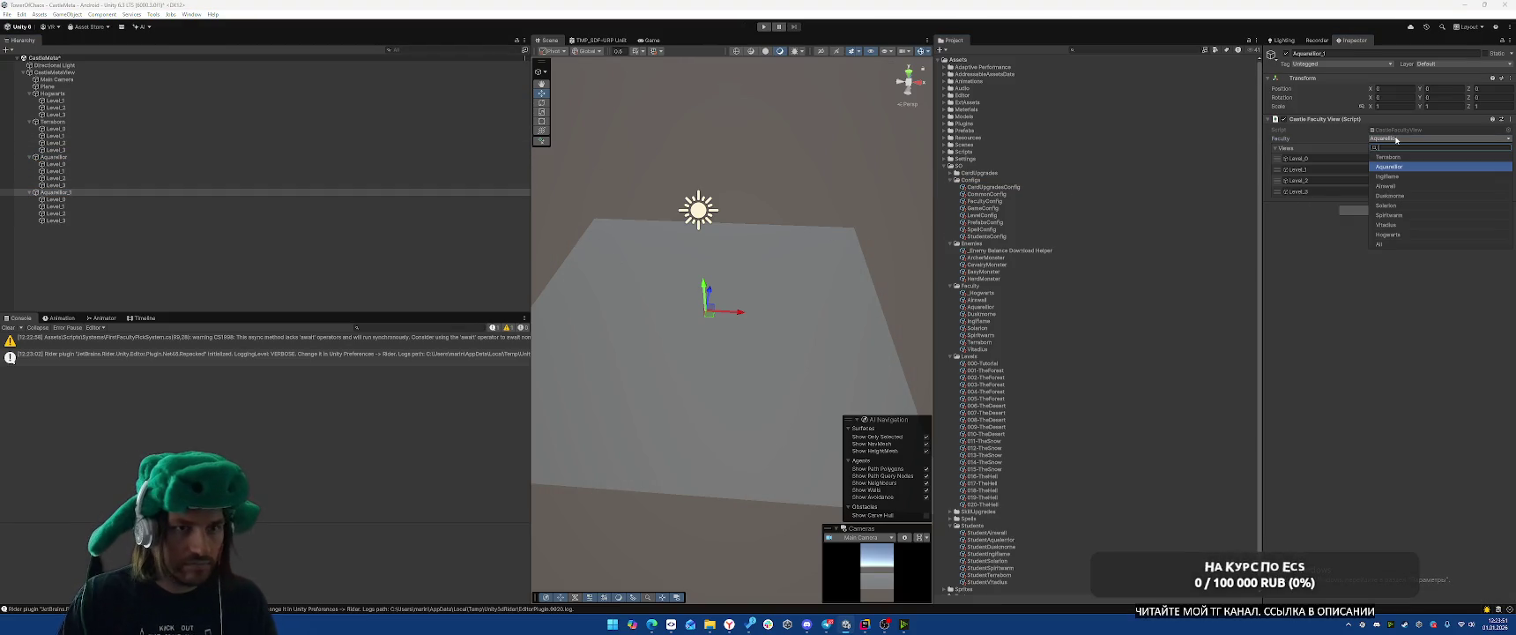
{"action": "left_click", "coordinate": [1393, 186]}
{"action": "left_click", "coordinate": [204, 191]}
{"action": "type", "text": "Fil"}
{"action": "key", "text": "BackSpace"}
{"action": "key", "text": "BackSpace"}
{"action": "key", "text": "BackSpace"}
{"action": "type", "text": "In"}
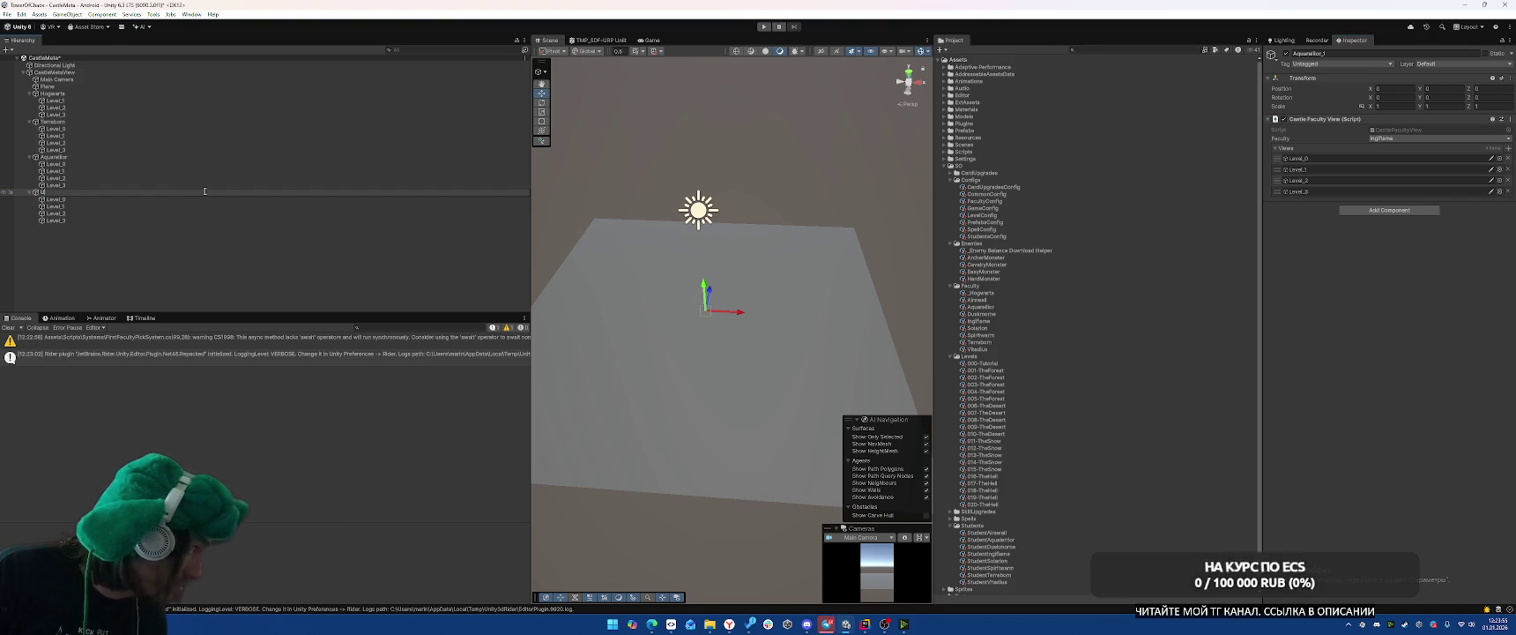
{"action": "type", "text": "gfl"}
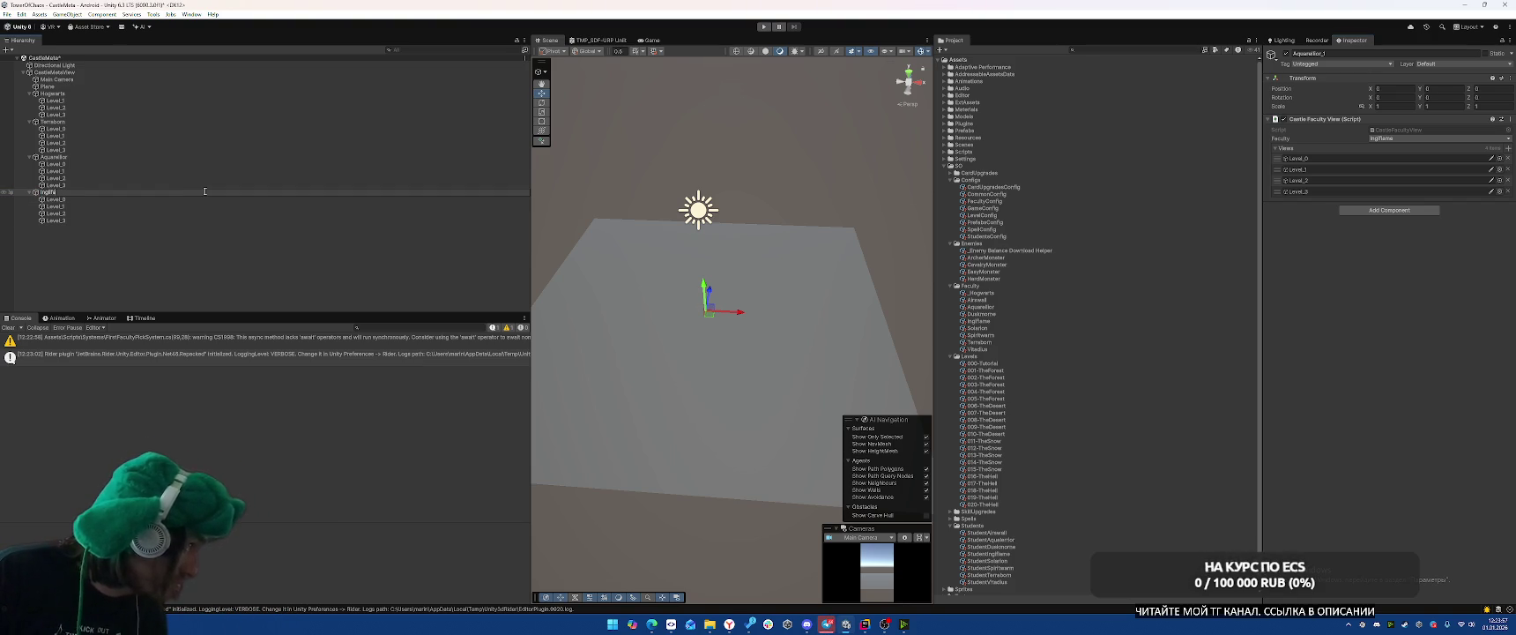
{"action": "type", "text": "ame"}
{"action": "key", "text": "Return"}
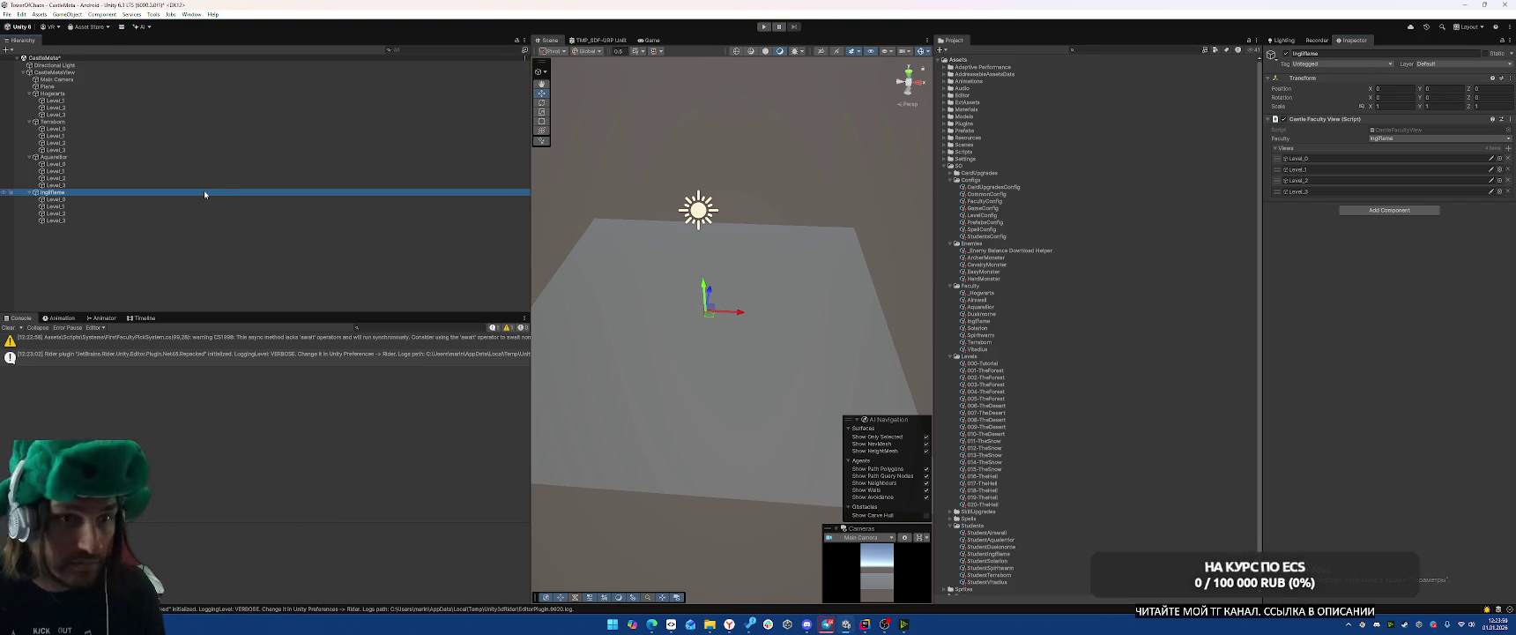
{"action": "left_click_drag", "start_coordinate": [119, 178], "coordinate": [111, 192]}
Make an Airwell copy with Faculty set to Airwell.
{"action": "key", "text": "ctrl+d"}
{"action": "left_click", "coordinate": [1439, 138]}
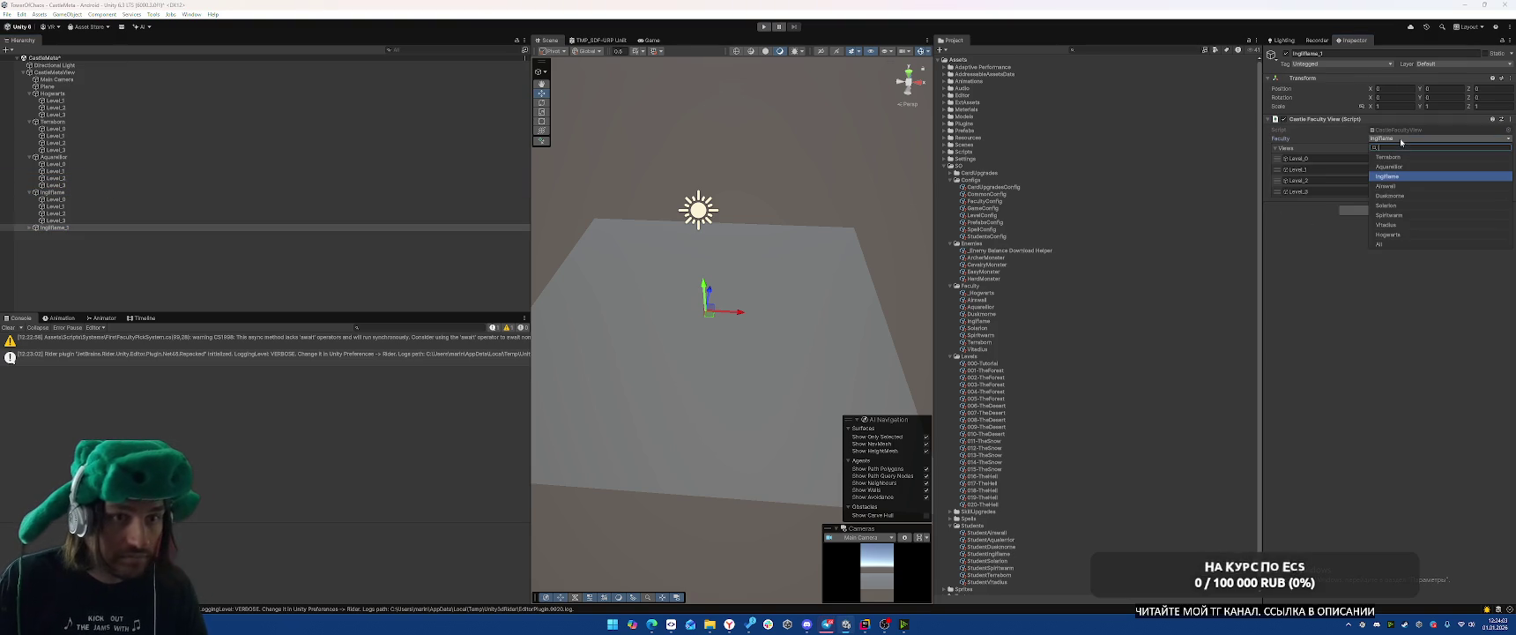
{"action": "left_click", "coordinate": [1388, 186]}
{"action": "left_click", "coordinate": [122, 227]}
{"action": "type", "text": "A"}
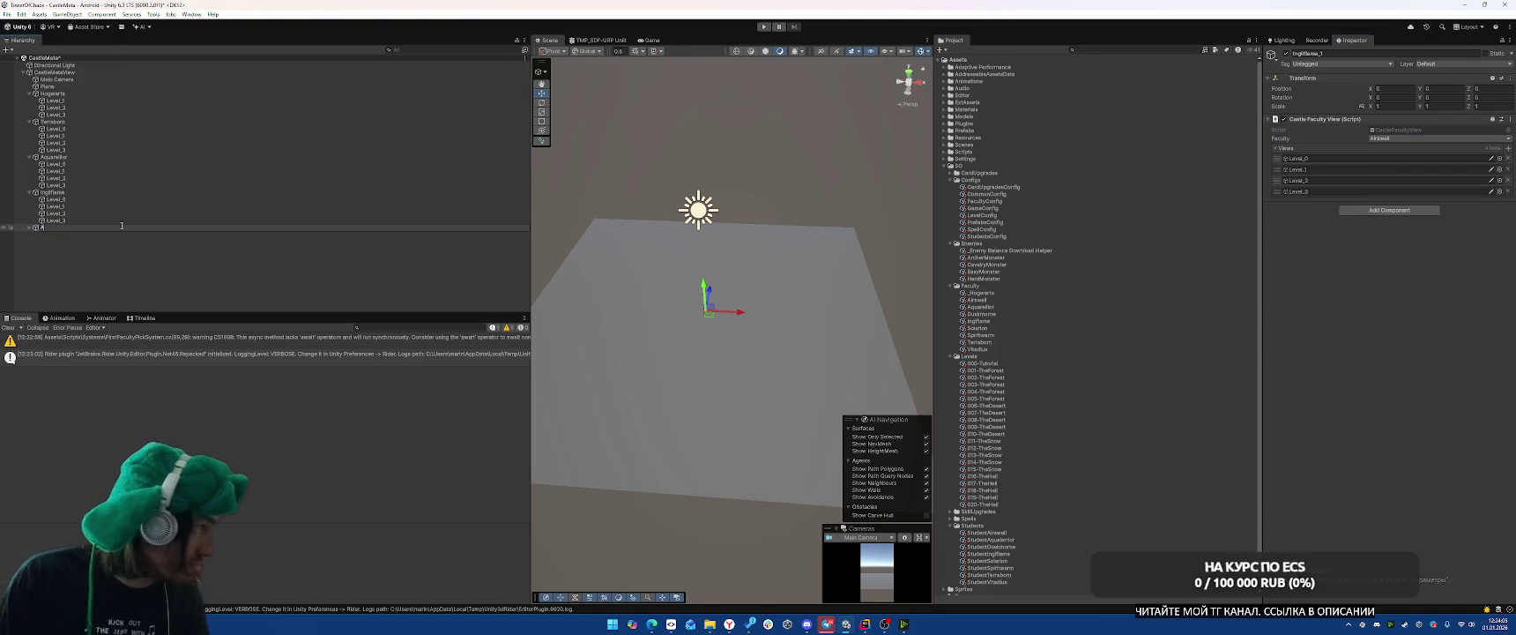
{"action": "type", "text": "irswell"}
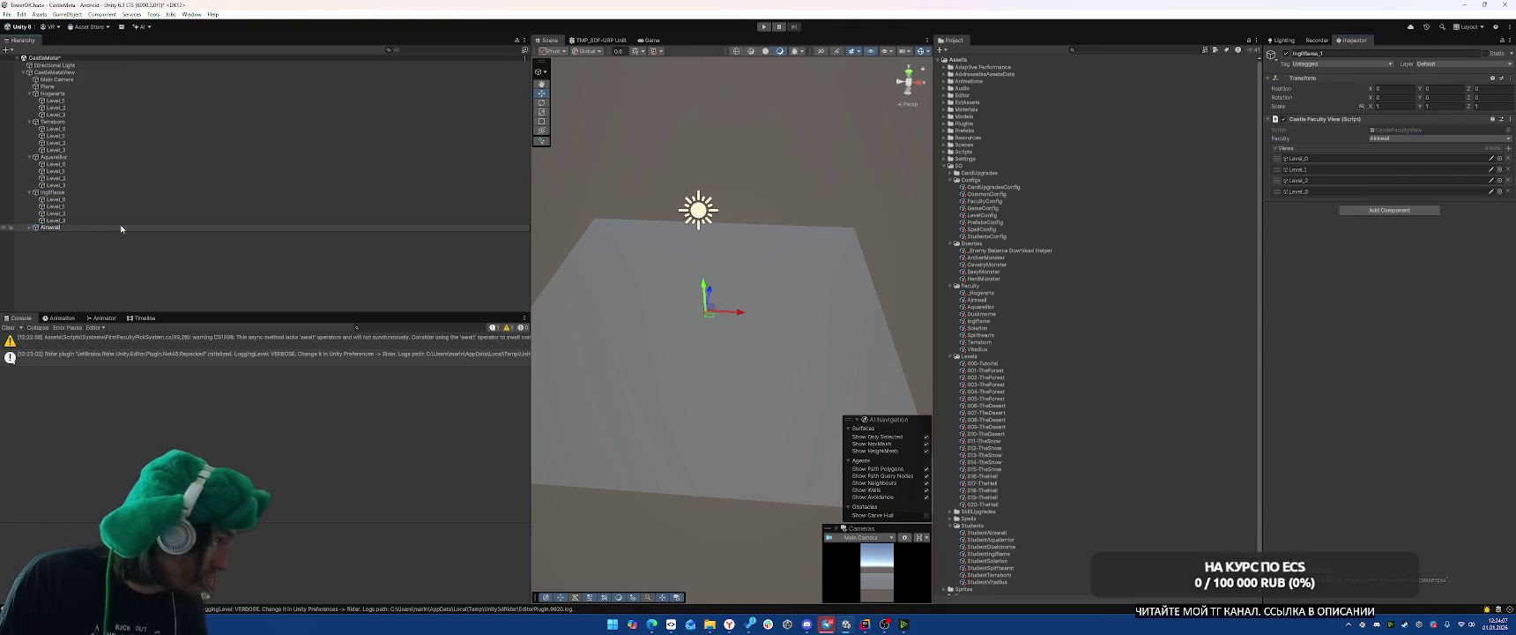
{"action": "key", "text": "Return"}
Make a Duskmore copy with Faculty set to Duskmore.
{"action": "key", "text": "ctrl+d"}
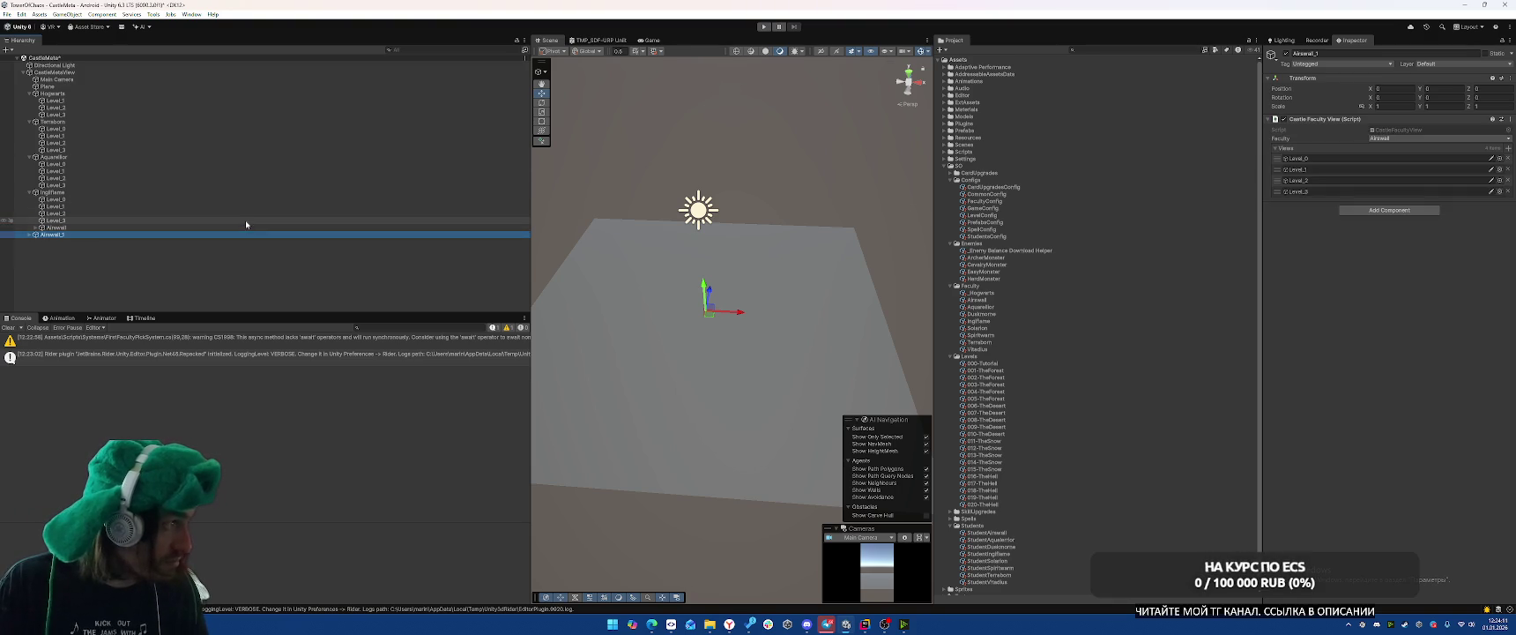
{"action": "left_click", "coordinate": [1402, 141]}
{"action": "left_click", "coordinate": [1401, 139]}
{"action": "left_click", "coordinate": [1392, 197]}
{"action": "left_click", "coordinate": [128, 234]}
{"action": "type", "text": "Di"}
{"action": "key", "text": "Return"}
Make a Solarion copy with Faculty set to Solarion.
{"action": "key", "text": "ctrl+d"}
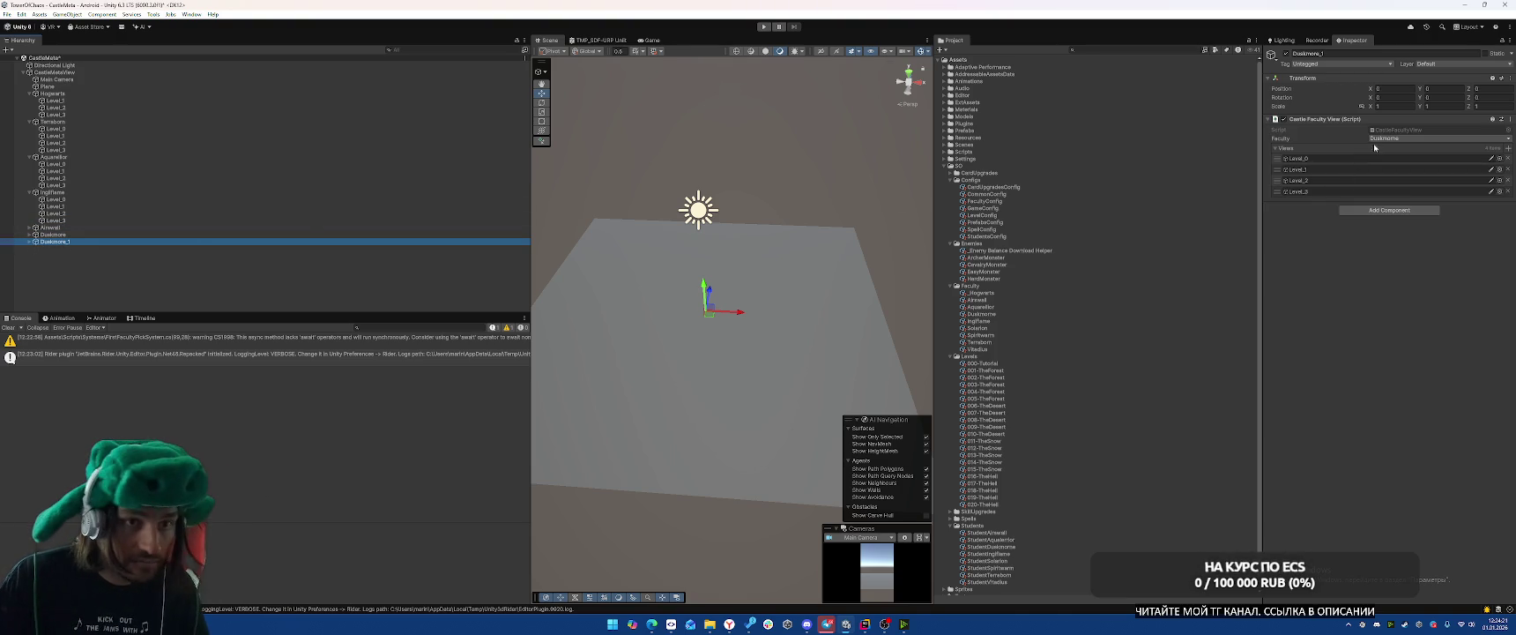
{"action": "left_click", "coordinate": [1387, 140]}
{"action": "left_click", "coordinate": [1390, 206]}
{"action": "left_click", "coordinate": [113, 239]}
{"action": "type", "text": "Solarion"}
{"action": "key", "text": "Return"}
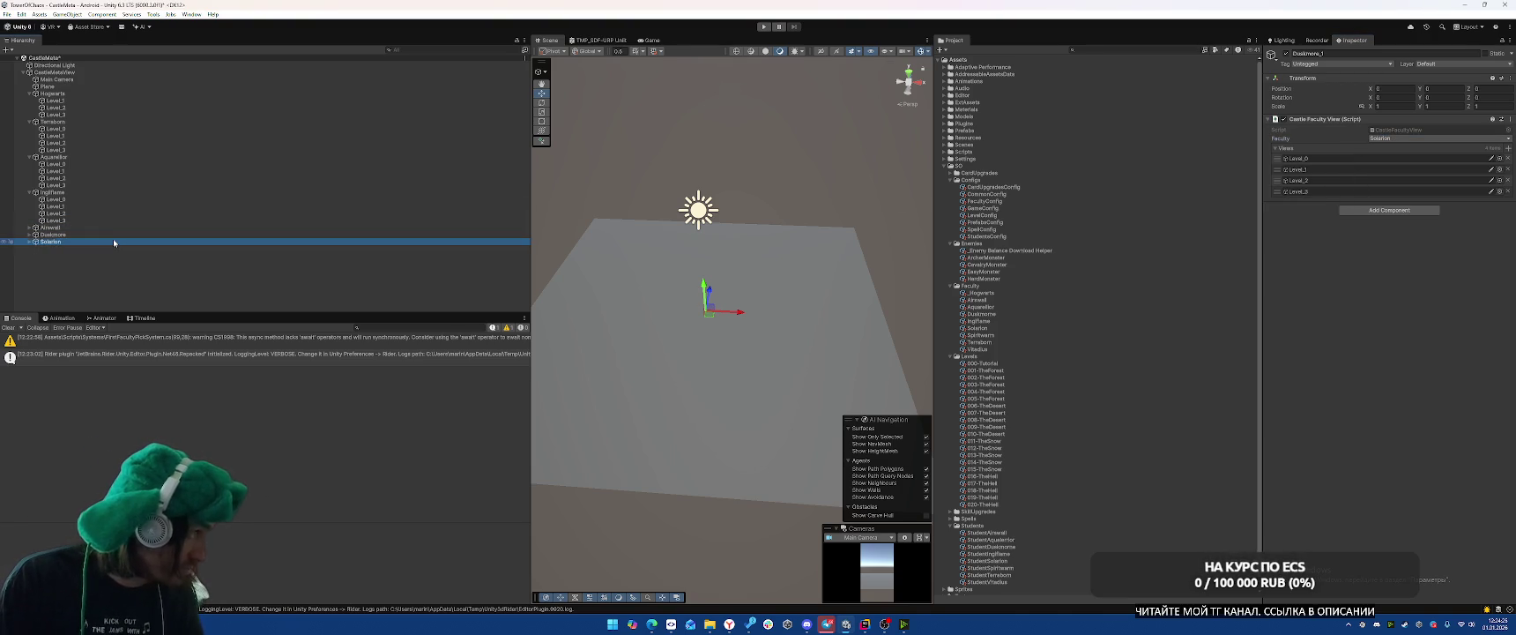
Make a Spiritswarm copy with Faculty set to Spiritswarm.
{"action": "key", "text": "ctrl+d"}
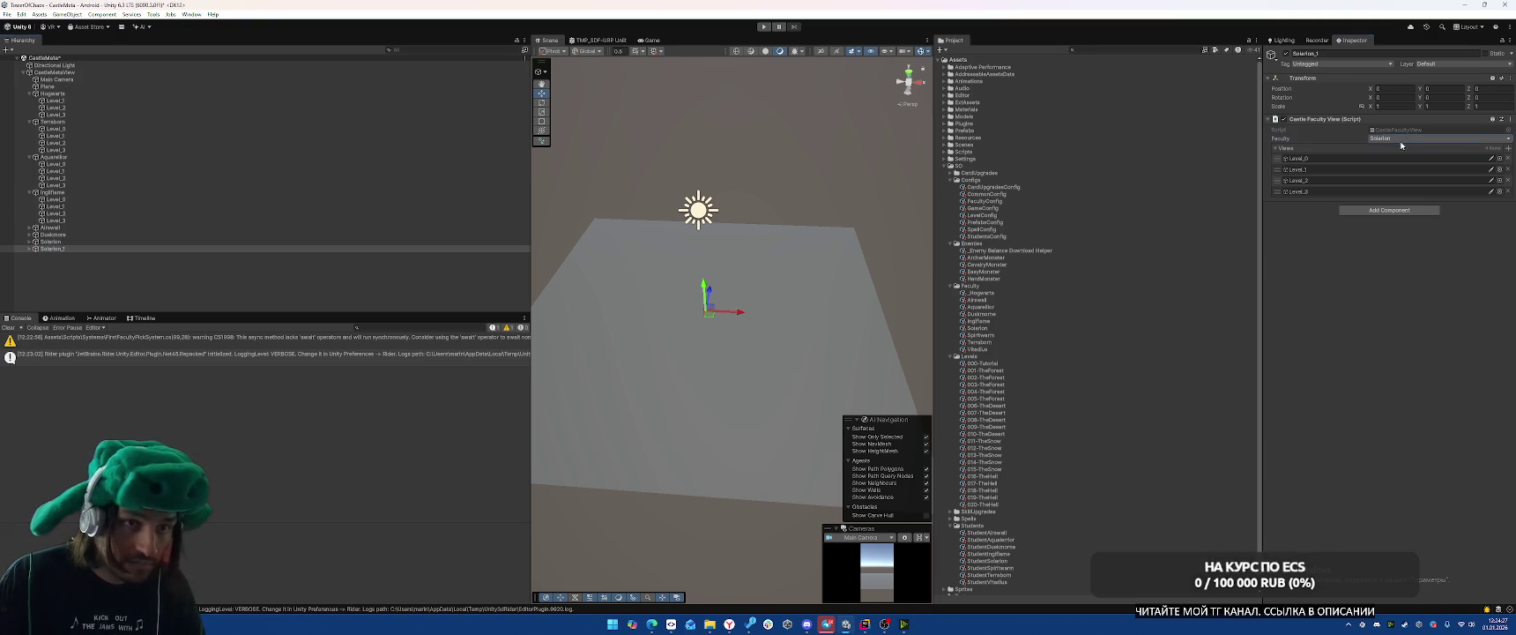
{"action": "left_click", "coordinate": [1401, 140]}
{"action": "left_click", "coordinate": [1397, 215]}
{"action": "left_click", "coordinate": [123, 251]}
{"action": "key", "text": "F2"}
{"action": "type", "text": "Spi"}
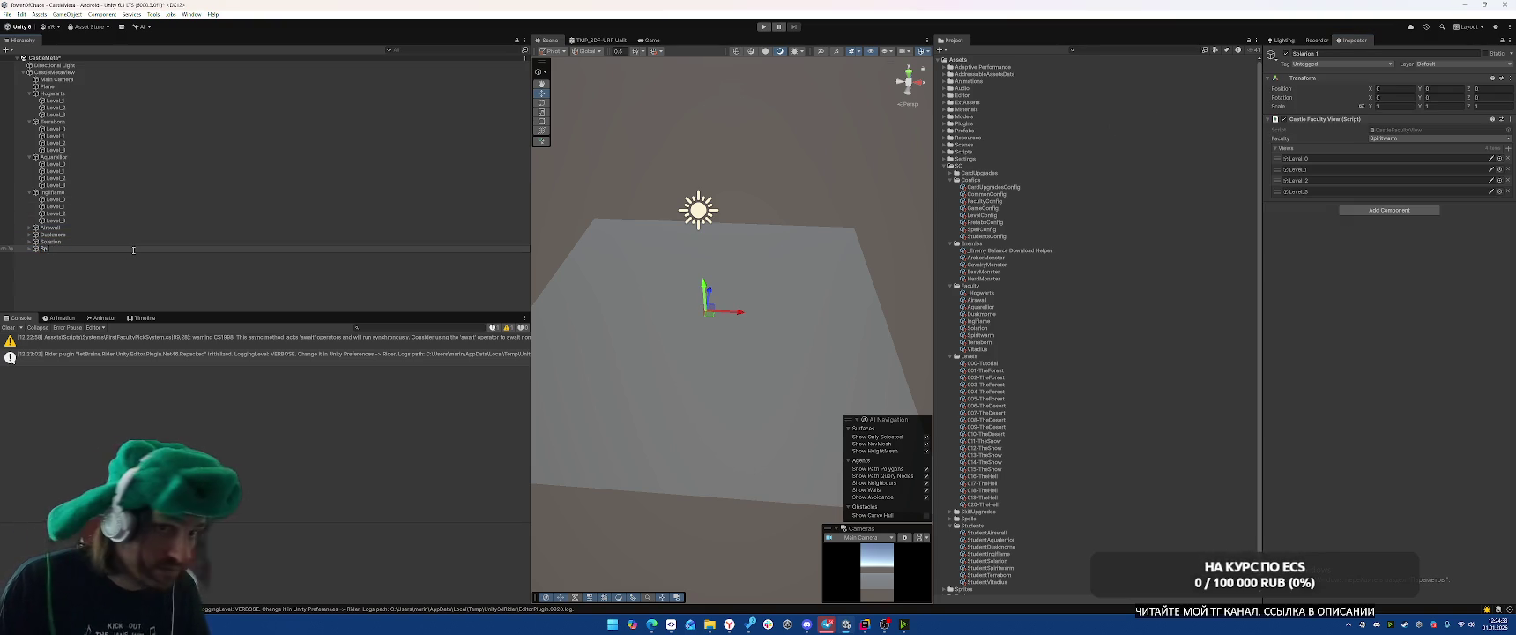
{"action": "type", "text": "ritwarm"}
{"action": "key", "text": "Return"}
Make a Vladius copy with Faculty set to Vladius.
{"action": "key", "text": "ctrl+d"}
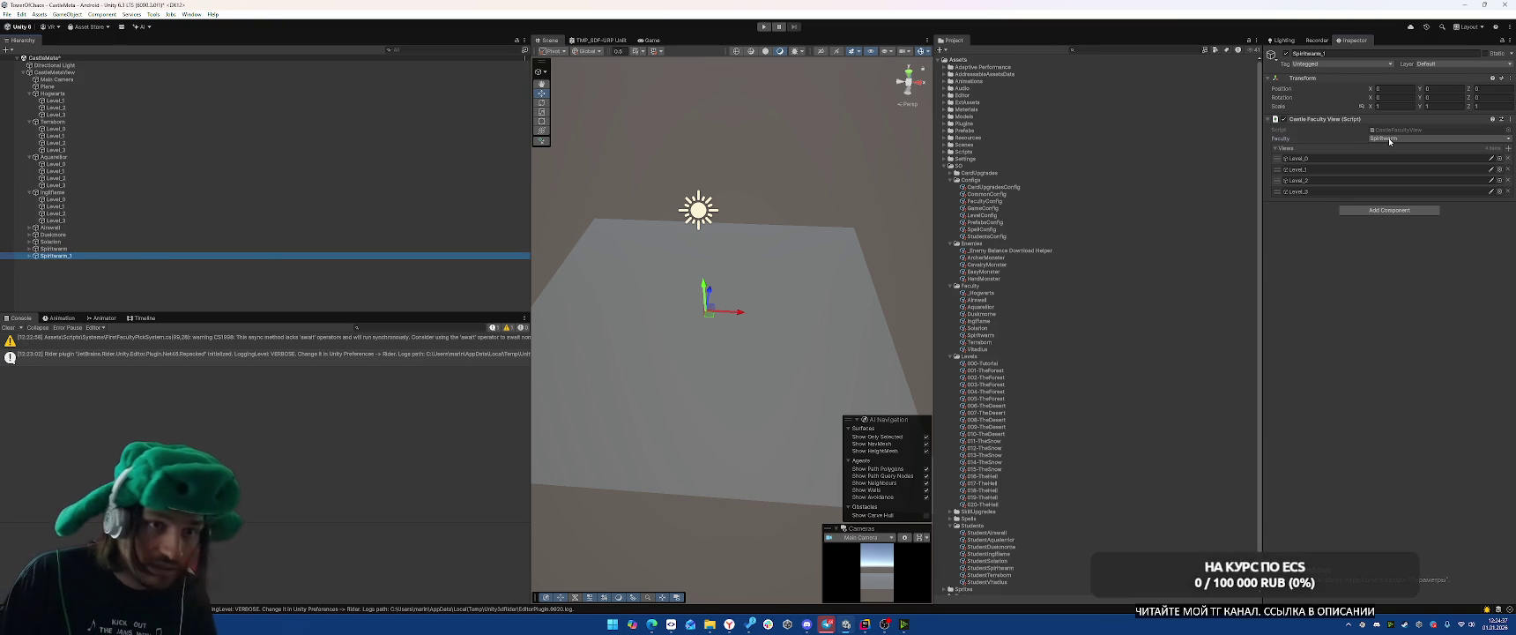
{"action": "left_click", "coordinate": [1392, 138]}
{"action": "left_click", "coordinate": [1393, 225]}
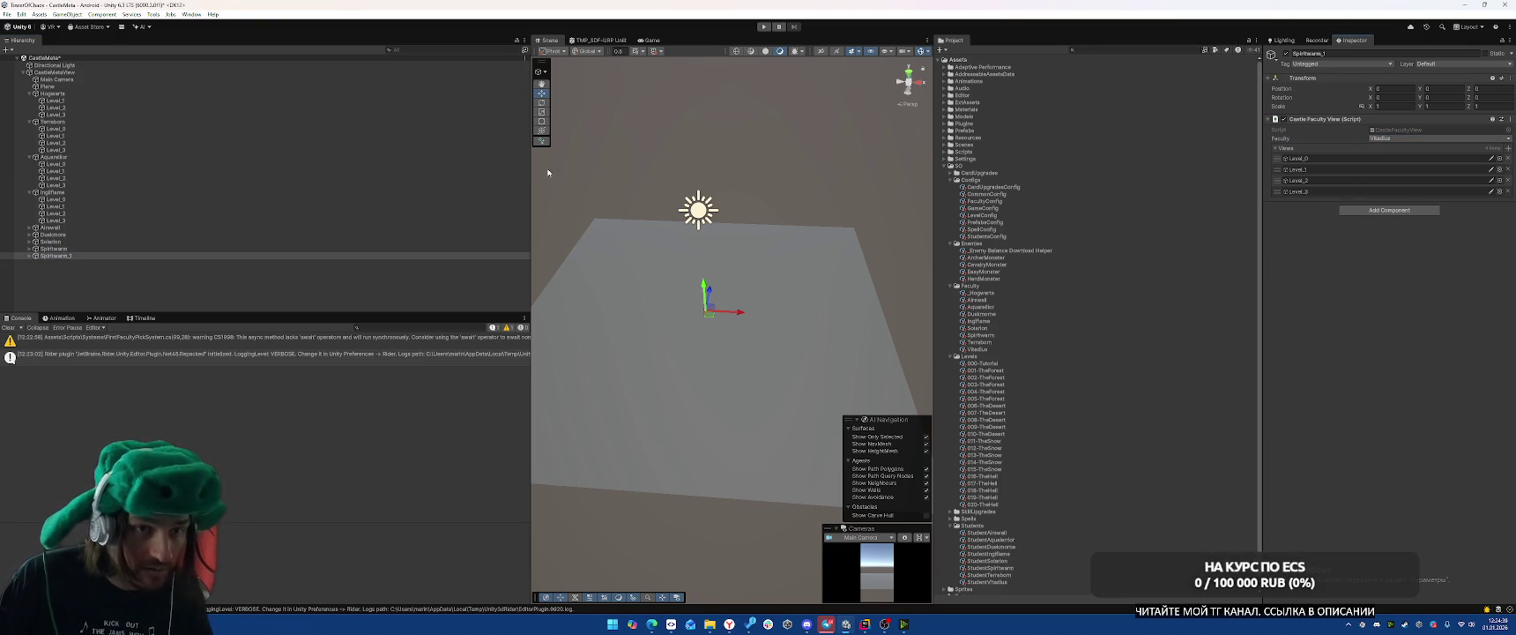
{"action": "left_click", "coordinate": [106, 255]}
{"action": "type", "text": "Vl"}
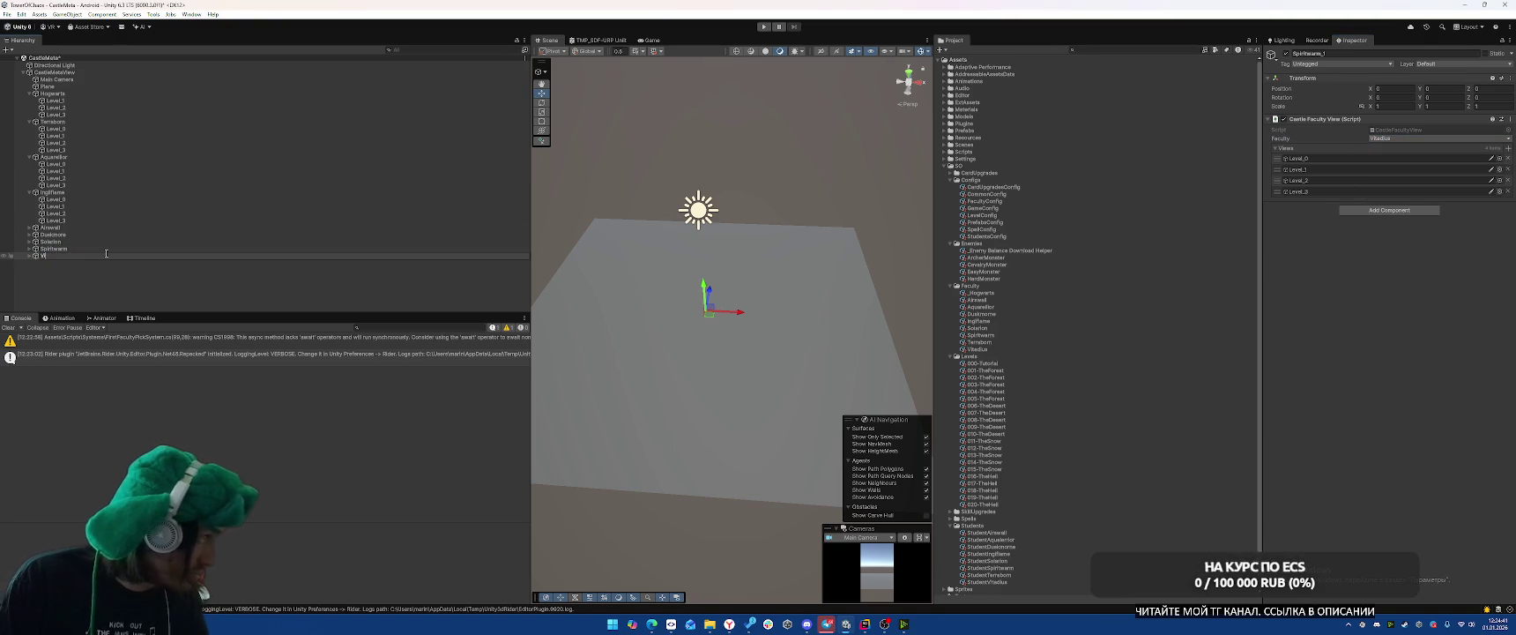
{"action": "type", "text": "ius"}
{"action": "key", "text": "Return"}
{"action": "left_click", "coordinate": [1380, 139]}
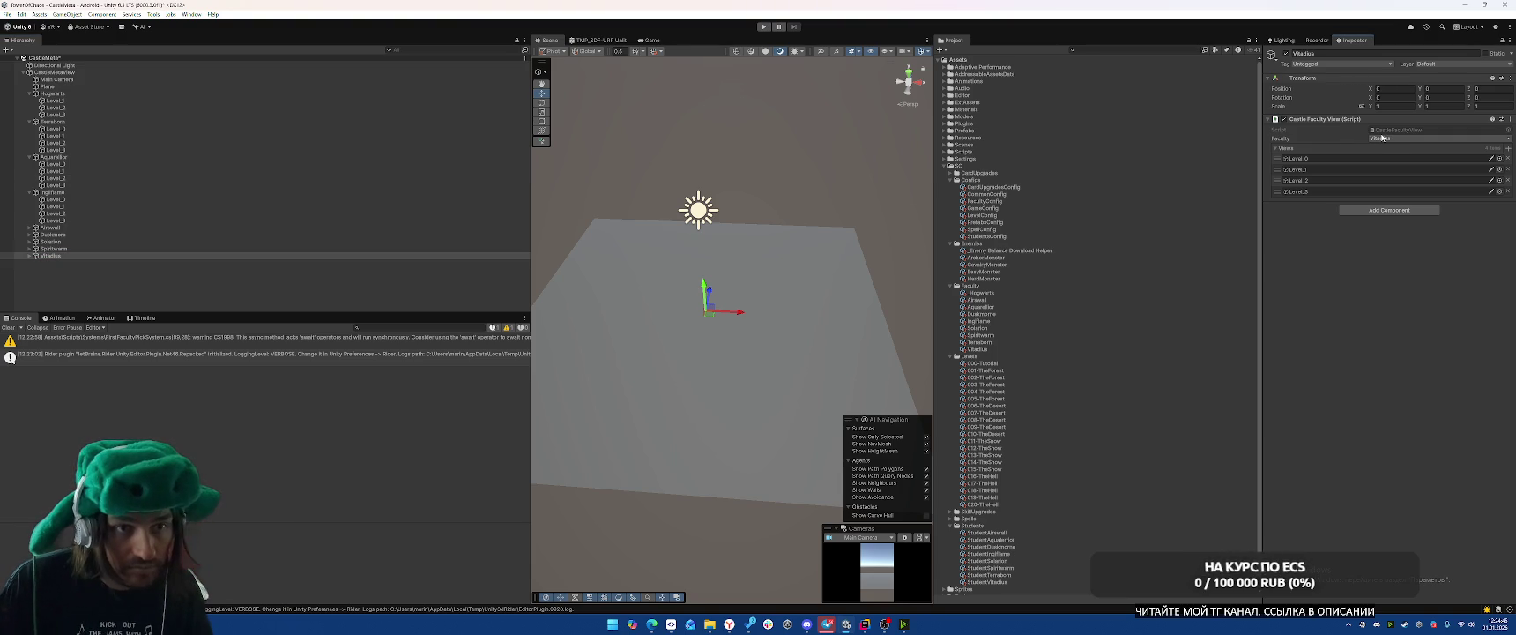
{"action": "key", "text": "Escape"}
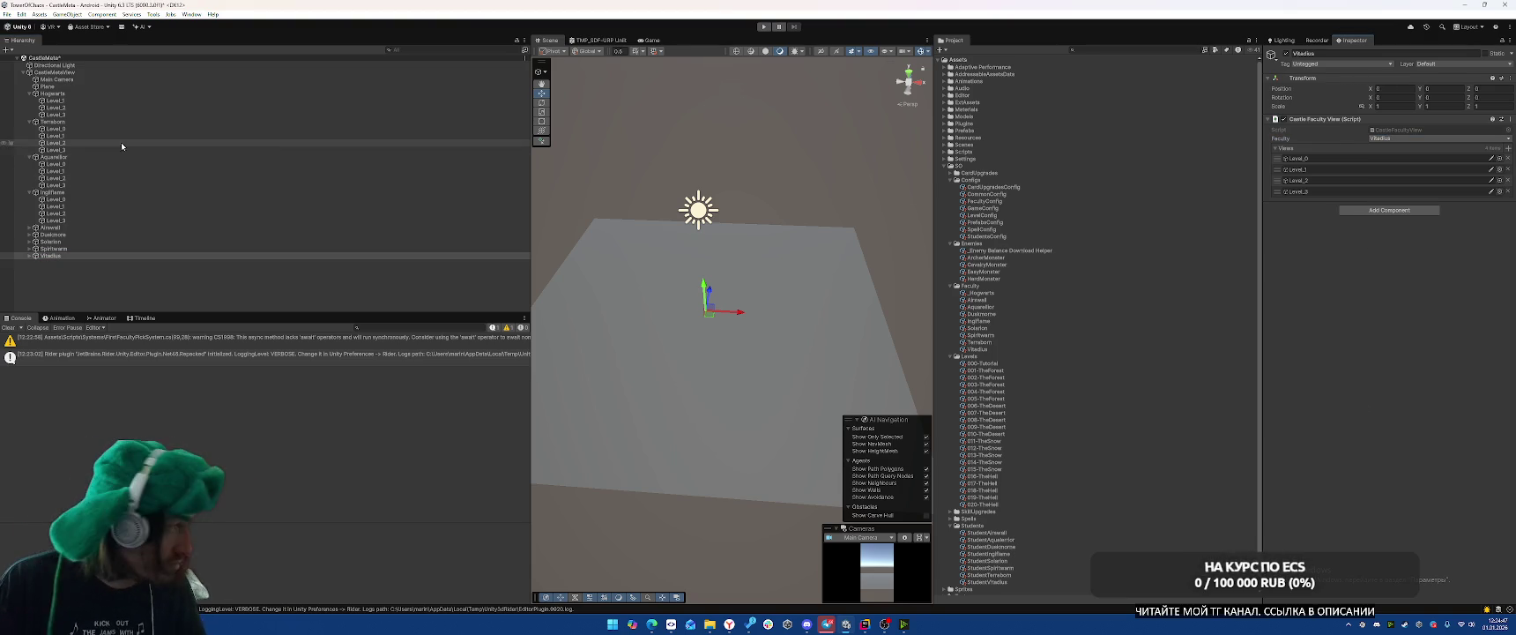
Select CastleMetaView and collapse the Hogwarts, Terrarium, Aquarellor and Ingflame entries in the Hierarchy.
{"action": "left_click", "coordinate": [57, 72]}
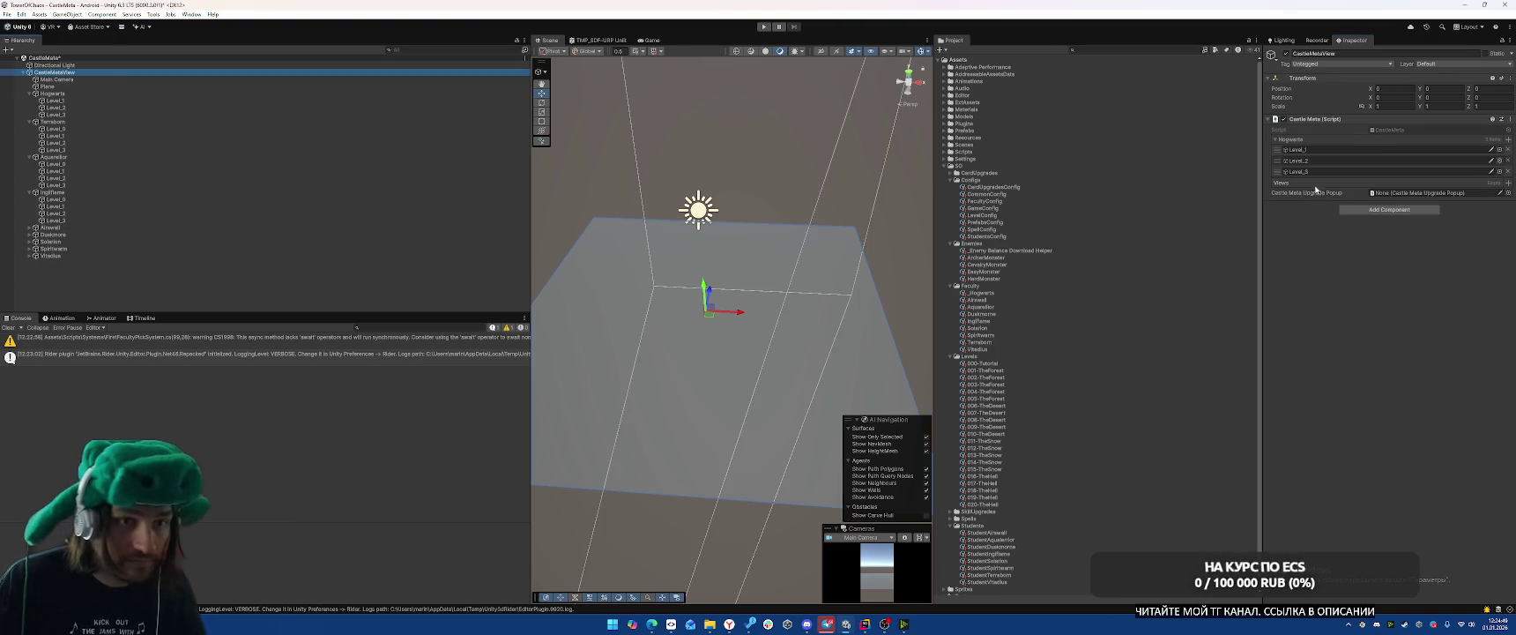
{"action": "left_click", "coordinate": [1504, 41]}
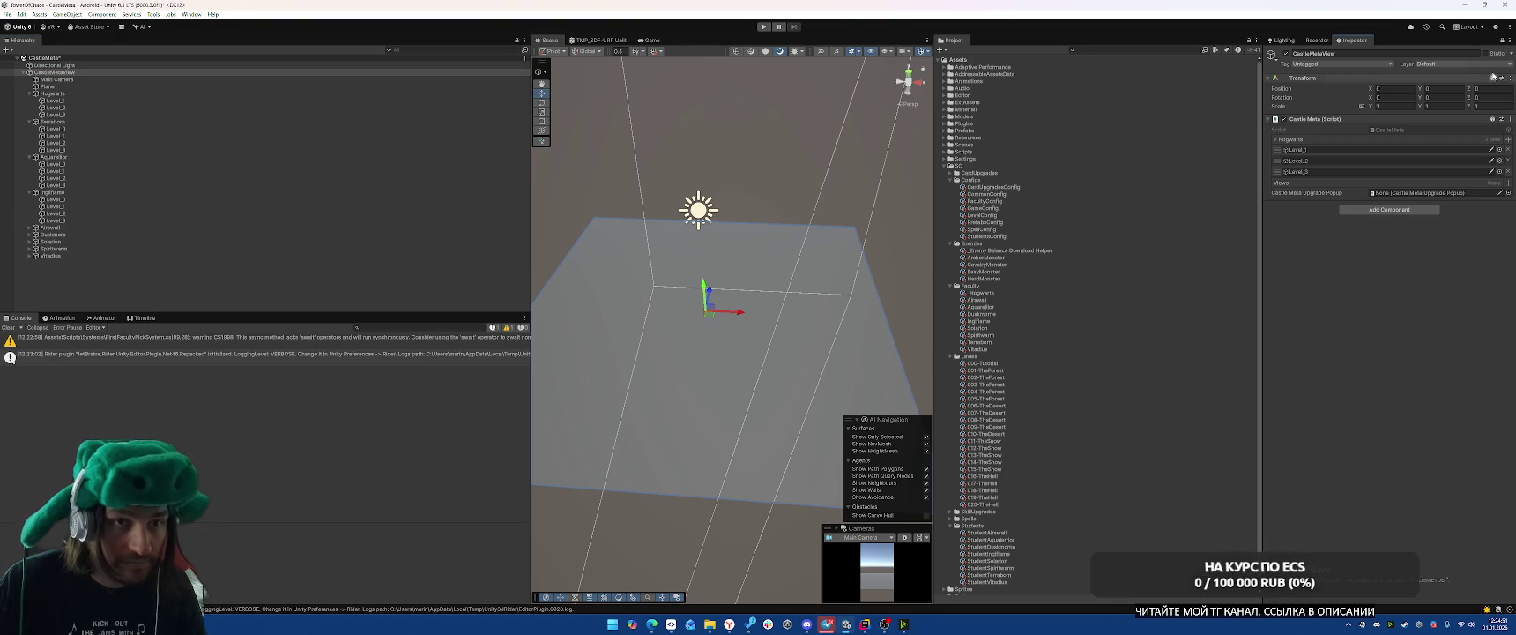
{"action": "left_click", "coordinate": [29, 93]}
{"action": "left_click", "coordinate": [29, 100]}
{"action": "left_click", "coordinate": [30, 107]}
{"action": "left_click", "coordinate": [29, 114]}
Add the eight faculty objects, Terrarium through Vladius, to the Castle Meta Views list.
{"action": "left_click", "coordinate": [53, 101]}
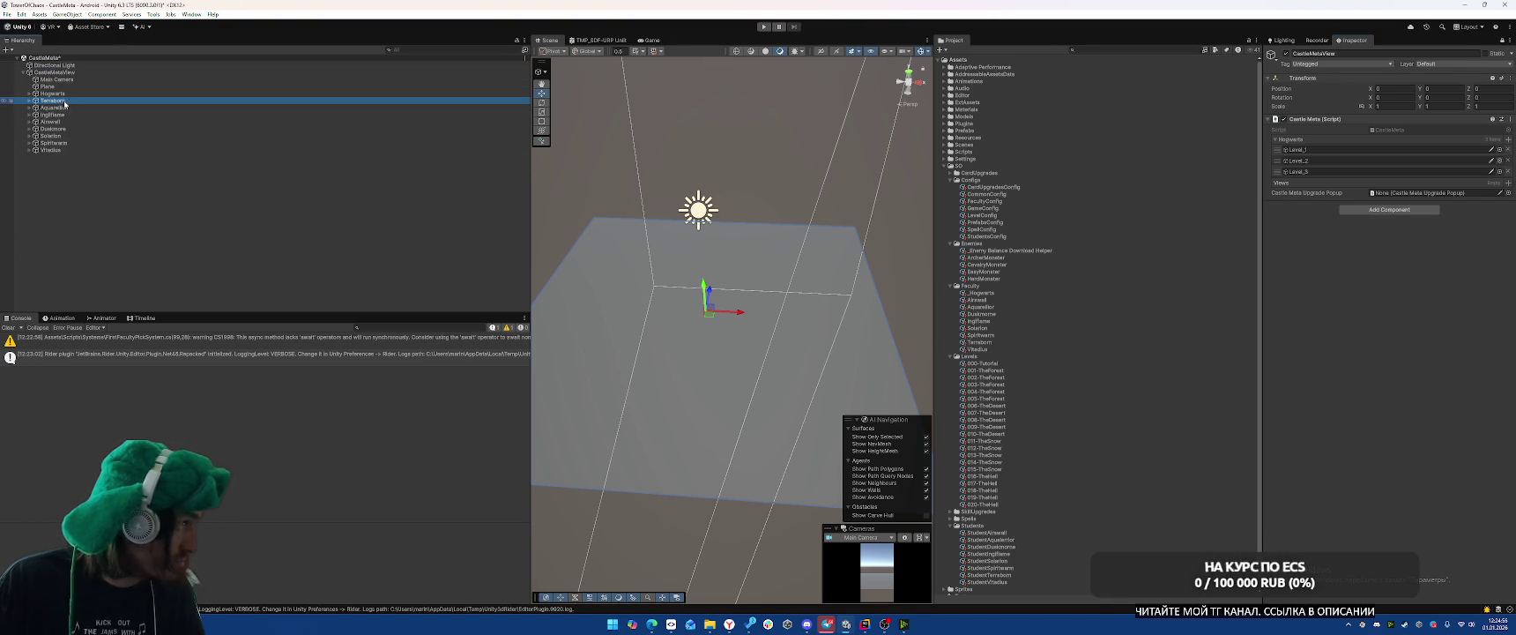
{"action": "left_click", "coordinate": [50, 150], "text": "shift"}
{"action": "mouse_move", "coordinate": [63, 110]}
{"action": "left_mouse_down"}
{"action": "mouse_move", "coordinate": [1395, 183]}
{"action": "mouse_move", "coordinate": [1308, 183]}
{"action": "left_mouse_up"}
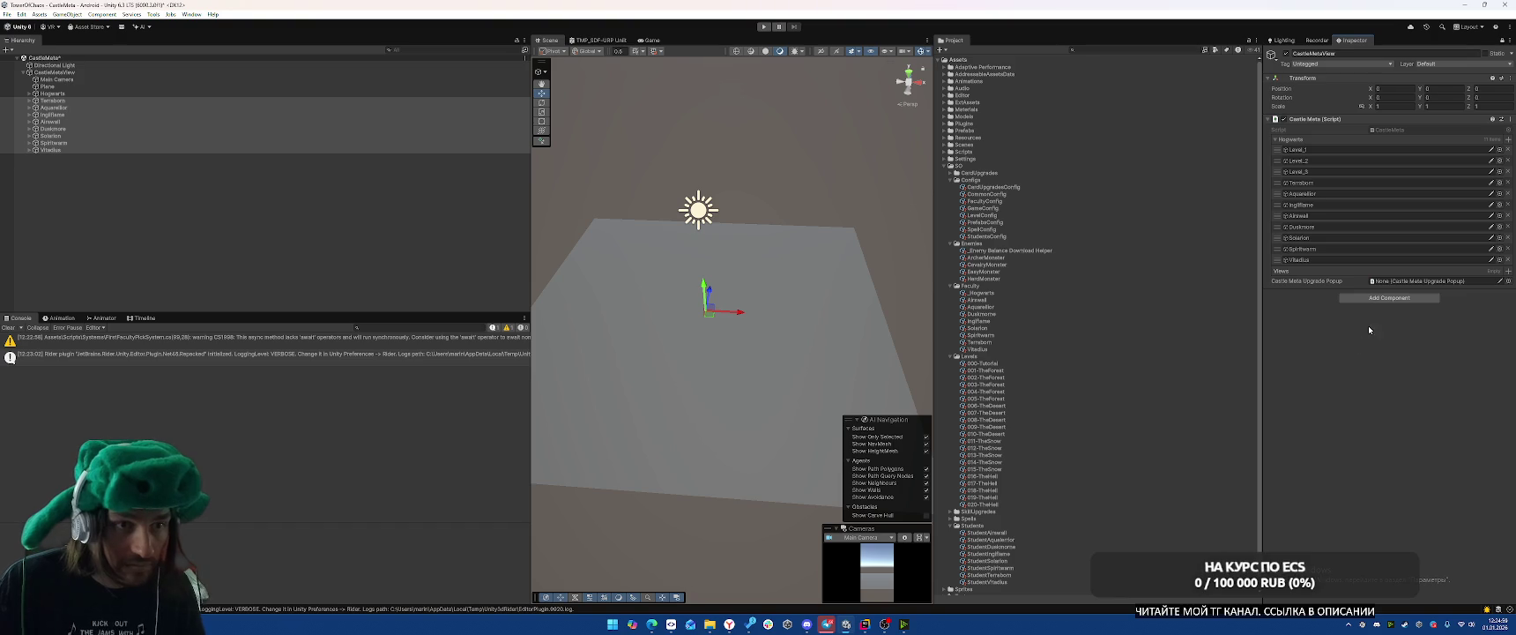
{"action": "key", "text": "ctrl+z"}
{"action": "mouse_move", "coordinate": [83, 134]}
{"action": "left_mouse_down"}
{"action": "mouse_move", "coordinate": [115, 118]}
{"action": "mouse_move", "coordinate": [706, 168]}
{"action": "mouse_move", "coordinate": [1348, 189]}
{"action": "mouse_move", "coordinate": [1354, 222]}
{"action": "left_mouse_up"}
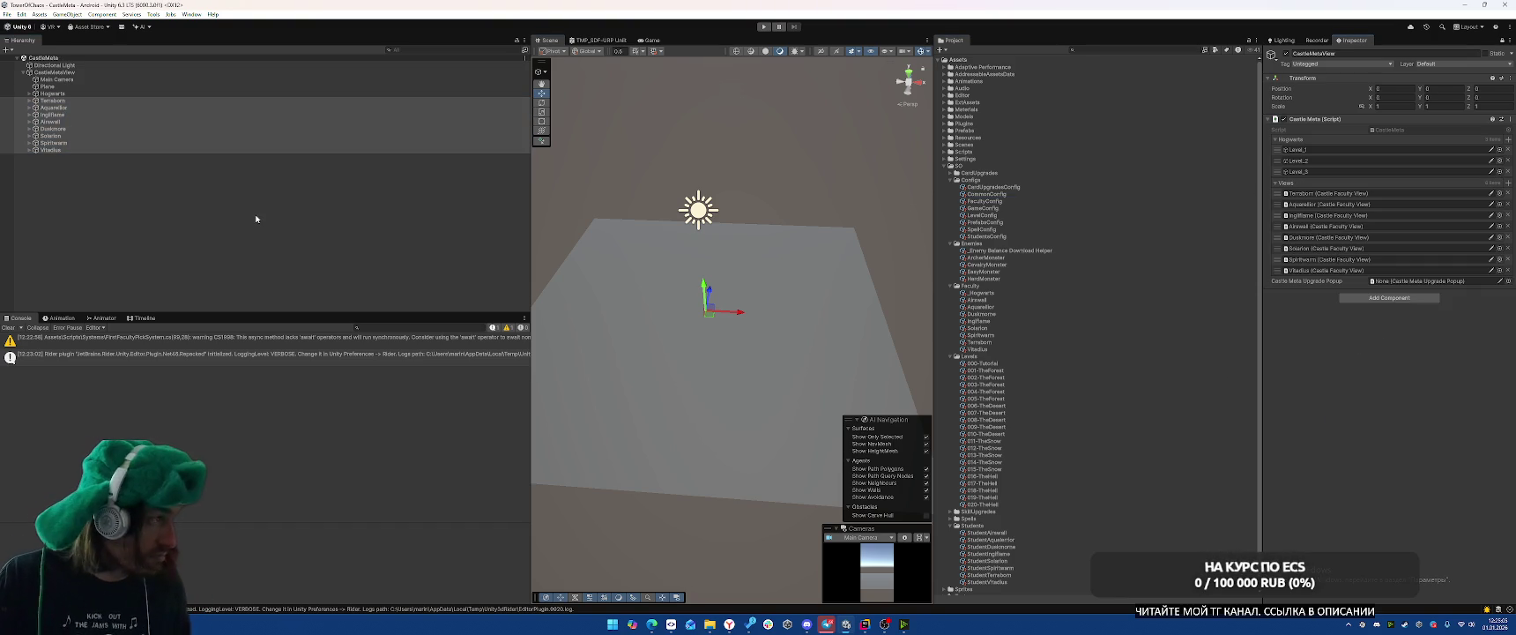
Expand Hogwarts and select its Level_1 object.
{"action": "left_click", "coordinate": [28, 93]}
{"action": "left_click", "coordinate": [82, 107]}
{"action": "left_click", "coordinate": [82, 101]}
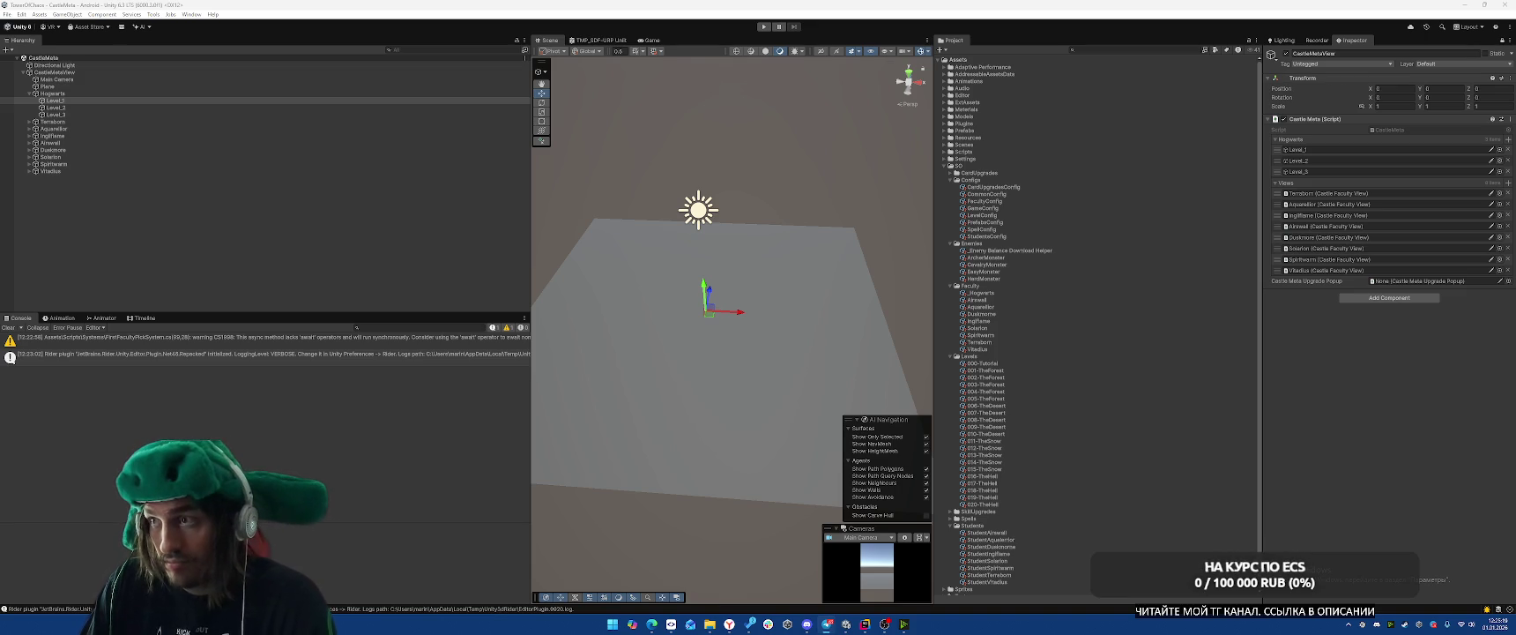
{"action": "left_click", "coordinate": [56, 101]}
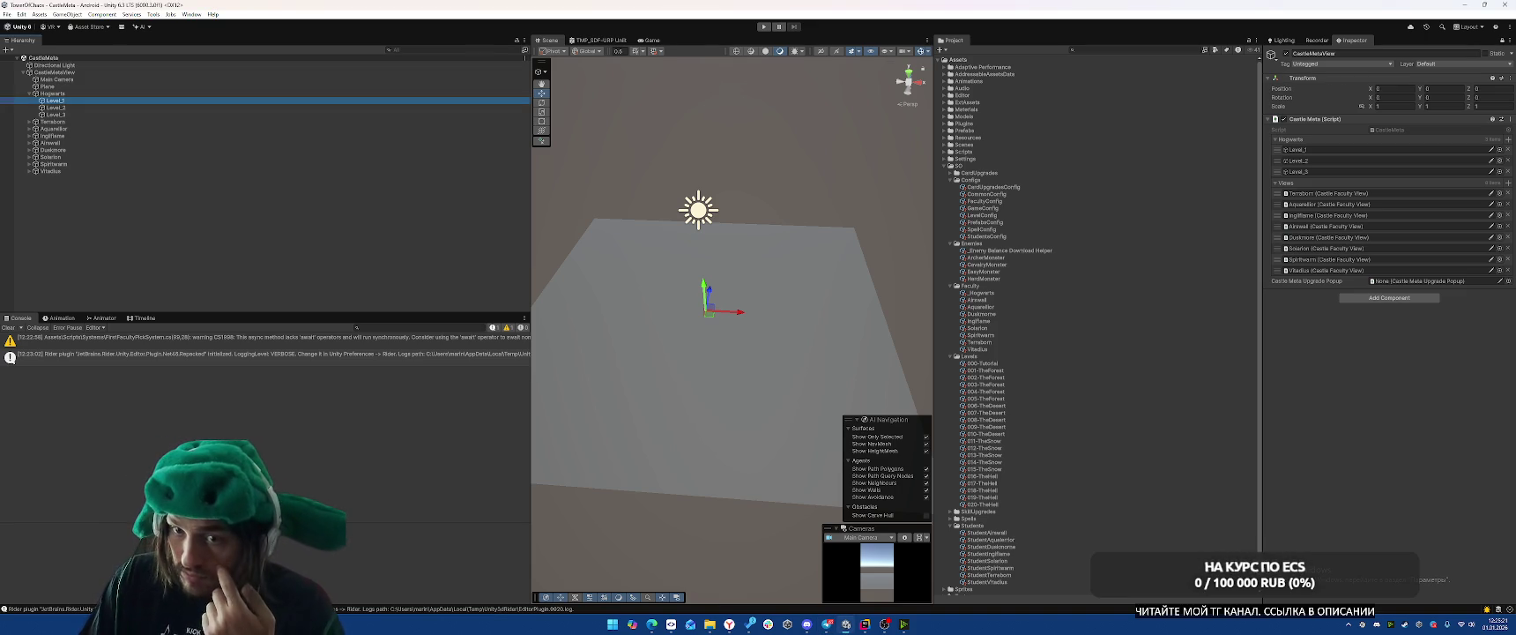
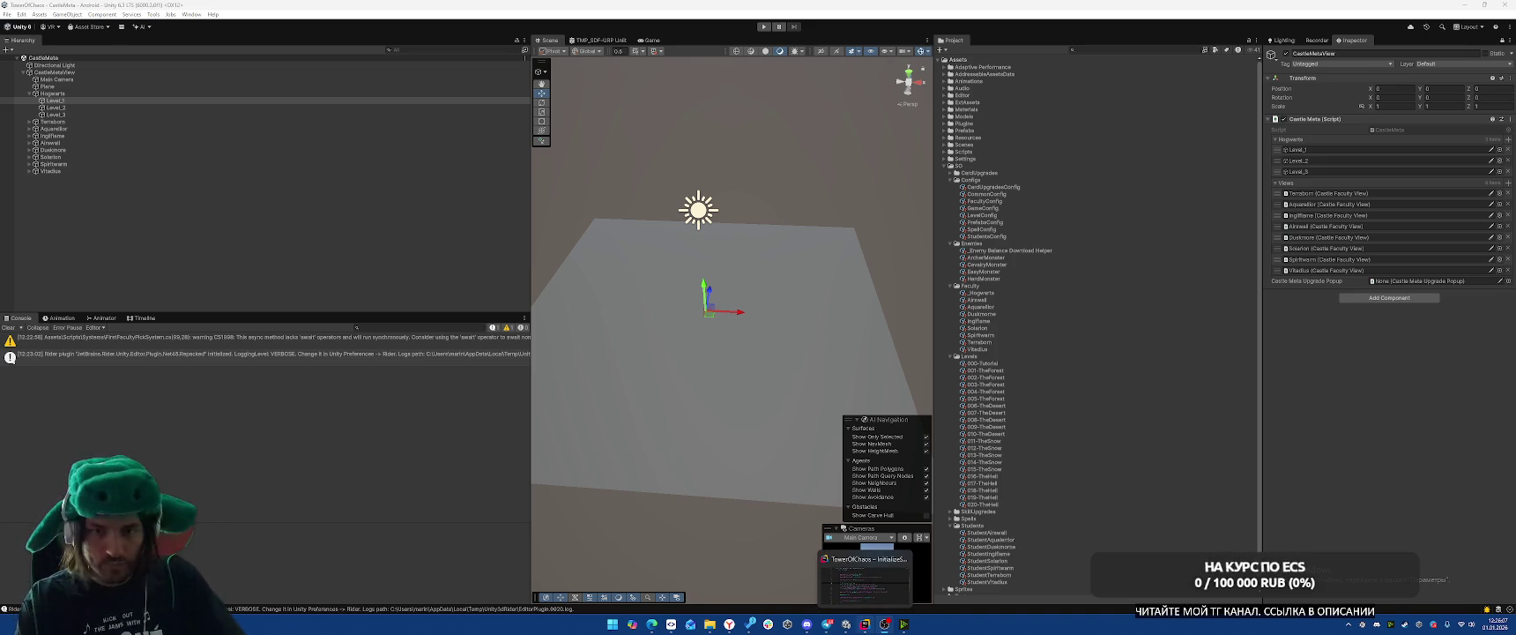
Switch back to CastleMeta.cs and go to the CastleFacultyView class declaration.
{"action": "left_click", "coordinate": [866, 623]}
{"action": "key", "text": "ctrl+z"}
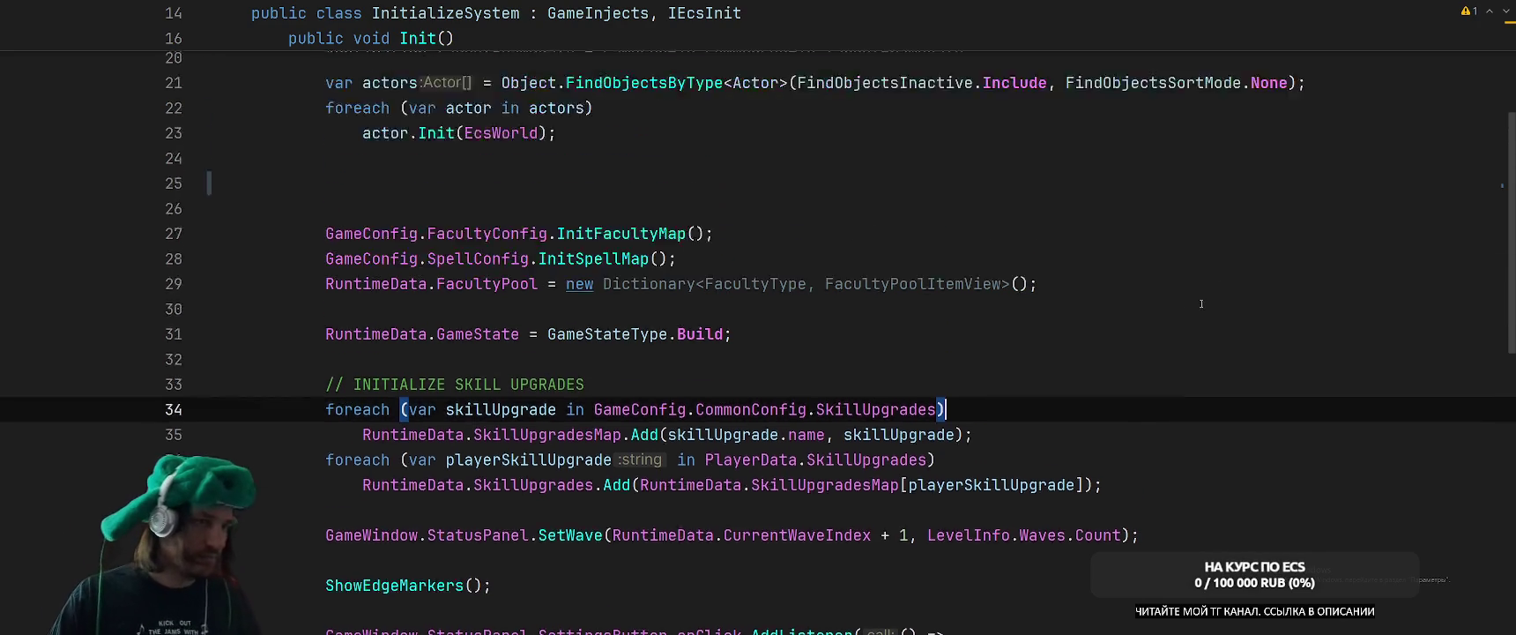
{"action": "key", "text": "ctrl+Tab"}
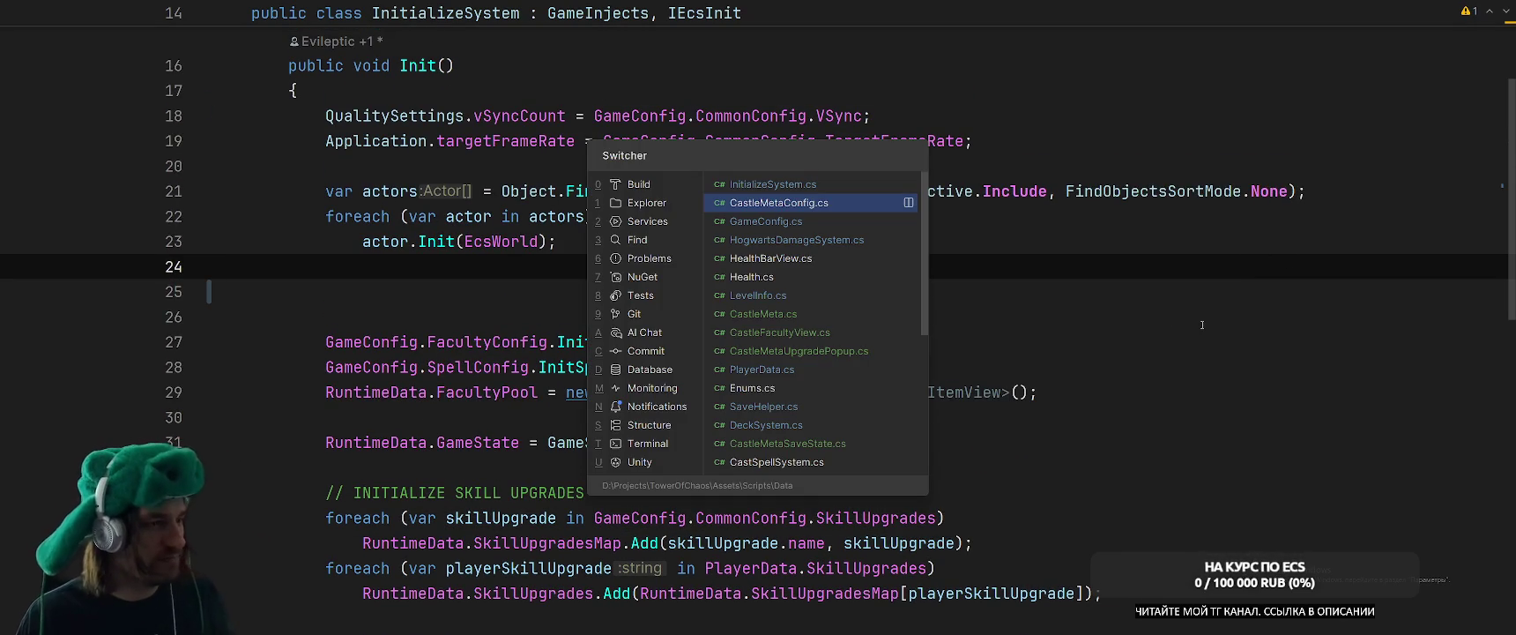
{"action": "key", "text": "Tab"}
{"action": "key", "text": "Tab"}
{"action": "key", "text": "Tab"}
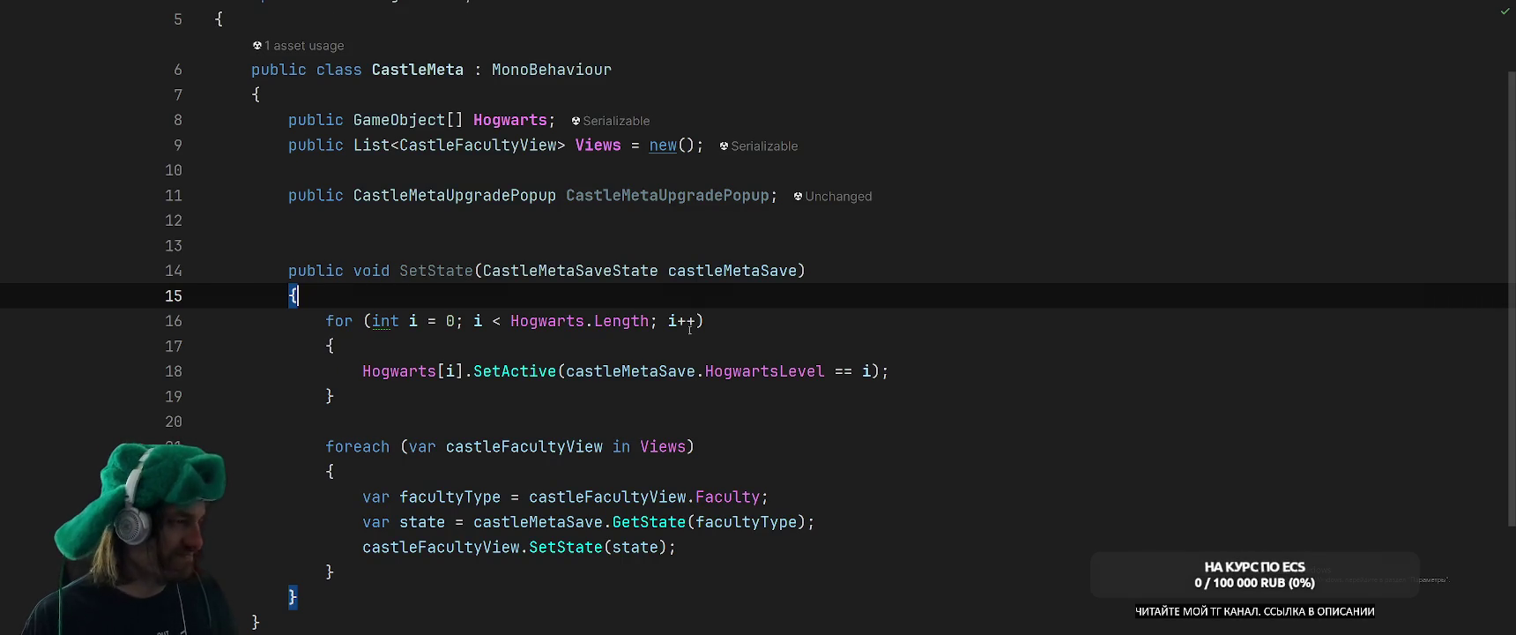
{"action": "left_click", "coordinate": [440, 144], "text": "ctrl"}
{"action": "left_click", "coordinate": [1060, 339]}
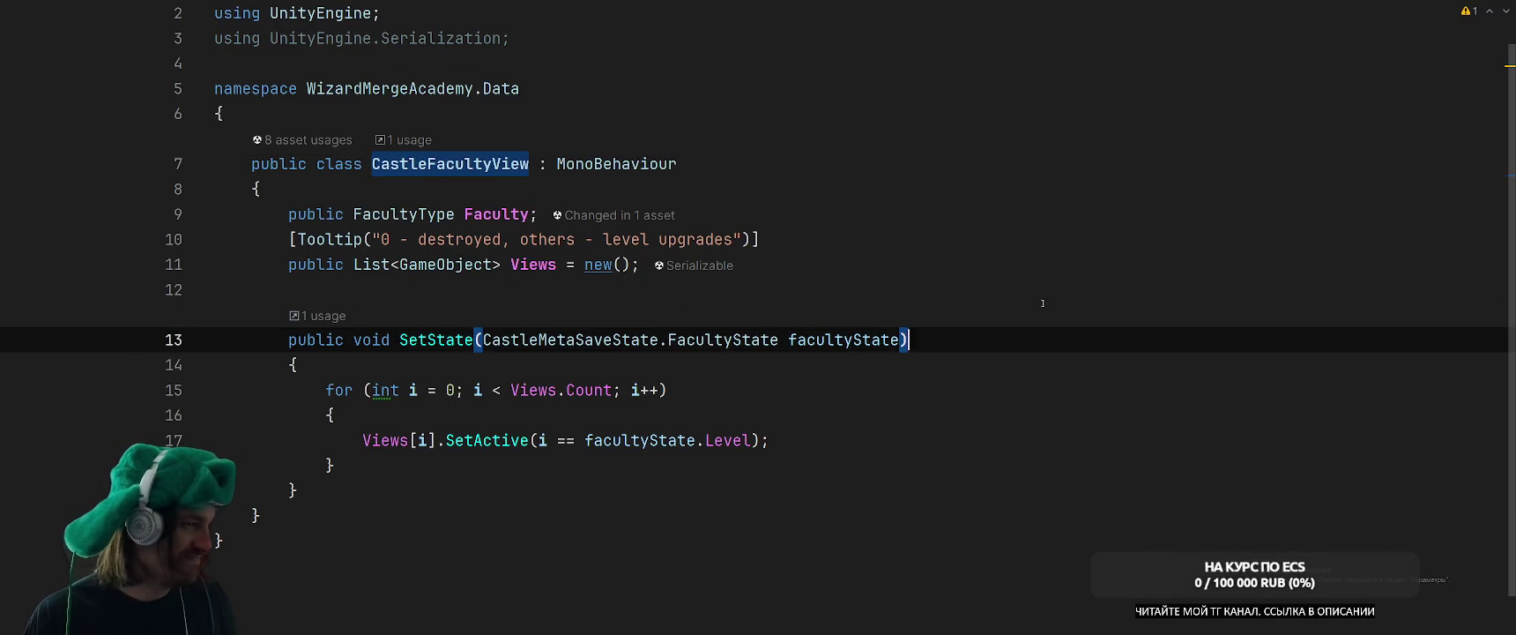
Add a 'public Transform PopupPoint;' field below the Views field.
{"action": "left_click", "coordinate": [1060, 249]}
{"action": "key", "text": "Down"}
{"action": "key", "text": "Return"}
{"action": "key", "text": "Return"}
{"action": "type", "text": "pu"}
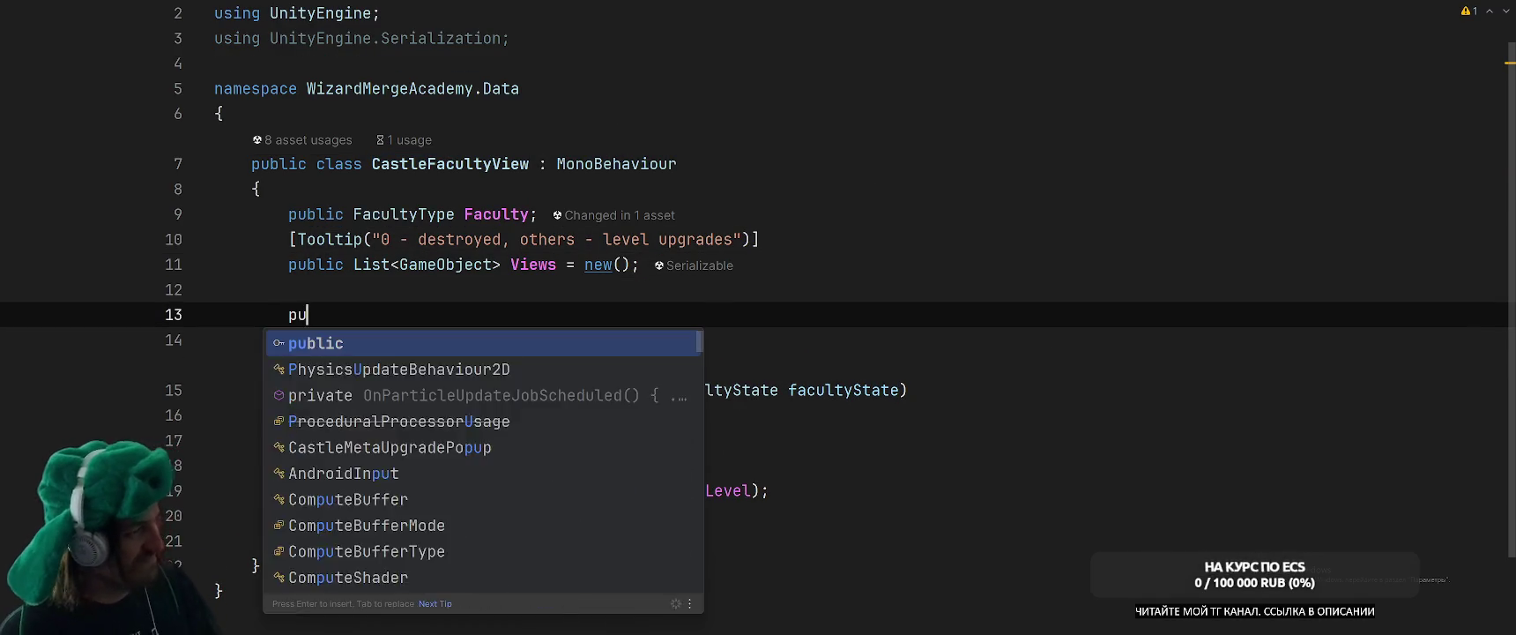
{"action": "type", "text": "blic Trans"}
{"action": "key", "text": "Down"}
{"action": "key", "text": "Return"}
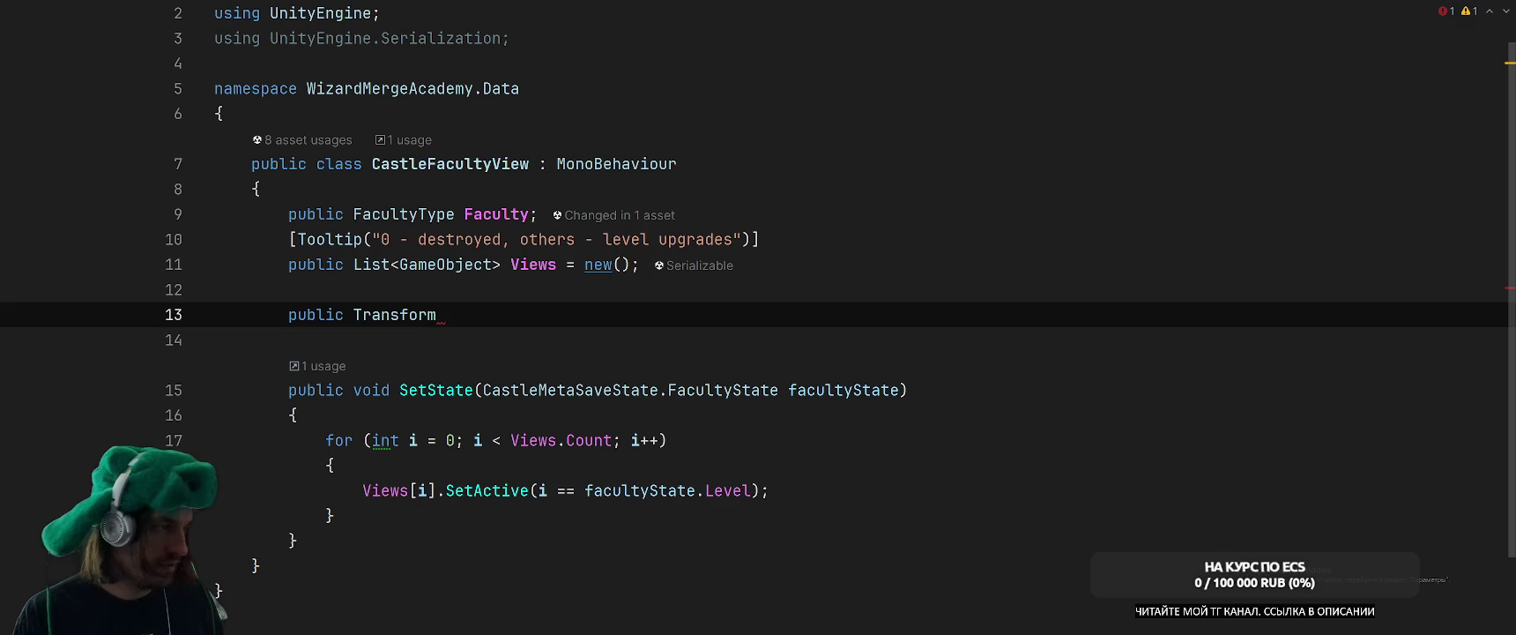
{"action": "type", "text": "PopupPoint;"}
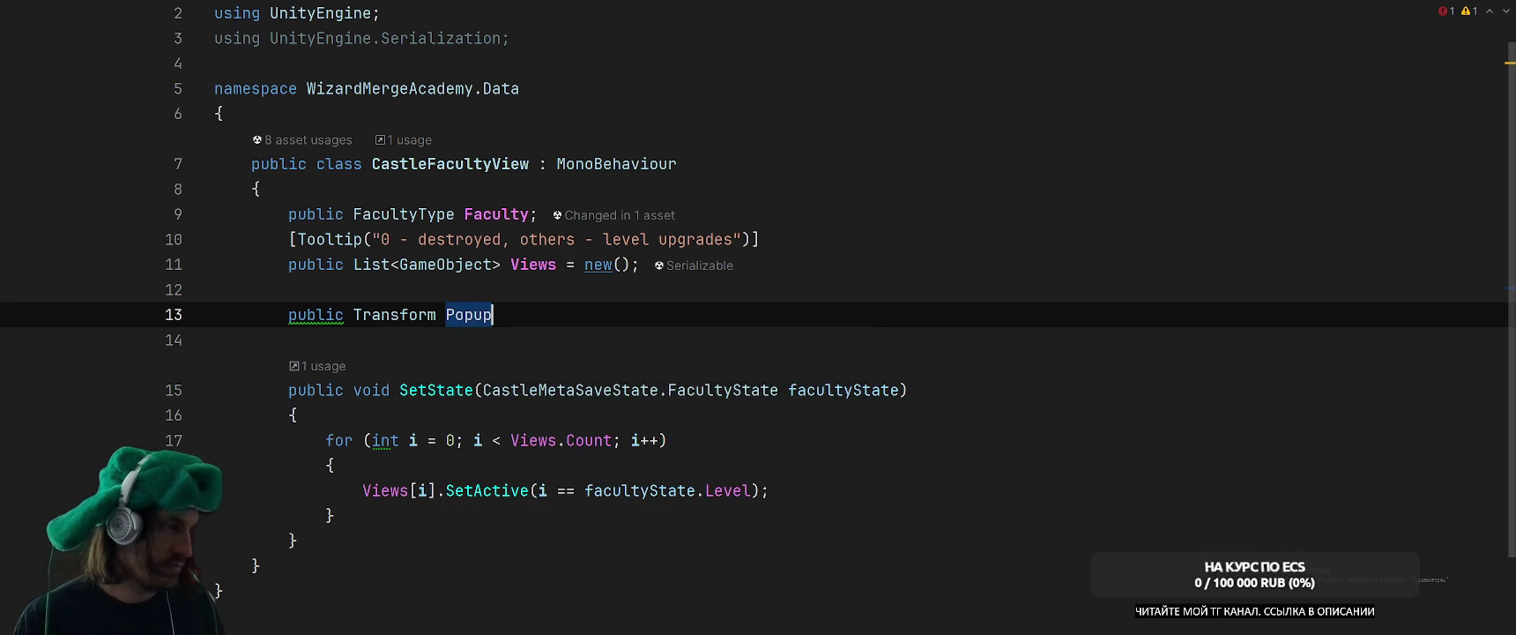
{"action": "key", "text": "Return"}
Add an OnValidate method containing an if (!PopupPoint) check.
{"action": "type", "text": "void OnV"}
{"action": "key", "text": "Return"}
{"action": "type", "text": "if (!Popup"}
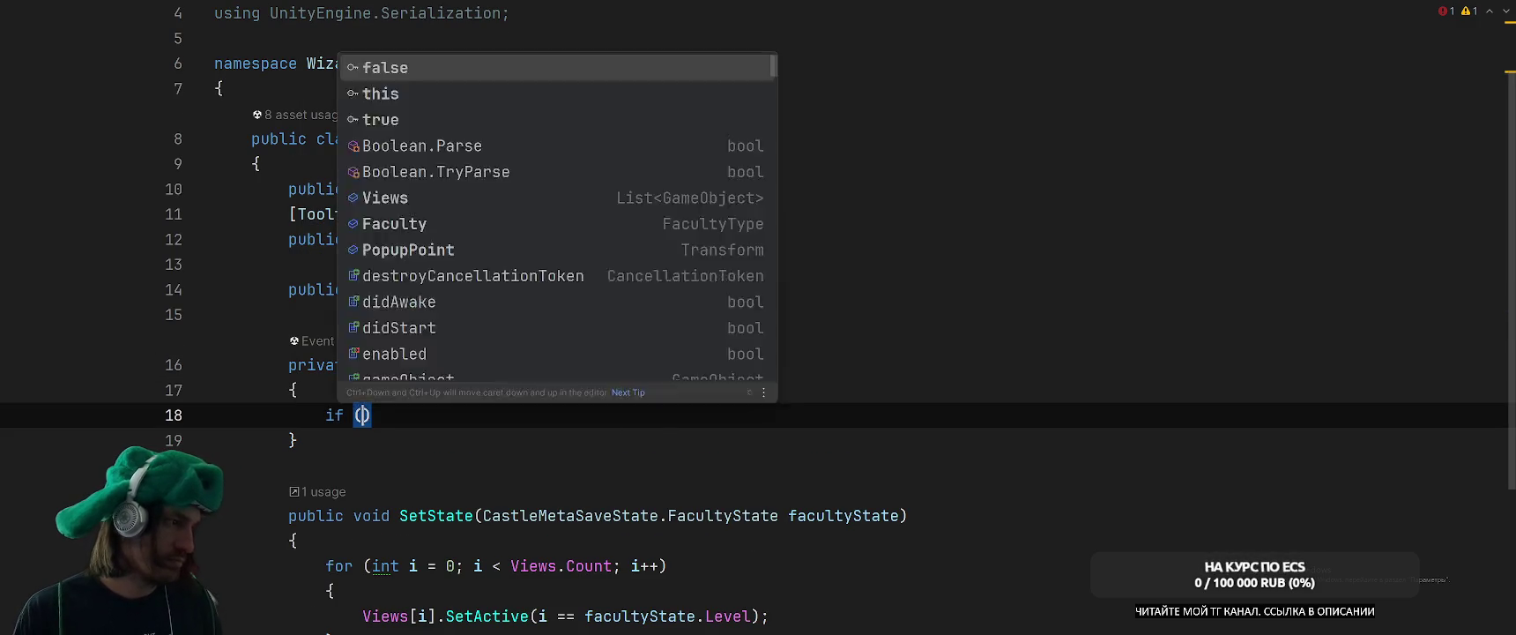
{"action": "type", "text": "P"}
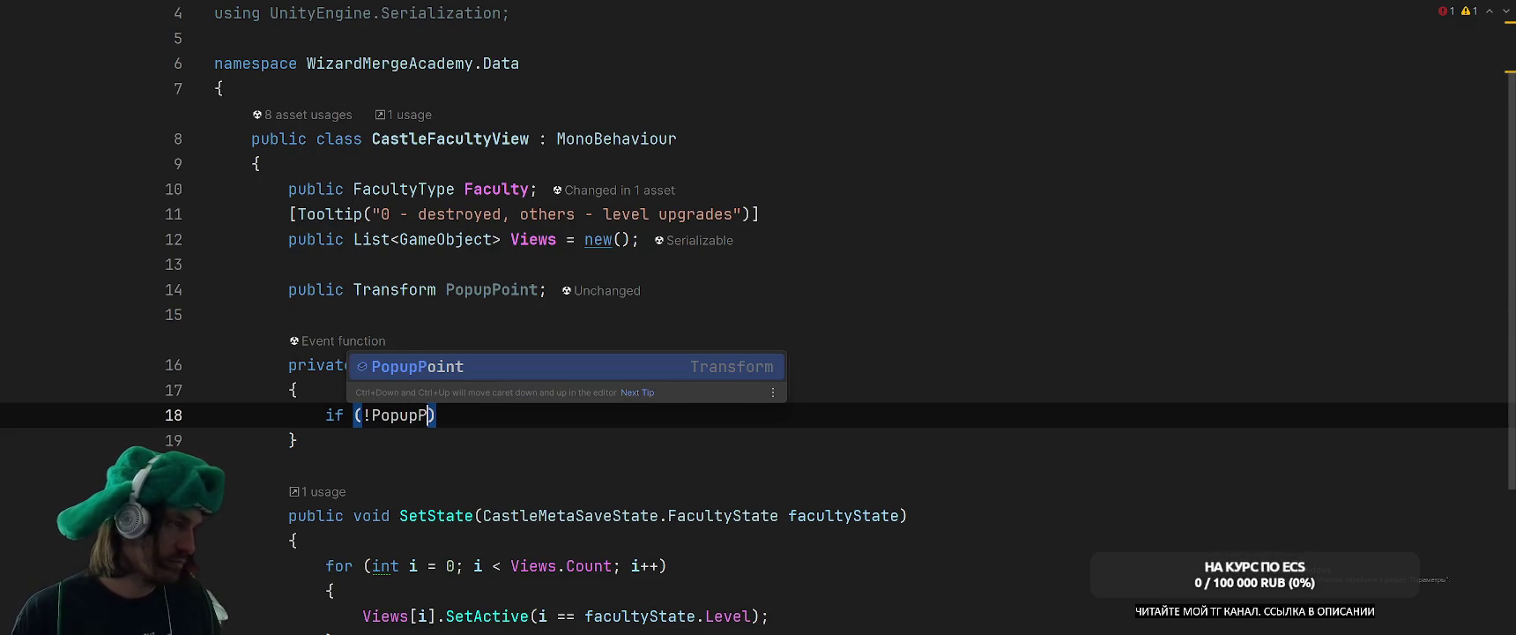
{"action": "key", "text": "Return"}
{"action": "type", "text": "){"}
{"action": "key", "text": "Return"}
Assign PopupPoint = new GameObject("PopupPoint").transform, extracted into a popupPoint local variable.
{"action": "type", "text": "P"}
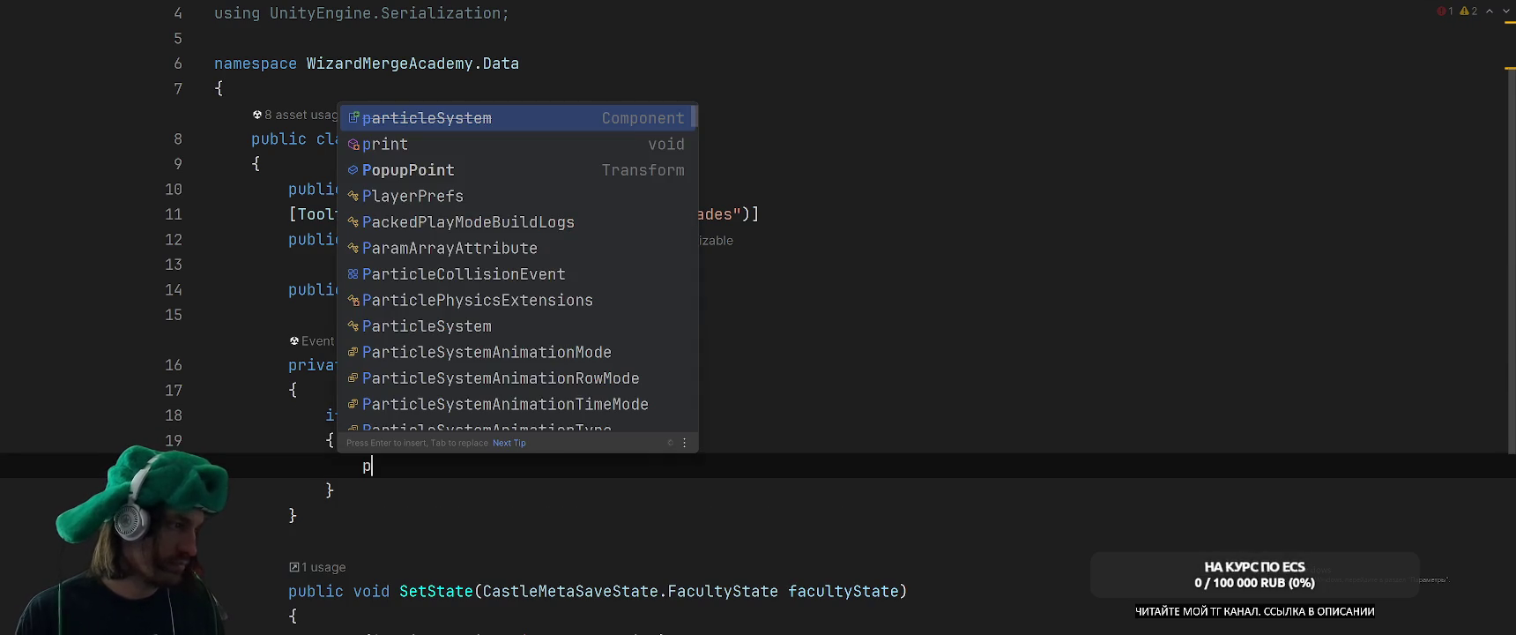
{"action": "key", "text": "Down"}
{"action": "key", "text": "Down"}
{"action": "key", "text": "Return"}
{"action": "type", "text": "= "}
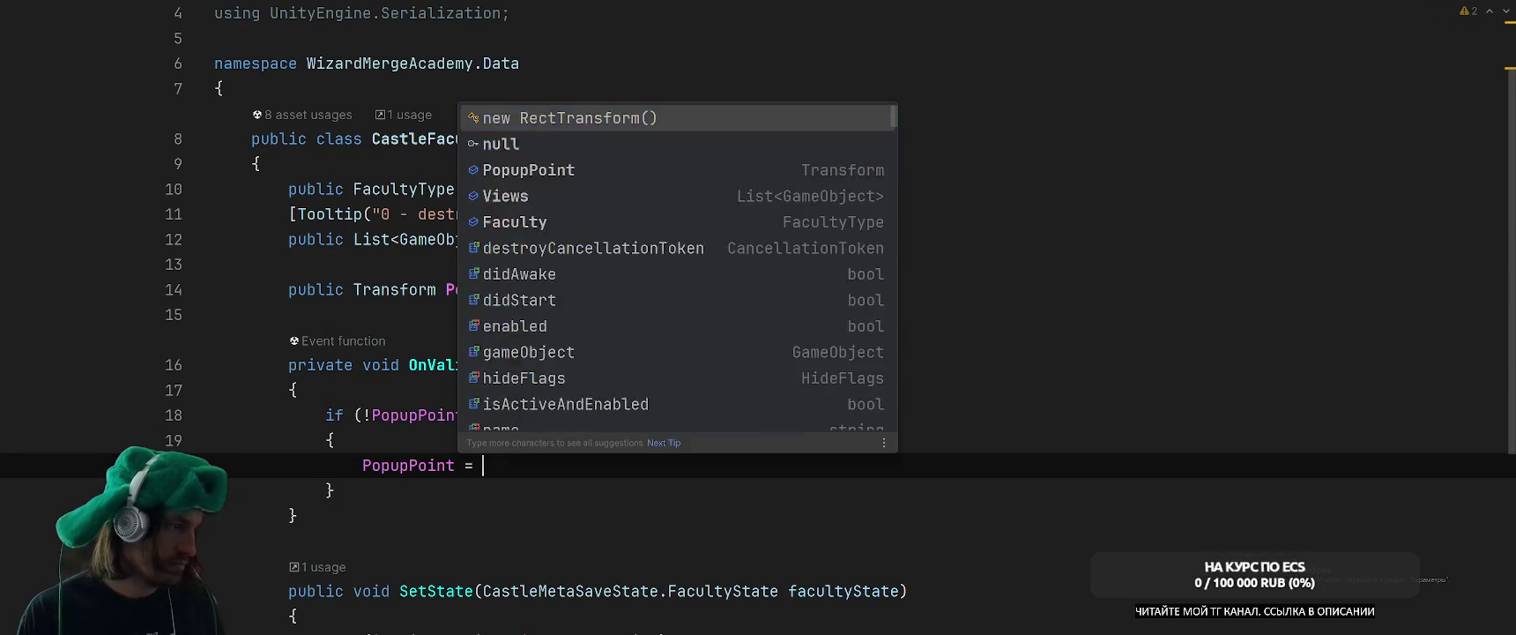
{"action": "type", "text": "new Gameob"}
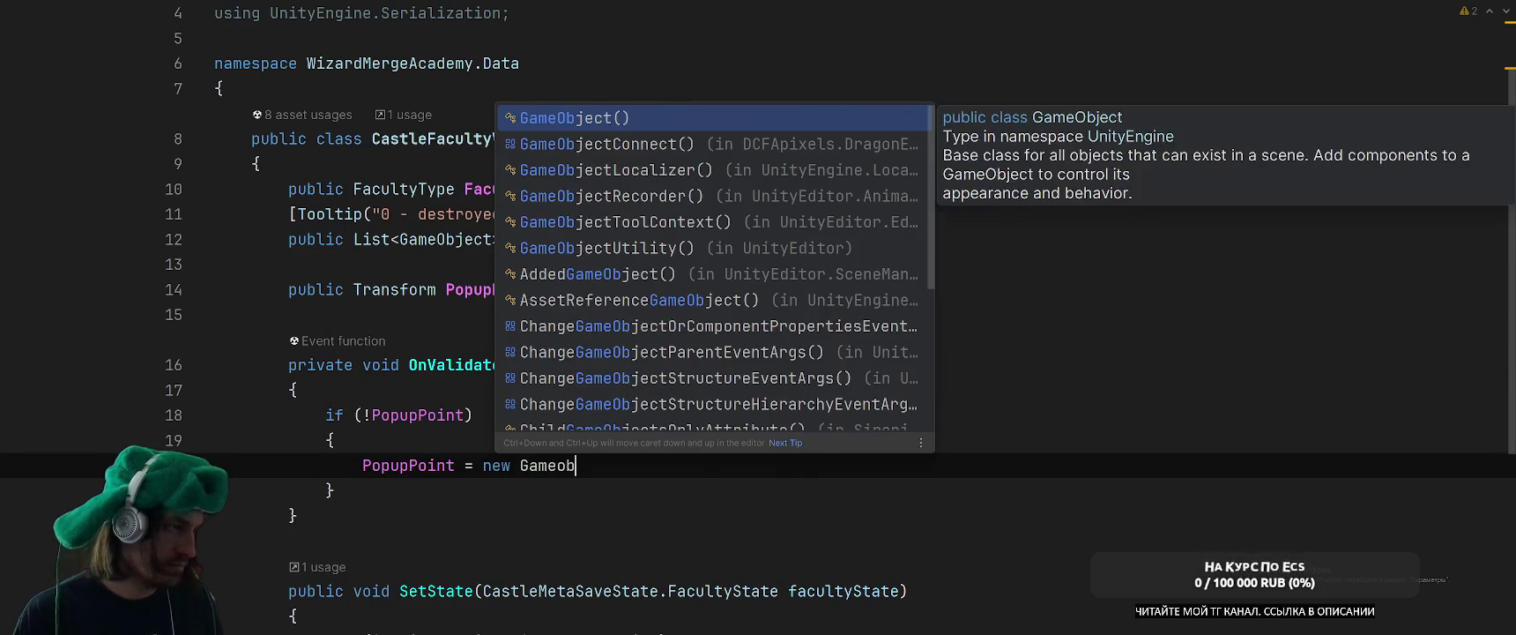
{"action": "key", "text": "Return"}
{"action": "type", "text": "\"PopupP"}
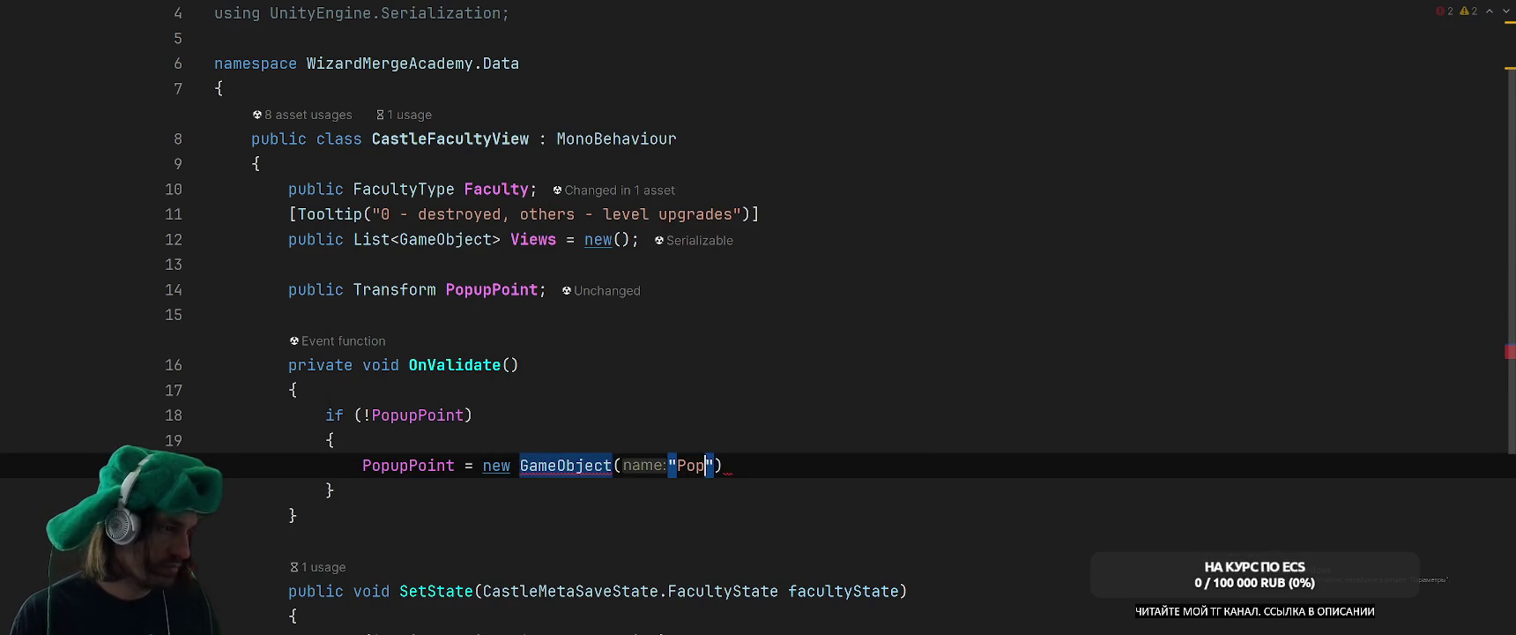
{"action": "type", "text": "oint\")"}
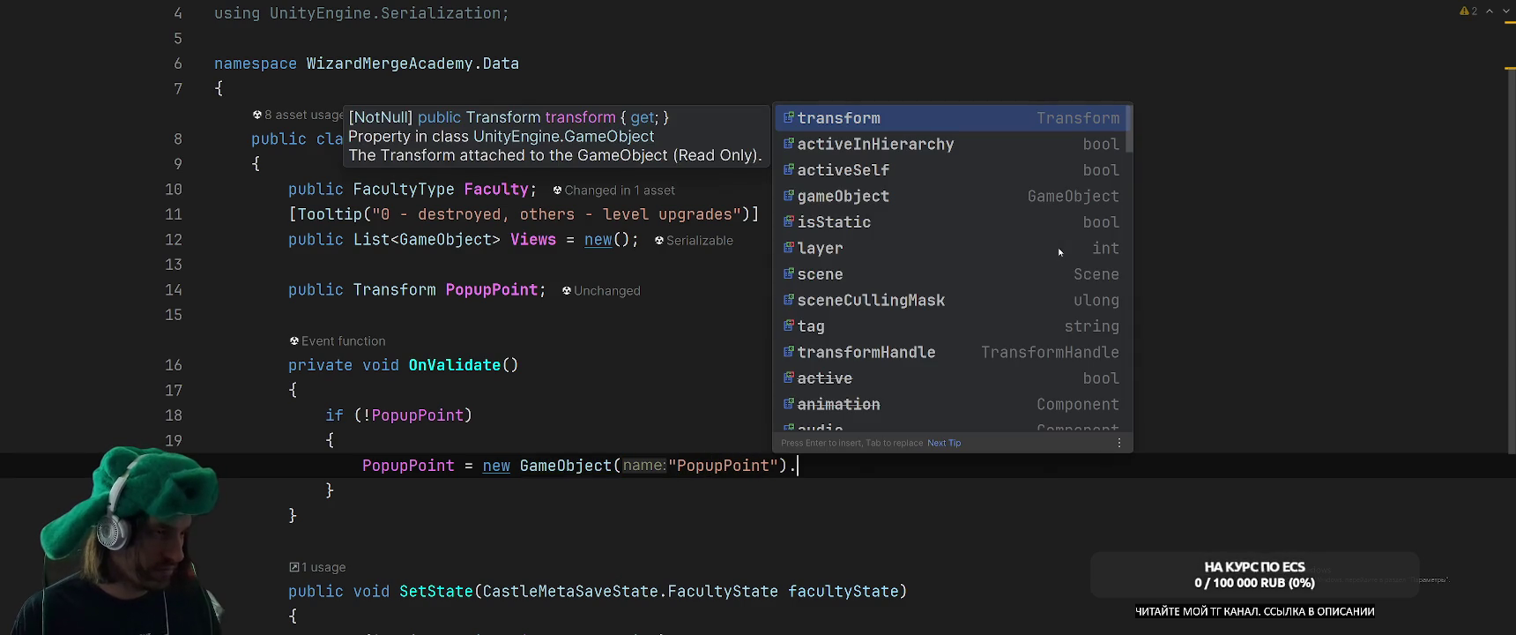
{"action": "type", "text": "tra"}
{"action": "key", "text": "Return"}
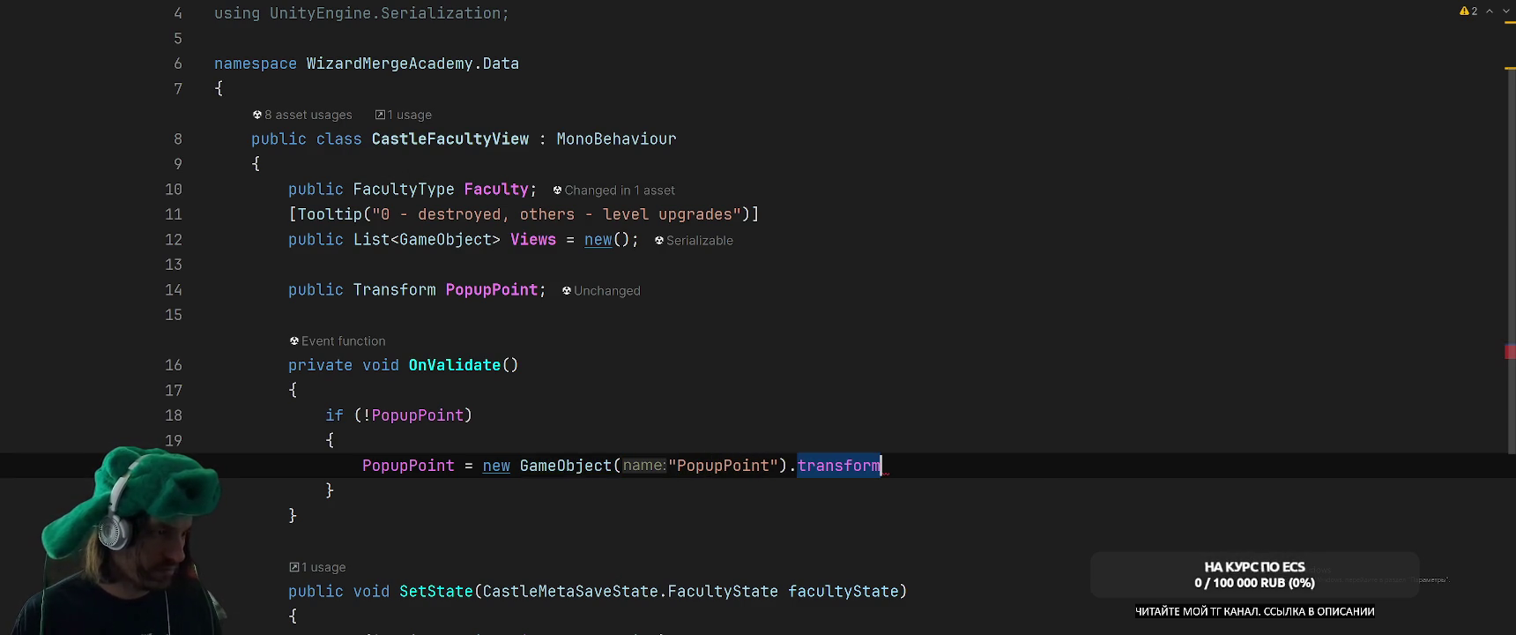
{"action": "key", "text": "ctrl+alt+v"}
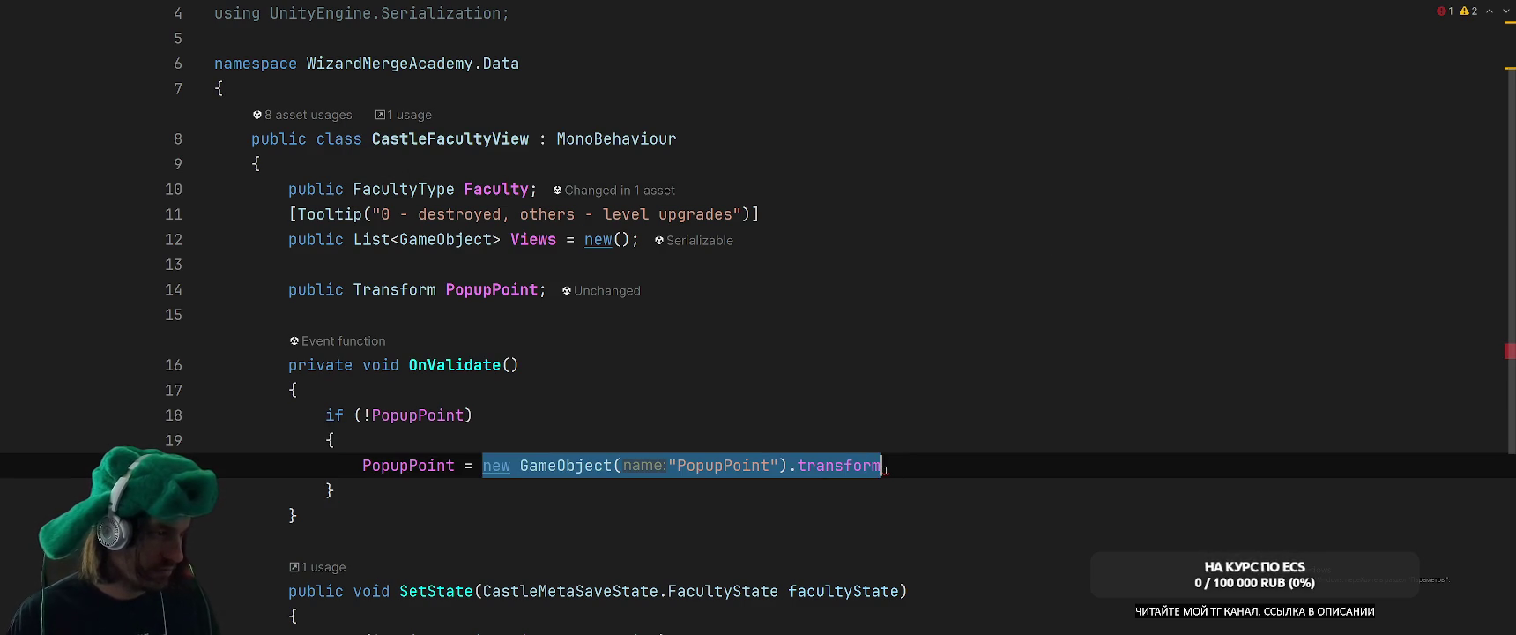
{"action": "key", "text": "Return"}
{"action": "key", "text": "Return"}
{"action": "key", "text": "Return"}
Insert a popupPoint.SetParent(transform) call above the PopupPoint assignment.
{"action": "type", "text": ";"}
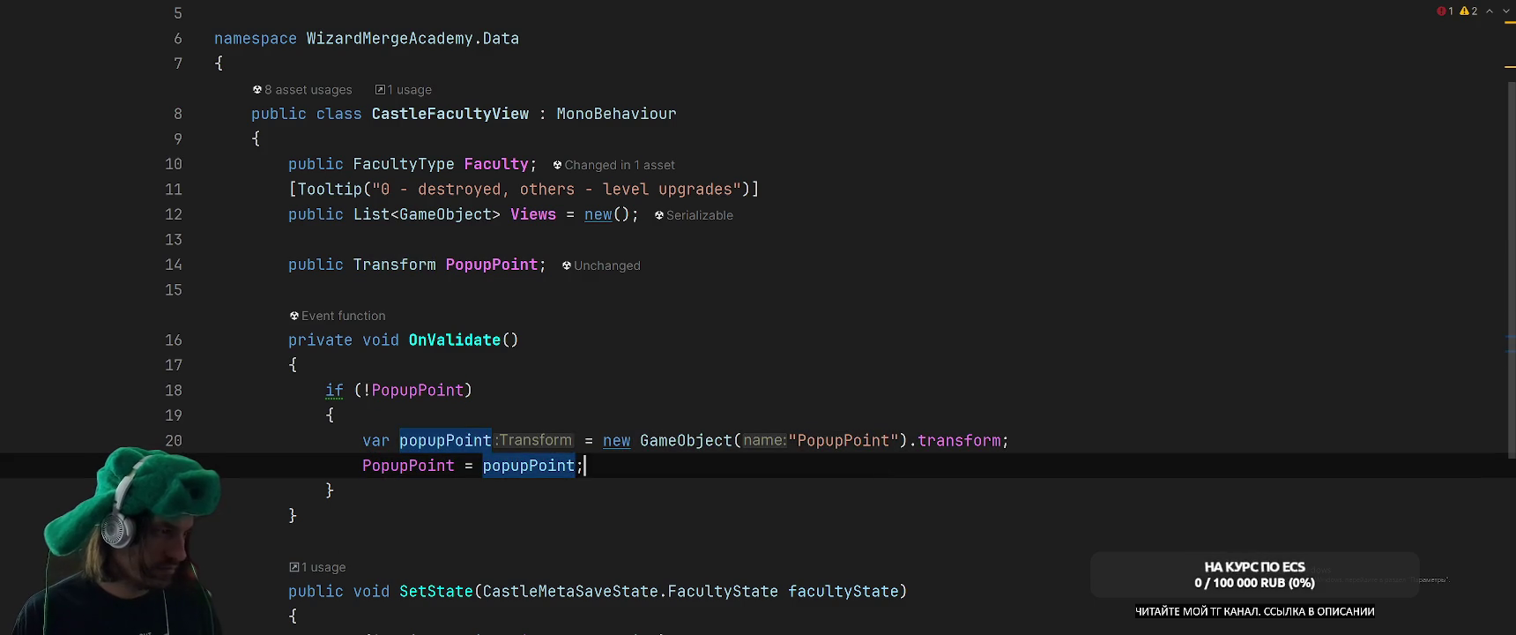
{"action": "key", "text": "Up"}
{"action": "key", "text": "End"}
{"action": "key", "text": "Return"}
{"action": "type", "text": "po"}
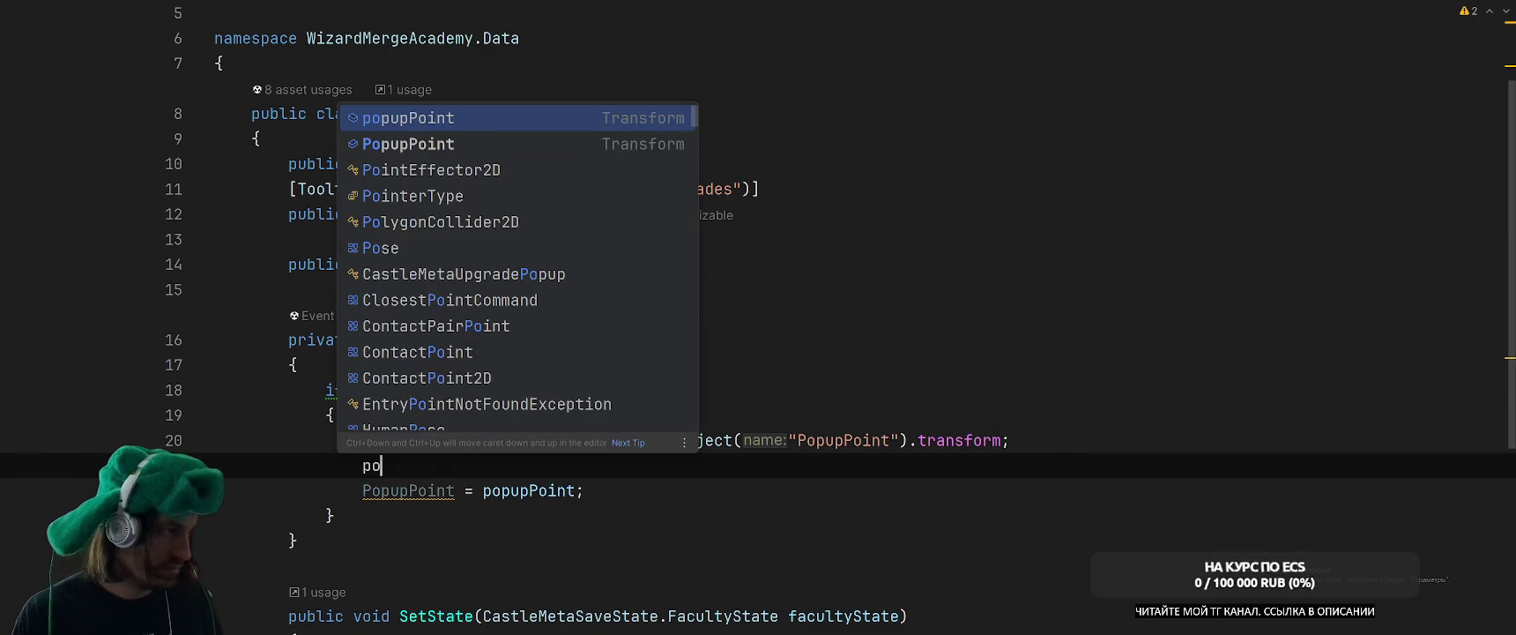
{"action": "key", "text": "Return"}
{"action": "type", "text": ".SetTr"}
{"action": "key", "text": "BackSpace"}
{"action": "key", "text": "BackSpace"}
{"action": "key", "text": "BackSpace"}
{"action": "key", "text": "BackSpace"}
{"action": "key", "text": "BackSpace"}
{"action": "key", "text": "ctrl+space"}
{"action": "type", "text": "SetPar"}
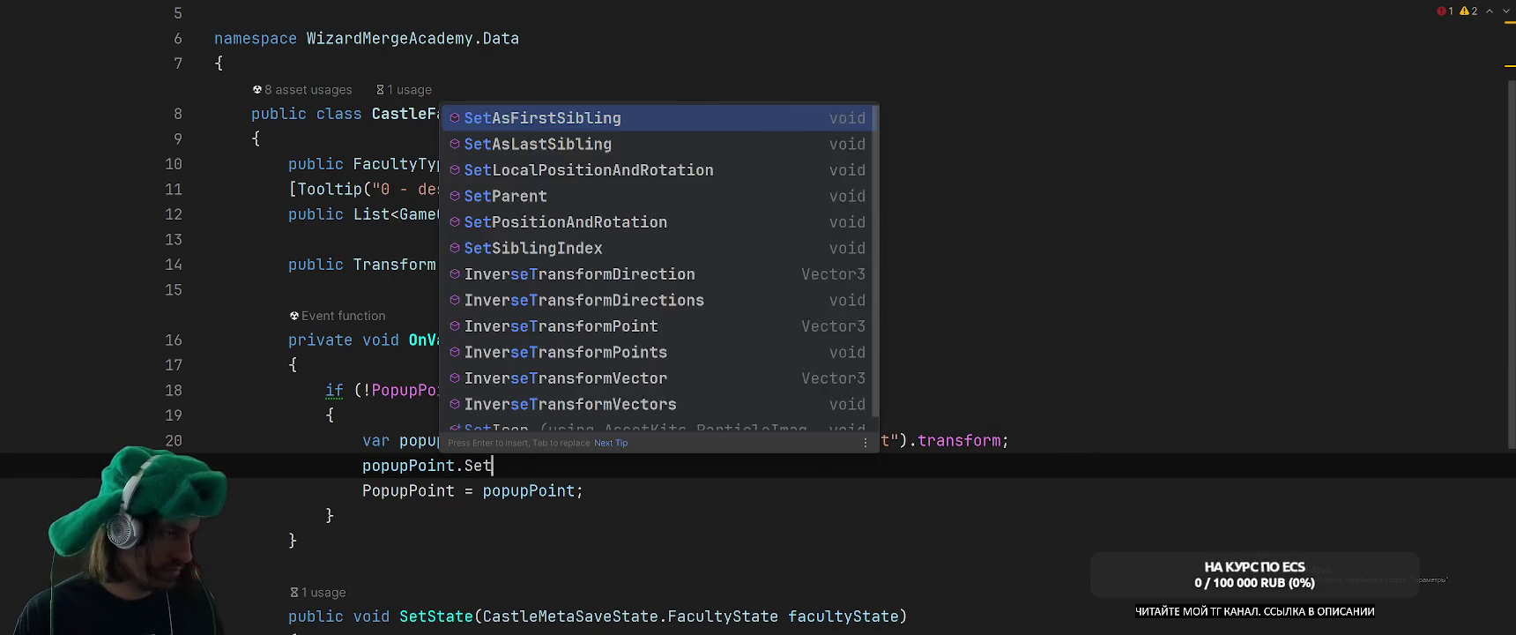
{"action": "key", "text": "Return"}
{"action": "type", "text": "tra);"}
{"action": "key", "text": "Return"}
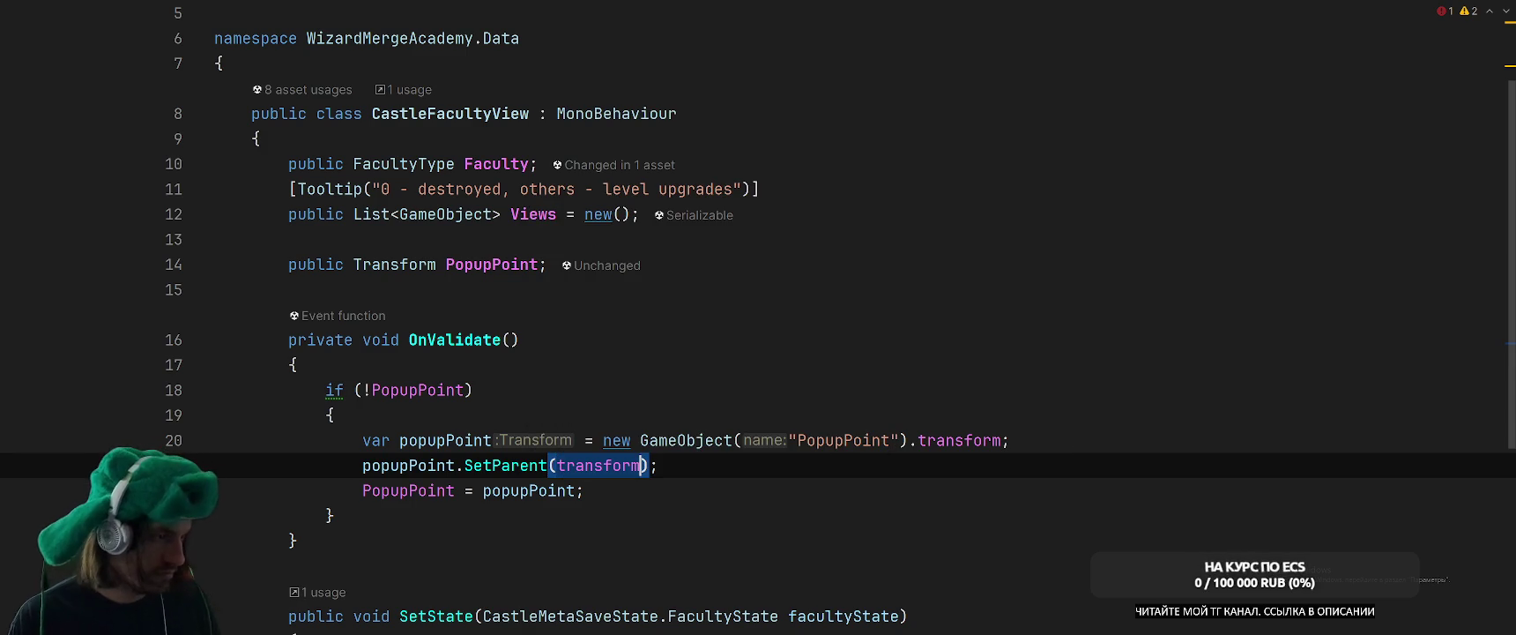
Drop the stray popupPoint line and pass false as SetParent's second argument.
{"action": "key", "text": "Down"}
{"action": "key", "text": "Down"}
{"action": "key", "text": "Up"}
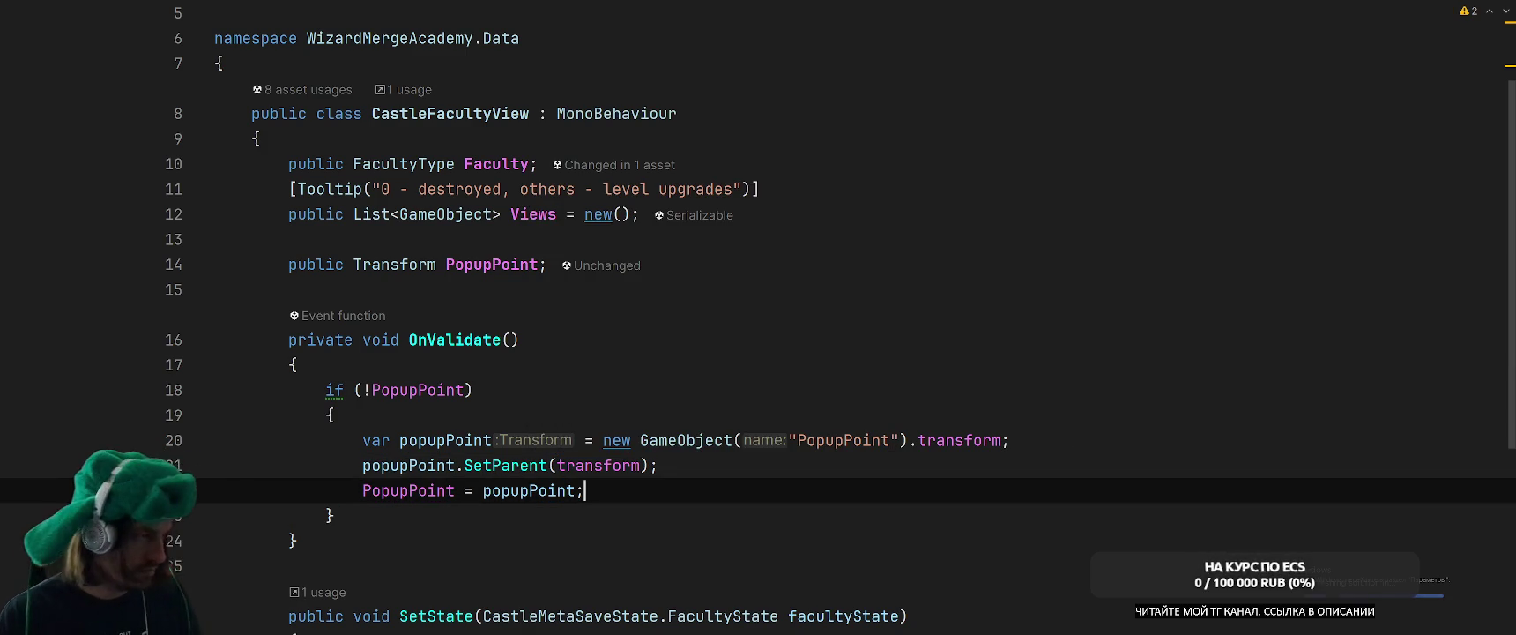
{"action": "key", "text": "Up"}
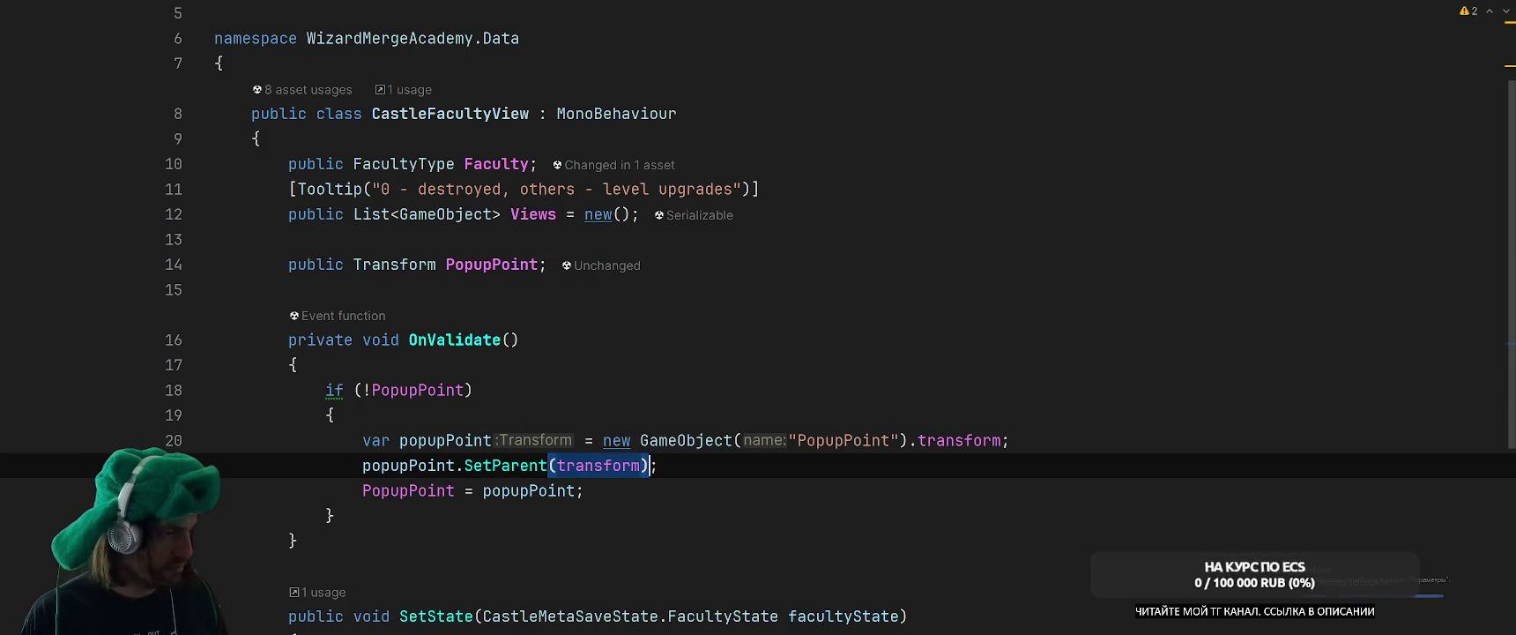
{"action": "key", "text": "End"}
{"action": "key", "text": "Return"}
{"action": "type", "text": "po"}
{"action": "key", "text": "Return"}
{"action": "type", "text": "."}
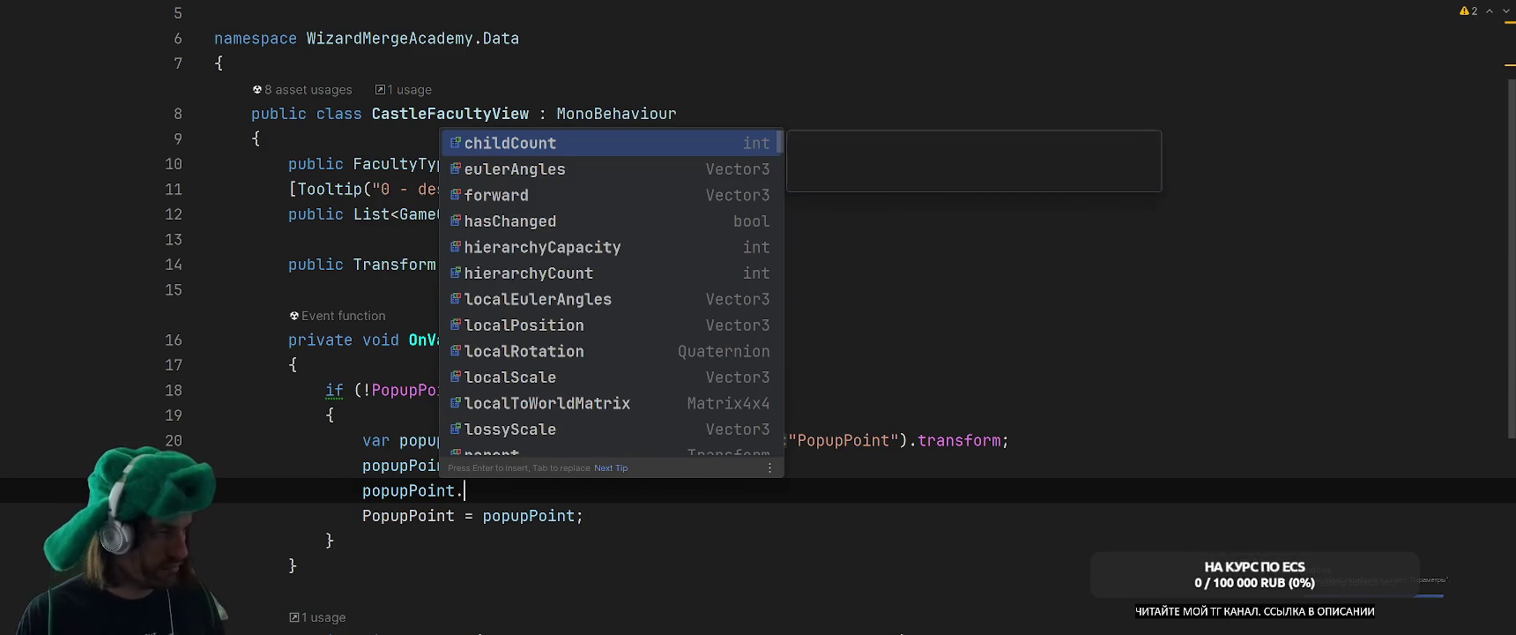
{"action": "type", "text": "tr"}
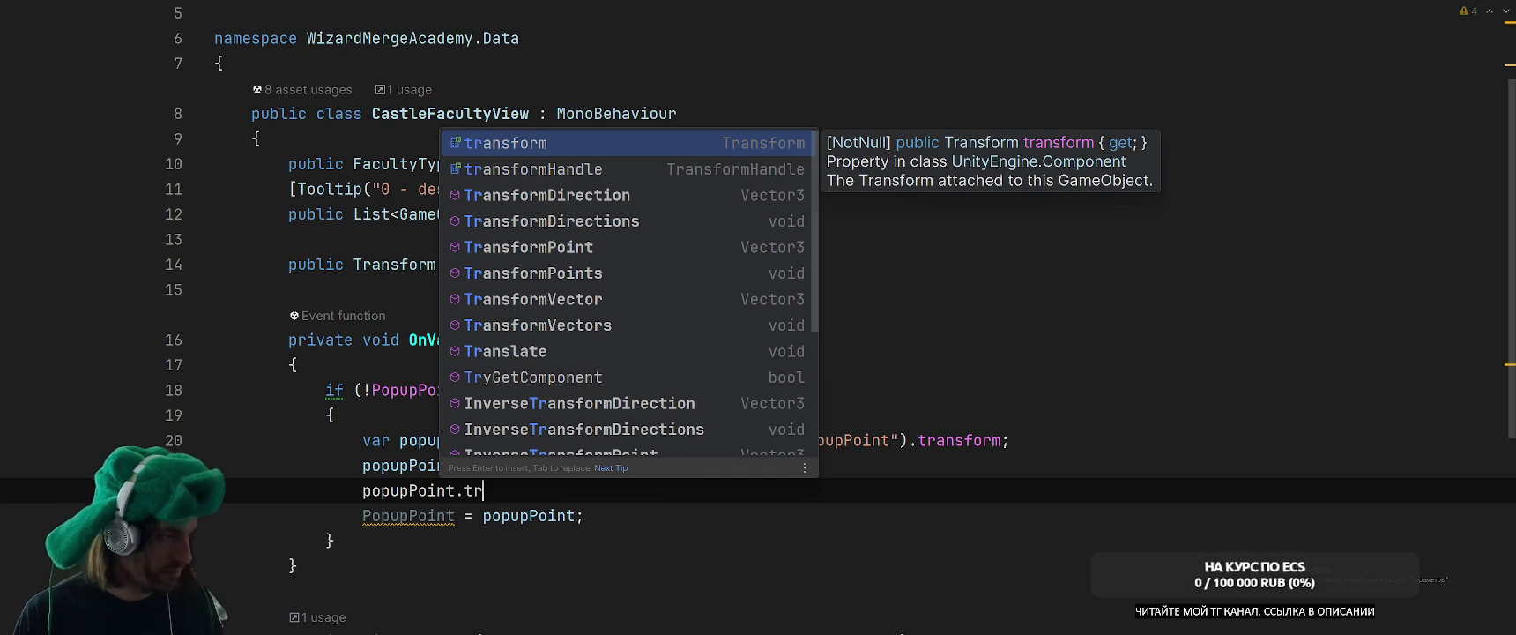
{"action": "key", "text": "BackSpace"}
{"action": "key", "text": "BackSpace"}
{"action": "key", "text": "BackSpace"}
{"action": "key", "text": "ctrl+w"}
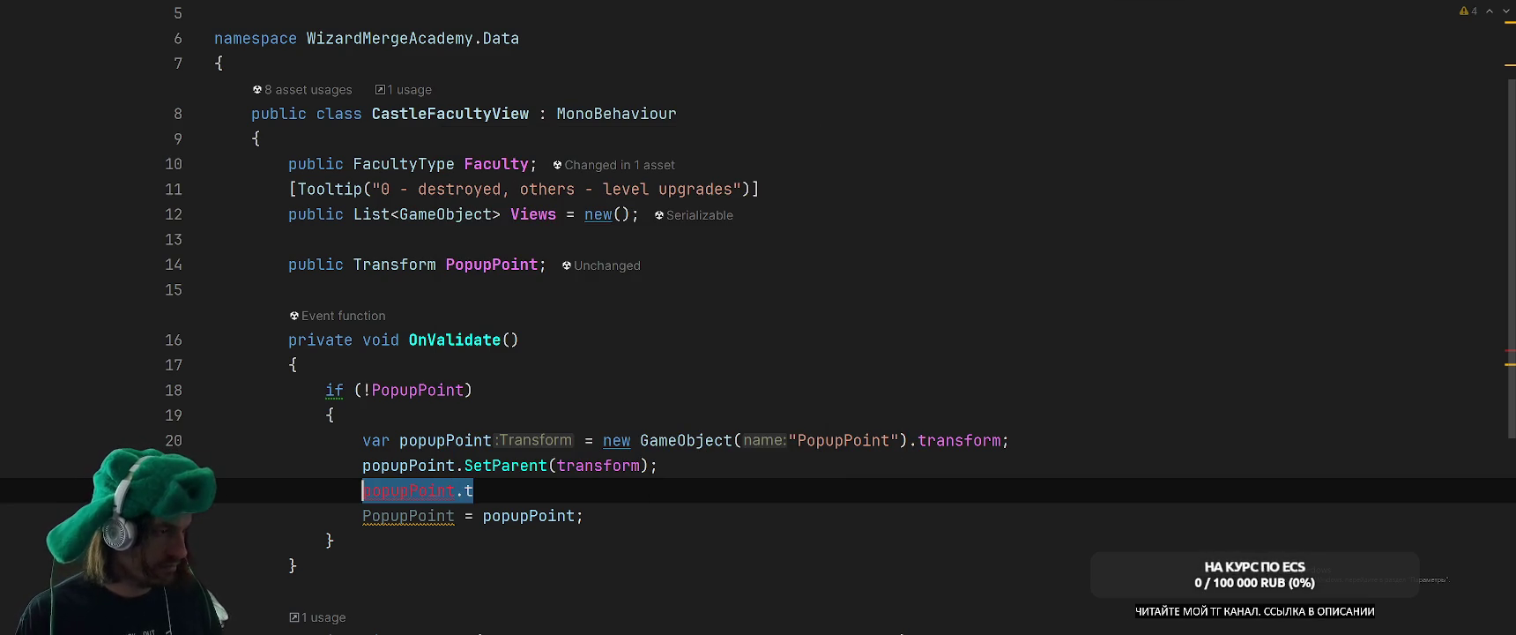
{"action": "key", "text": "BackSpace"}
{"action": "key", "text": "BackSpace"}
{"action": "key", "text": "Left"}
{"action": "key", "text": "Left"}
{"action": "type", "text": ", false"}
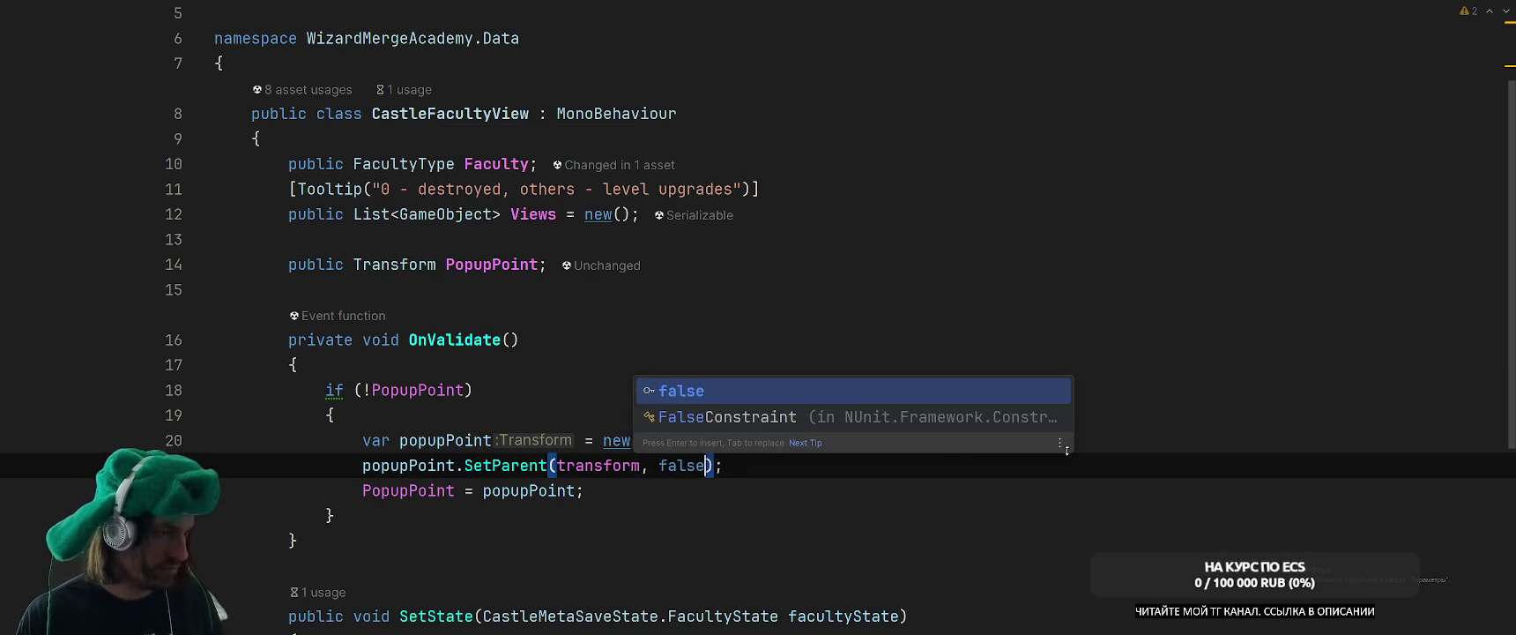
{"action": "key", "text": "Escape"}
{"action": "key", "text": "Down"}
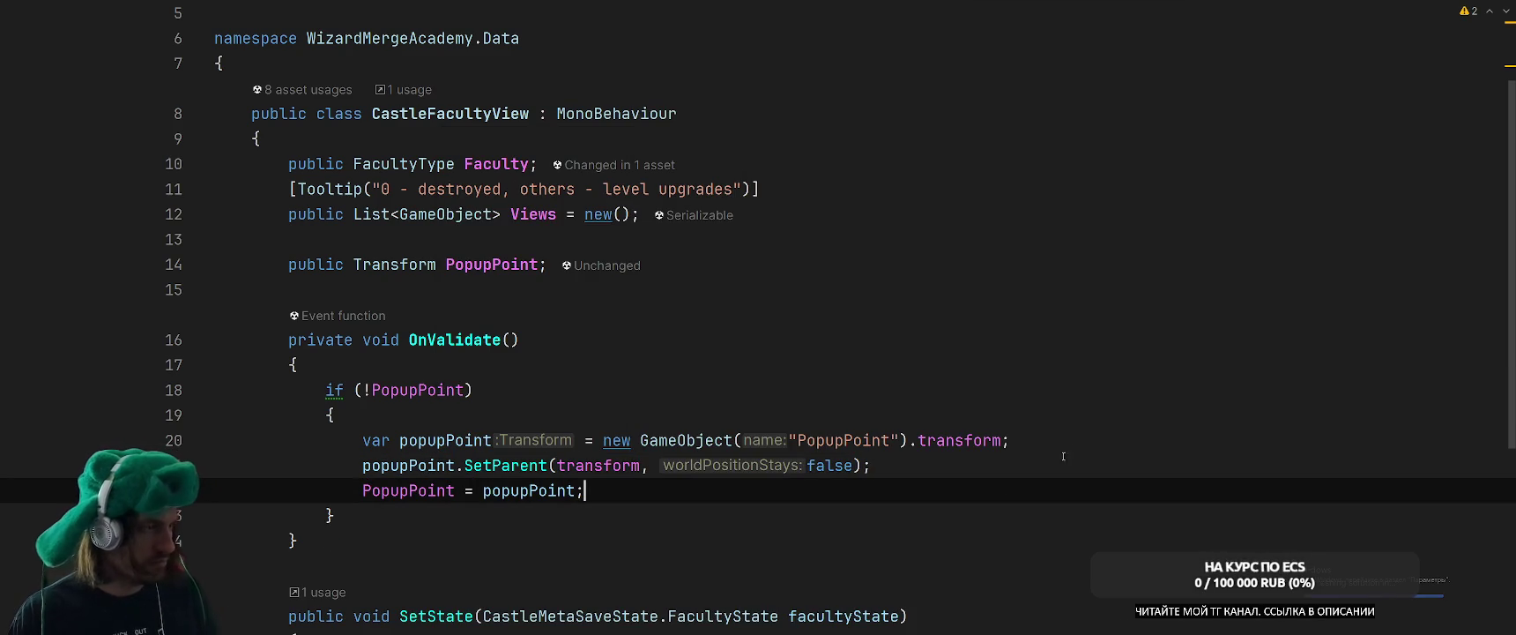
Place the cursor on the PopupPoint null check and switch to the Unity Editor.
{"action": "key", "text": "alt+Tab"}
{"action": "key", "text": "alt+Tab"}
{"action": "key", "text": "alt+Tab"}
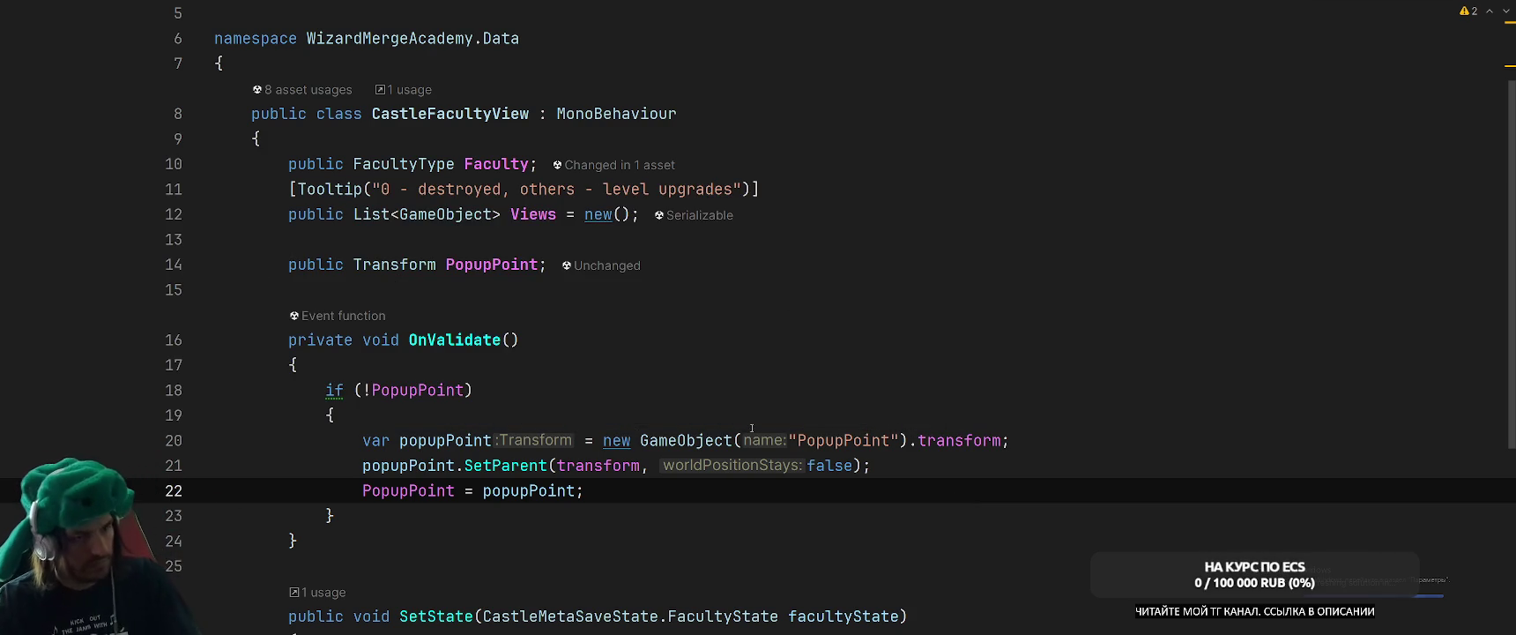
{"action": "left_click", "coordinate": [909, 395]}
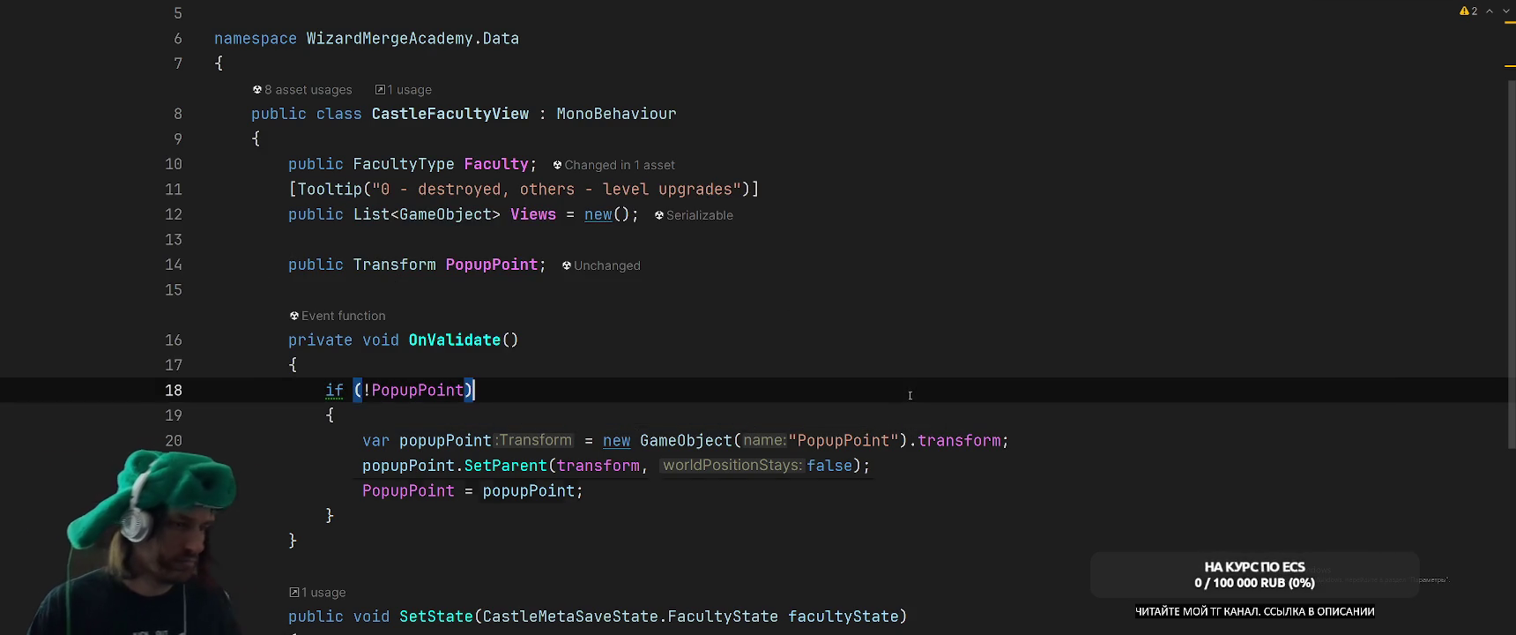
{"action": "key", "text": "alt+Tab"}
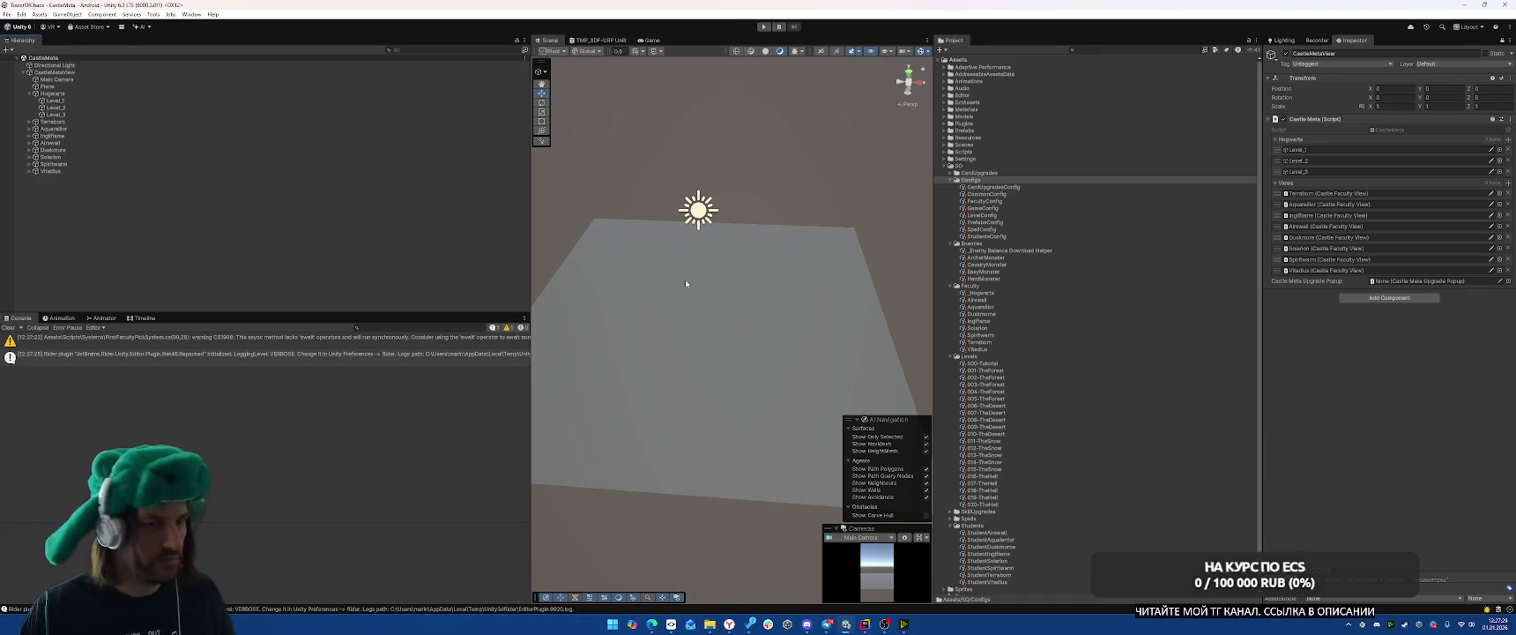
{"action": "left_click", "coordinate": [30, 93]}
{"action": "left_click", "coordinate": [49, 100]}
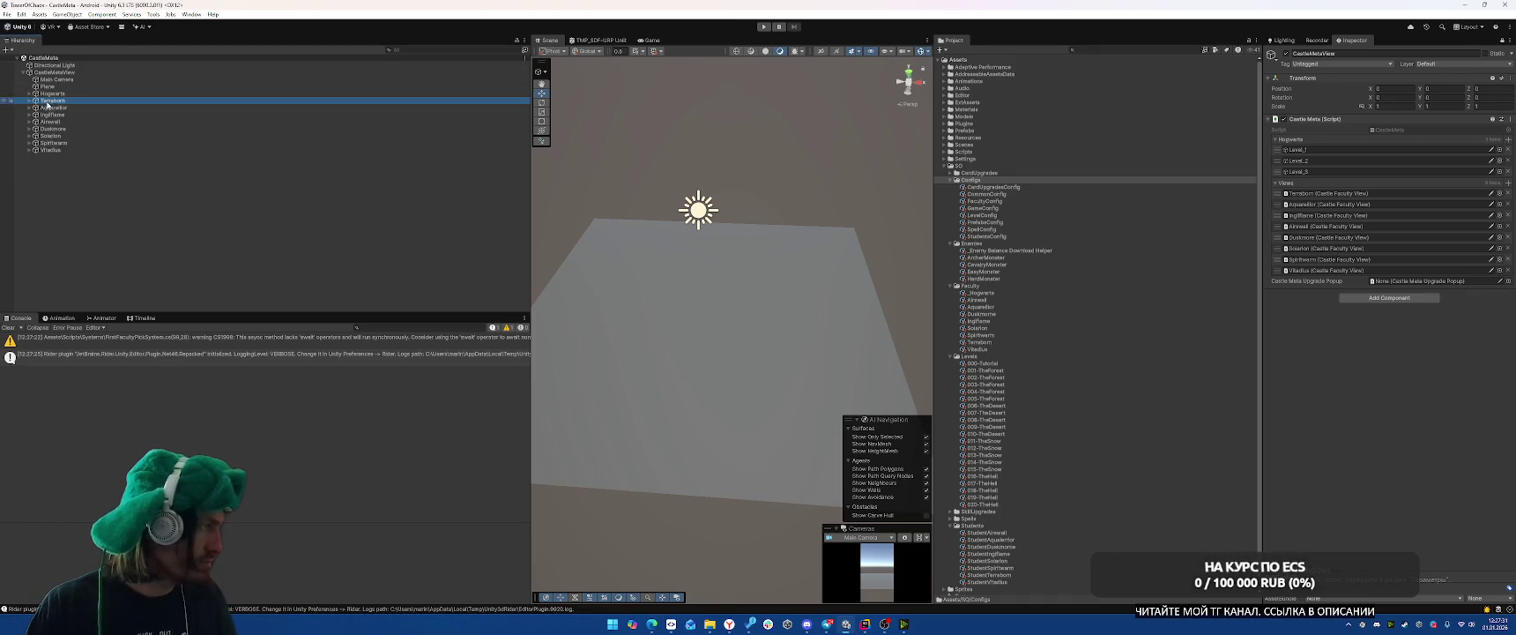
{"action": "left_click", "coordinate": [61, 151], "text": "shift"}
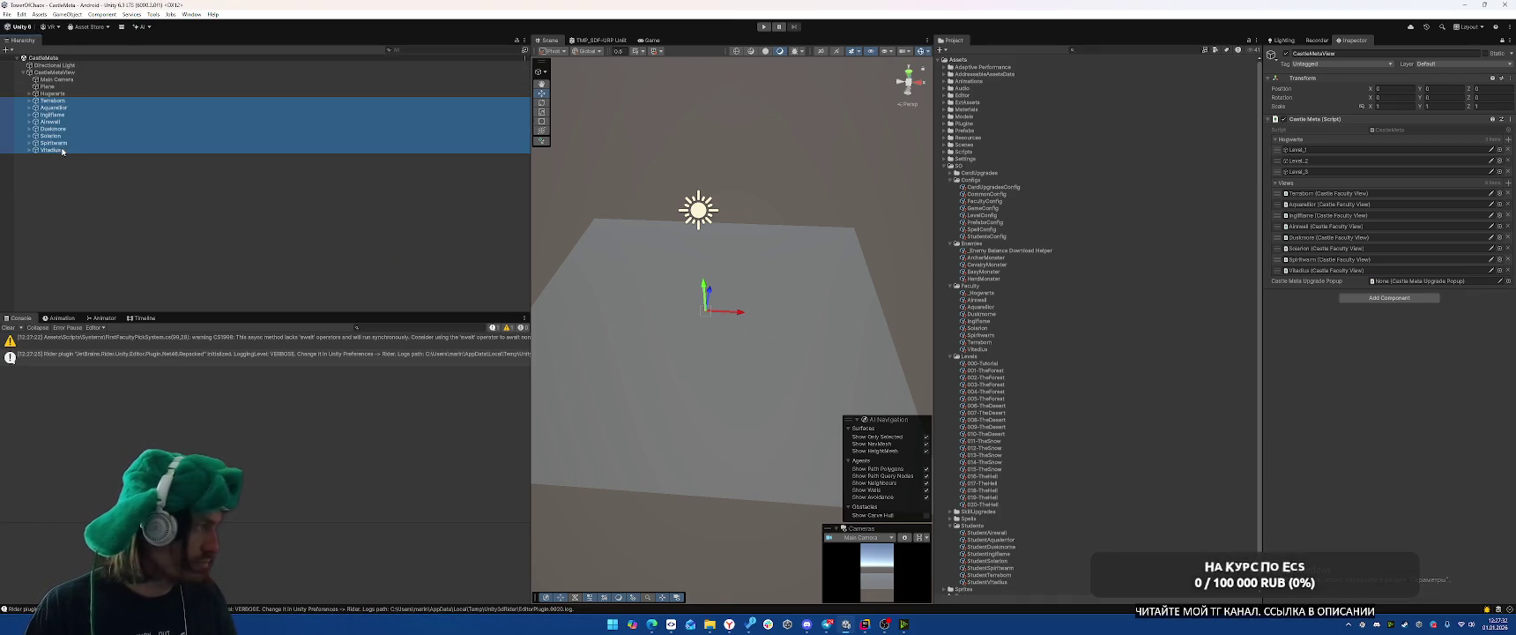
{"action": "left_click", "coordinate": [1501, 41]}
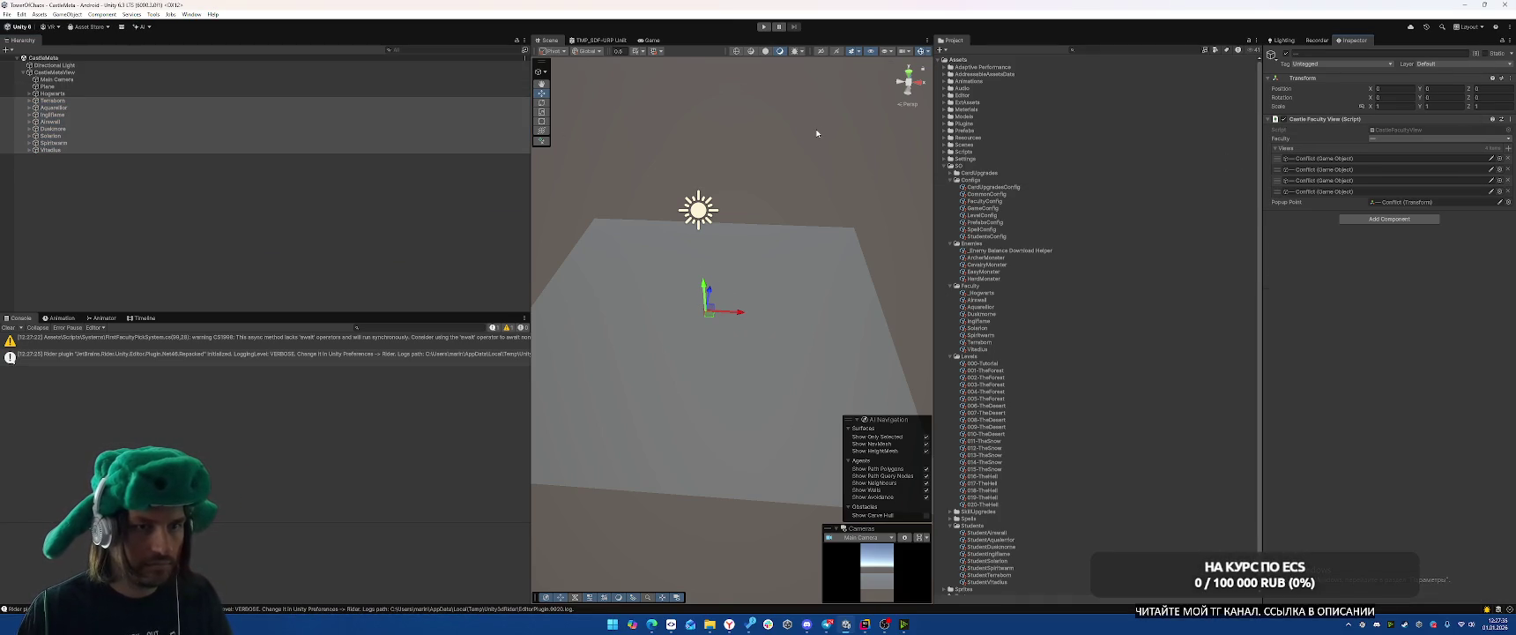
{"action": "left_click", "coordinate": [95, 102]}
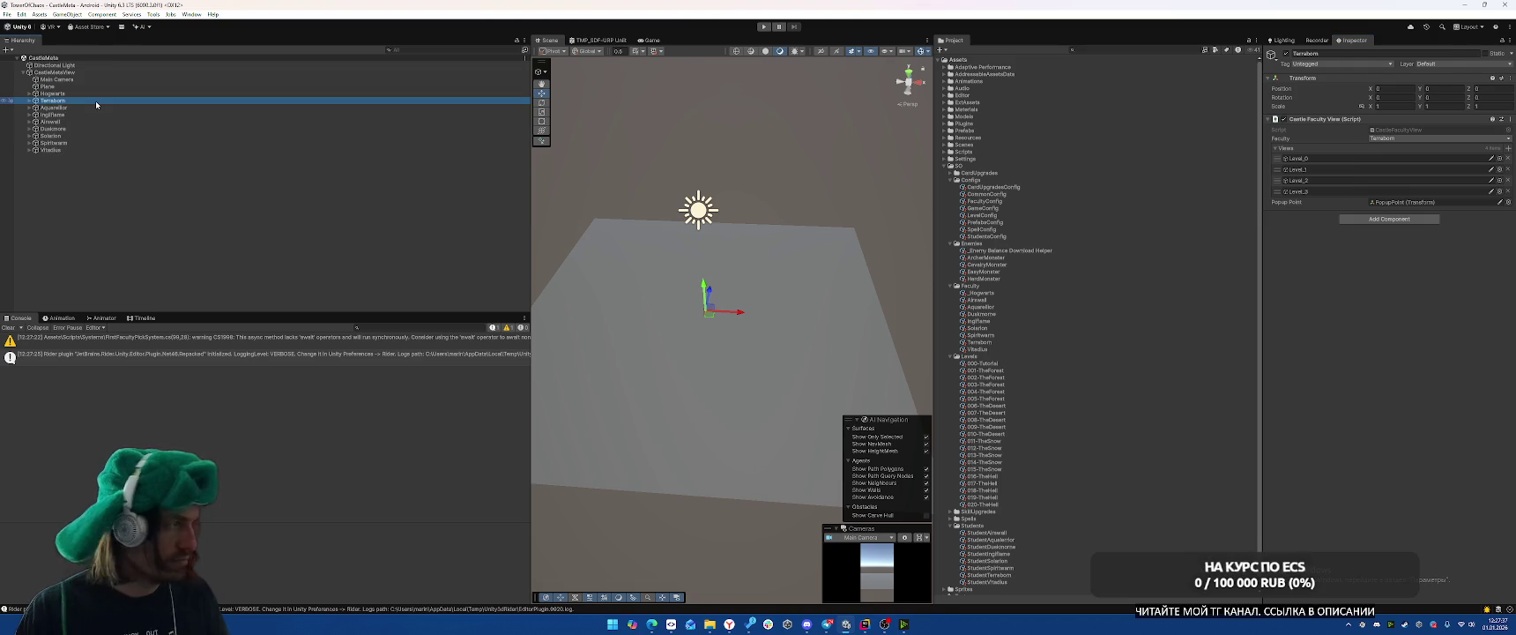
{"action": "key", "text": "Right"}
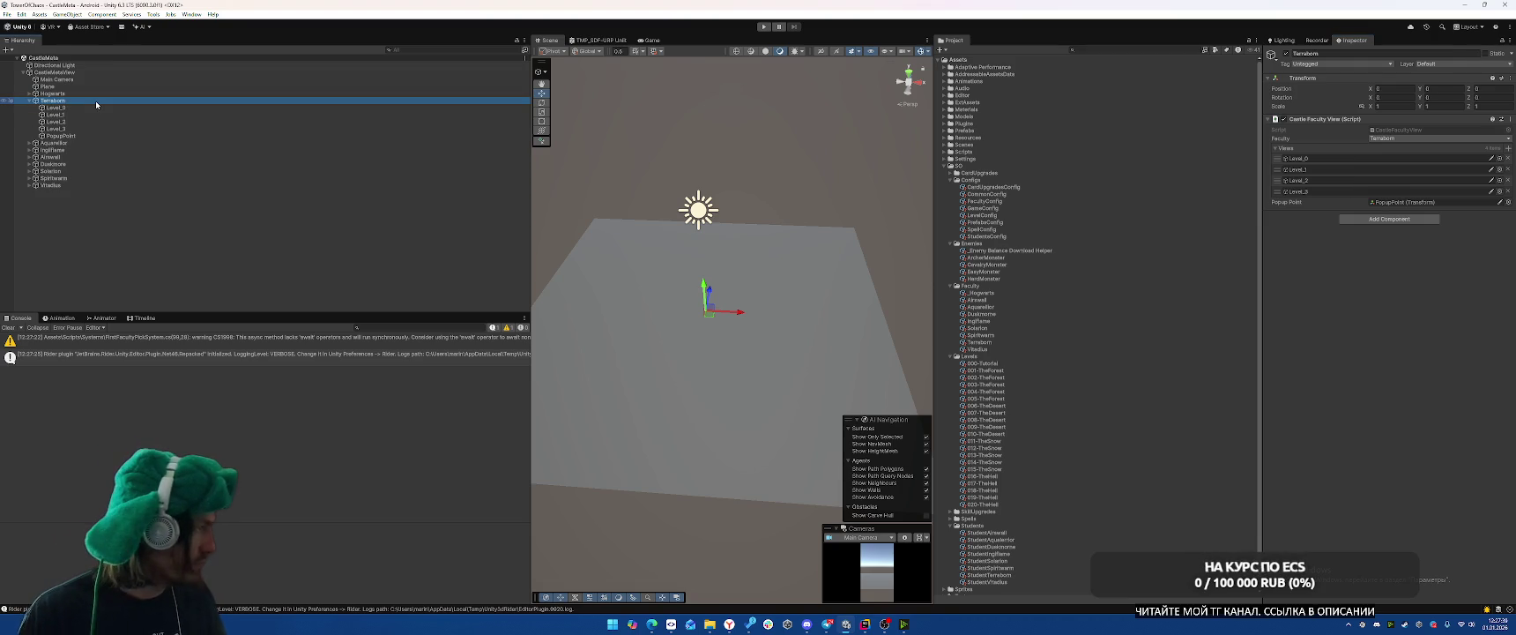
{"action": "left_click", "coordinate": [51, 183]}
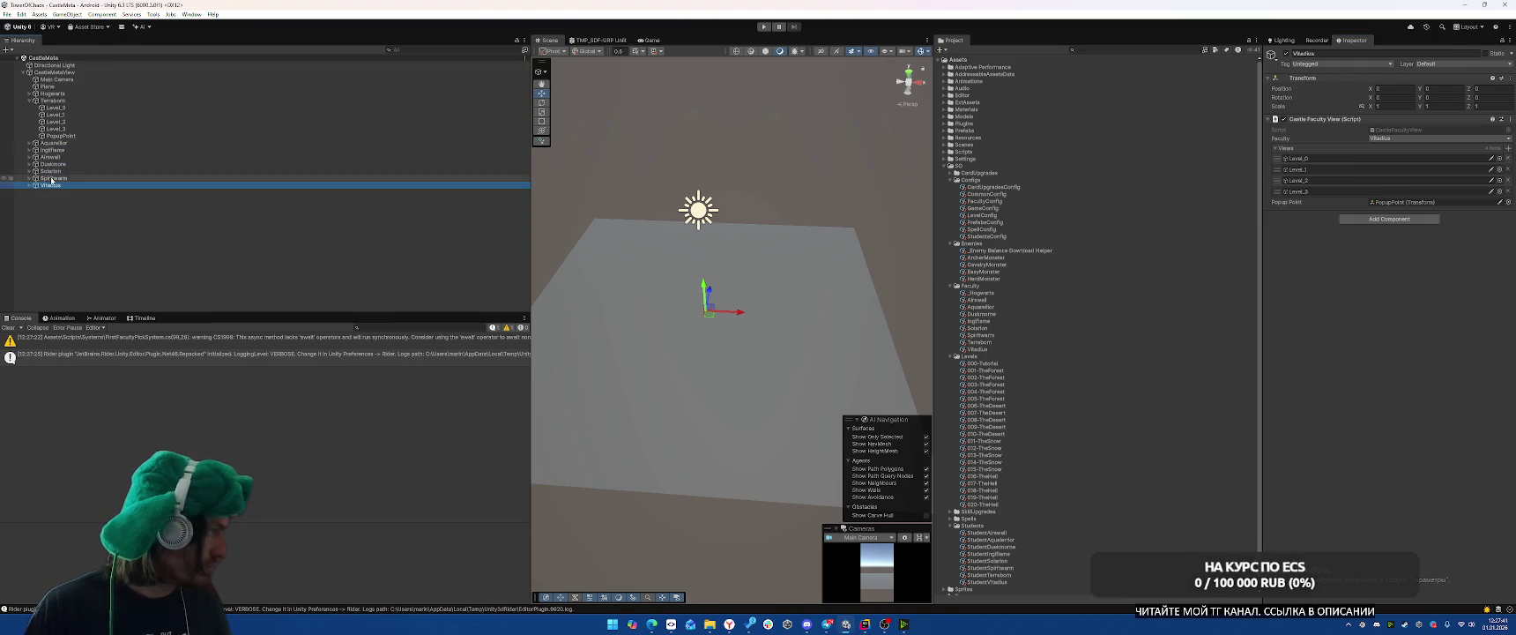
{"action": "key", "text": "Right"}
{"action": "key", "text": "Down"}
{"action": "key", "text": "Down"}
{"action": "key", "text": "Down"}
{"action": "mouse_move", "coordinate": [73, 223]}
{"action": "left_mouse_down"}
{"action": "mouse_move", "coordinate": [51, 215]}
{"action": "mouse_move", "coordinate": [71, 226]}
{"action": "left_mouse_up"}
{"action": "left_click", "coordinate": [84, 186]}
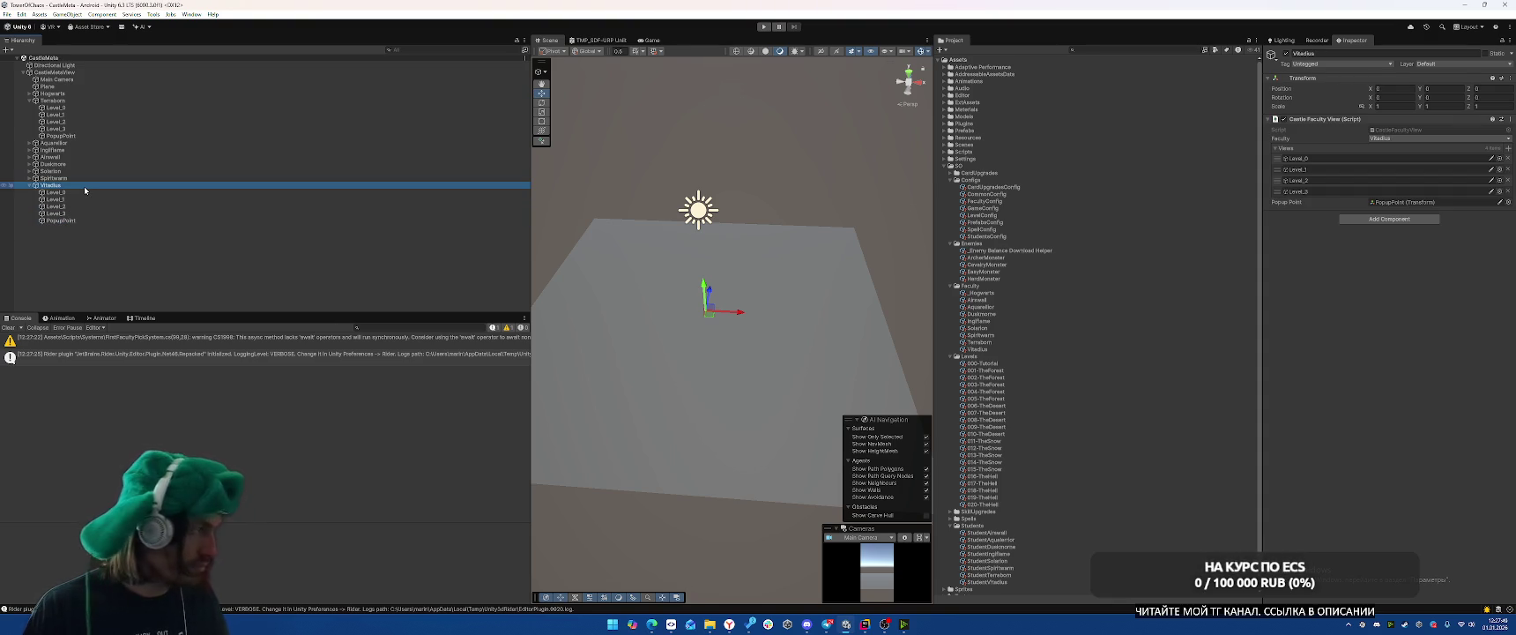
{"action": "left_click", "coordinate": [55, 72]}
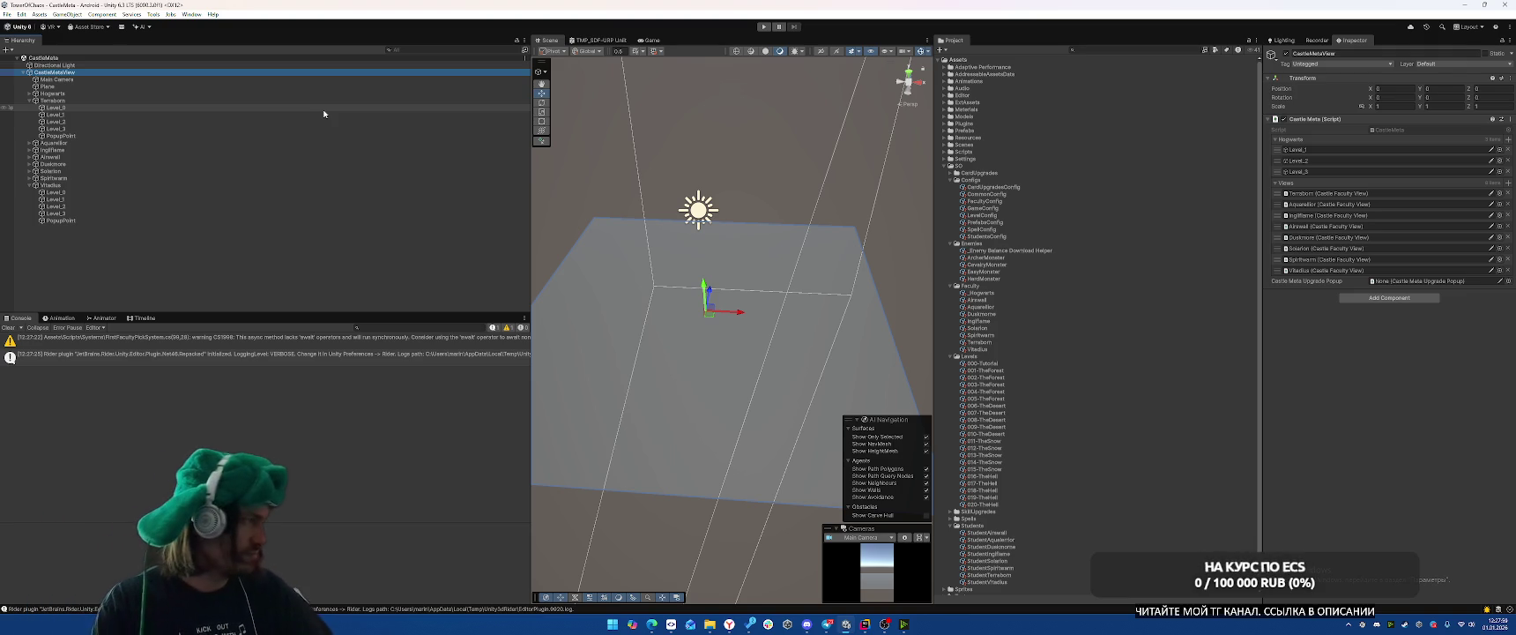
{"action": "left_click", "coordinate": [27, 104]}
{"action": "left_click", "coordinate": [29, 101]}
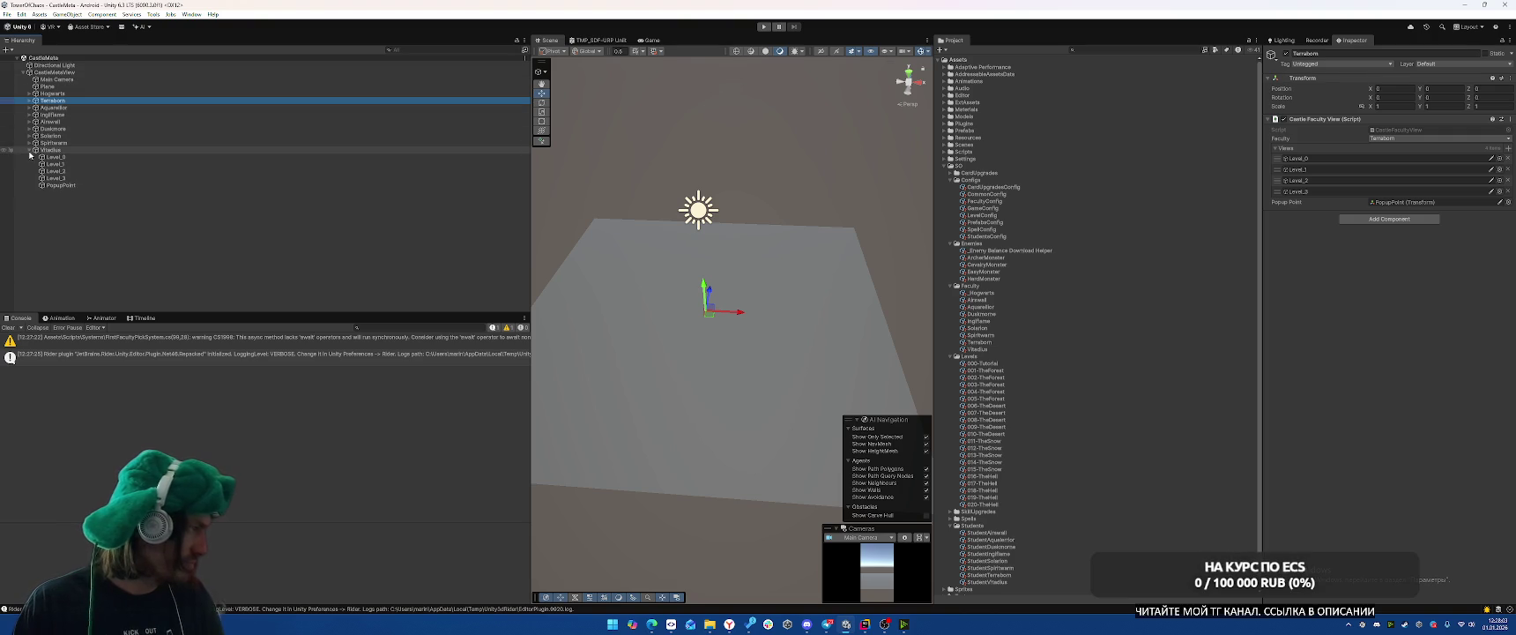
{"action": "left_click", "coordinate": [29, 150]}
{"action": "left_click", "coordinate": [62, 72]}
Create a UI Image under a new Canvas, size it 300 by 300, and frame it.
{"action": "right_click", "coordinate": [78, 72]}
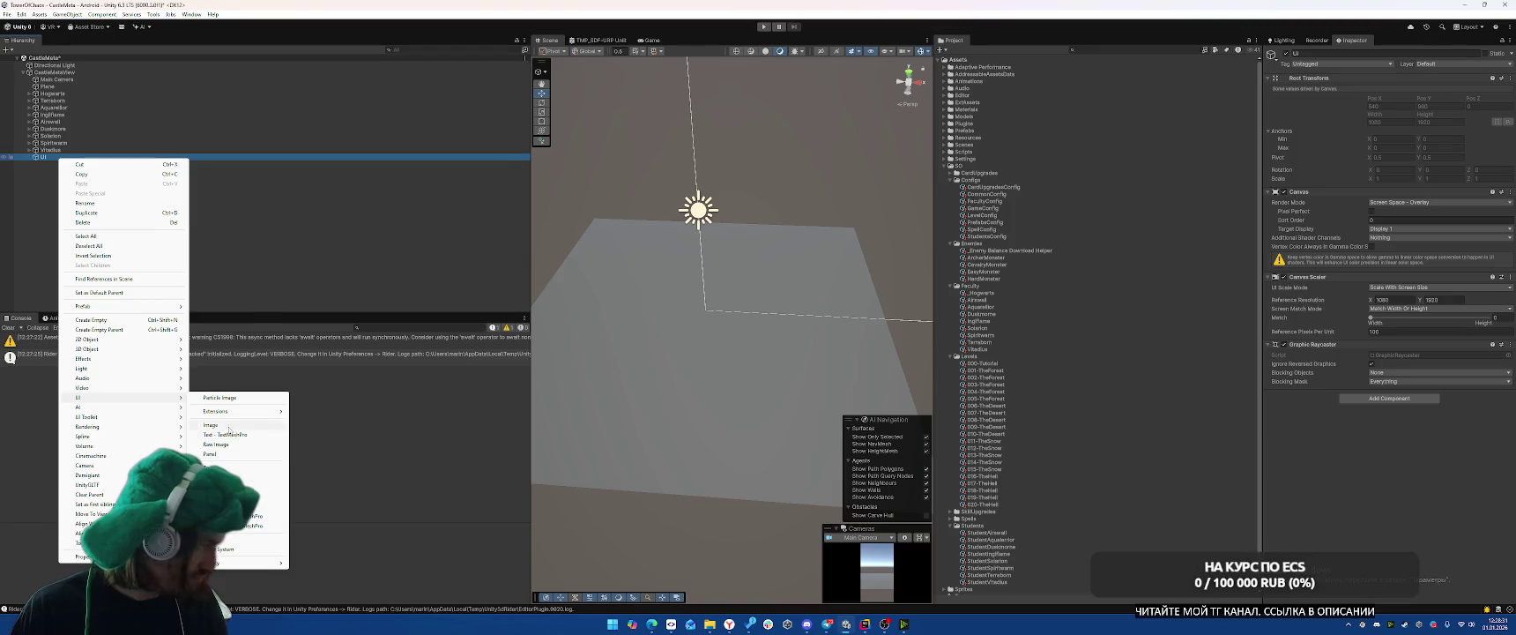
{"action": "left_click", "coordinate": [227, 426]}
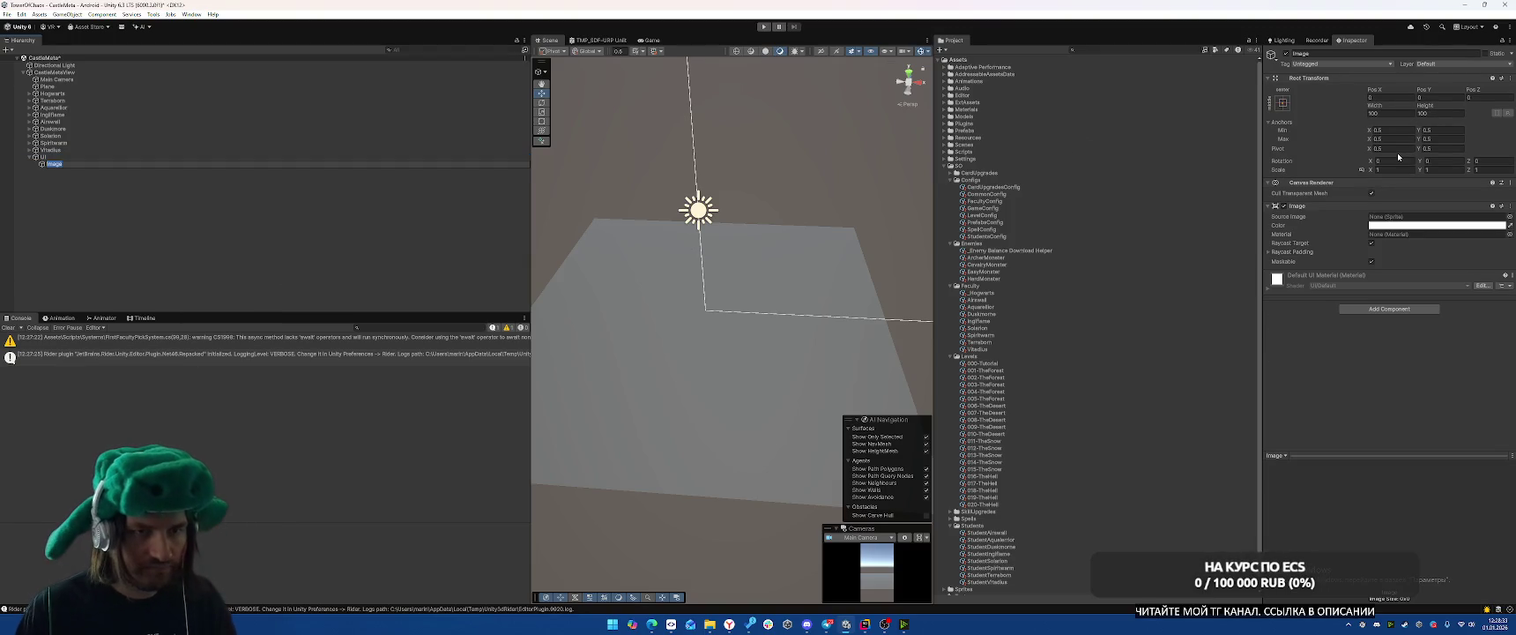
{"action": "key", "text": "Return"}
{"action": "left_click", "coordinate": [1423, 97]}
{"action": "left_click", "coordinate": [1386, 114]}
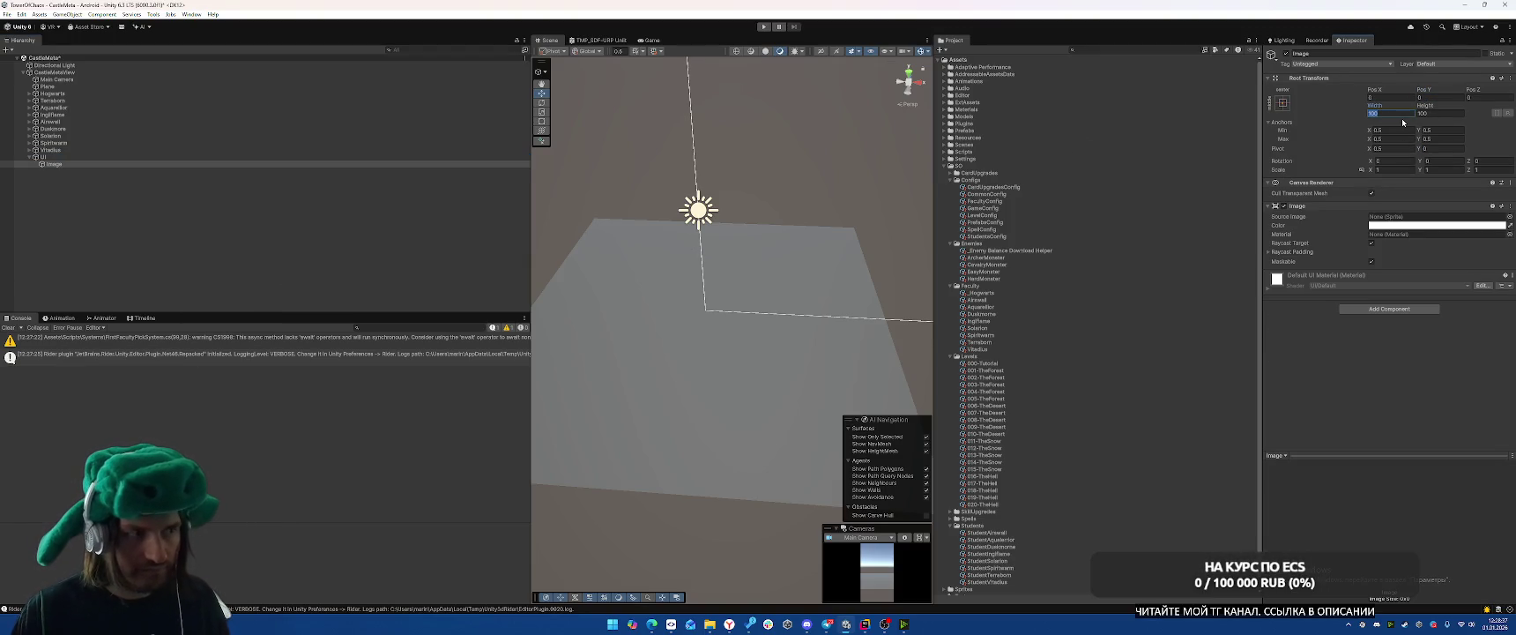
{"action": "left_click", "coordinate": [1445, 96]}
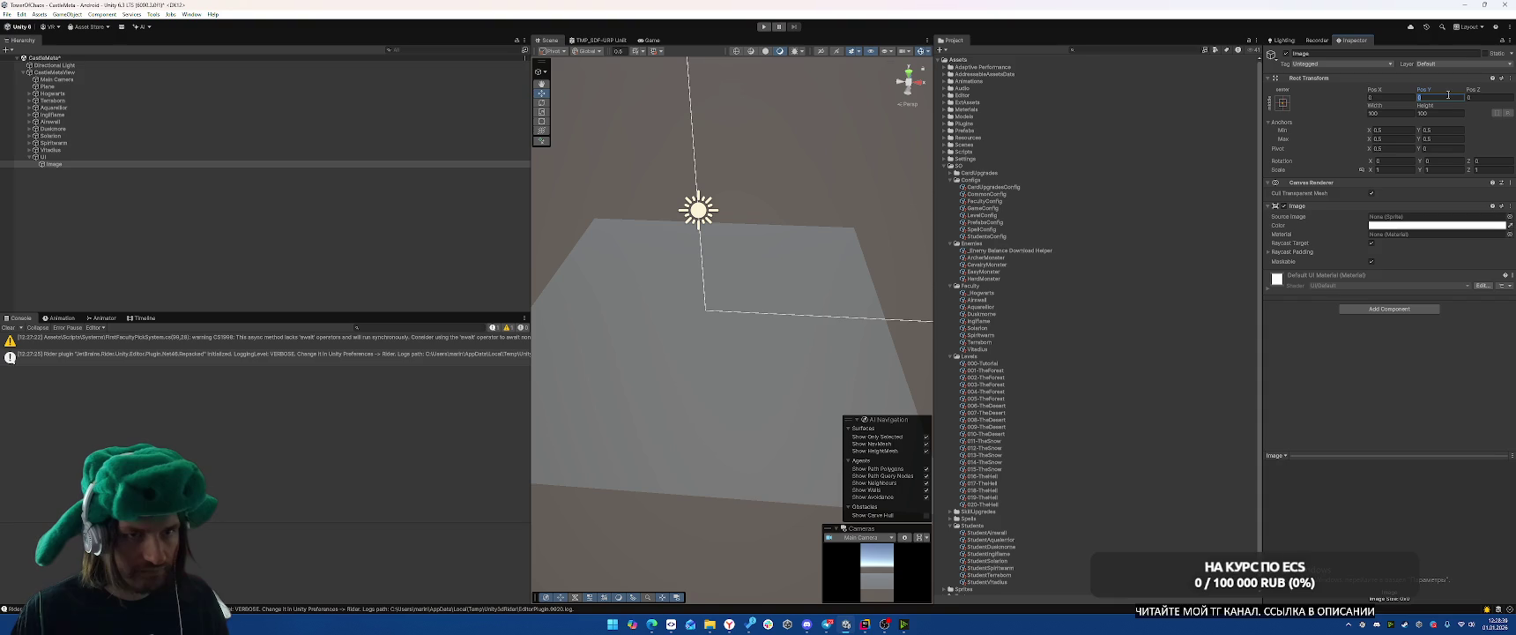
{"action": "left_click", "coordinate": [1398, 112]}
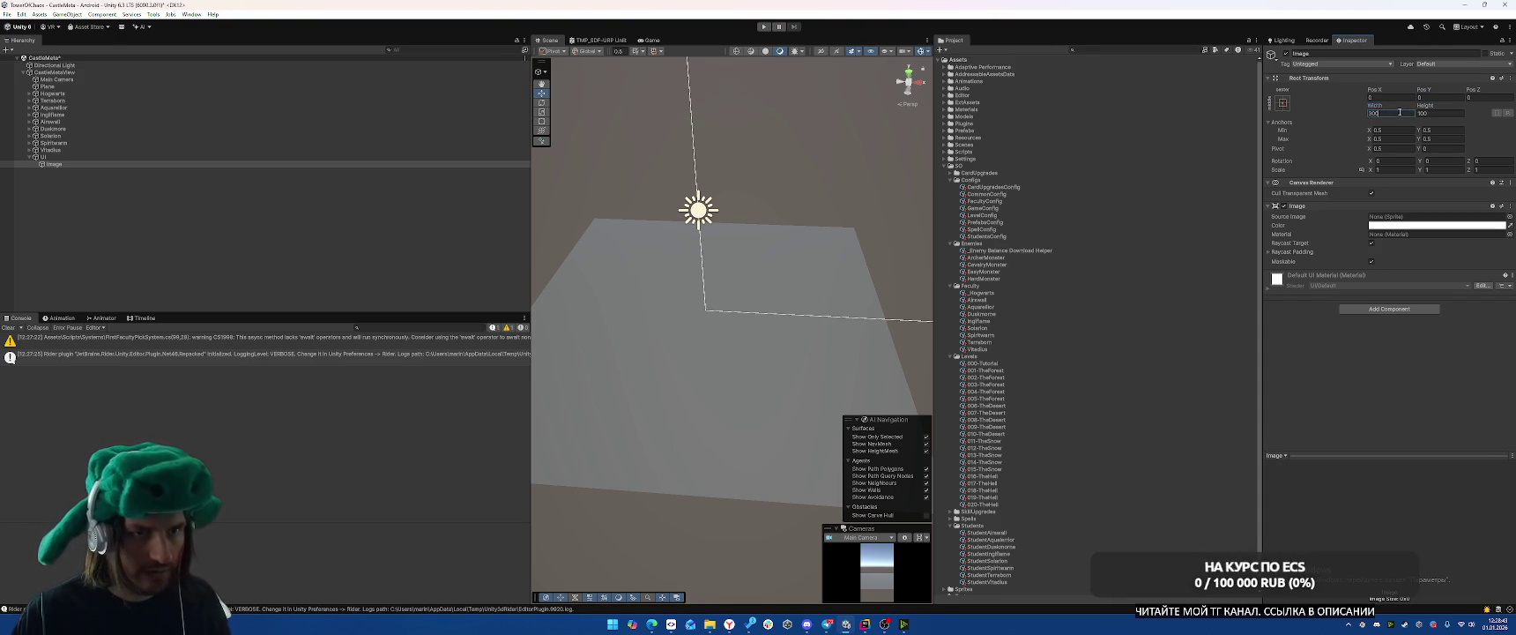
{"action": "left_click", "coordinate": [1430, 114]}
{"action": "type", "text": "3"}
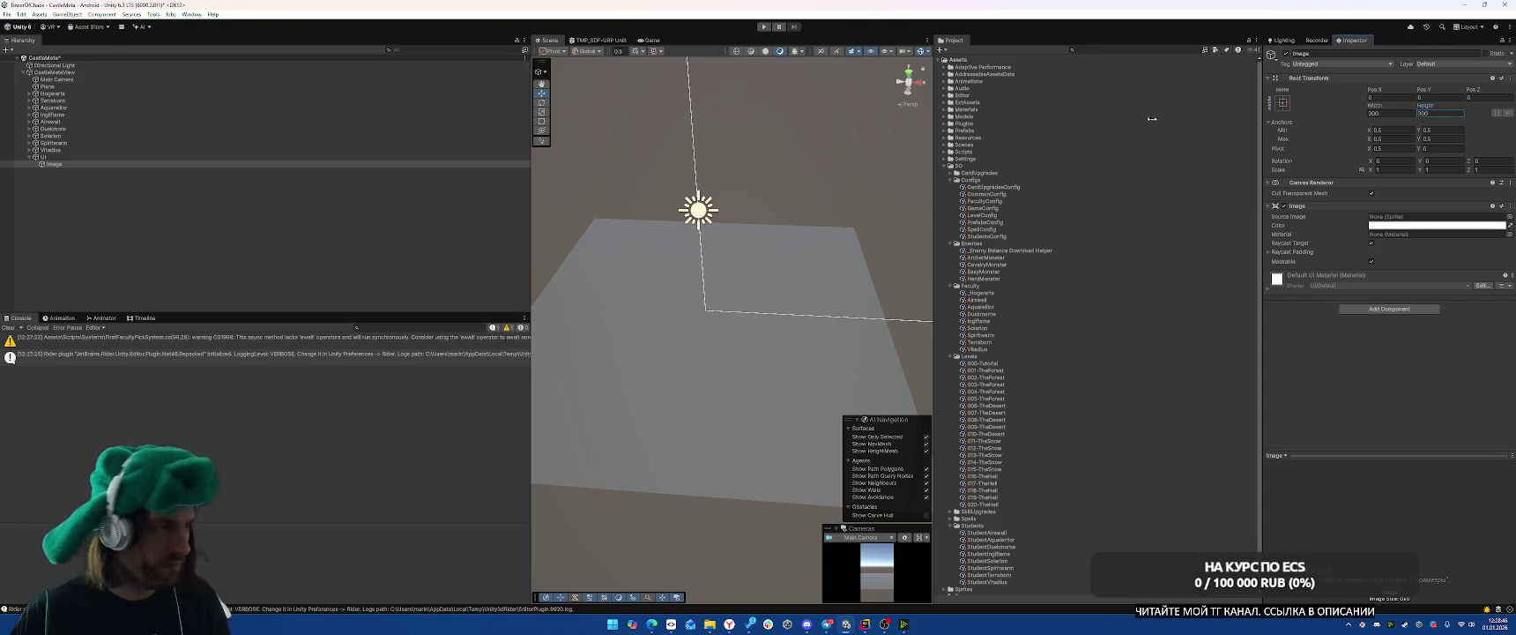
{"action": "double_click", "coordinate": [133, 164]}
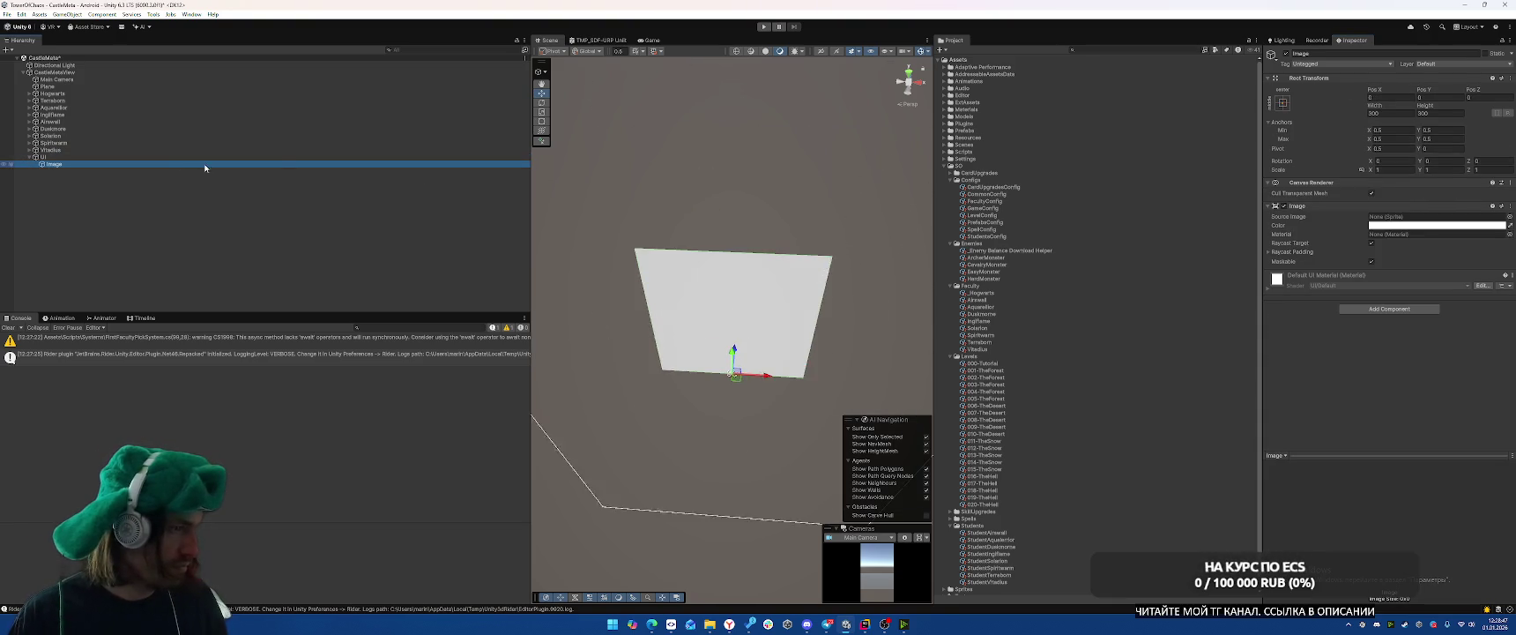
Add the Castle Meta Upgrade Popup component to the Image.
{"action": "right_click", "coordinate": [66, 164]}
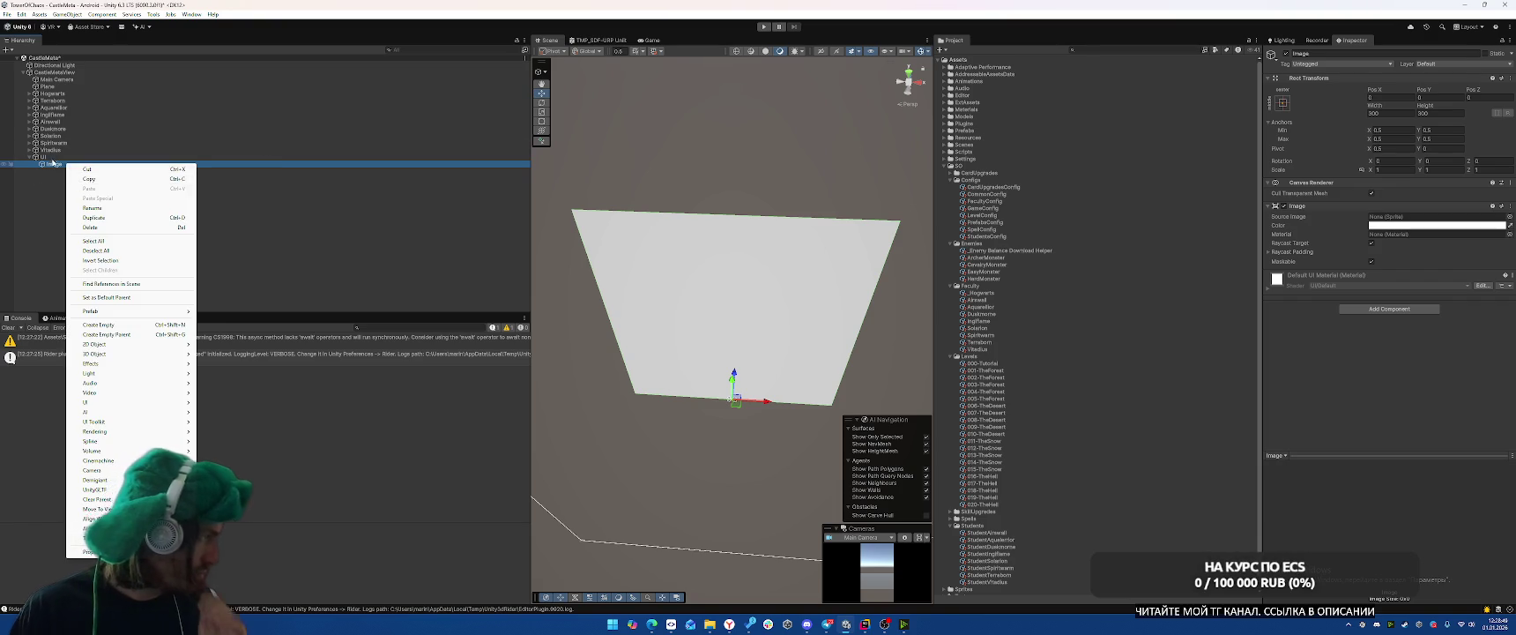
{"action": "key", "text": "Escape"}
{"action": "left_click", "coordinate": [1380, 310]}
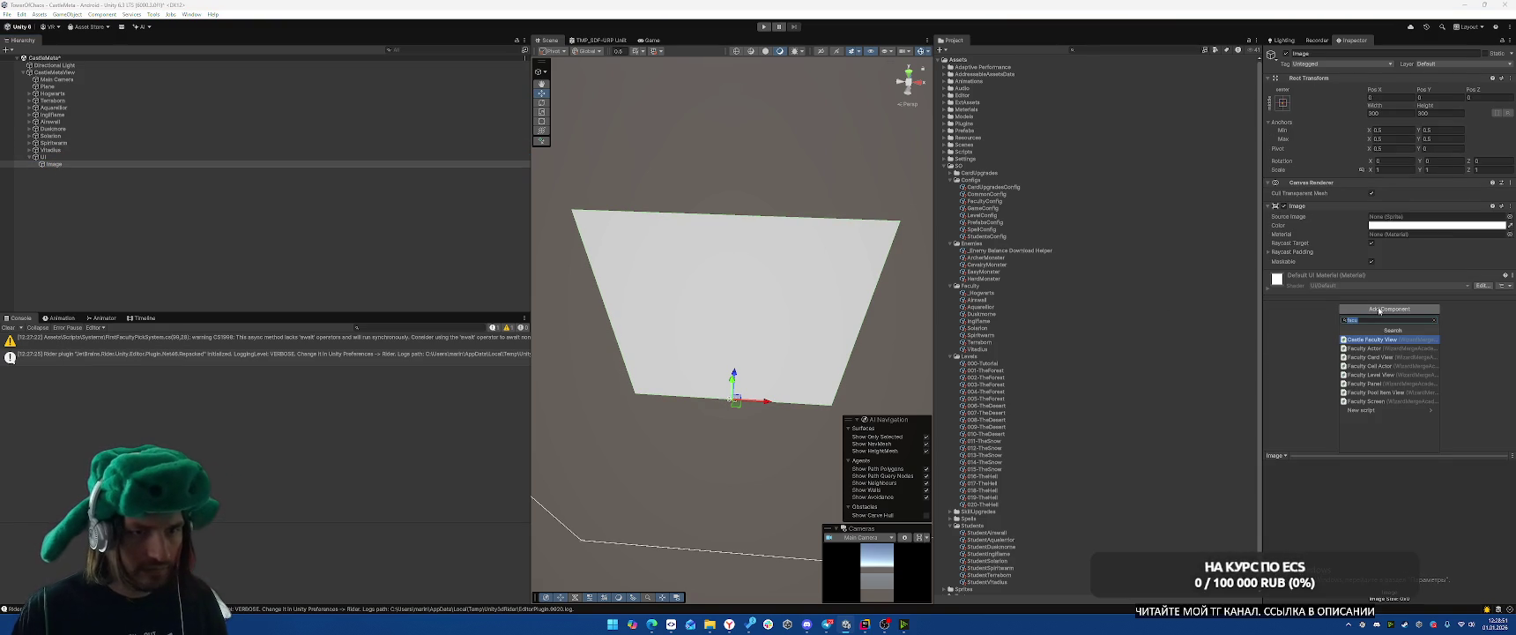
{"action": "key", "text": "BackSpace"}
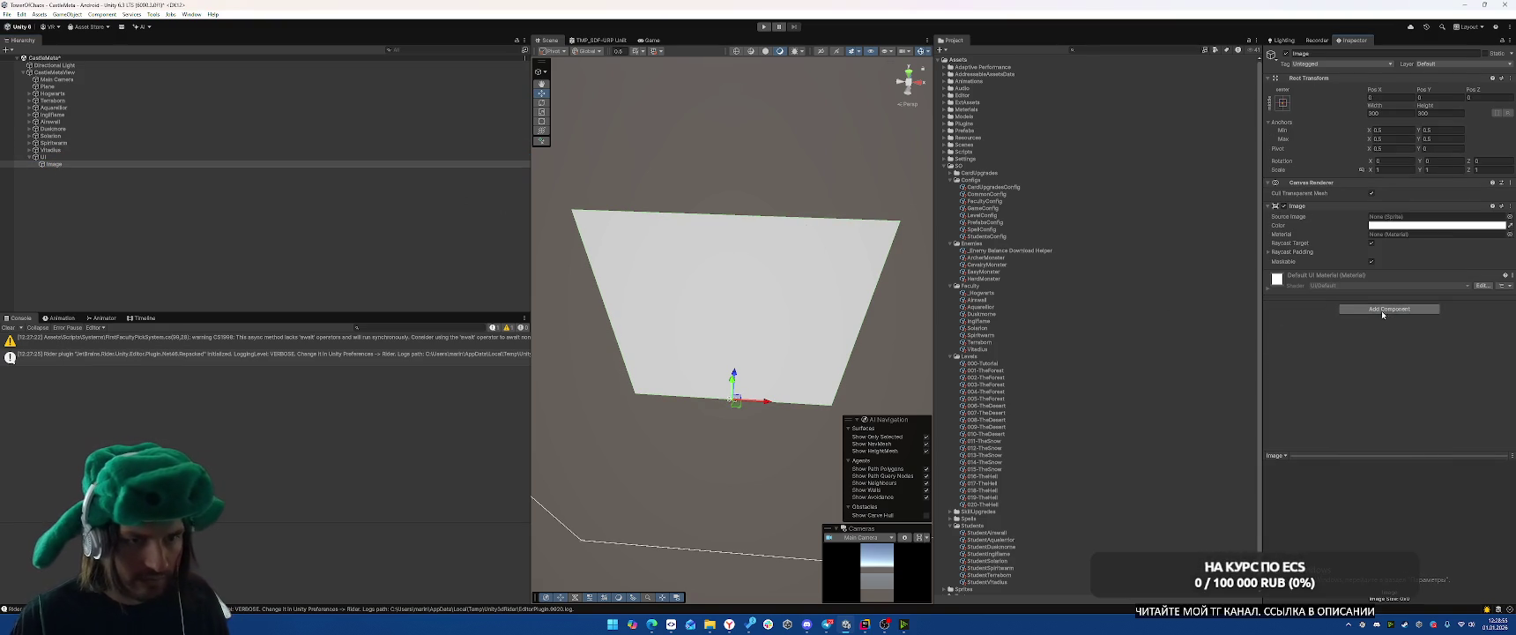
{"action": "type", "text": "Cast"}
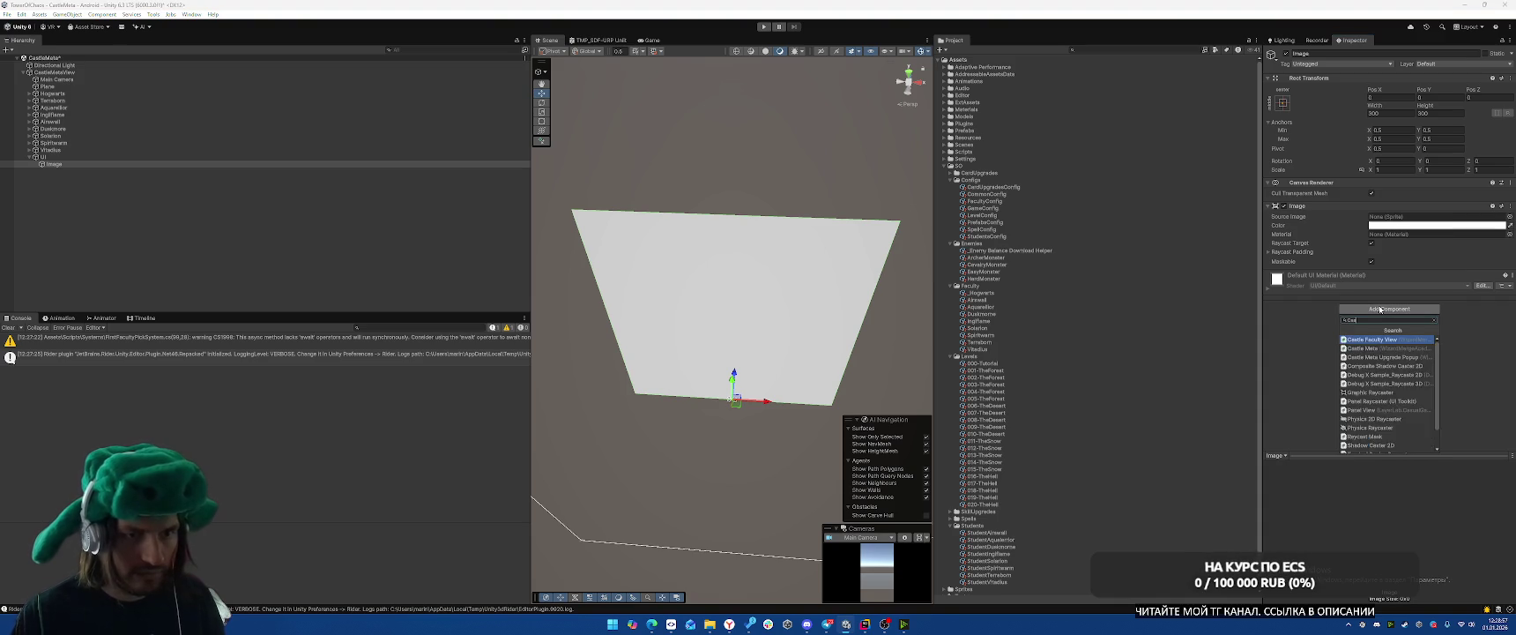
{"action": "key", "text": "Down"}
{"action": "key", "text": "Down"}
{"action": "key", "text": "Return"}
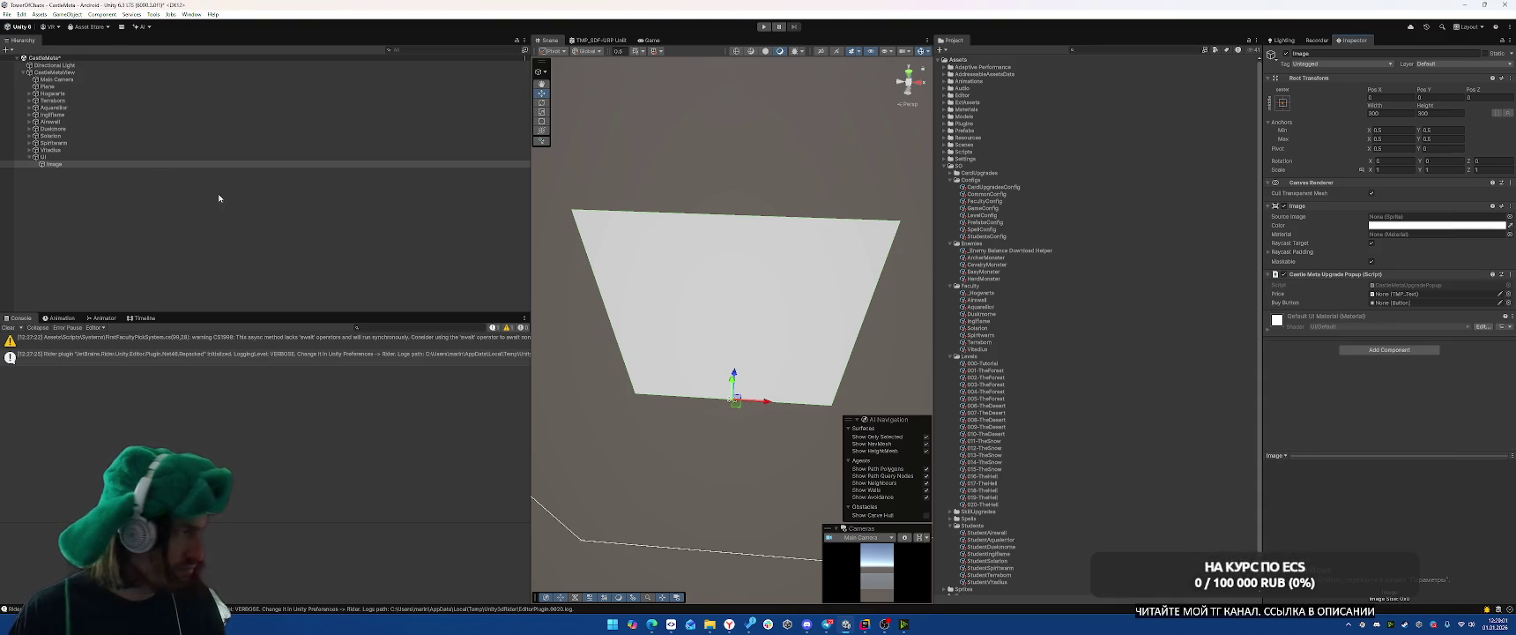
Add a UI Button inside the Image and select its Text (TMP) child.
{"action": "right_click", "coordinate": [60, 164]}
{"action": "mouse_move", "coordinate": [123, 404]}
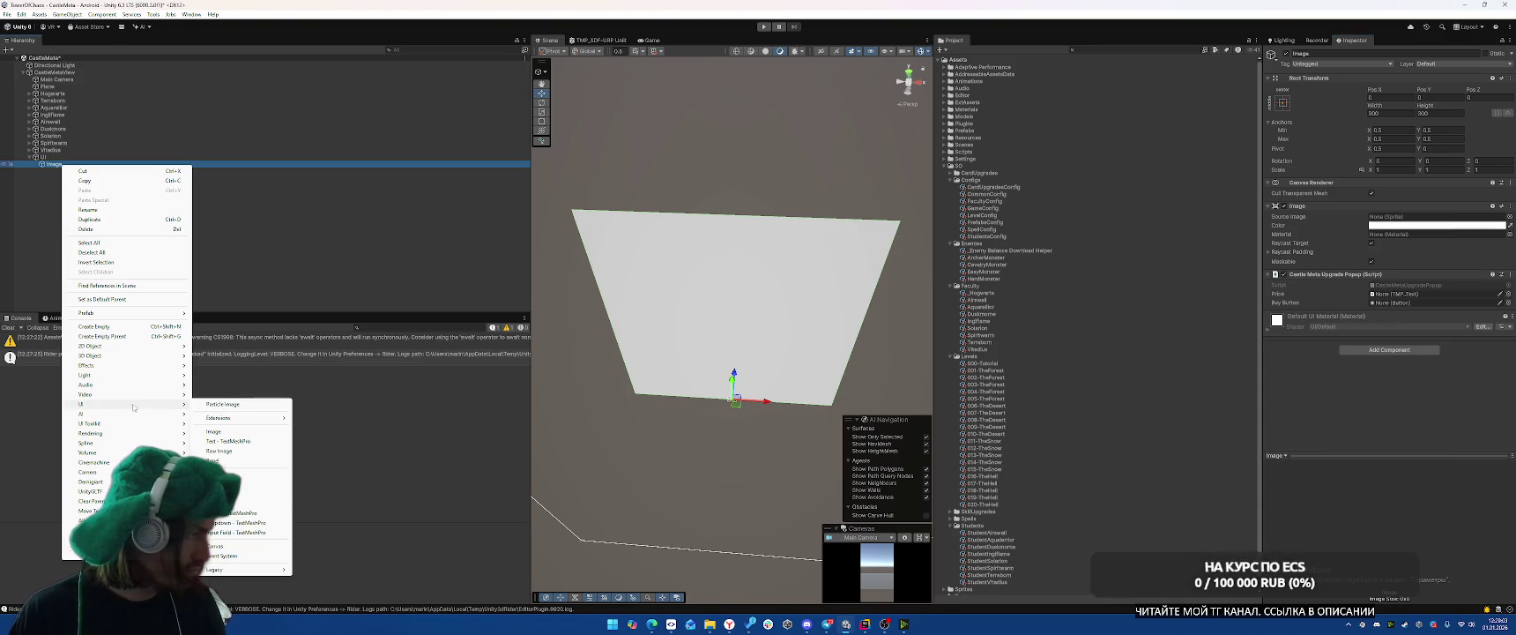
{"action": "left_click", "coordinate": [242, 512]}
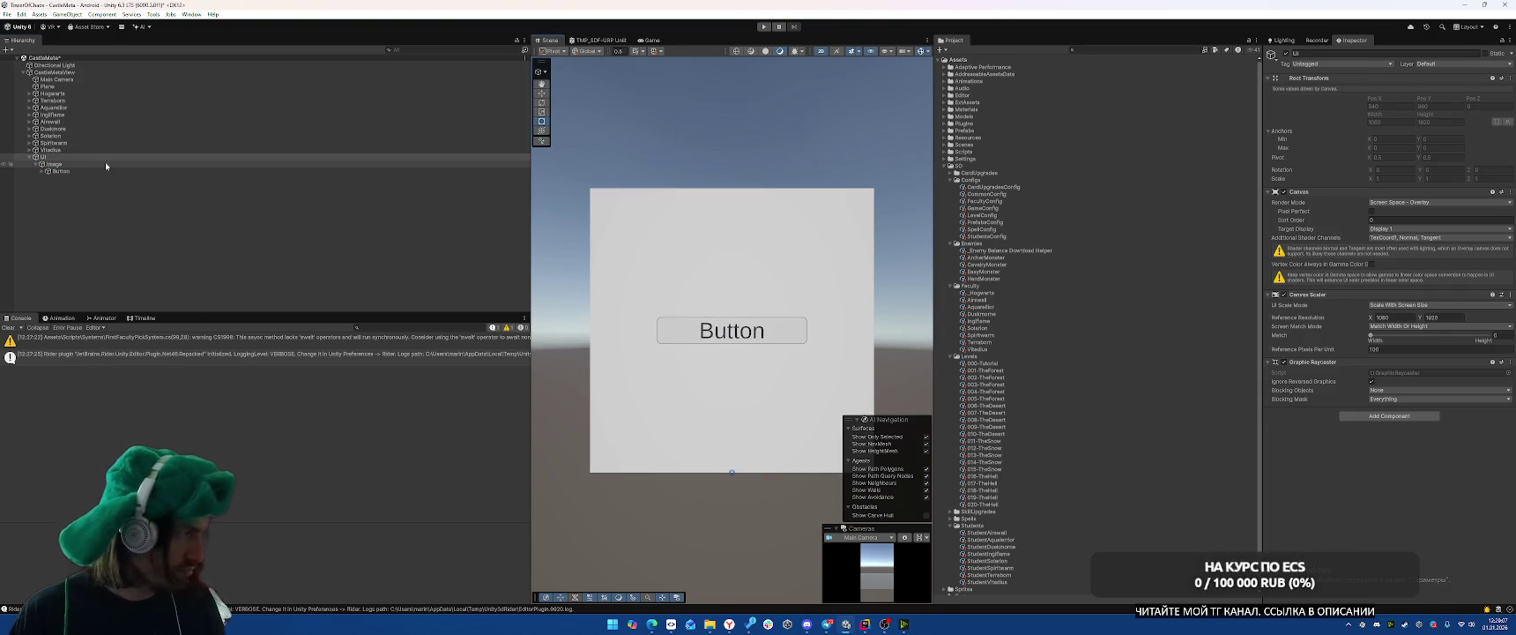
{"action": "scroll", "coordinate": [1342, 303], "scroll_direction": "down", "scroll_amount": 2}
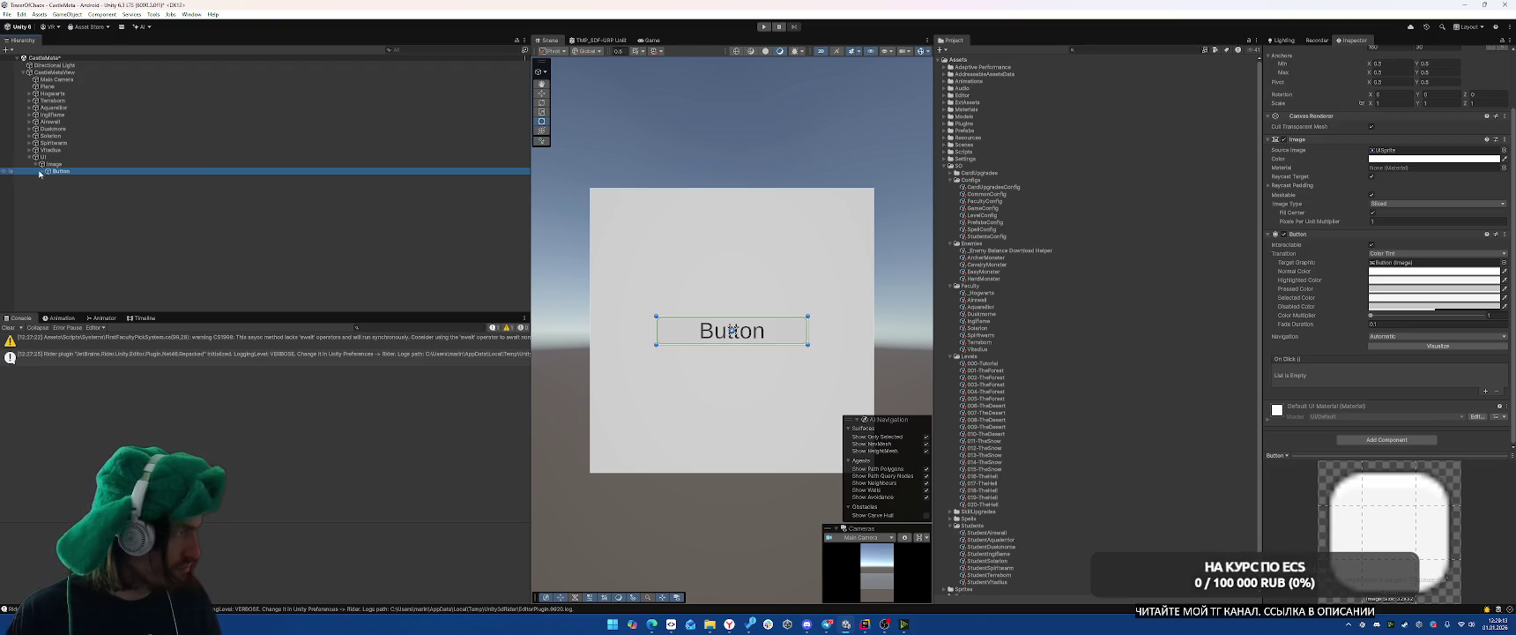
{"action": "left_click", "coordinate": [40, 171]}
{"action": "left_click", "coordinate": [73, 178]}
Set the button's label text to 100<sprite=0>.
{"action": "left_click", "coordinate": [1306, 176]}
{"action": "key", "text": "ctrl+a"}
{"action": "type", "text": "Buy"}
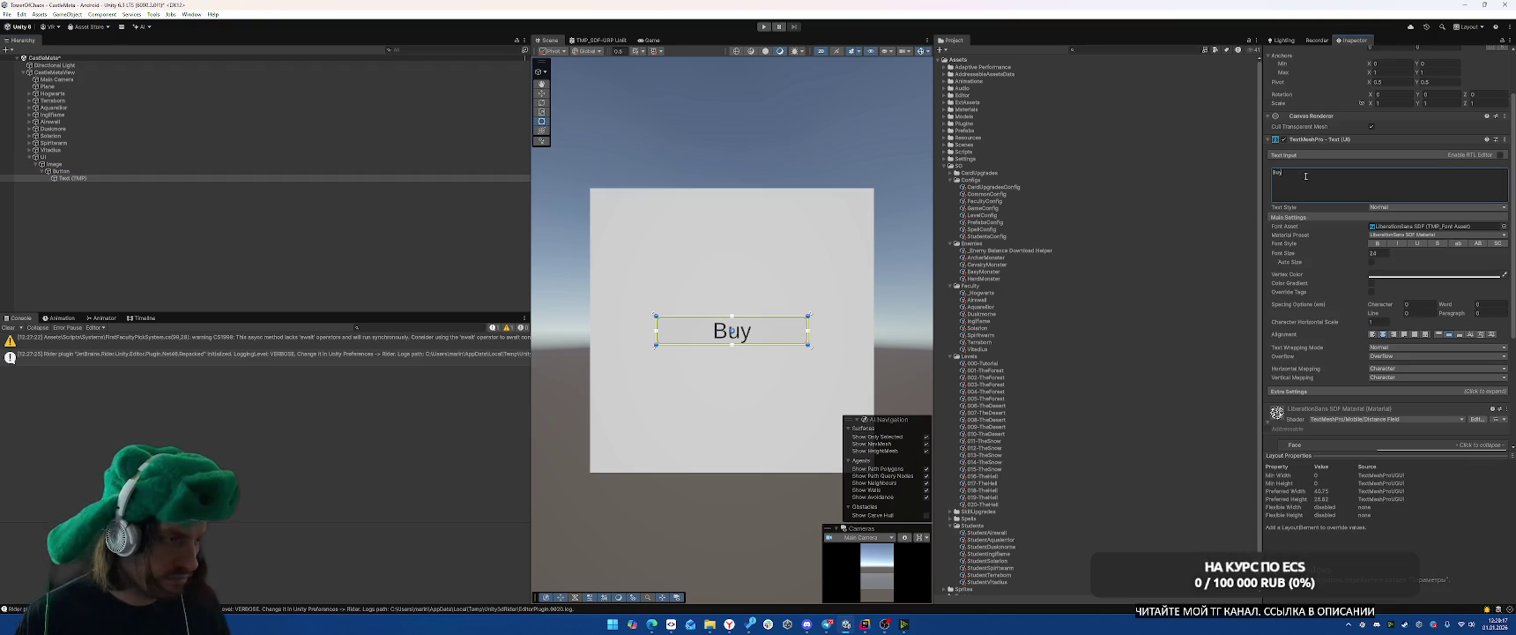
{"action": "key", "text": "BackSpace"}
{"action": "key", "text": "BackSpace"}
{"action": "key", "text": "BackSpace"}
{"action": "type", "text": "100<"}
{"action": "type", "text": ">"}
{"action": "key", "text": "Left"}
{"action": "type", "text": "sprite name="}
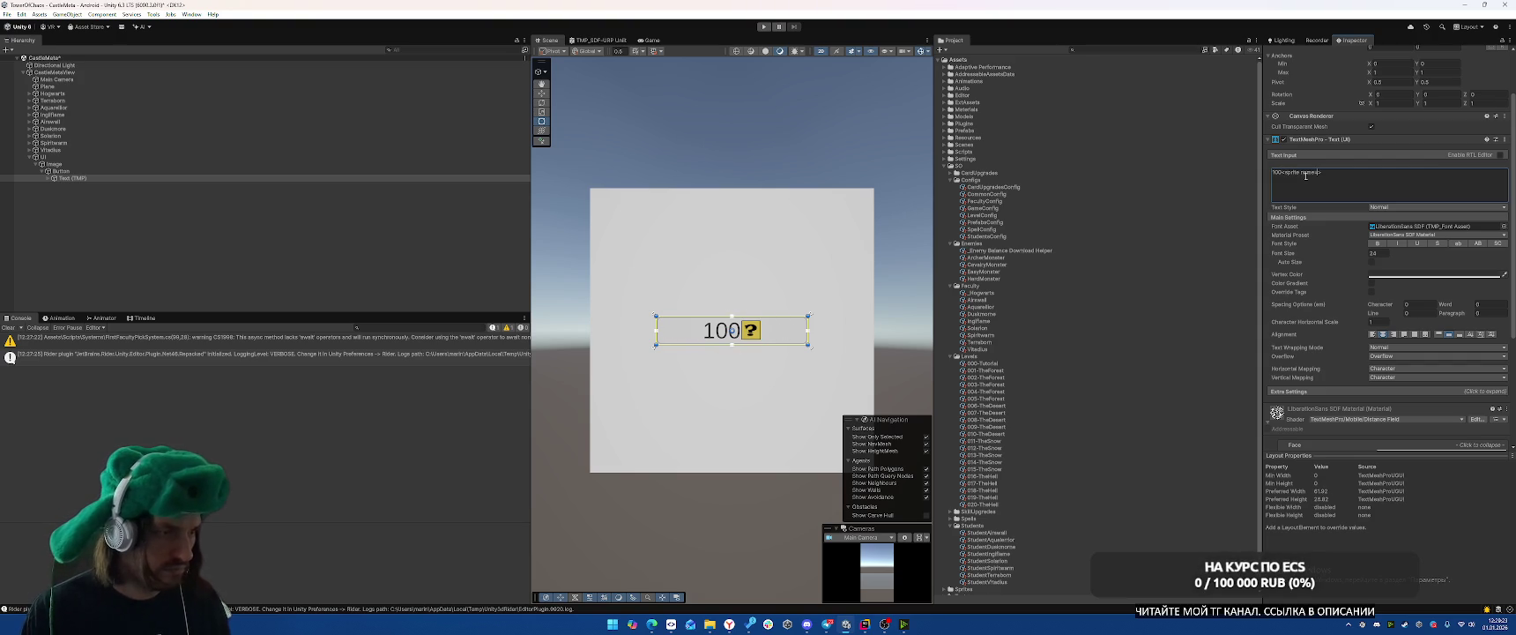
{"action": "key", "text": "BackSpace"}
{"action": "key", "text": "BackSpace"}
{"action": "key", "text": "BackSpace"}
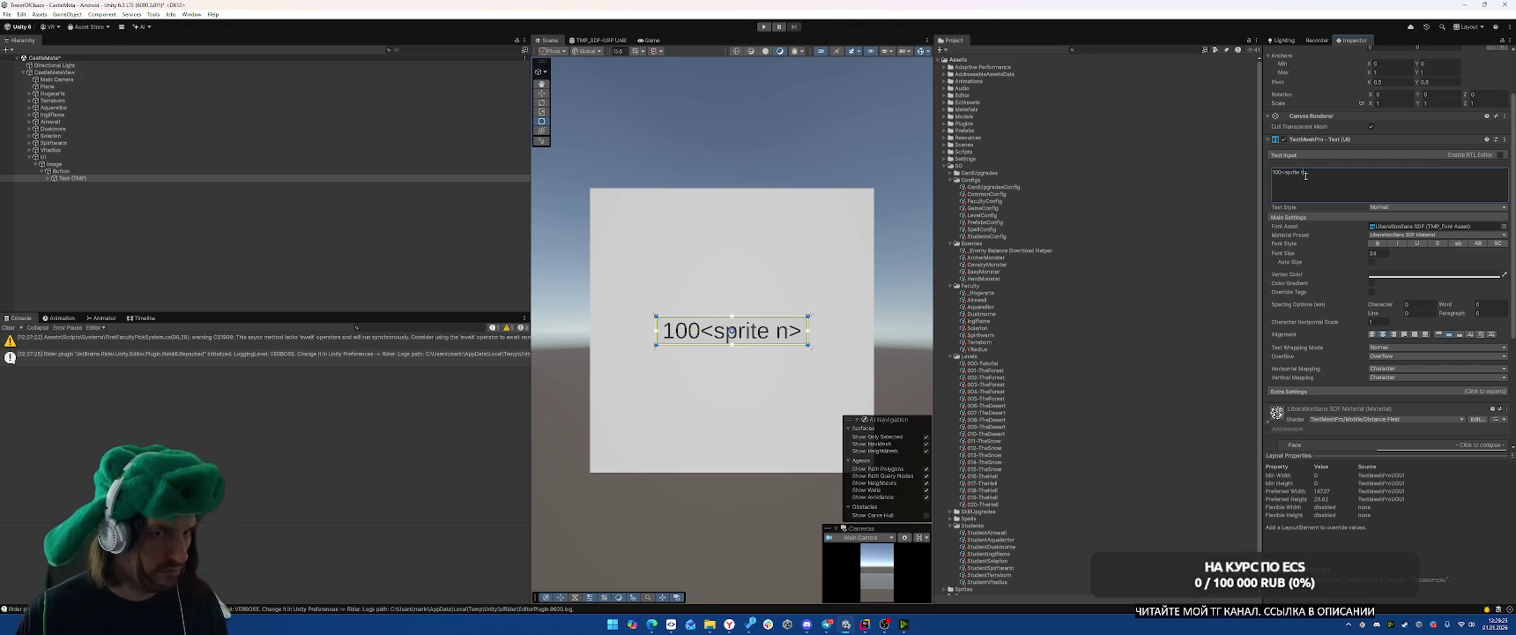
{"action": "key", "text": "BackSpace"}
{"action": "type", "text": "=0"}
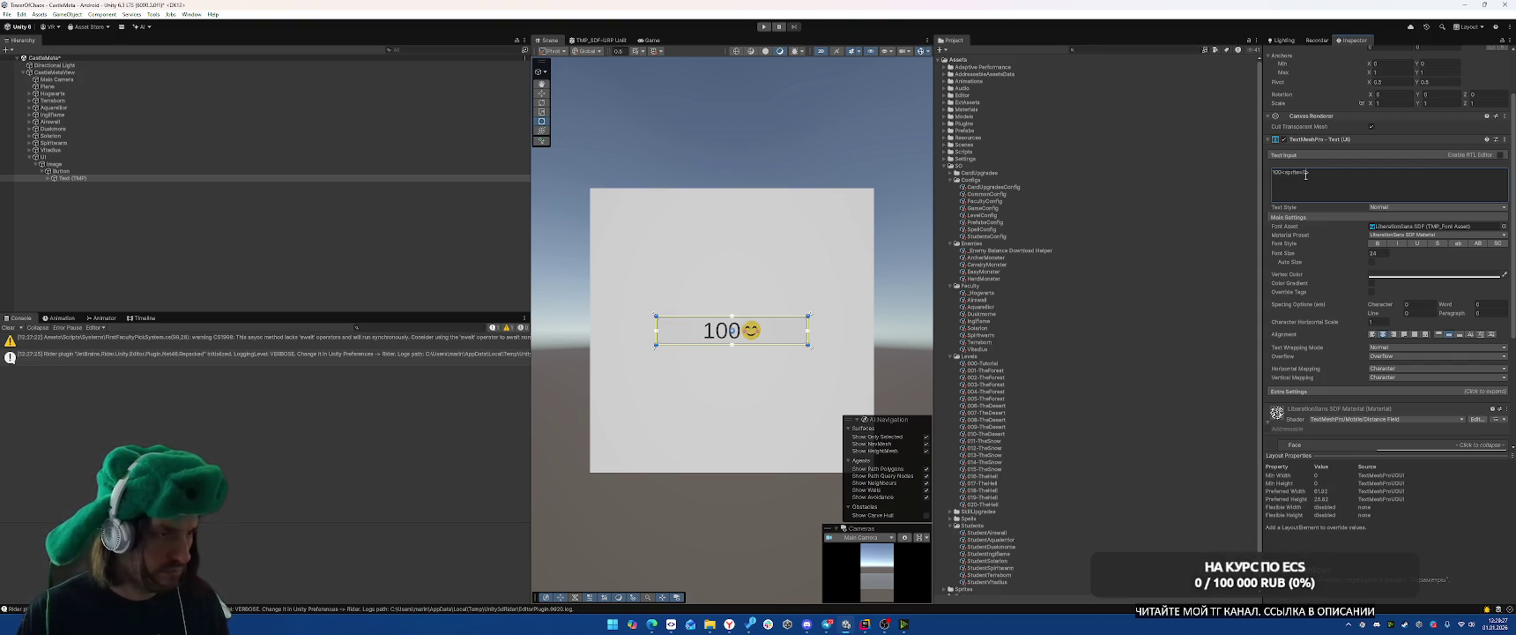
Rename the text object to Price and assign it to the popup's Price field.
{"action": "left_click", "coordinate": [290, 174]}
{"action": "left_click", "coordinate": [289, 176]}
{"action": "type", "text": "Price"}
{"action": "key", "text": "Return"}
{"action": "left_click", "coordinate": [216, 164]}
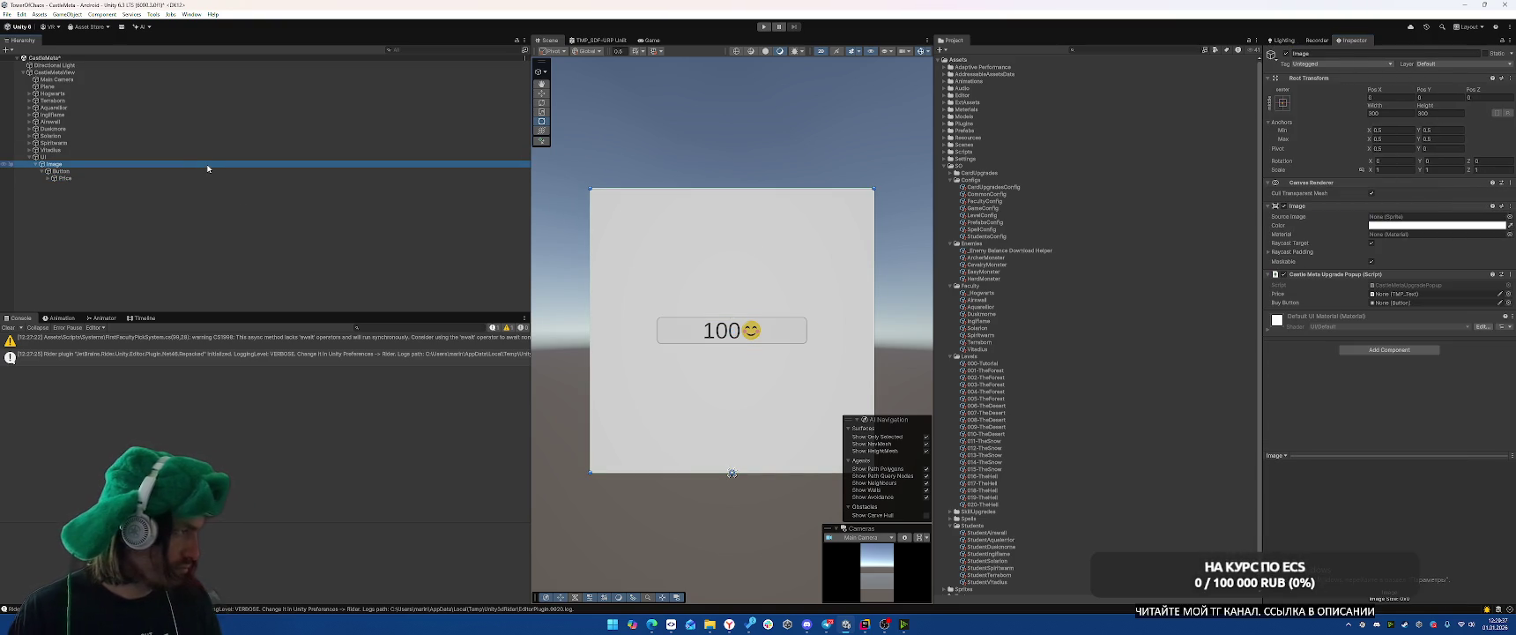
{"action": "mouse_move", "coordinate": [185, 177]}
{"action": "left_mouse_down"}
{"action": "mouse_move", "coordinate": [1445, 294]}
{"action": "mouse_move", "coordinate": [1422, 303]}
{"action": "left_mouse_up"}
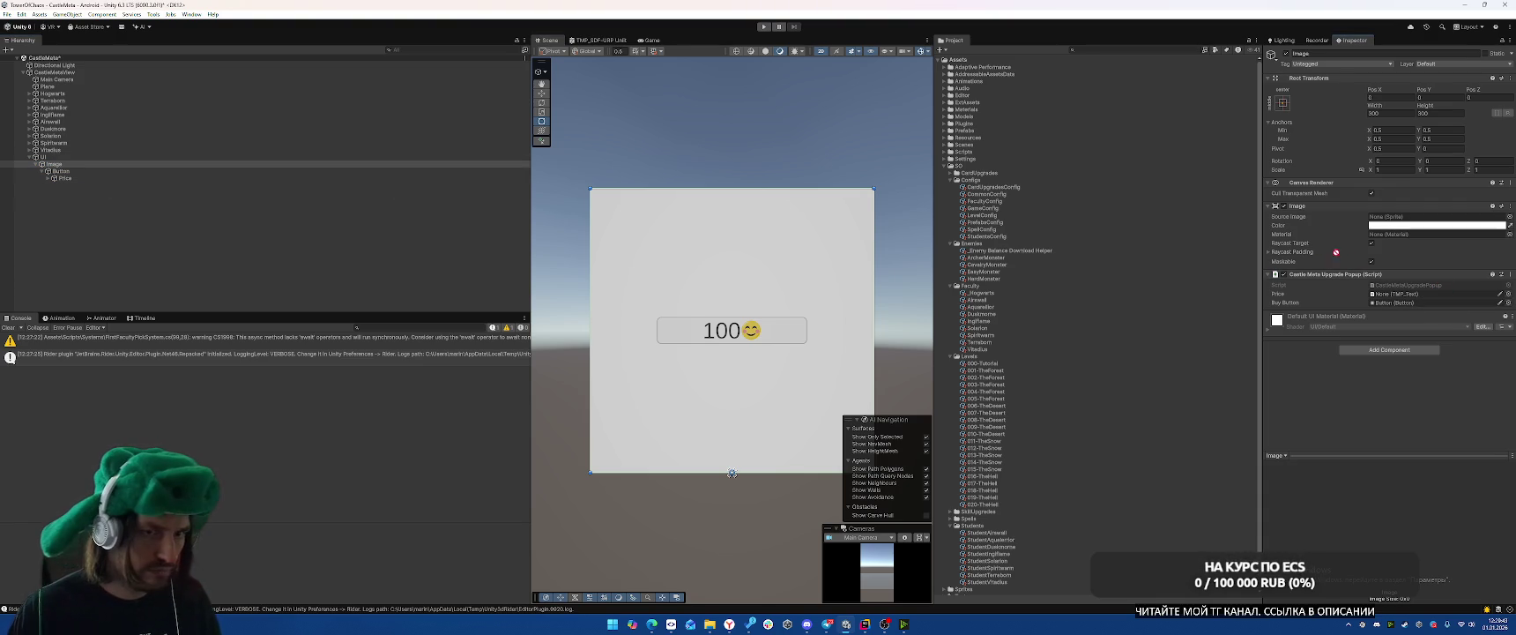
Move the Button lower on the popup and enlarge it with the Rect tool.
{"action": "left_click", "coordinate": [62, 171]}
{"action": "key", "text": "y"}
{"action": "left_click_drag", "start_coordinate": [731, 330], "coordinate": [732, 432]}
{"action": "key", "text": "r"}
{"action": "key", "text": "t"}
{"action": "mouse_move", "coordinate": [815, 424]}
{"action": "left_mouse_down"}
{"action": "mouse_move", "coordinate": [867, 408]}
{"action": "mouse_move", "coordinate": [792, 439]}
{"action": "left_mouse_up"}
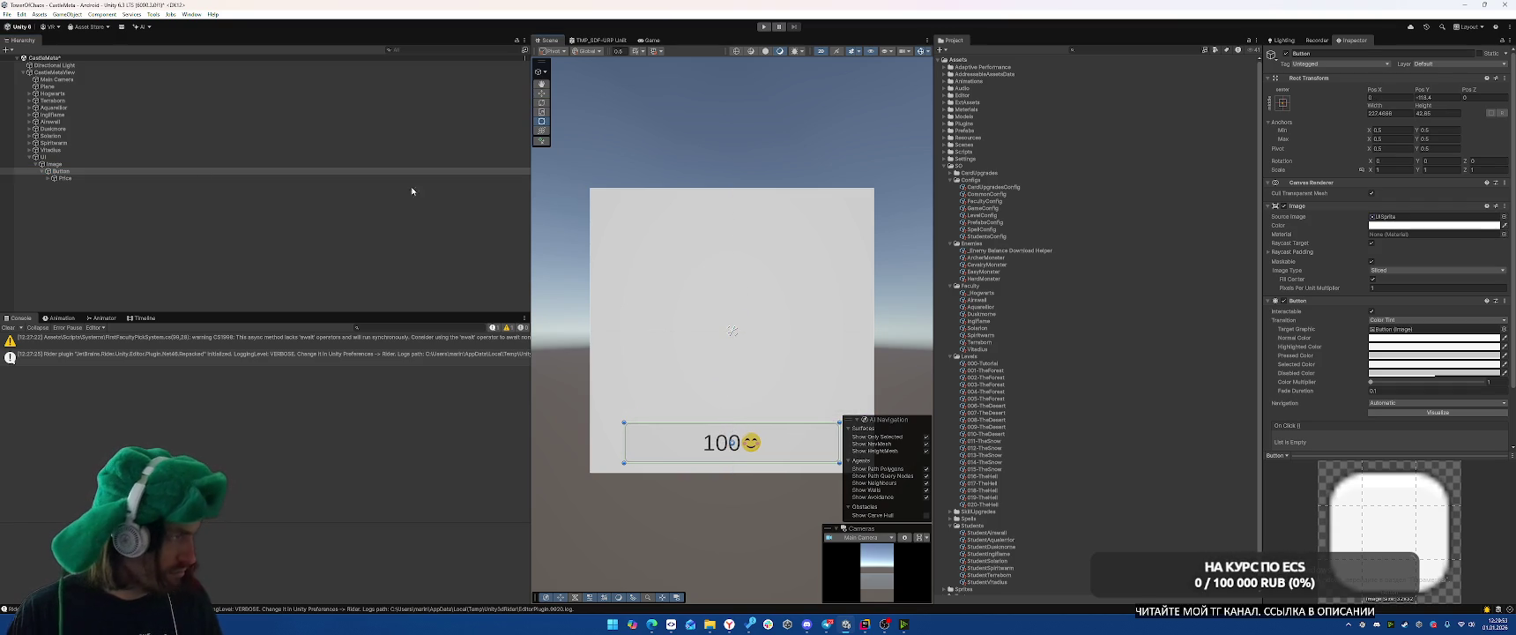
{"action": "right_click", "coordinate": [114, 164]}
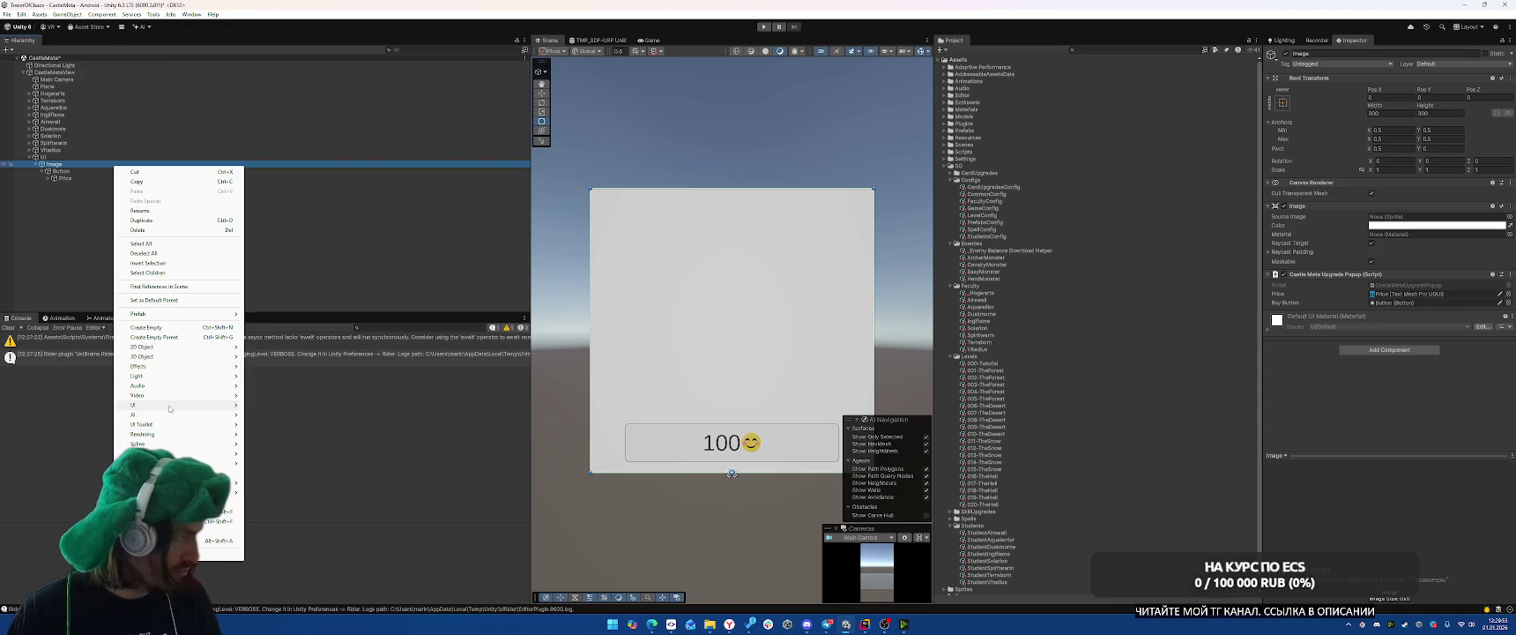
Add a TextMeshPro text named Info under the popup Image, reading BUY FACULTY.
{"action": "mouse_move", "coordinate": [170, 408]}
{"action": "left_click", "coordinate": [304, 443]}
{"action": "mouse_move", "coordinate": [66, 185]}
{"action": "left_mouse_down"}
{"action": "mouse_move", "coordinate": [75, 169]}
{"action": "mouse_move", "coordinate": [141, 172]}
{"action": "left_mouse_up"}
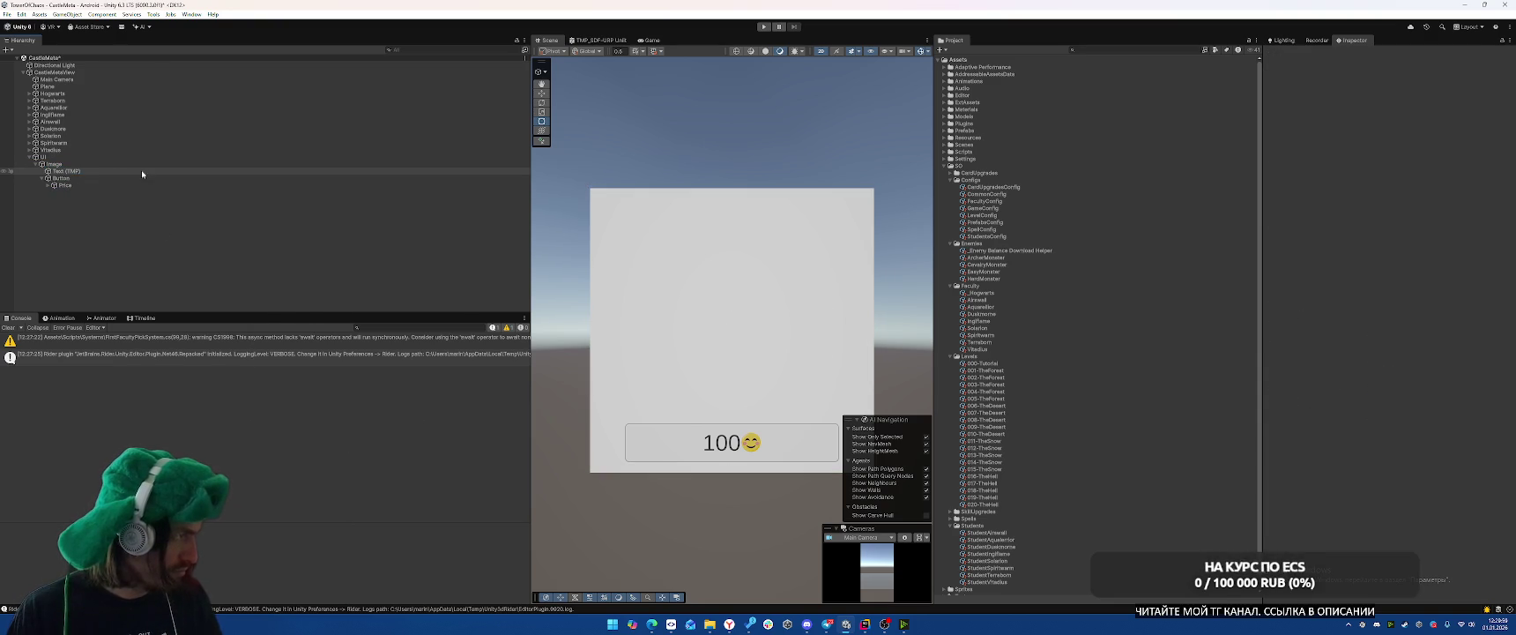
{"action": "key", "text": "F2"}
{"action": "type", "text": "UI"}
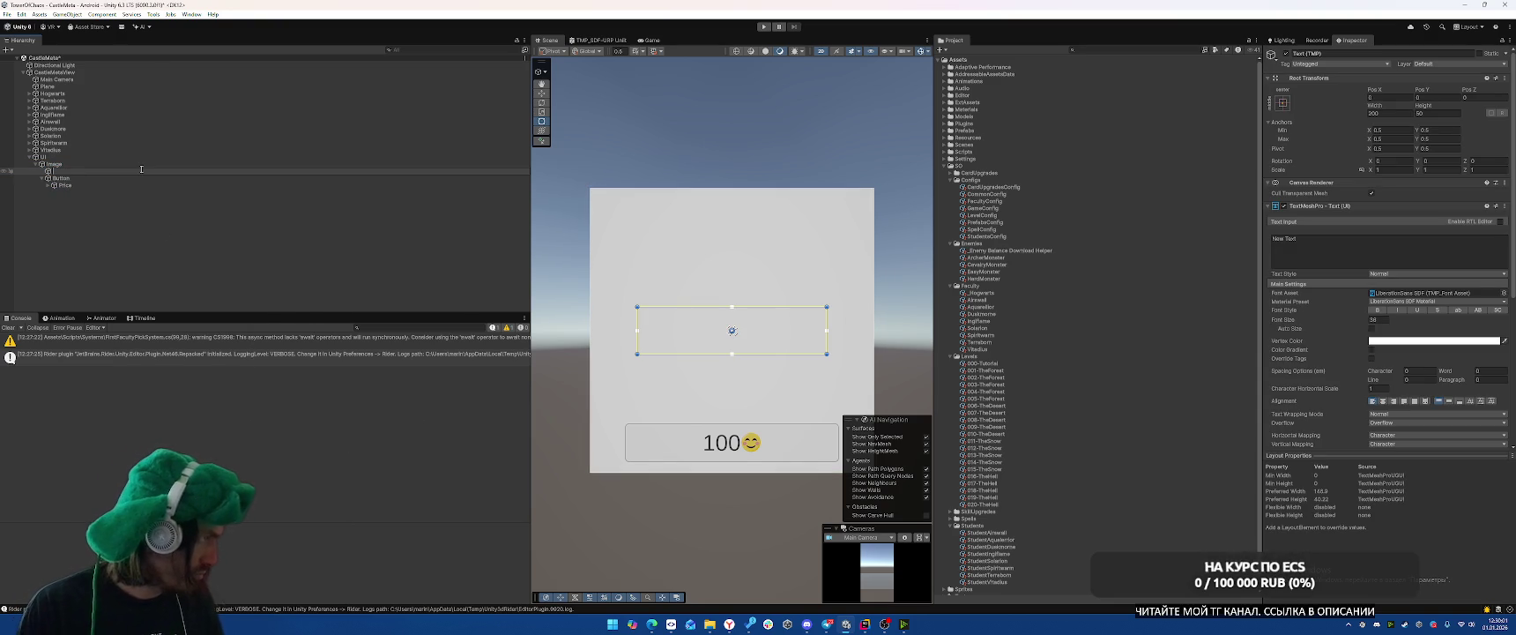
{"action": "key", "text": "Return"}
{"action": "left_click", "coordinate": [1331, 243]}
{"action": "type", "text": "BY"}
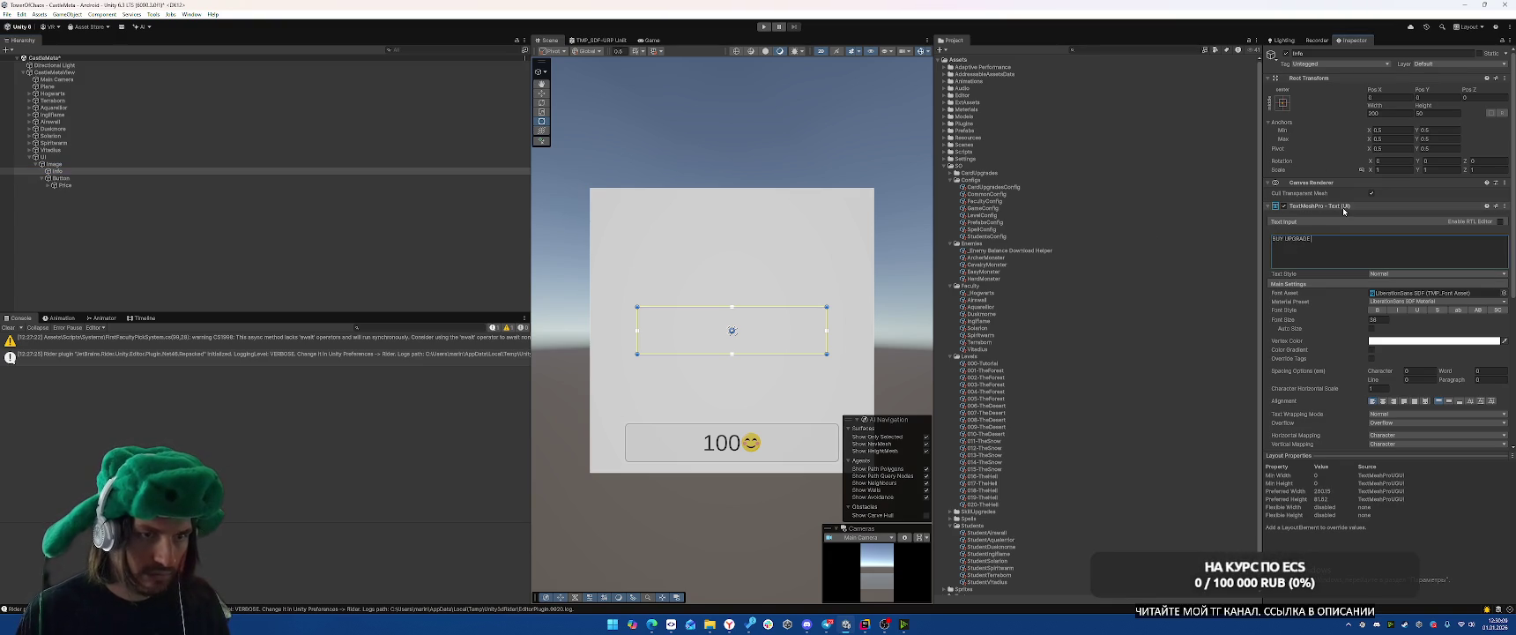
{"action": "key", "text": "BackSpace"}
{"action": "key", "text": "BackSpace"}
{"action": "key", "text": "BackSpace"}
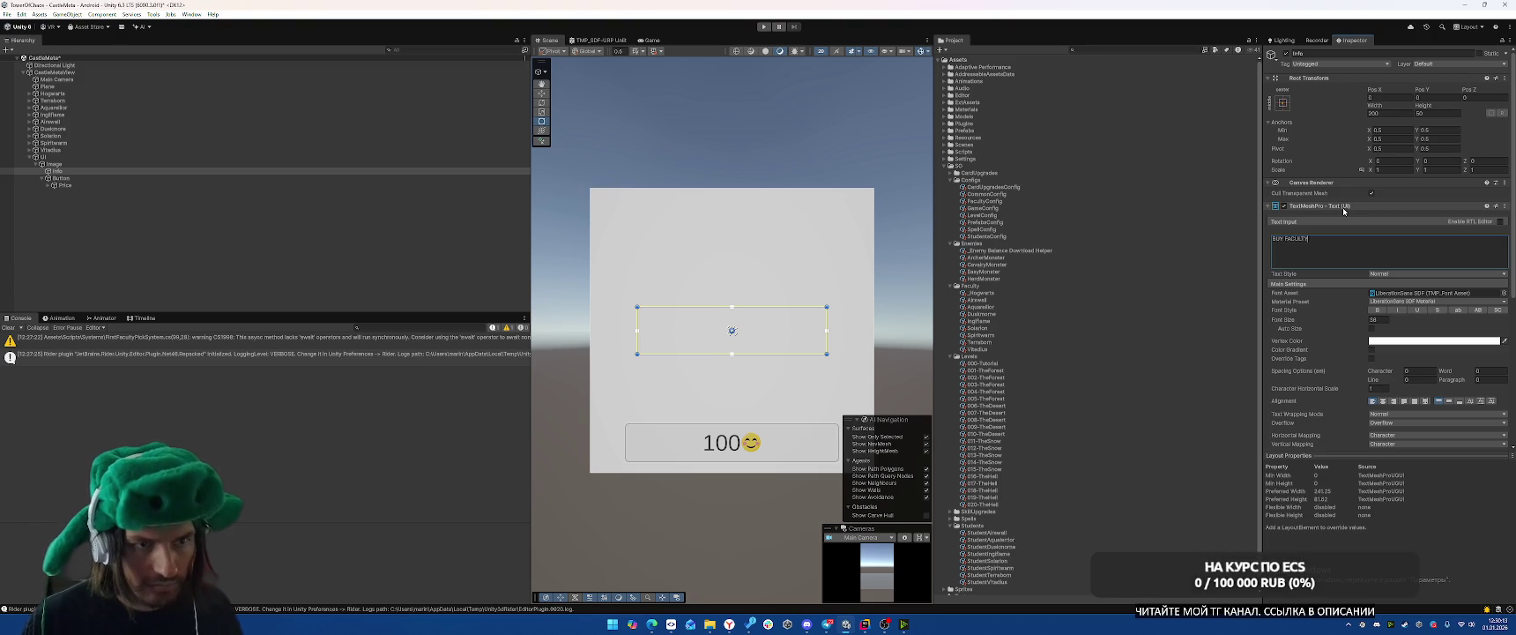
{"action": "left_click", "coordinate": [1288, 115]}
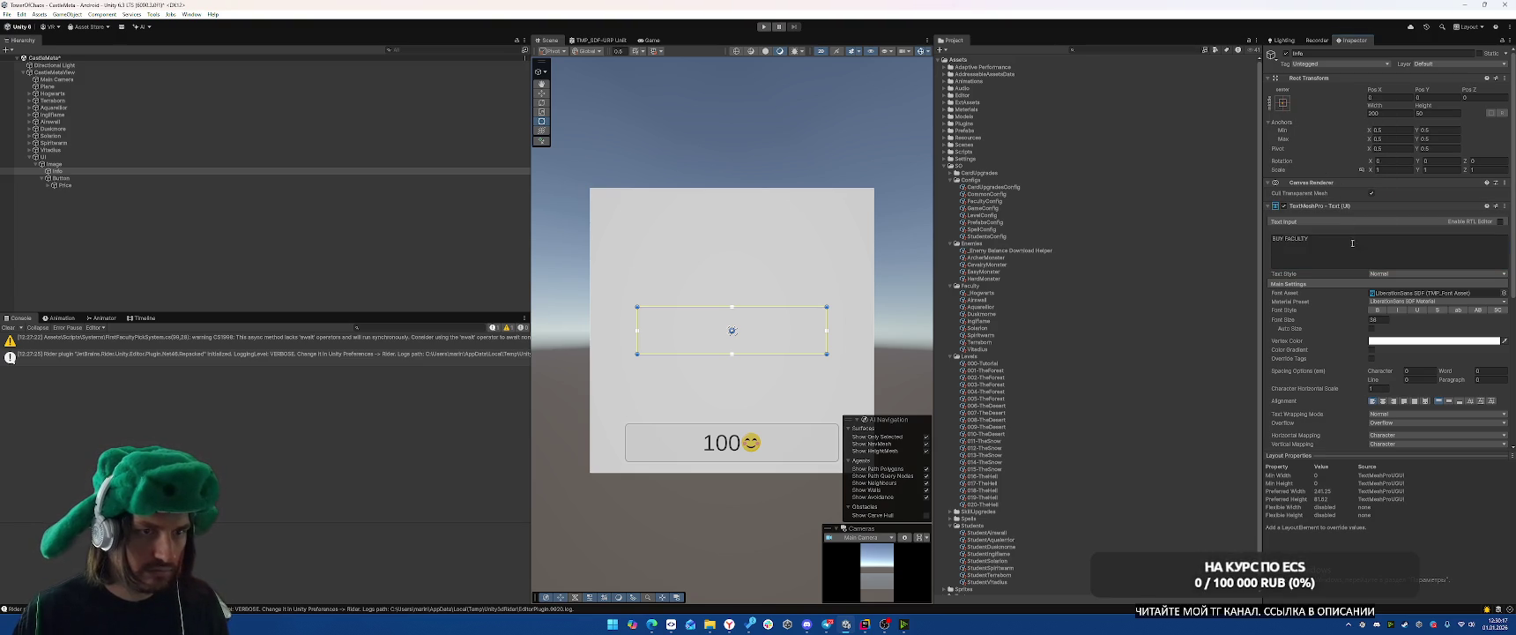
Stretch the Info text's anchors to fill the popup.
{"action": "left_click", "coordinate": [1283, 104]}
{"action": "left_click", "coordinate": [1375, 238], "text": "alt"}
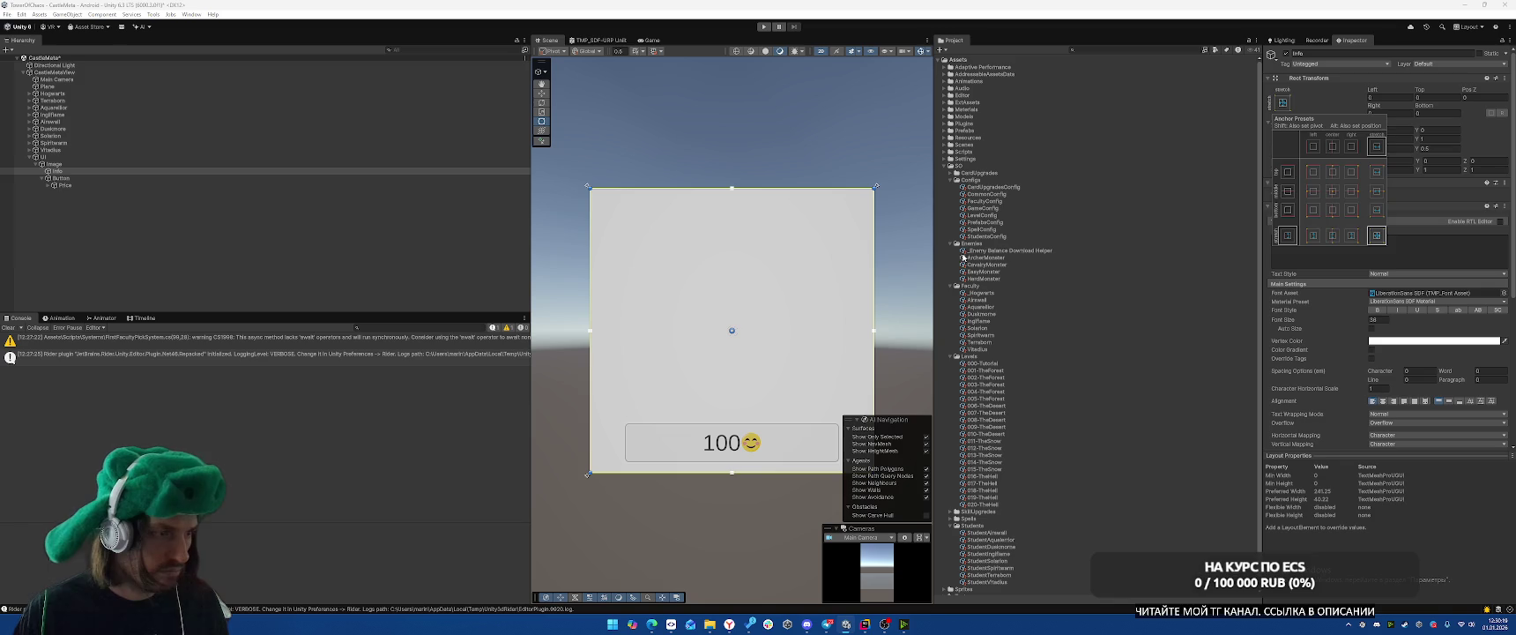
{"action": "left_click", "coordinate": [94, 165]}
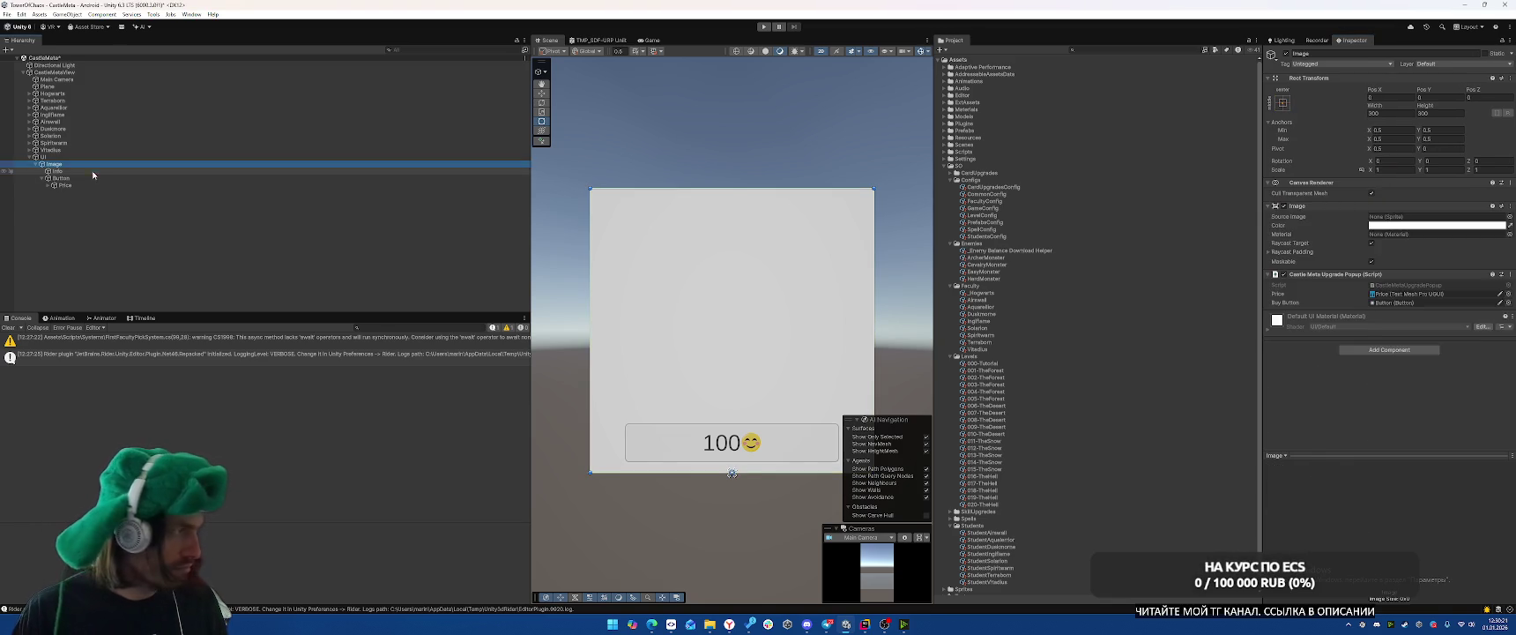
{"action": "left_click", "coordinate": [58, 171]}
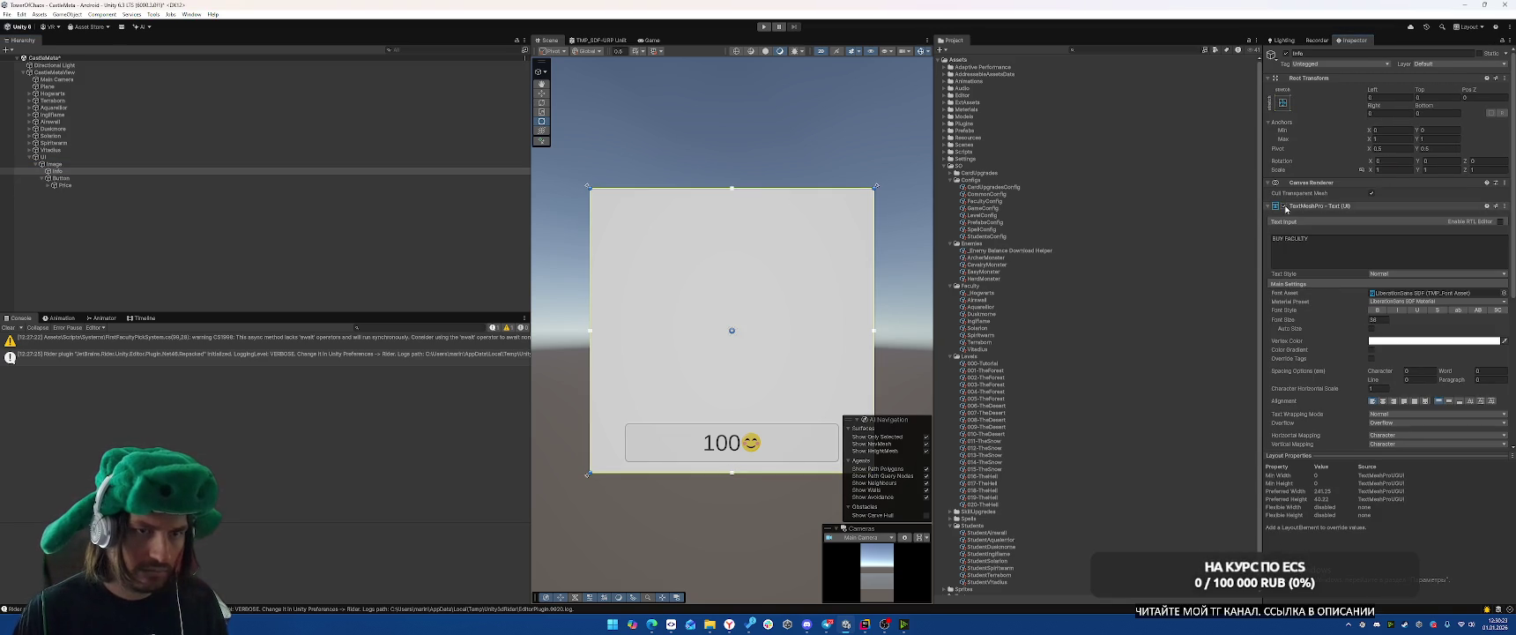
Turn on Auto Size for the Info text and centre its alignment.
{"action": "scroll", "coordinate": [1340, 202], "scroll_direction": "down", "scroll_amount": 3}
{"action": "left_click", "coordinate": [1372, 186]}
{"action": "left_click", "coordinate": [1393, 206]}
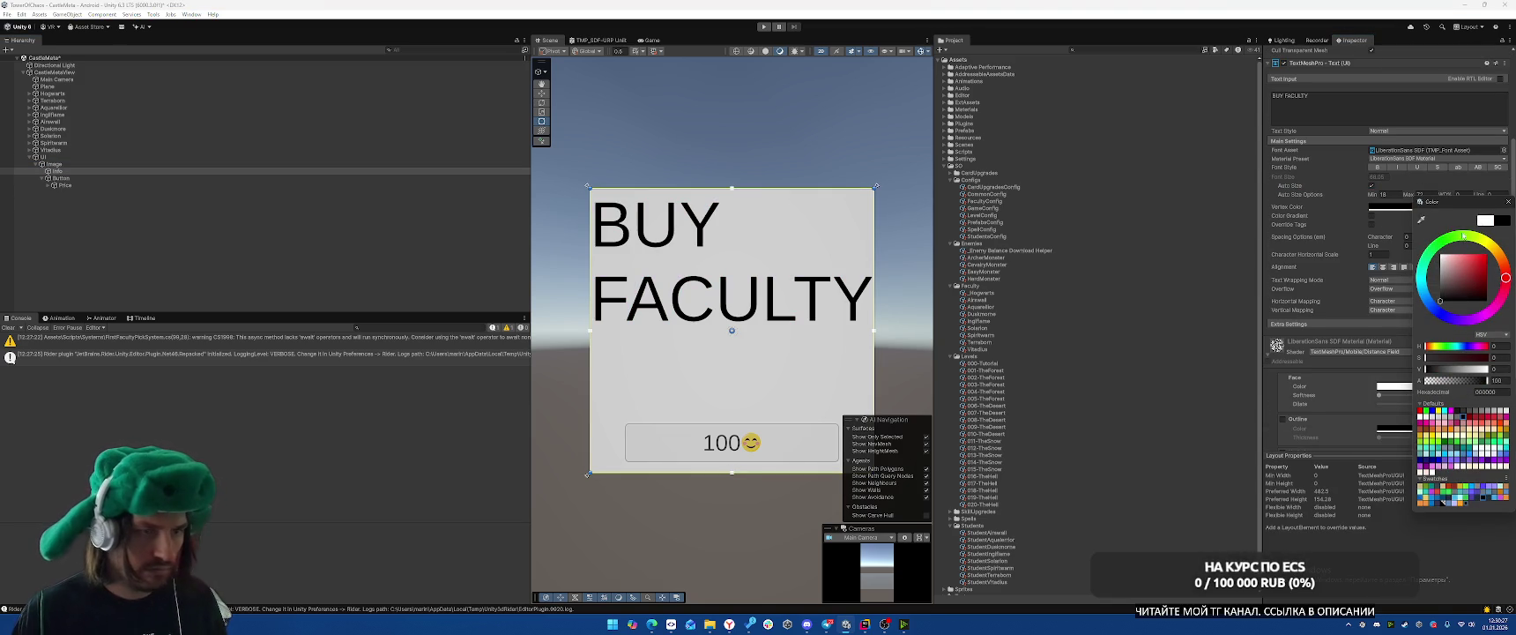
{"action": "left_click", "coordinate": [1508, 202]}
{"action": "scroll", "coordinate": [1350, 258], "scroll_direction": "down", "scroll_amount": 1}
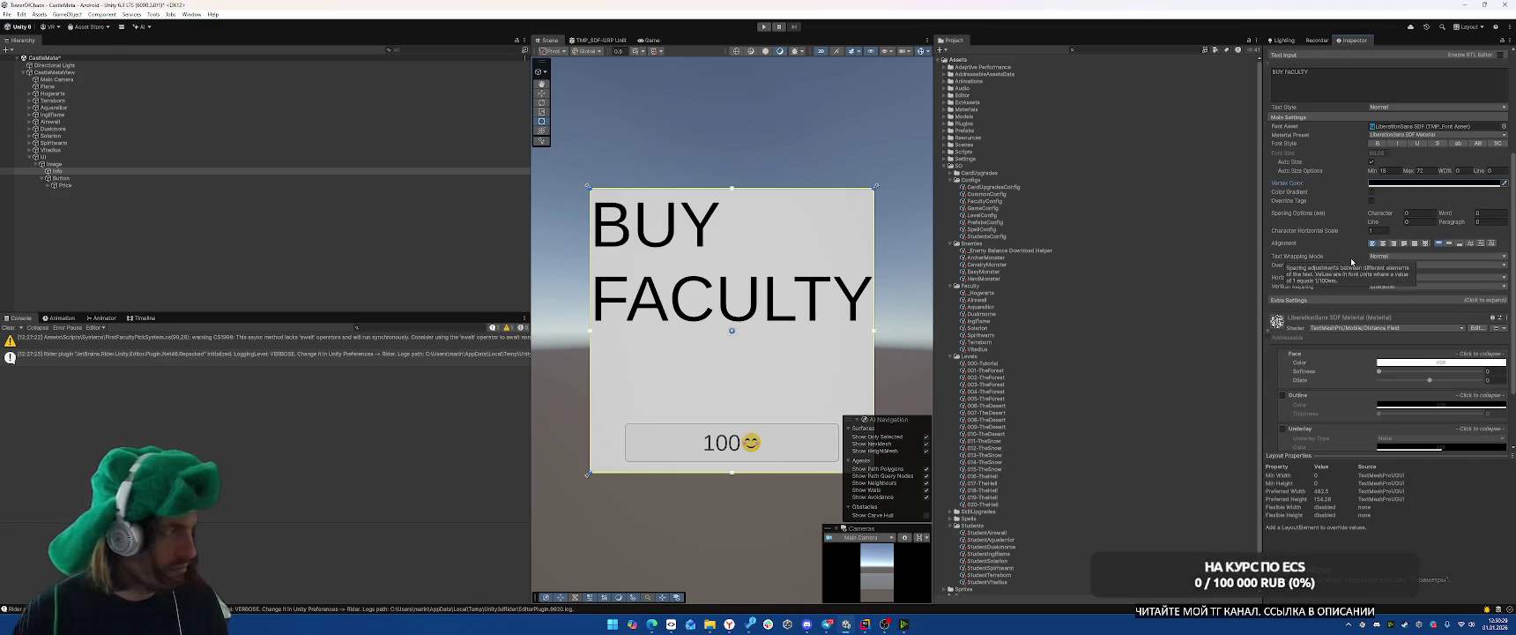
{"action": "left_click", "coordinate": [1383, 243]}
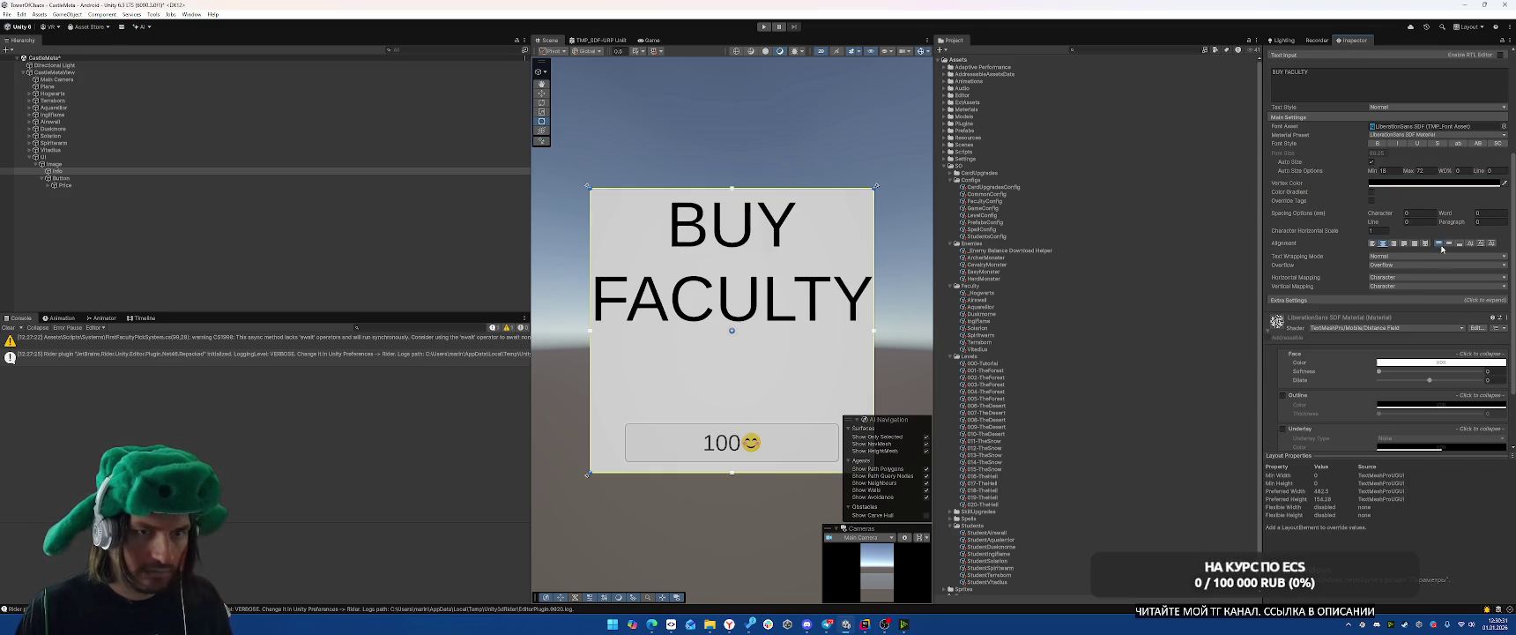
{"action": "left_click", "coordinate": [1449, 243]}
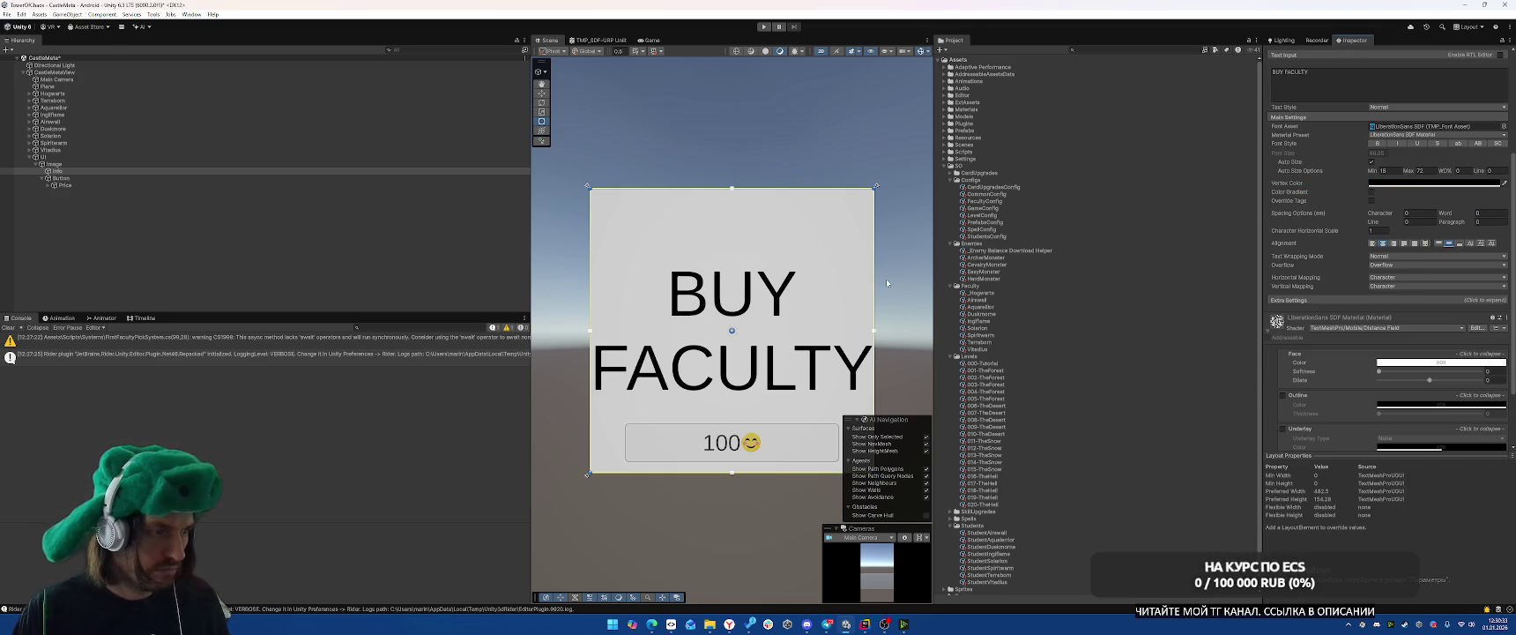
{"action": "left_click", "coordinate": [1438, 244]}
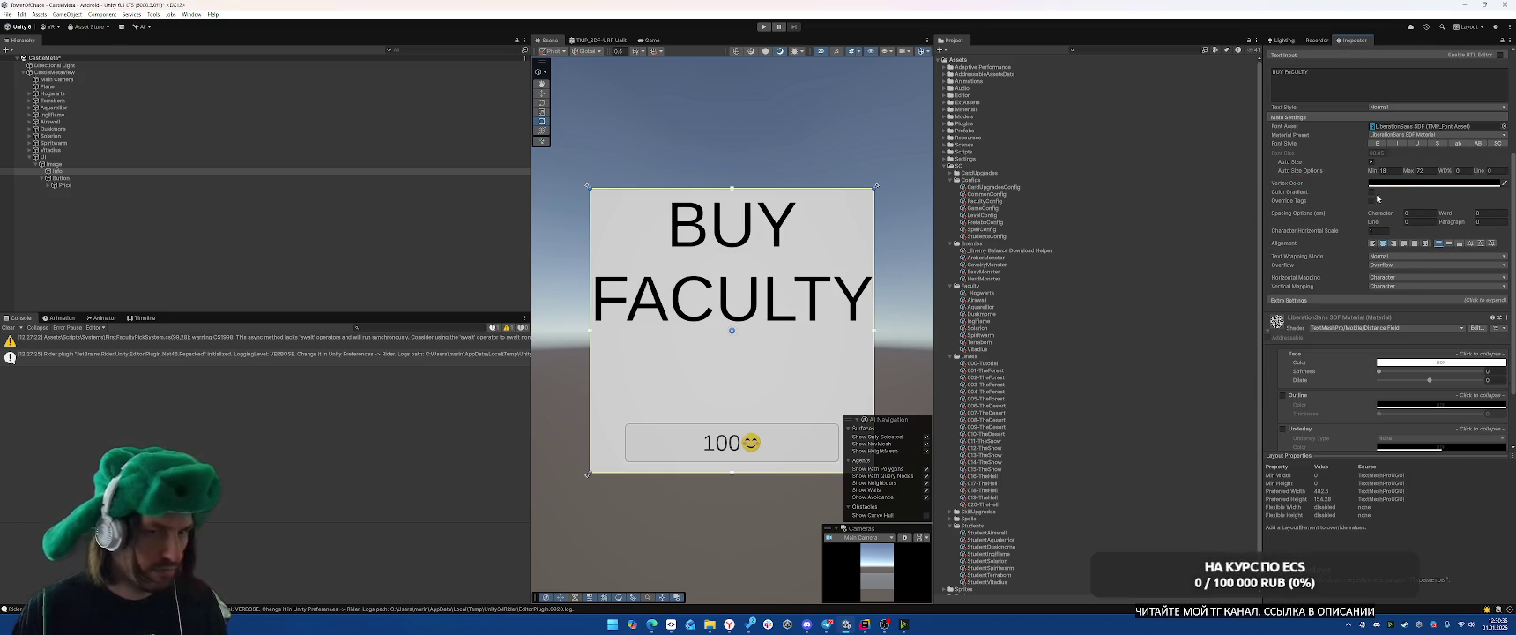
Anchor Info to the upper half with bottom 0 and left, right and top margins 10.
{"action": "scroll", "coordinate": [1378, 198], "scroll_direction": "up", "scroll_amount": 4}
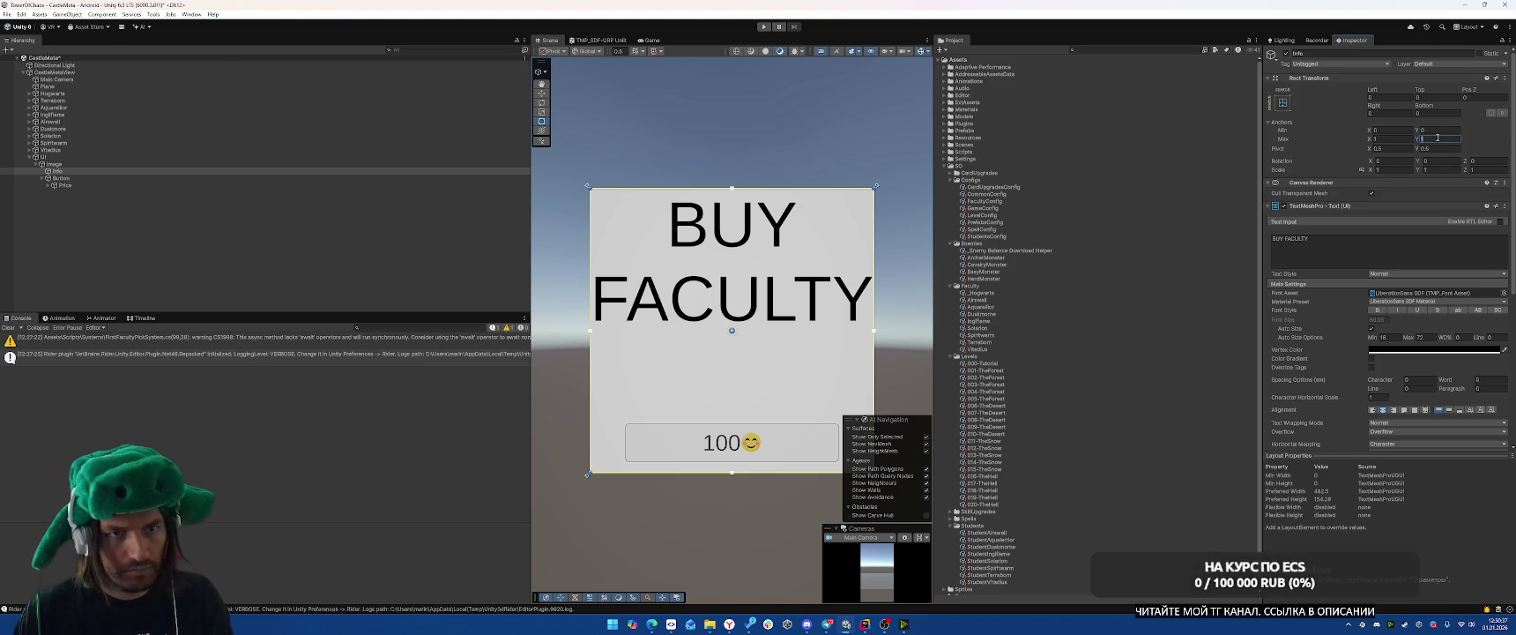
{"action": "key", "text": "Return"}
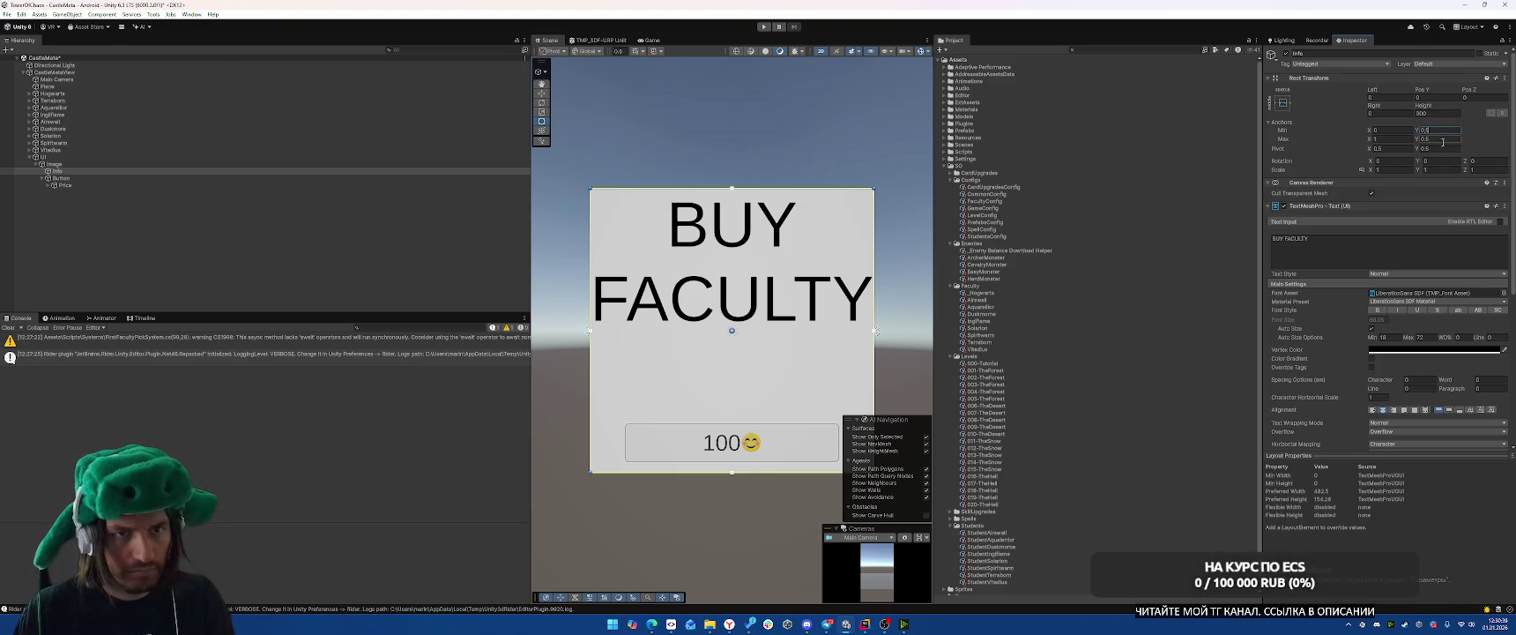
{"action": "left_click", "coordinate": [1443, 114]}
{"action": "type", "text": "0"}
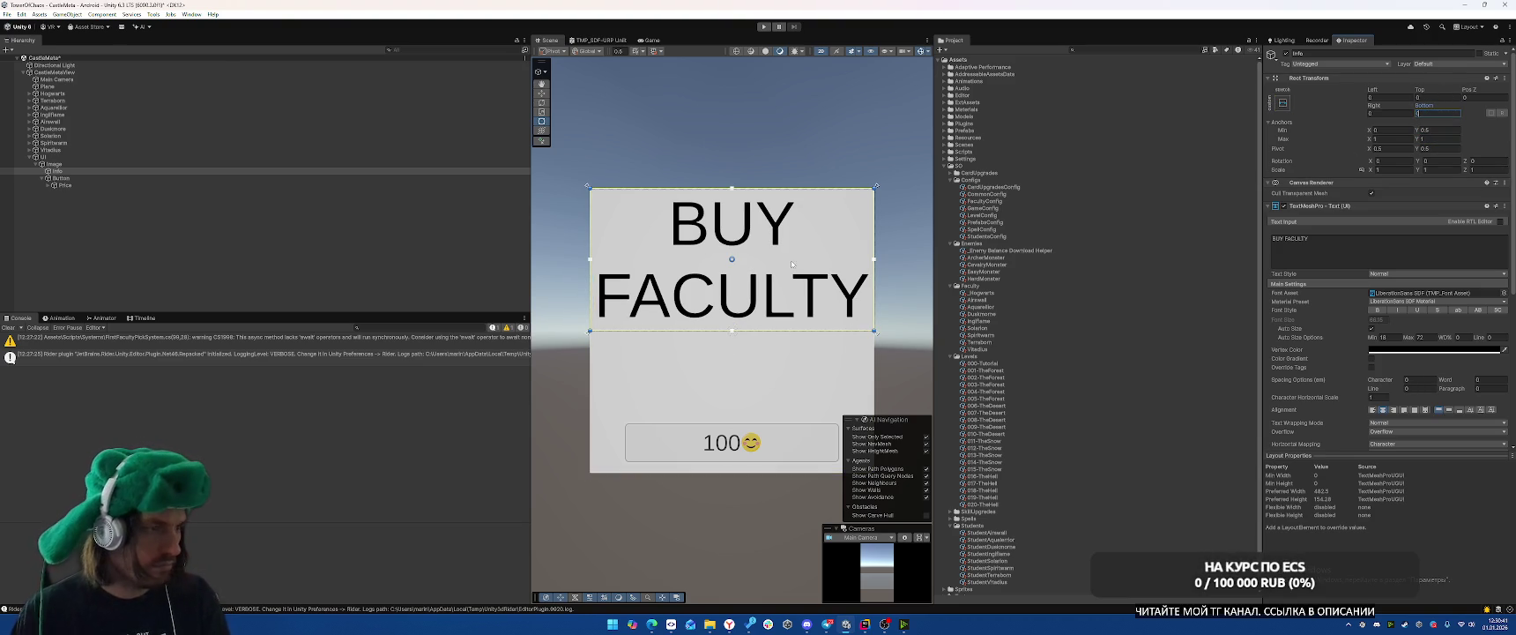
{"action": "left_click", "coordinate": [1388, 97]}
{"action": "type", "text": "10"}
{"action": "left_click", "coordinate": [1388, 113]}
{"action": "type", "text": "10"}
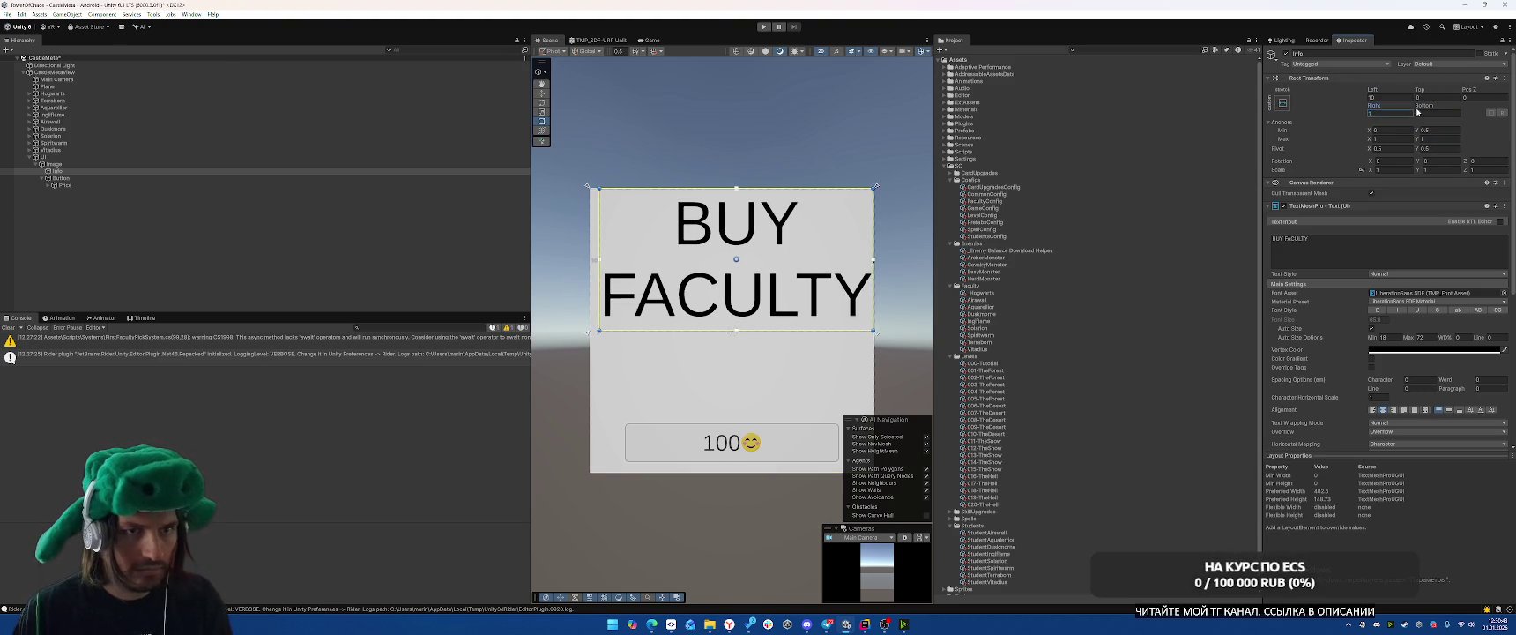
{"action": "left_click", "coordinate": [1436, 97]}
{"action": "type", "text": "10"}
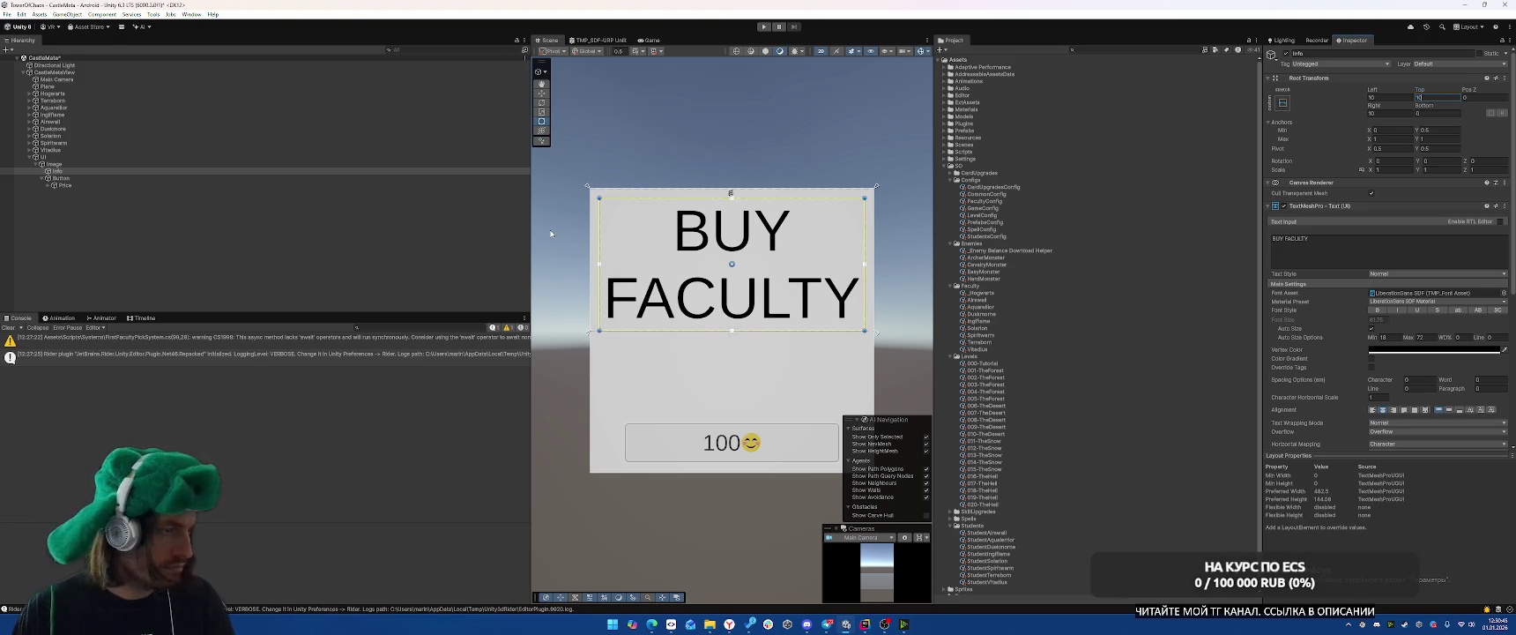
Pin the Button to the popup's bottom by setting its Y anchors and pivot to 0.
{"action": "left_click", "coordinate": [62, 178]}
{"action": "left_click", "coordinate": [1437, 148]}
{"action": "type", "text": "0"}
{"action": "left_click", "coordinate": [1437, 139]}
{"action": "type", "text": "0"}
{"action": "left_click", "coordinate": [1436, 130]}
{"action": "type", "text": "0"}
{"action": "left_click", "coordinate": [1438, 113]}
Stretch the Button across the bottom: Pos Y 10, X anchors 0–1, margins 10, height 100.
{"action": "type", "text": "150"}
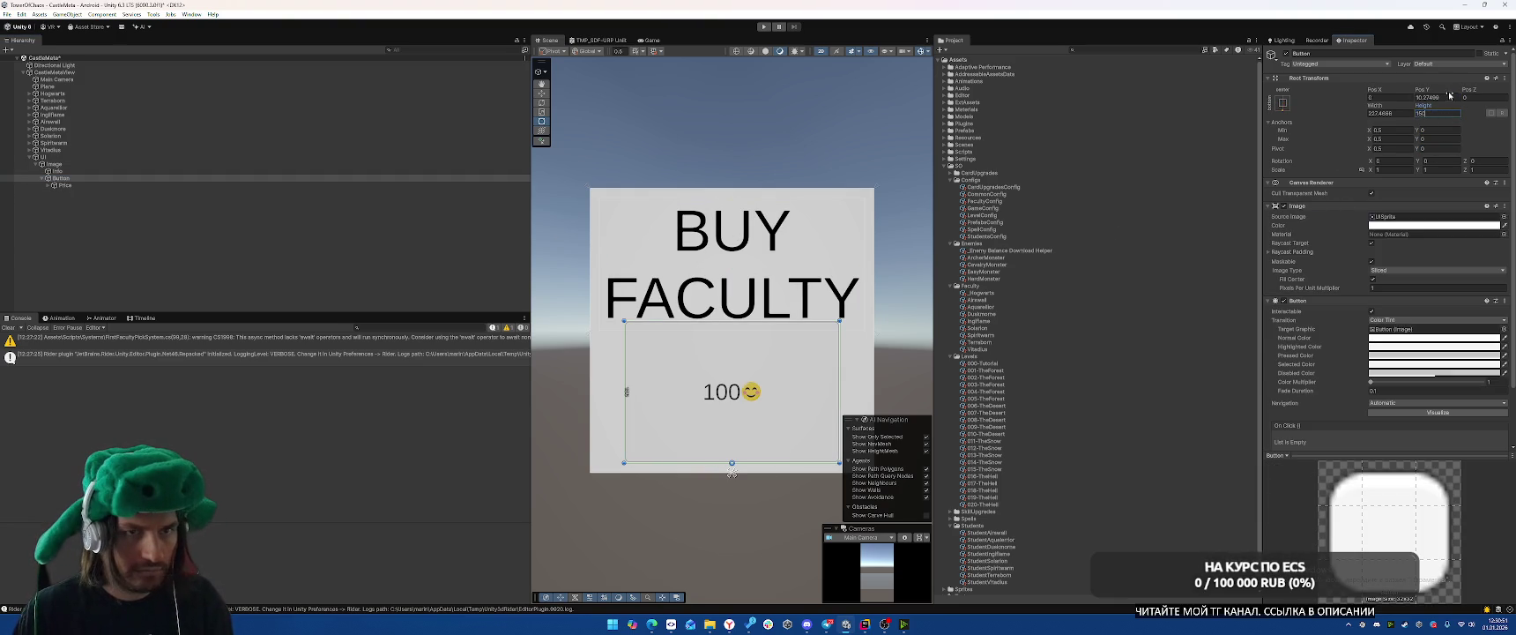
{"action": "left_click", "coordinate": [1447, 97]}
{"action": "type", "text": "010"}
{"action": "left_click", "coordinate": [1394, 130]}
{"action": "type", "text": "0"}
{"action": "key", "text": "Tab"}
{"action": "type", "text": "1"}
{"action": "left_click", "coordinate": [1379, 113]}
{"action": "type", "text": "10"}
{"action": "left_click", "coordinate": [1401, 97]}
{"action": "type", "text": "10"}
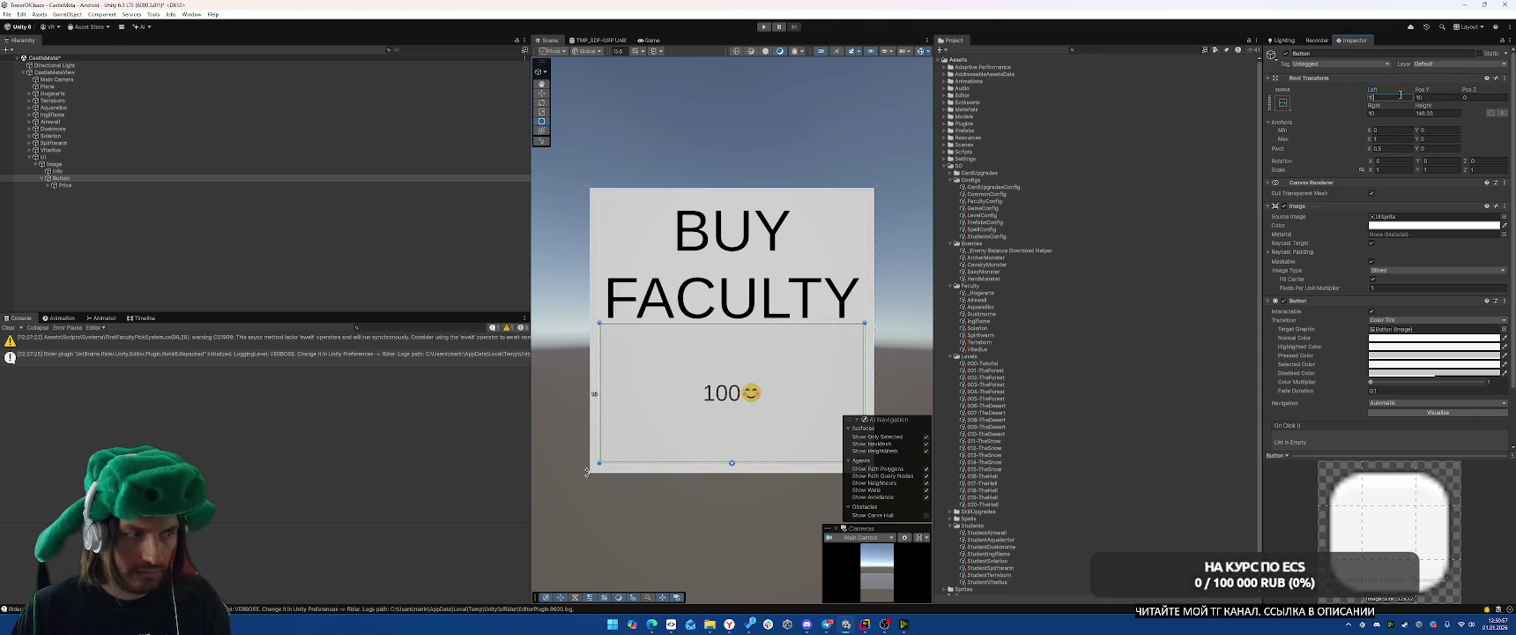
{"action": "left_click", "coordinate": [1442, 113]}
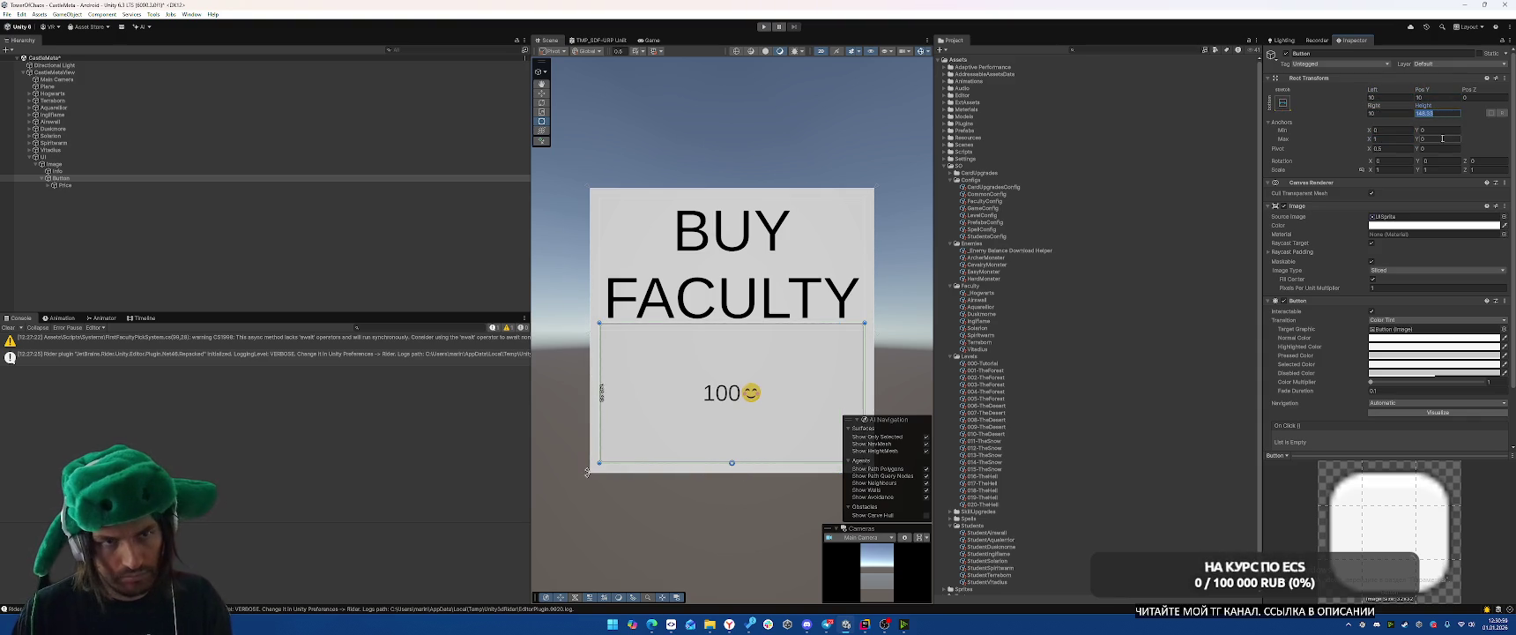
{"action": "type", "text": "100"}
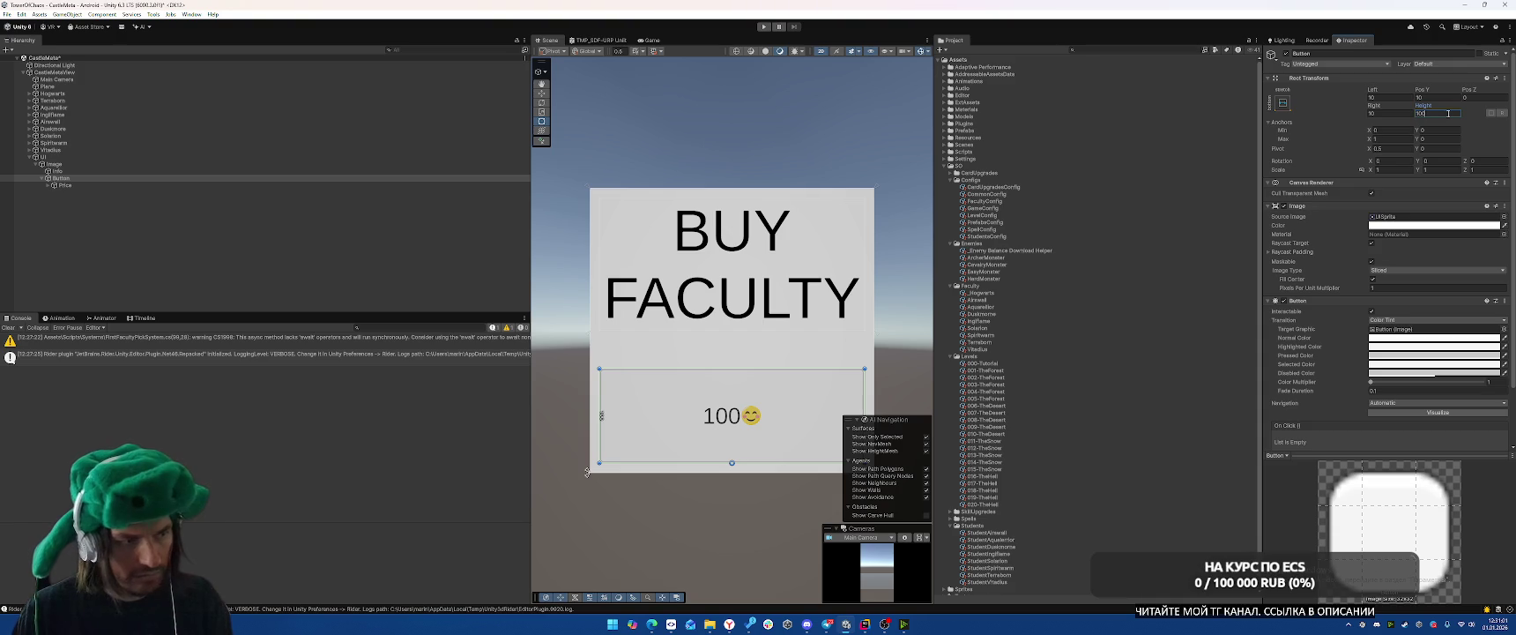
Enable Auto Size on the Price text inside the Button.
{"action": "left_click", "coordinate": [39, 185]}
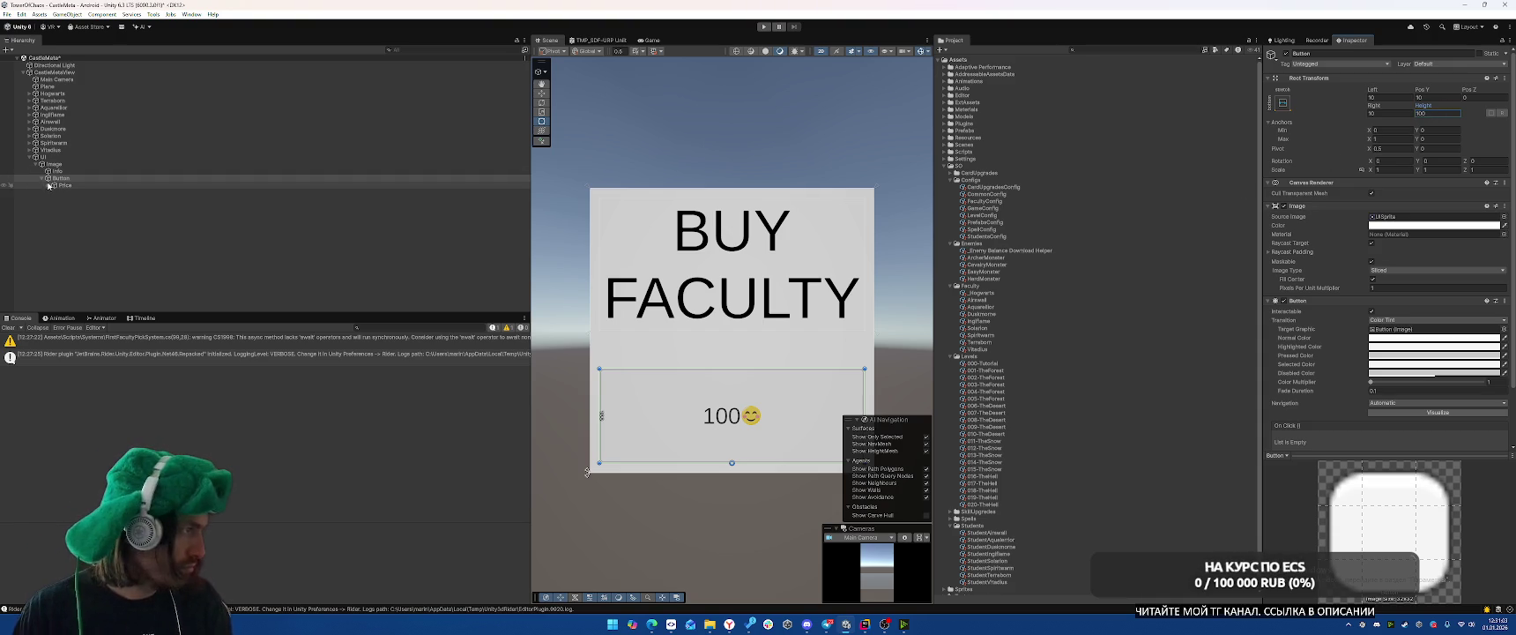
{"action": "key", "text": "Right"}
{"action": "left_click", "coordinate": [1371, 328]}
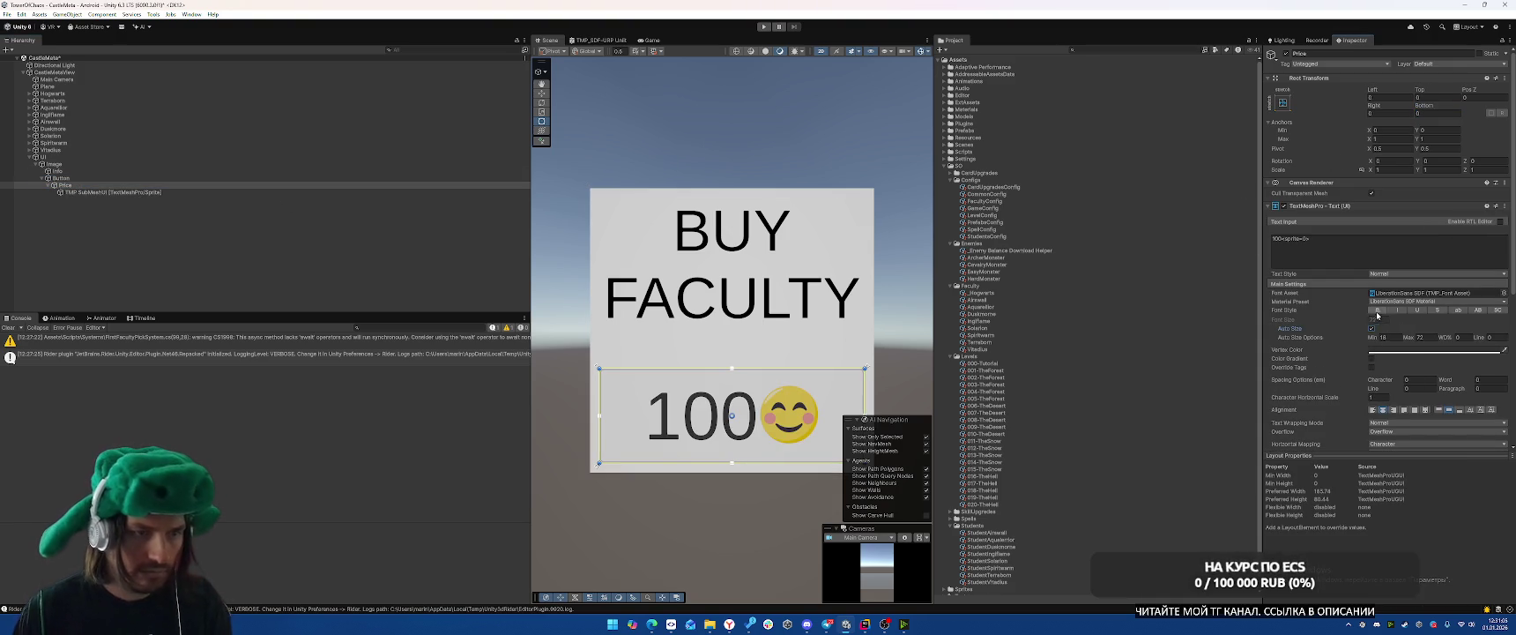
Rename the popup Image object to CastleMetaUpgradePopup.
{"action": "left_click", "coordinate": [112, 157]}
{"action": "left_click", "coordinate": [113, 164]}
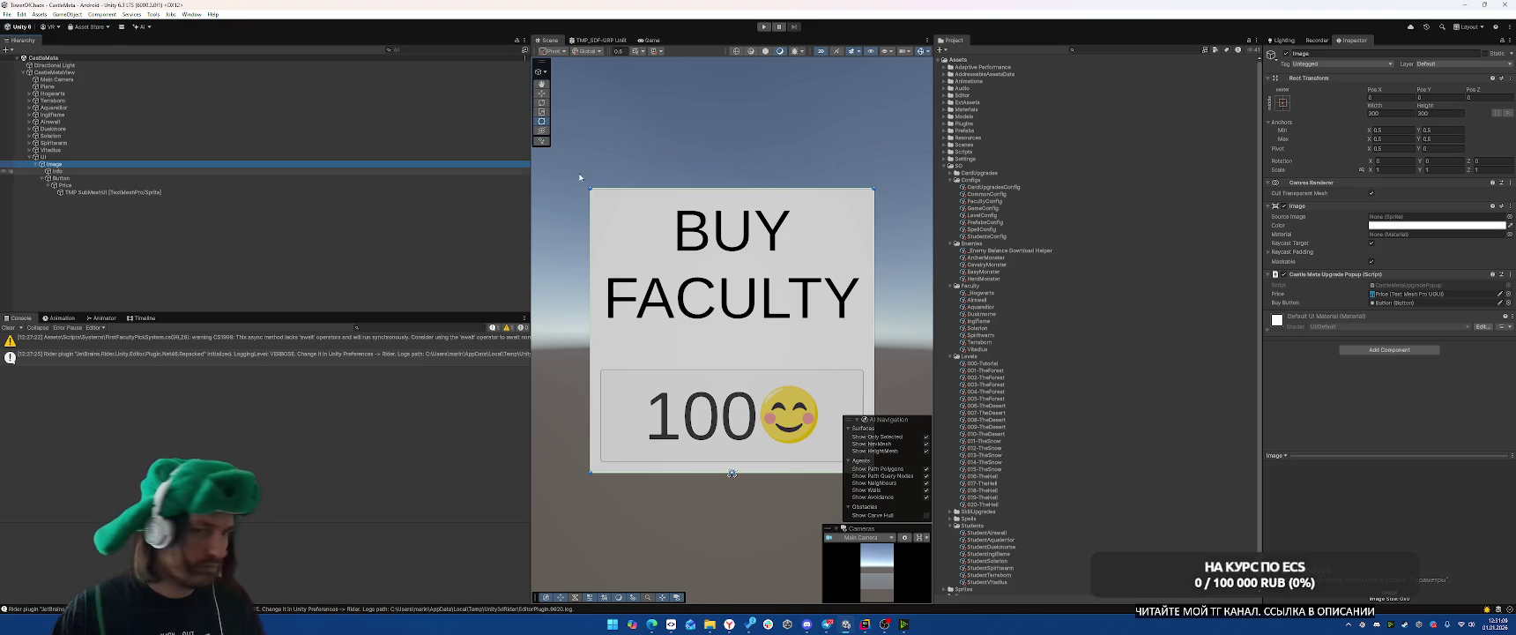
{"action": "key", "text": "F2"}
{"action": "type", "text": "Ca"}
{"action": "key", "text": "BackSpace"}
{"action": "key", "text": "BackSpace"}
{"action": "key", "text": "BackSpace"}
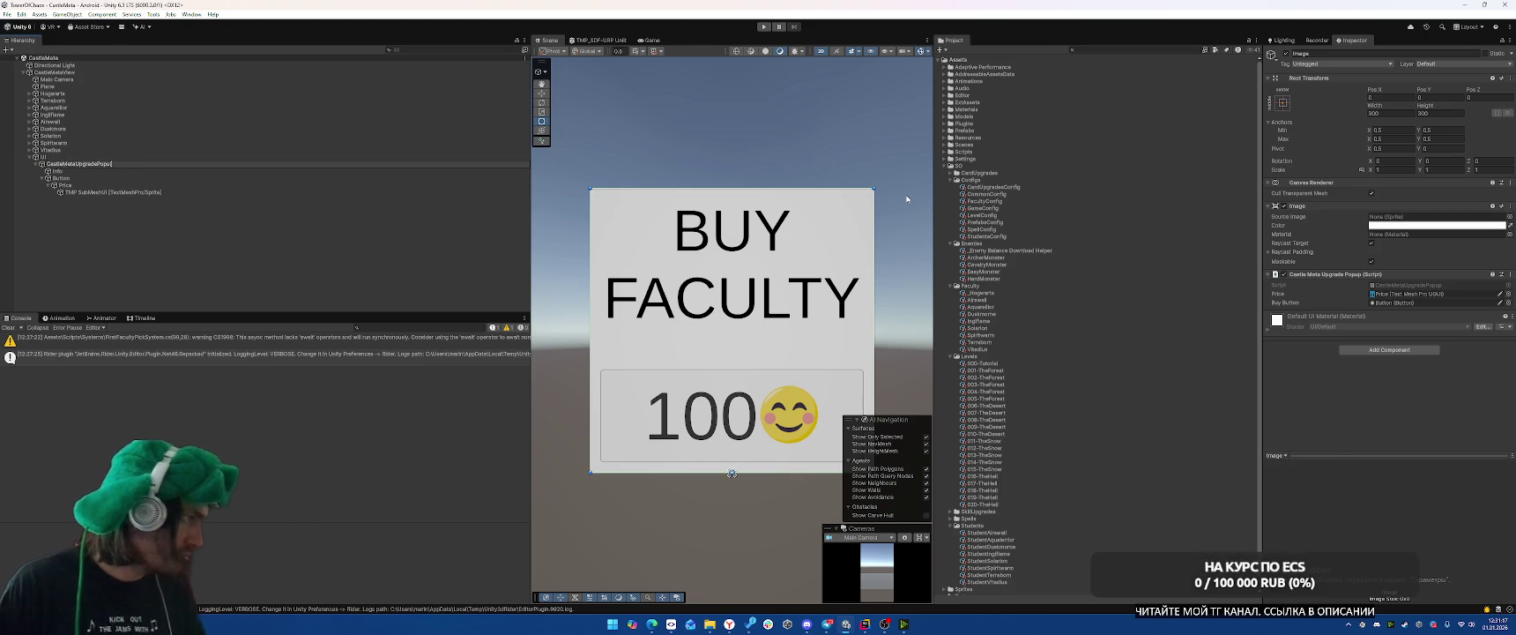
{"action": "key", "text": "Return"}
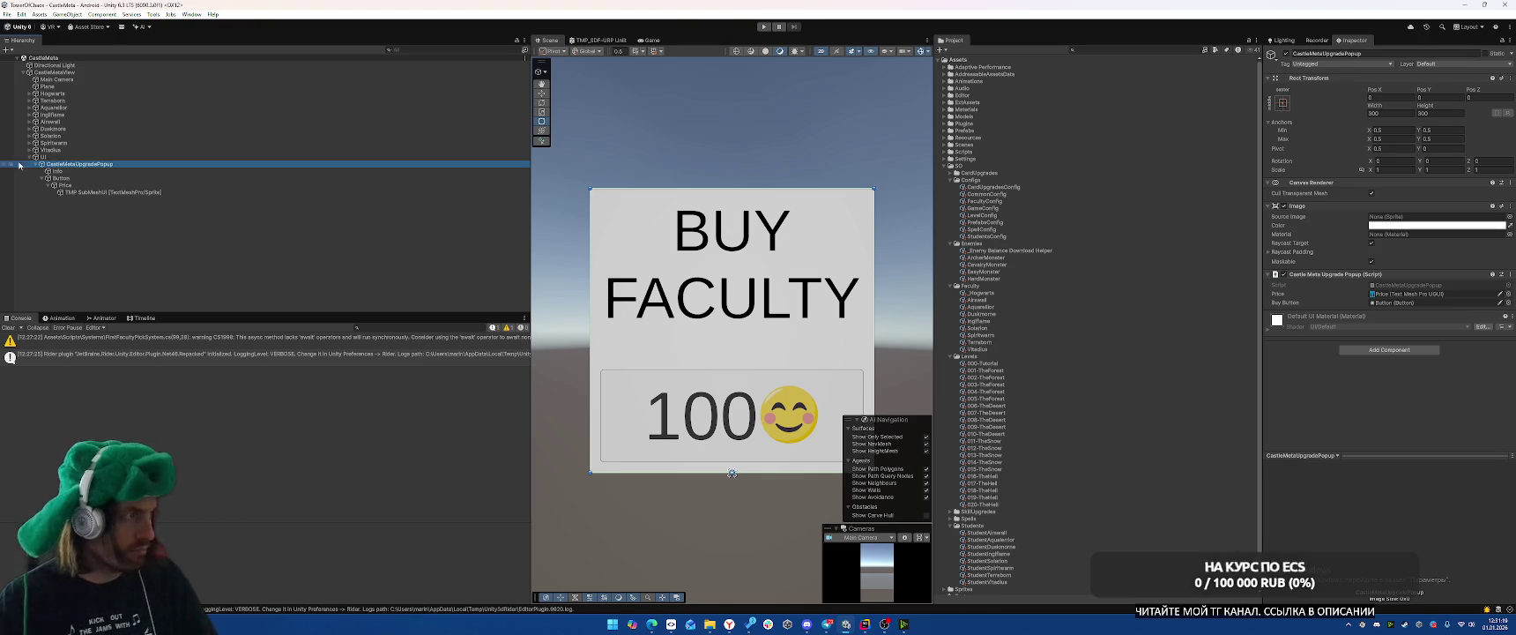
Drag CastleMetaUpgradePopup into CastleMetaView's Castle Meta Upgrade Popup field, then return to Rider.
{"action": "left_click", "coordinate": [62, 72]}
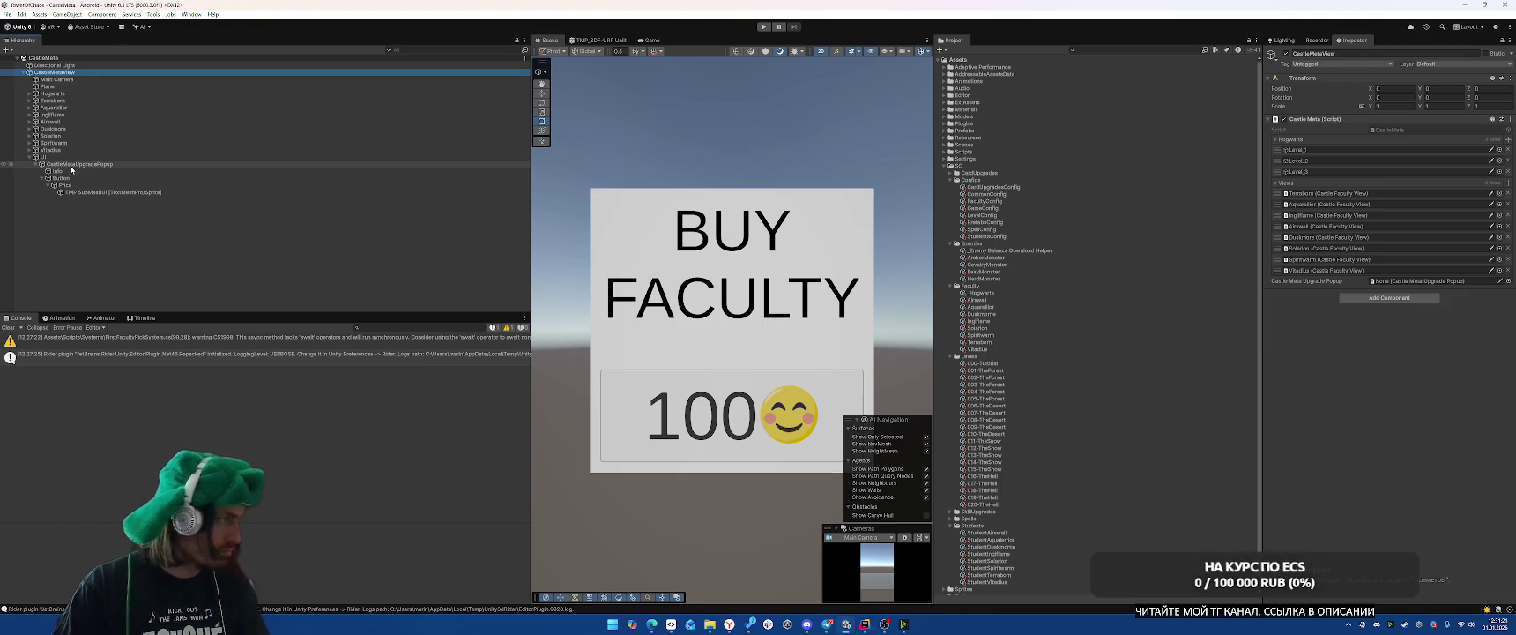
{"action": "left_click_drag", "start_coordinate": [1442, 292], "coordinate": [1429, 281]}
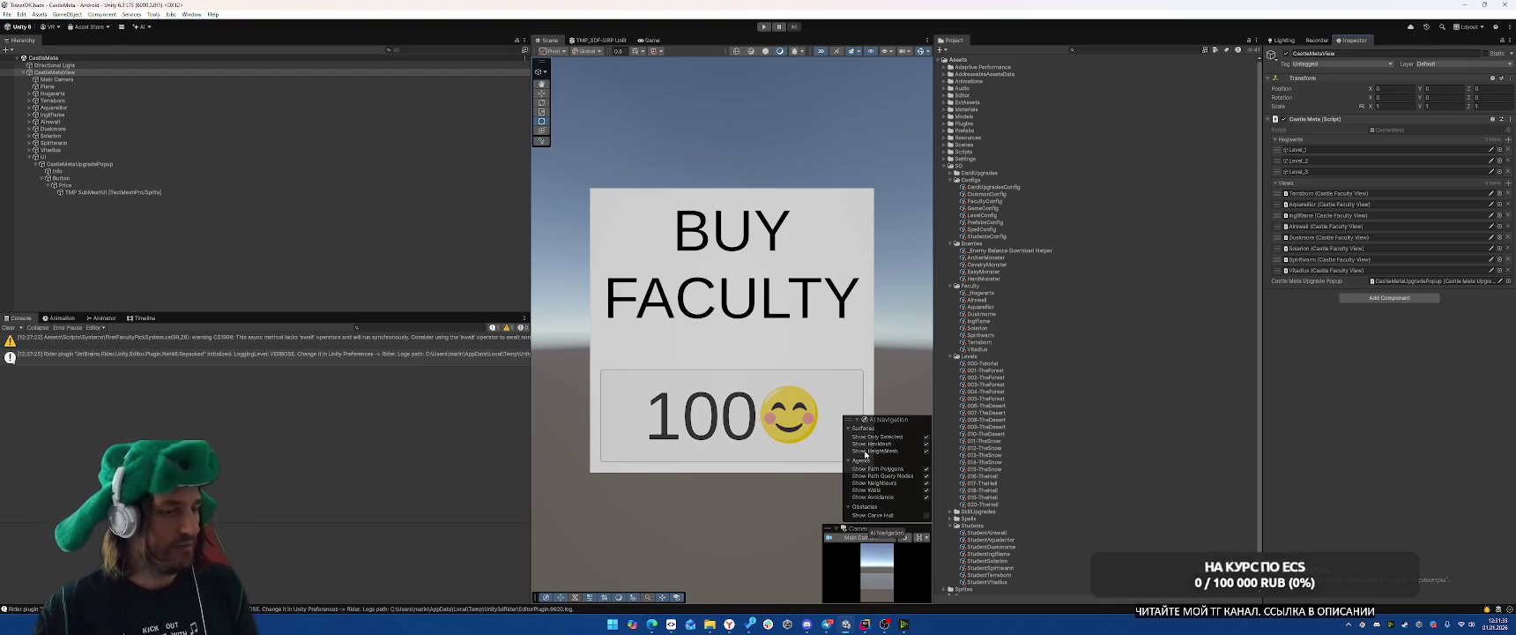
{"action": "left_click", "coordinate": [865, 623]}
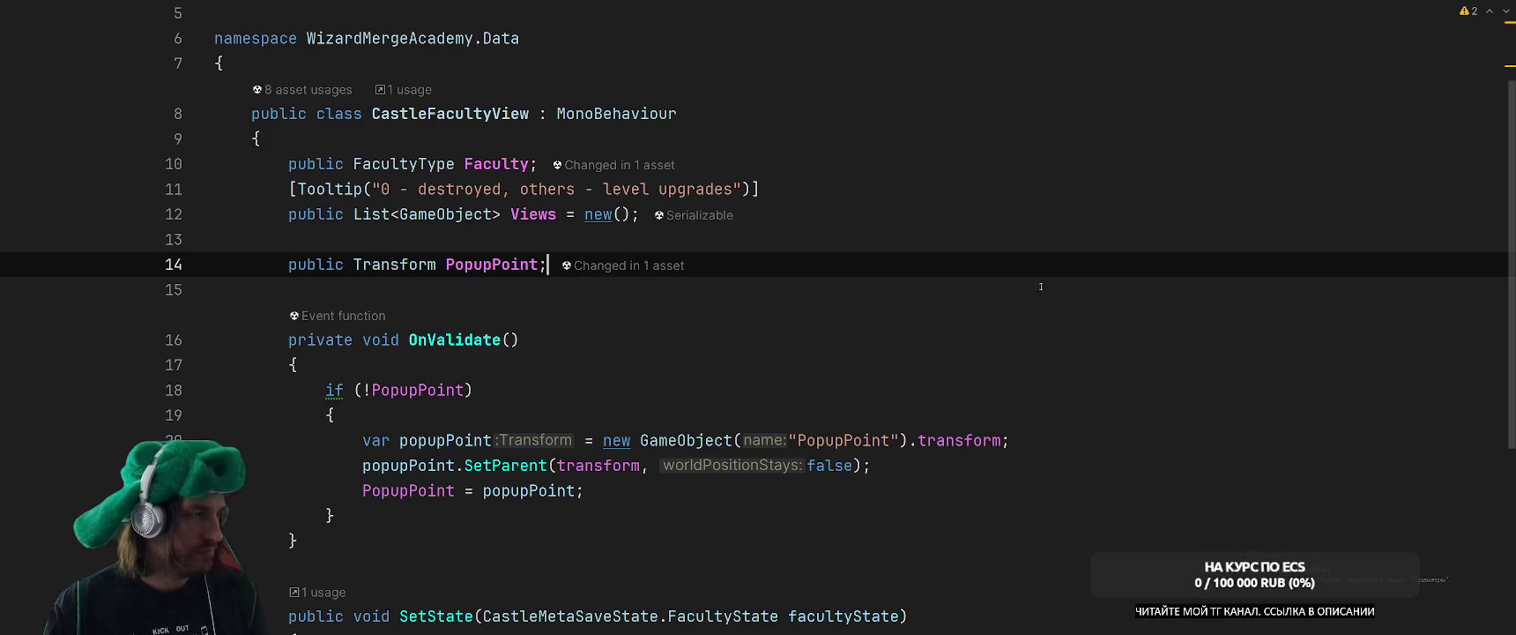
Browse CastleFacultyView's field declarations, briefly opening and dismissing a solution-wide search.
{"action": "key", "text": "Up"}
{"action": "key", "text": "Up"}
{"action": "key", "text": "Up"}
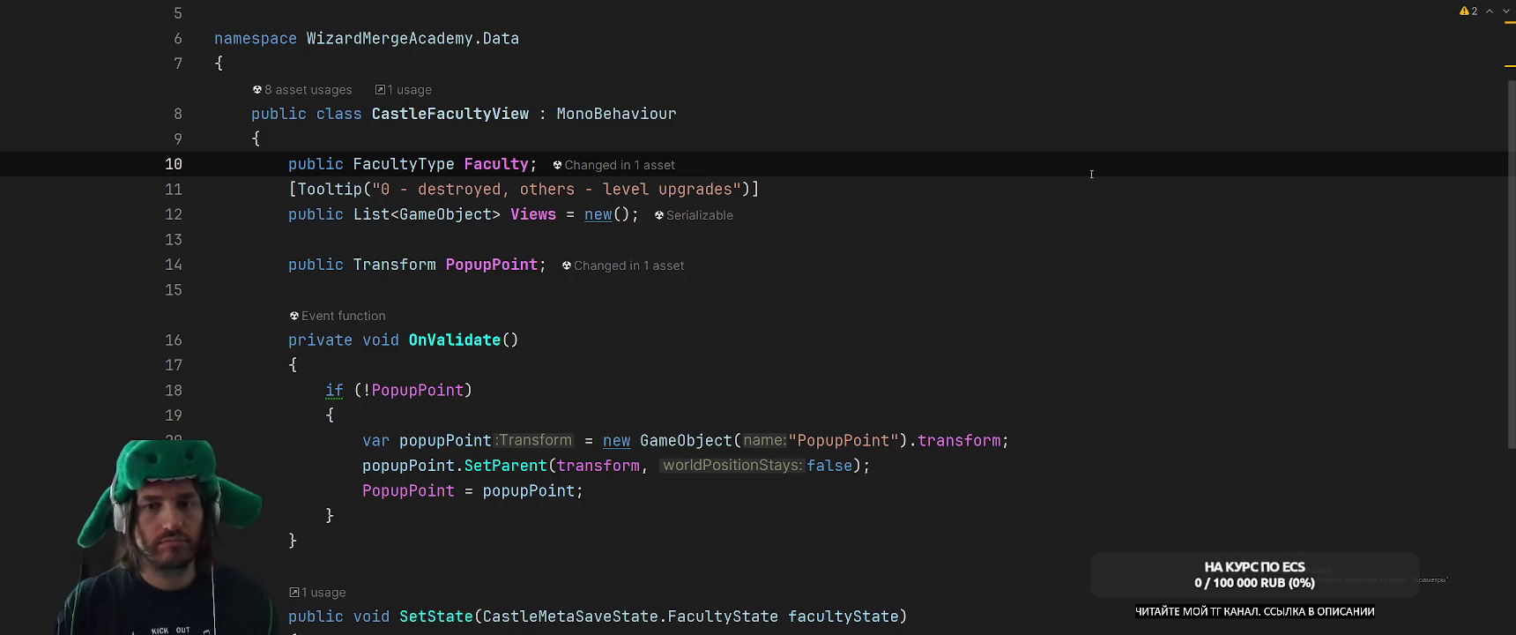
{"action": "left_click", "coordinate": [835, 268]}
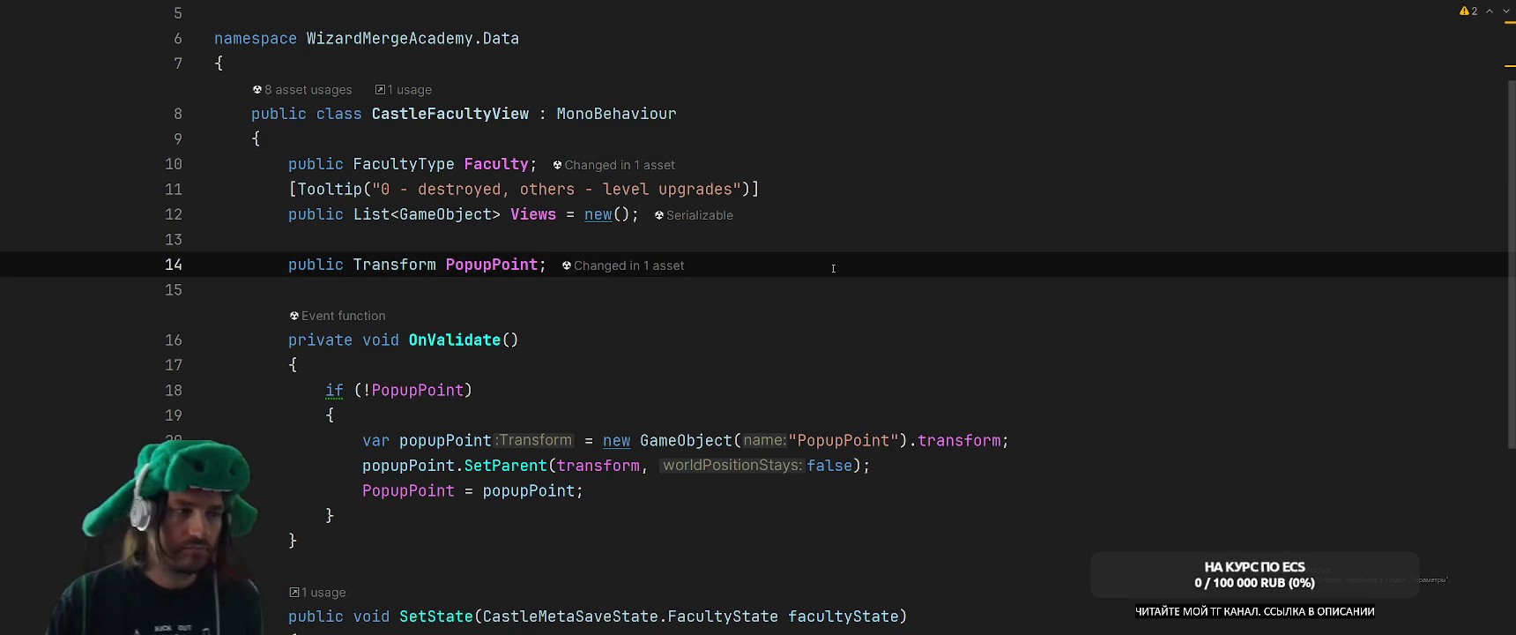
{"action": "left_click", "coordinate": [821, 244]}
{"action": "key", "text": "shift"}
{"action": "key", "text": "shift"}
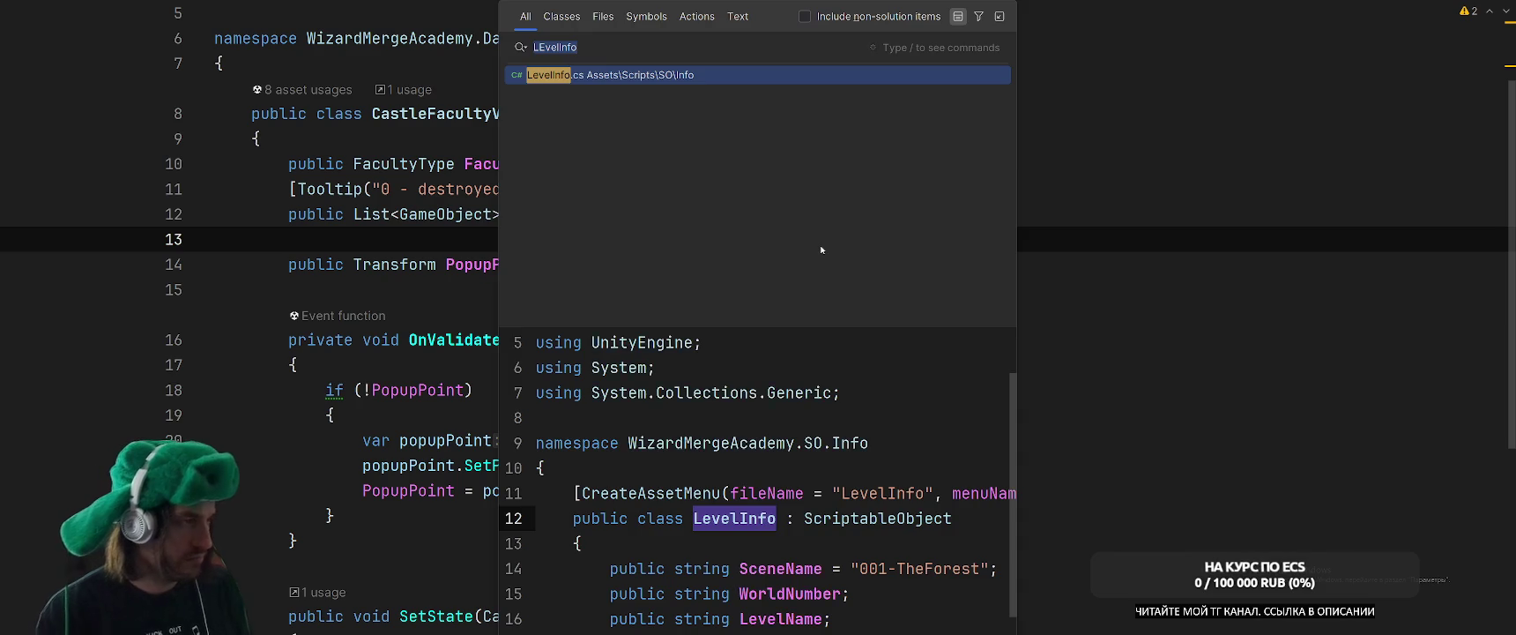
{"action": "key", "text": "Escape"}
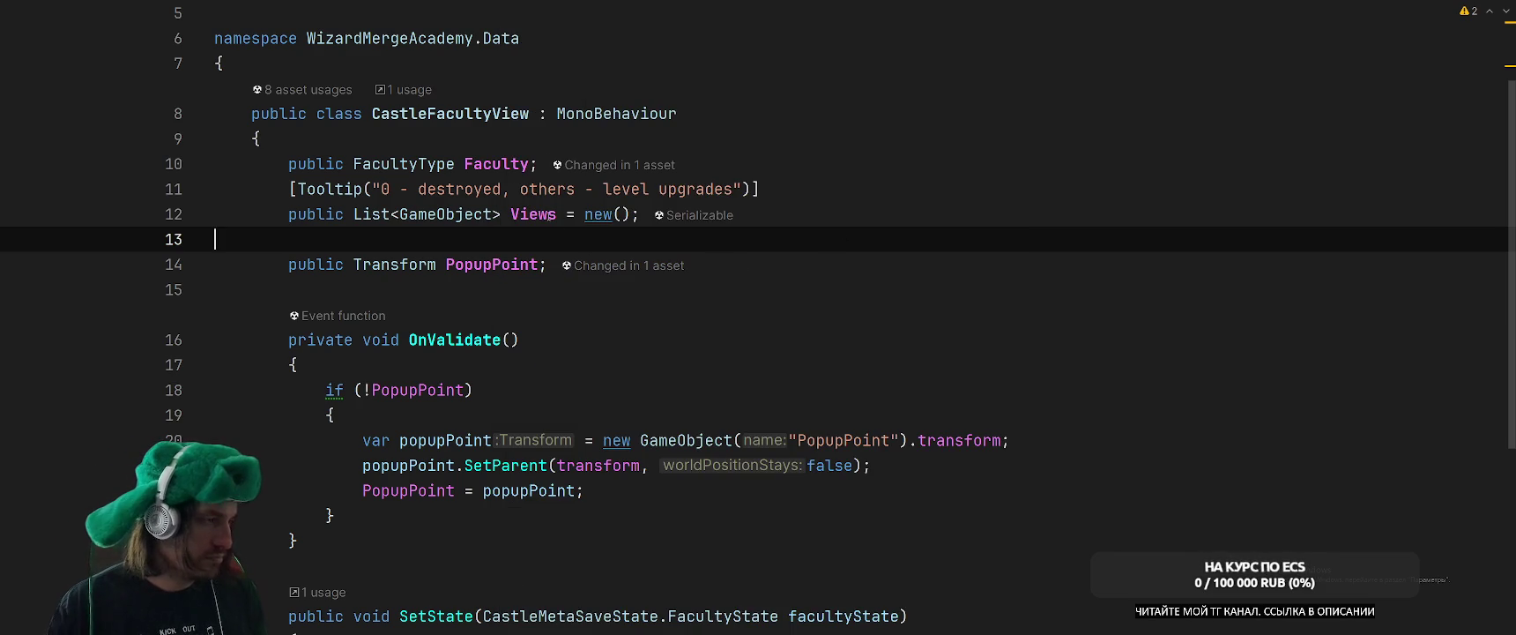
Jump from CastleFacultyView's SetState method to its call in CastleMeta.cs.
{"action": "left_click", "coordinate": [863, 284]}
{"action": "scroll", "coordinate": [866, 279], "scroll_direction": "down", "scroll_amount": 1}
{"action": "scroll", "coordinate": [881, 291], "scroll_direction": "down", "scroll_amount": 3}
{"action": "scroll", "coordinate": [917, 308], "scroll_direction": "up", "scroll_amount": 5}
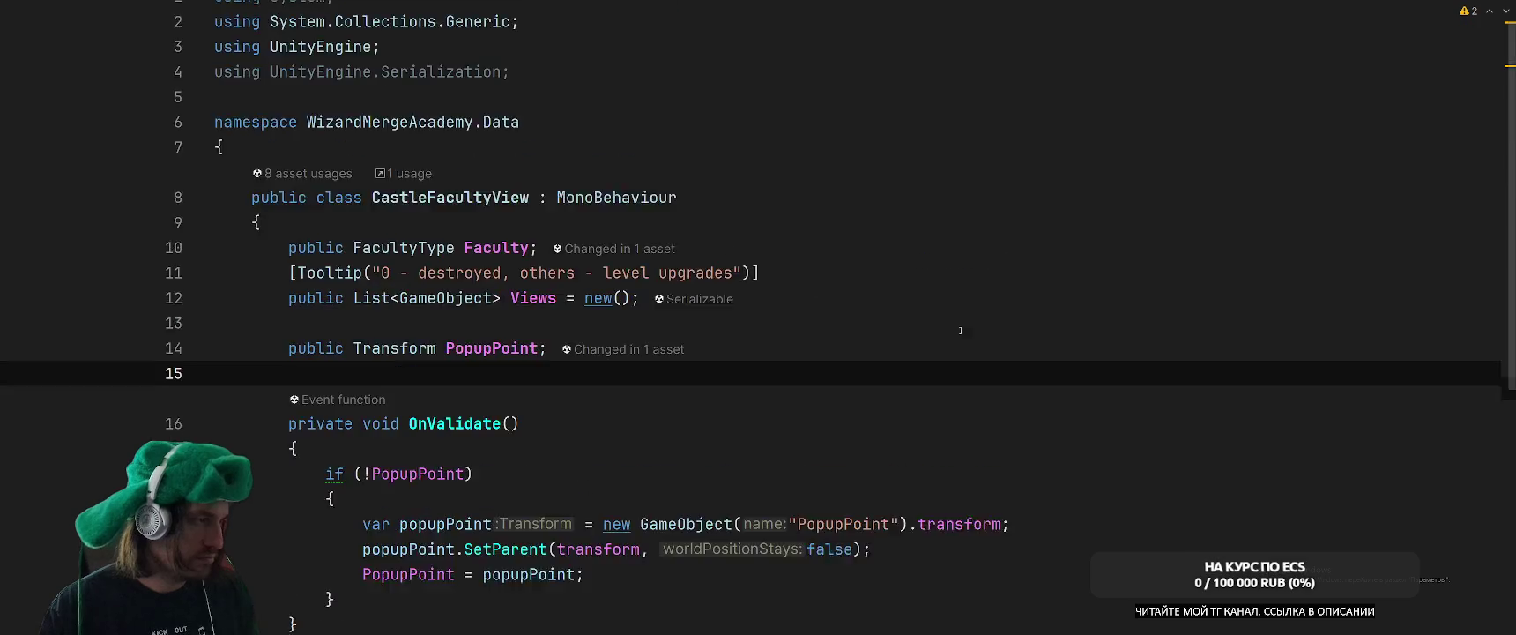
{"action": "scroll", "coordinate": [957, 331], "scroll_direction": "down", "scroll_amount": 2}
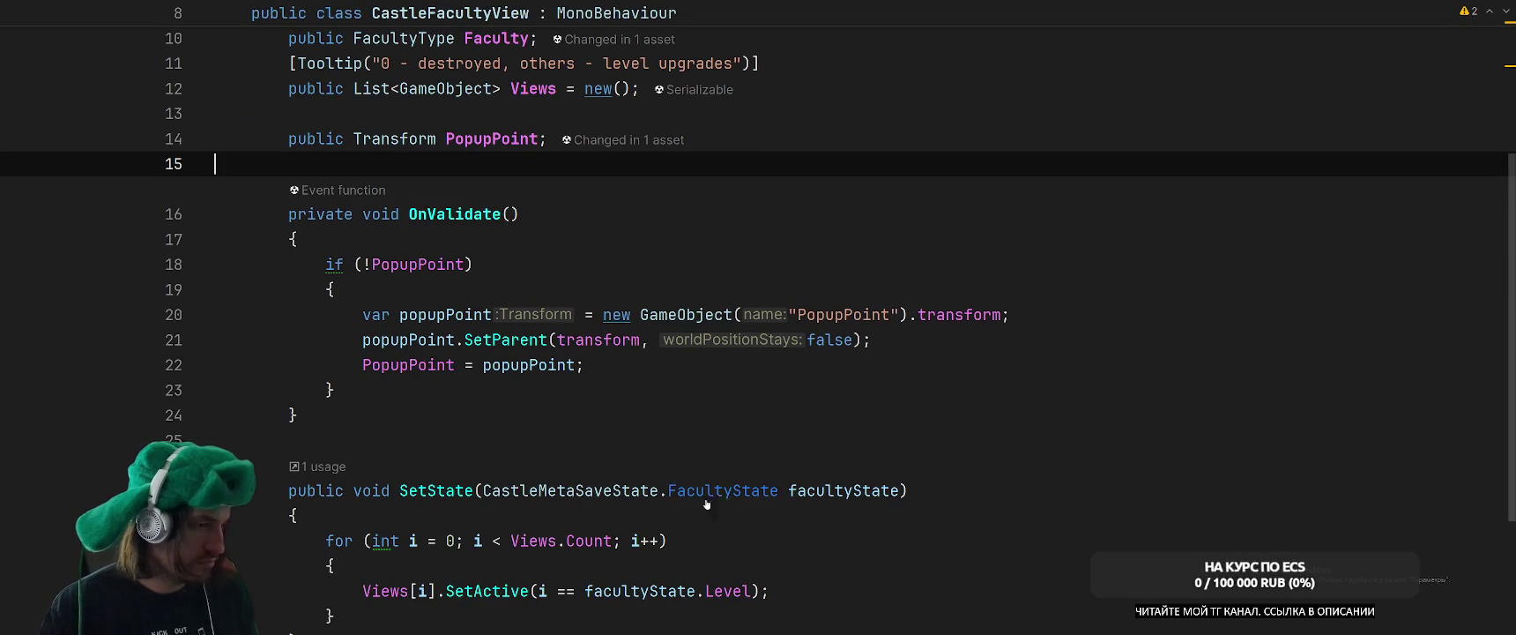
{"action": "scroll", "coordinate": [784, 408], "scroll_direction": "up", "scroll_amount": 3}
{"action": "scroll", "coordinate": [784, 408], "scroll_direction": "down", "scroll_amount": 4}
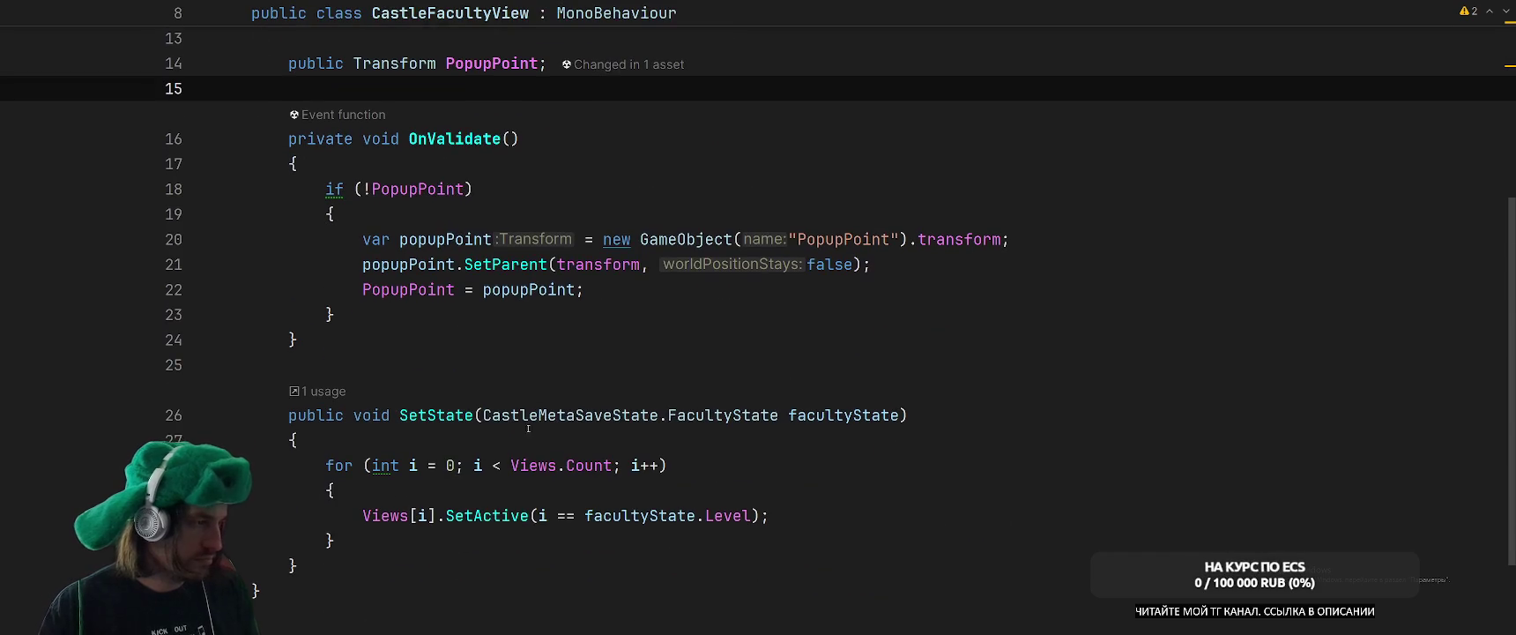
{"action": "right_click", "coordinate": [436, 415]}
{"action": "left_click", "coordinate": [493, 222]}
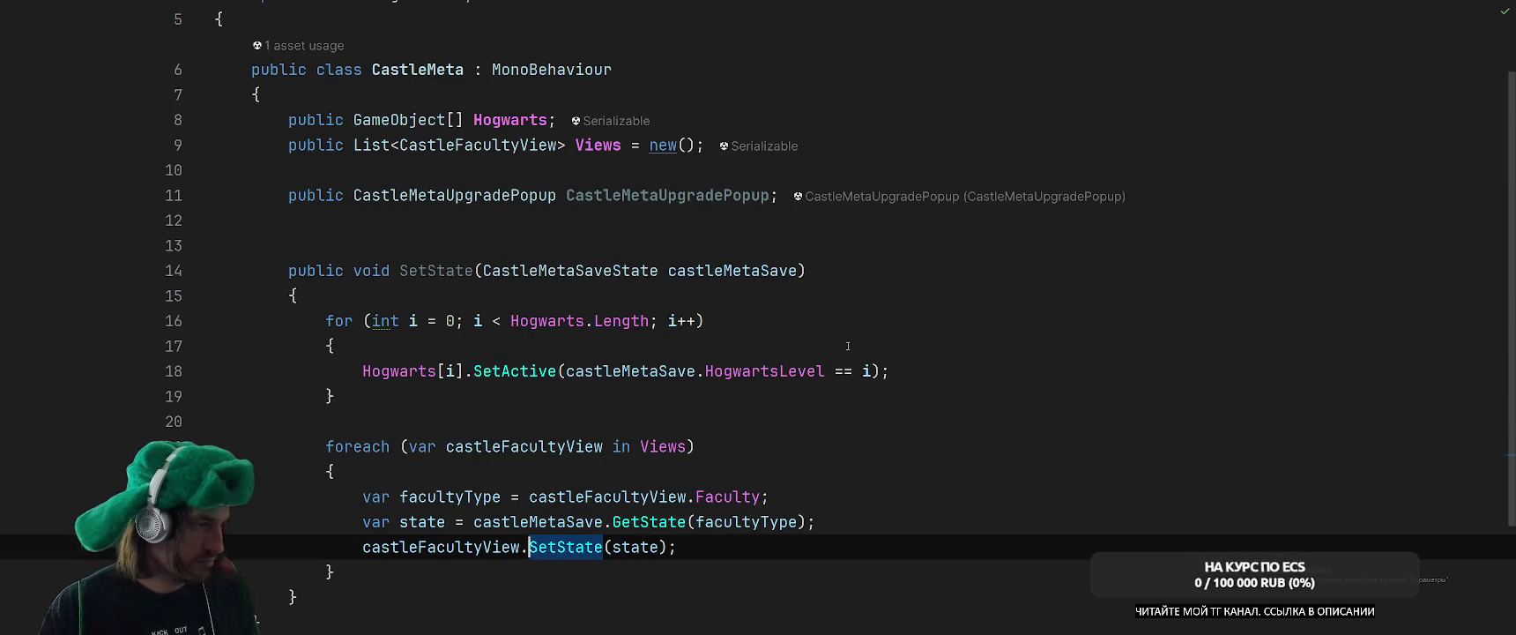
Add 'public CastleMetaUpgradePopup HogwartsUpgradePopup;' below the existing popup field.
{"action": "scroll", "coordinate": [932, 334], "scroll_direction": "down", "scroll_amount": 2}
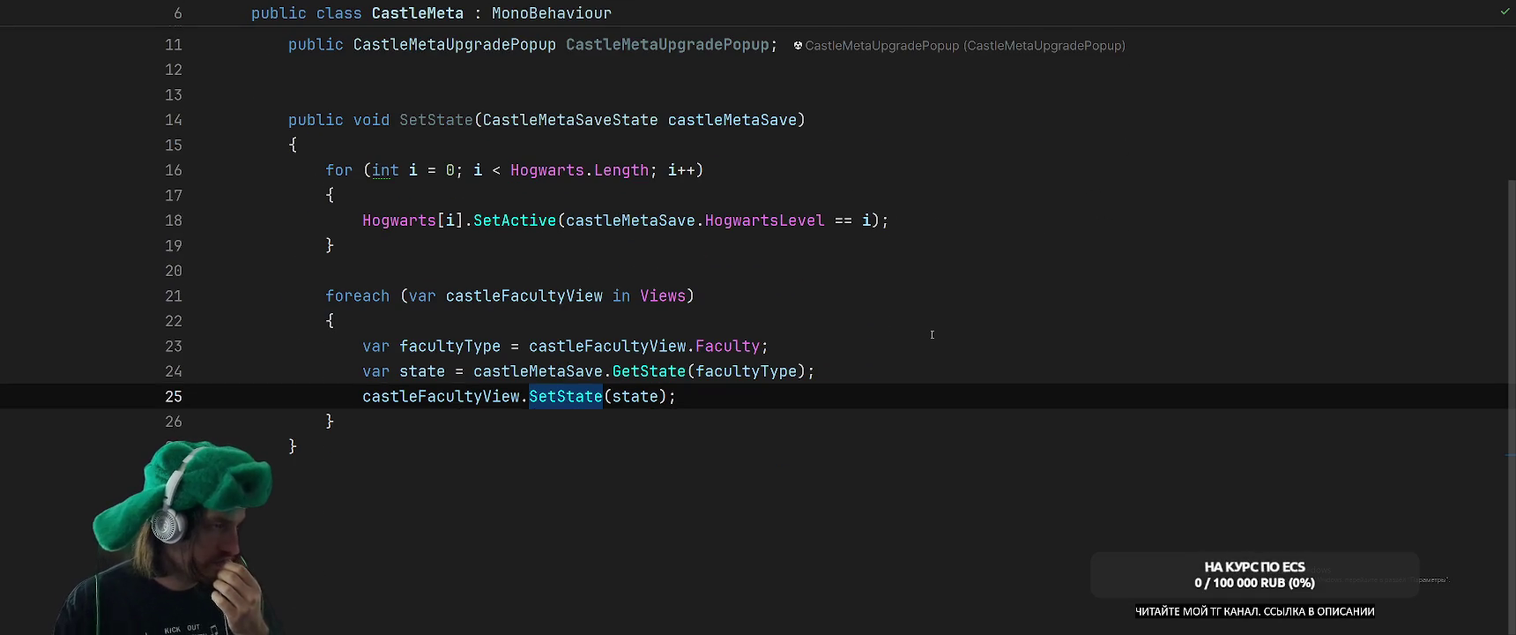
{"action": "scroll", "coordinate": [931, 334], "scroll_direction": "up", "scroll_amount": 3}
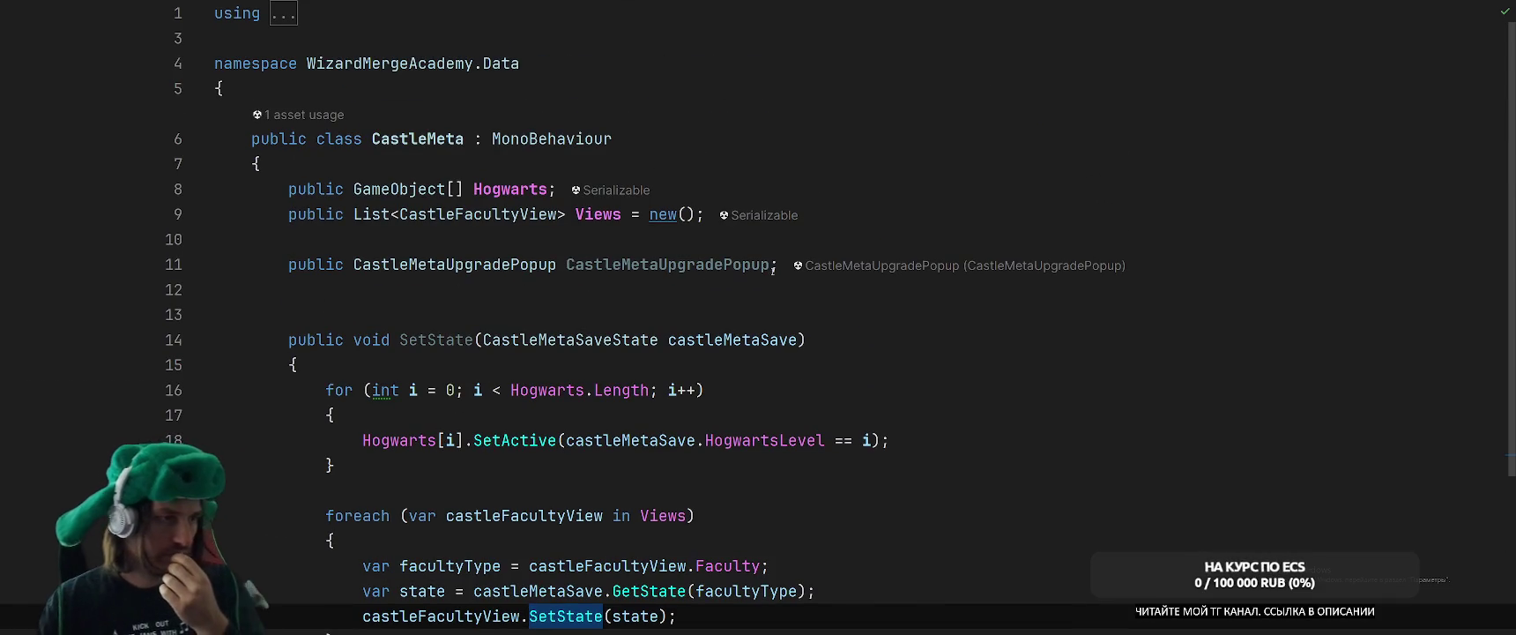
{"action": "left_click", "coordinate": [774, 266]}
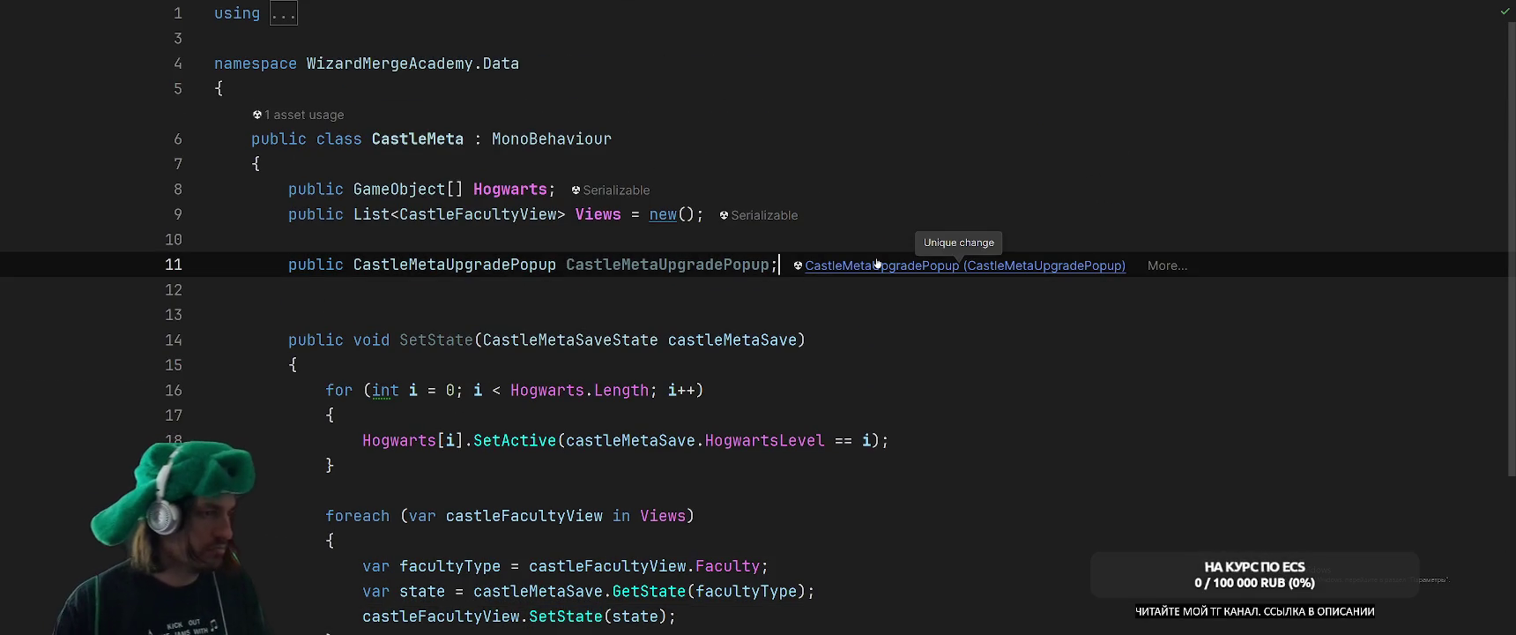
{"action": "scroll", "coordinate": [980, 365], "scroll_direction": "down", "scroll_amount": 2}
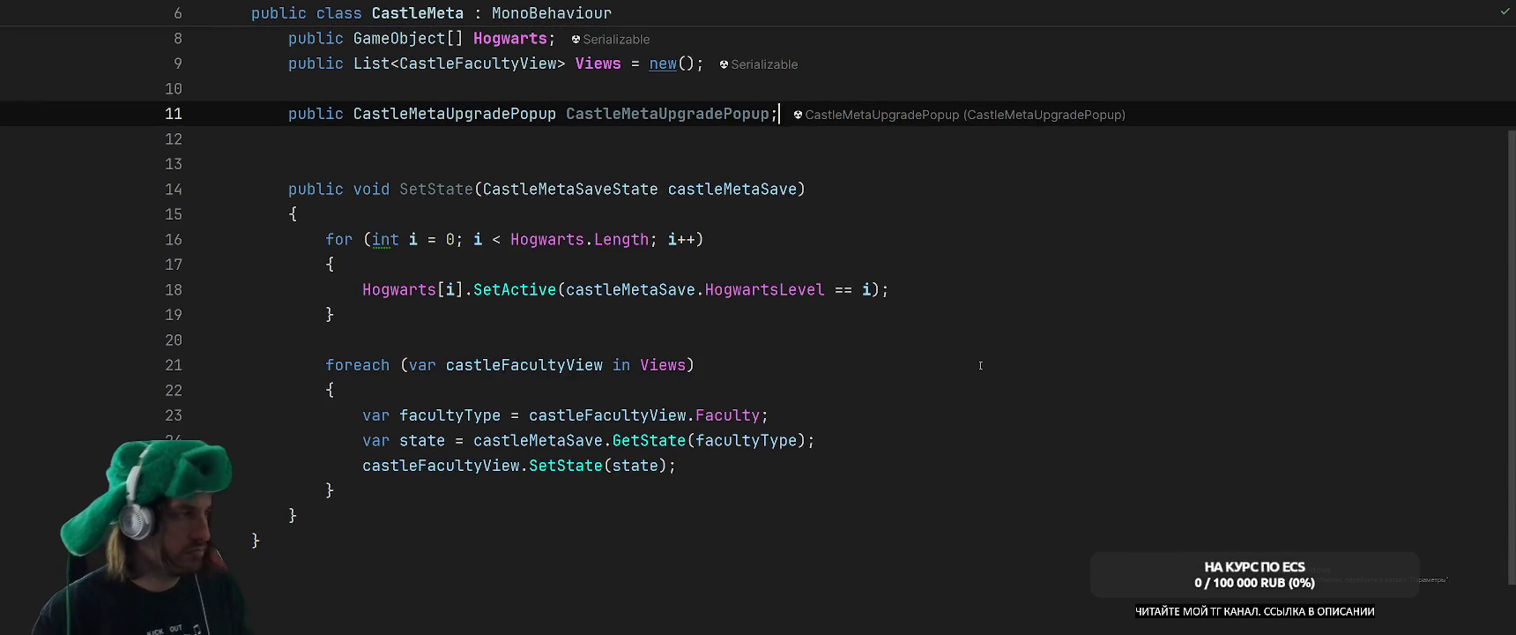
{"action": "key", "text": "Return"}
{"action": "type", "text": "public Cas"}
{"action": "key", "text": "Down"}
{"action": "key", "text": "Return"}
{"action": "type", "text": "HogwartsUpgra"}
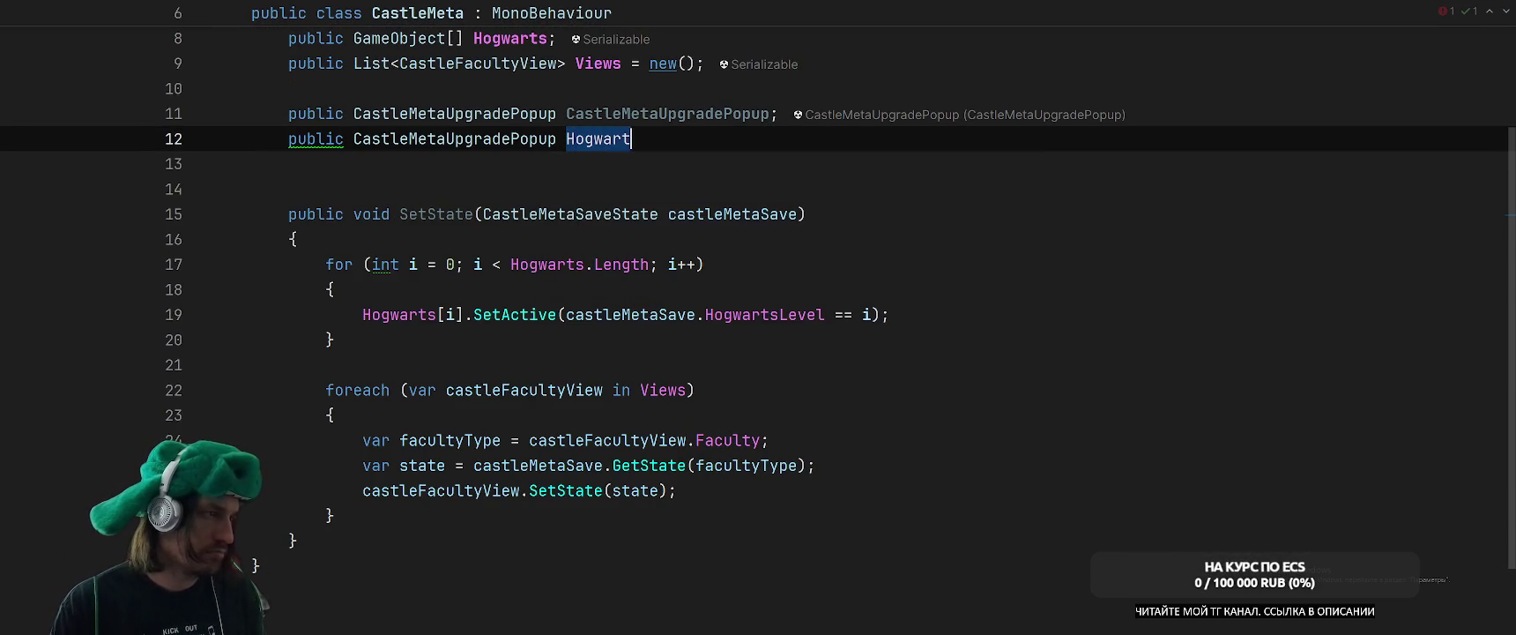
{"action": "type", "text": "dePopu"}
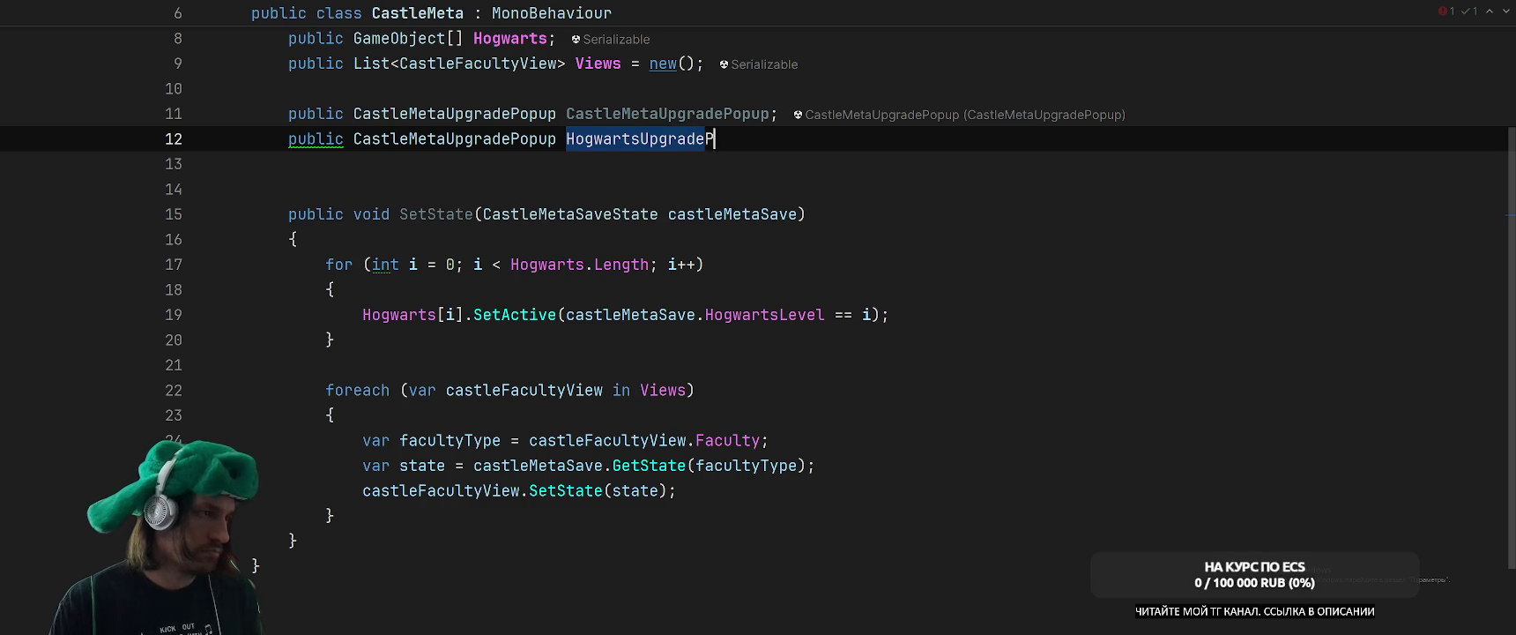
{"action": "key", "text": "BackSpace"}
{"action": "key", "text": "BackSpace"}
{"action": "key", "text": "BackSpace"}
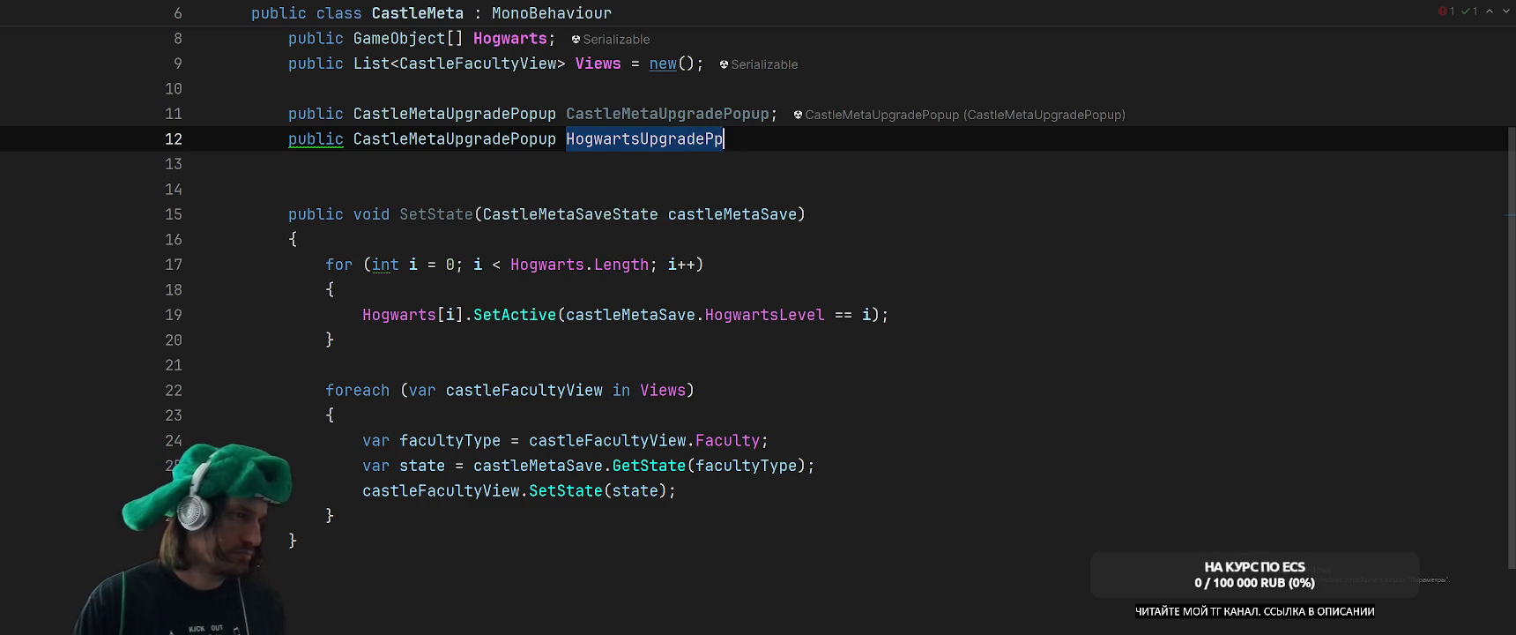
{"action": "type", "text": "opup;"}
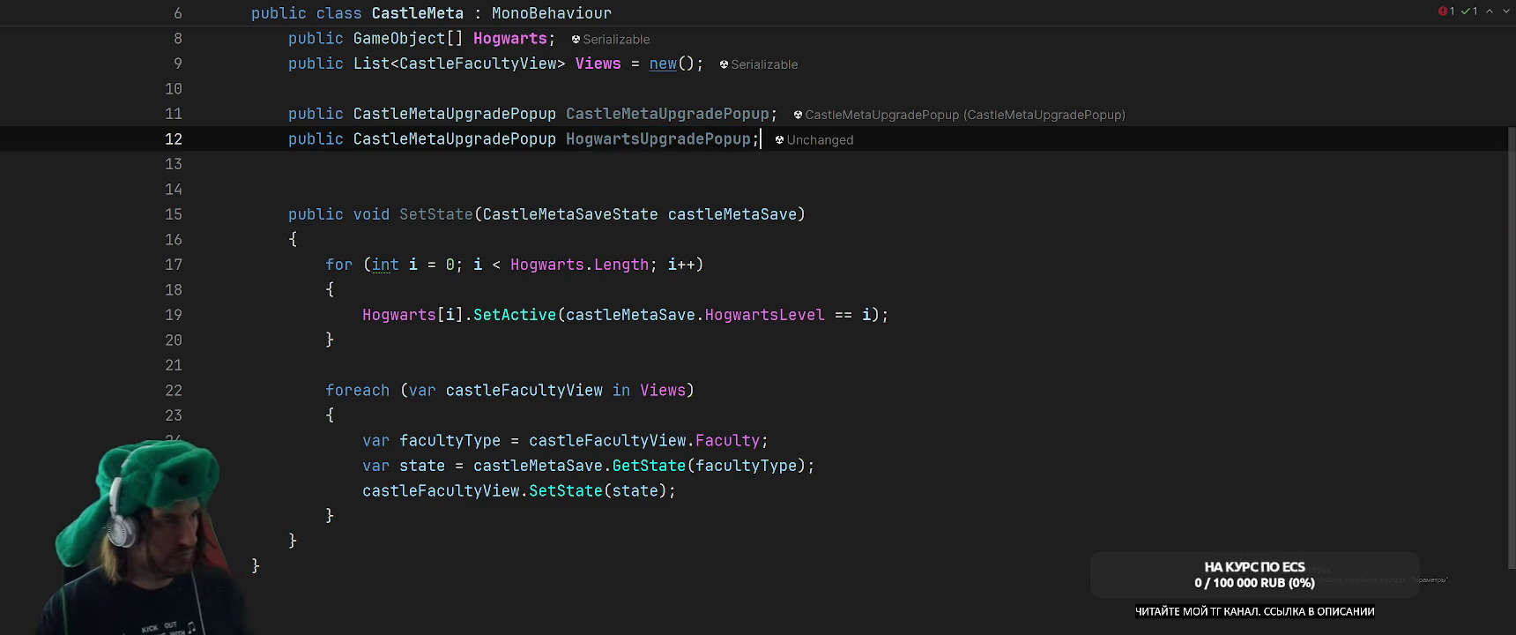
Move through SetState's loops and jump to the CastleMetaSaveState class declaration.
{"action": "left_click", "coordinate": [757, 531]}
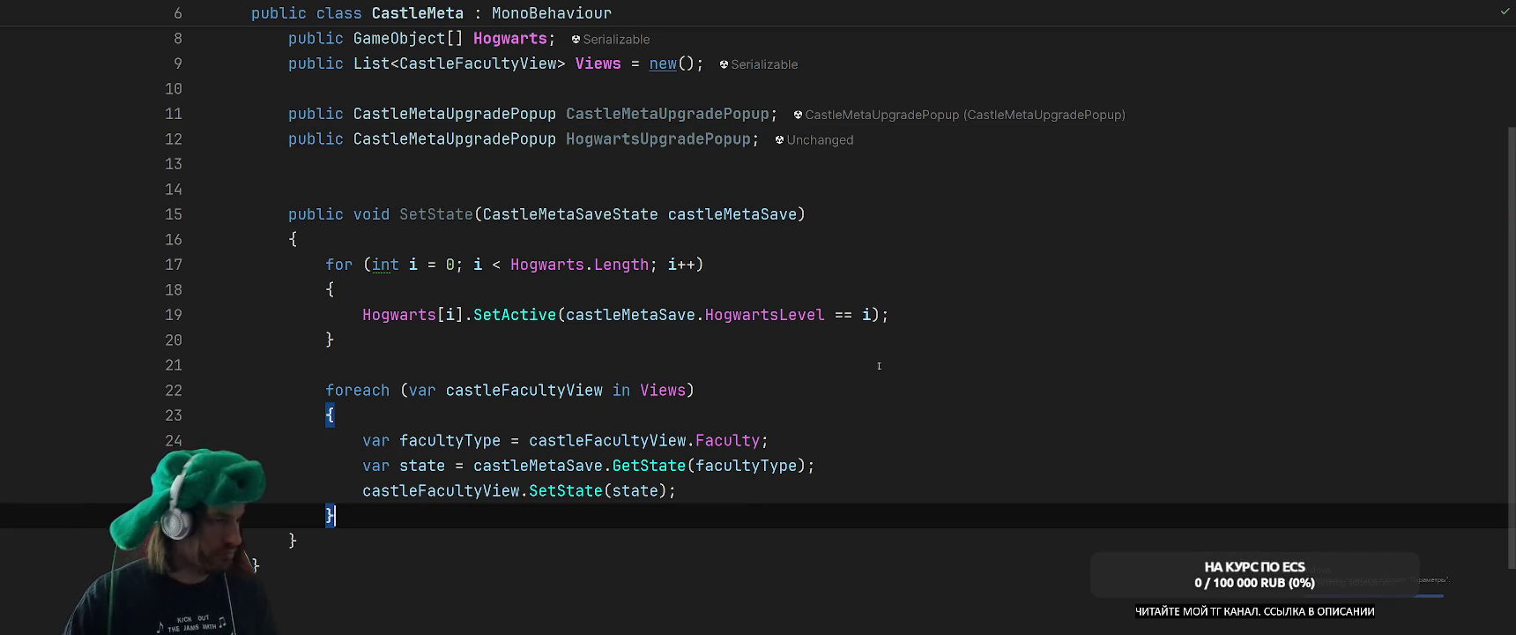
{"action": "left_click", "coordinate": [916, 348]}
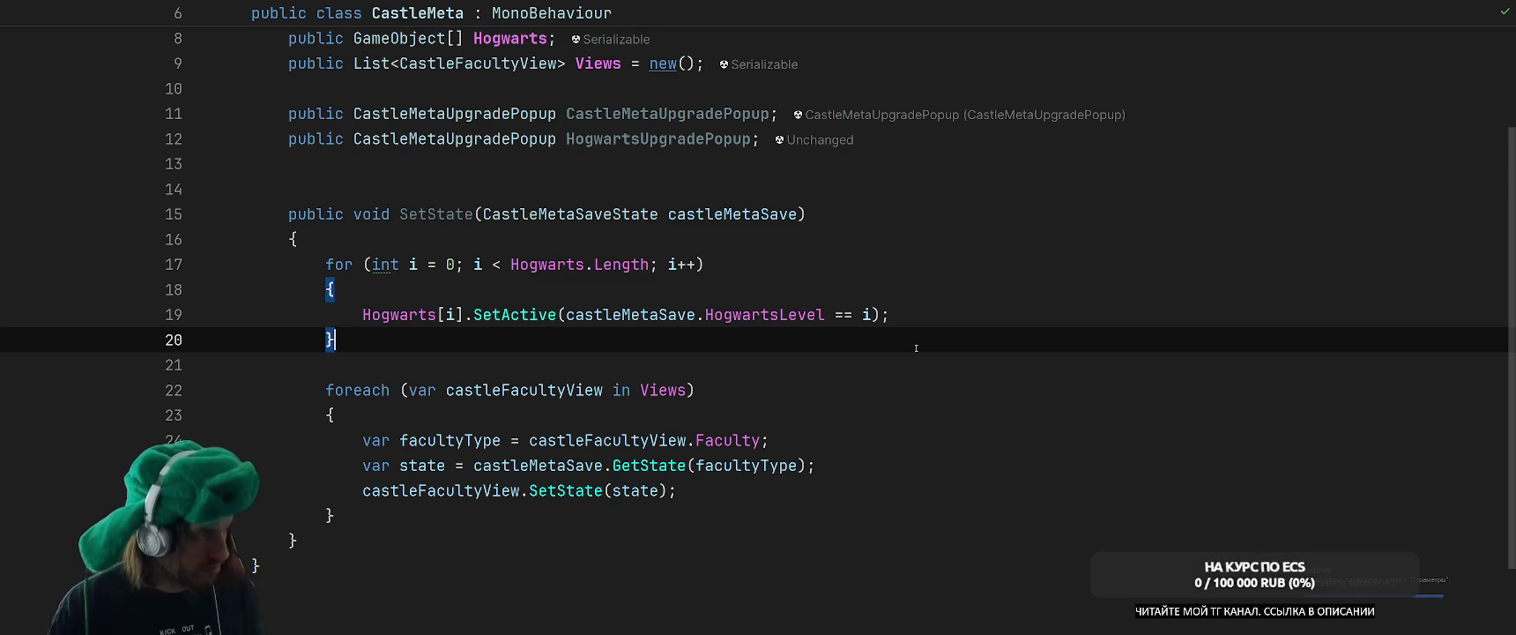
{"action": "left_click", "coordinate": [569, 214], "text": "ctrl"}
Add 'public int FullyBoughtFaculties;' under the Faculties list field.
{"action": "key", "text": "Down"}
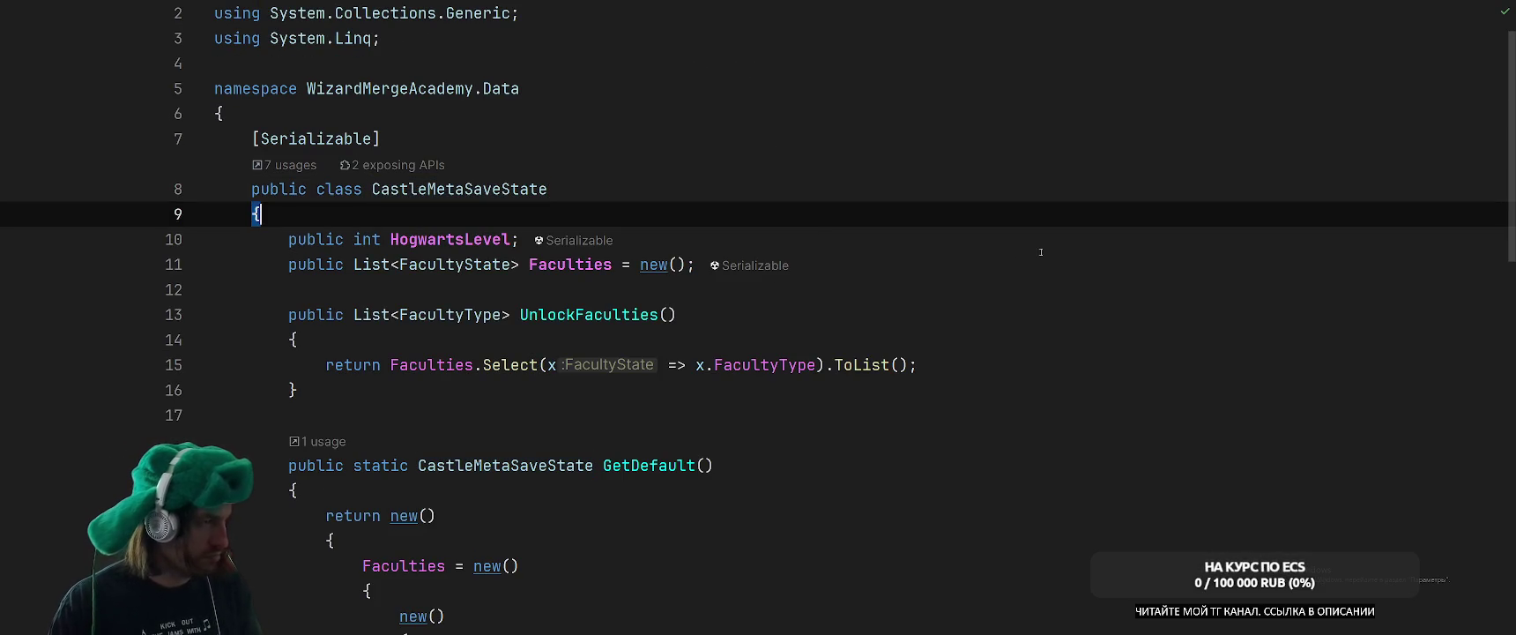
{"action": "left_click", "coordinate": [1111, 270]}
{"action": "key", "text": "Return"}
{"action": "key", "text": "BackSpace"}
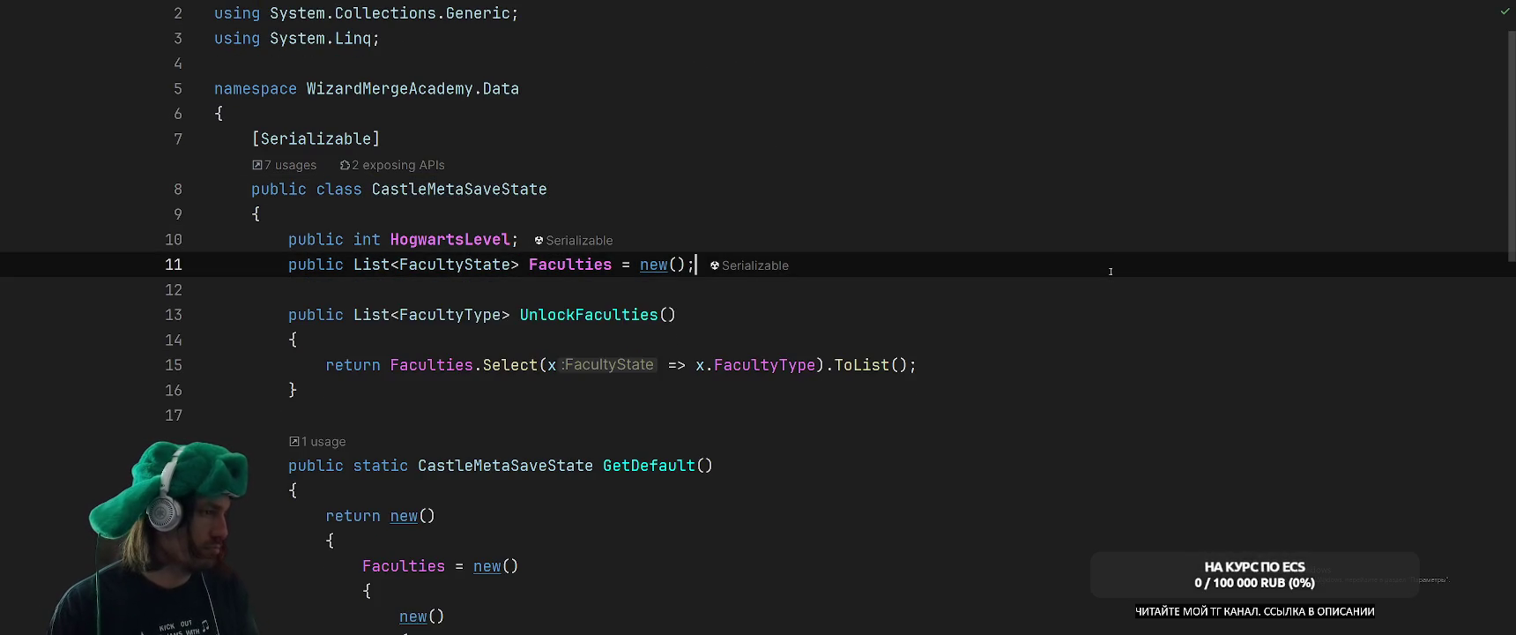
{"action": "key", "text": "Return"}
{"action": "type", "text": "pu"}
{"action": "key", "text": "Return"}
{"action": "type", "text": "public in"}
{"action": "key", "text": "Return"}
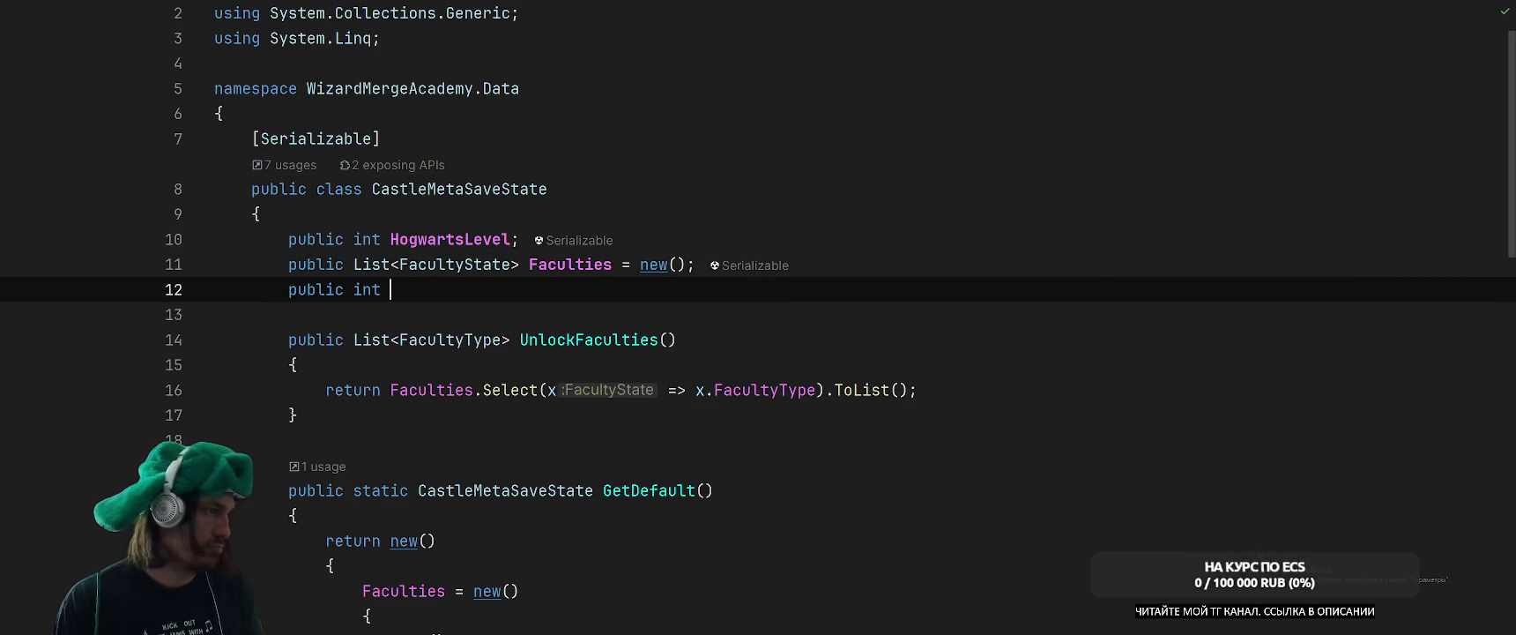
{"action": "type", "text": "Bought"}
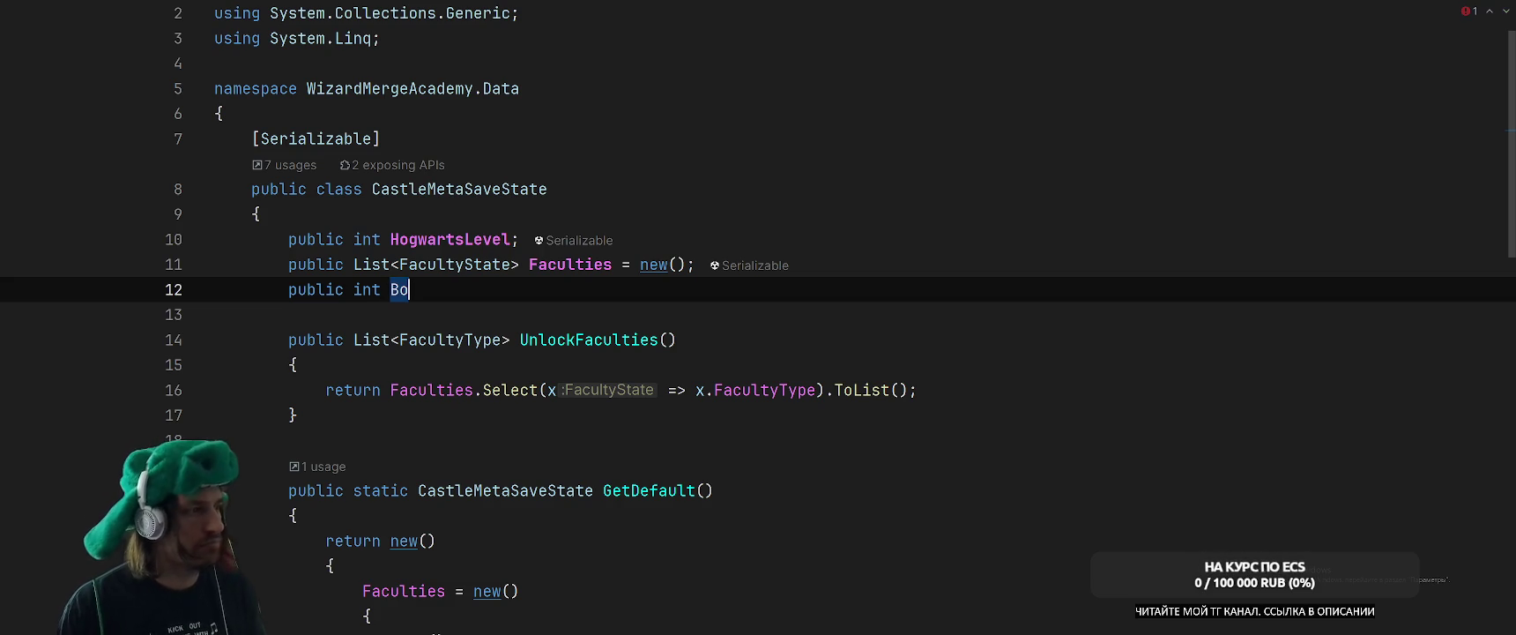
{"action": "key", "text": "BackSpace"}
{"action": "key", "text": "BackSpace"}
{"action": "key", "text": "BackSpace"}
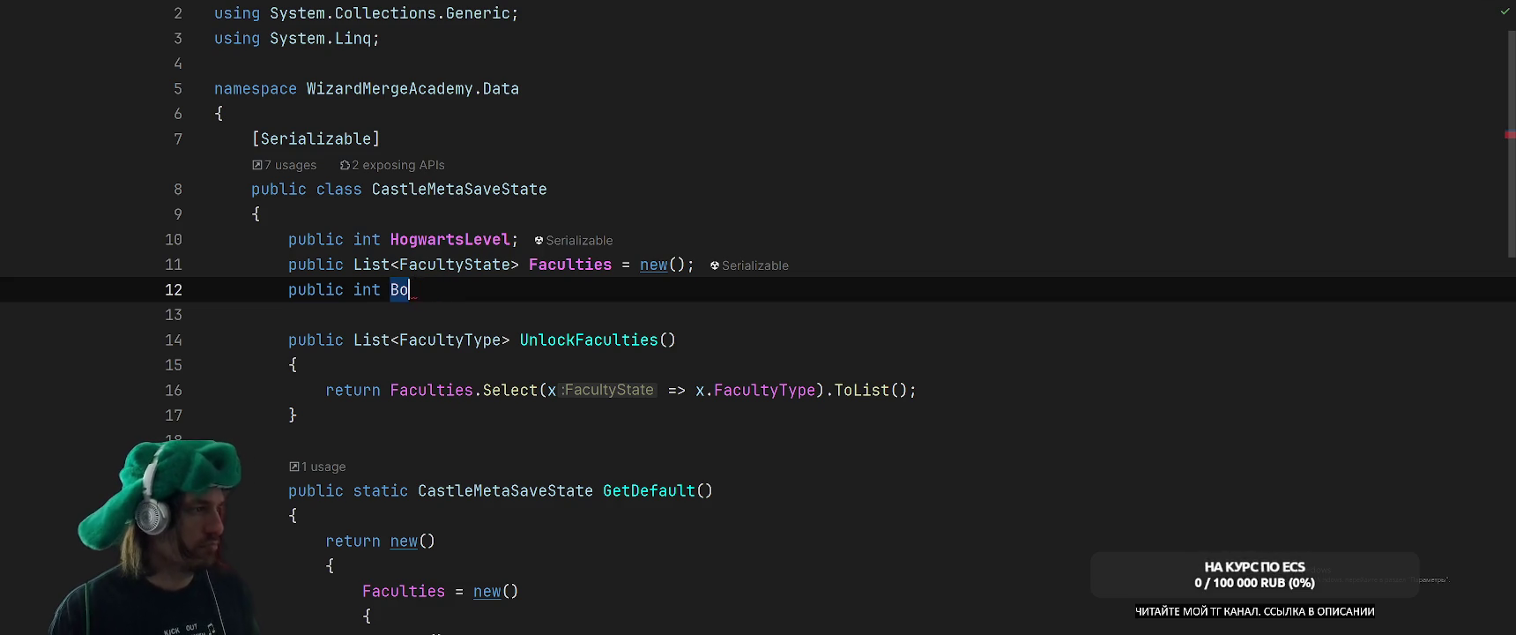
{"action": "type", "text": "FullyBough"}
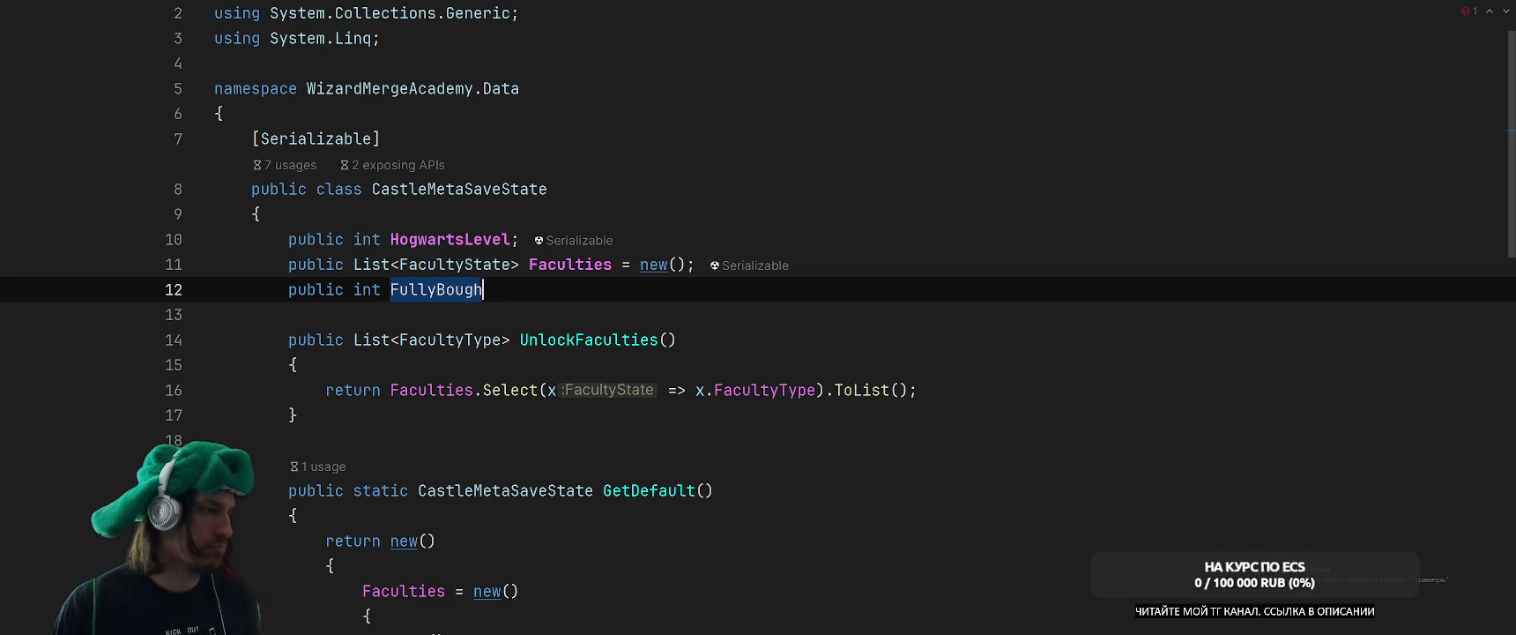
{"action": "type", "text": "tFaculties;"}
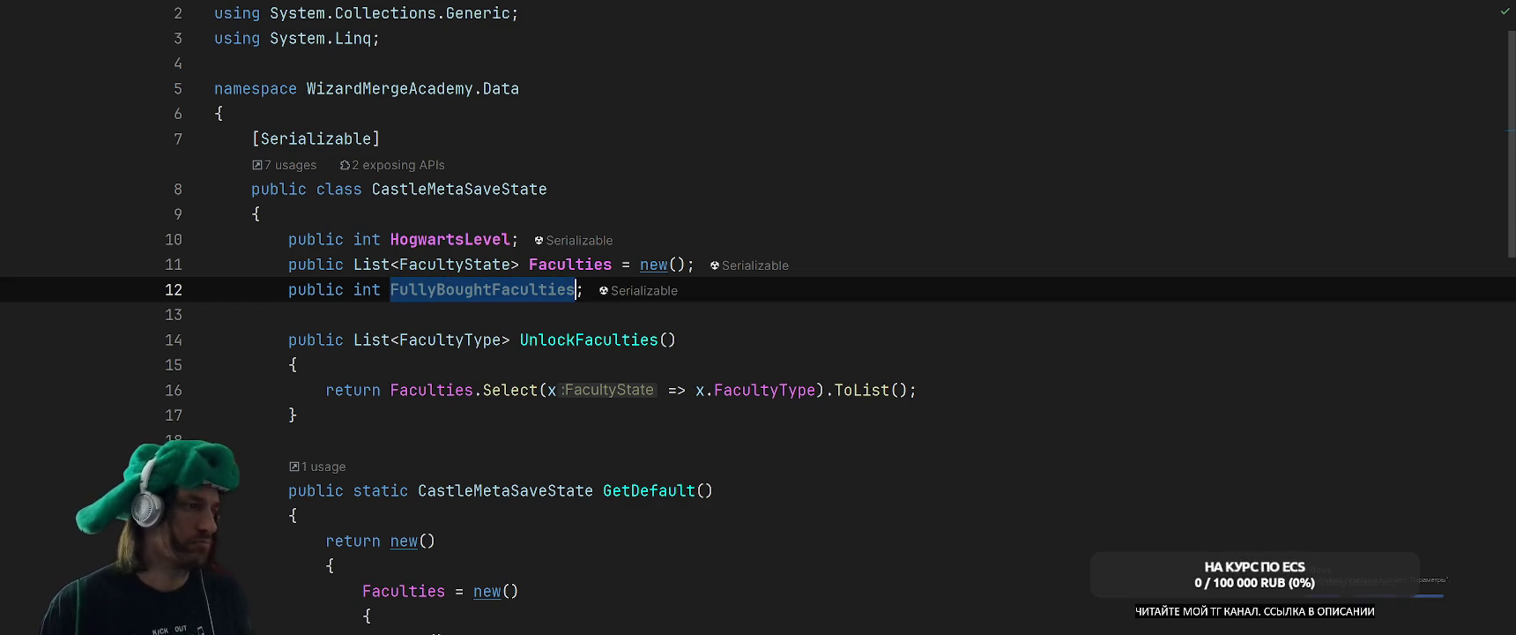
Set FullyBoughtFaculties = 1 in GetDefault's initializer, then navigate back to CastleMeta's SetState.
{"action": "scroll", "coordinate": [927, 426], "scroll_direction": "down", "scroll_amount": 4}
{"action": "scroll", "coordinate": [928, 426], "scroll_direction": "down", "scroll_amount": 3}
{"action": "scroll", "coordinate": [896, 414], "scroll_direction": "up", "scroll_amount": 5}
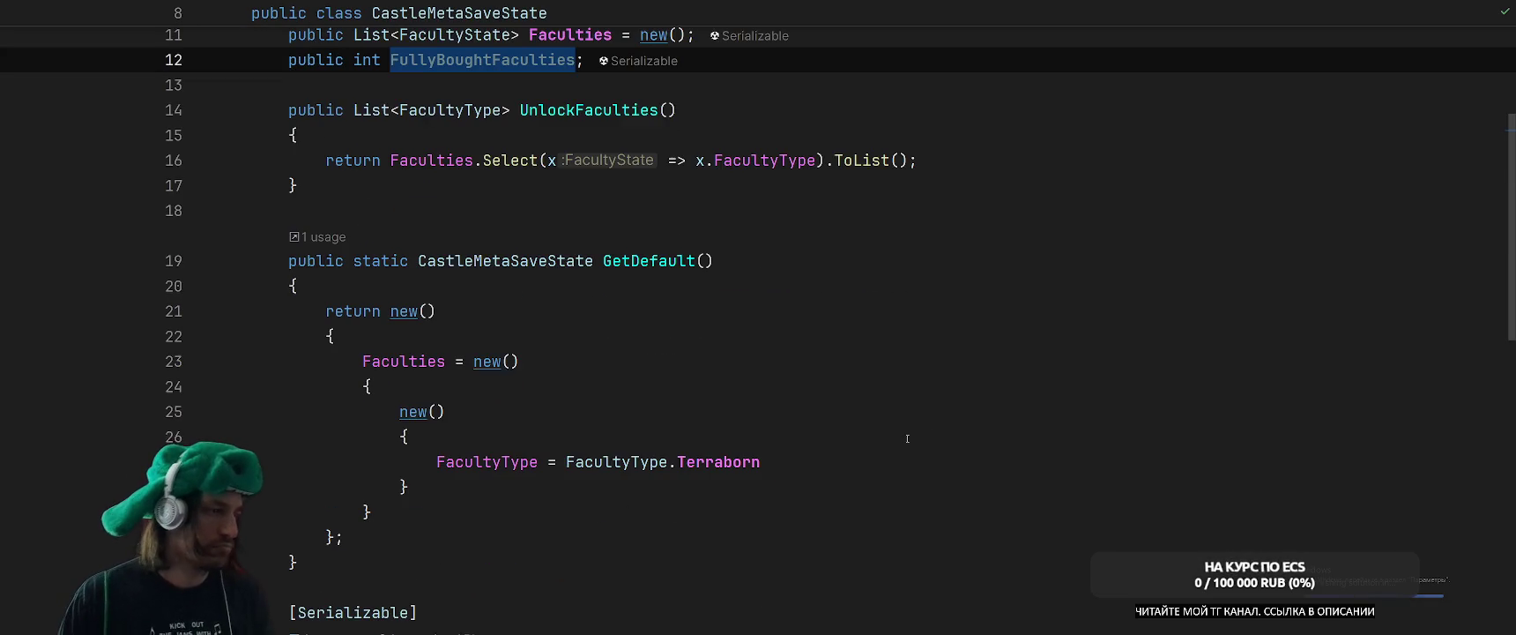
{"action": "left_click", "coordinate": [793, 490]}
{"action": "key", "text": "Up"}
{"action": "key", "text": "Up"}
{"action": "key", "text": "Up"}
{"action": "key", "text": "Up"}
{"action": "left_click", "coordinate": [899, 461]}
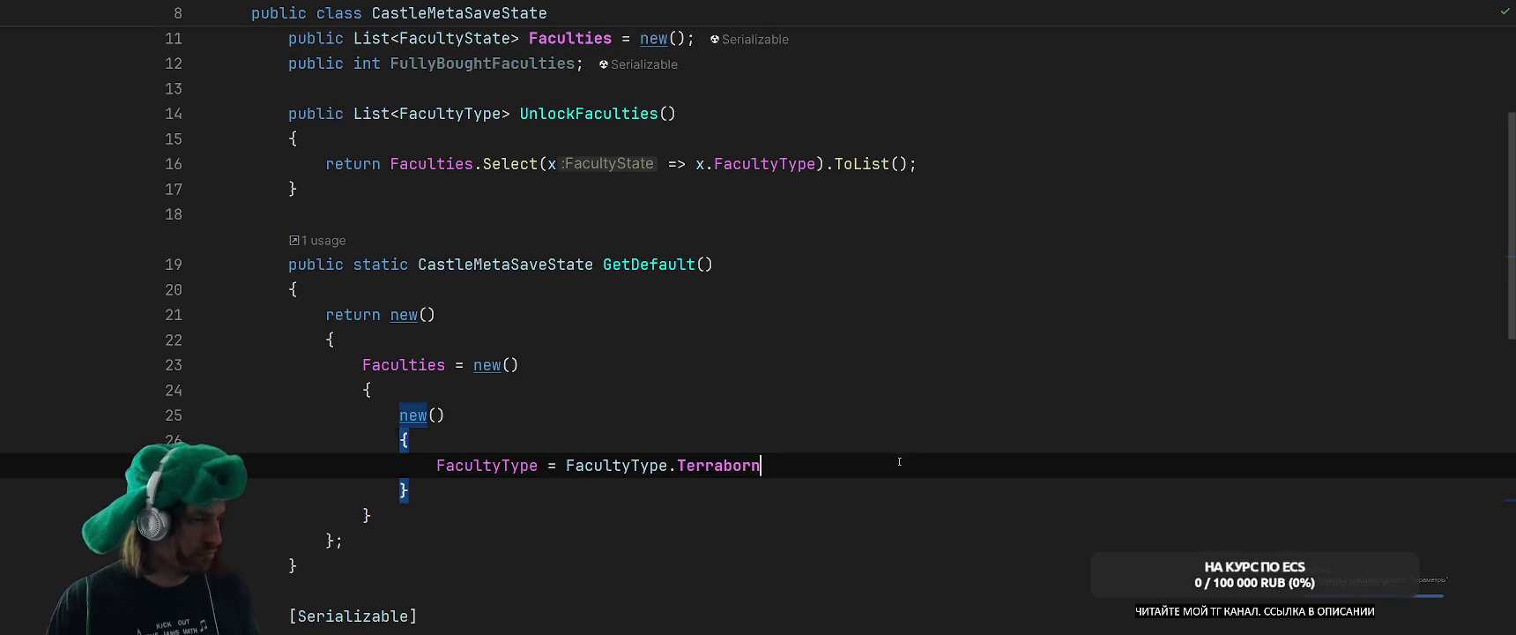
{"action": "left_click", "coordinate": [832, 333]}
{"action": "key", "text": "Return"}
{"action": "type", "text": "Fu"}
{"action": "key", "text": "Return"}
{"action": "type", "text": "1"}
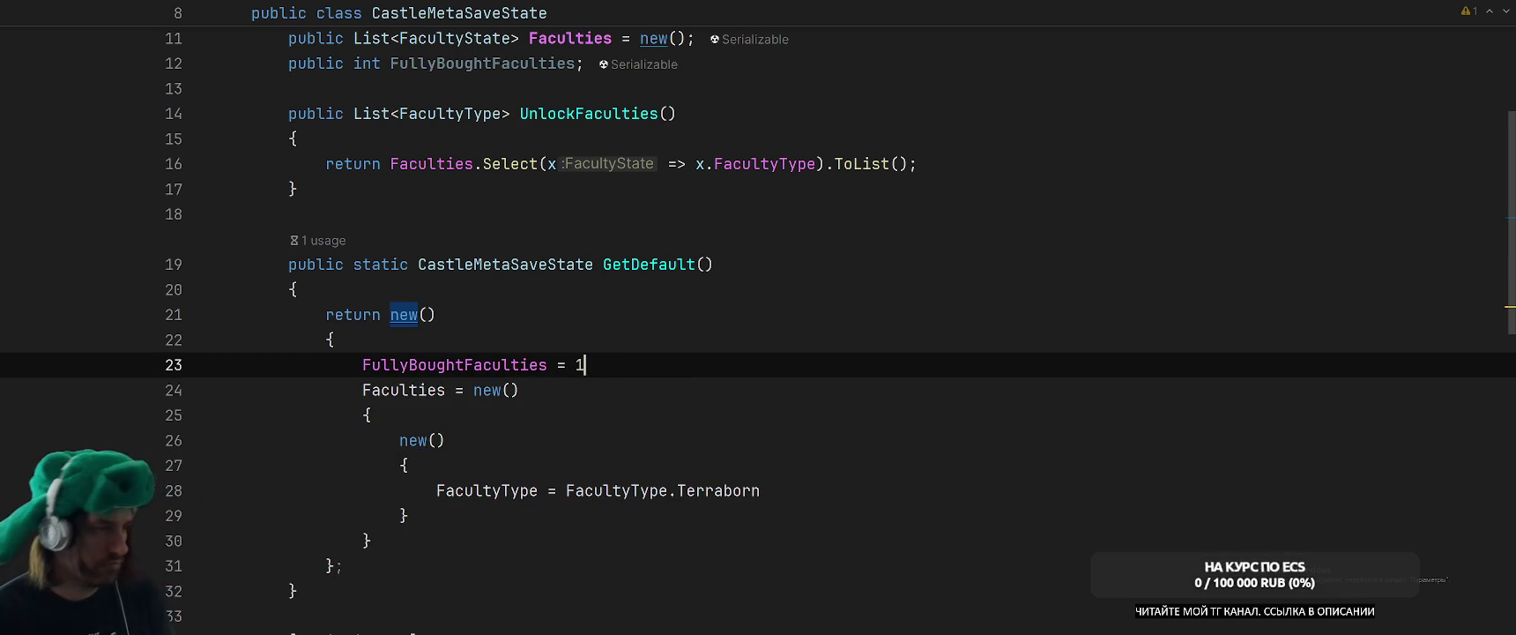
{"action": "key", "text": "ctrl+minus"}
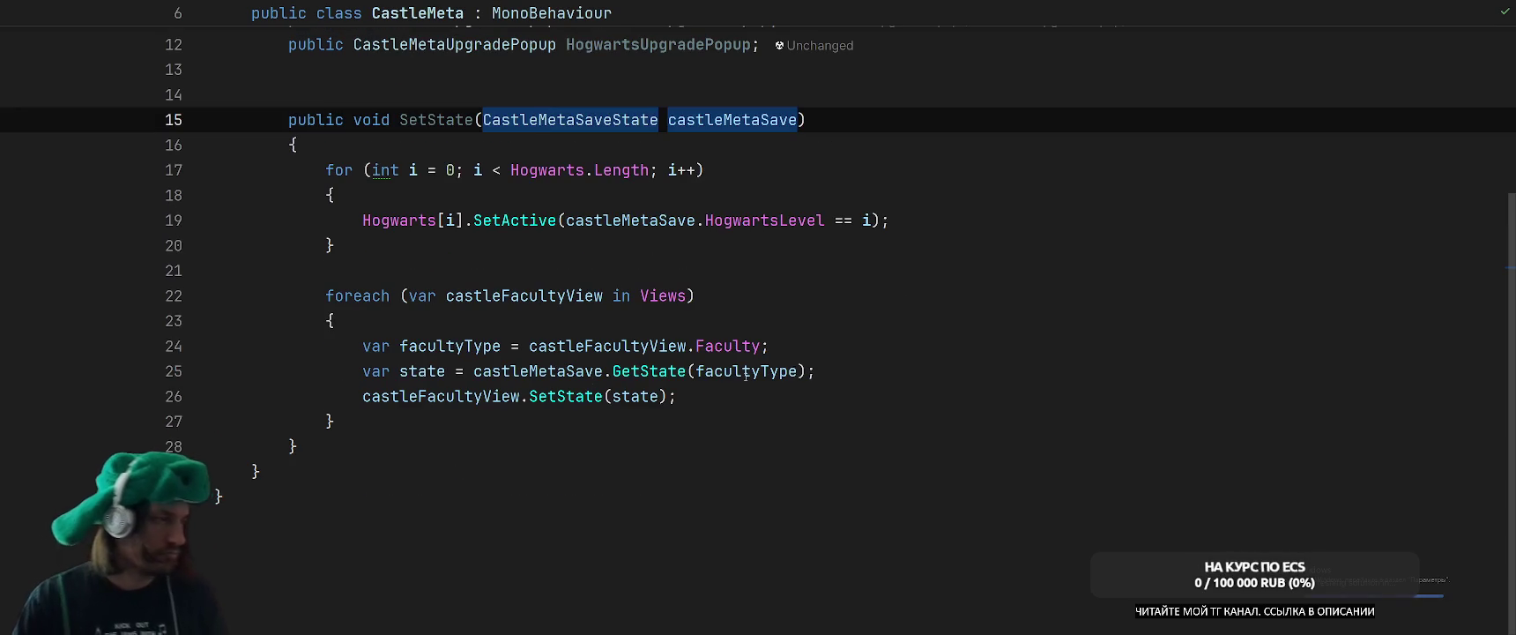
Type and remove a CastleMetaUpgradePopup line after the foreach loop, then switch to CastleMetaSaveState.cs.
{"action": "left_click", "coordinate": [718, 423]}
{"action": "key", "text": "Return"}
{"action": "type", "text": "f"}
{"action": "key", "text": "BackSpace"}
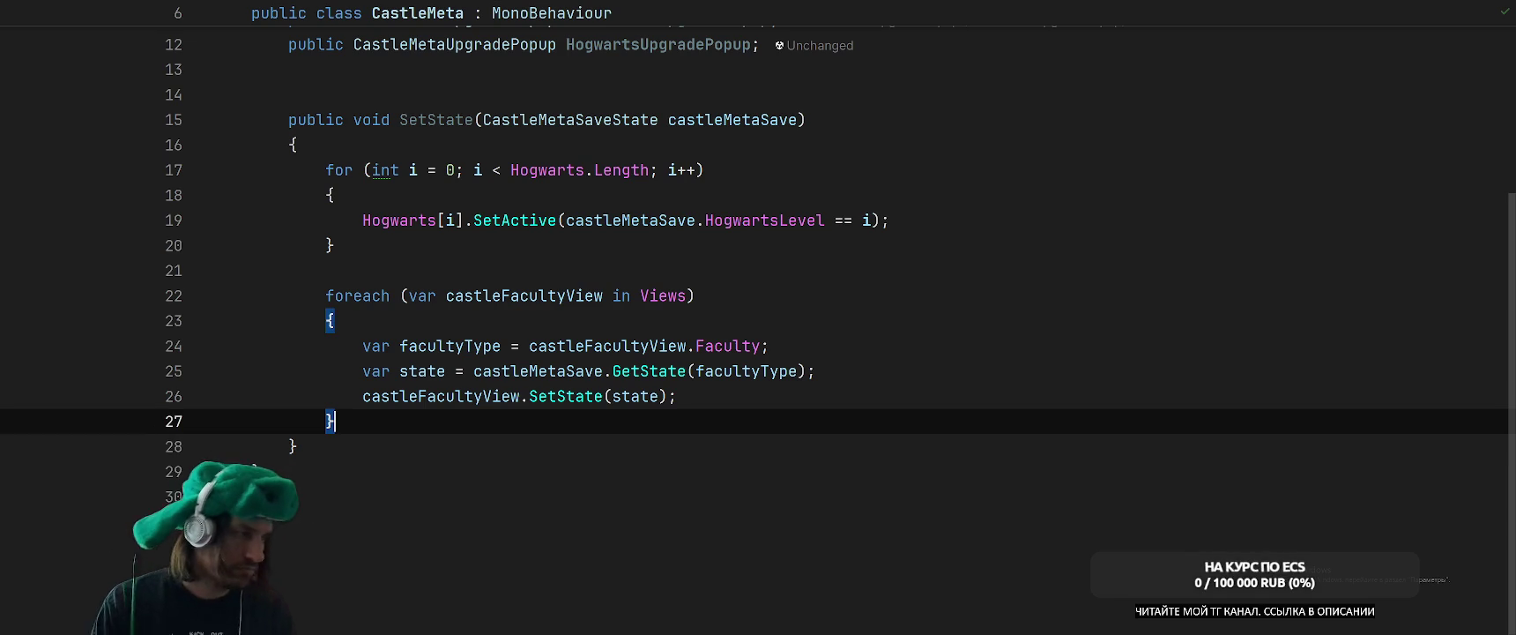
{"action": "key", "text": "Return"}
{"action": "type", "text": "Cast"}
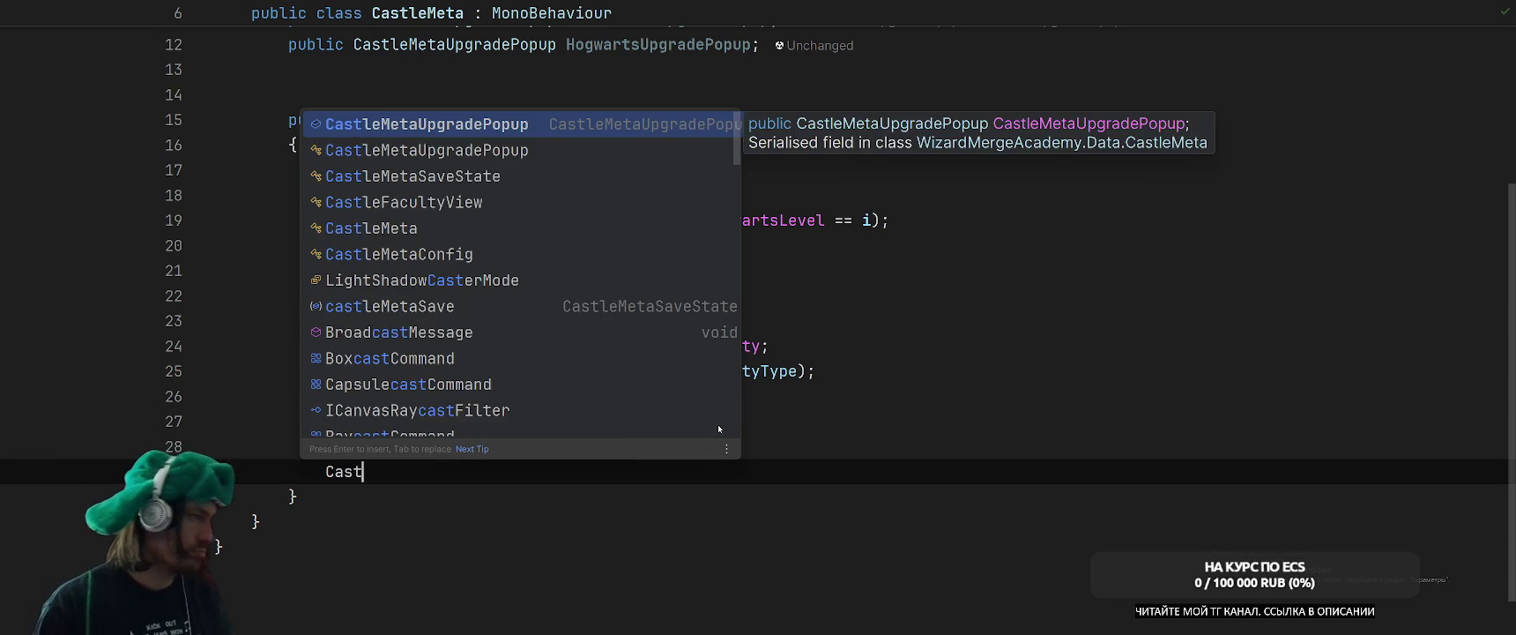
{"action": "key", "text": "Return"}
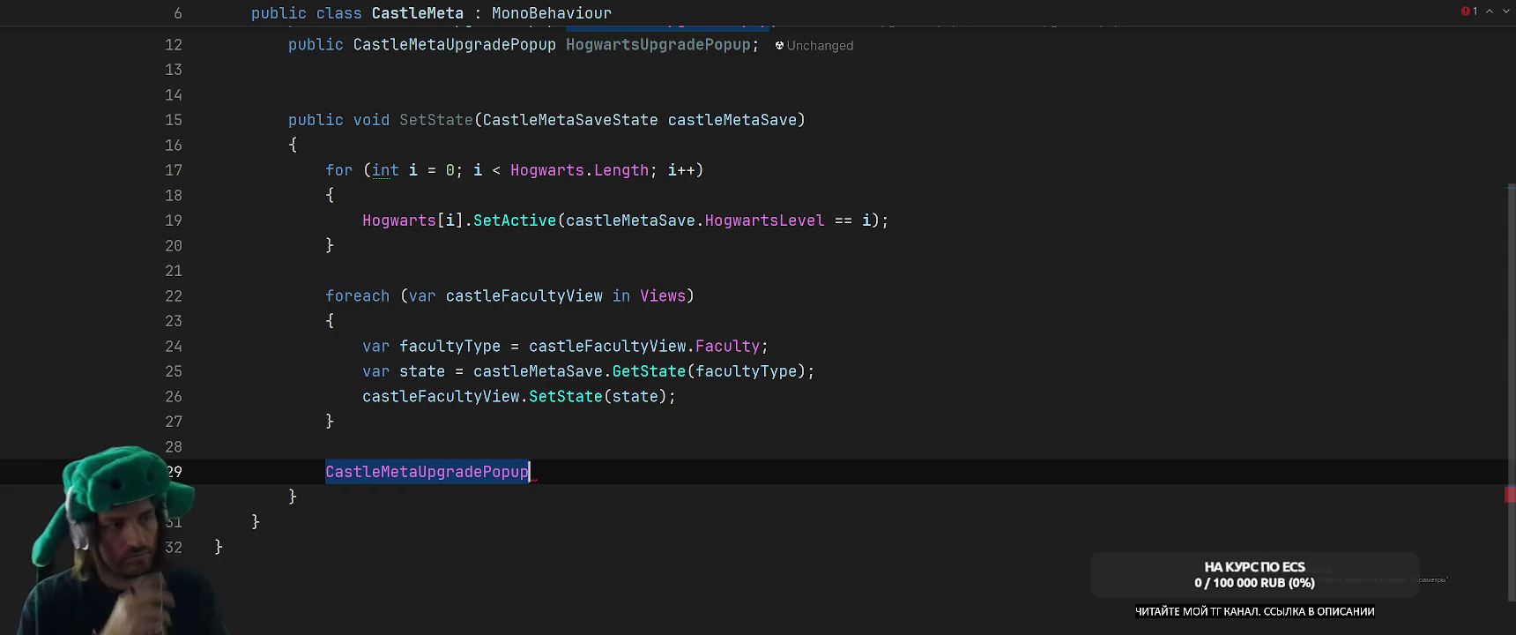
{"action": "key", "text": "ctrl+BackSpace"}
{"action": "key", "text": "ctrl+Tab"}
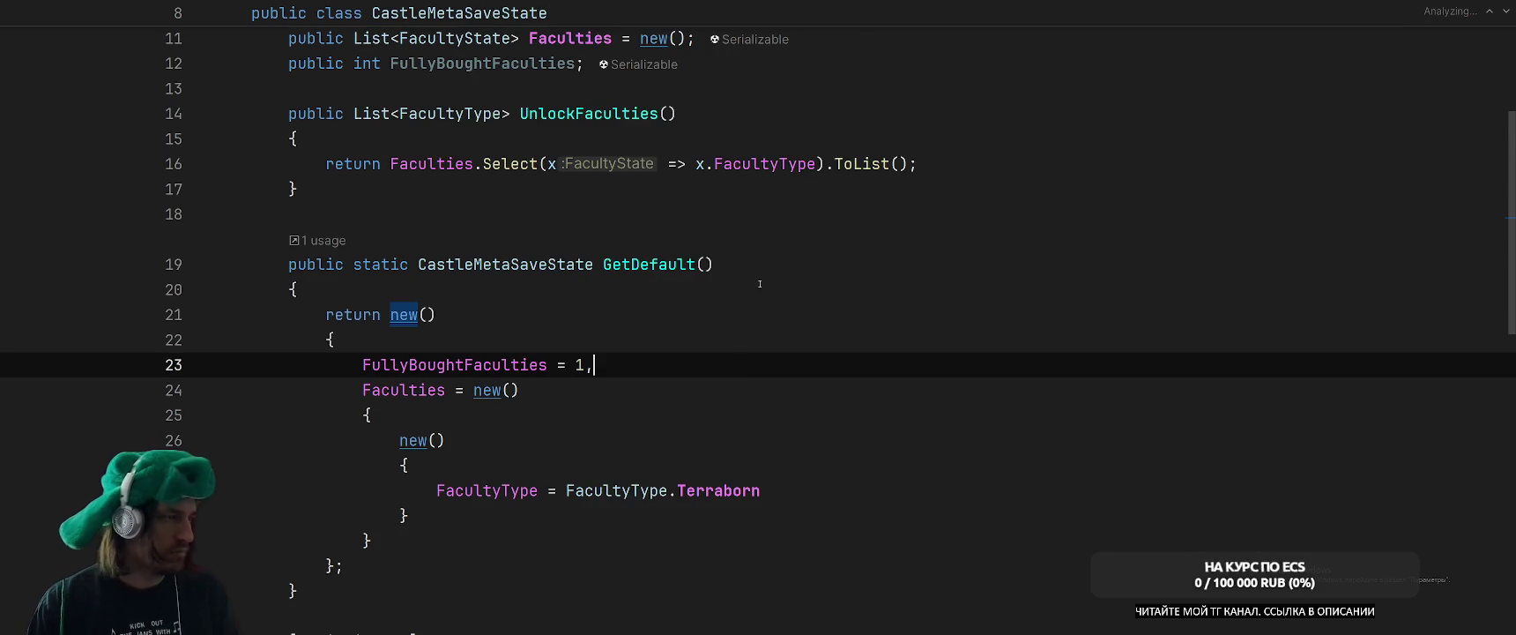
Glance at CastleMetaConfig.cs, adding and removing a blank line, then return to CastleMeta.cs.
{"action": "key", "text": "ctrl+Tab"}
{"action": "key", "text": "ctrl+Tab"}
{"action": "key", "text": "ctrl+Tab"}
{"action": "key", "text": "ctrl+Tab"}
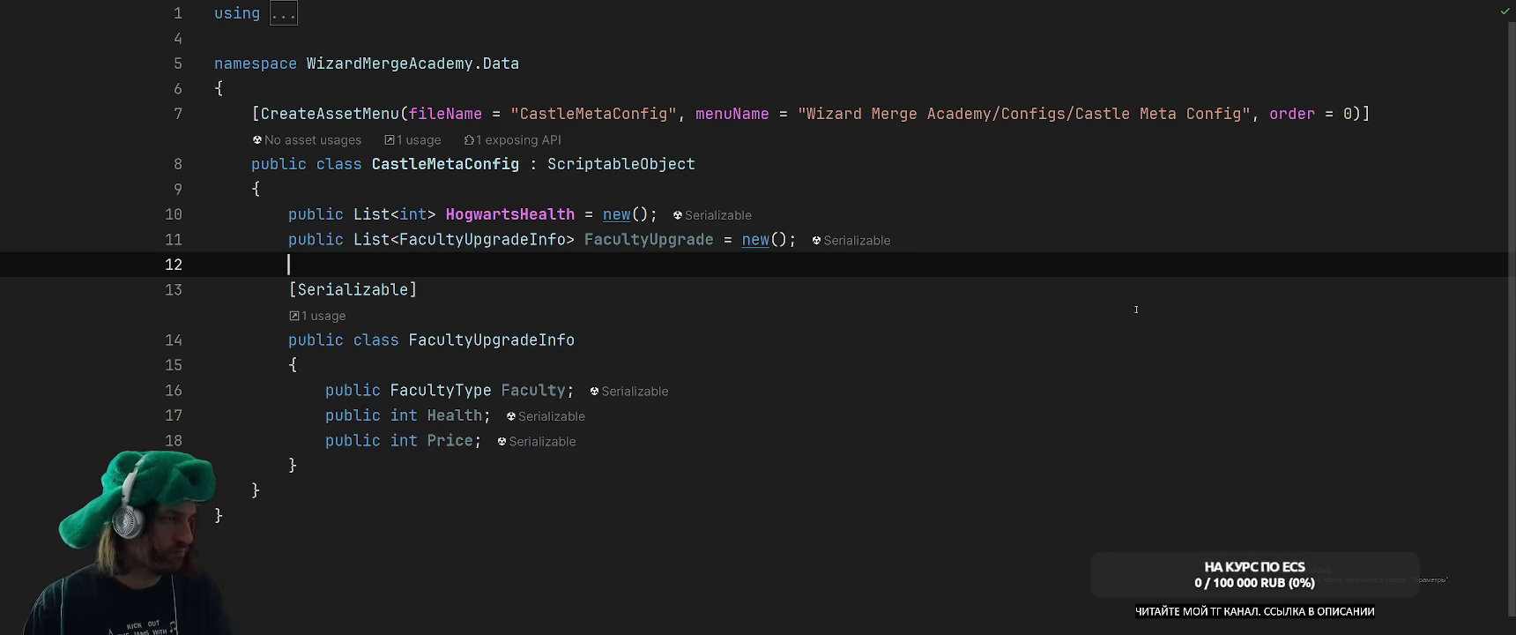
{"action": "key", "text": "Return"}
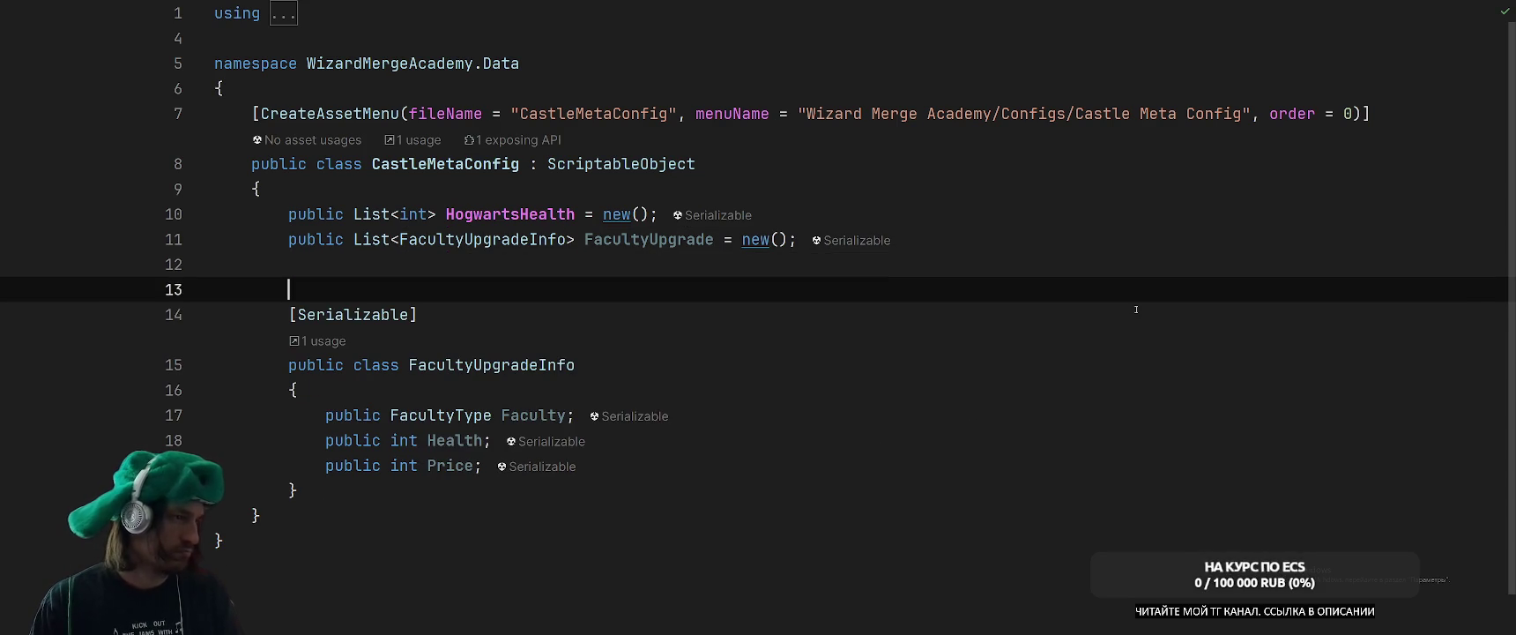
{"action": "key", "text": "BackSpace"}
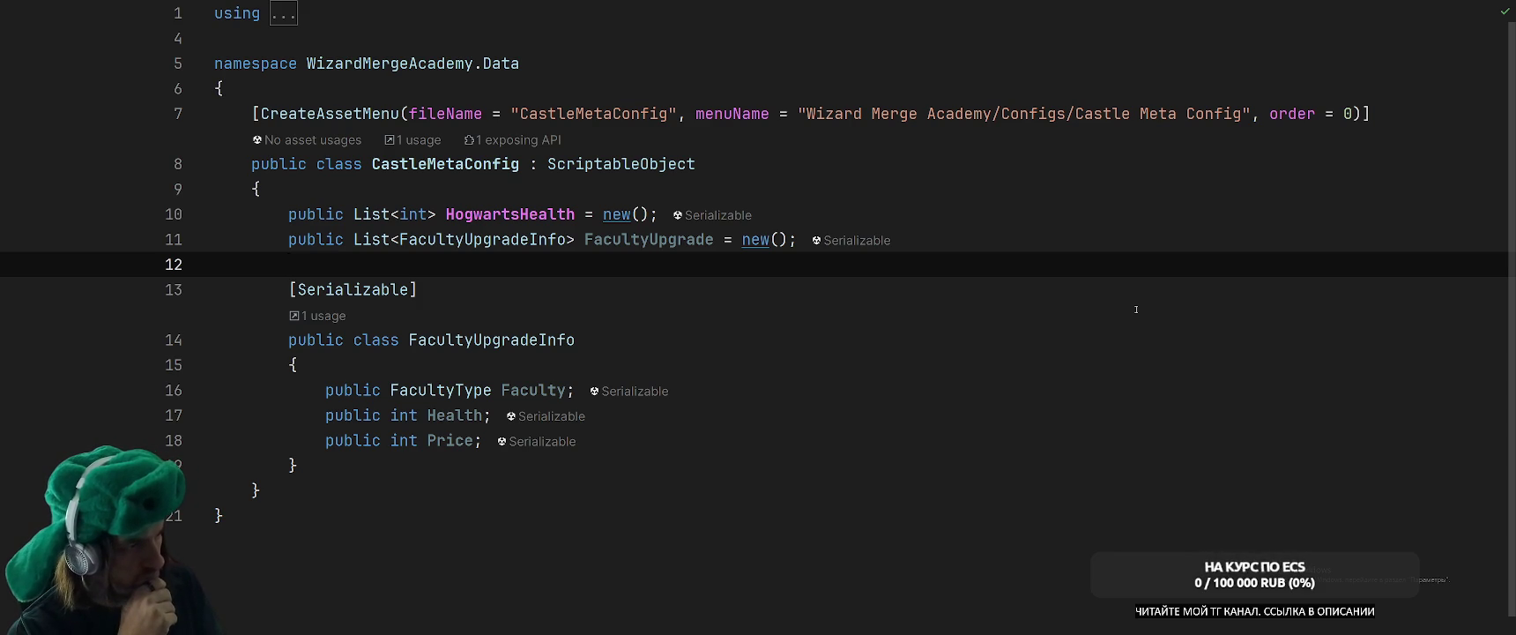
{"action": "key", "text": "ctrl+Tab"}
{"action": "key", "text": "ctrl+Tab"}
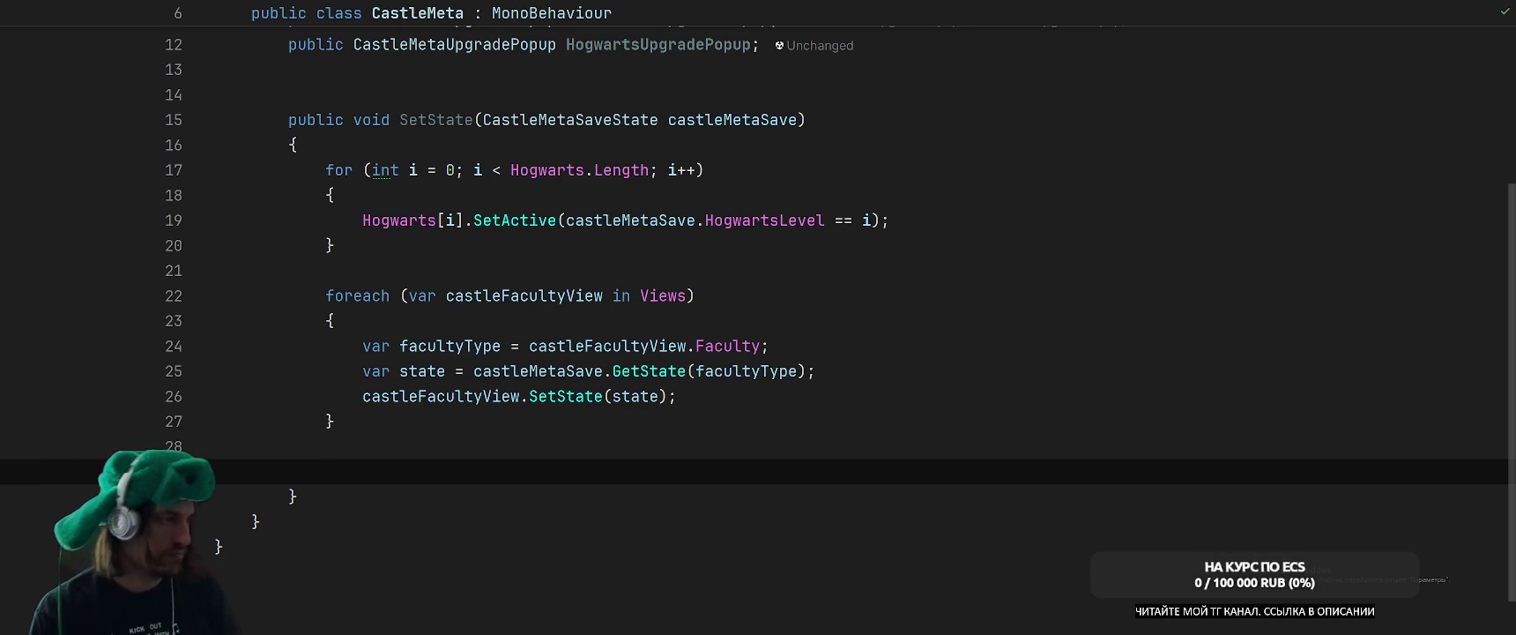
Replace the unfinished popup line with an if condition starting 'castleMetaSave.FullyBoughtFaculties <'.
{"action": "type", "text": "Cast"}
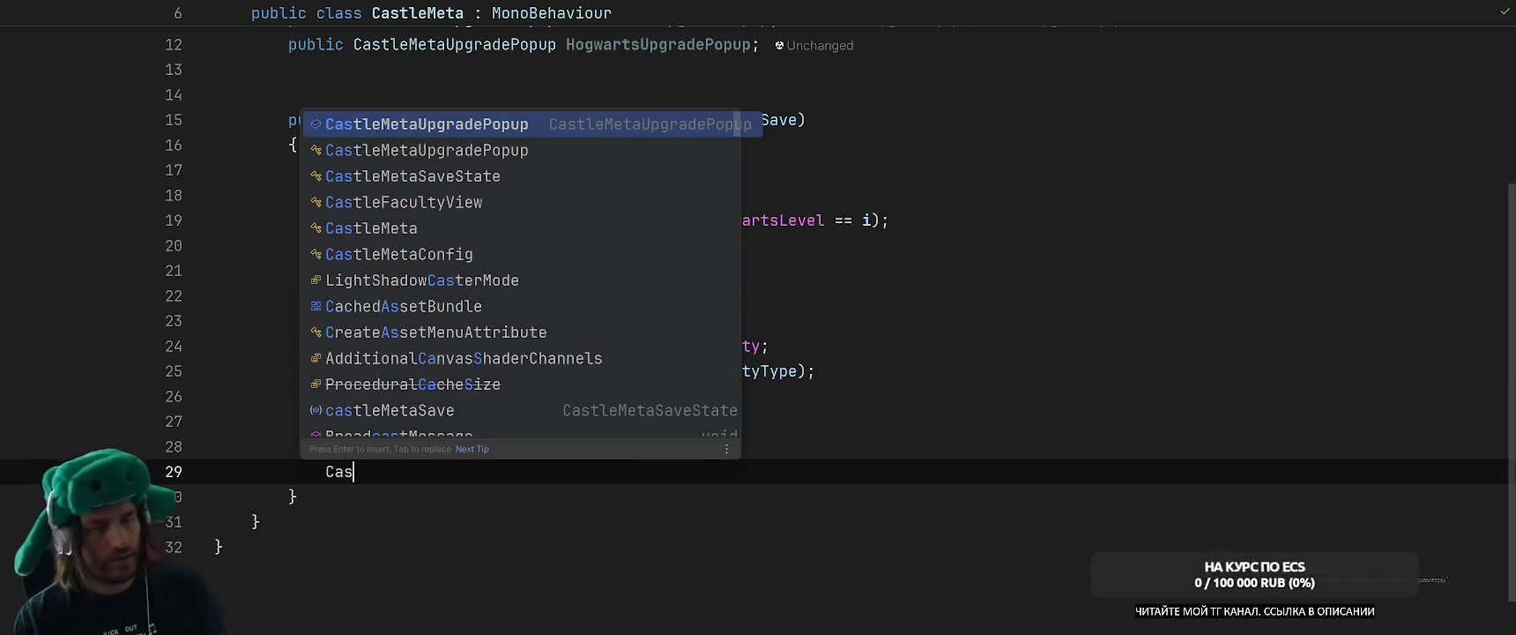
{"action": "key", "text": "Return"}
{"action": "type", "text": "."}
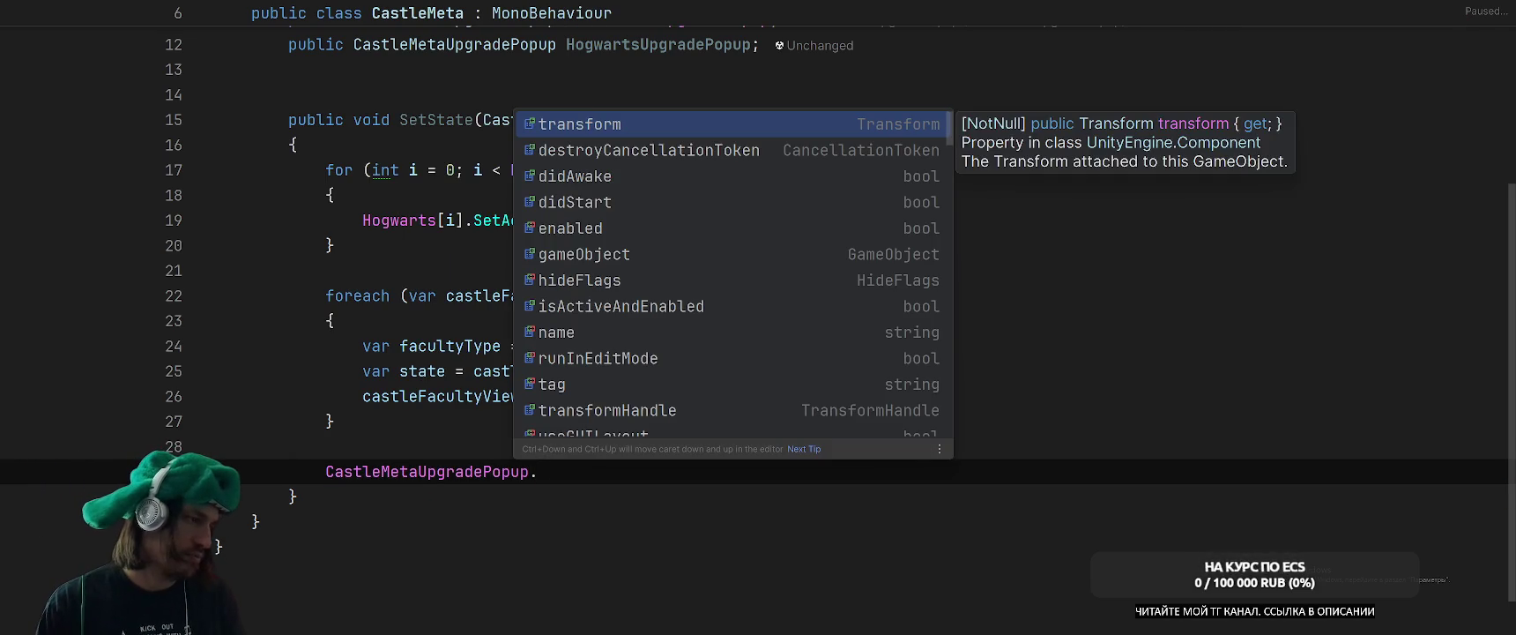
{"action": "key", "text": "Escape"}
{"action": "key", "text": "shift+Home"}
{"action": "type", "text": "if (ca"}
{"action": "key", "text": "Return"}
{"action": "type", "text": ".Ful"}
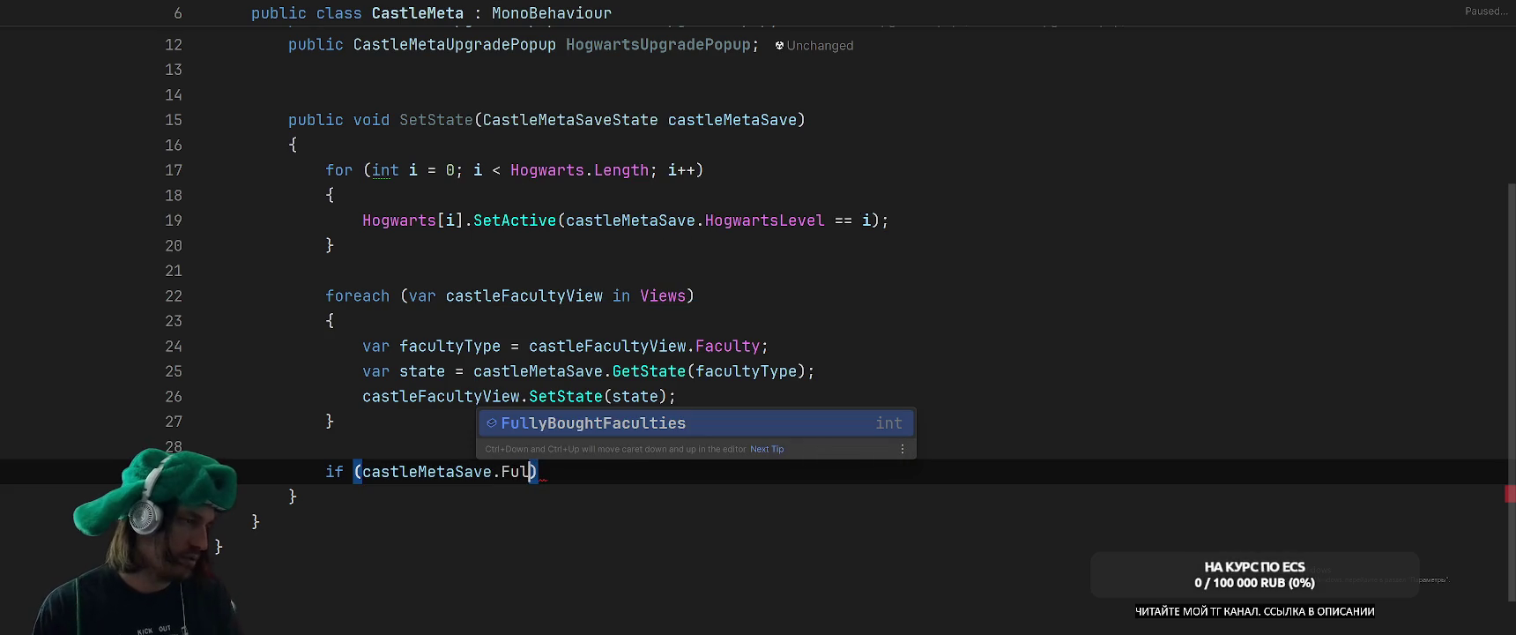
{"action": "key", "text": "Return"}
{"action": "type", "text": ">"}
{"action": "key", "text": "BackSpace"}
{"action": "key", "text": "BackSpace"}
{"action": "type", "text": "<"}
{"action": "scroll", "coordinate": [1153, 305], "scroll_direction": "up", "scroll_amount": 2}
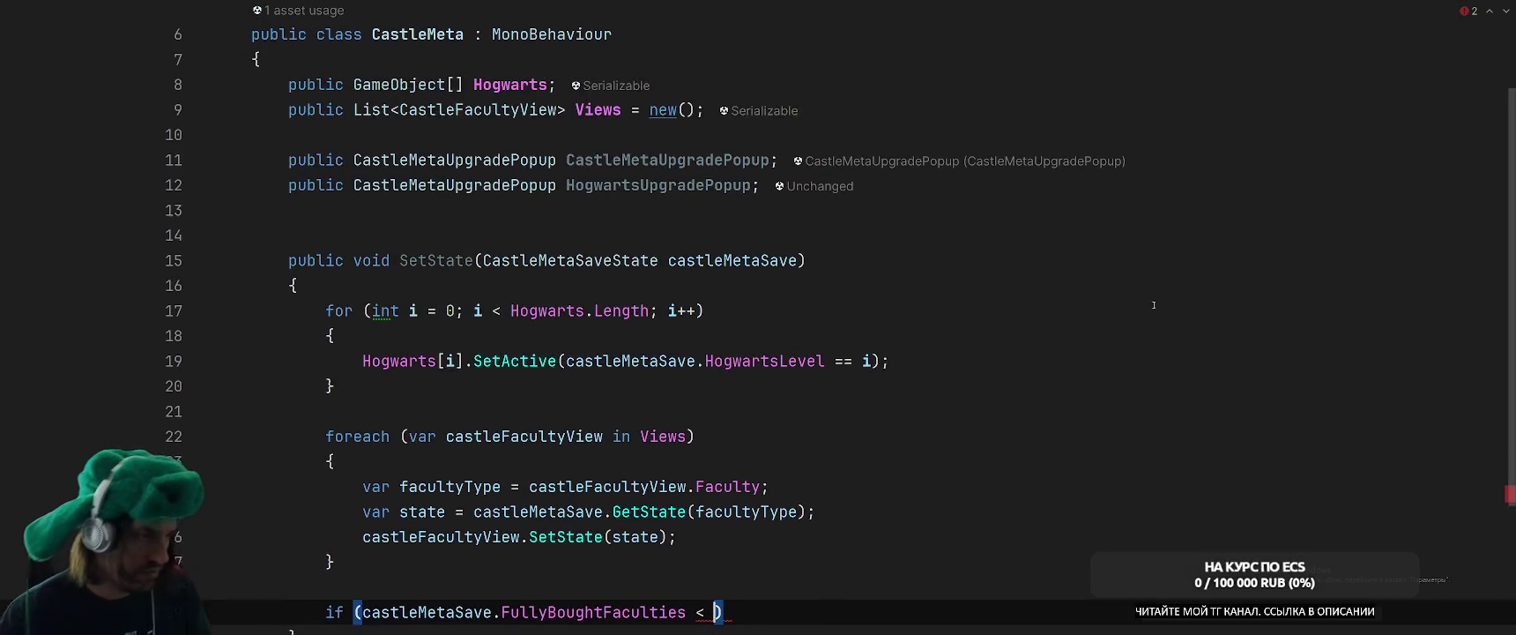
{"action": "scroll", "coordinate": [1153, 305], "scroll_direction": "down", "scroll_amount": 2}
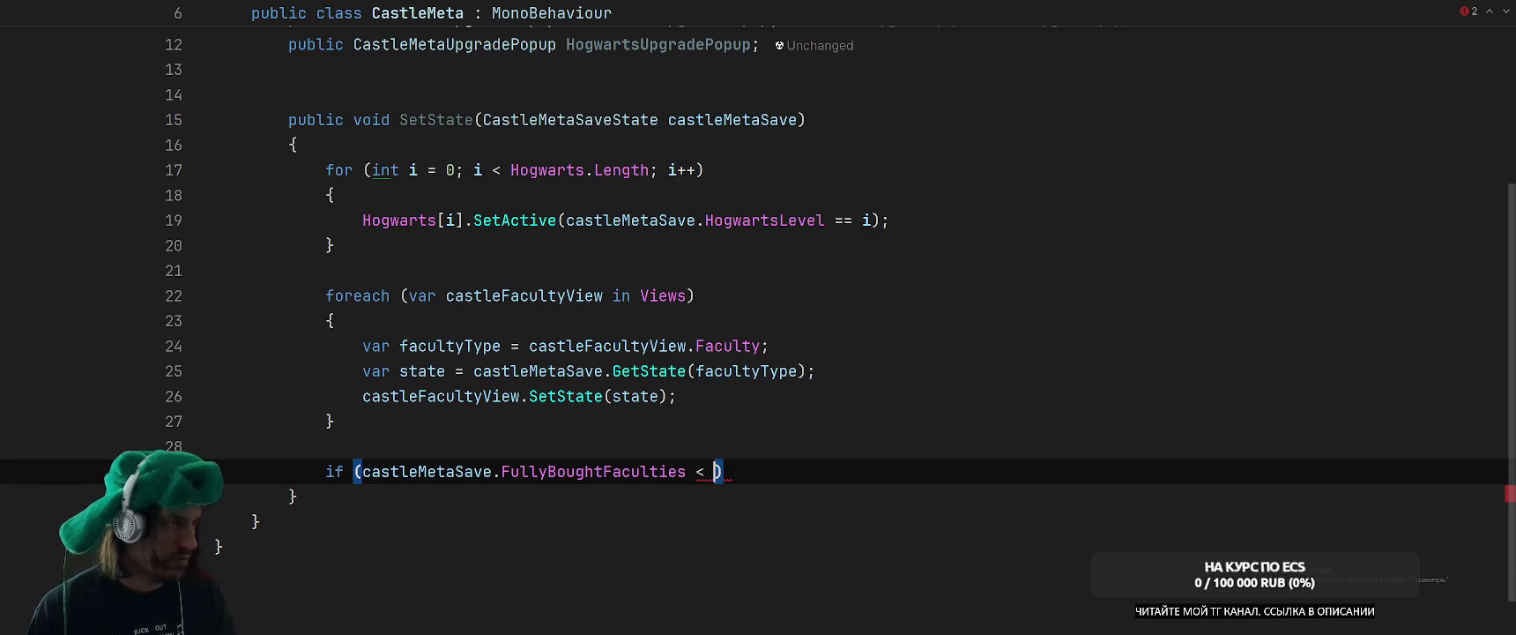
{"action": "scroll", "coordinate": [1153, 305], "scroll_direction": "up", "scroll_amount": 3}
{"action": "scroll", "coordinate": [1153, 305], "scroll_direction": "down", "scroll_amount": 3}
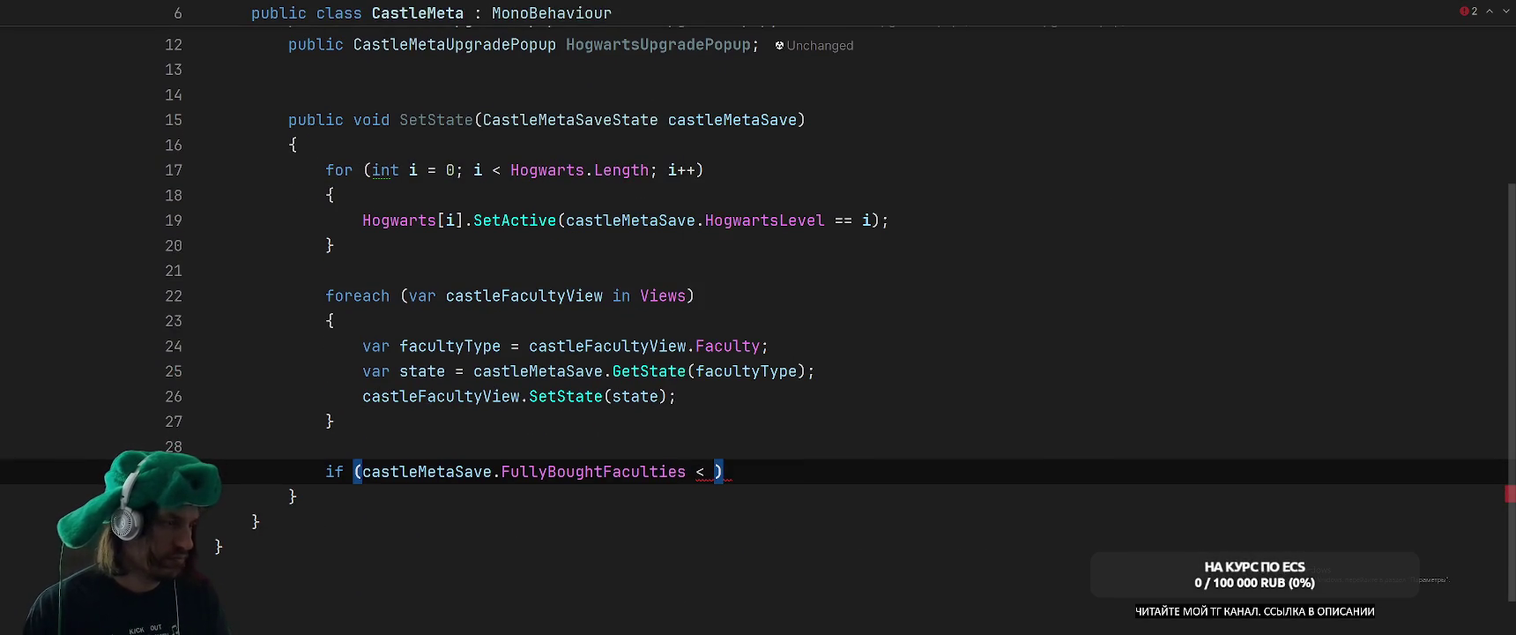
Add a 'CastleMetaConfig castleMetaConfig' parameter at the front of the SetState signature.
{"action": "left_click", "coordinate": [476, 119]}
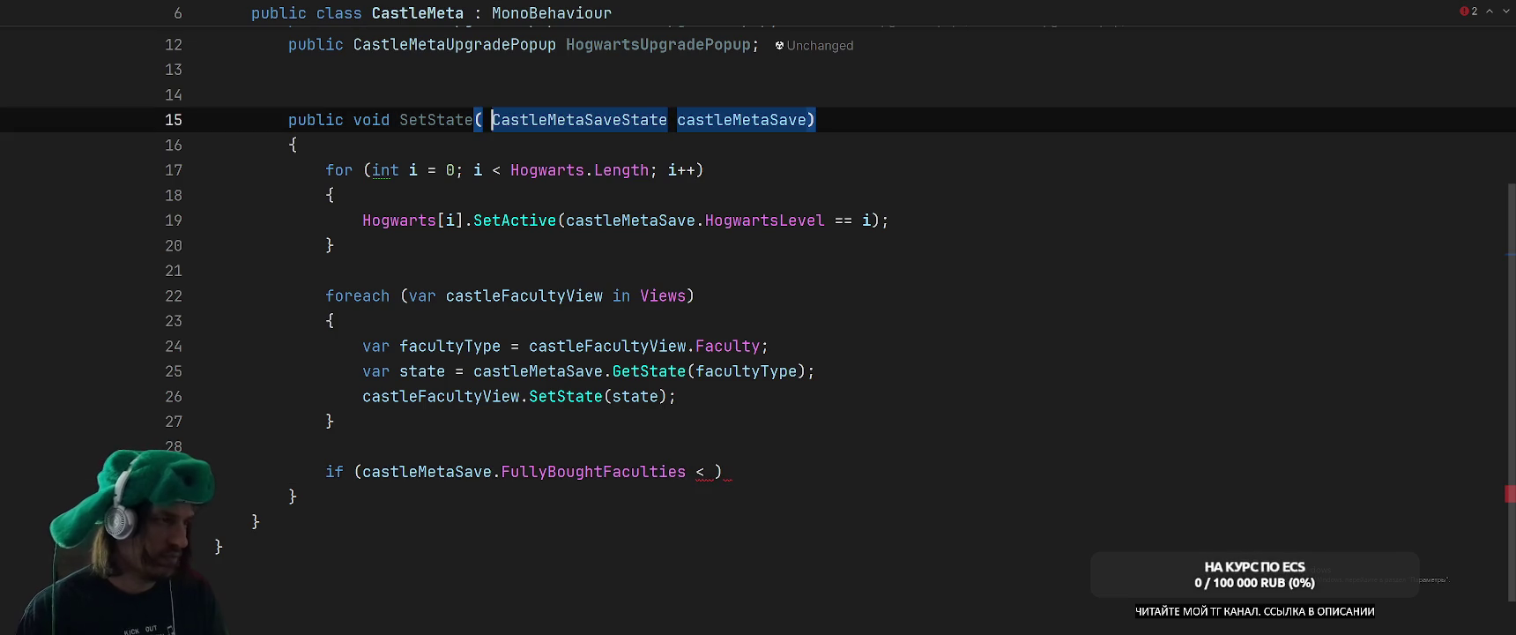
{"action": "type", "text": "Cast"}
{"action": "key", "text": "Down"}
{"action": "key", "text": "Down"}
{"action": "key", "text": "Down"}
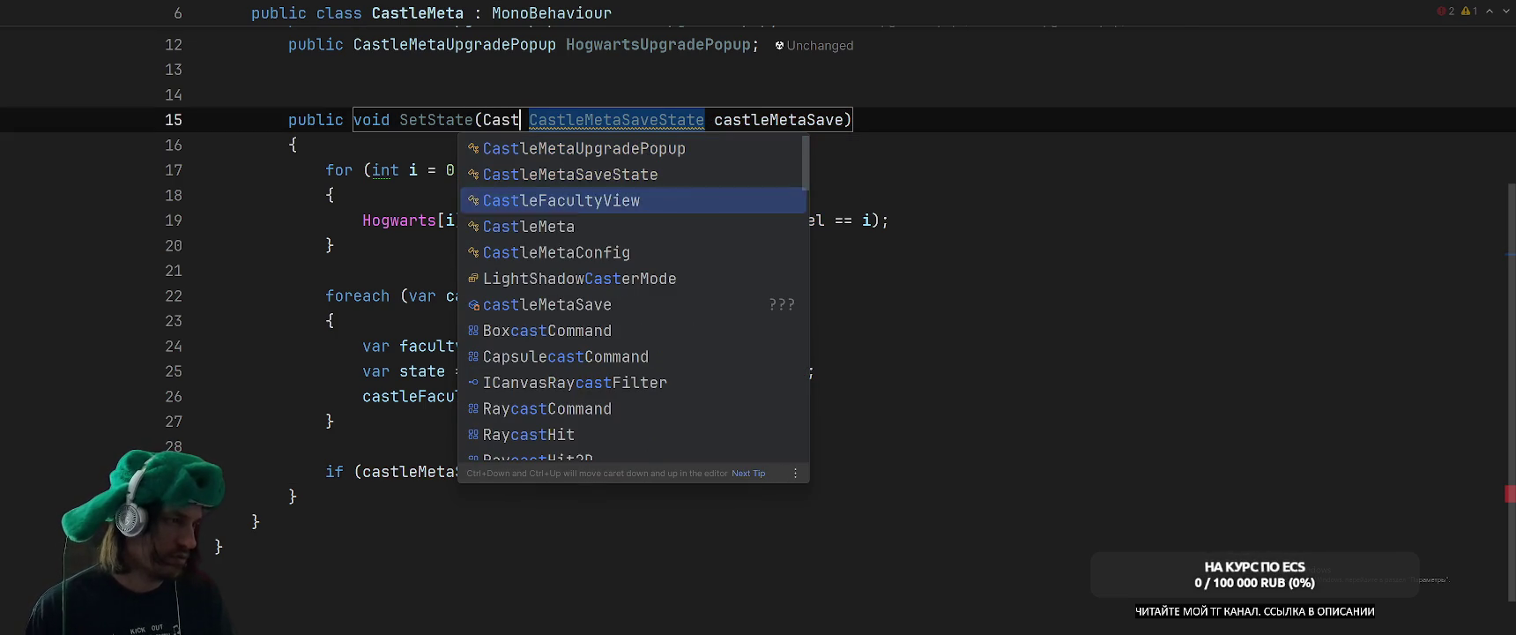
{"action": "key", "text": "Return"}
{"action": "type", "text": "ca"}
{"action": "key", "text": "Return"}
{"action": "type", "text": ","}
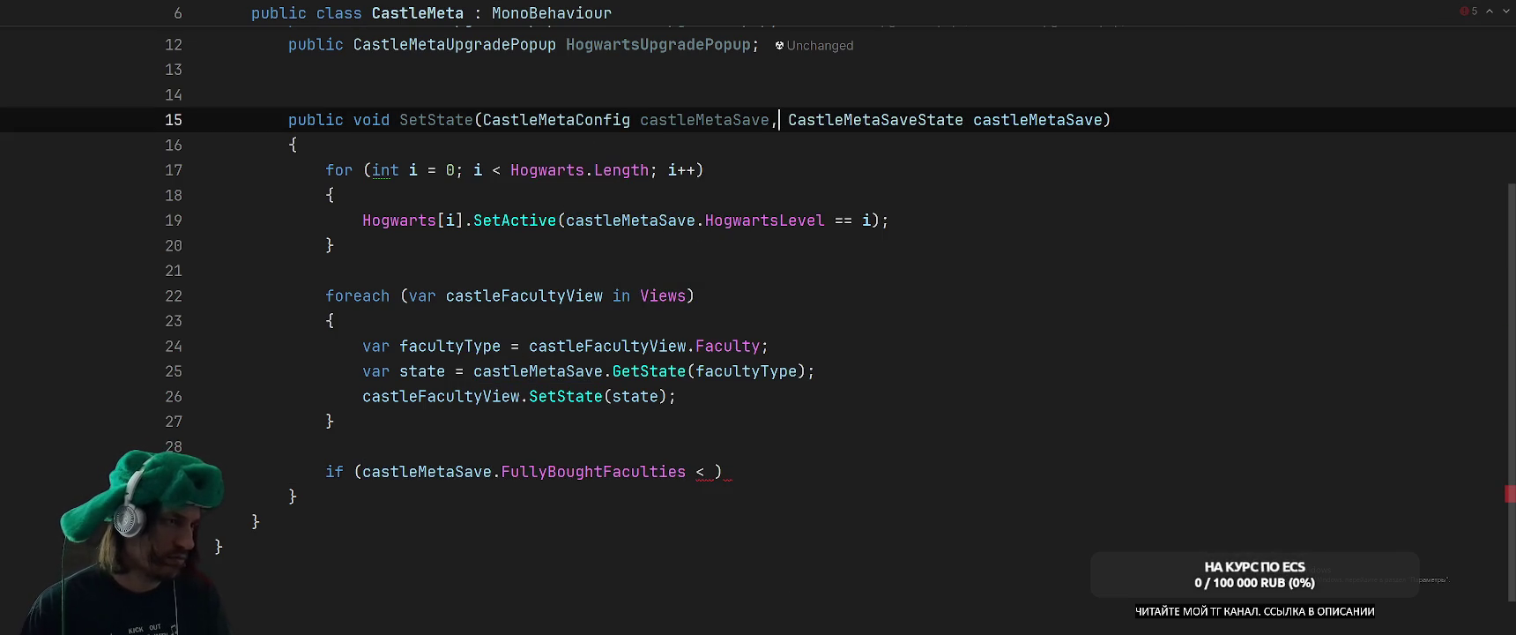
{"action": "key", "text": "ctrl+shift+Left"}
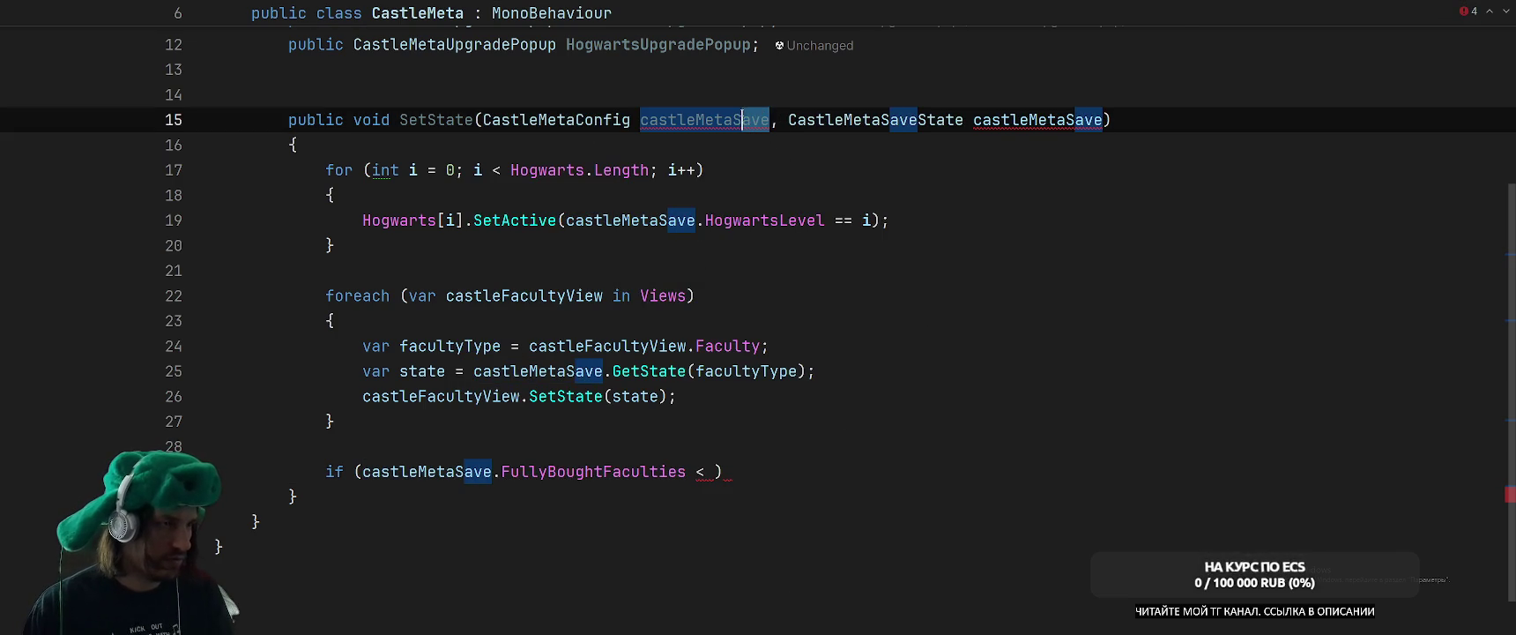
{"action": "key", "text": "BackSpace"}
{"action": "key", "text": "ctrl+space"}
{"action": "key", "text": "Return"}
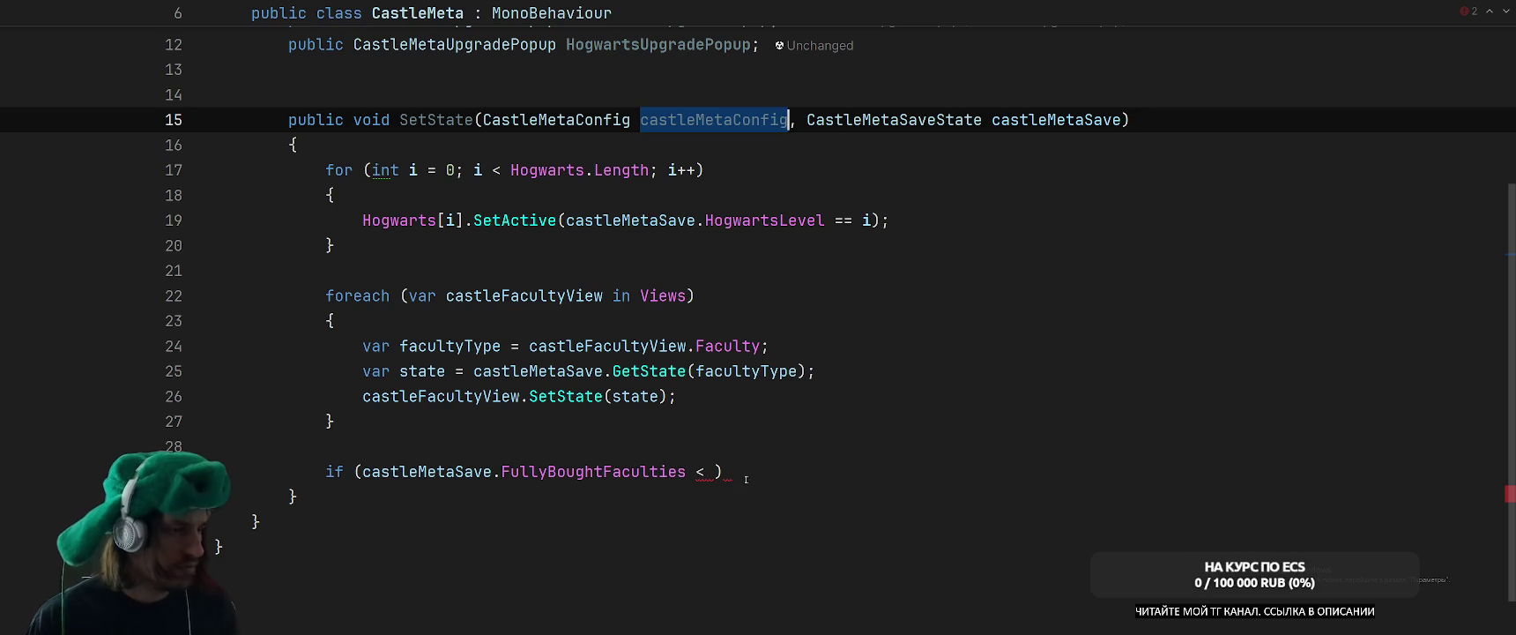
Finish the condition with castleMetaConfig.FacultyUpgrade.Count and open an empty if block.
{"action": "left_click", "coordinate": [714, 472]}
{"action": "type", "text": "cas"}
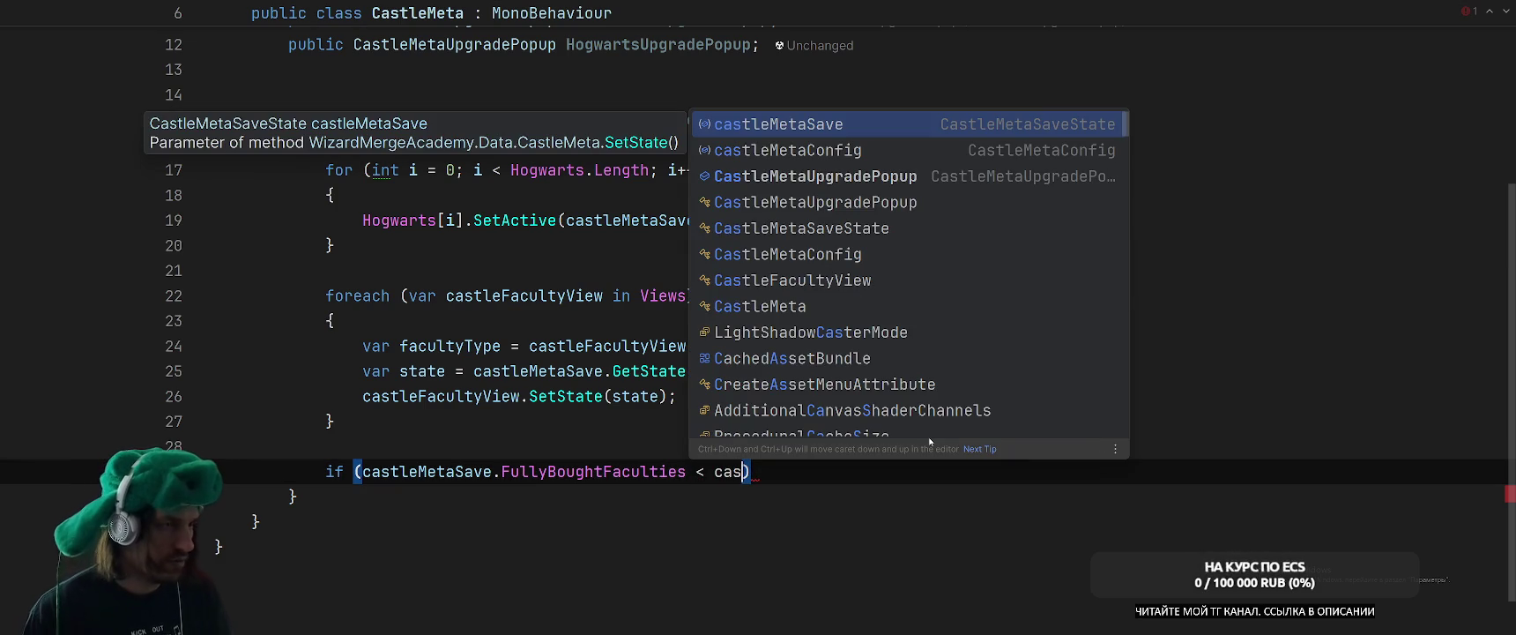
{"action": "key", "text": "Down"}
{"action": "key", "text": "Return"}
{"action": "type", "text": "."}
{"action": "key", "text": "Down"}
{"action": "key", "text": "Down"}
{"action": "key", "text": "Down"}
{"action": "key", "text": "Down"}
{"action": "key", "text": "Return"}
{"action": "type", "text": ".Cou"}
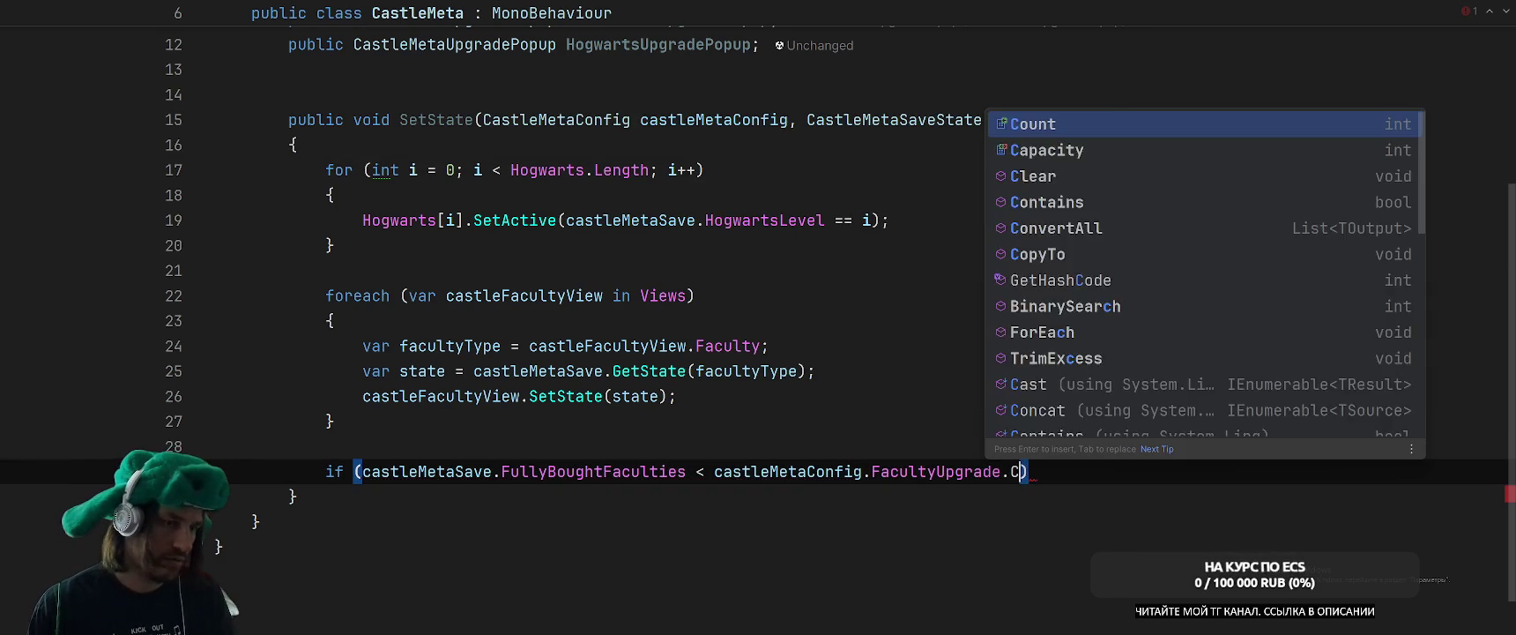
{"action": "key", "text": "Return"}
{"action": "key", "text": "End"}
{"action": "type", "text": "{"}
{"action": "key", "text": "Return"}
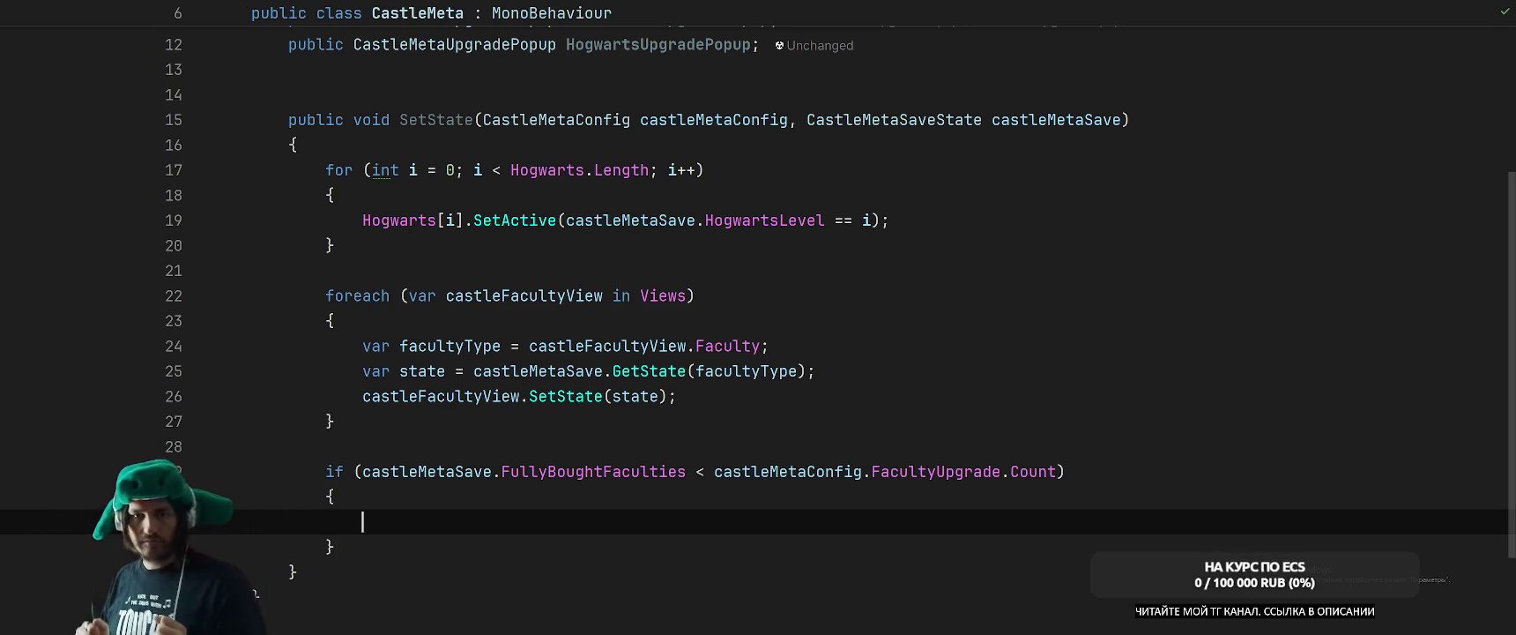
{"action": "key", "text": "ctrl+Tab"}
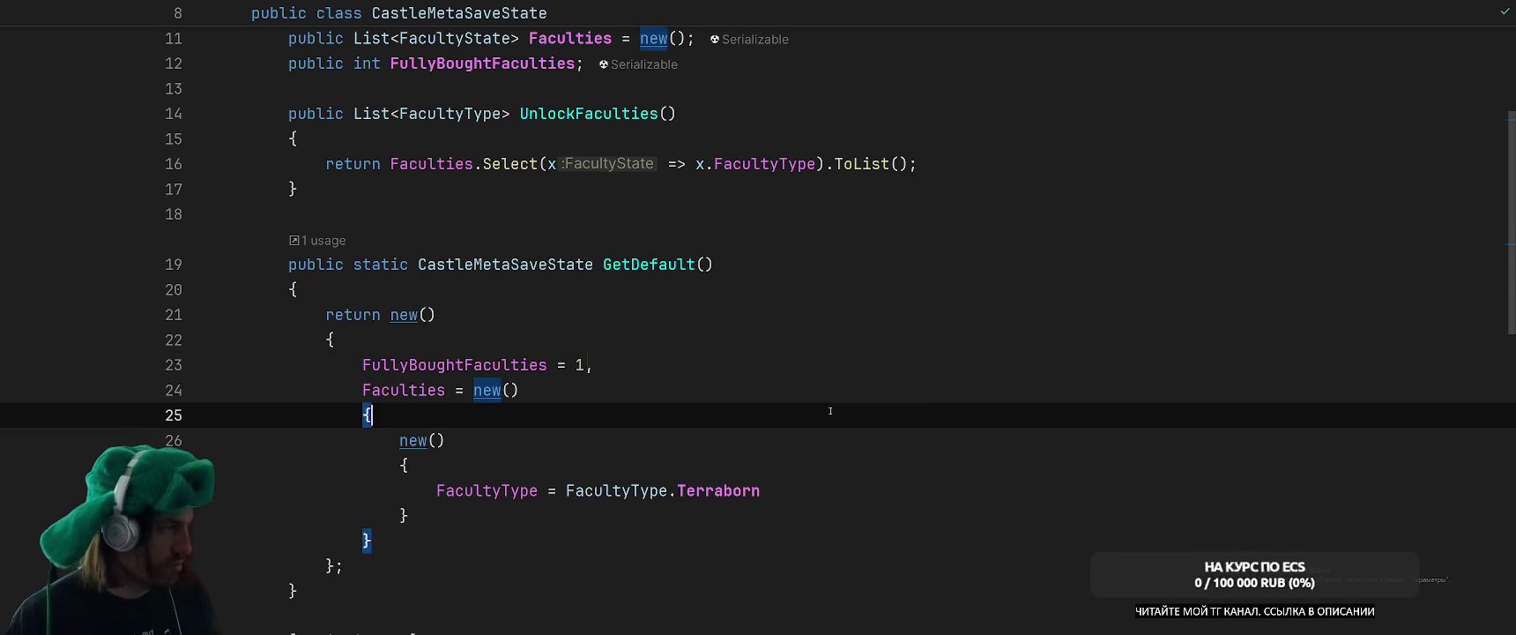
In CastleMetaConfig, add a [Serializable] public class Data below FacultyUpgradeInfo's Price field.
{"action": "key", "text": "ctrl+Tab"}
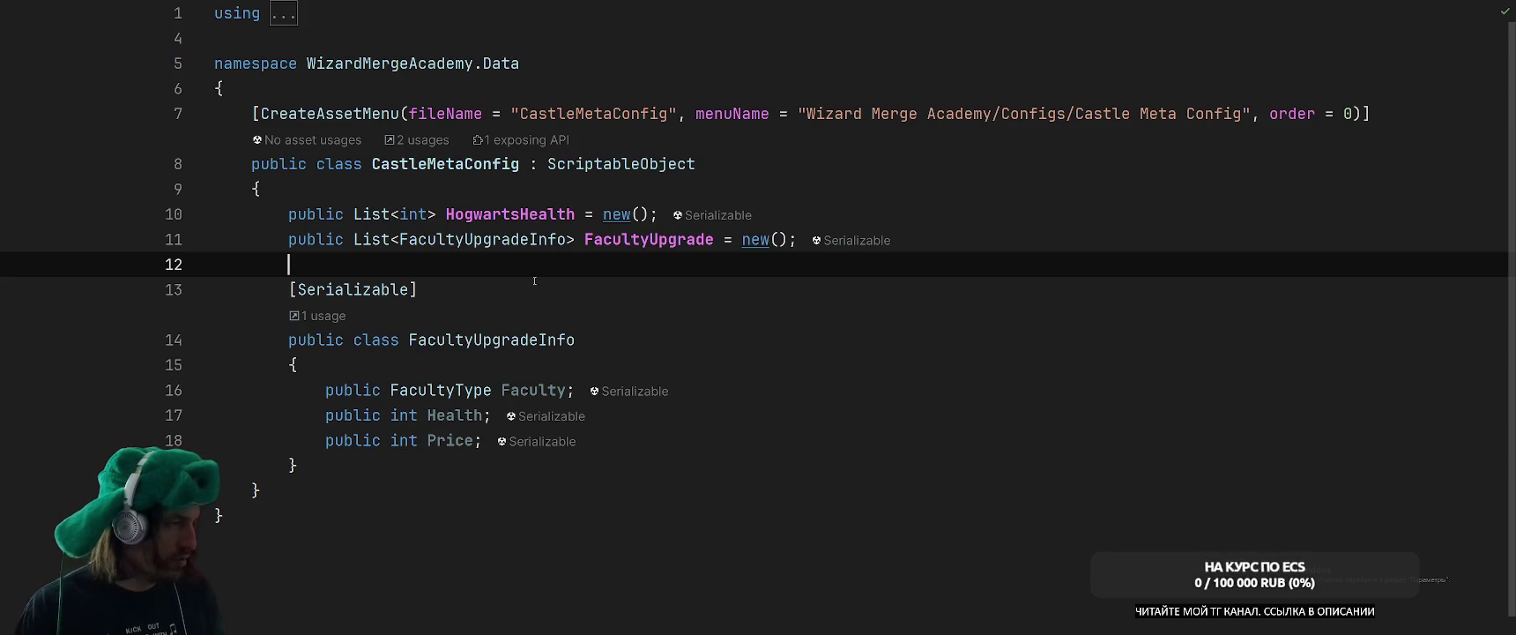
{"action": "left_click", "coordinate": [483, 239]}
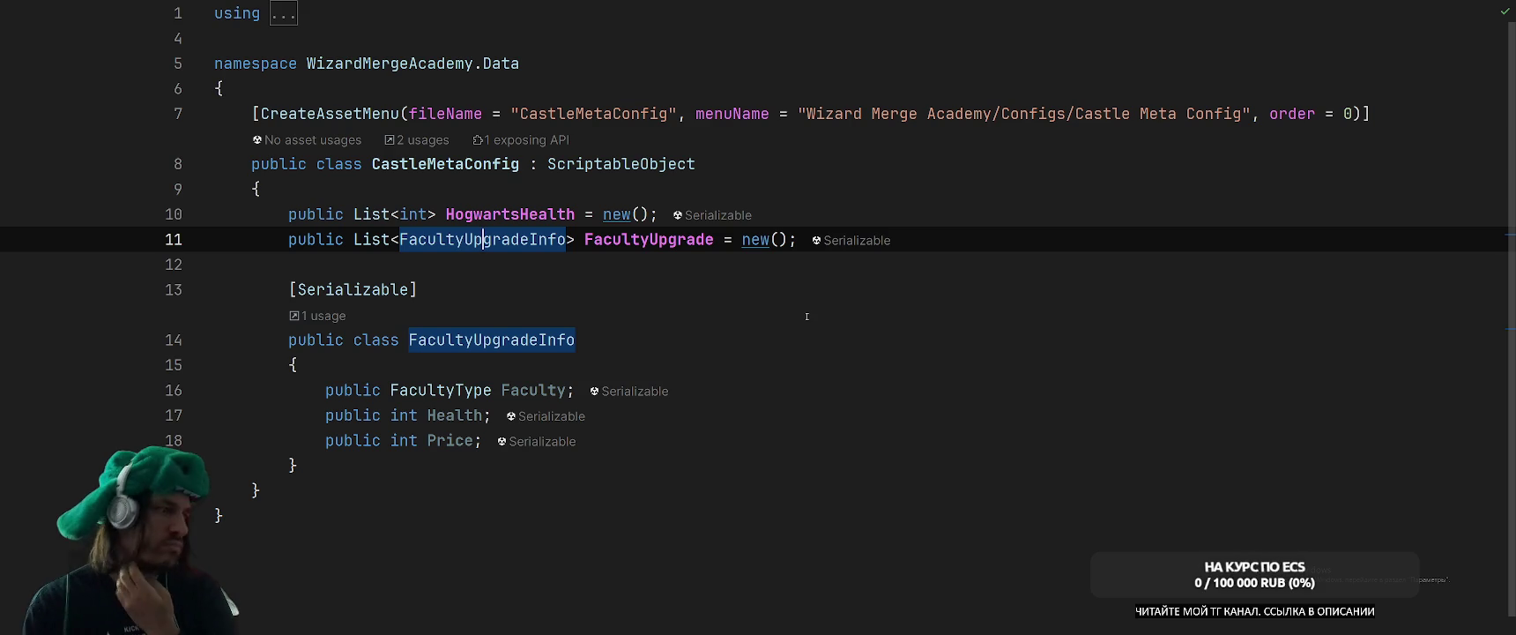
{"action": "left_click", "coordinate": [882, 390]}
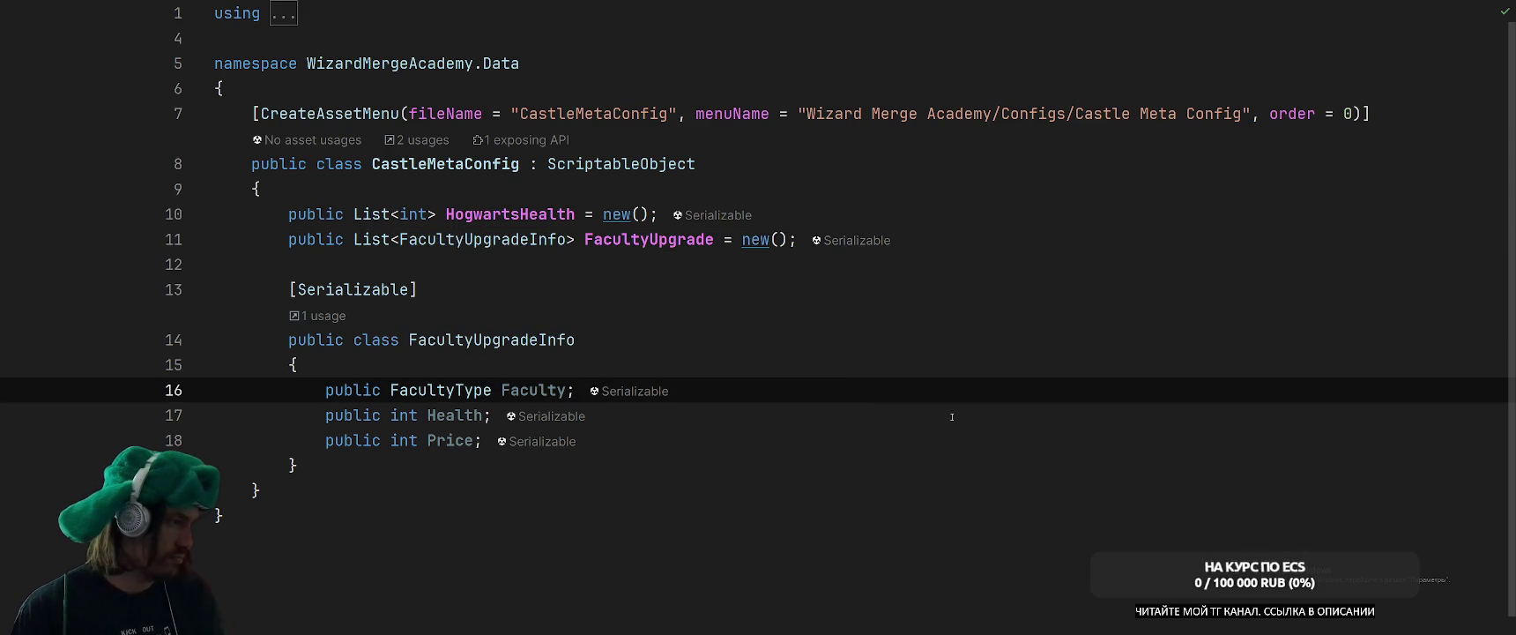
{"action": "key", "text": "Return"}
{"action": "key", "text": "Return"}
{"action": "key", "text": "Down"}
{"action": "key", "text": "Down"}
{"action": "key", "text": "ctrl+Right"}
{"action": "key", "text": "End"}
{"action": "key", "text": "Return"}
{"action": "key", "text": "Return"}
{"action": "type", "text": "public class Info"}
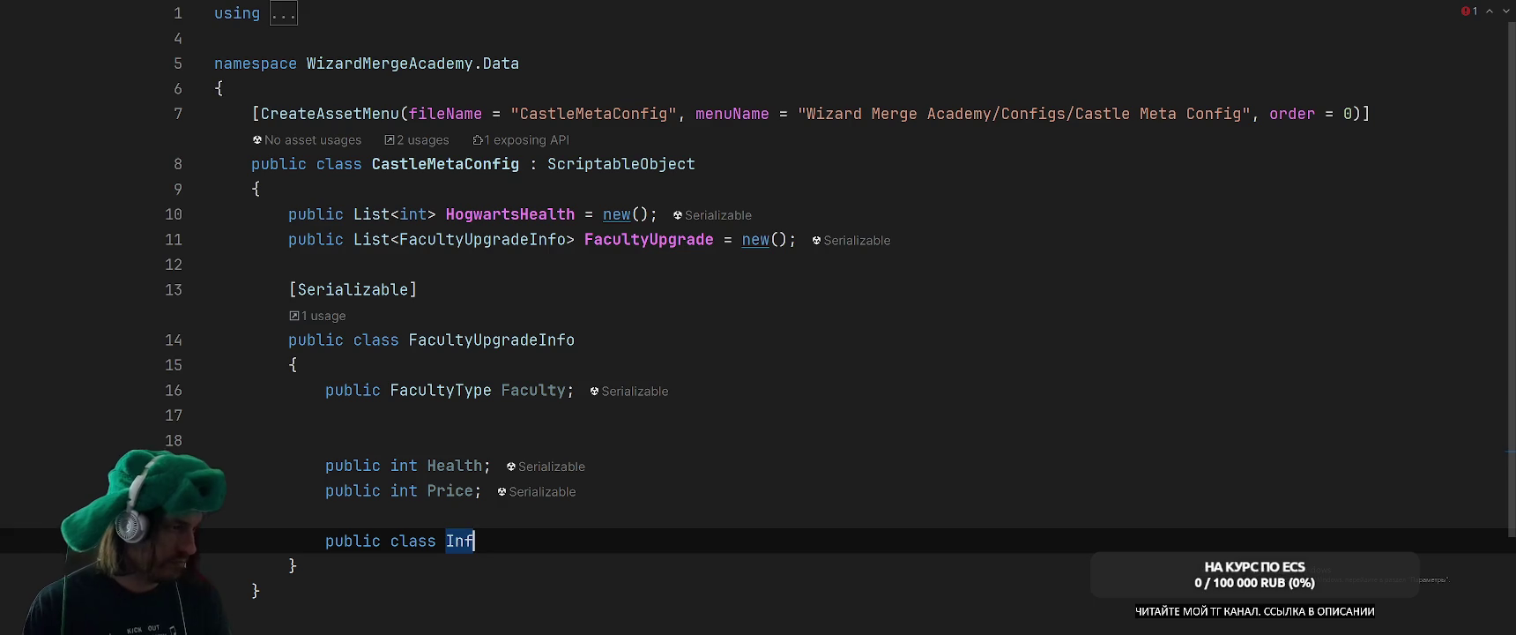
{"action": "key", "text": "BackSpace"}
{"action": "key", "text": "BackSpace"}
{"action": "key", "text": "BackSpace"}
{"action": "type", "text": "Data"}
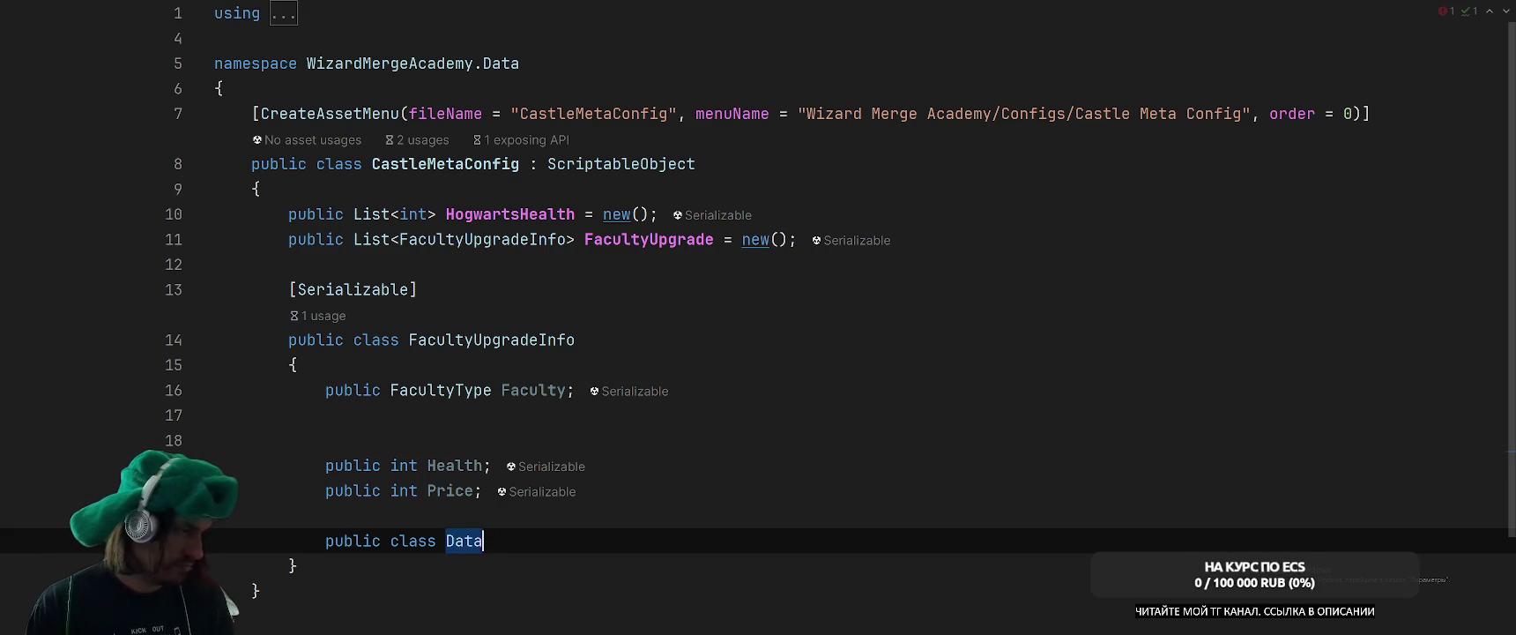
{"action": "key", "text": "Return"}
{"action": "key", "text": "Up"}
{"action": "key", "text": "Up"}
{"action": "key", "text": "ctrl+alt+Return"}
{"action": "type", "text": "[Seria"}
{"action": "key", "text": "Down"}
{"action": "key", "text": "Return"}
Move the Health and Price fields into the Data class.
{"action": "left_click_drag", "start_coordinate": [304, 476], "coordinate": [304, 528]}
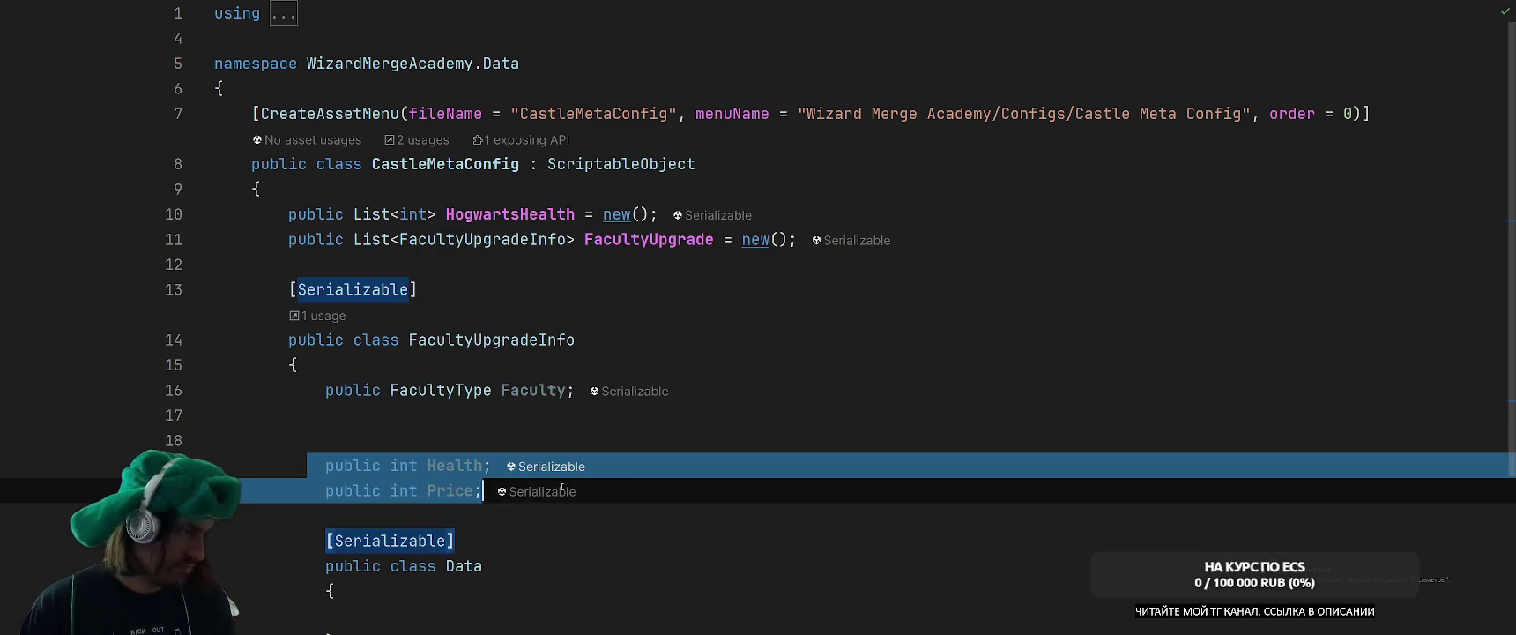
{"action": "key", "text": "ctrl+x"}
{"action": "key", "text": "Down"}
{"action": "key", "text": "Down"}
{"action": "key", "text": "Down"}
{"action": "key", "text": "ctrl+v"}
Declare a 'public List<Data> Datas;' field after the Faculty field.
{"action": "left_click", "coordinate": [504, 417]}
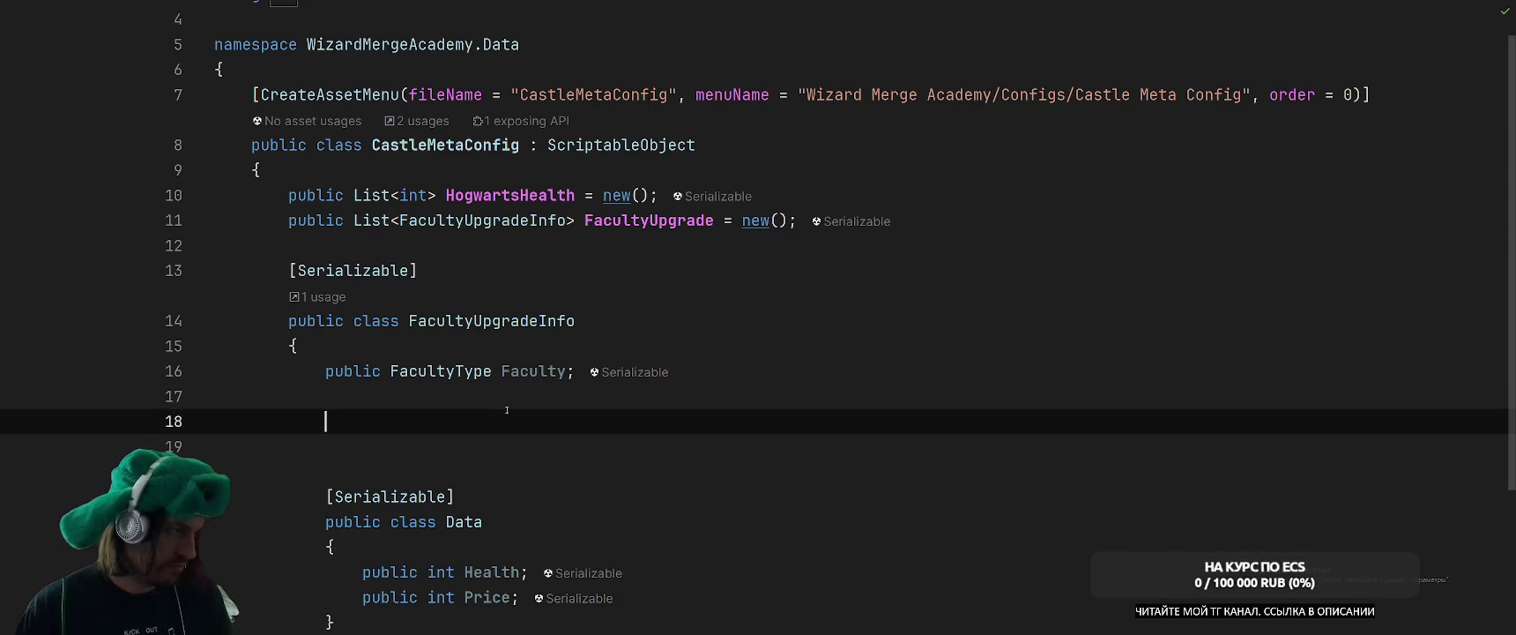
{"action": "key", "text": "BackSpace"}
{"action": "type", "text": "public List"}
{"action": "key", "text": "Return"}
{"action": "type", "text": "Dat"}
{"action": "key", "text": "Return"}
{"action": "type", "text": "> dATA"}
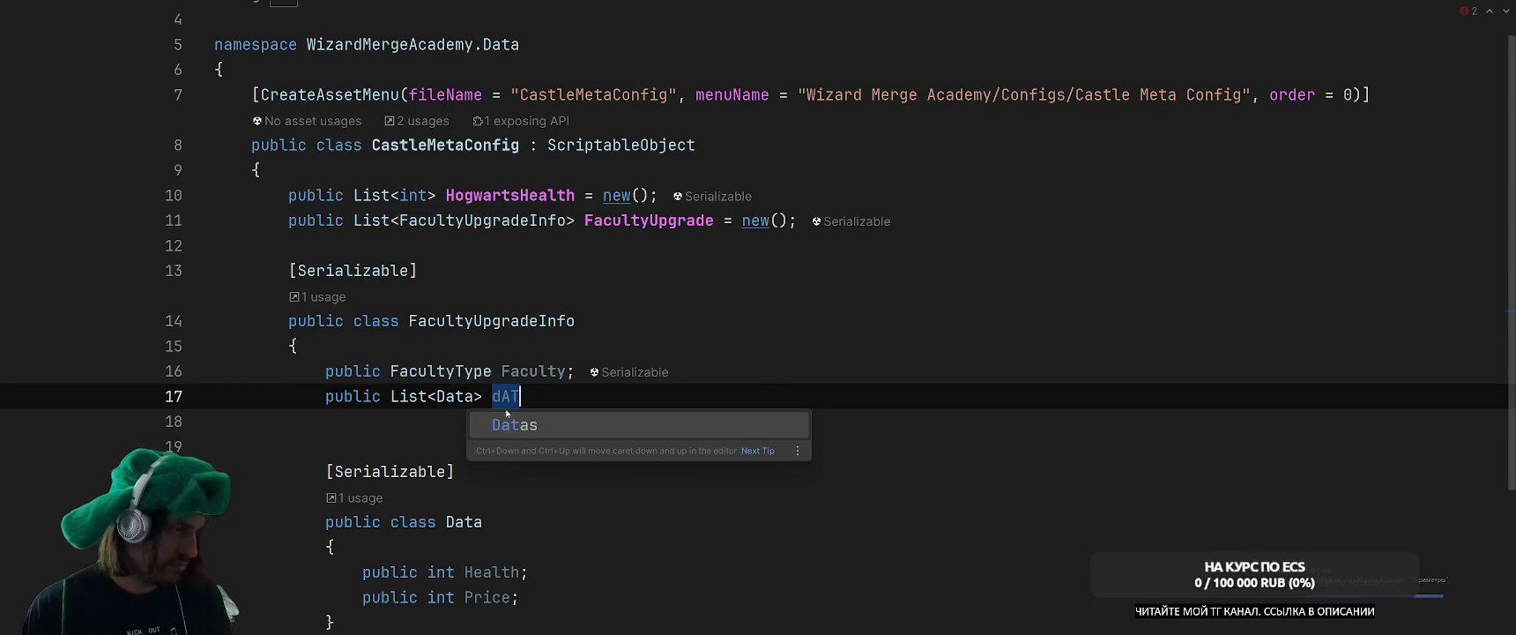
{"action": "key", "text": "Return"}
{"action": "type", "text": ";"}
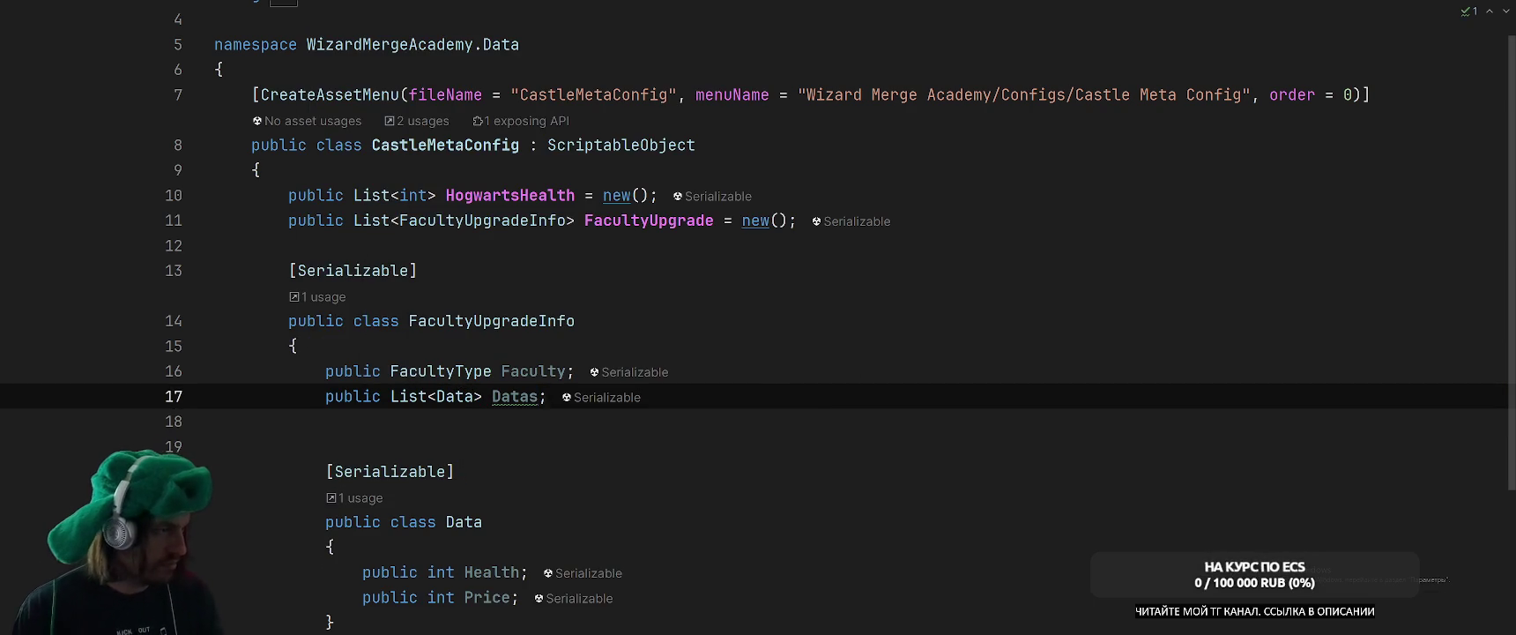
{"action": "key", "text": "Down"}
{"action": "key", "text": "Down"}
{"action": "key", "text": "BackSpace"}
Initialise the Datas list with '= new()'.
{"action": "left_click", "coordinate": [540, 396]}
{"action": "type", "text": "= new"}
{"action": "key", "text": "Return"}
{"action": "key", "text": "BackSpace"}
{"action": "key", "text": "ctrl+shift+Left"}
{"action": "type", "text": "n"}
{"action": "key", "text": "Escape"}
{"action": "type", "text": "e"}
{"action": "key", "text": "Return"}
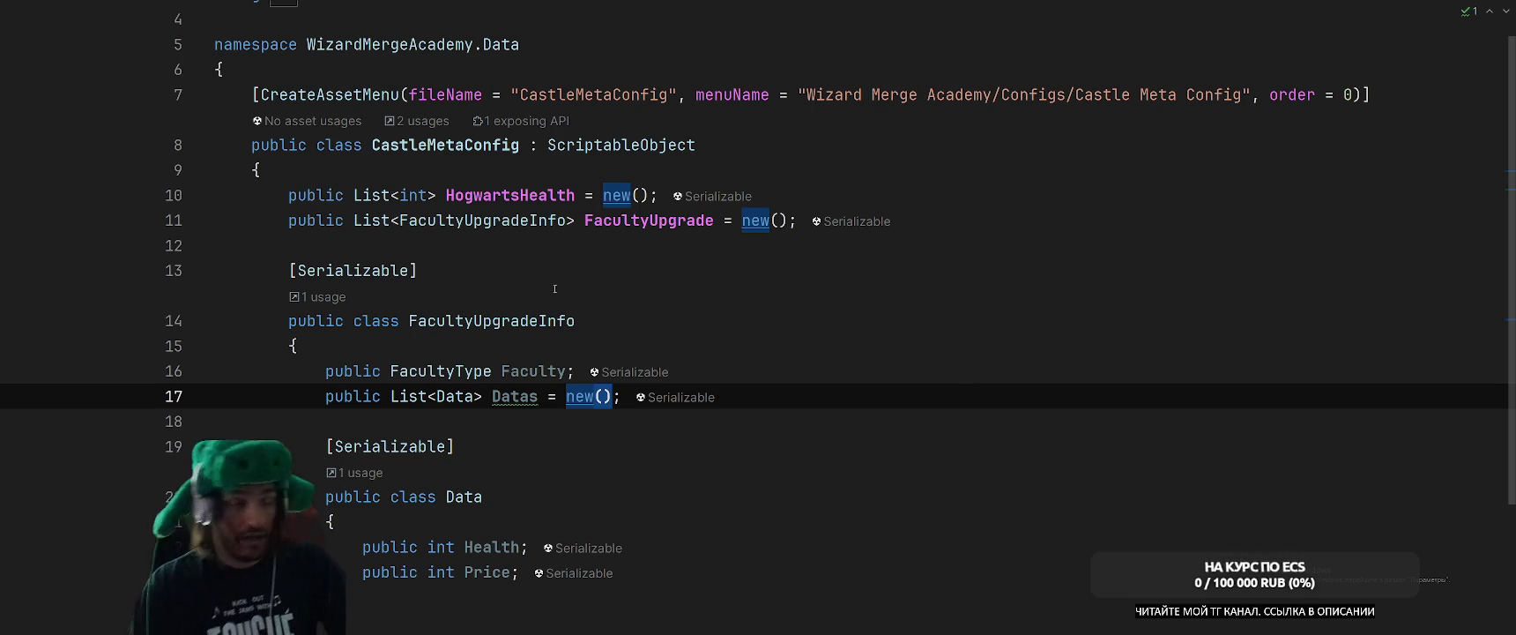
{"action": "left_click", "coordinate": [833, 308]}
Back in CastleMeta.cs, add an else branch after the SetState if block.
{"action": "key", "text": "ctrl+Tab"}
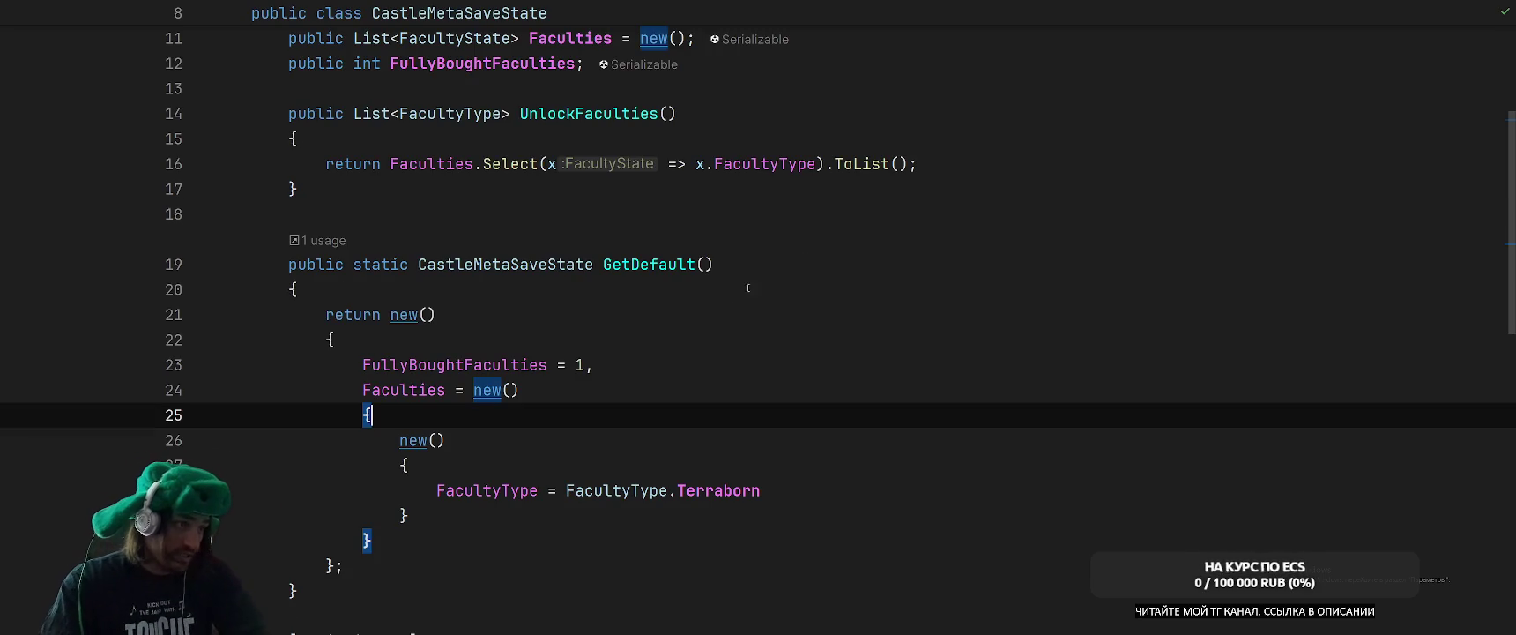
{"action": "scroll", "coordinate": [845, 378], "scroll_direction": "up", "scroll_amount": 4}
{"action": "key", "text": "ctrl+Tab"}
{"action": "key", "text": "ctrl+Tab"}
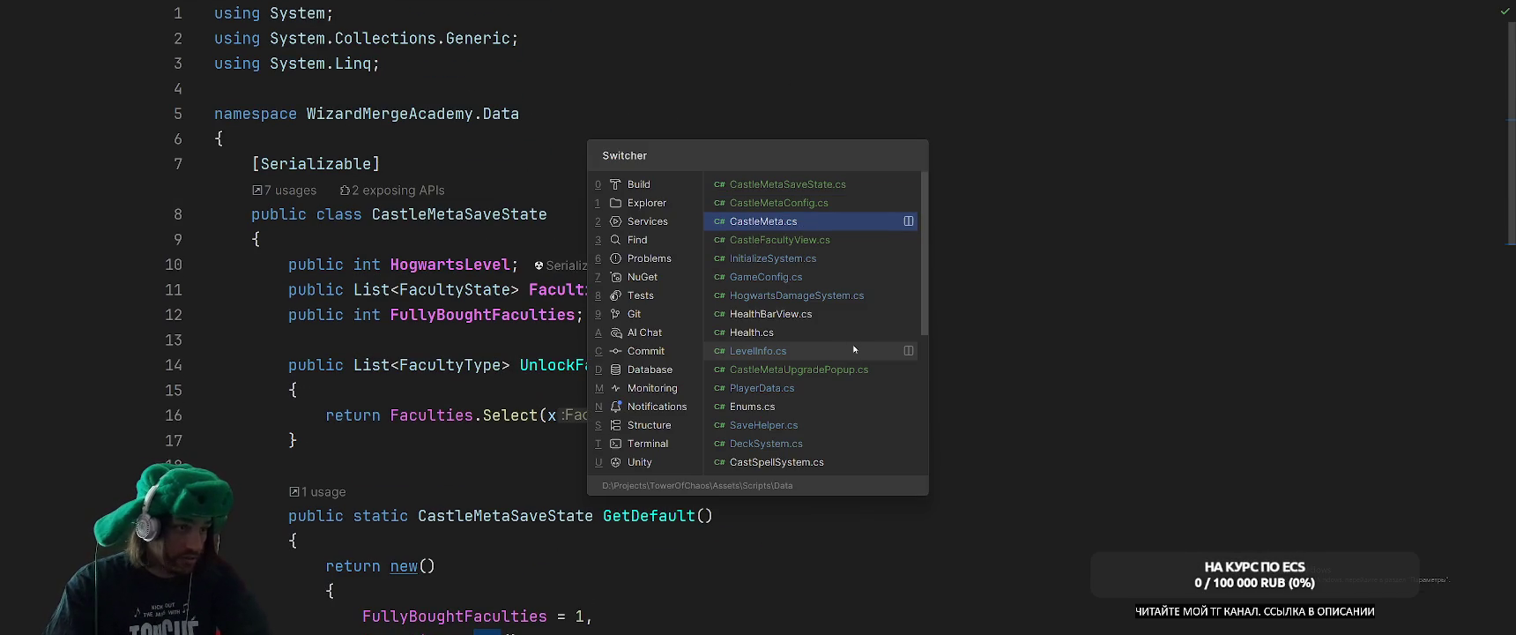
{"action": "scroll", "coordinate": [882, 344], "scroll_direction": "up", "scroll_amount": 4}
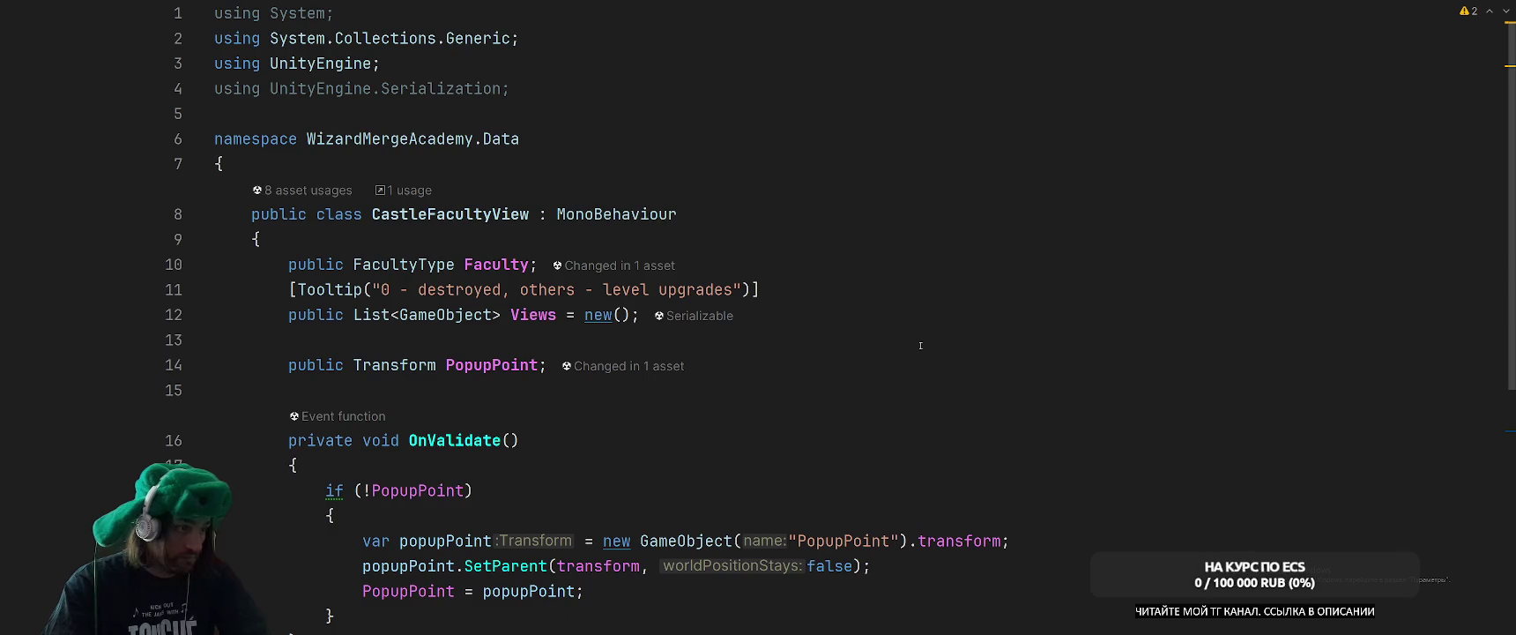
{"action": "scroll", "coordinate": [920, 345], "scroll_direction": "down", "scroll_amount": 4}
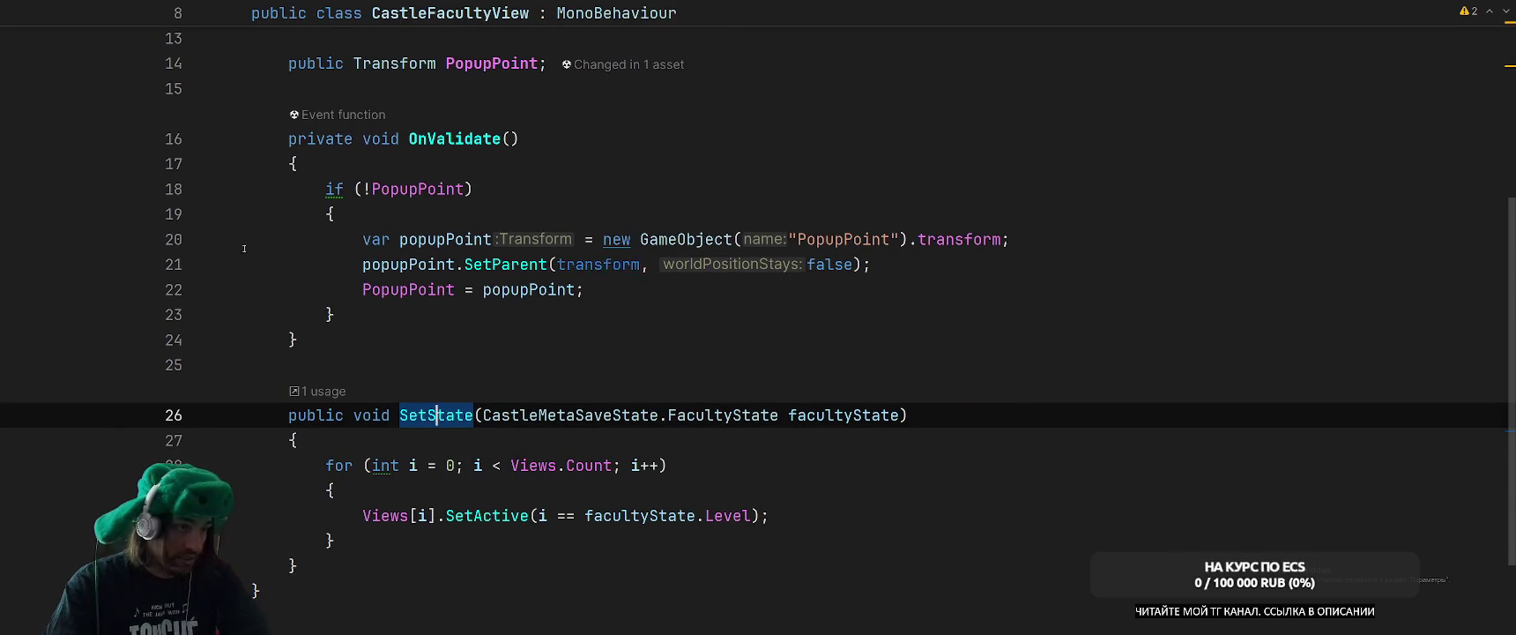
{"action": "scroll", "coordinate": [793, 352], "scroll_direction": "up", "scroll_amount": 4}
{"action": "key", "text": "ctrl+Tab"}
{"action": "key", "text": "ctrl+Tab"}
{"action": "key", "text": "ctrl+Tab"}
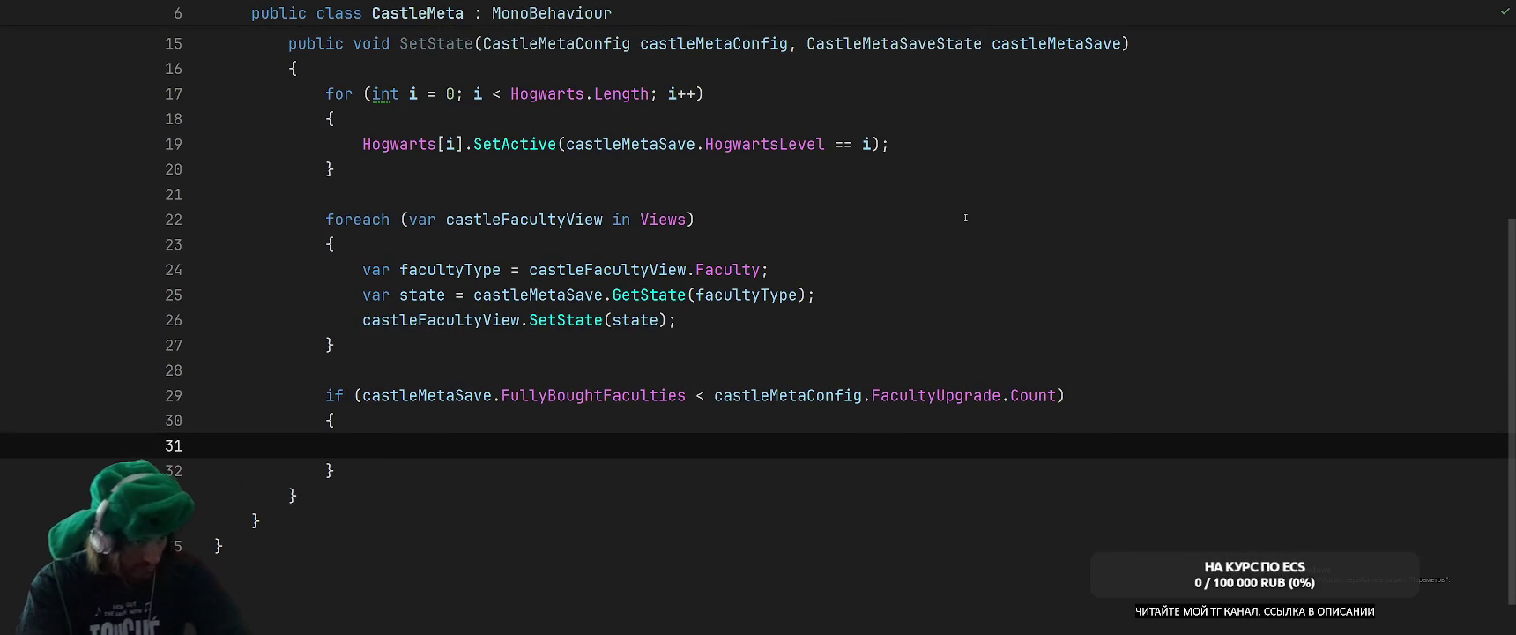
{"action": "scroll", "coordinate": [965, 218], "scroll_direction": "up", "scroll_amount": 4}
{"action": "scroll", "coordinate": [1005, 264], "scroll_direction": "down", "scroll_amount": 4}
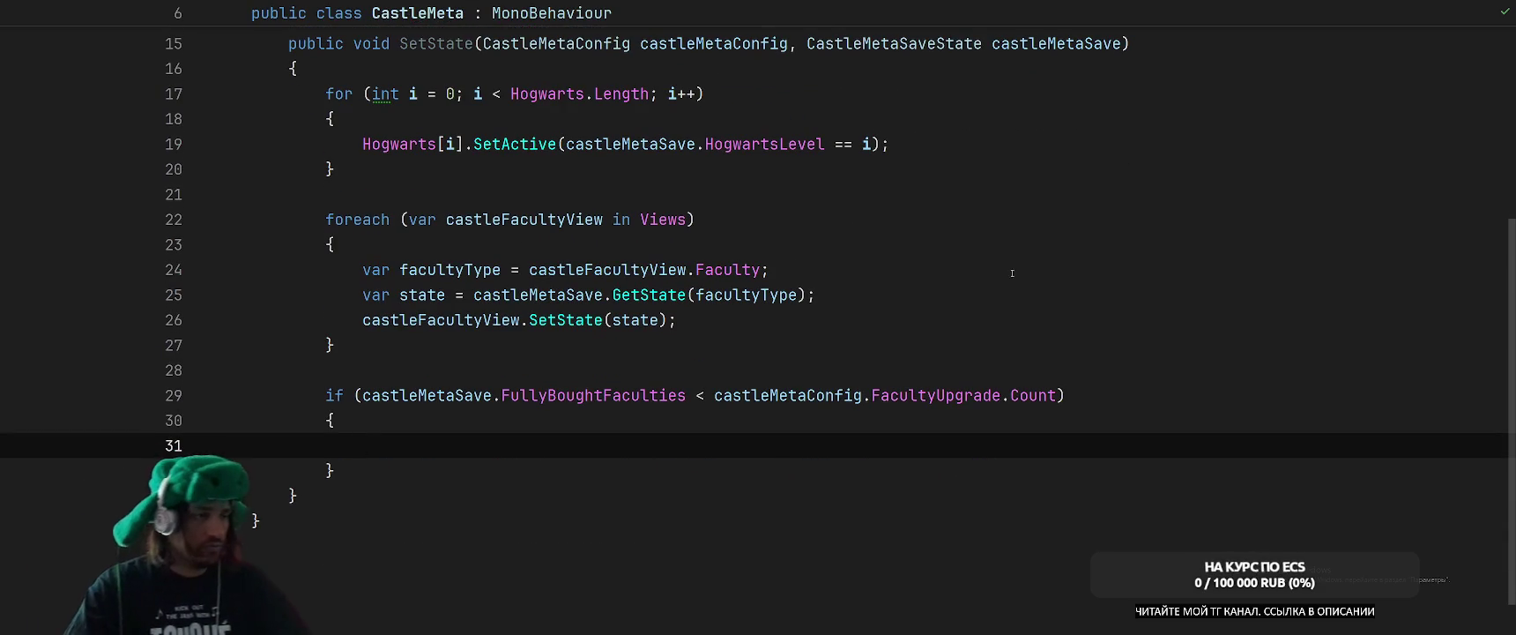
{"action": "key", "text": "Down"}
{"action": "type", "text": "y"}
{"action": "key", "text": "BackSpace"}
{"action": "type", "text": "el"}
{"action": "key", "text": "Return"}
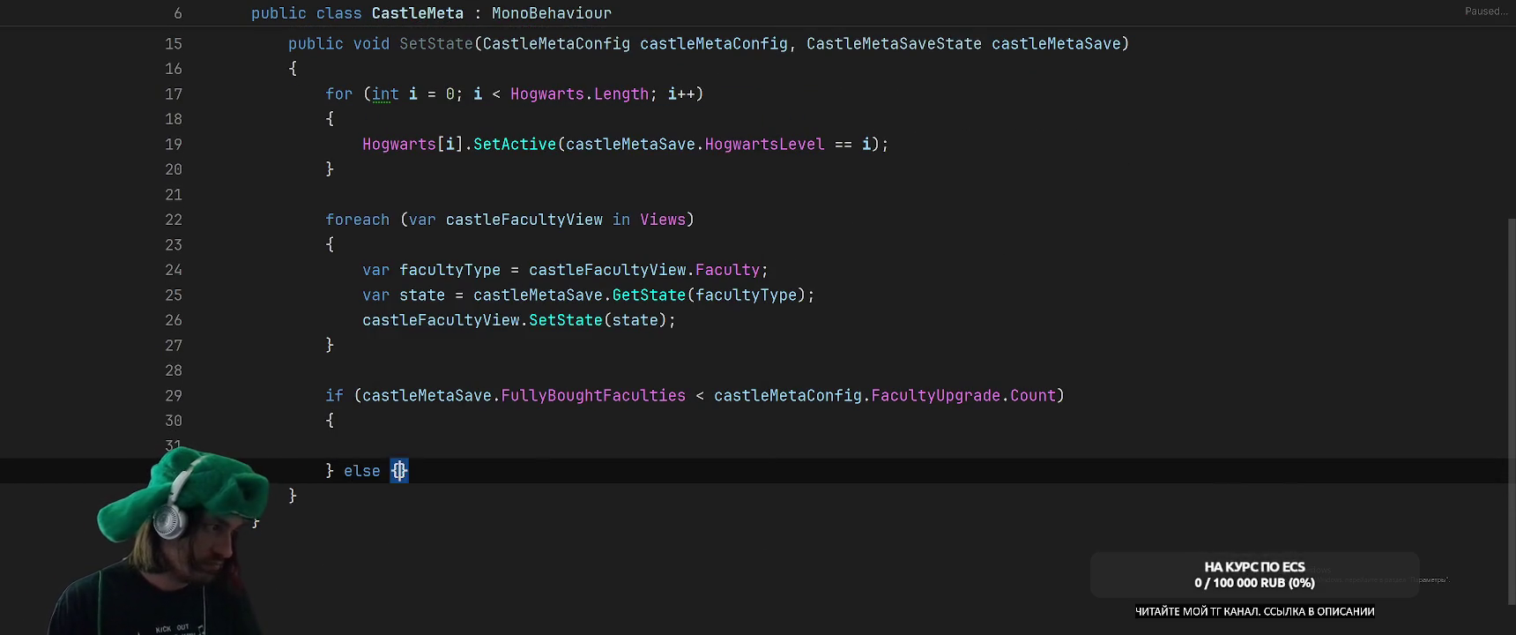
In the else branch, call CastleMetaUpgradePopup.gameObject.SetActive(false).
{"action": "left_click", "coordinate": [779, 269]}
{"action": "scroll", "coordinate": [779, 303], "scroll_direction": "up", "scroll_amount": 4}
{"action": "left_click", "coordinate": [620, 264]}
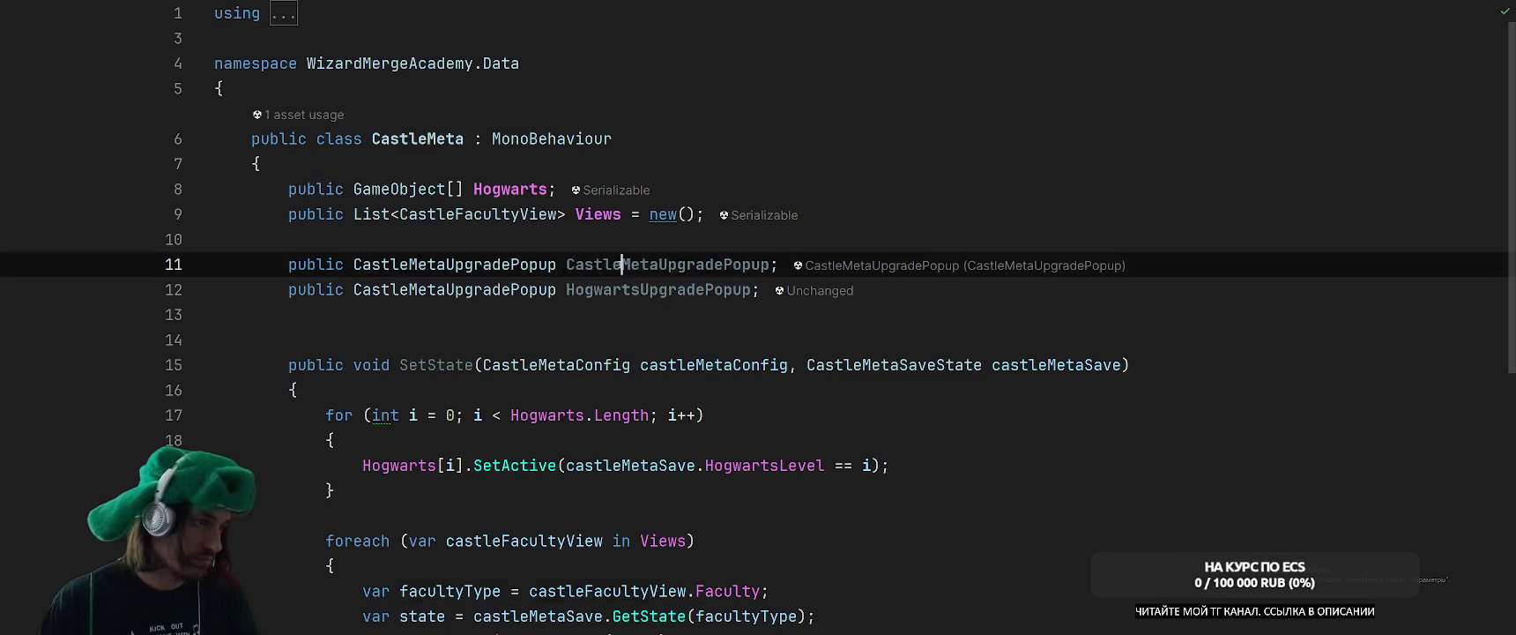
{"action": "double_click", "coordinate": [620, 265]}
{"action": "key", "text": "ctrl+c"}
{"action": "scroll", "coordinate": [620, 264], "scroll_direction": "down", "scroll_amount": 5}
{"action": "left_click", "coordinate": [497, 413]}
{"action": "key", "text": "ctrl+v"}
{"action": "type", "text": ".ga"}
{"action": "key", "text": "BackSpace"}
{"action": "key", "text": "BackSpace"}
{"action": "type", "text": "ga"}
{"action": "key", "text": "Return"}
{"action": "type", "text": ".s"}
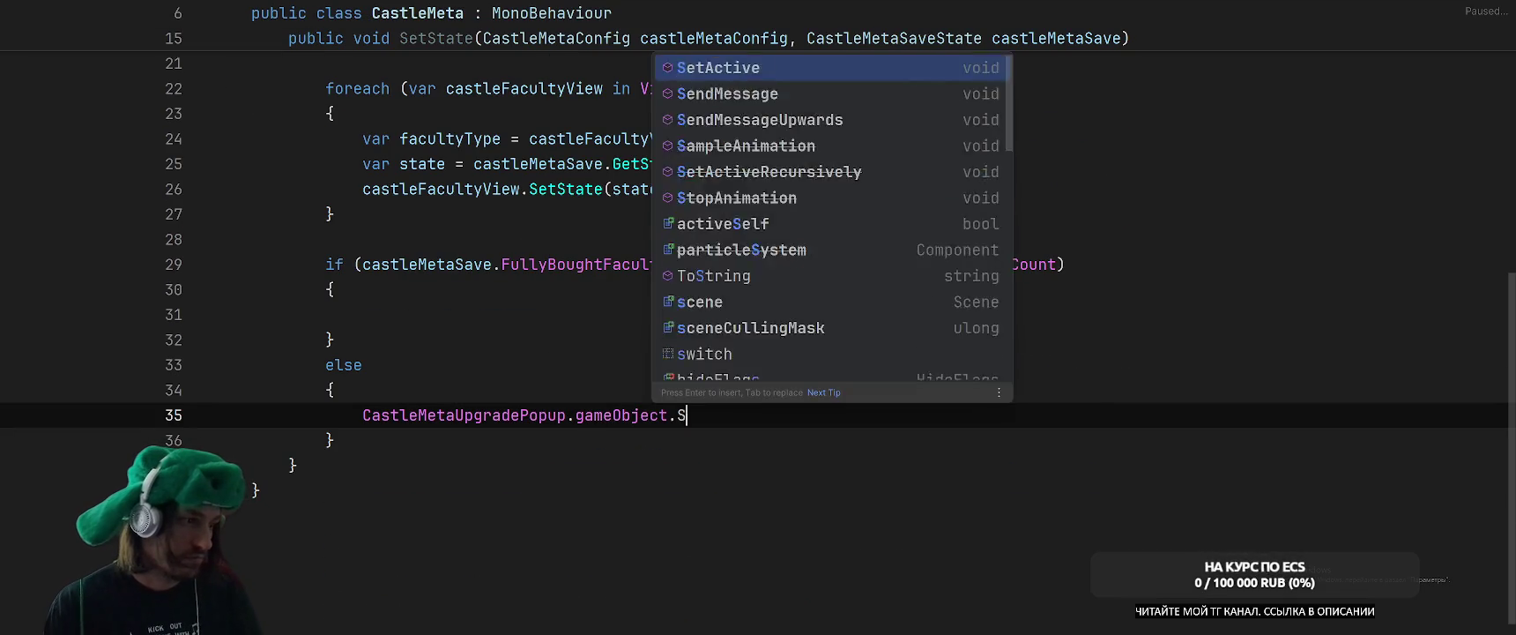
{"action": "key", "text": "Return"}
{"action": "type", "text": "fa"}
{"action": "key", "text": "Return"}
In the if branch, call CastleMetaUpgradePopup.gameObject.SetActive(true).
{"action": "left_click", "coordinate": [452, 289]}
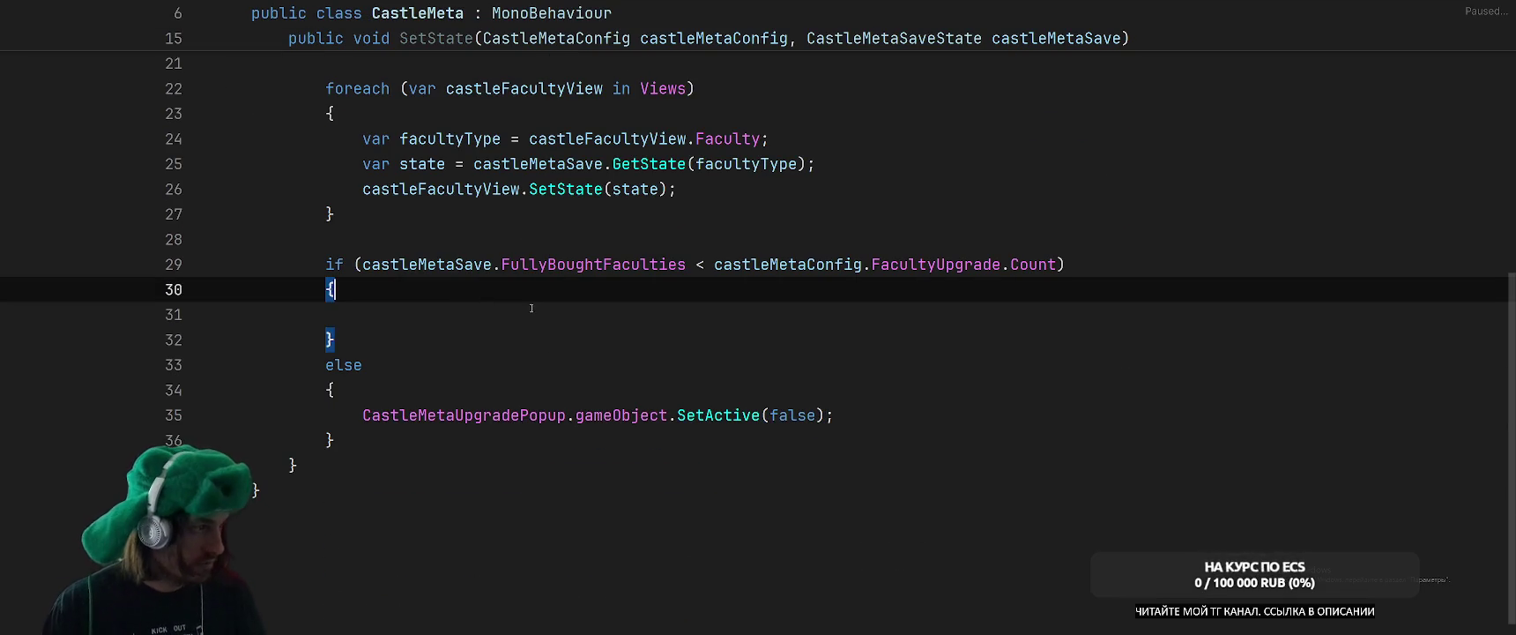
{"action": "key", "text": "Down"}
{"action": "type", "text": "Cas"}
{"action": "key", "text": "Return"}
{"action": "type", "text": ".ga"}
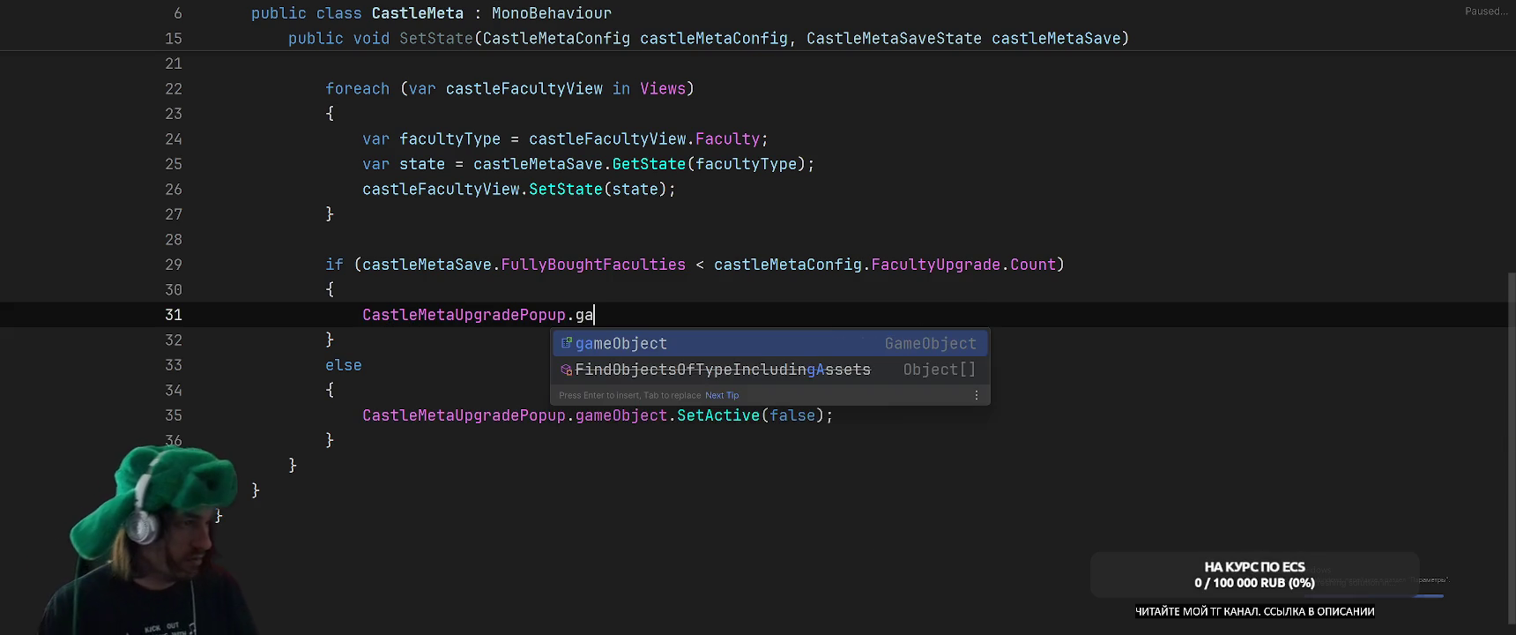
{"action": "key", "text": "Return"}
{"action": "type", "text": ".s"}
{"action": "key", "text": "Return"}
{"action": "type", "text": "tr"}
{"action": "key", "text": "Return"}
{"action": "key", "text": "End"}
{"action": "key", "text": "Return"}
Add a CastleMetaUpgradePopup.Set() call on the next line of the if branch.
{"action": "type", "text": "Csa"}
{"action": "key", "text": "BackSpace"}
{"action": "key", "text": "BackSpace"}
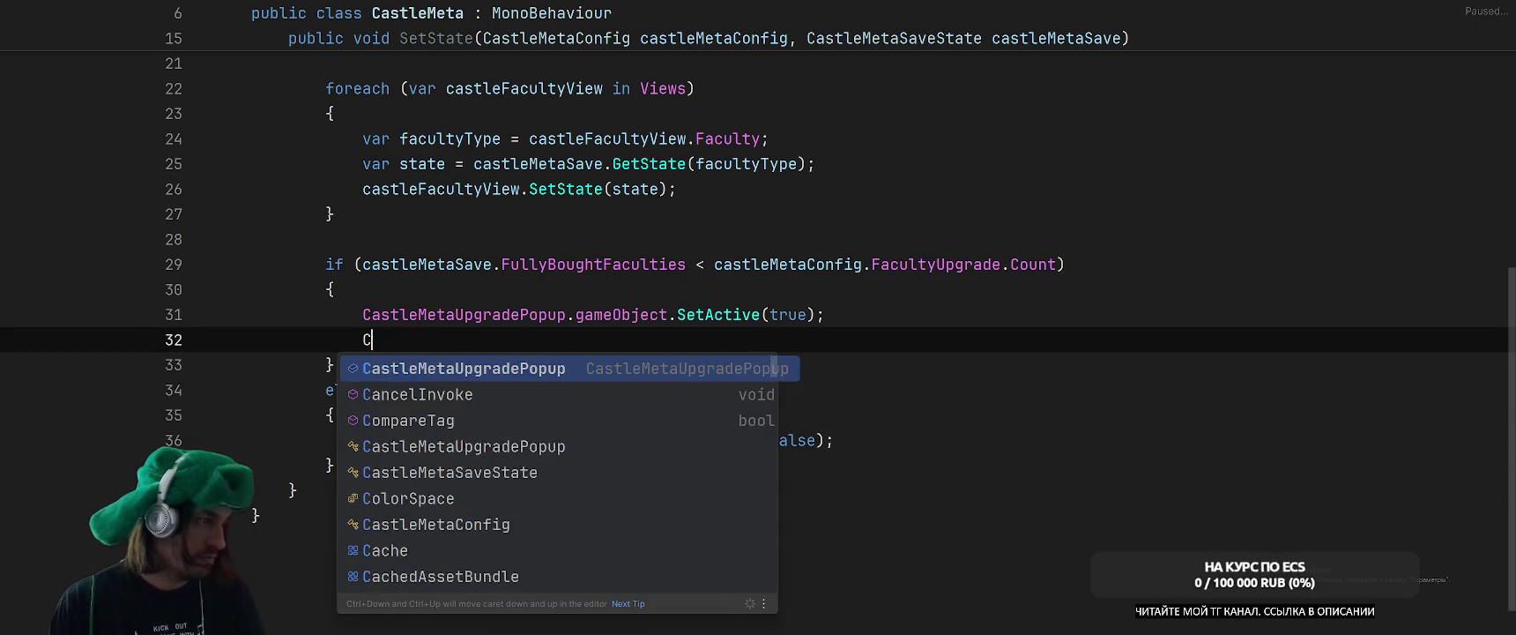
{"action": "type", "text": "as"}
{"action": "key", "text": "Return"}
{"action": "type", "text": ".Set"}
{"action": "key", "text": "Return"}
{"action": "scroll", "coordinate": [552, 297], "scroll_direction": "up", "scroll_amount": 2}
{"action": "scroll", "coordinate": [1019, 366], "scroll_direction": "down", "scroll_amount": 2}
{"action": "left_click", "coordinate": [931, 315]}
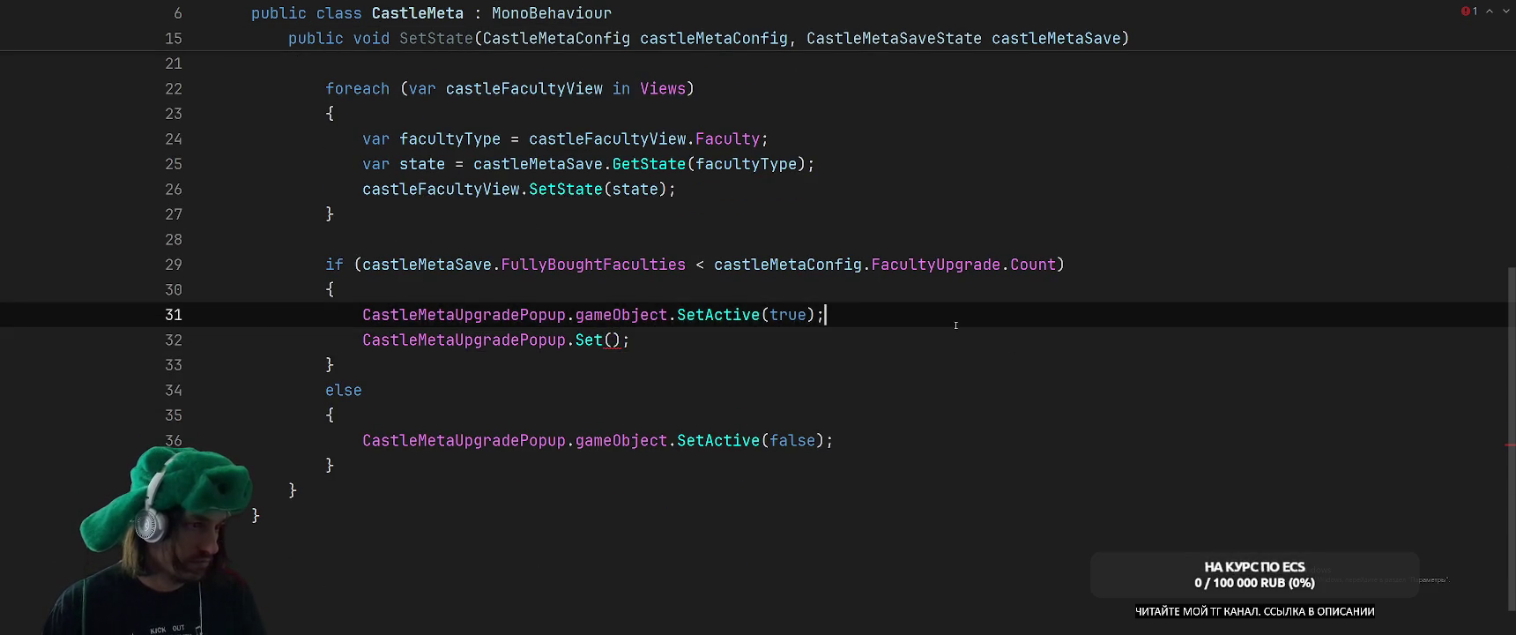
After SetActive(true), start declaring var targetFaculty = castleMetaConfig.FacultyUpgrade.
{"action": "scroll", "coordinate": [1058, 343], "scroll_direction": "up", "scroll_amount": 2}
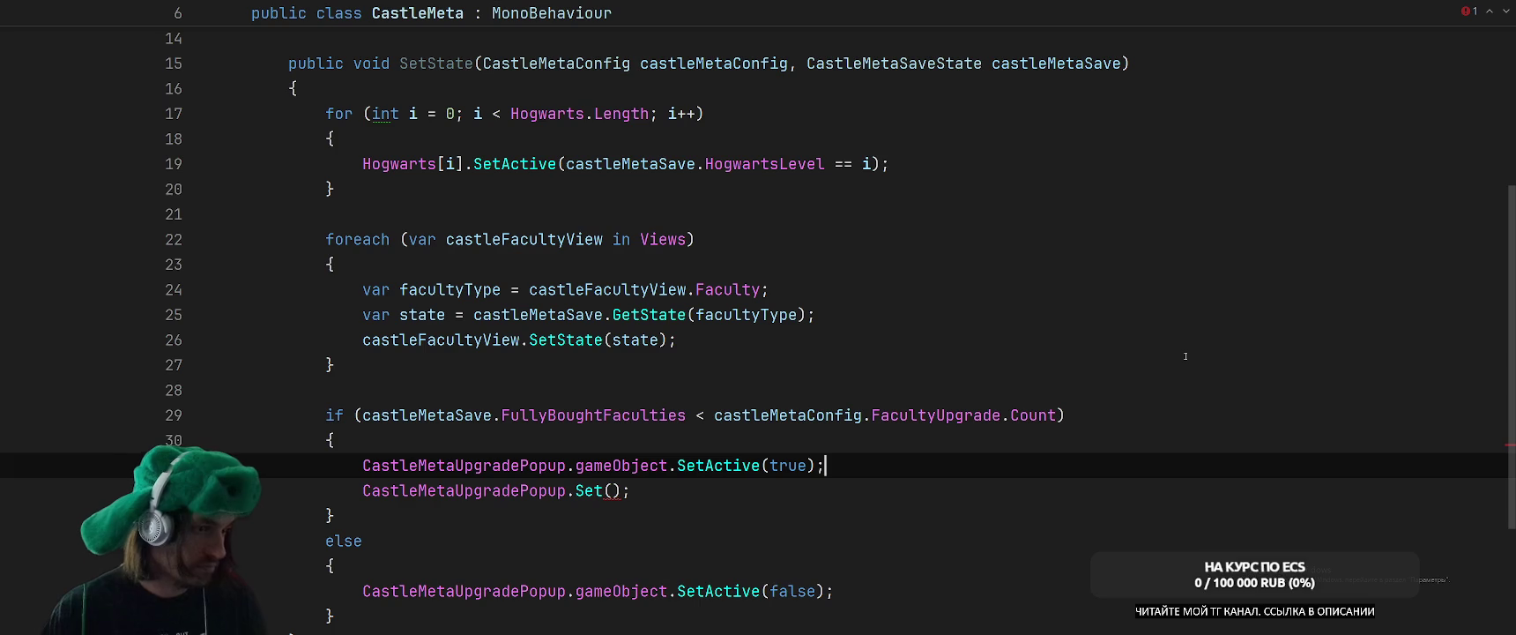
{"action": "key", "text": "Return"}
{"action": "type", "text": "var"}
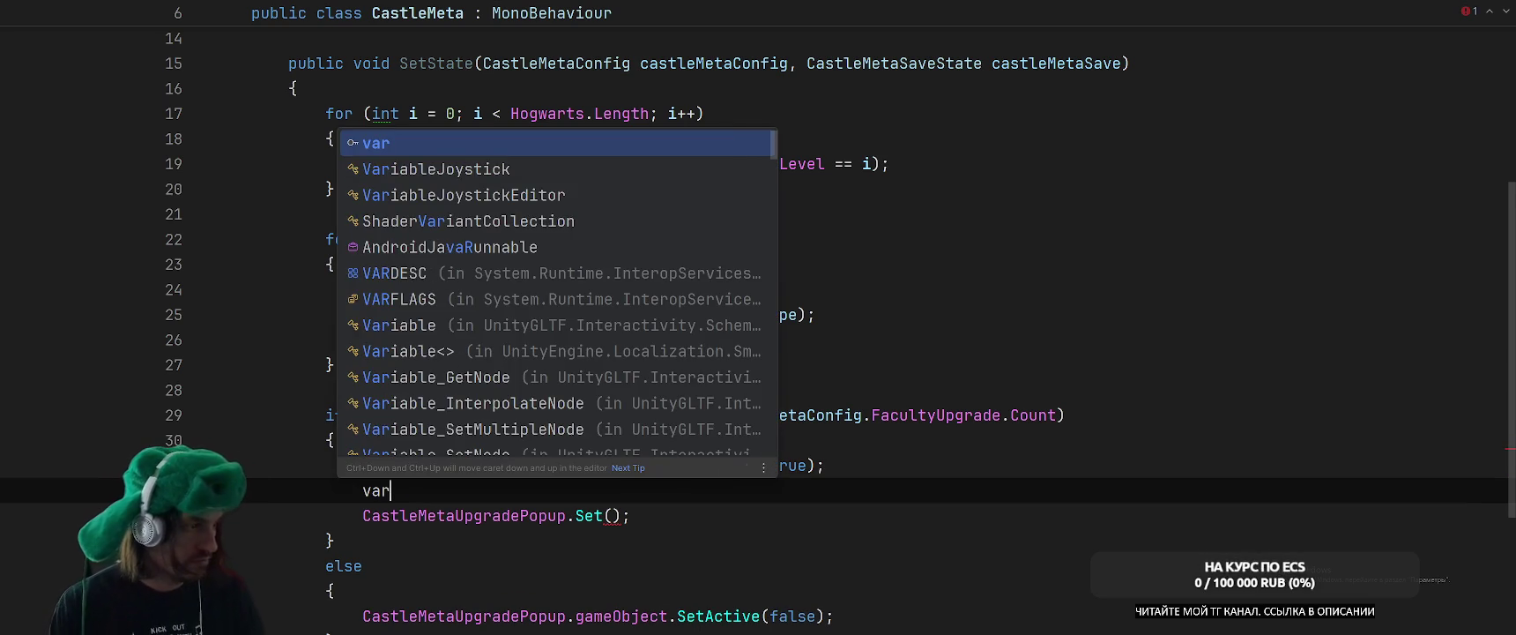
{"action": "type", "text": " targetFac"}
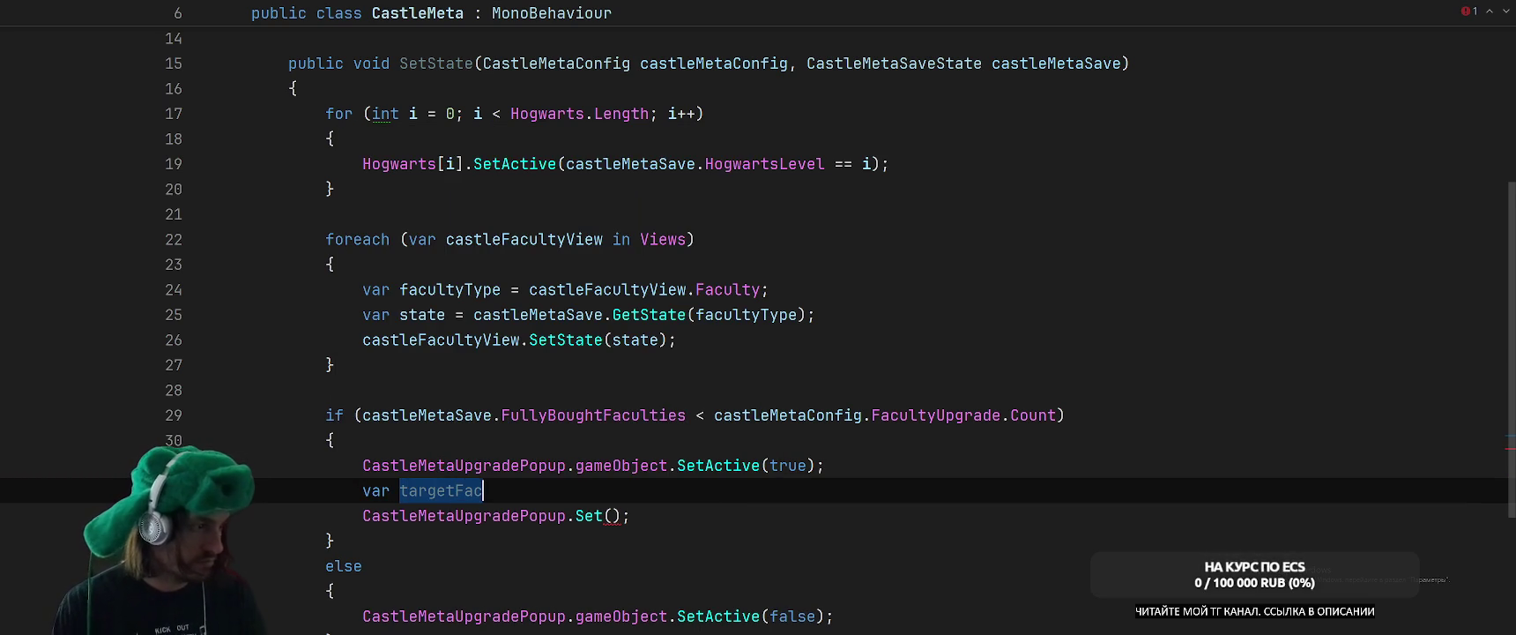
{"action": "type", "text": "ulty = cas"}
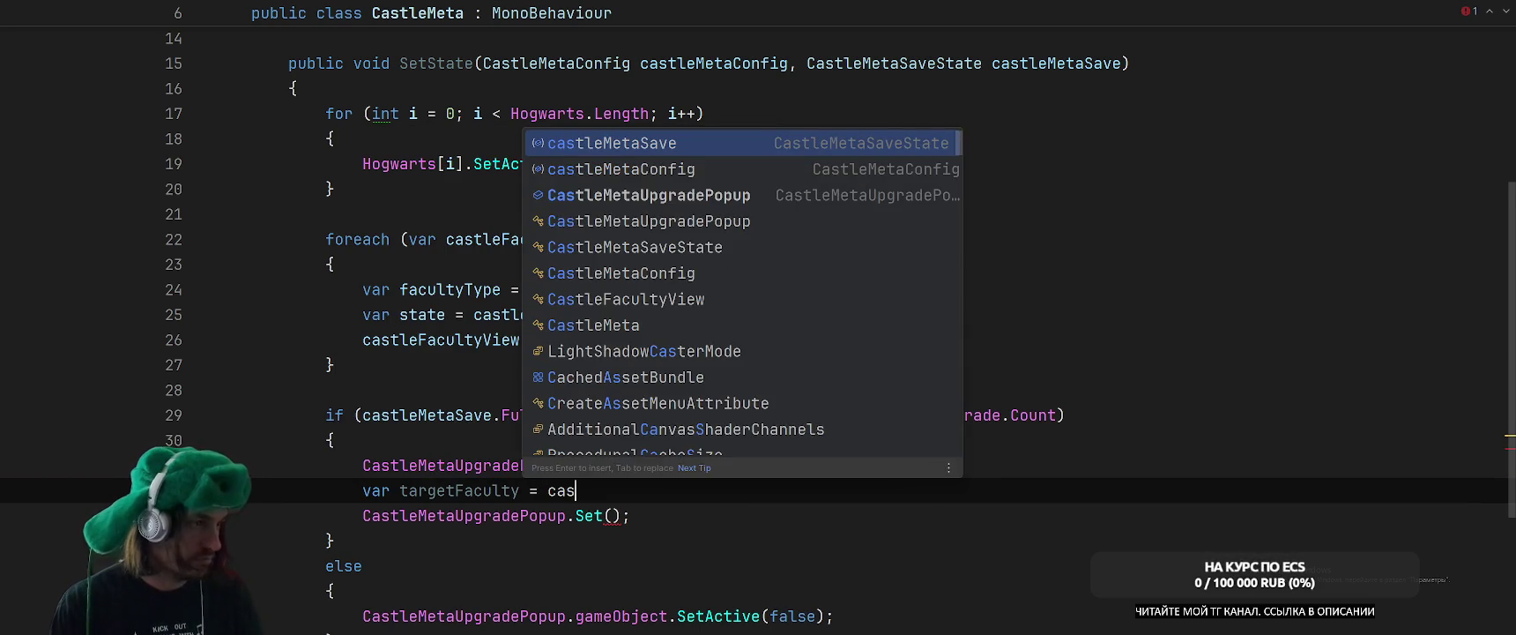
{"action": "key", "text": "Return"}
{"action": "key", "text": "ctrl+BackSpace"}
{"action": "type", "text": "cas"}
{"action": "key", "text": "Down"}
{"action": "key", "text": "Return"}
{"action": "type", "text": ".ac"}
{"action": "key", "text": "BackSpace"}
{"action": "key", "text": "BackSpace"}
{"action": "type", "text": "Fac"}
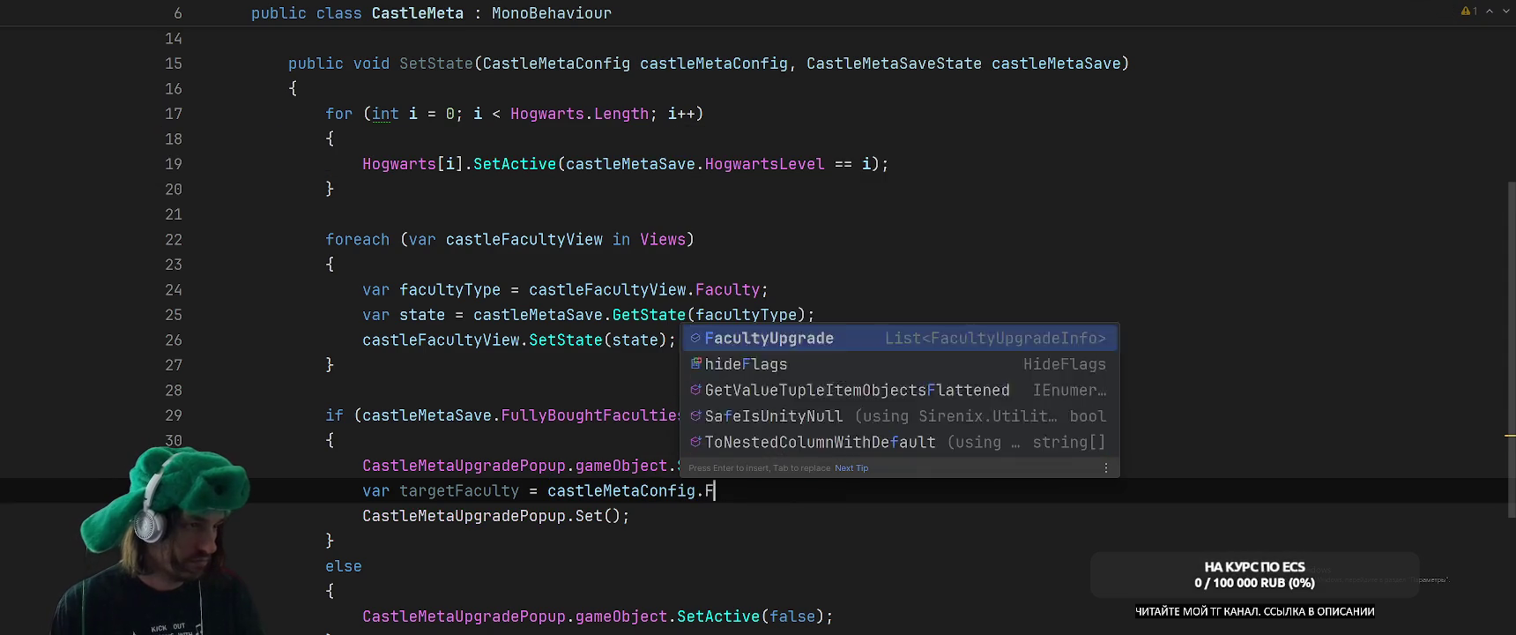
{"action": "key", "text": "Return"}
Index FacultyUpgrade with castleMetaSave.FullyBoughtFaculties and close the statement.
{"action": "type", "text": "[cas"}
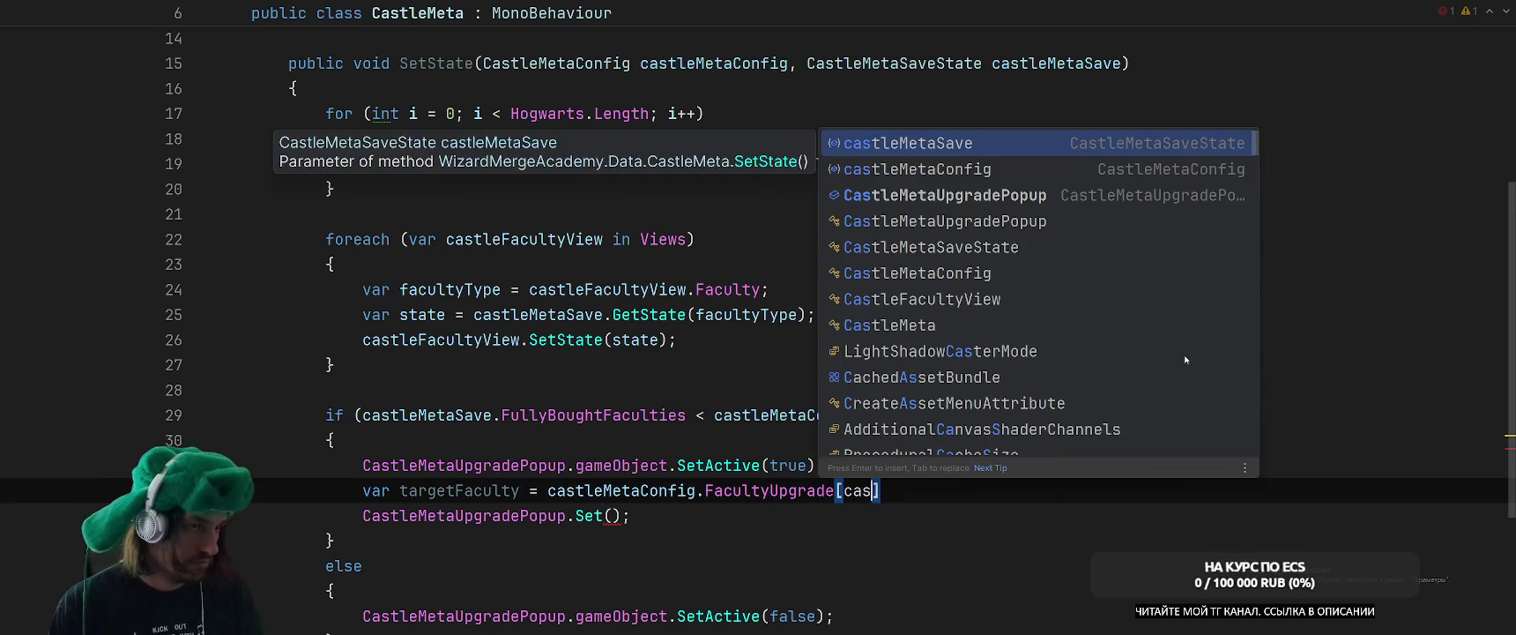
{"action": "key", "text": "Return"}
{"action": "type", "text": ".F"}
{"action": "key", "text": "Return"}
{"action": "key", "text": "ctrl+shift+Left"}
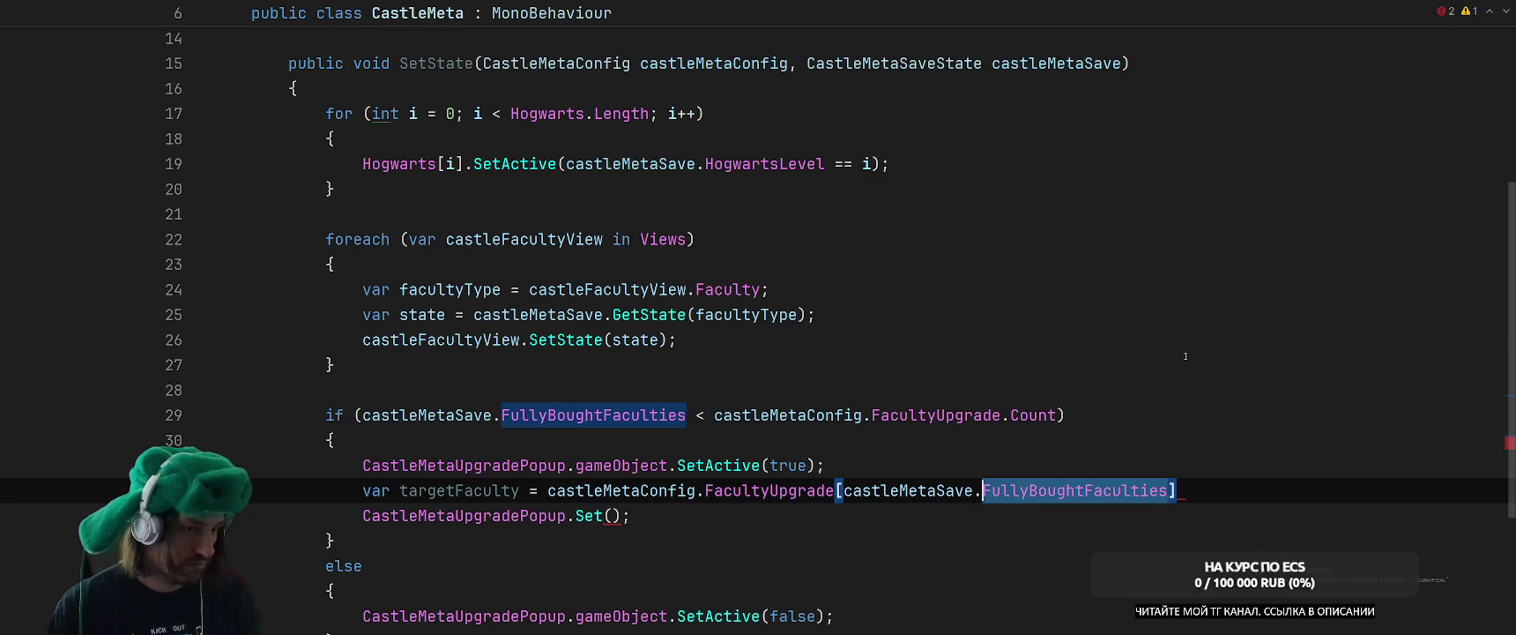
{"action": "type", "text": "Ful"}
{"action": "key", "text": "Return"}
{"action": "type", "text": "];"}
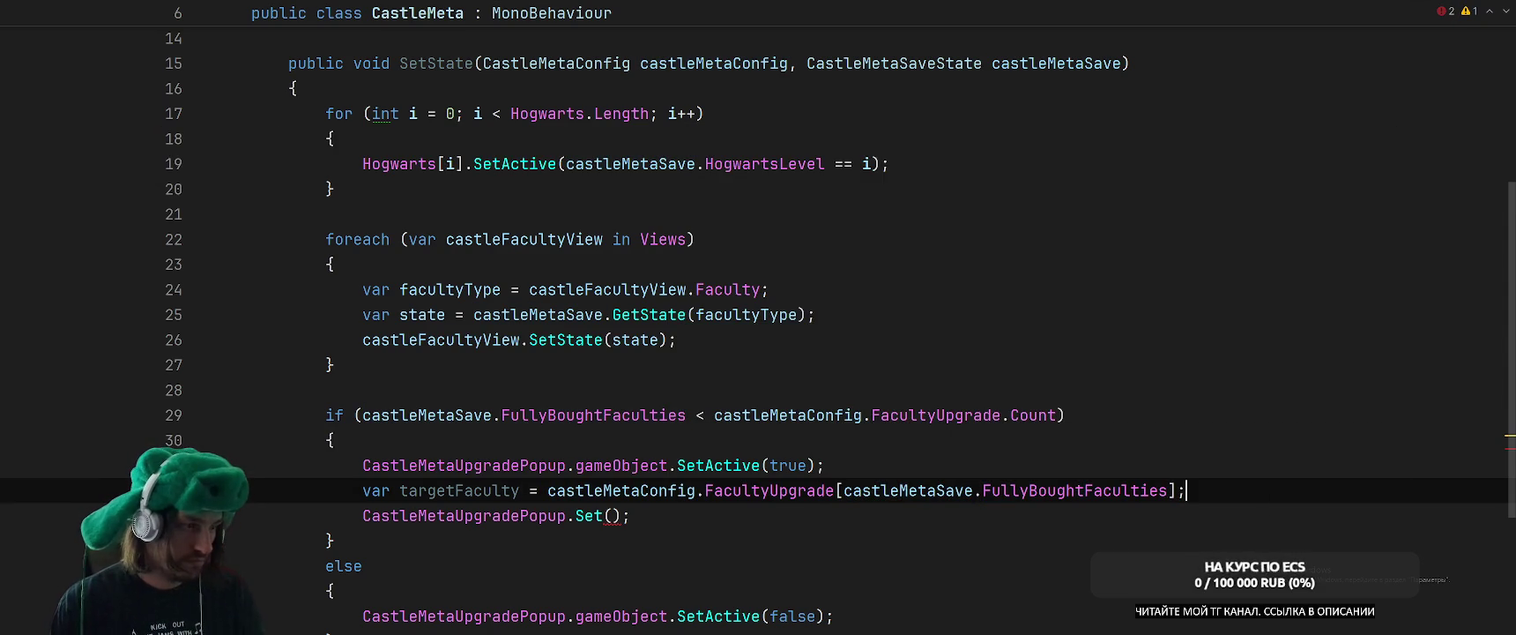
Try passing targetFaculty to the Set call, then remove that argument again.
{"action": "left_click", "coordinate": [604, 516]}
{"action": "type", "text": "tar"}
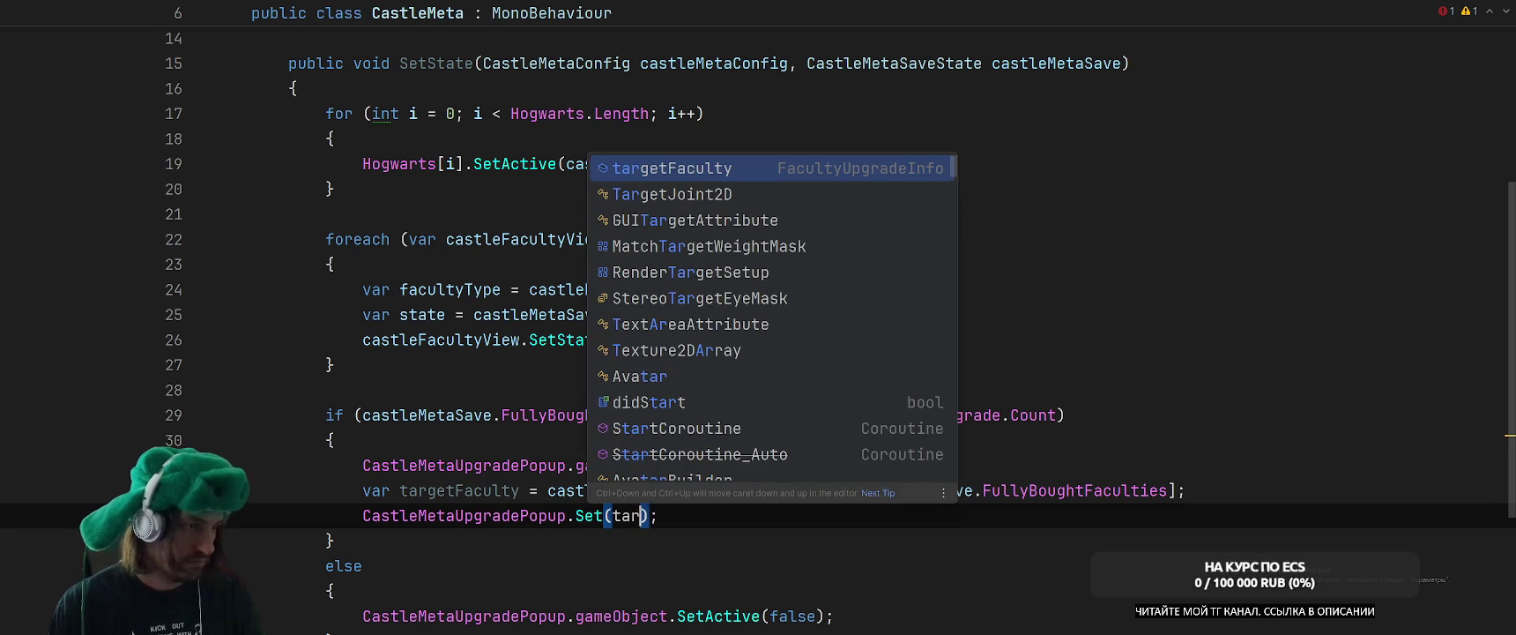
{"action": "key", "text": "Return"}
{"action": "type", "text": "."}
{"action": "key", "text": "Down"}
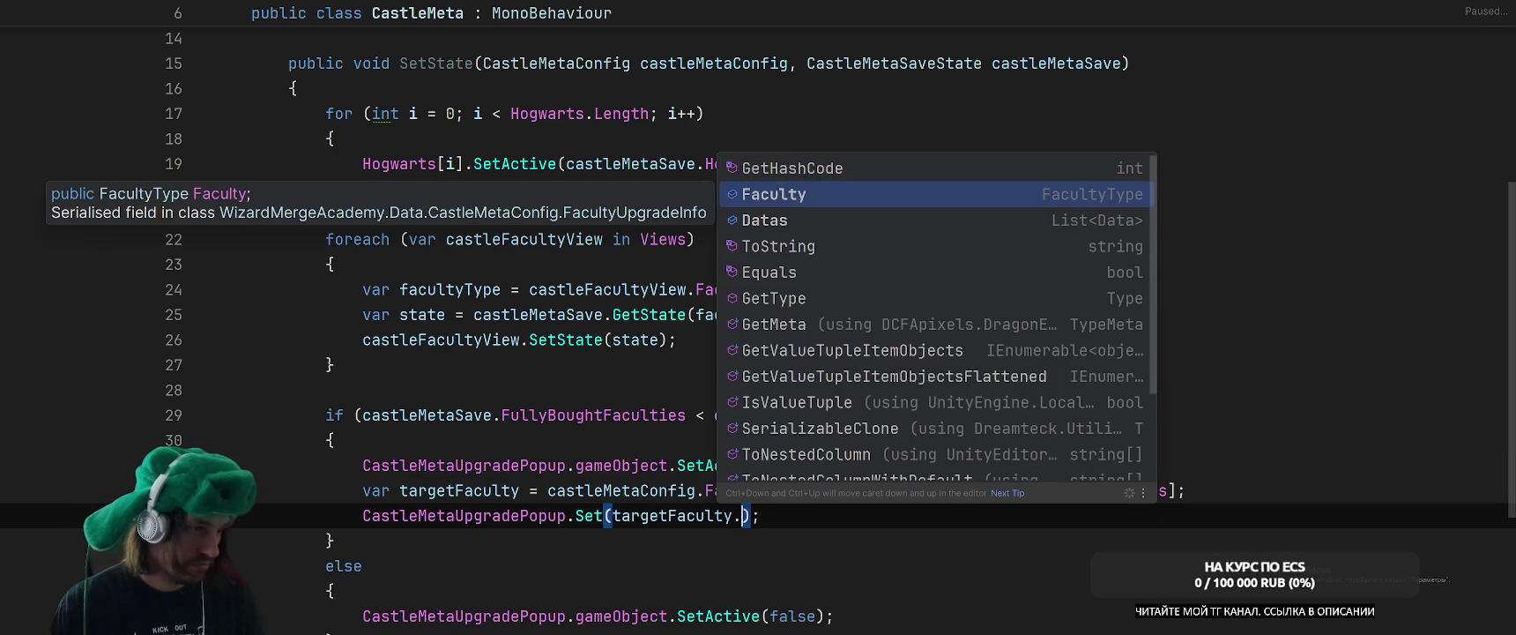
{"action": "key", "text": "Escape"}
{"action": "key", "text": "ctrl+shift+Left"}
{"action": "key", "text": "ctrl+shift+Left"}
{"action": "key", "text": "ctrl+c"}
{"action": "key", "text": "BackSpace"}
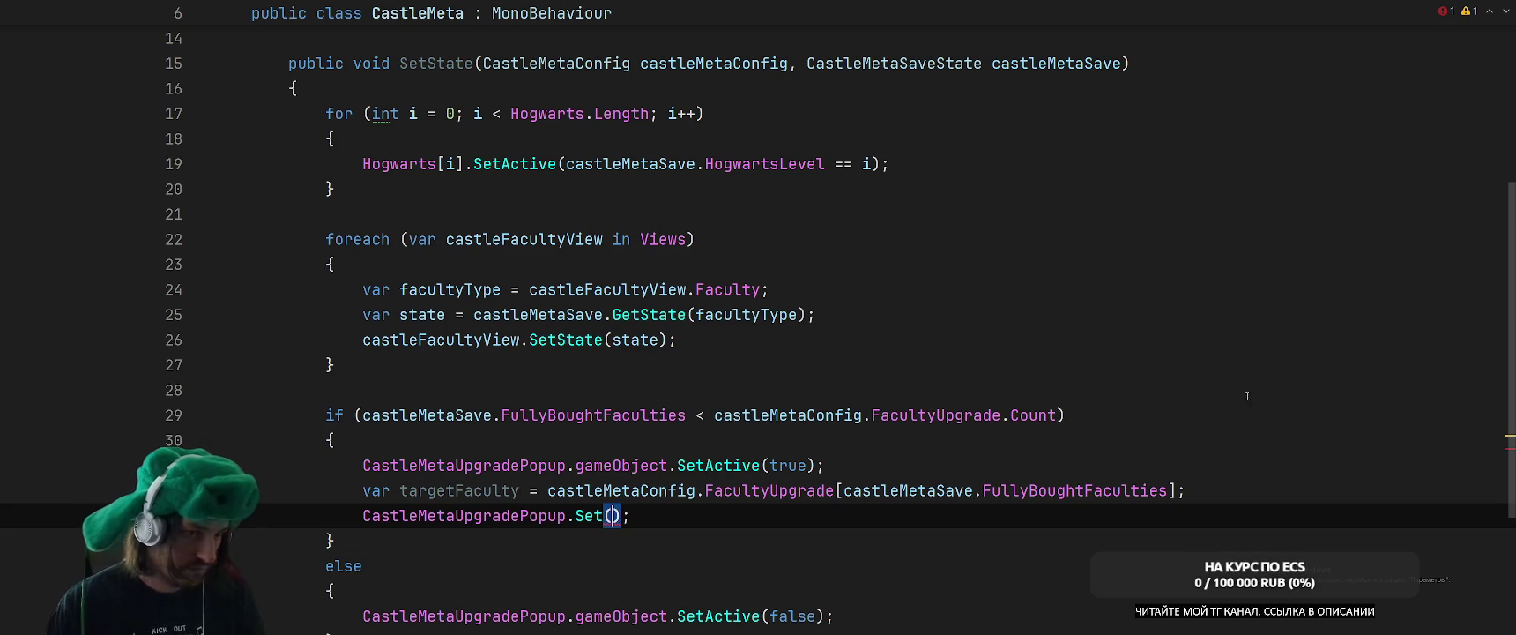
Above the Set call, begin var data = targetFaculty.Datas[] and add an empty line above it.
{"action": "key", "text": "ctrl+alt+Return"}
{"action": "type", "text": "var"}
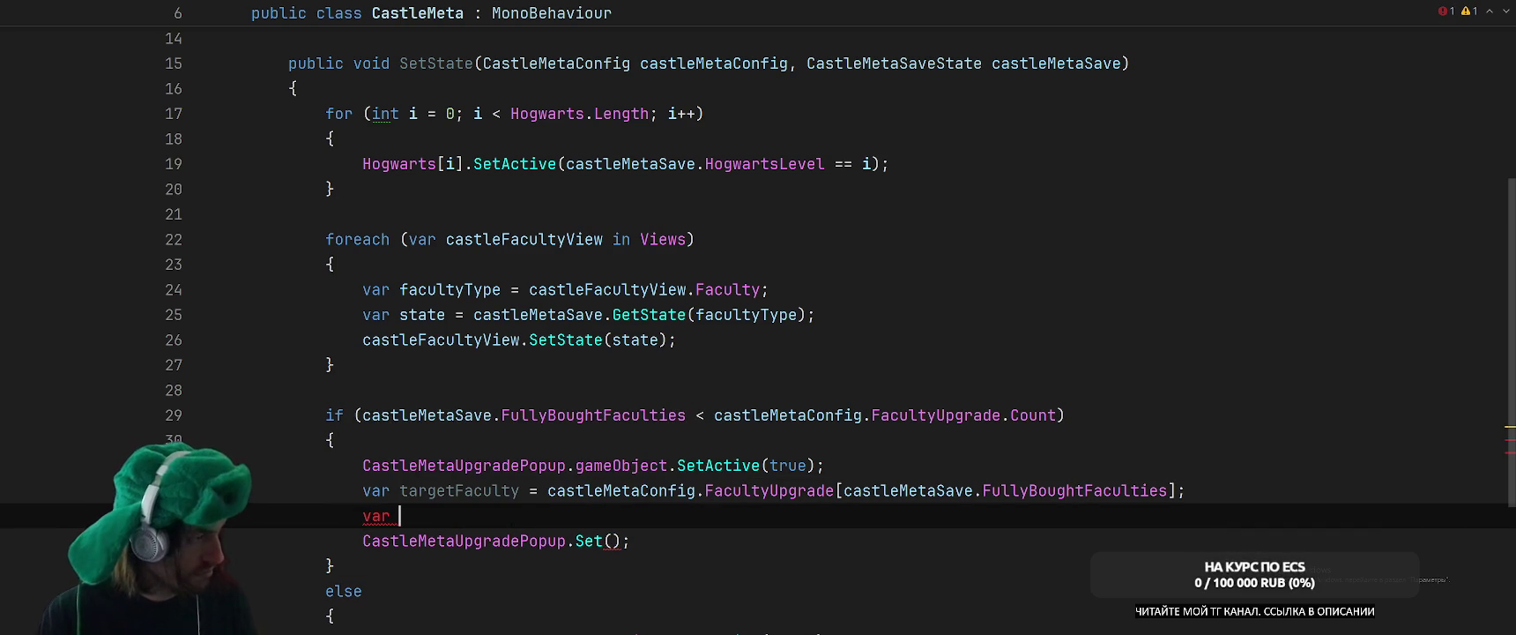
{"action": "key", "text": "ctrl+v"}
{"action": "key", "text": "ctrl+shift+Left"}
{"action": "key", "text": "ctrl+shift+Left"}
{"action": "type", "text": "data ="}
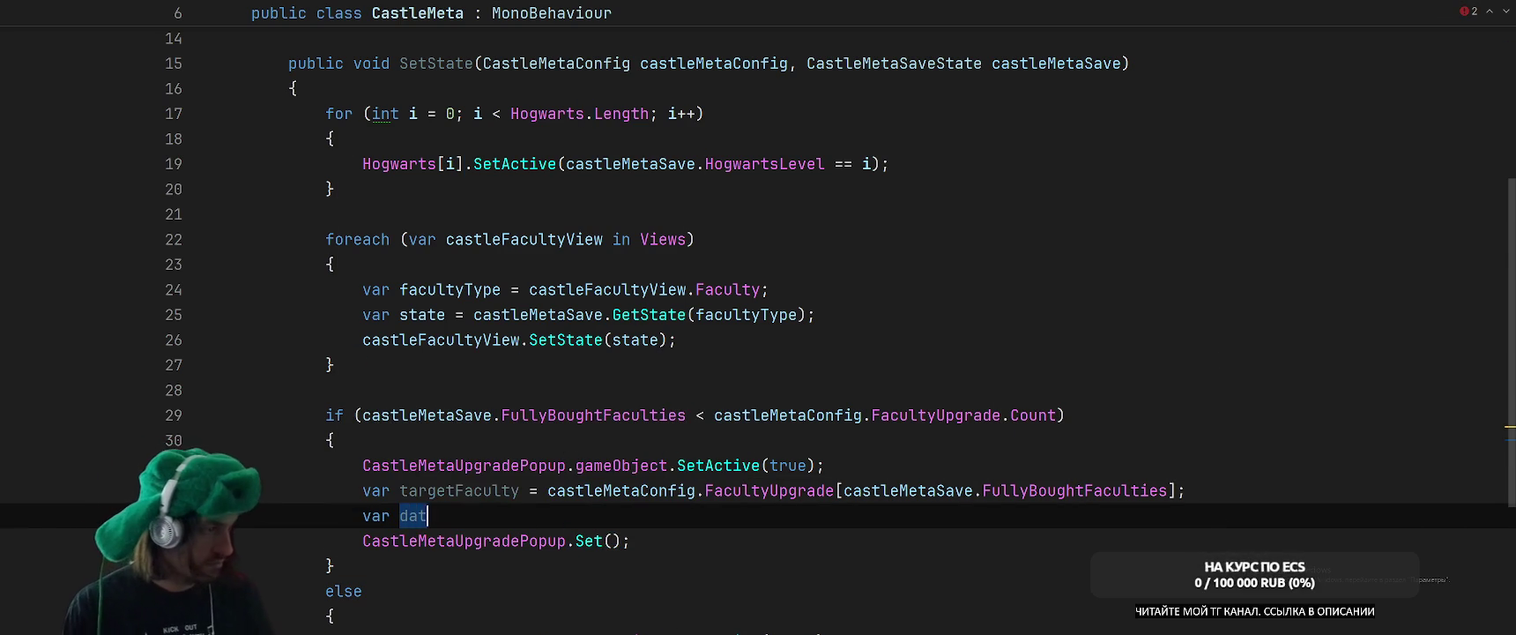
{"action": "key", "text": "Escape"}
{"action": "type", "text": "targetFaculty."}
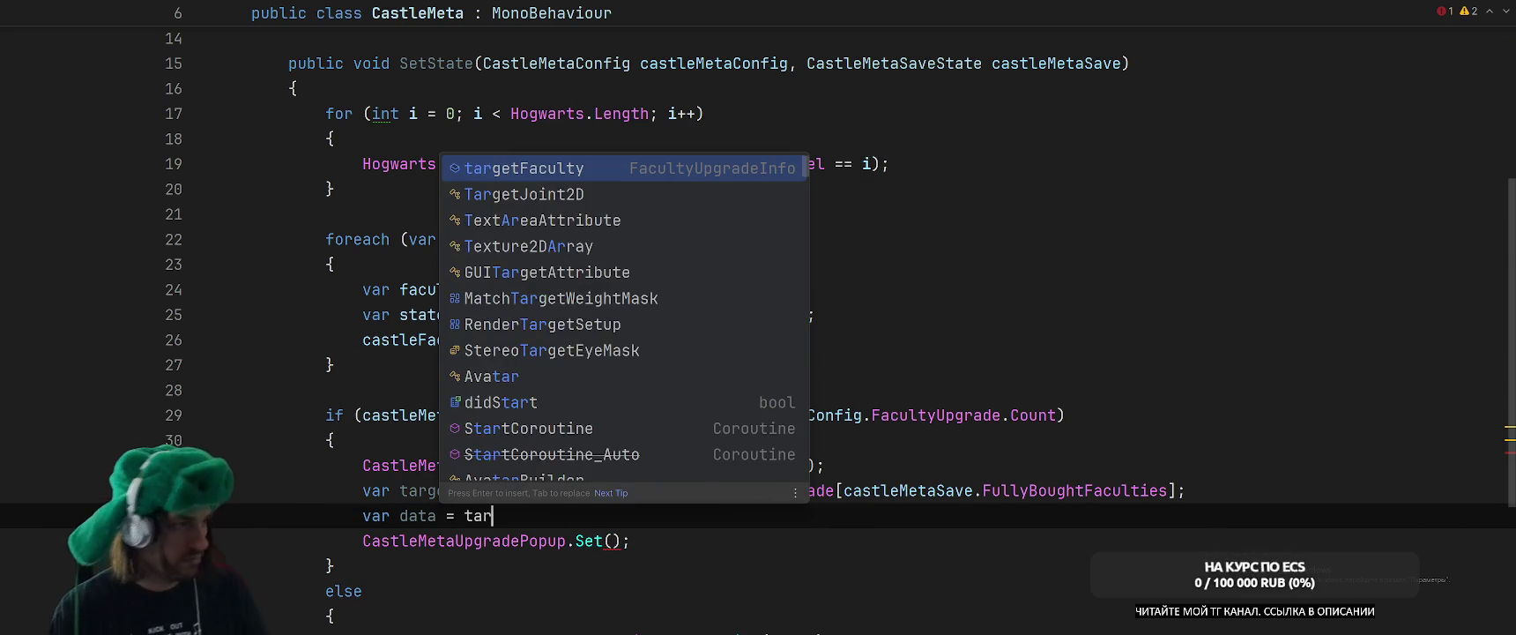
{"action": "key", "text": "Return"}
{"action": "type", "text": "."}
{"action": "key", "text": "Down"}
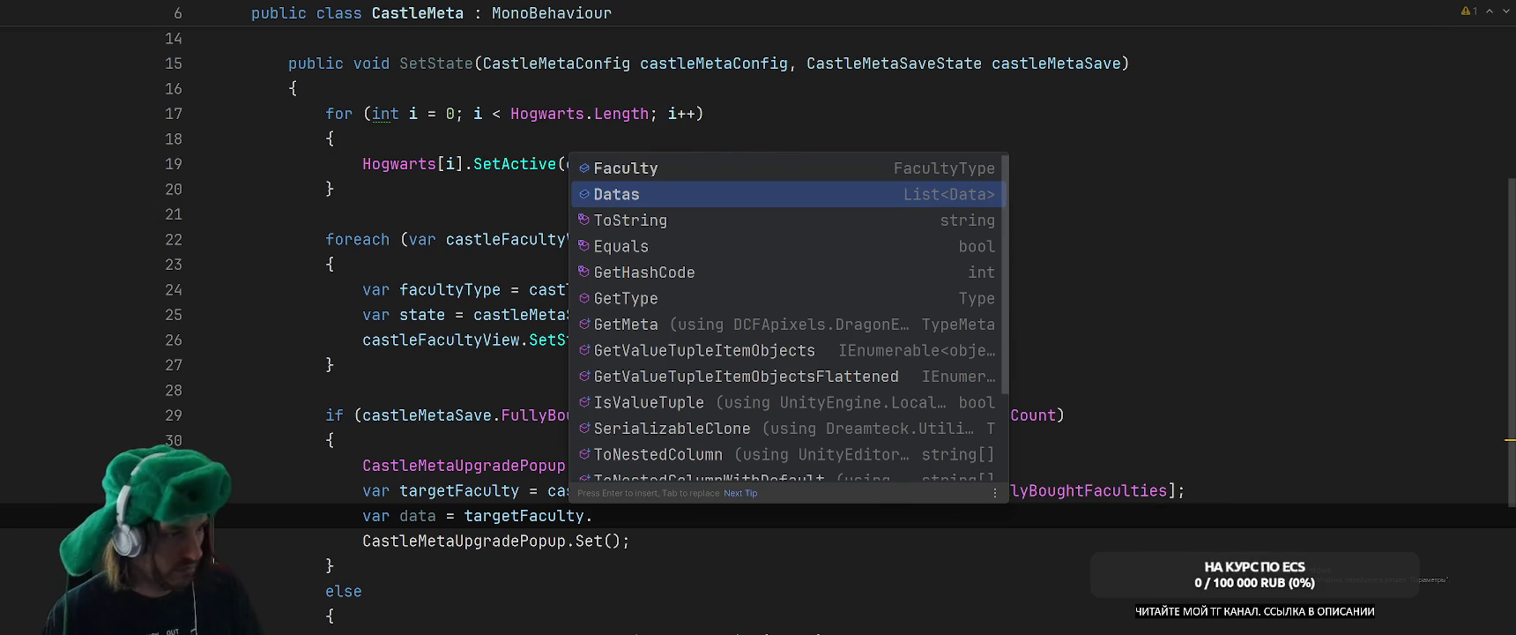
{"action": "key", "text": "Return"}
{"action": "type", "text": "["}
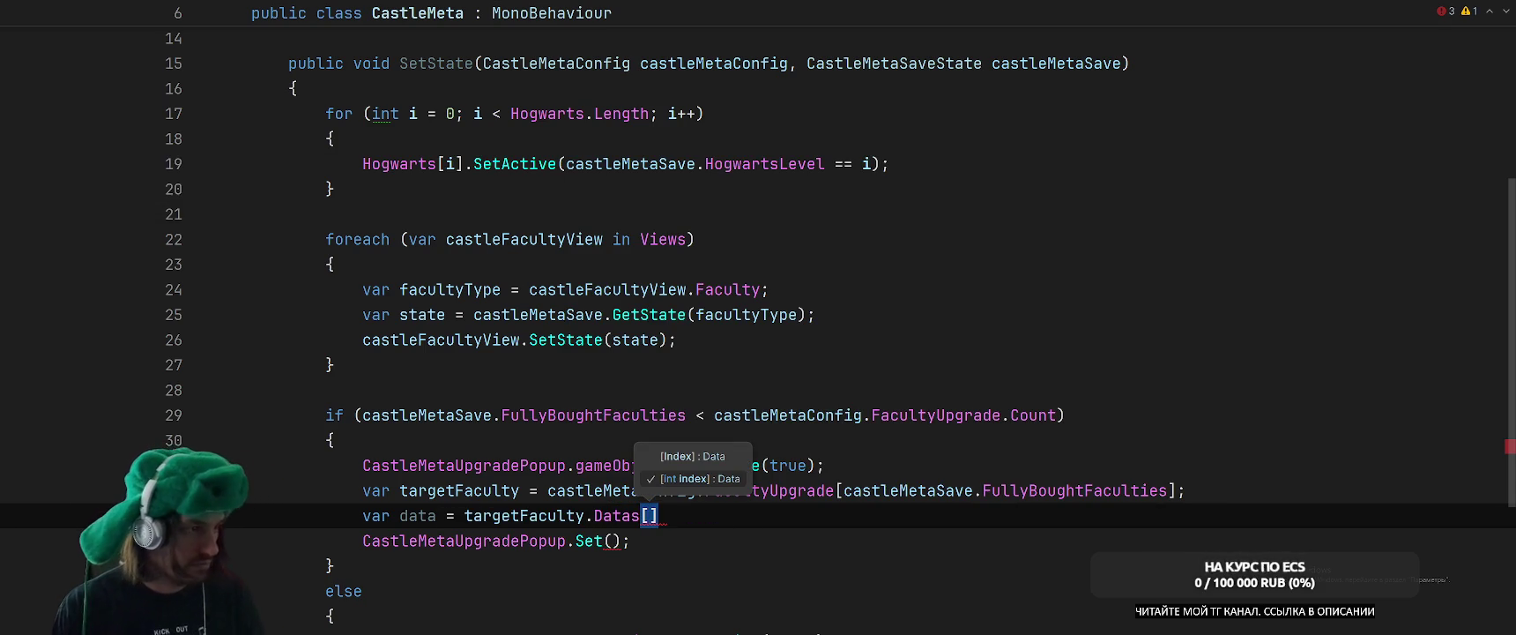
{"action": "key", "text": "Escape"}
{"action": "key", "text": "Up"}
{"action": "key", "text": "End"}
{"action": "key", "text": "Return"}
Store castleMetaSave.Faculties.FirstOrDefault(x=>x.FacultyType == targetFaculty.Faculty) as var firstOrDefault.
{"action": "type", "text": "cast"}
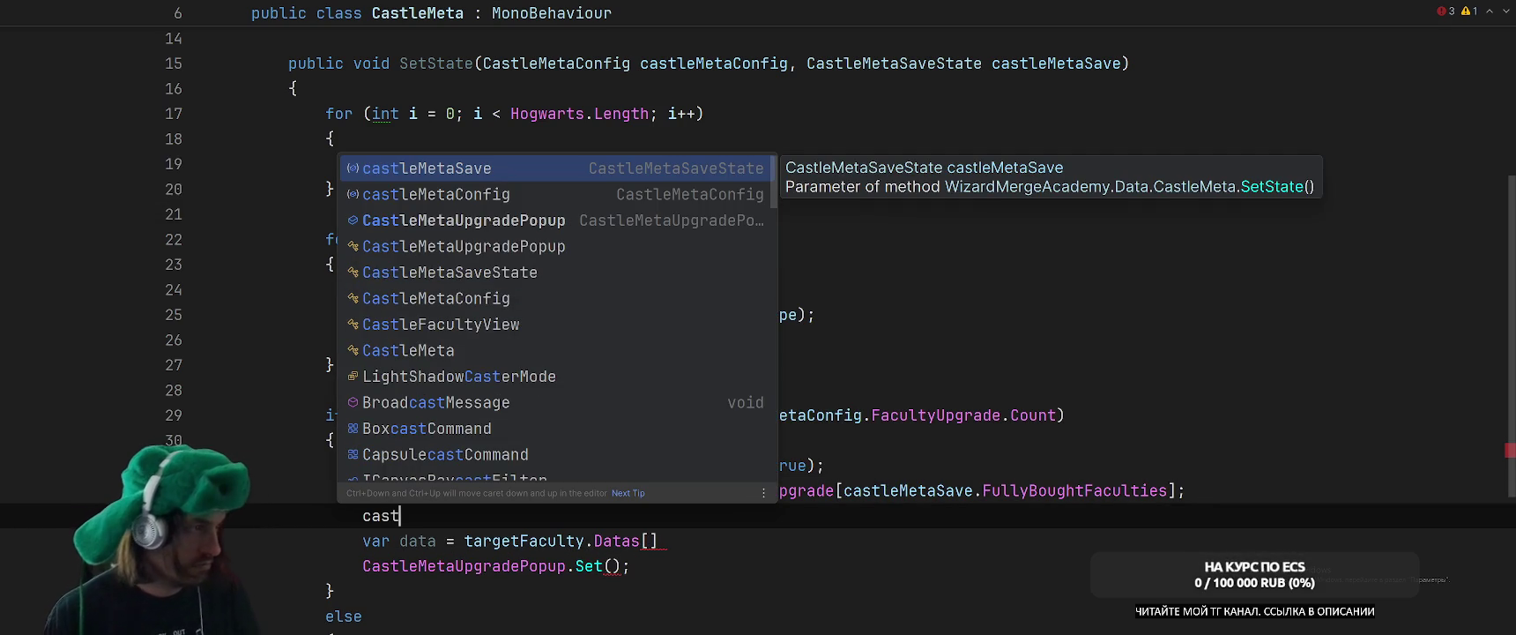
{"action": "key", "text": "Return"}
{"action": "type", "text": "."}
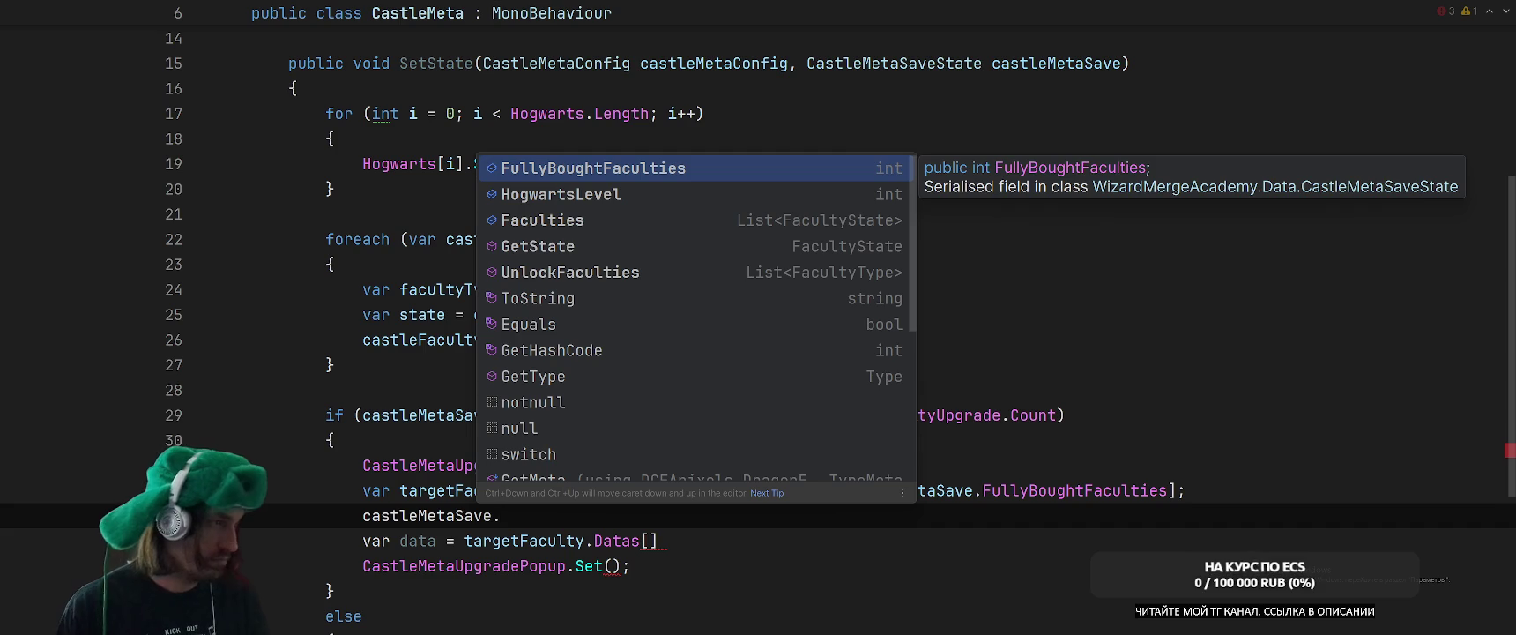
{"action": "key", "text": "Down"}
{"action": "key", "text": "Down"}
{"action": "key", "text": "Return"}
{"action": "type", "text": ".Fi"}
{"action": "key", "text": "Down"}
{"action": "key", "text": "Down"}
{"action": "key", "text": "Down"}
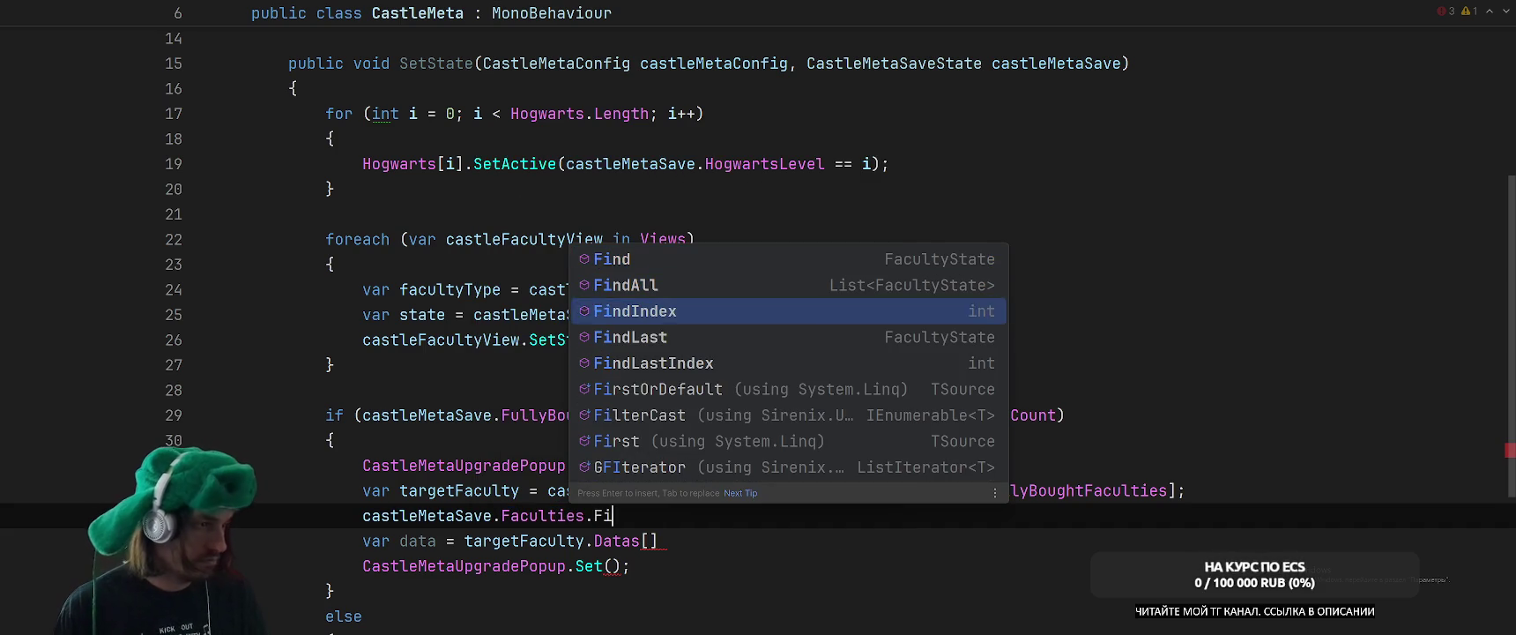
{"action": "key", "text": "Return"}
{"action": "type", "text": "x=>x."}
{"action": "key", "text": "Down"}
{"action": "key", "text": "Down"}
{"action": "key", "text": "Return"}
{"action": "type", "text": "== "}
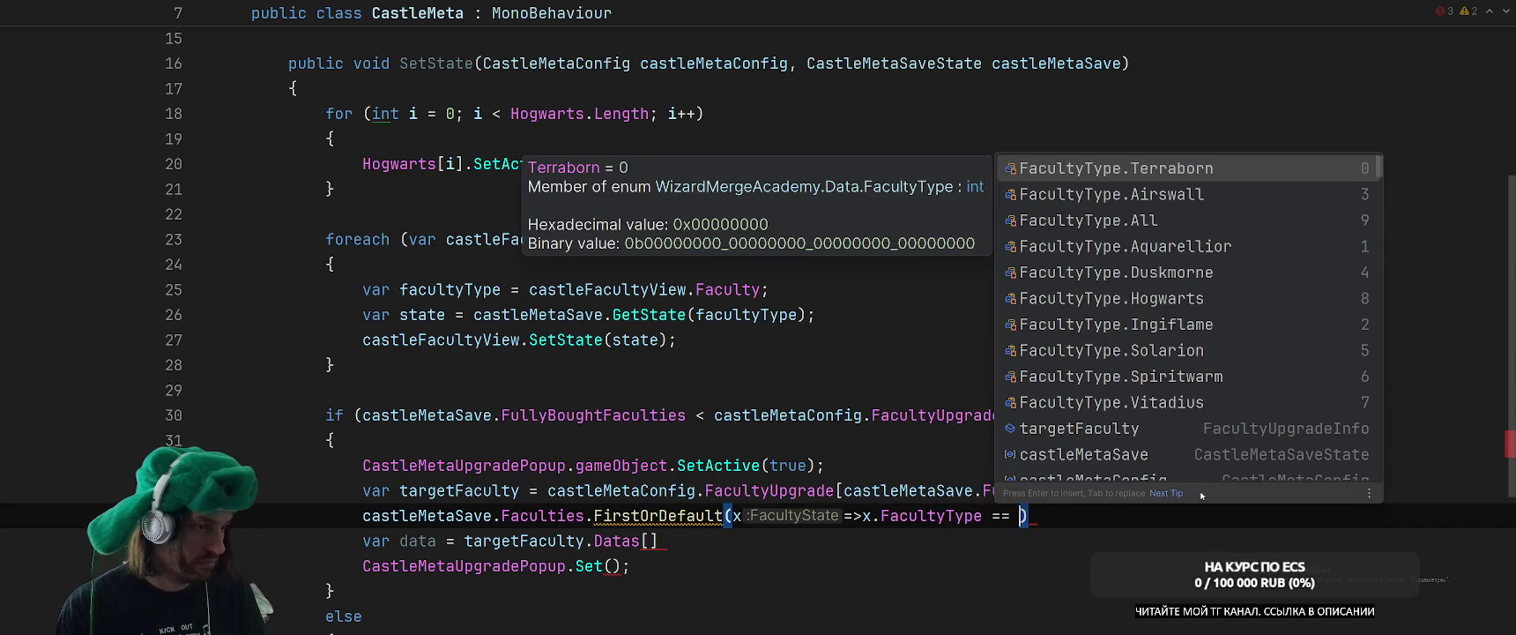
{"action": "type", "text": "tar"}
{"action": "key", "text": "Return"}
{"action": "type", "text": "."}
{"action": "key", "text": "Return"}
{"action": "type", "text": ".v"}
{"action": "key", "text": "Return"}
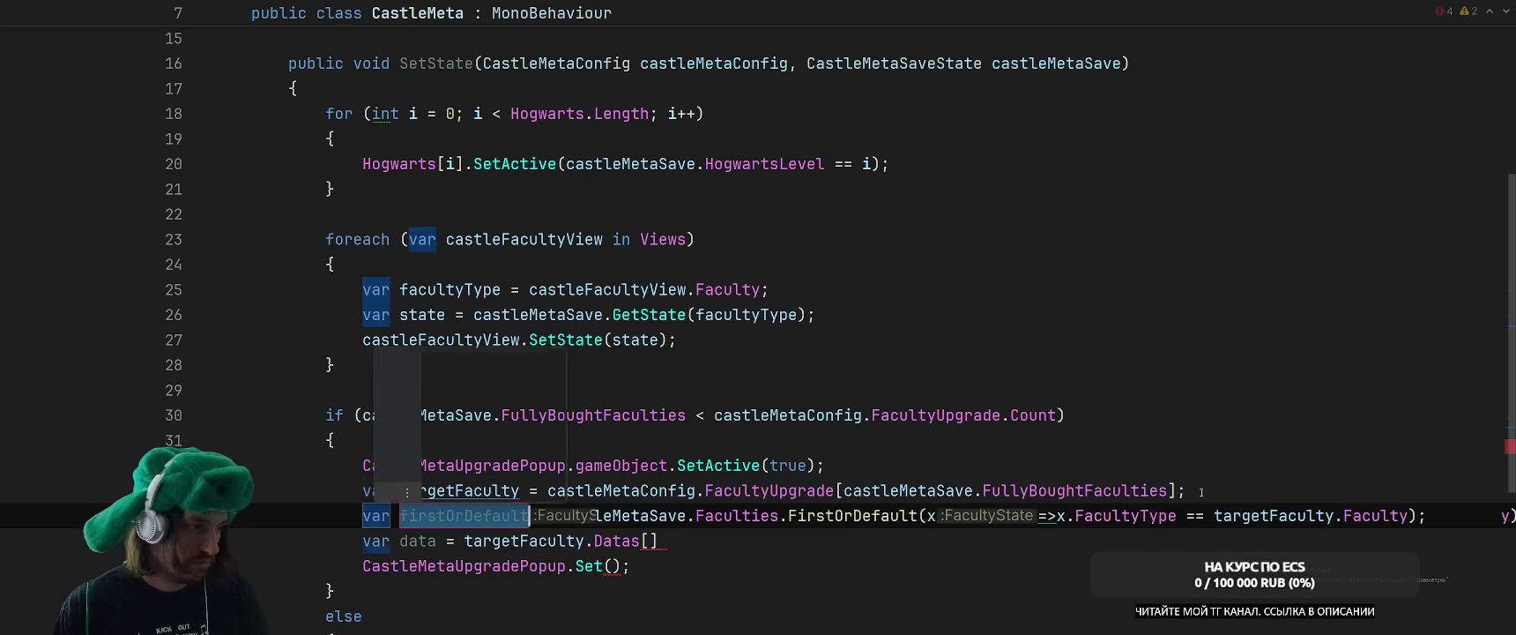
Index Datas by firstOrDefault.Level and pass data.Price to the Set call.
{"action": "type", "text": "fir"}
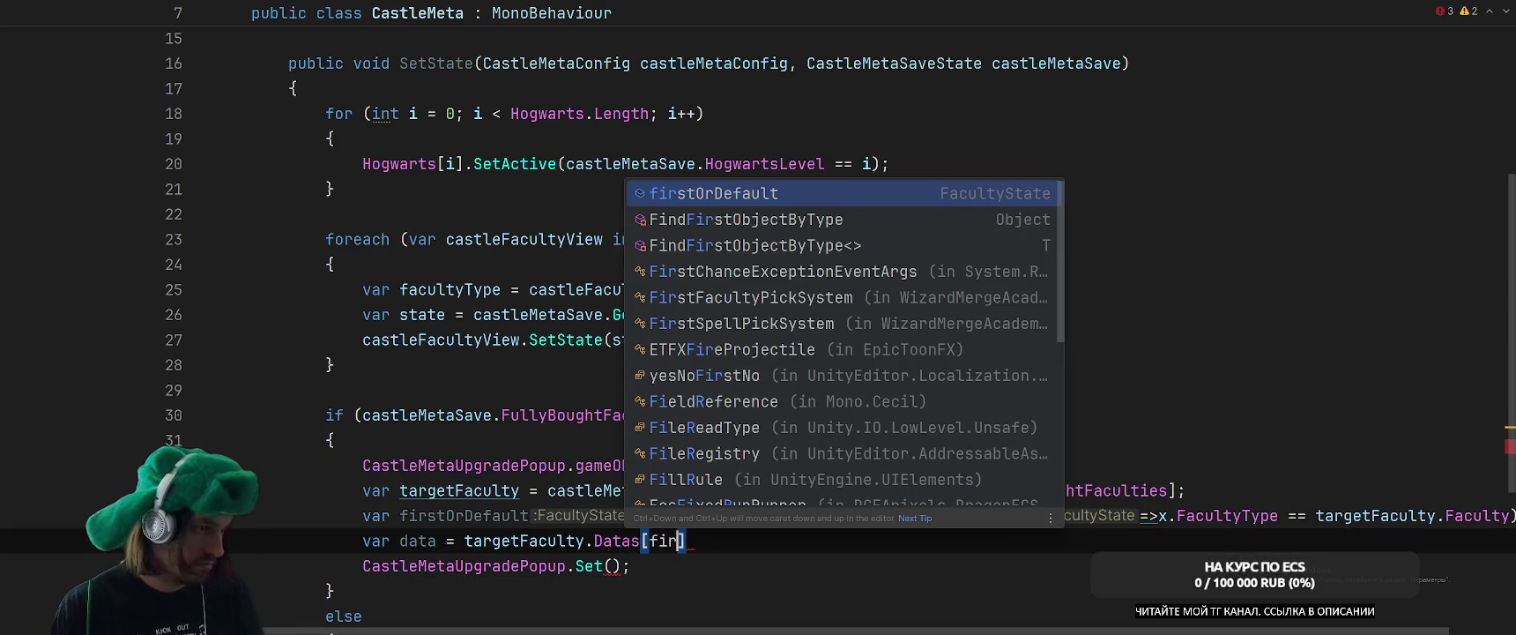
{"action": "key", "text": "Return"}
{"action": "type", "text": "."}
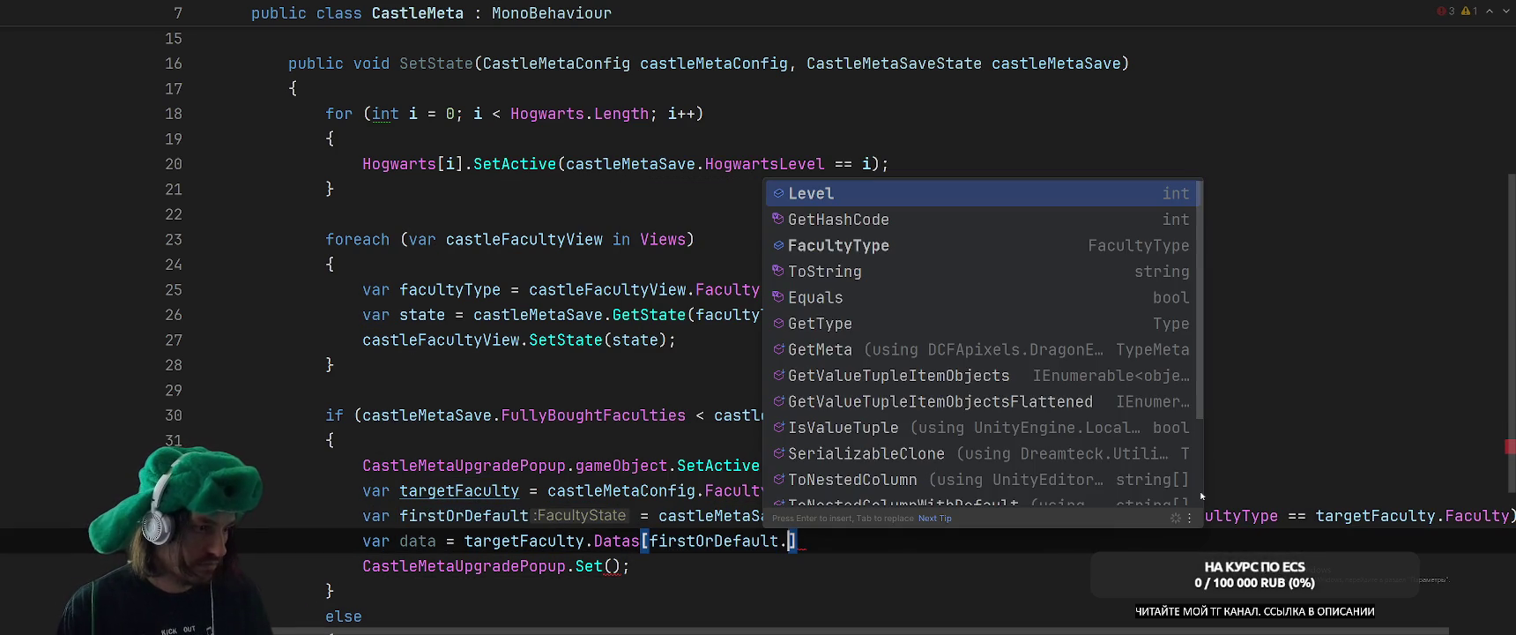
{"action": "key", "text": "Return"}
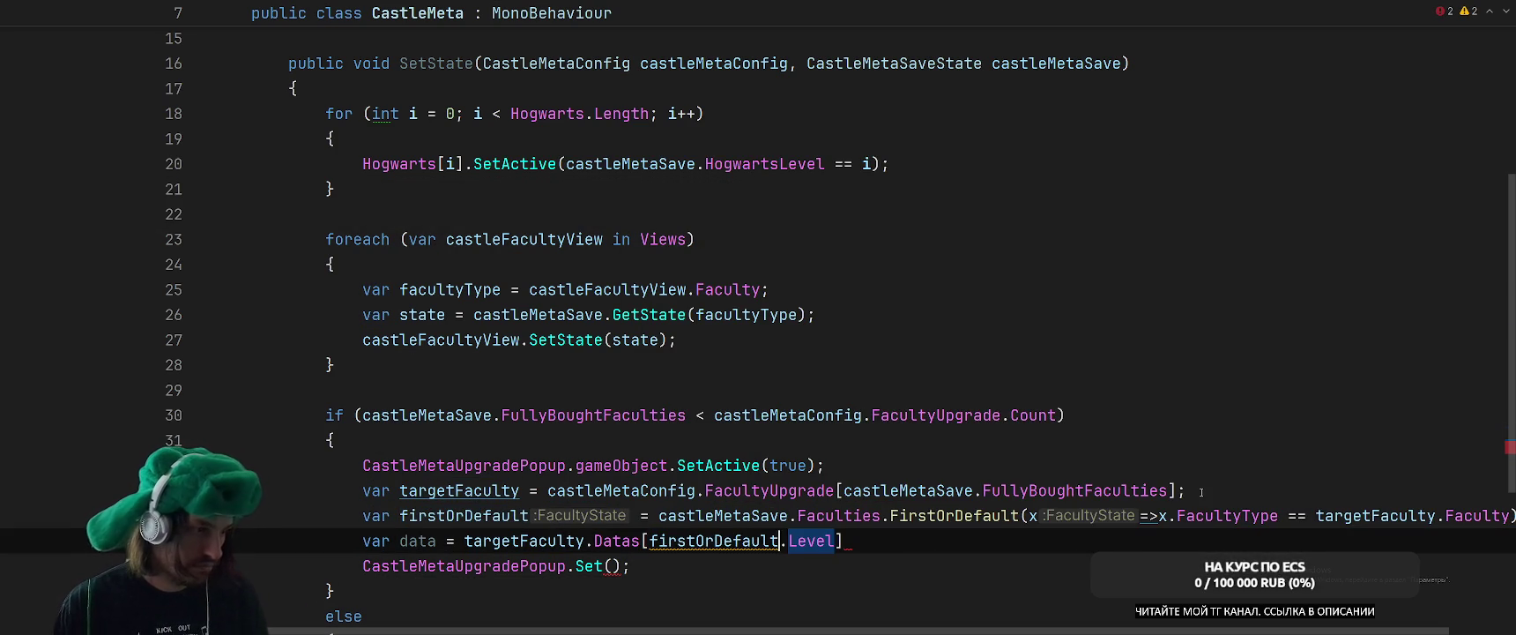
{"action": "key", "text": "ctrl+Left"}
{"action": "key", "text": "ctrl+Left"}
{"action": "key", "text": "ctrl+Left"}
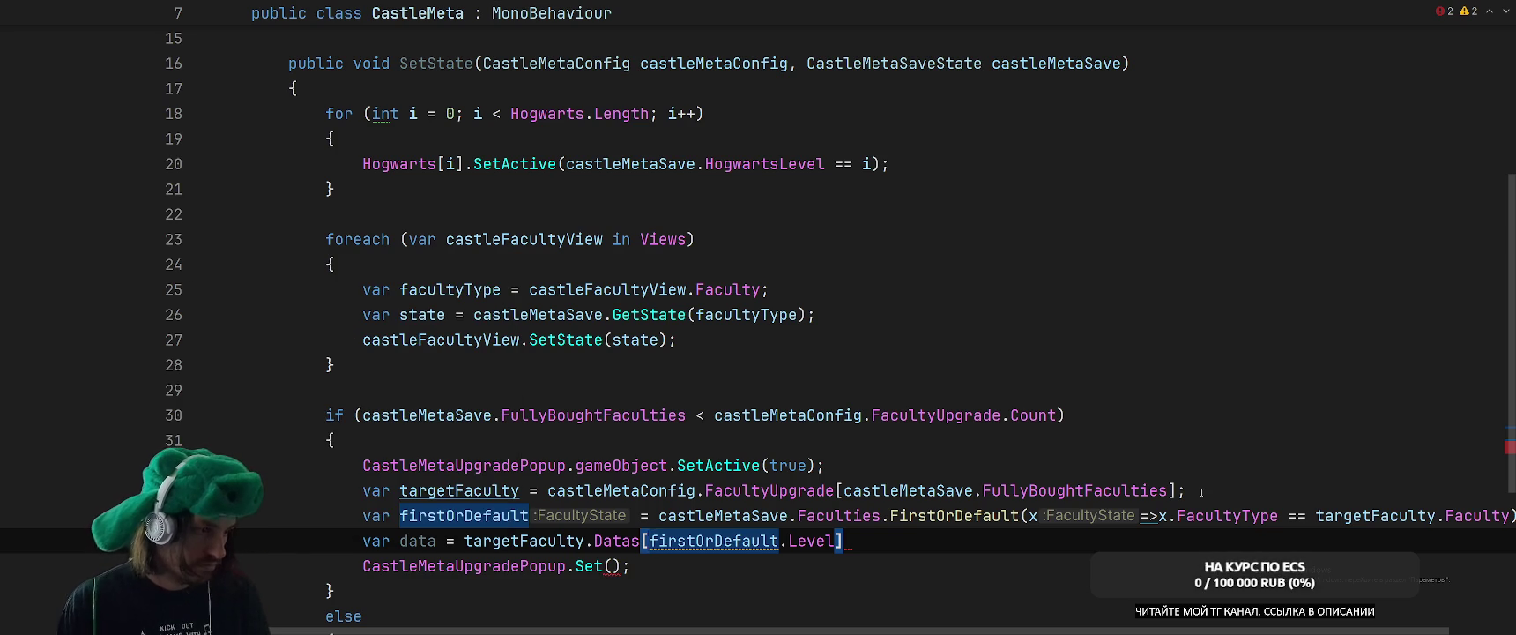
{"action": "key", "text": "End"}
{"action": "type", "text": ";"}
{"action": "left_click", "coordinate": [620, 565]}
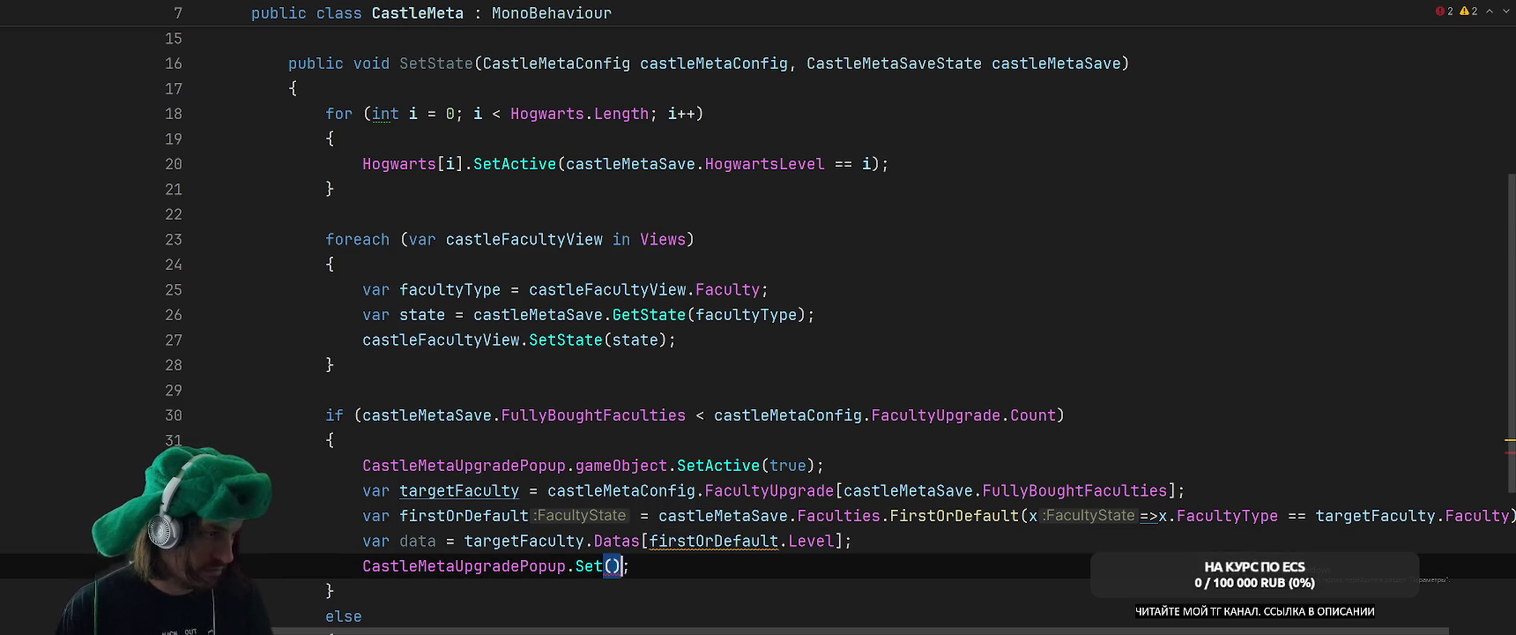
{"action": "type", "text": "data."}
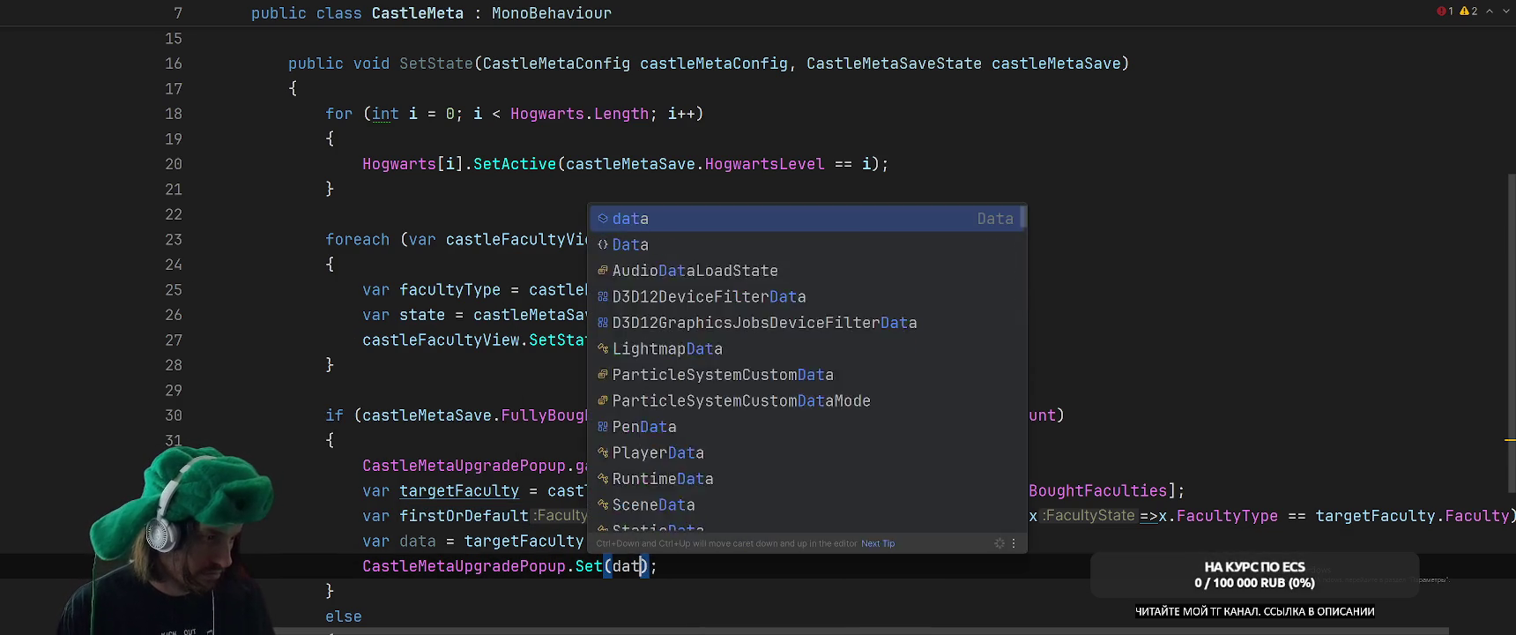
{"action": "key", "text": "Return"}
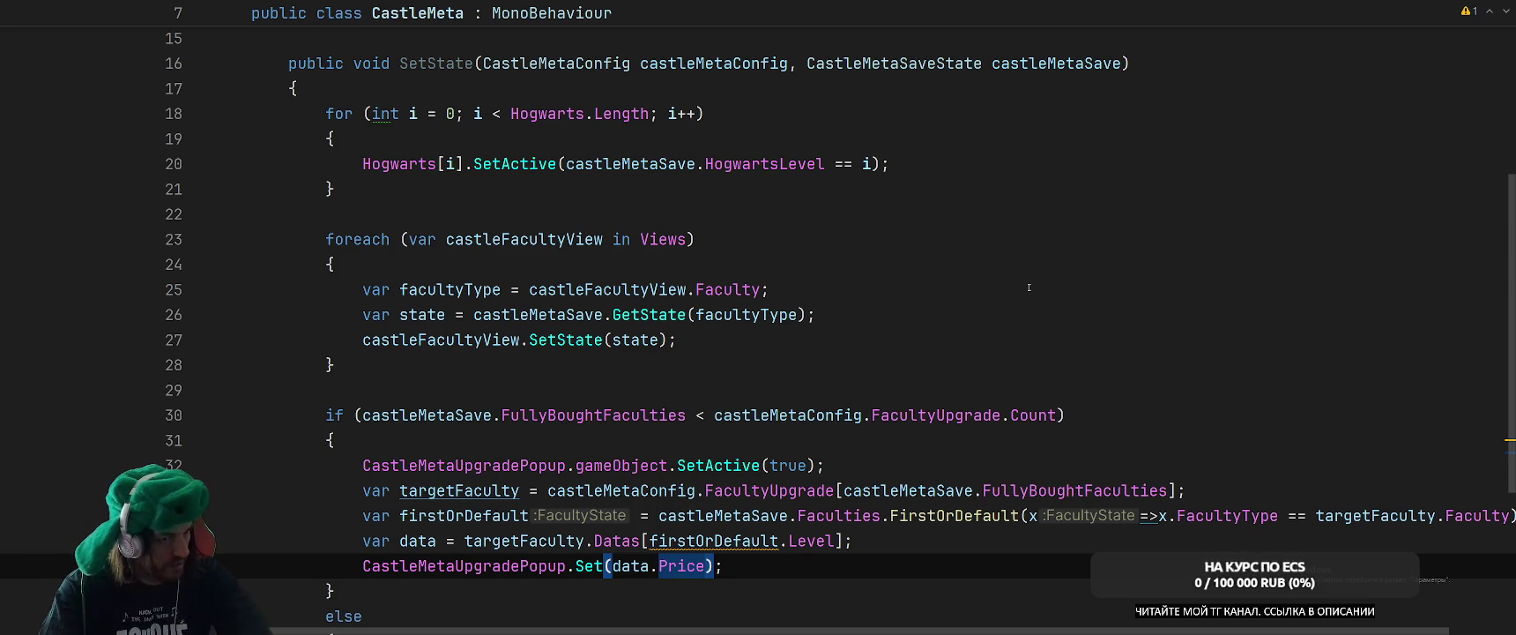
{"action": "scroll", "coordinate": [1012, 268], "scroll_direction": "down", "scroll_amount": 2}
{"action": "left_click", "coordinate": [965, 364]}
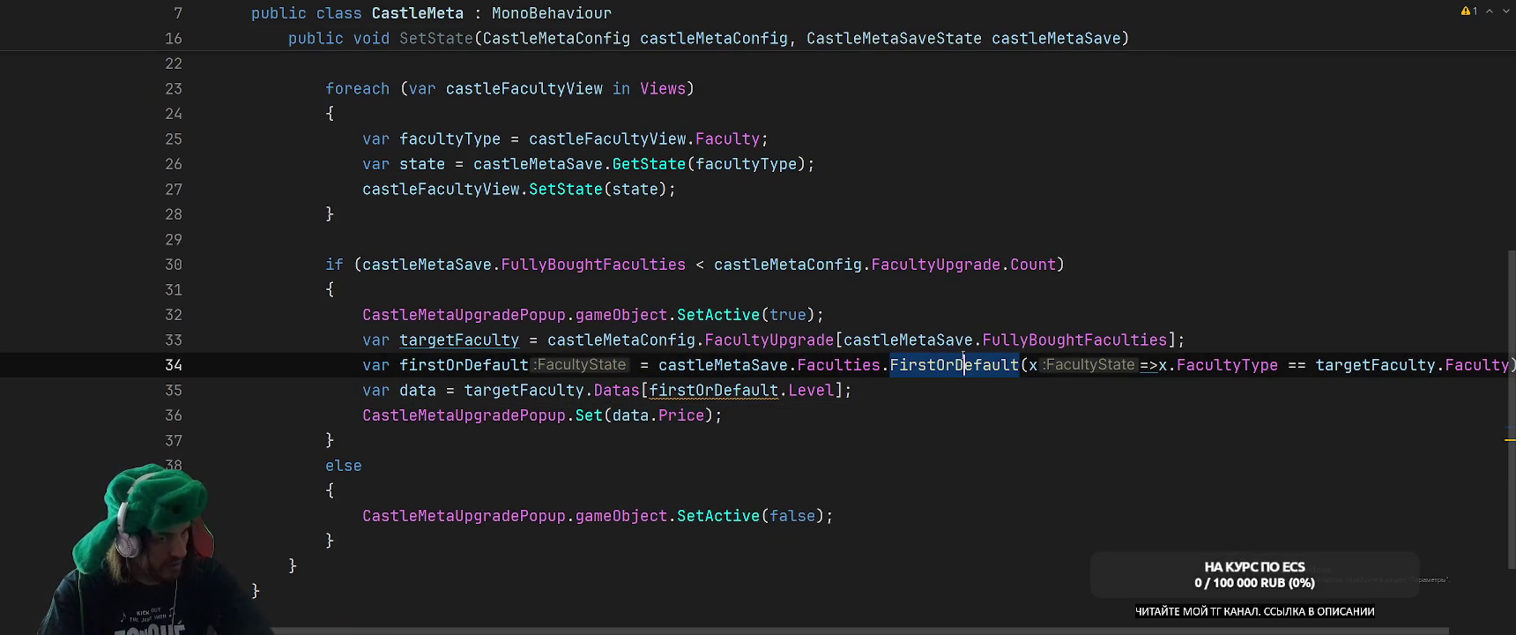
{"action": "left_click", "coordinate": [1109, 410]}
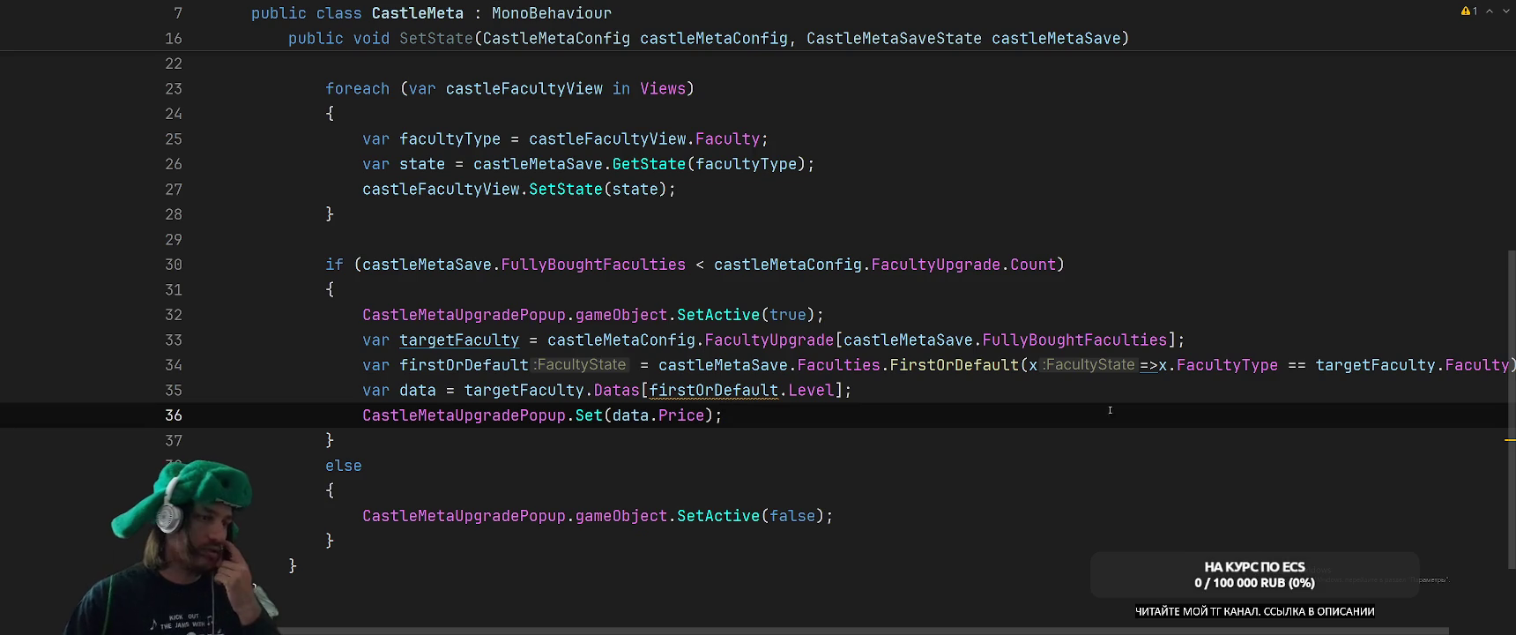
{"action": "scroll", "coordinate": [1110, 410], "scroll_direction": "up", "scroll_amount": 3}
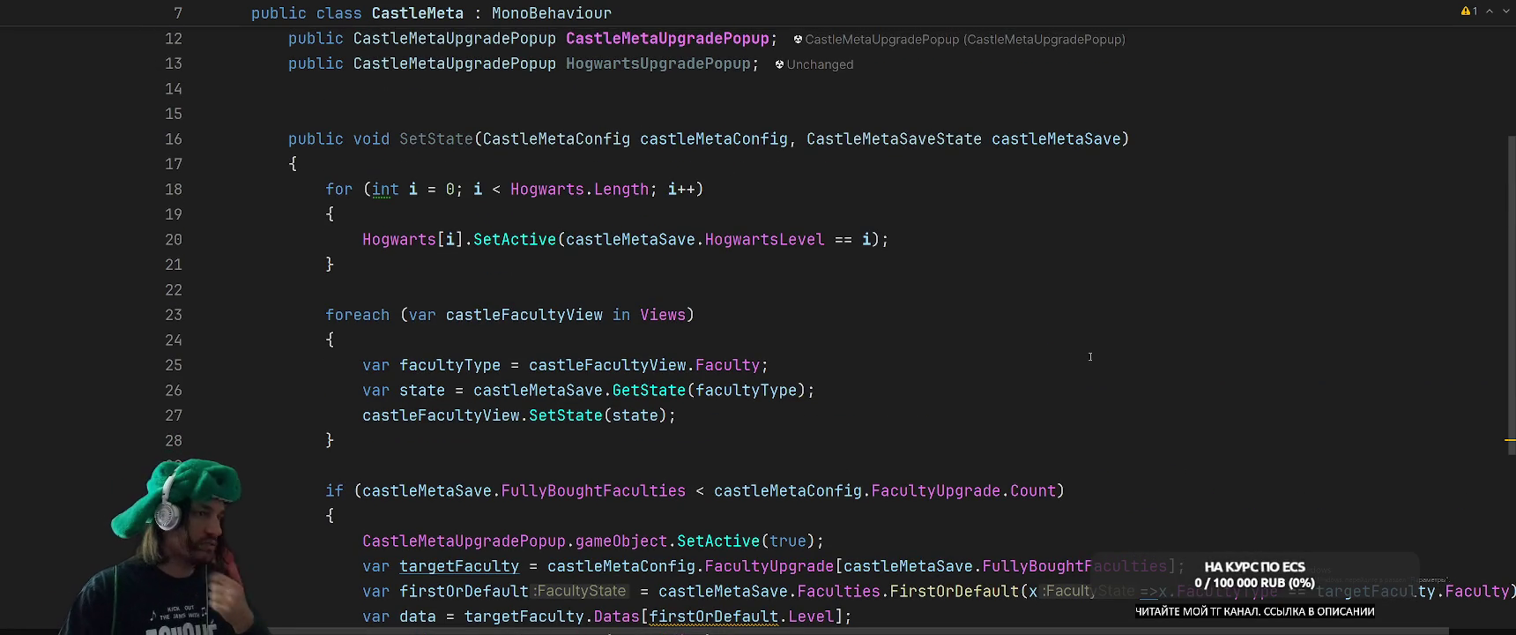
{"action": "scroll", "coordinate": [1090, 356], "scroll_direction": "down", "scroll_amount": 2}
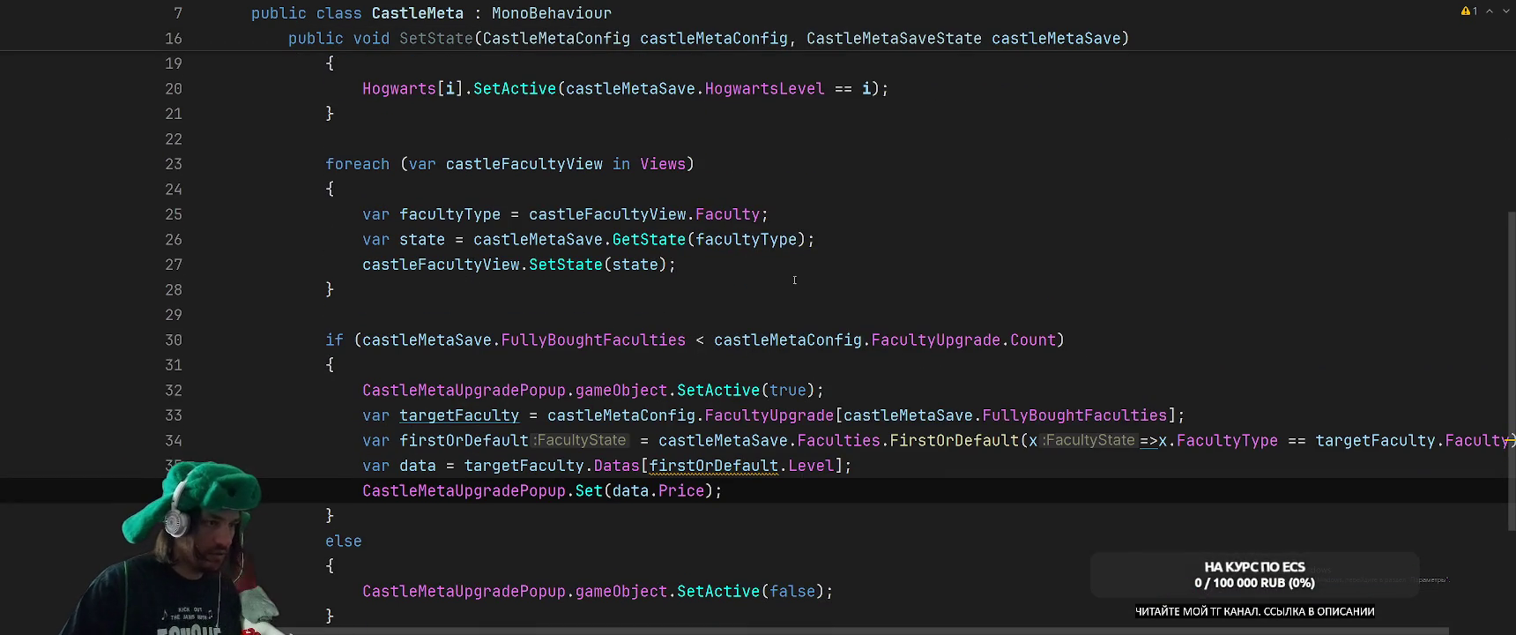
{"action": "left_click", "coordinate": [690, 239]}
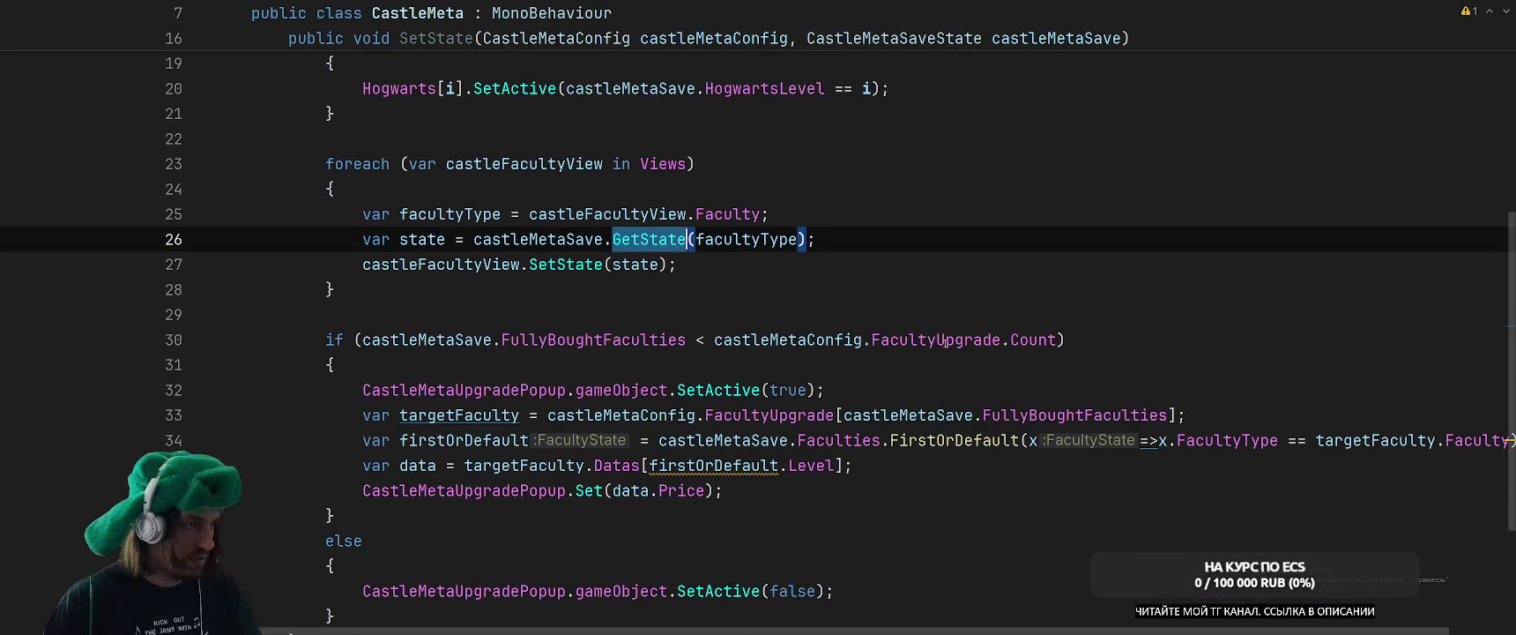
{"action": "left_click", "coordinate": [986, 262]}
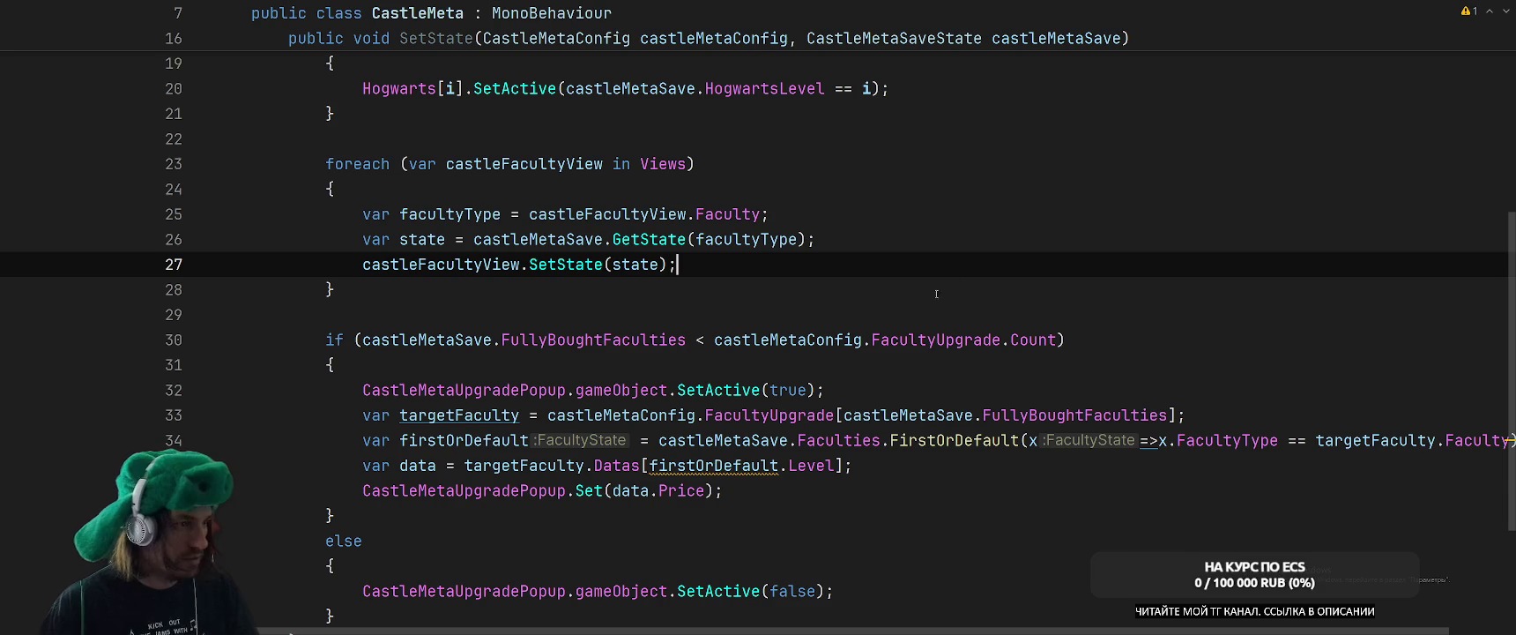
Replace the Faculties.FirstOrDefault lambda with GetState(targetFaculty.Faculty) and add a line below Set.
{"action": "left_click_drag", "start_coordinate": [797, 440], "coordinate": [1029, 440]}
{"action": "type", "text": "GetState"}
{"action": "key", "text": "ctrl+shift+Right"}
{"action": "key", "text": "ctrl+shift+Right"}
{"action": "key", "text": "ctrl+shift+Right"}
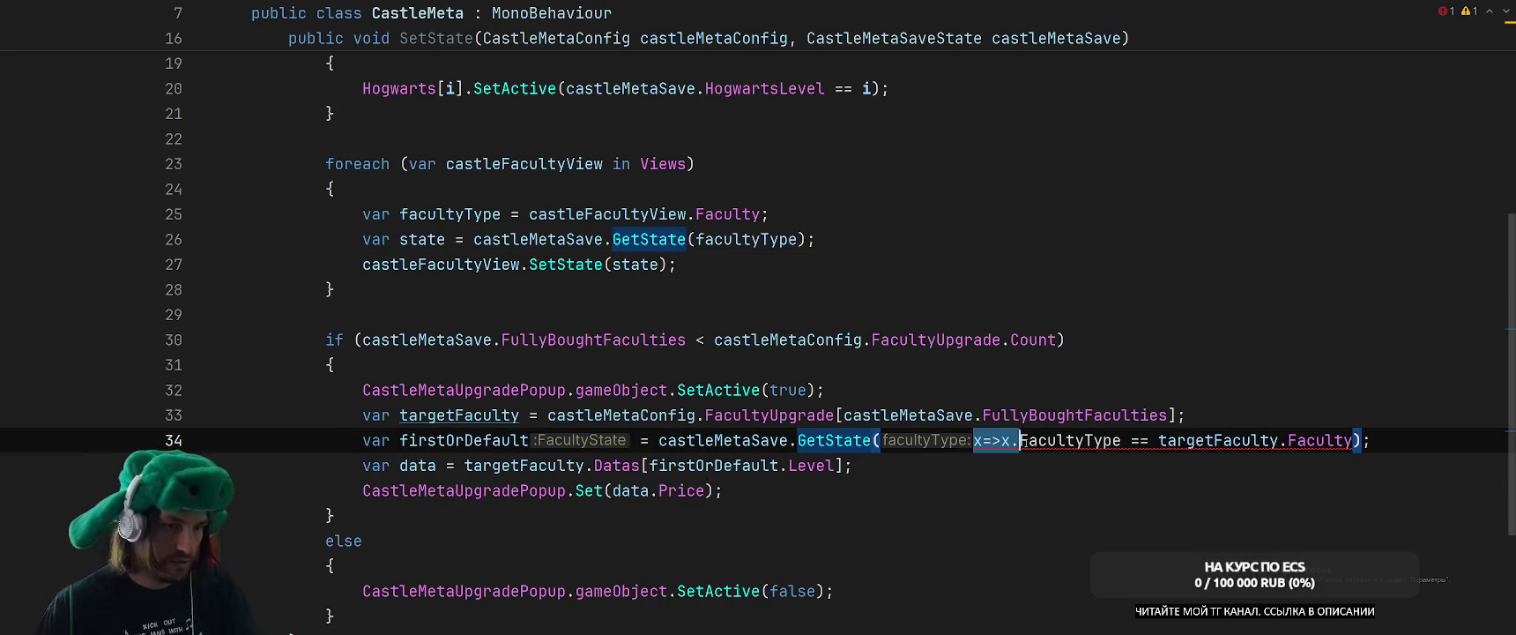
{"action": "key", "text": "Delete"}
{"action": "key", "text": "End"}
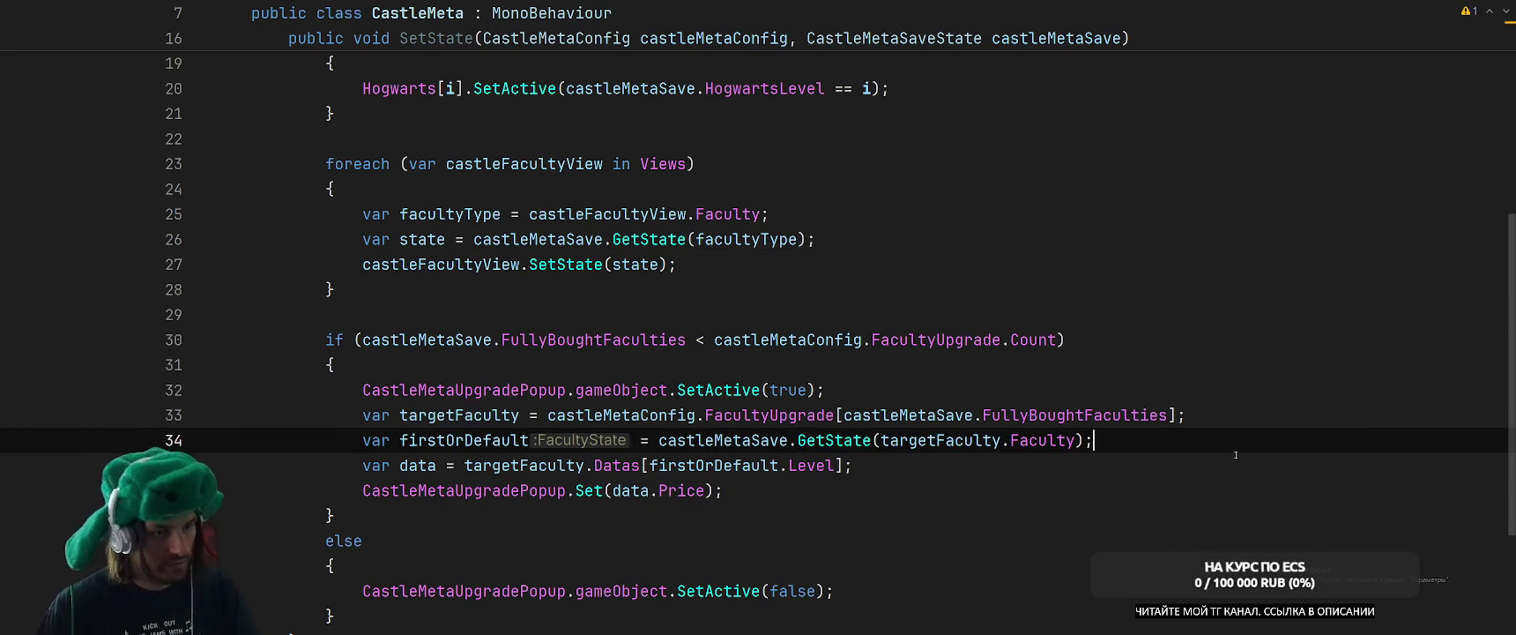
{"action": "left_click", "coordinate": [1199, 465]}
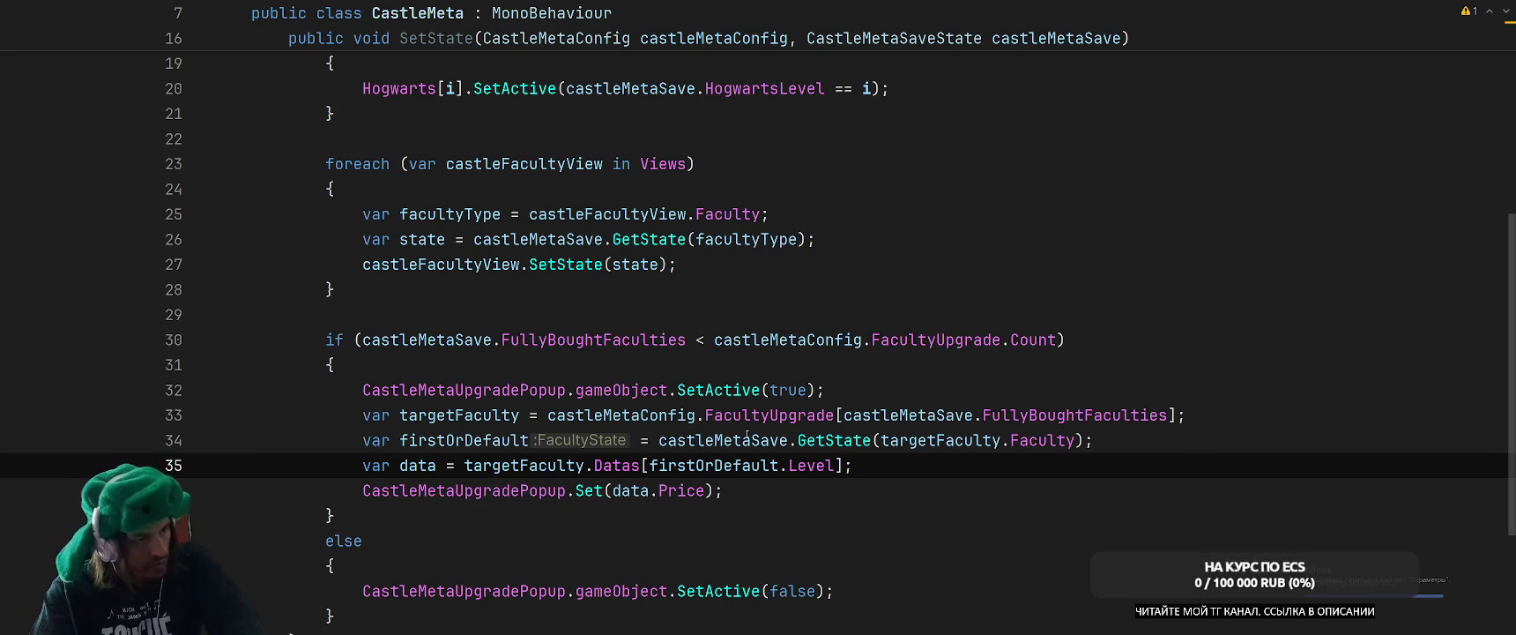
{"action": "left_click", "coordinate": [987, 487]}
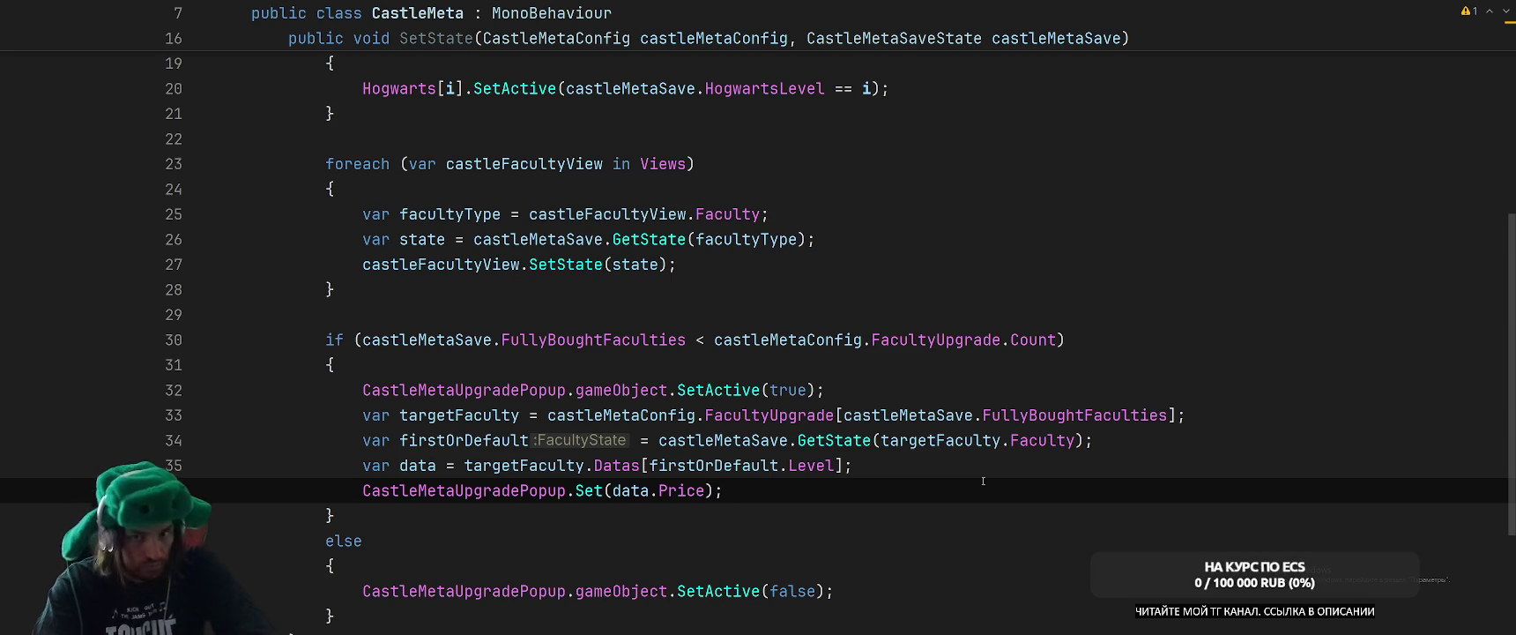
{"action": "key", "text": "Return"}
Add CastleMetaUpgradePopup.transform.position = Camera.main.WorldToScreenPoint().
{"action": "type", "text": "Cas"}
{"action": "key", "text": "Return"}
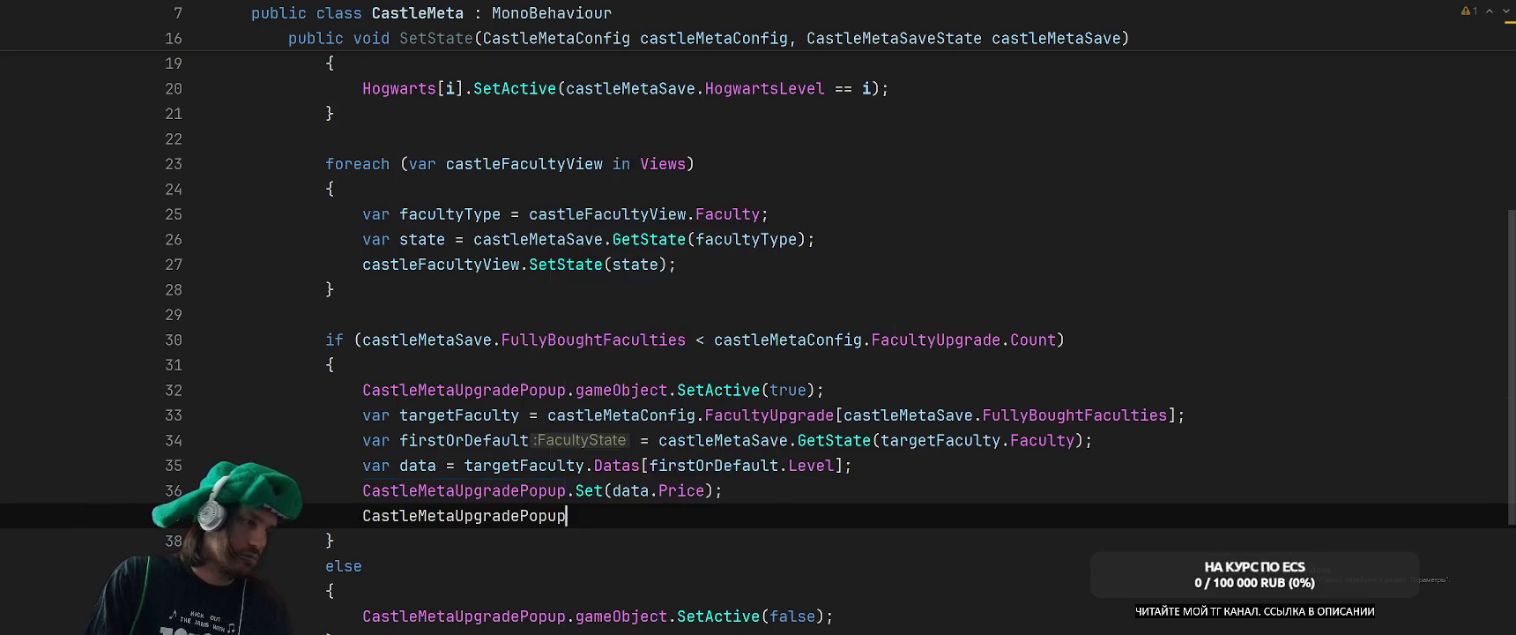
{"action": "type", "text": ".t"}
{"action": "key", "text": "Return"}
{"action": "type", "text": ".pos"}
{"action": "key", "text": "Return"}
{"action": "type", "text": "="}
{"action": "key", "text": "Escape"}
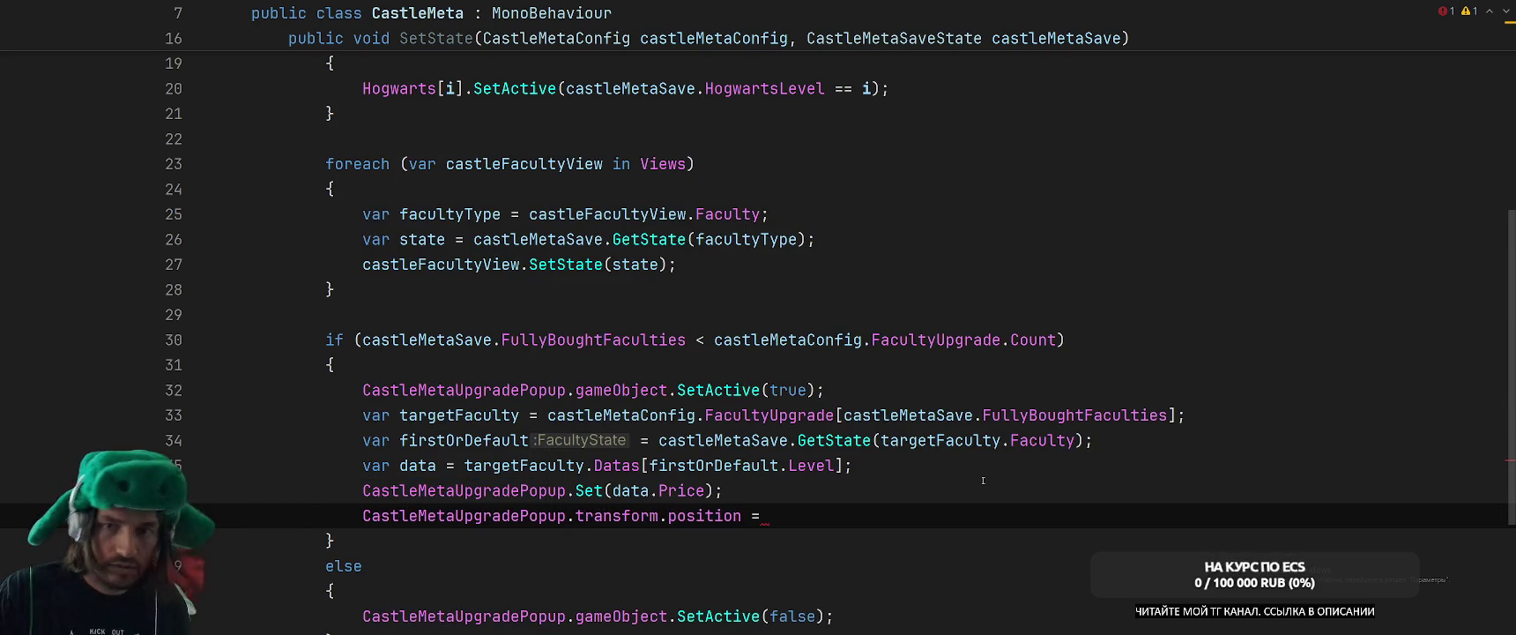
{"action": "type", "text": "Camera.main.S"}
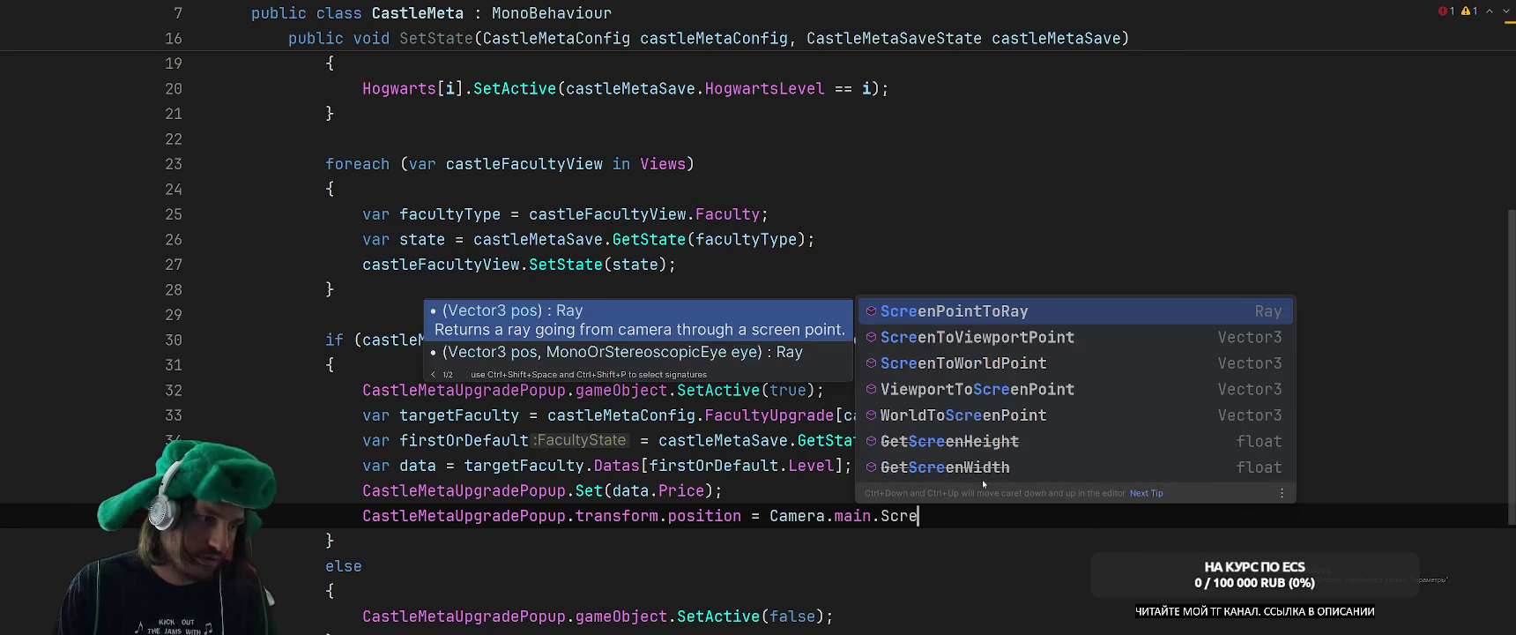
{"action": "key", "text": "BackSpace"}
{"action": "type", "text": "Worl"}
{"action": "key", "text": "Return"}
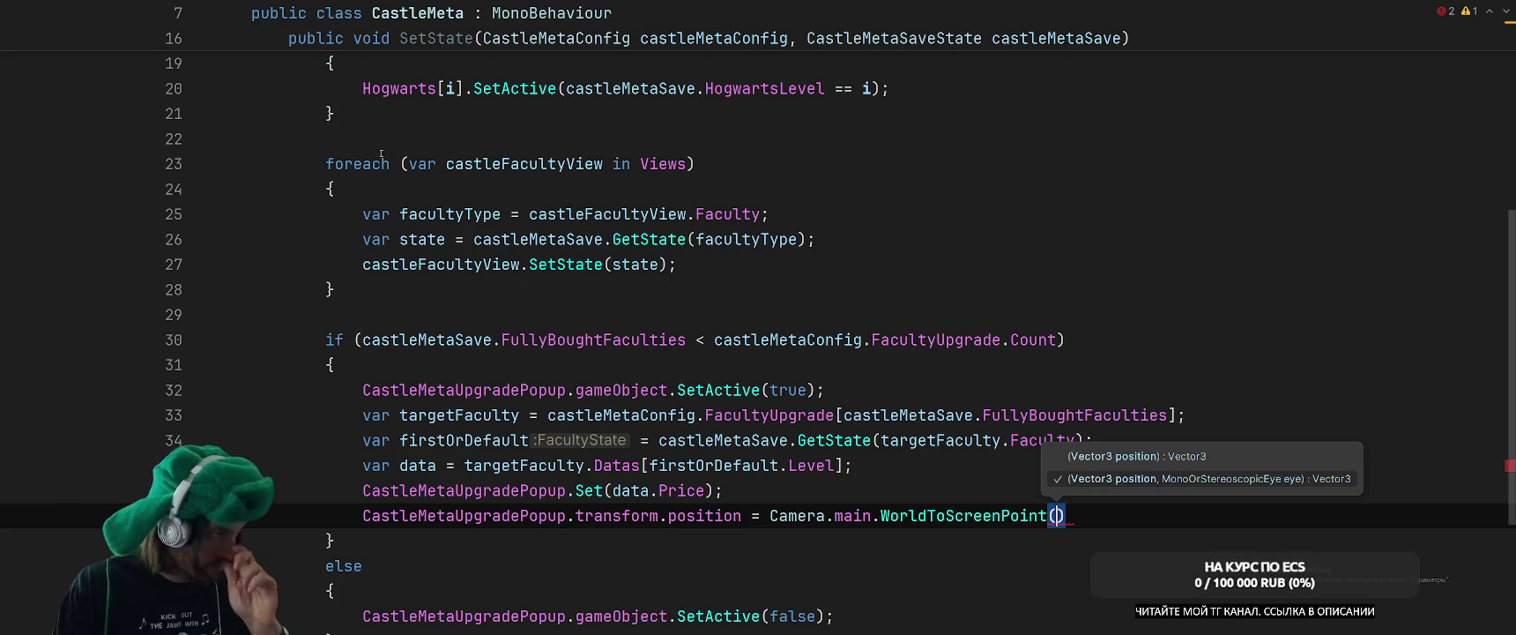
Above Set, begin Views.FirstOrDefault(x=>x.PopupPoint) and go to PopupPoint's declaration in CastleFacultyView.
{"action": "key", "text": "Up"}
{"action": "key", "text": "Up"}
{"action": "key", "text": "End"}
{"action": "key", "text": "Return"}
{"action": "type", "text": "V"}
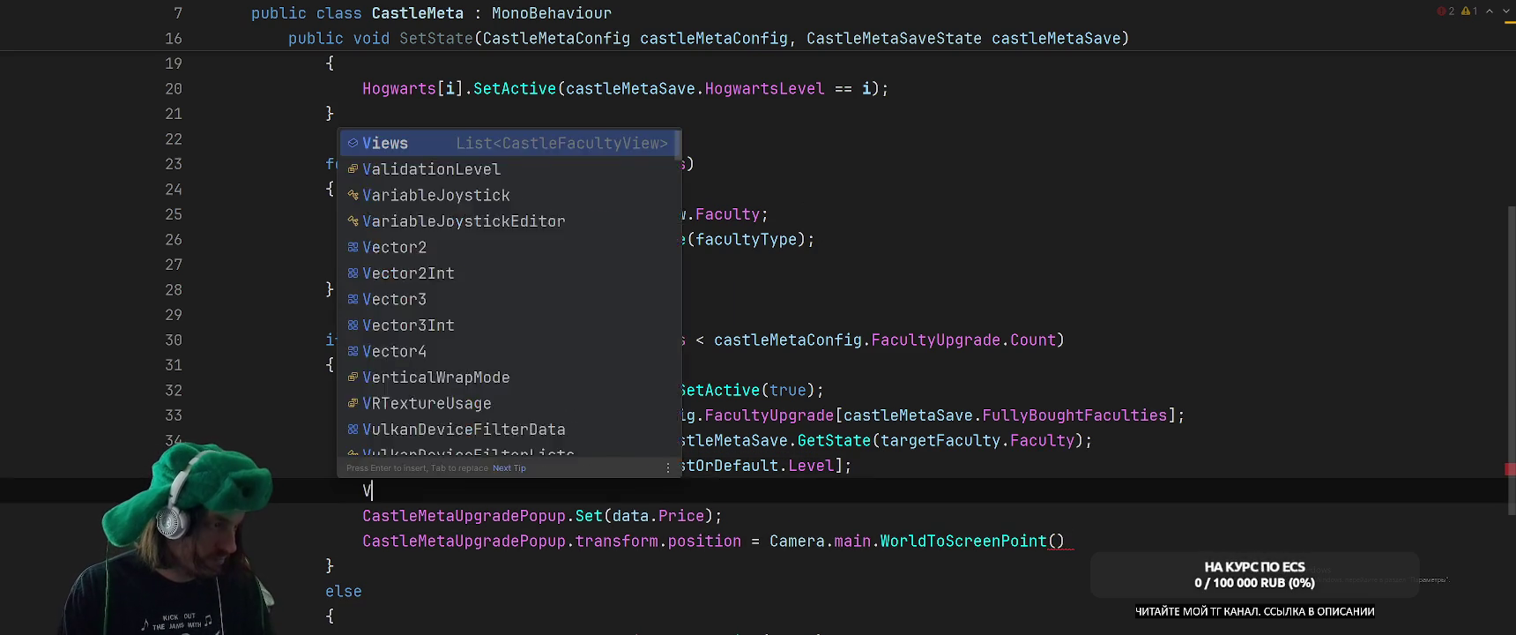
{"action": "type", "text": "iews.Fir"}
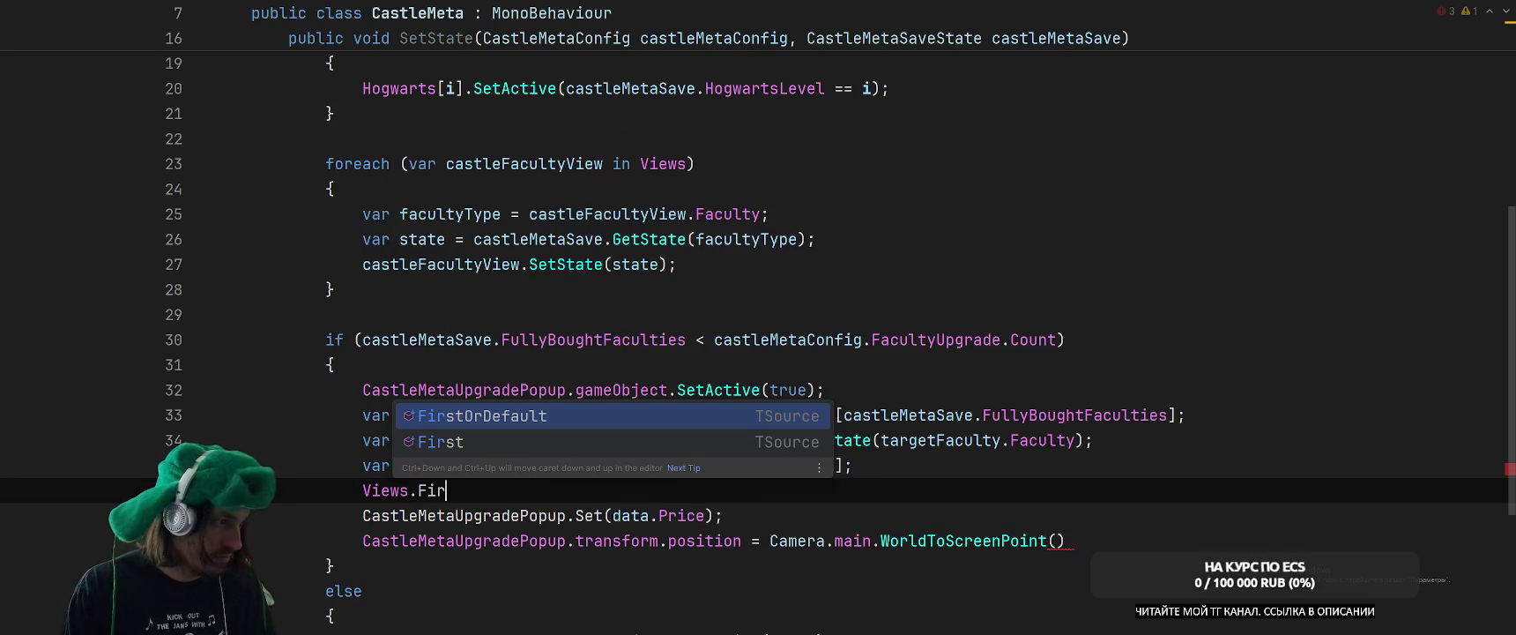
{"action": "key", "text": "Up"}
{"action": "key", "text": "Return"}
{"action": "type", "text": "x=>x."}
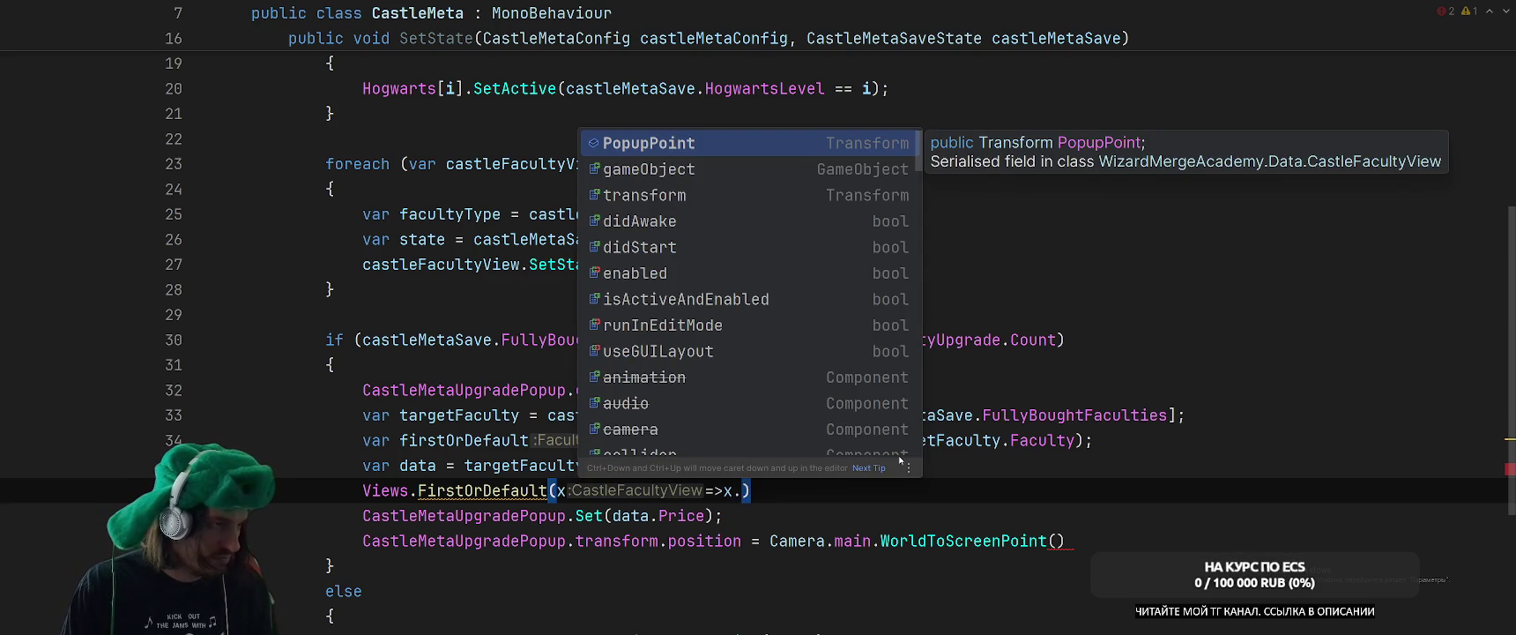
{"action": "key", "text": "Return"}
{"action": "left_click", "coordinate": [793, 487], "text": "ctrl"}
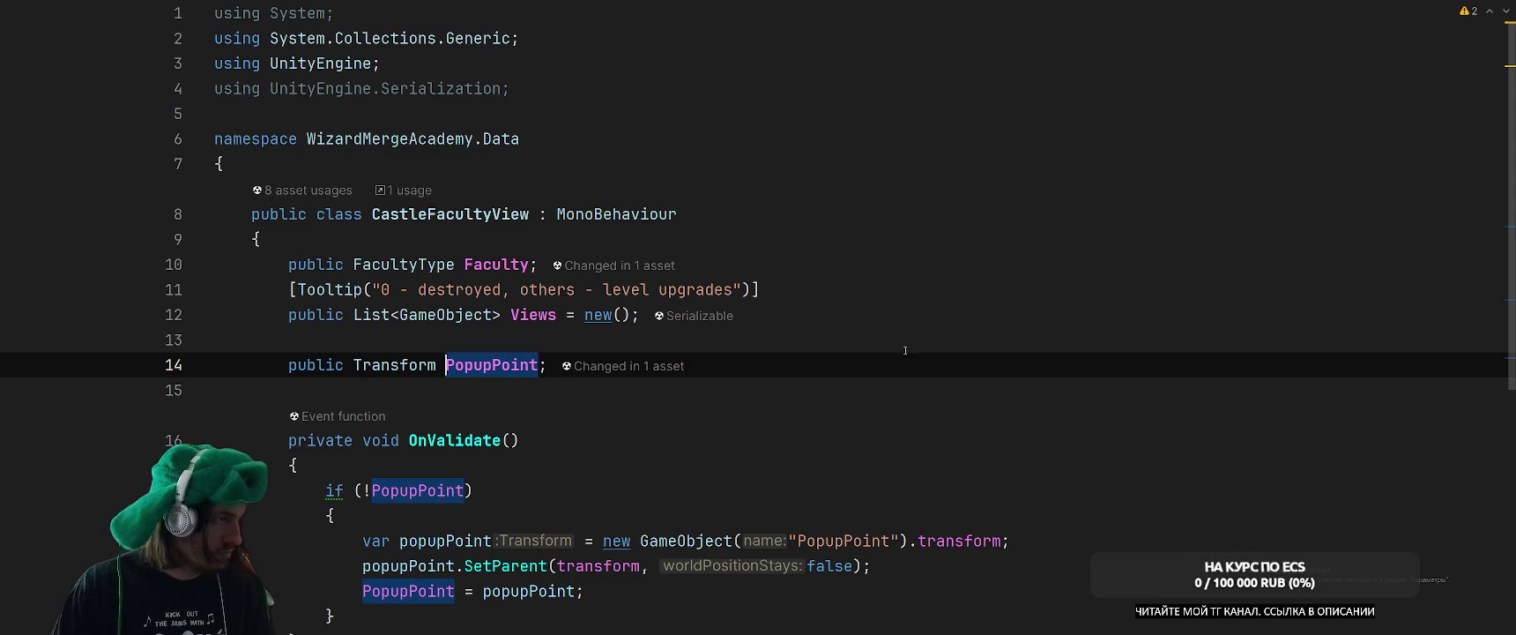
Match views on x.Faculty == targetFaculty.Faculty and store the result as var castleFacultyView.
{"action": "key", "text": "ctrl+minus"}
{"action": "key", "text": "ctrl+w"}
{"action": "type", "text": "Fac"}
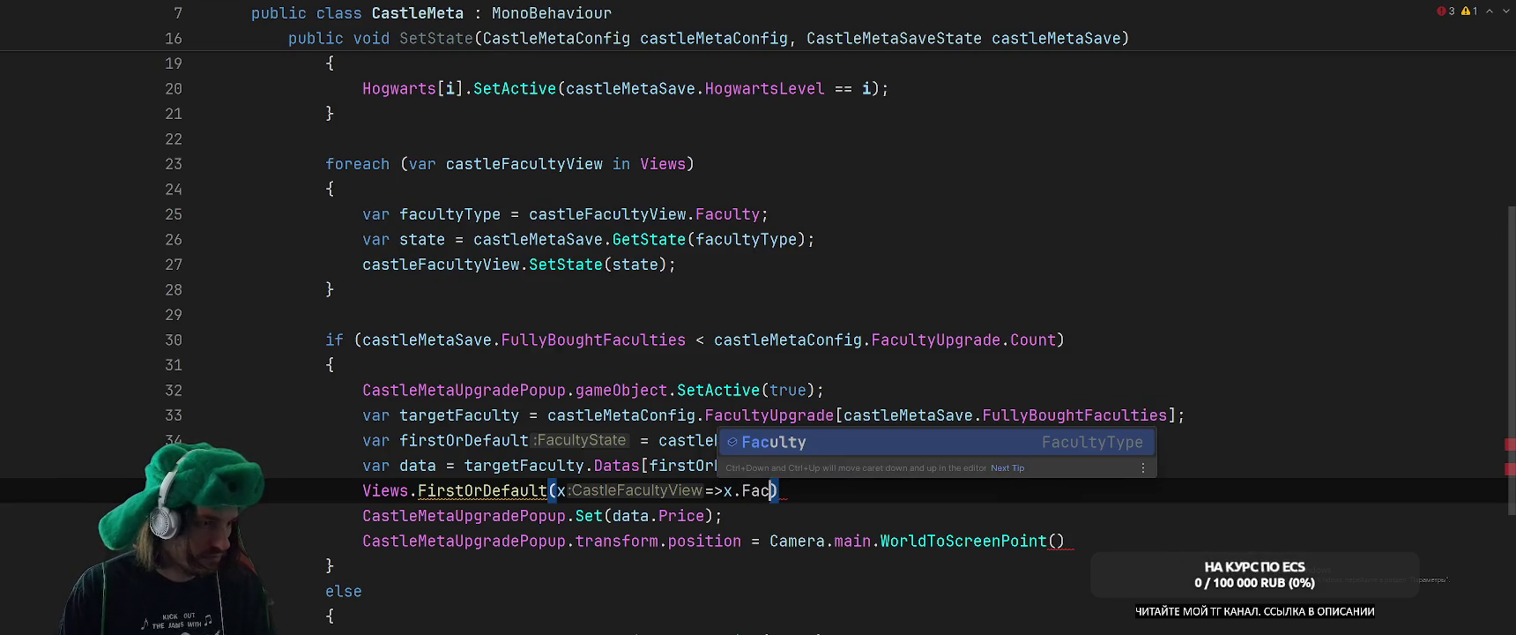
{"action": "key", "text": "Return"}
{"action": "type", "text": "== "}
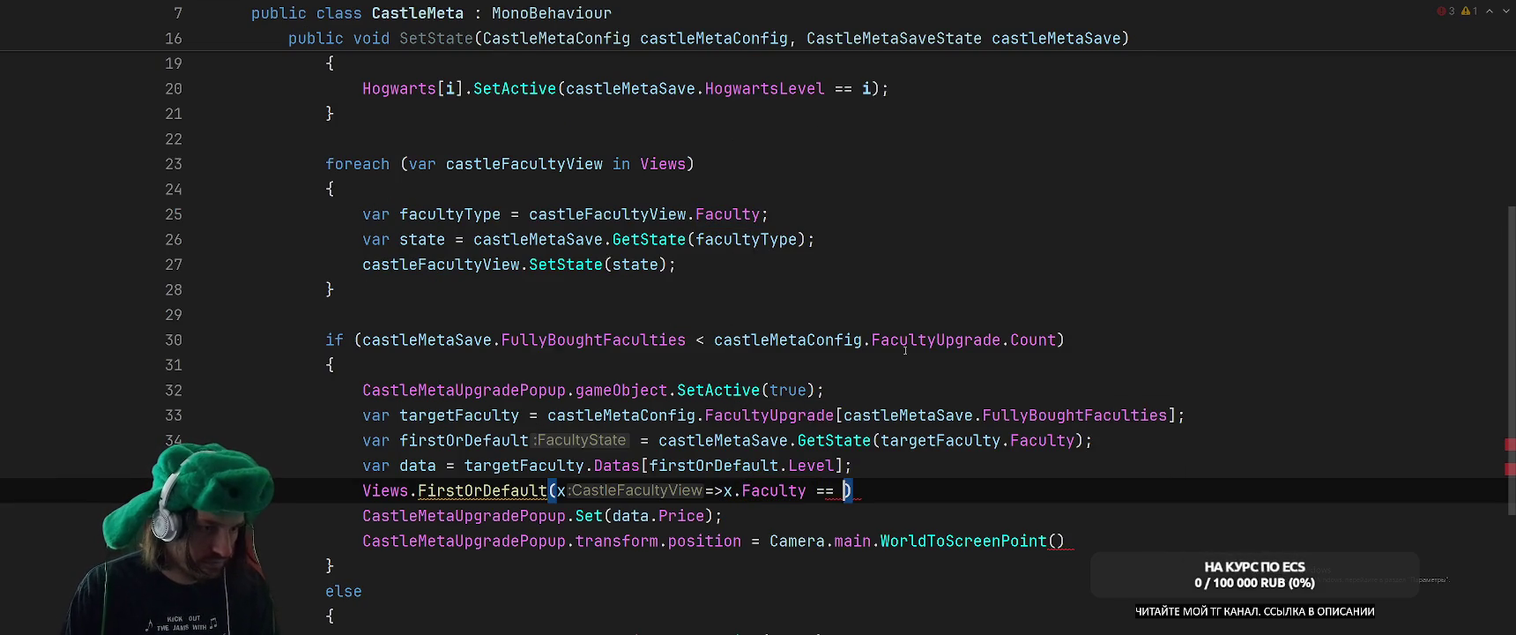
{"action": "type", "text": "tar"}
{"action": "key", "text": "Return"}
{"action": "type", "text": ".Faculty"}
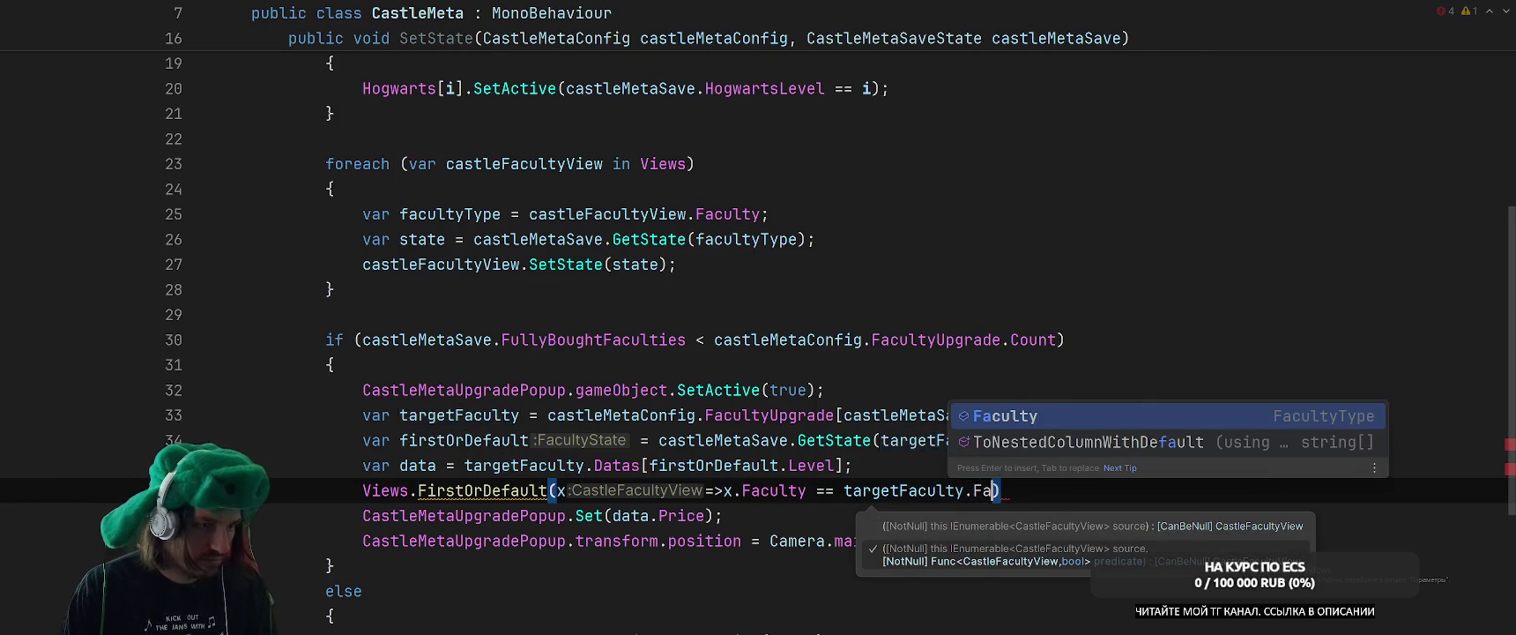
{"action": "key", "text": "Return"}
{"action": "key", "text": "End"}
{"action": "type", "text": ".va"}
{"action": "key", "text": "Return"}
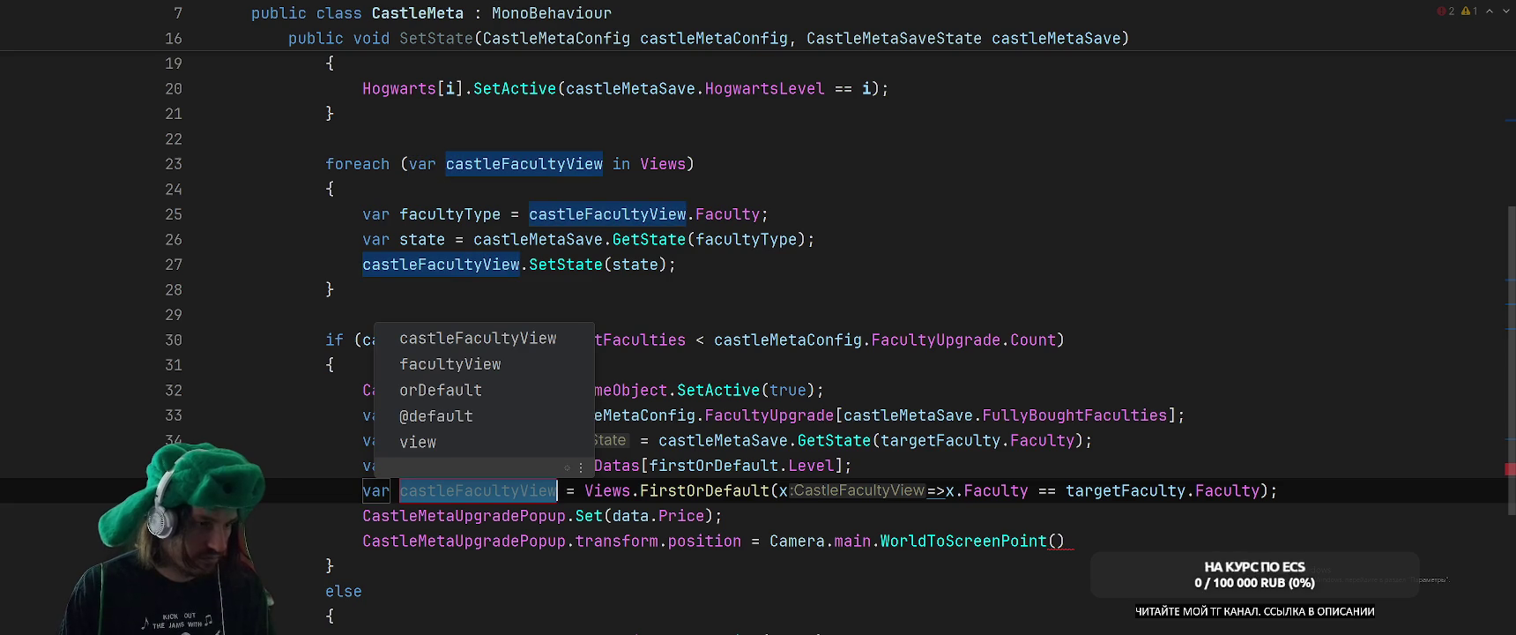
{"action": "key", "text": "Return"}
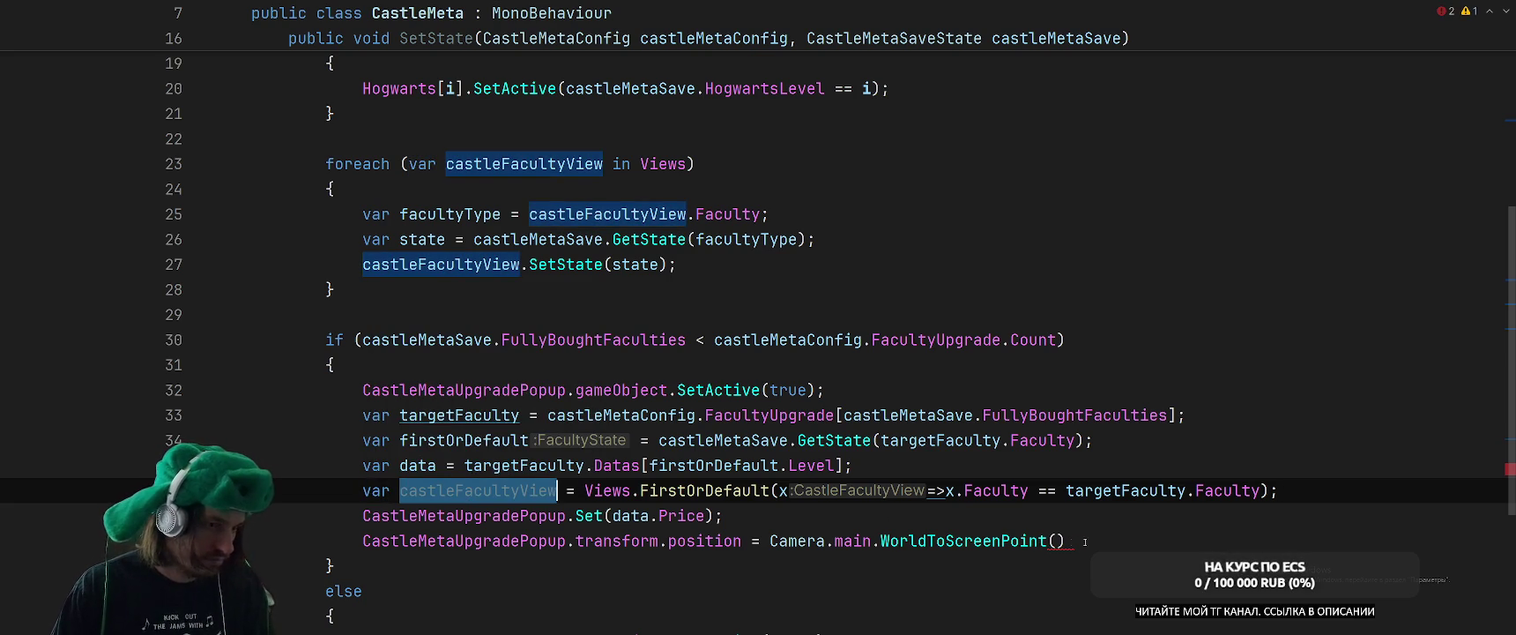
Pass castleFacultyView.PopupPoint.position to WorldToScreenPoint and end the statement.
{"action": "left_click", "coordinate": [1056, 541]}
{"action": "type", "text": "castleFacultyView."}
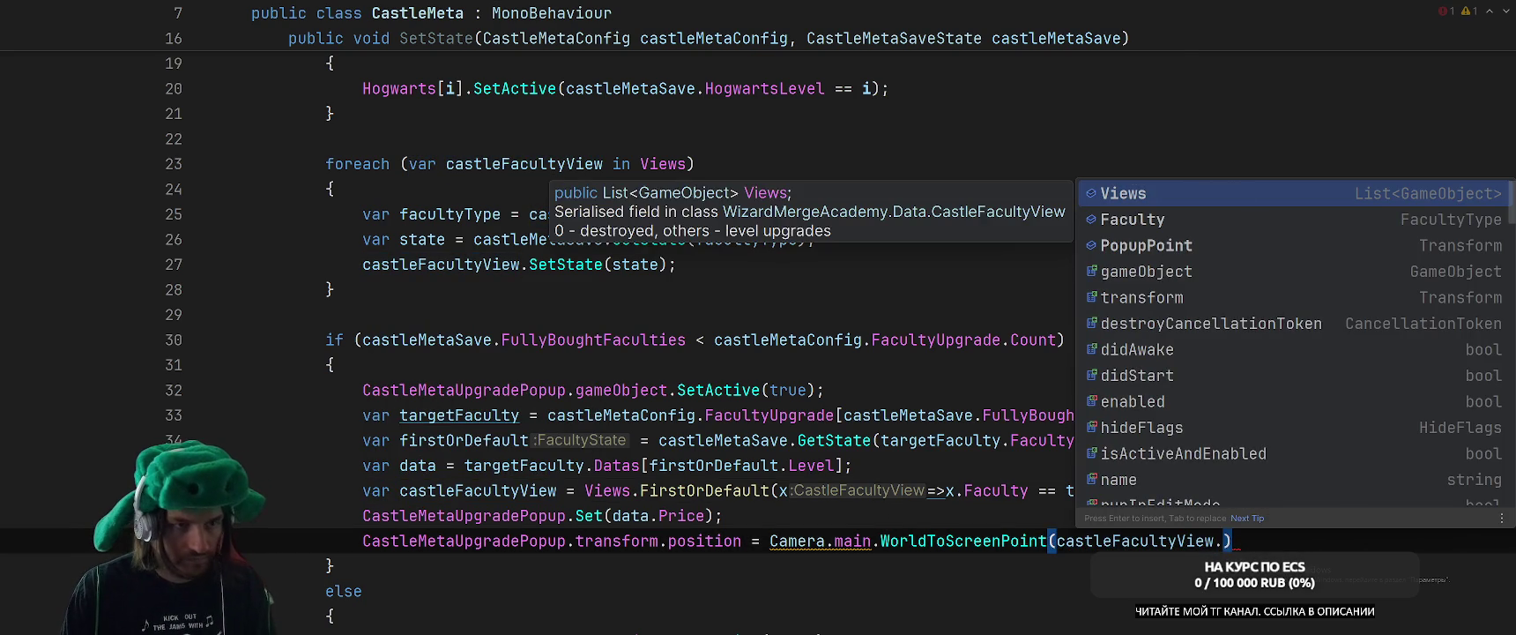
{"action": "key", "text": "Down"}
{"action": "key", "text": "Down"}
{"action": "key", "text": "Return"}
{"action": "type", "text": ".po"}
{"action": "key", "text": "Return"}
{"action": "key", "text": "End"}
{"action": "type", "text": ";"}
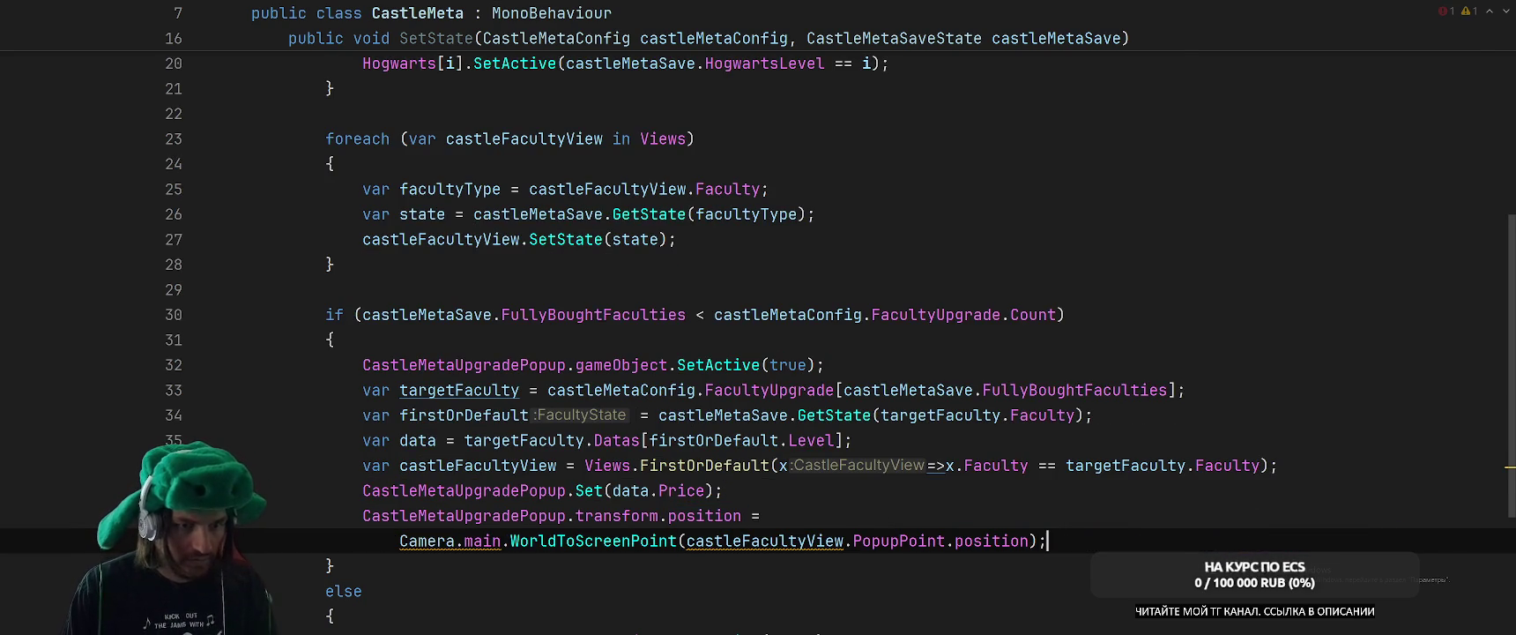
Change FirstOrDefault to First and join the Camera call onto the position line.
{"action": "double_click", "coordinate": [705, 465]}
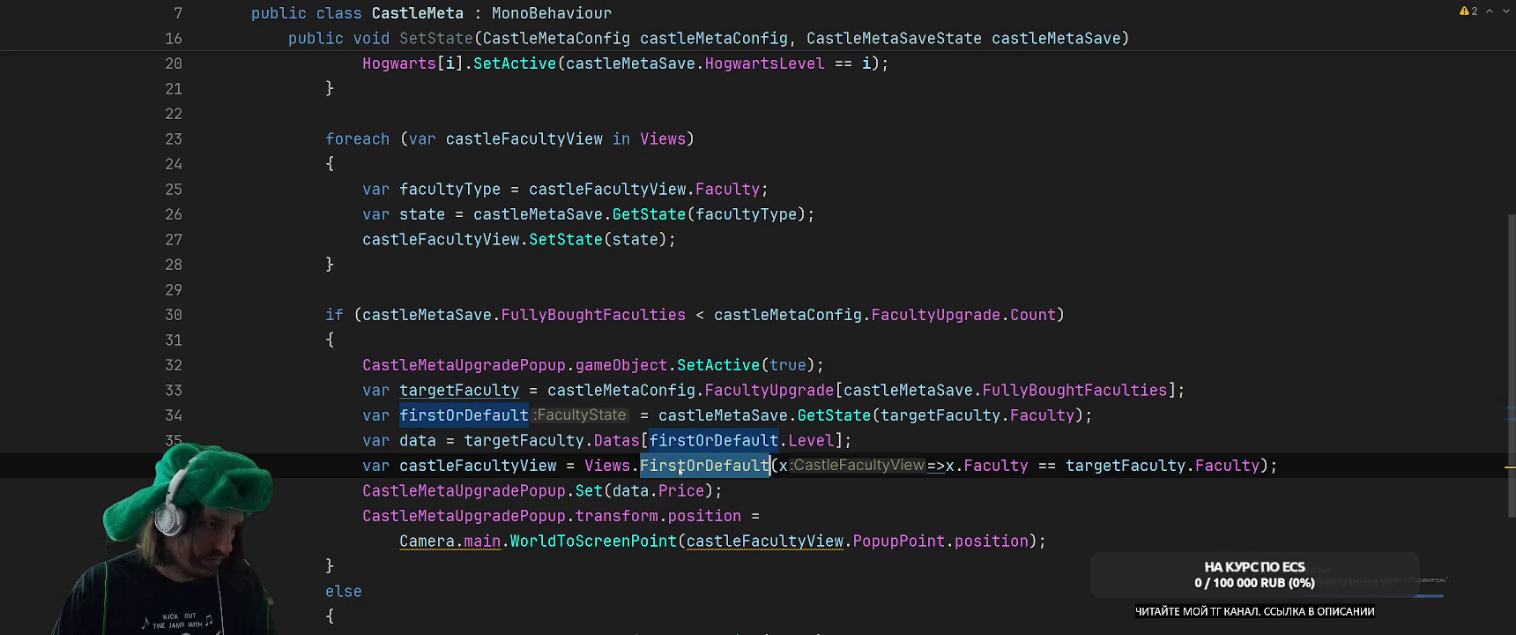
{"action": "type", "text": "First"}
{"action": "key", "text": "Escape"}
{"action": "key", "text": "Down"}
{"action": "key", "text": "Down"}
{"action": "key", "text": "Down"}
{"action": "key", "text": "ctrl+Left"}
{"action": "key", "text": "ctrl+Left"}
{"action": "key", "text": "ctrl+Left"}
{"action": "key", "text": "ctrl+Left"}
{"action": "key", "text": "BackSpace"}
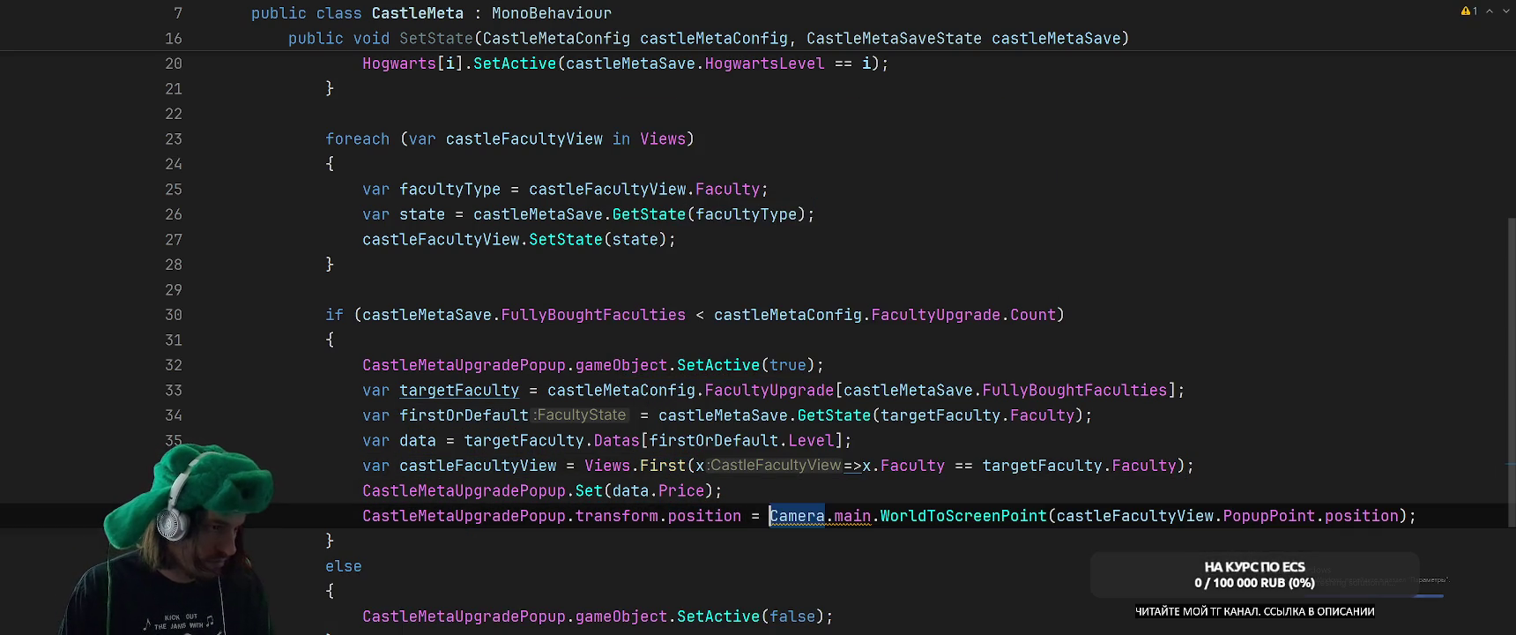
Move the SetActive(true) line from the top to after the popup position line.
{"action": "scroll", "coordinate": [853, 456], "scroll_direction": "down", "scroll_amount": 2}
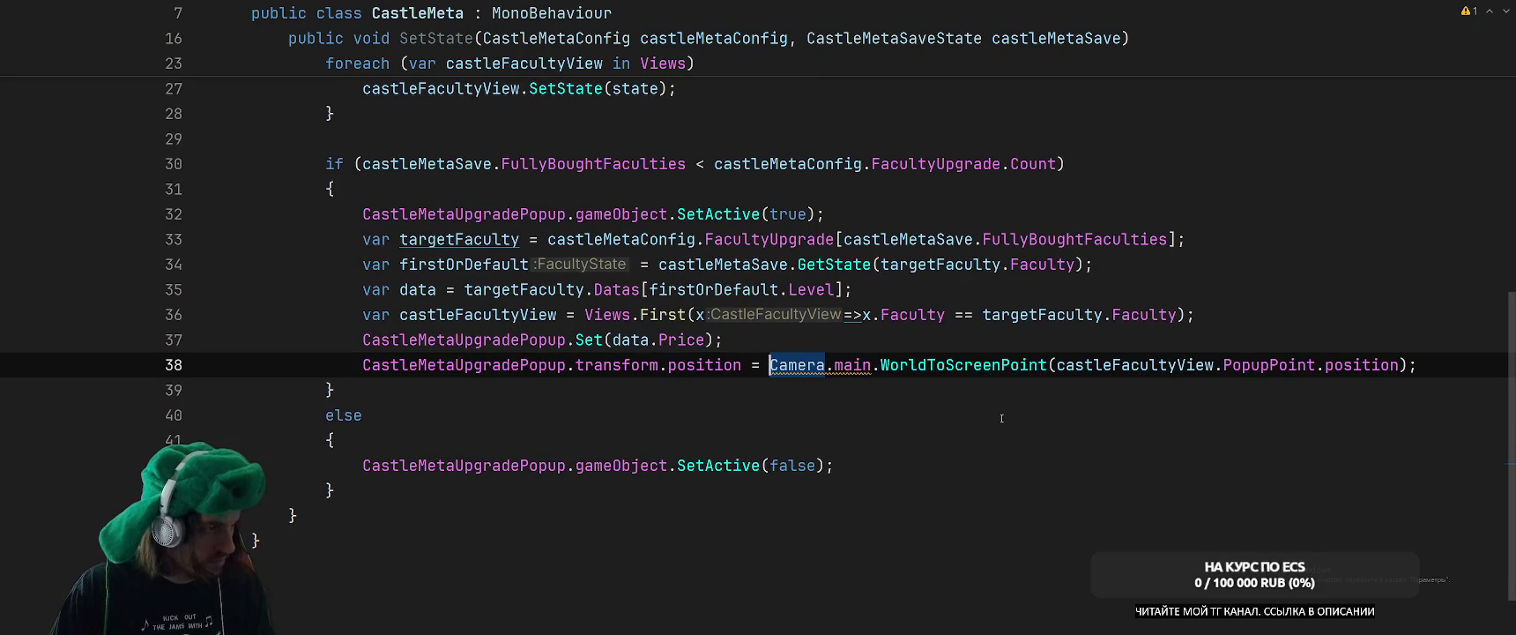
{"action": "scroll", "coordinate": [1001, 418], "scroll_direction": "up", "scroll_amount": 2}
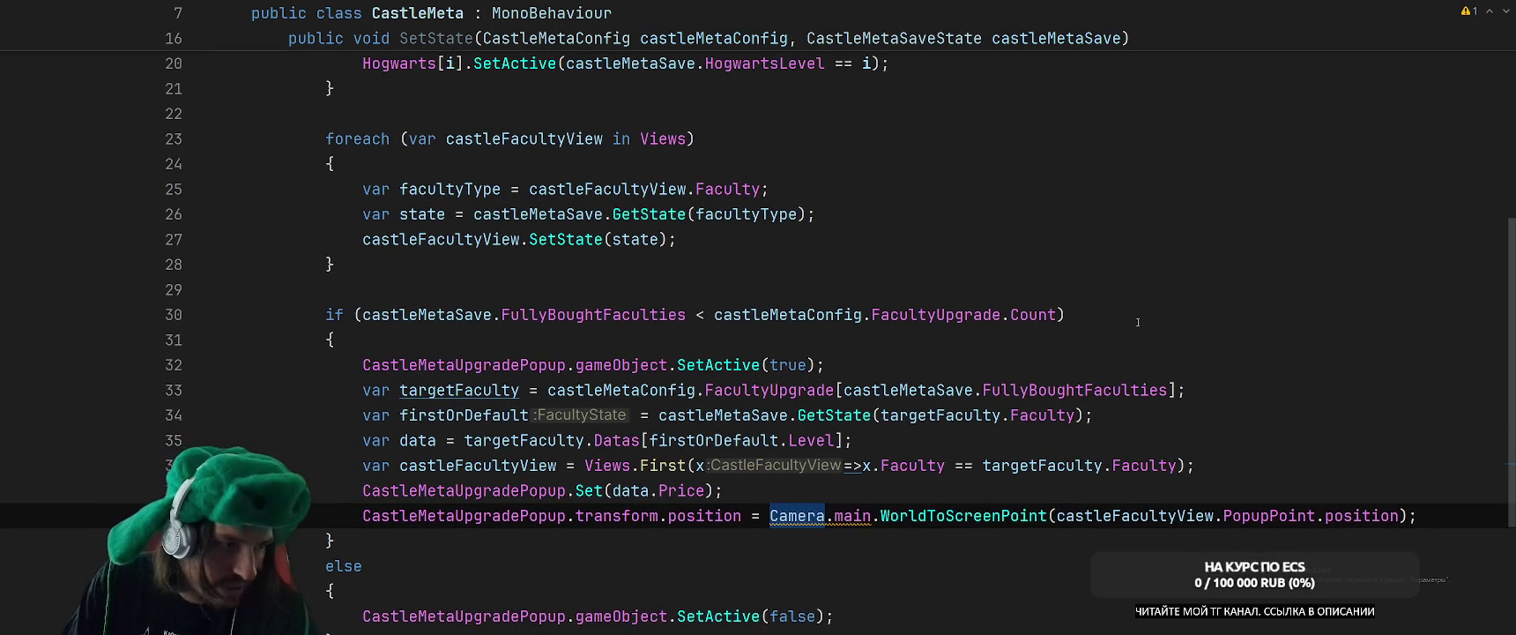
{"action": "left_click_drag", "start_coordinate": [355, 364], "coordinate": [886, 366]}
{"action": "key", "text": "ctrl+c"}
{"action": "key", "text": "BackSpace"}
{"action": "key", "text": "BackSpace"}
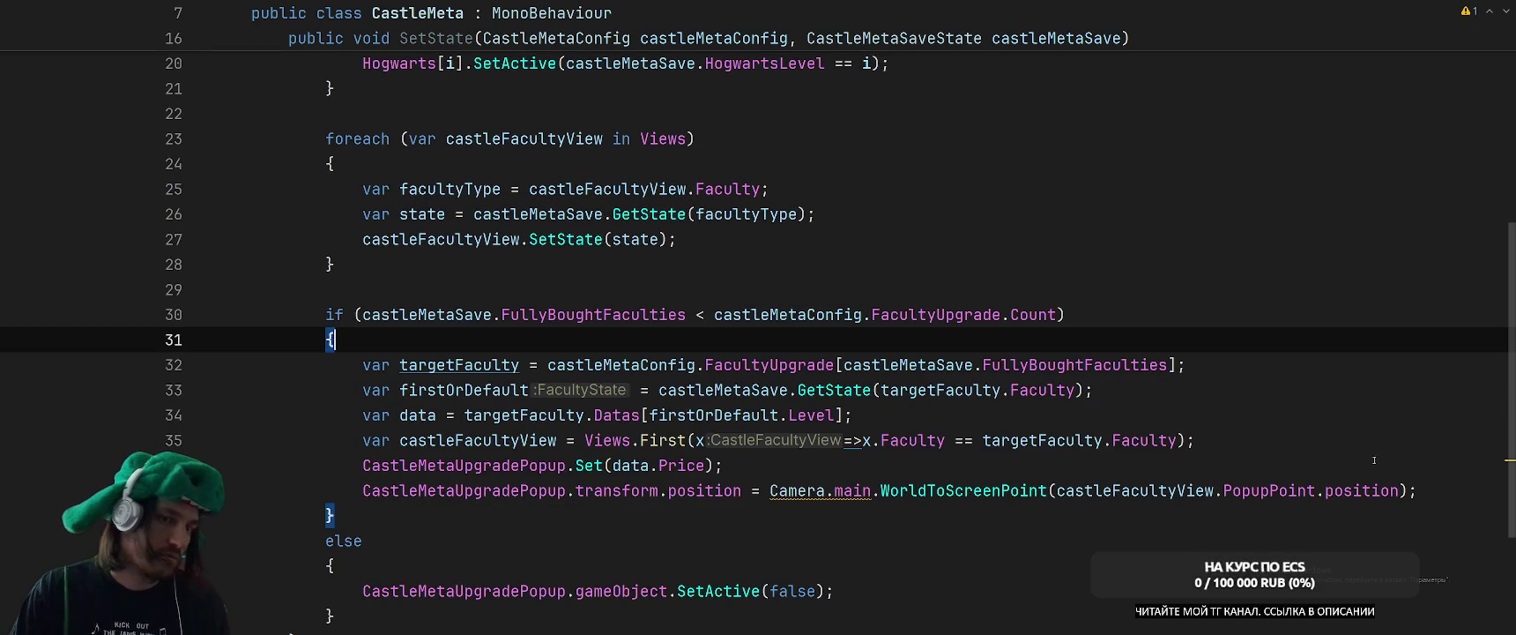
{"action": "left_click", "coordinate": [1408, 498]}
{"action": "key", "text": "Return"}
{"action": "key", "text": "ctrl+v"}
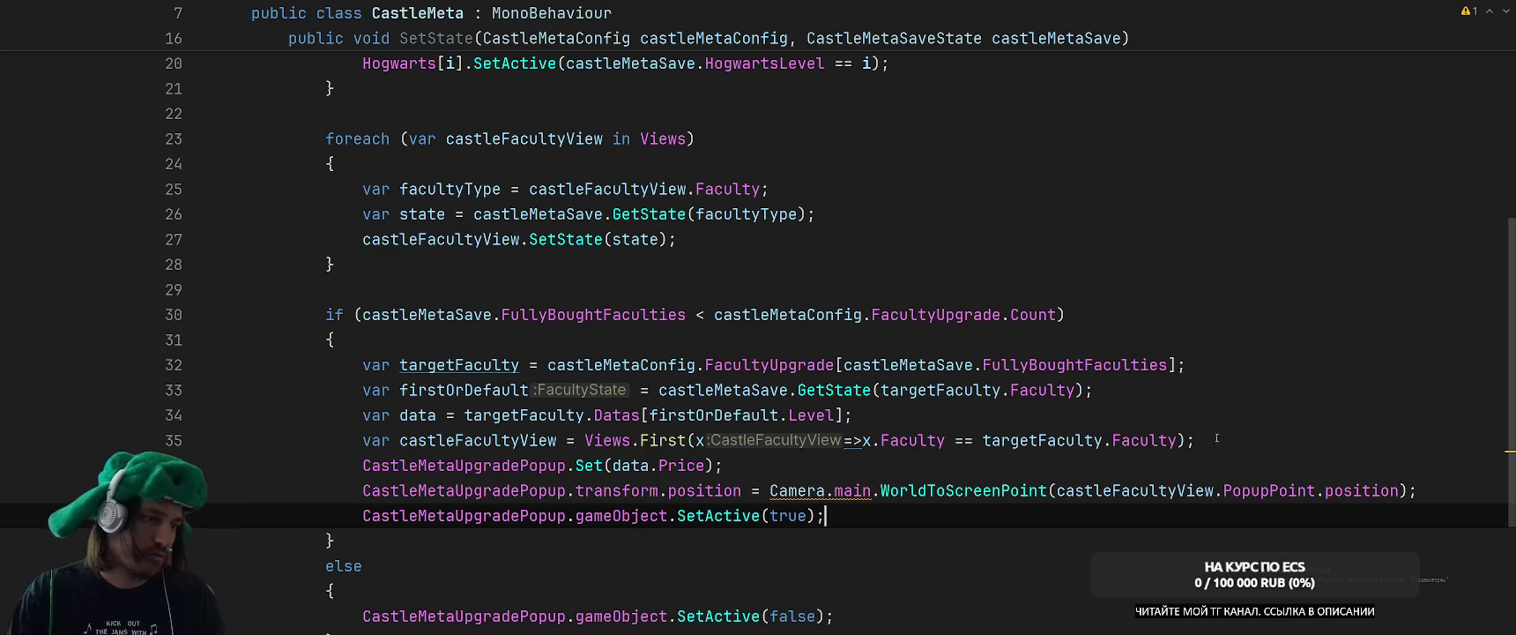
{"action": "left_click", "coordinate": [1231, 385]}
{"action": "scroll", "coordinate": [1231, 380], "scroll_direction": "down", "scroll_amount": 1}
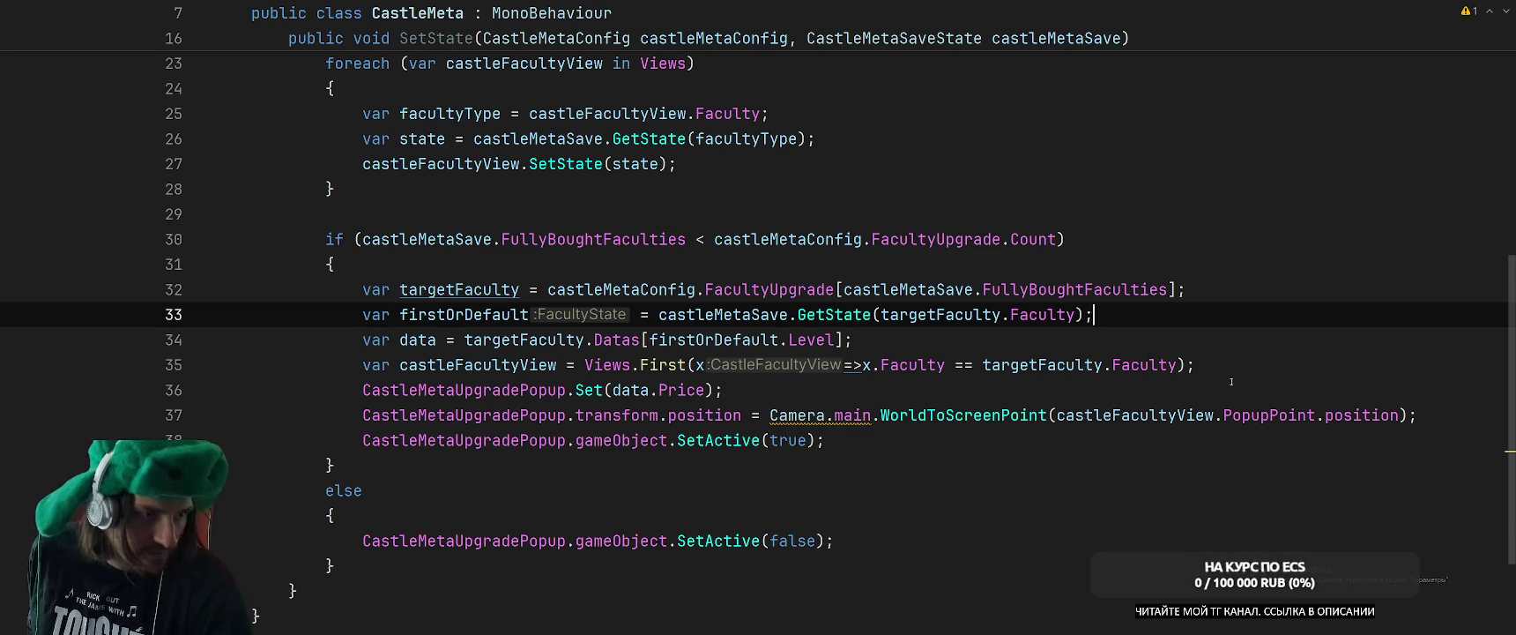
{"action": "key", "text": "alt+Tab"}
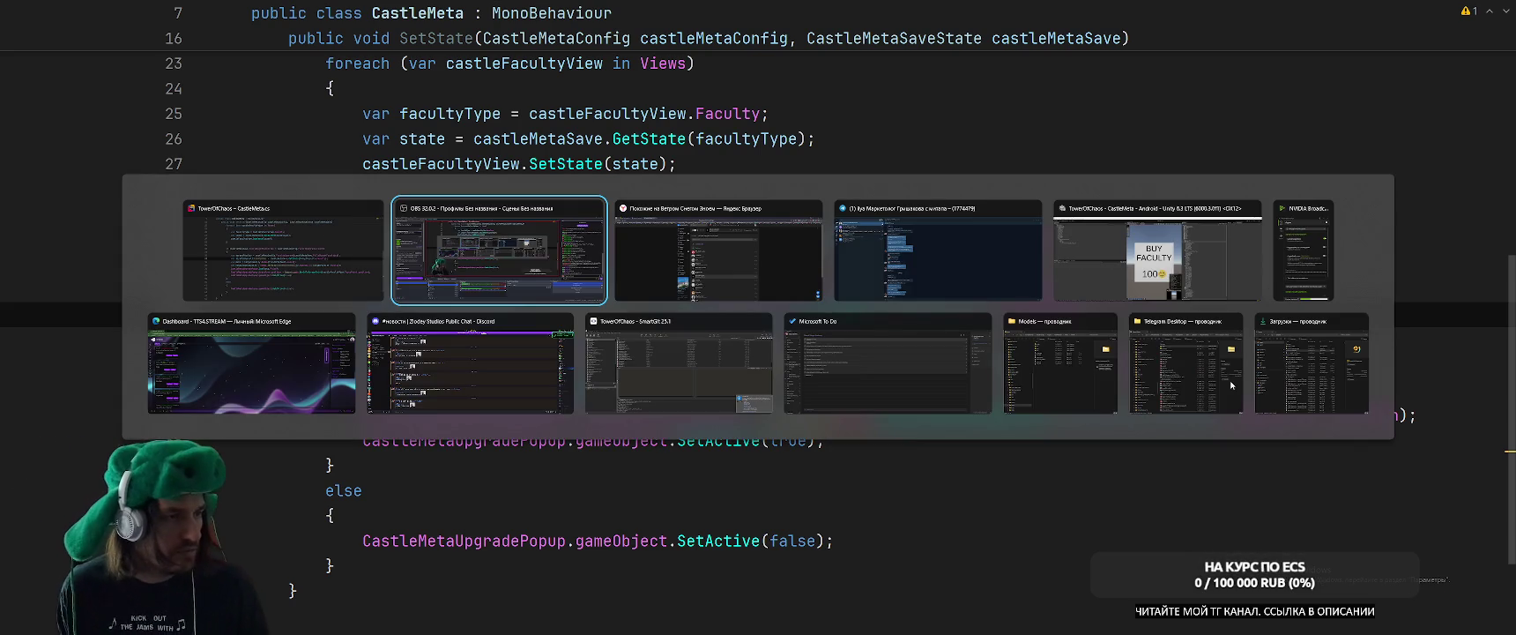
{"action": "key", "text": "alt+Tab"}
{"action": "key", "text": "Escape"}
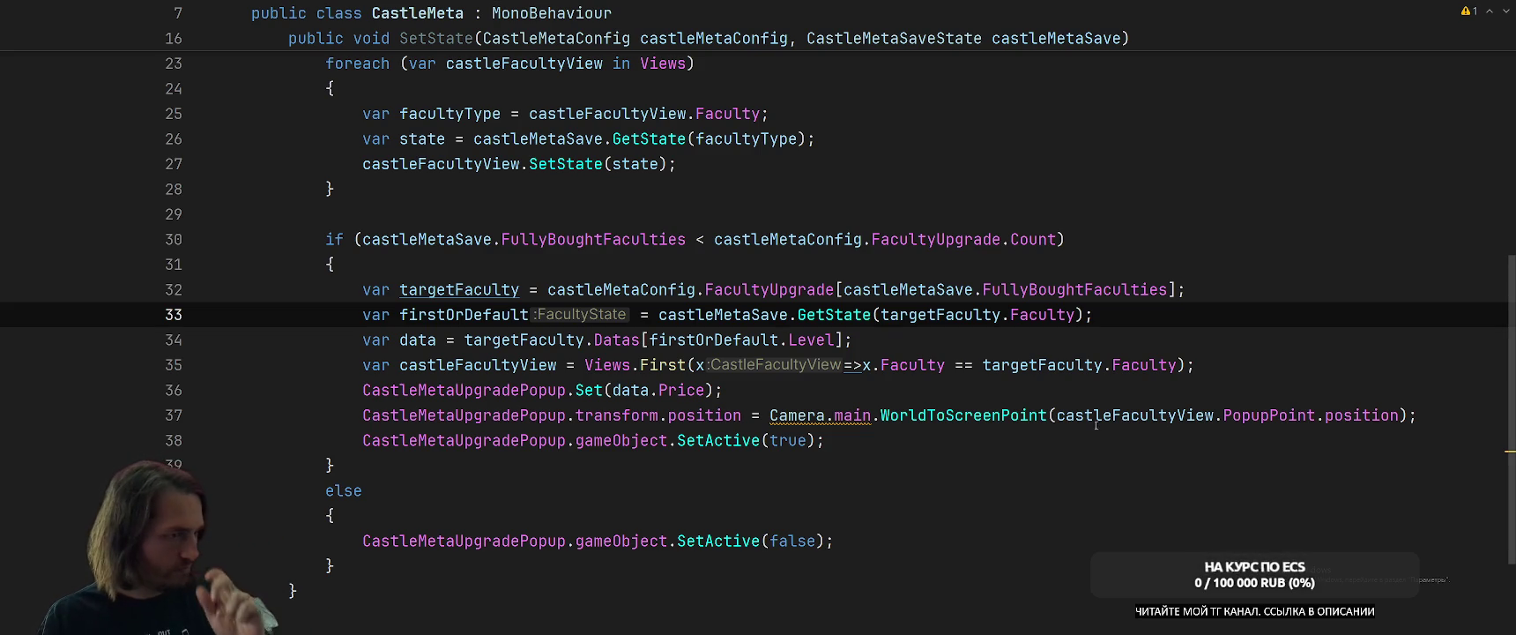
{"action": "left_click", "coordinate": [871, 365]}
Browse the context actions offered for the Views.First lambda without applying any.
{"action": "key", "text": "Left"}
{"action": "key", "text": "alt+Return"}
{"action": "key", "text": "Down"}
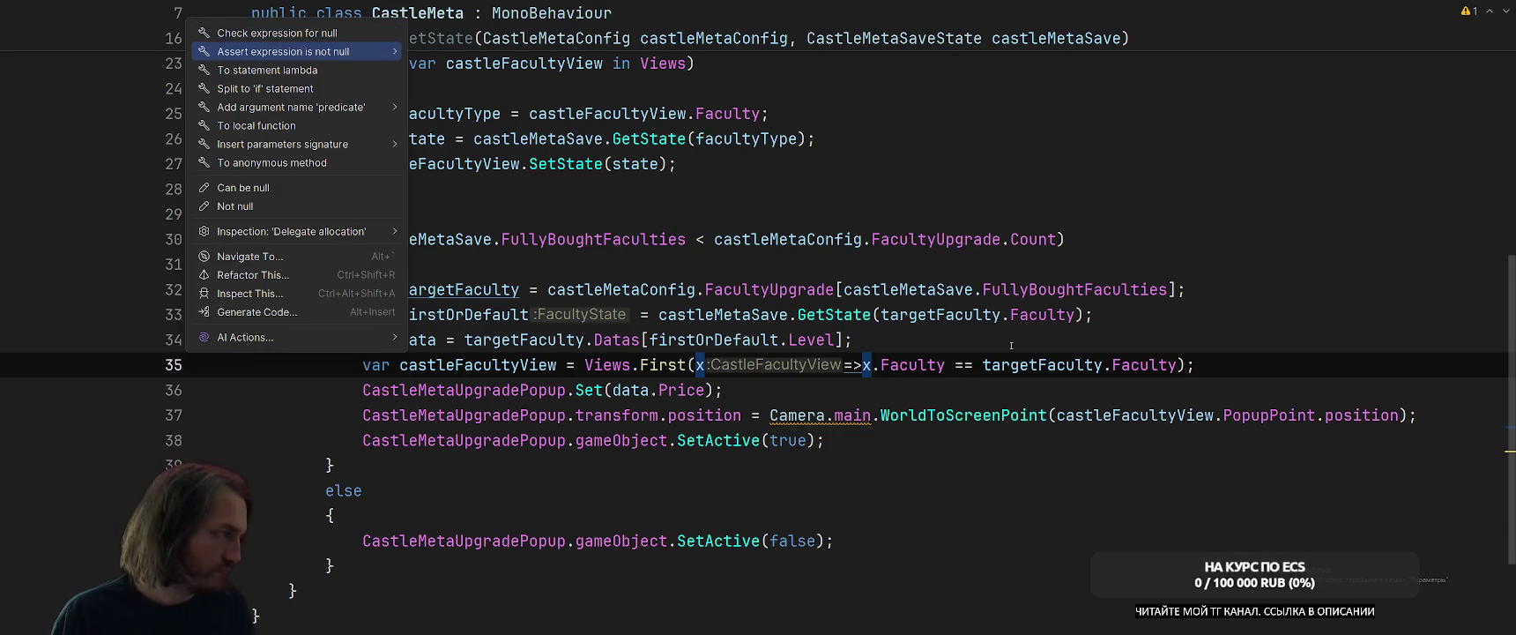
{"action": "key", "text": "Escape"}
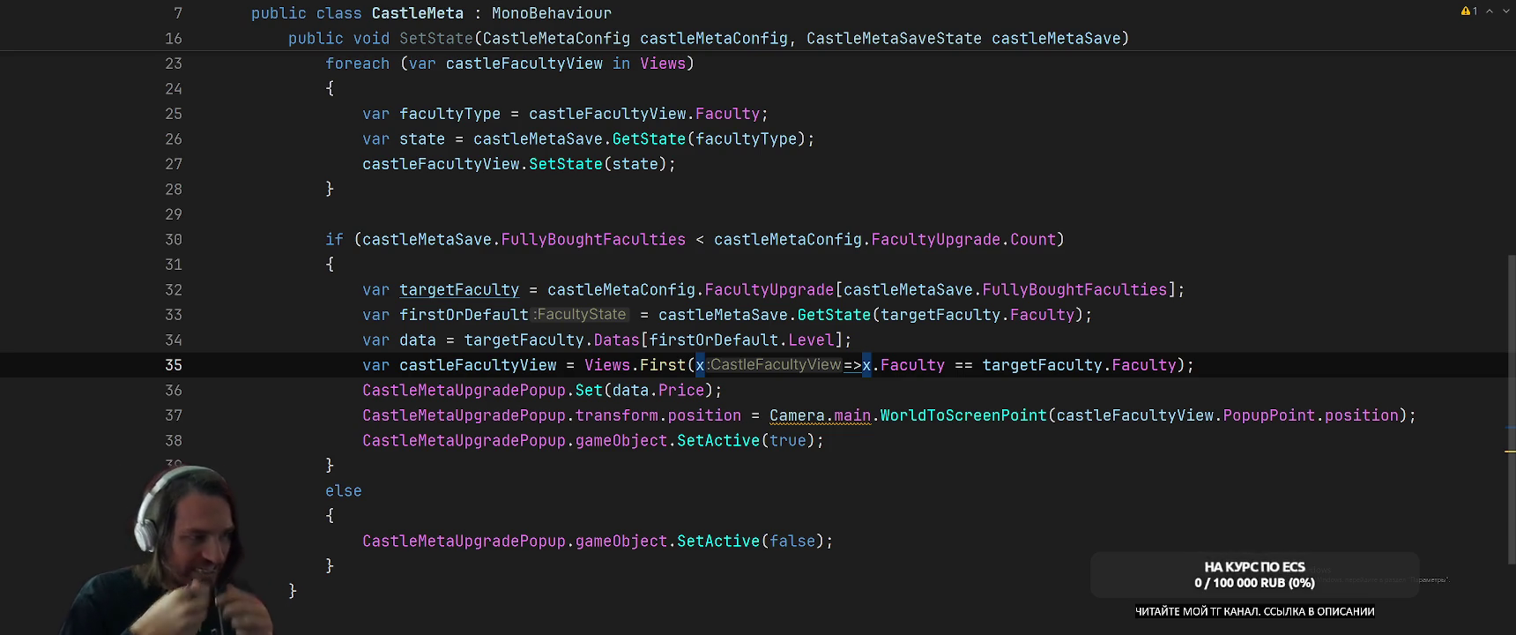
Replace Views.First and its lambda with a GetView(targetFaculty.Faculty) call.
{"action": "left_click", "coordinate": [686, 366]}
{"action": "scroll", "coordinate": [1219, 366], "scroll_direction": "up", "scroll_amount": 2}
{"action": "scroll", "coordinate": [1219, 365], "scroll_direction": "down", "scroll_amount": 3}
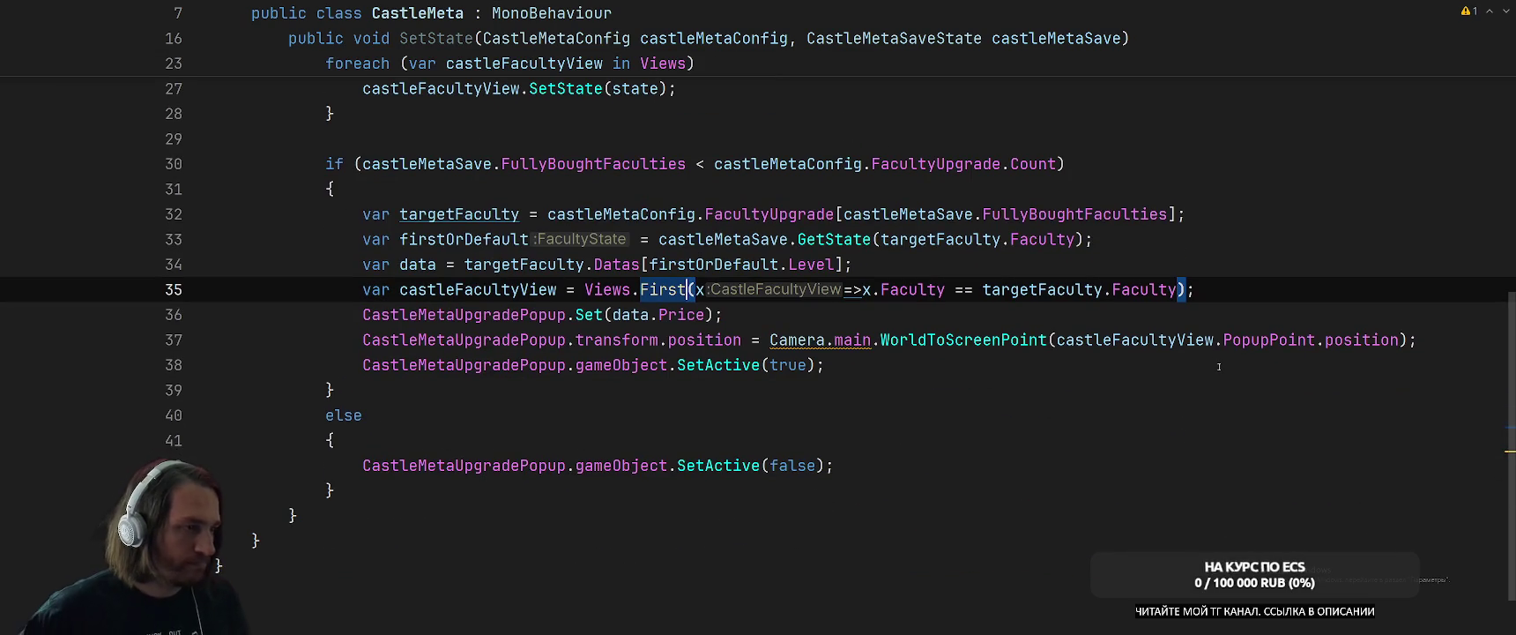
{"action": "key", "text": "ctrl+Left"}
{"action": "key", "text": "ctrl+Left"}
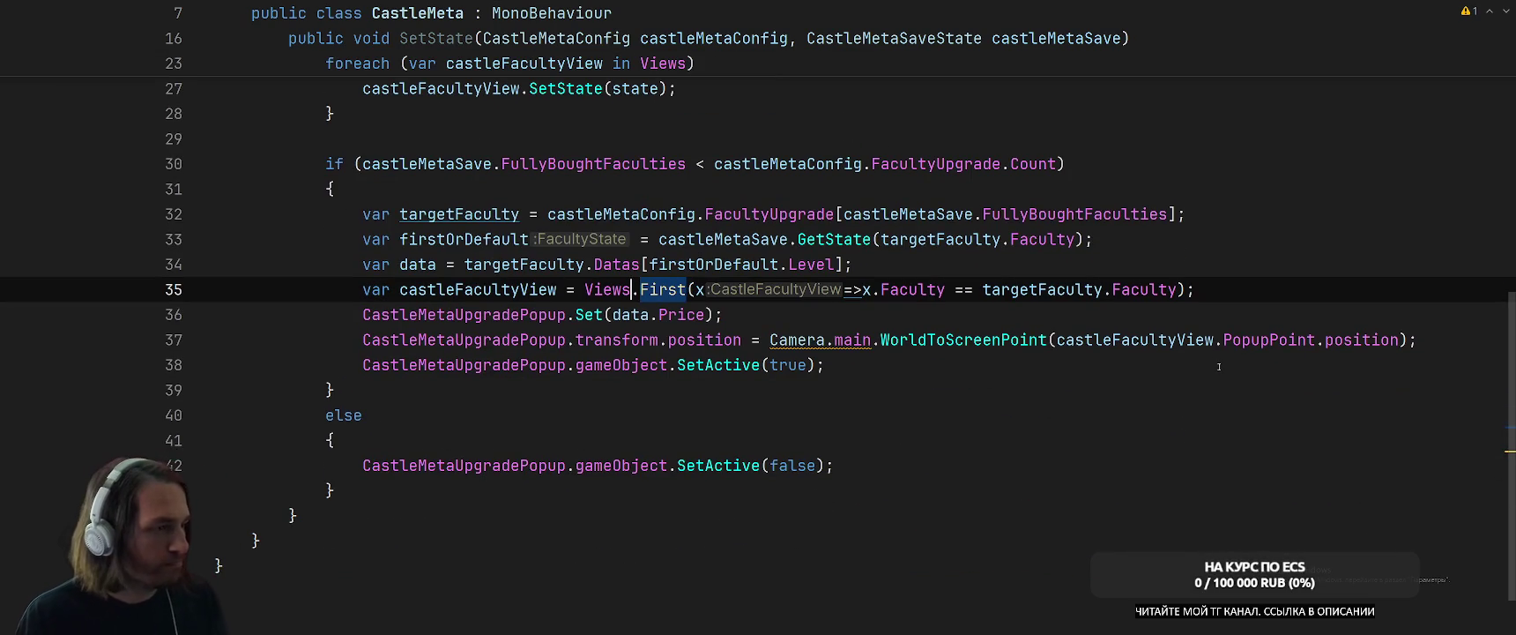
{"action": "key", "text": "ctrl+w"}
{"action": "key", "text": "ctrl+w"}
{"action": "type", "text": "Пу"}
{"action": "key", "text": "BackSpace"}
{"action": "key", "text": "BackSpace"}
{"action": "type", "text": "GetView"}
{"action": "key", "text": "ctrl+shift+Right"}
{"action": "key", "text": "ctrl+shift+Right"}
{"action": "key", "text": "ctrl+shift+Right"}
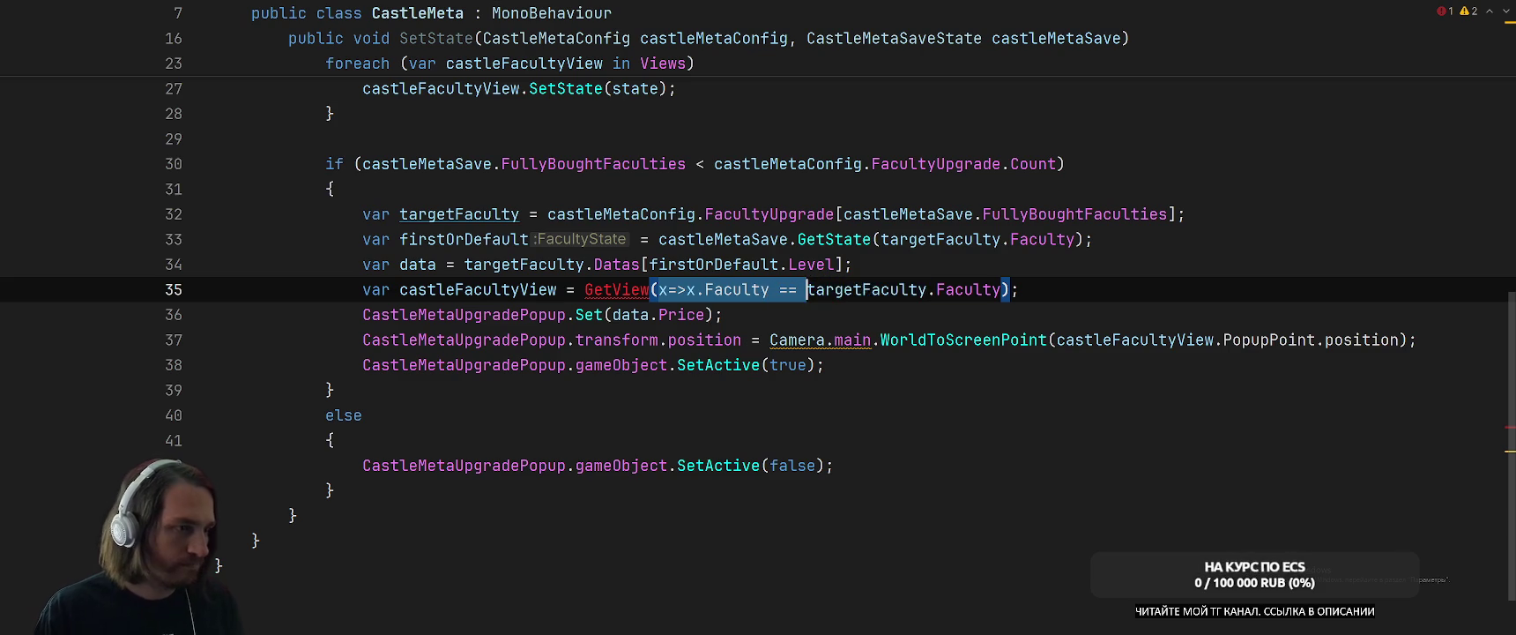
{"action": "key", "text": "Delete"}
{"action": "key", "text": "alt+Return"}
Generate GetView(FacultyType facultyType) returning Views.FirstOrDefault(x => x.Faculty == facultyType).
{"action": "key", "text": "Return"}
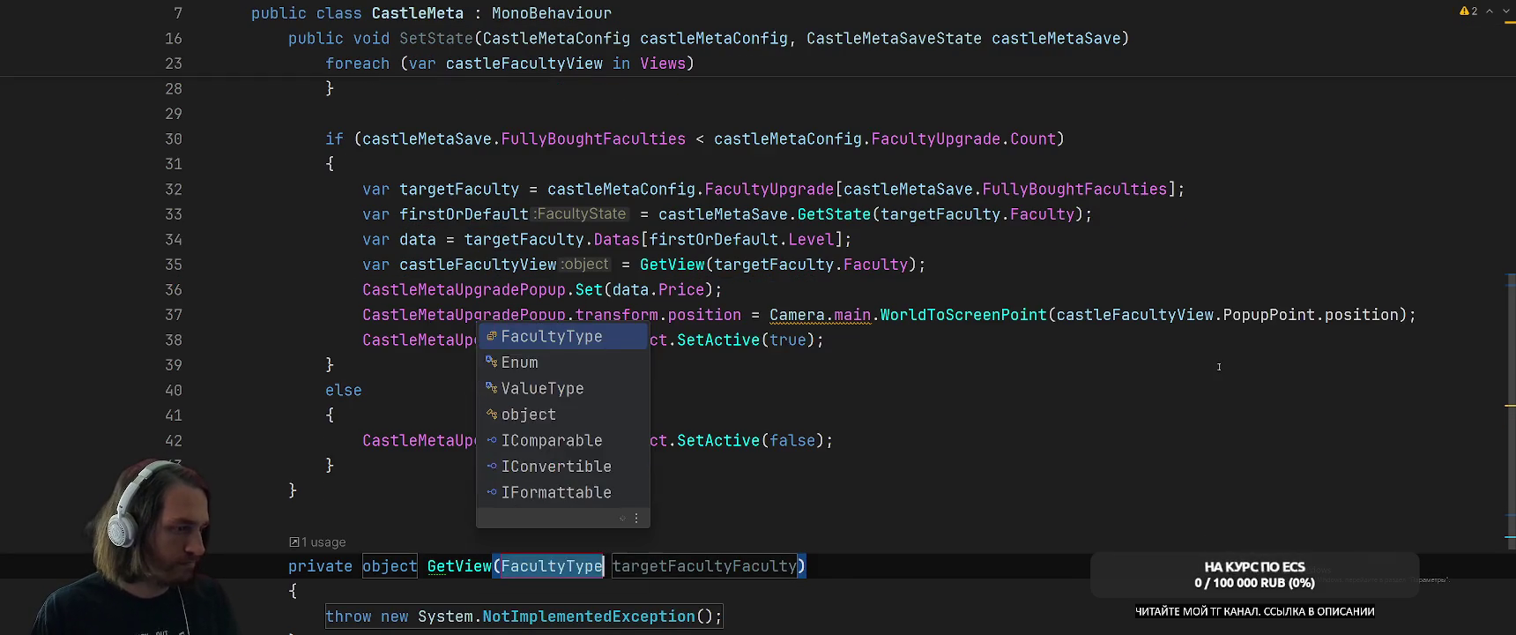
{"action": "key", "text": "Return"}
{"action": "key", "text": "Down"}
{"action": "key", "text": "Down"}
{"action": "key", "text": "Return"}
{"action": "type", "text": "ret"}
{"action": "key", "text": "Return"}
{"action": "type", "text": "View"}
{"action": "key", "text": "BackSpace"}
{"action": "key", "text": "BackSpace"}
{"action": "key", "text": "BackSpace"}
{"action": "type", "text": "iews.Fi"}
{"action": "key", "text": "Down"}
{"action": "key", "text": "Down"}
{"action": "key", "text": "Down"}
{"action": "key", "text": "Down"}
{"action": "key", "text": "Down"}
{"action": "key", "text": "Return"}
{"action": "type", "text": "x=>x."}
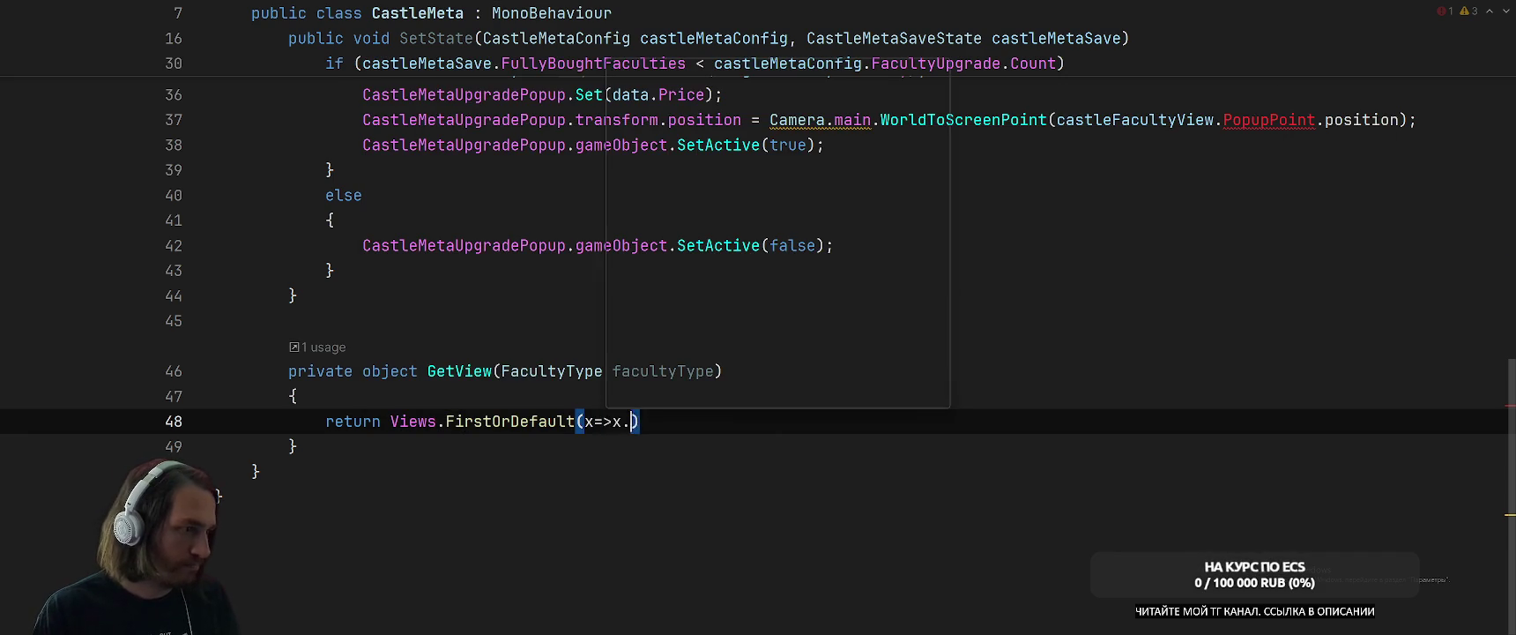
{"action": "type", "text": "Fa"}
{"action": "key", "text": "Return"}
{"action": "type", "text": "== fa"}
{"action": "key", "text": "Return"}
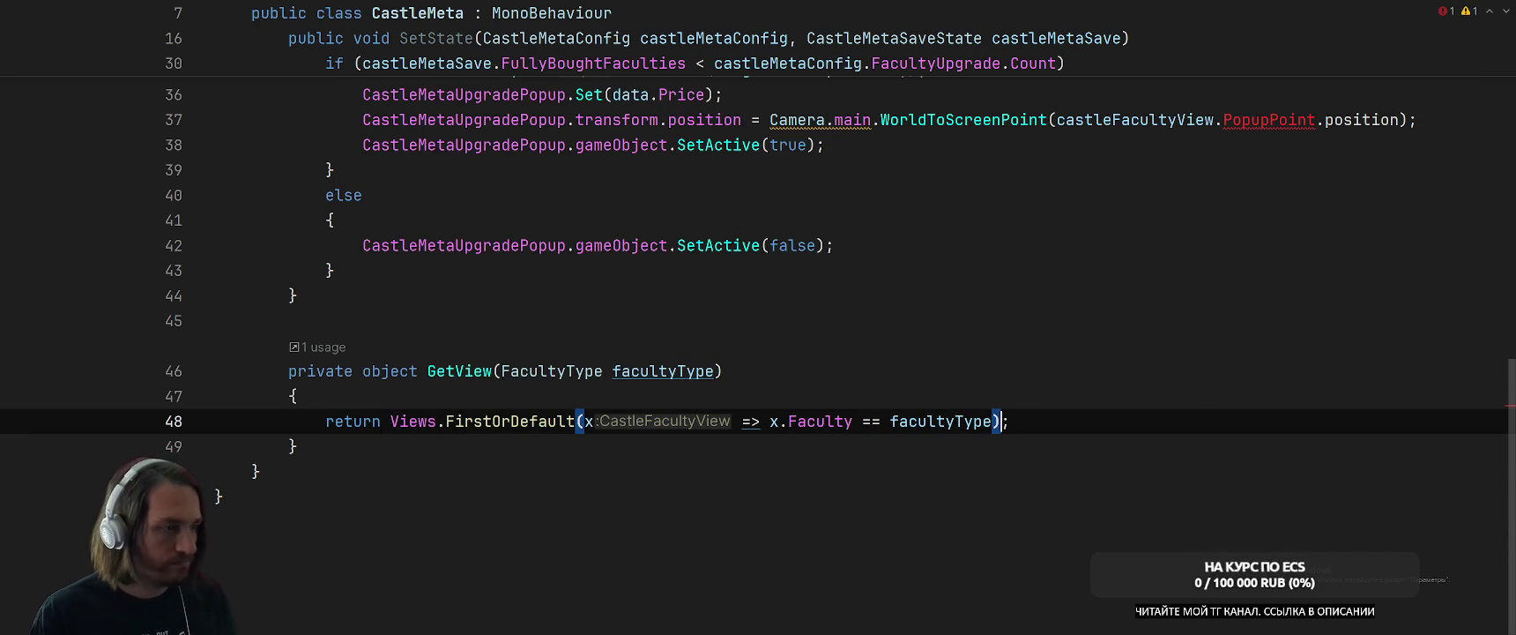
Convert the FirstOrDefault LINQ call into a foreach loop that returns the matching x.
{"action": "double_click", "coordinate": [520, 422]}
{"action": "key", "text": "alt+Return"}
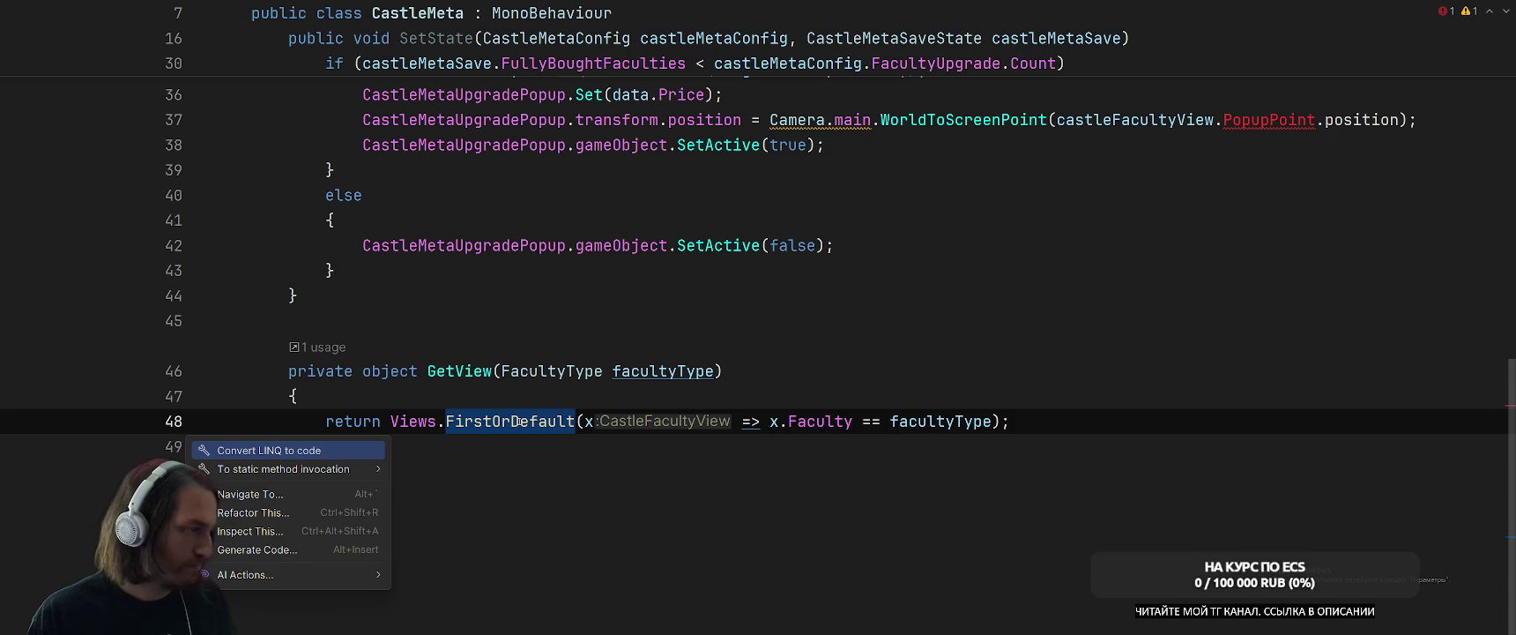
{"action": "key", "text": "Return"}
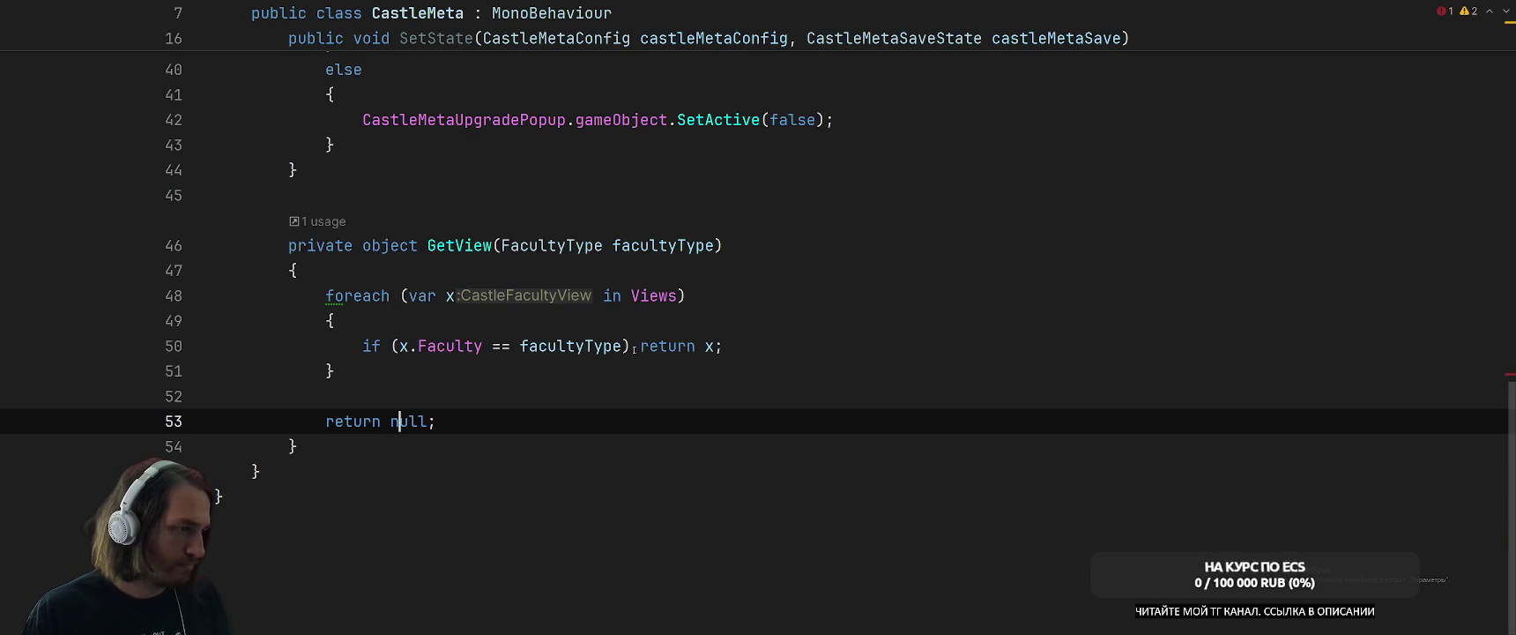
{"action": "left_click", "coordinate": [634, 349]}
{"action": "key", "text": "Return"}
{"action": "type", "text": "{"}
After the loop, log Debug.LogError($"No faculty view for type: {facultyType}").
{"action": "left_click", "coordinate": [589, 473]}
{"action": "key", "text": "Return"}
{"action": "type", "text": "Debug.l"}
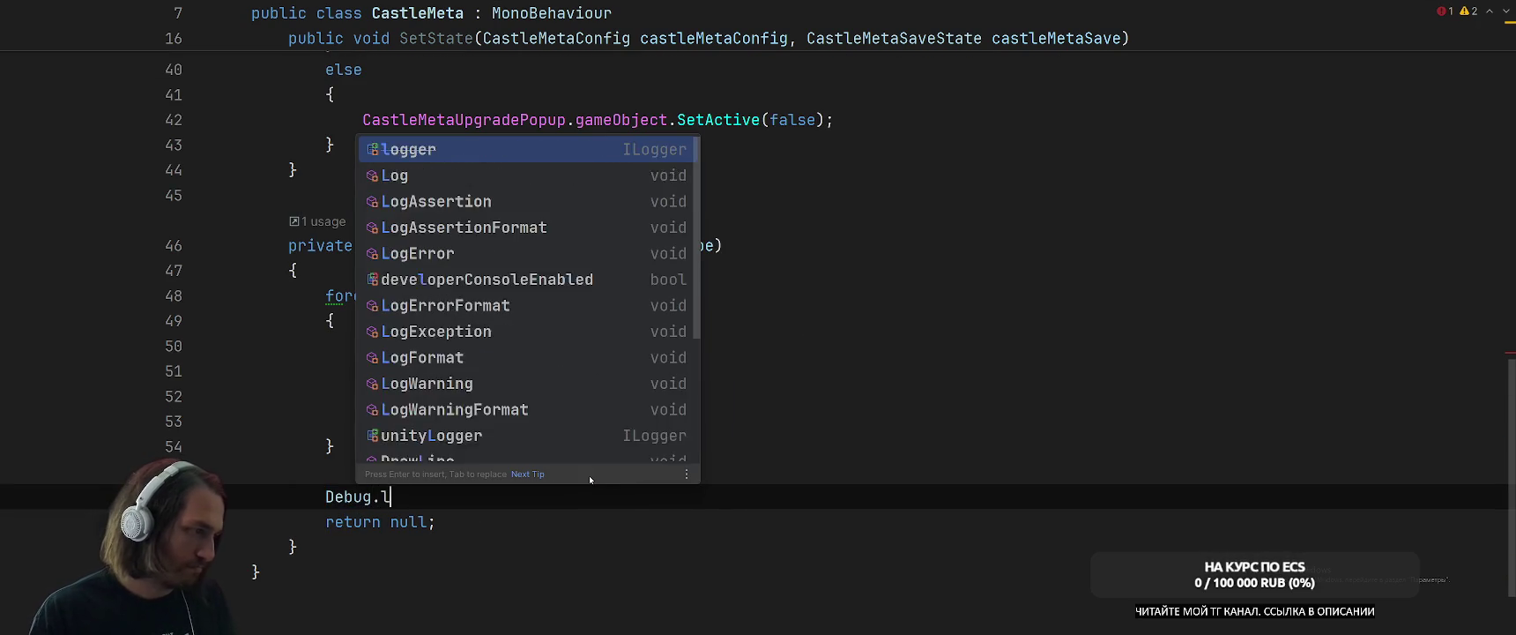
{"action": "type", "text": "ogE"}
{"action": "key", "text": "Down"}
{"action": "type", "text": "\"No faculty fo"}
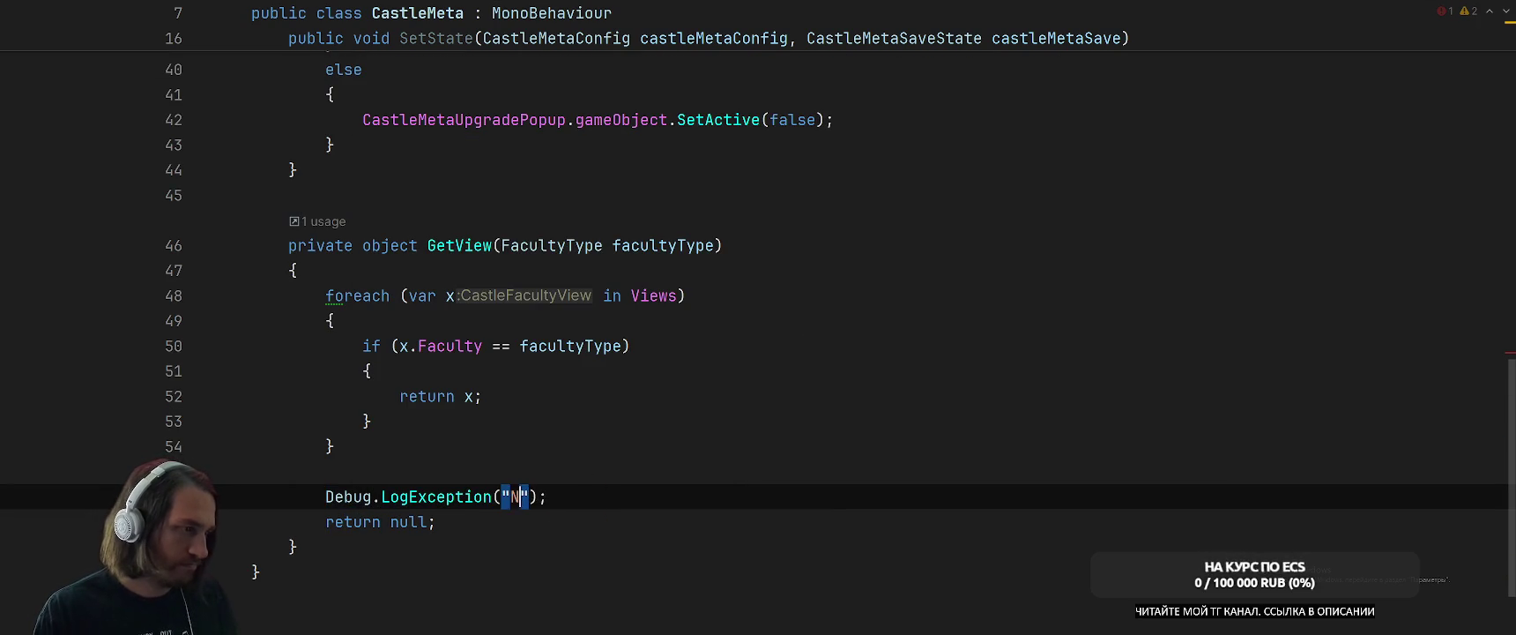
{"action": "type", "text": "r type: {fac"}
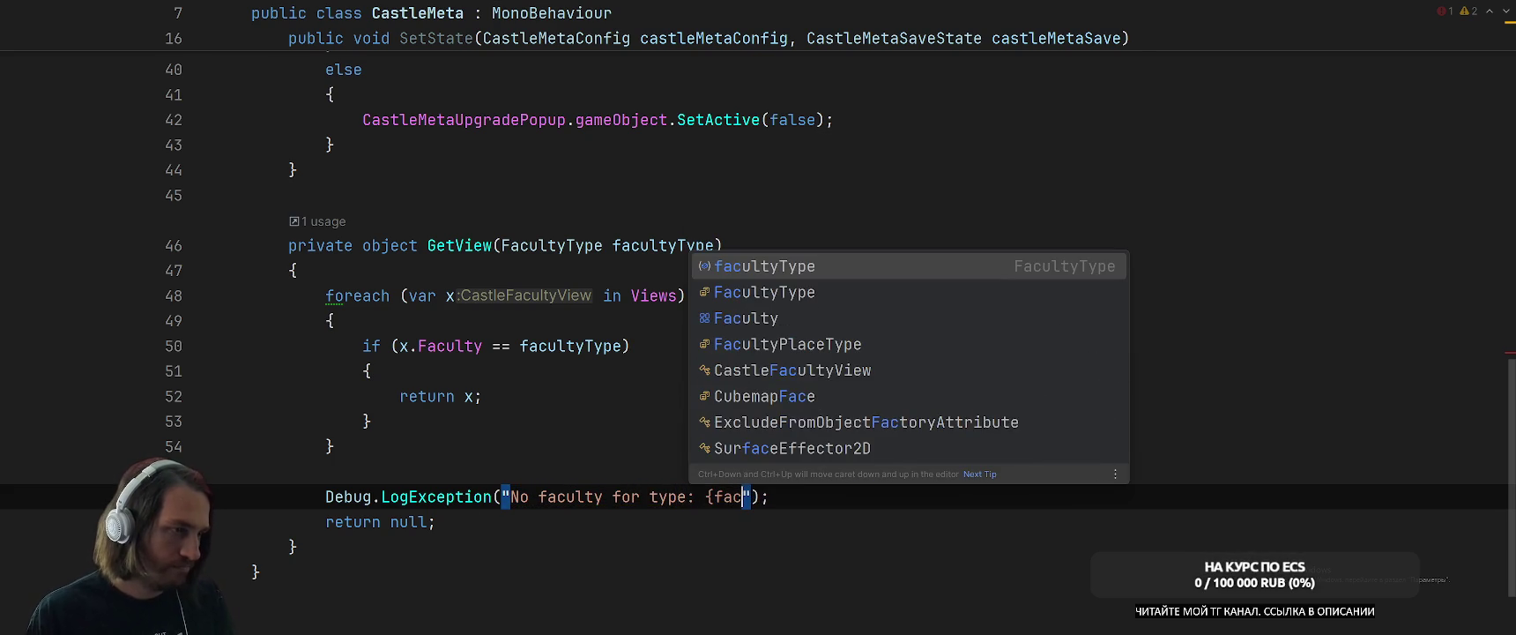
{"action": "key", "text": "Return"}
{"action": "left_click", "coordinate": [613, 496]}
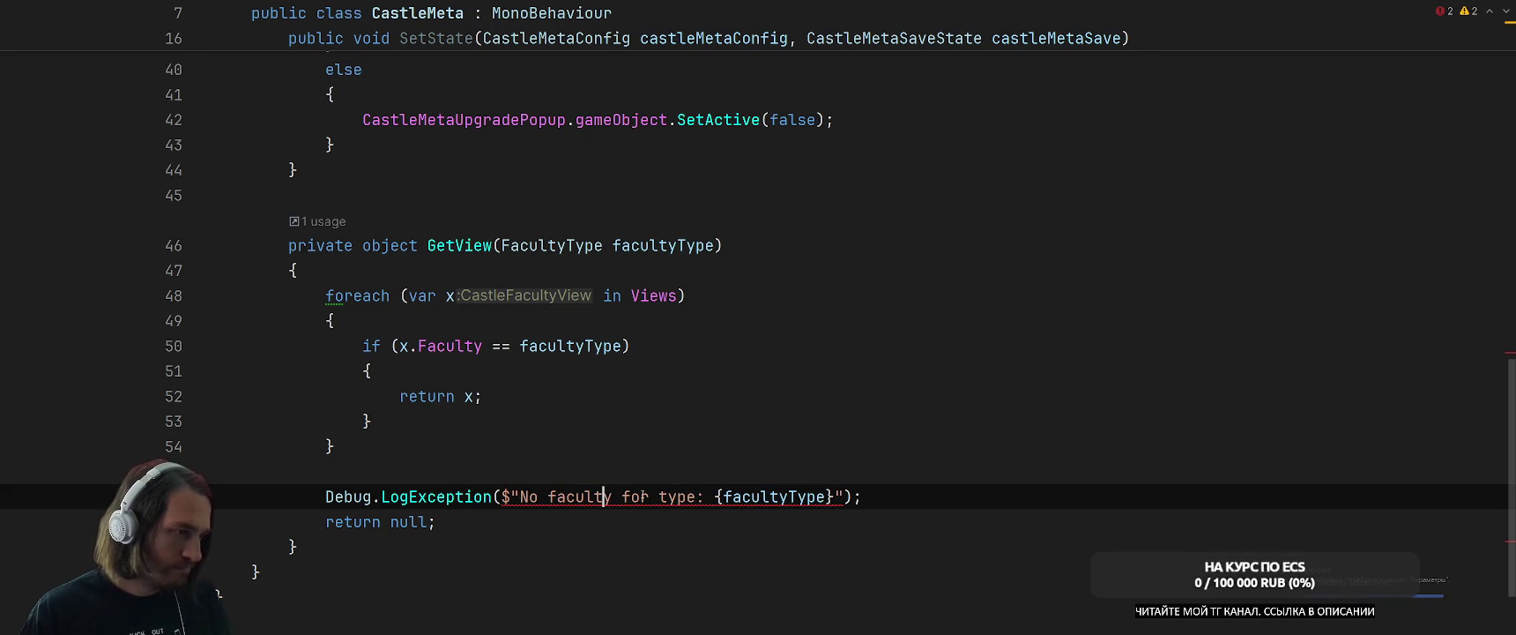
{"action": "type", "text": "view"}
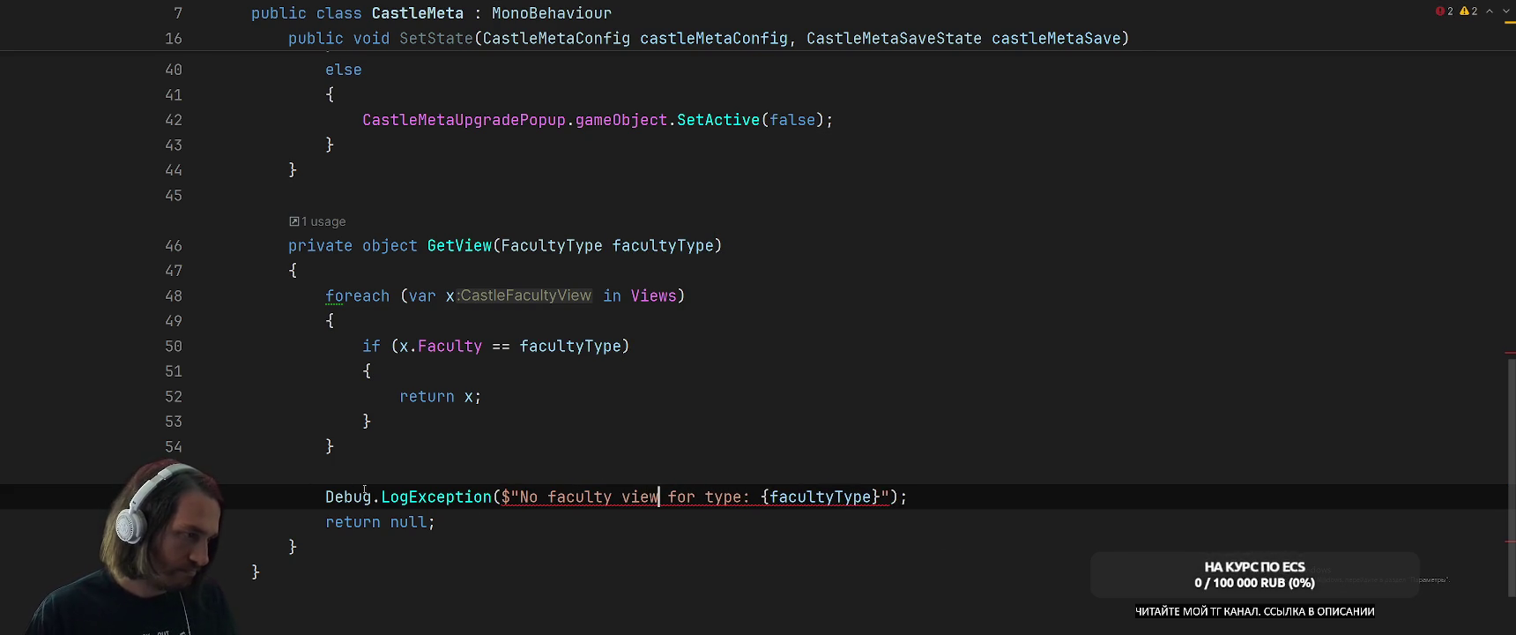
{"action": "double_click", "coordinate": [420, 499]}
{"action": "type", "text": "Ee"}
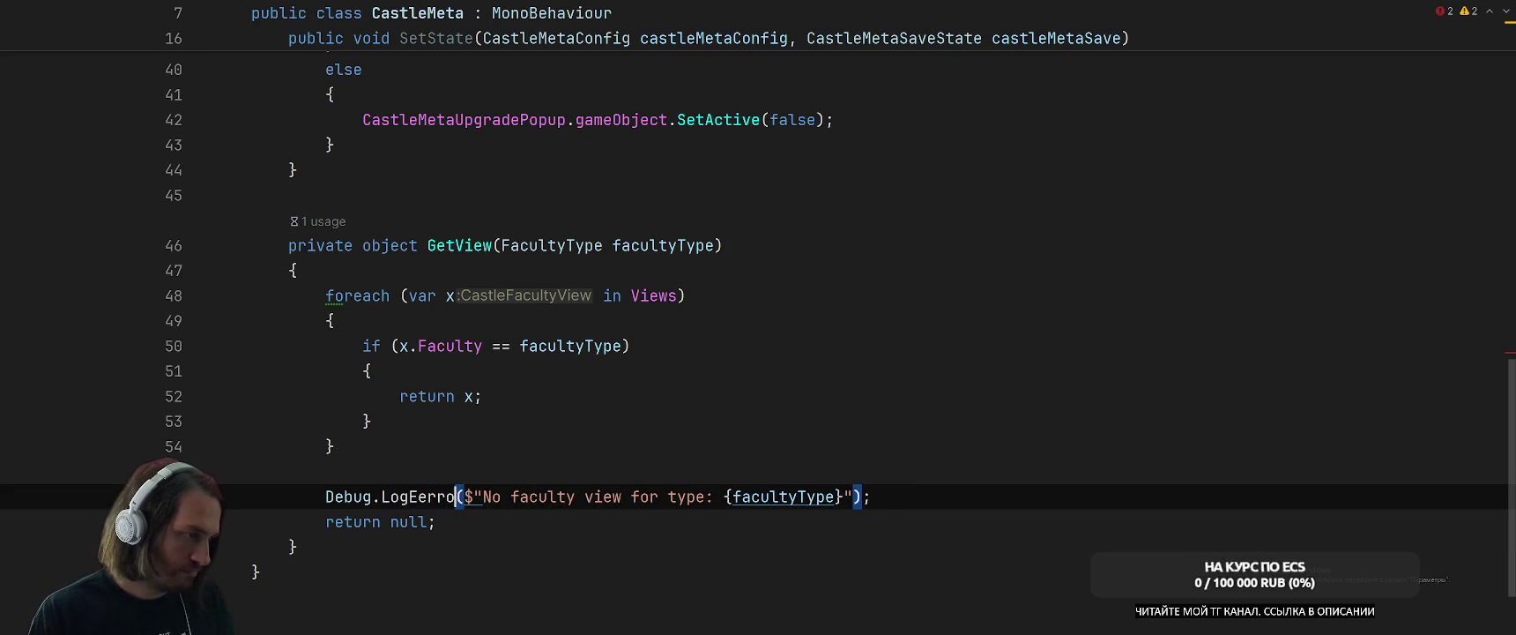
{"action": "key", "text": "Return"}
{"action": "left_click", "coordinate": [331, 446]}
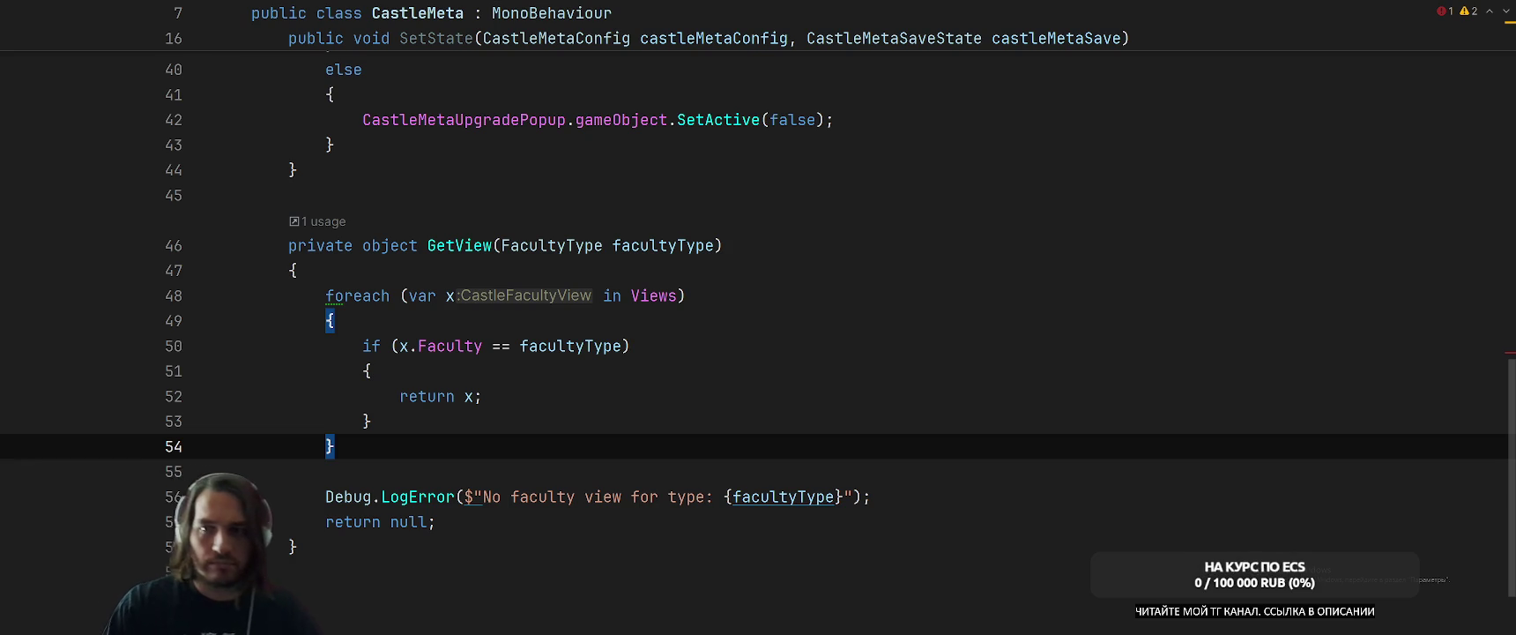
Move the caret back up toward the body of SetState.
{"action": "key", "text": "Up"}
{"action": "key", "text": "Up"}
{"action": "key", "text": "Up"}
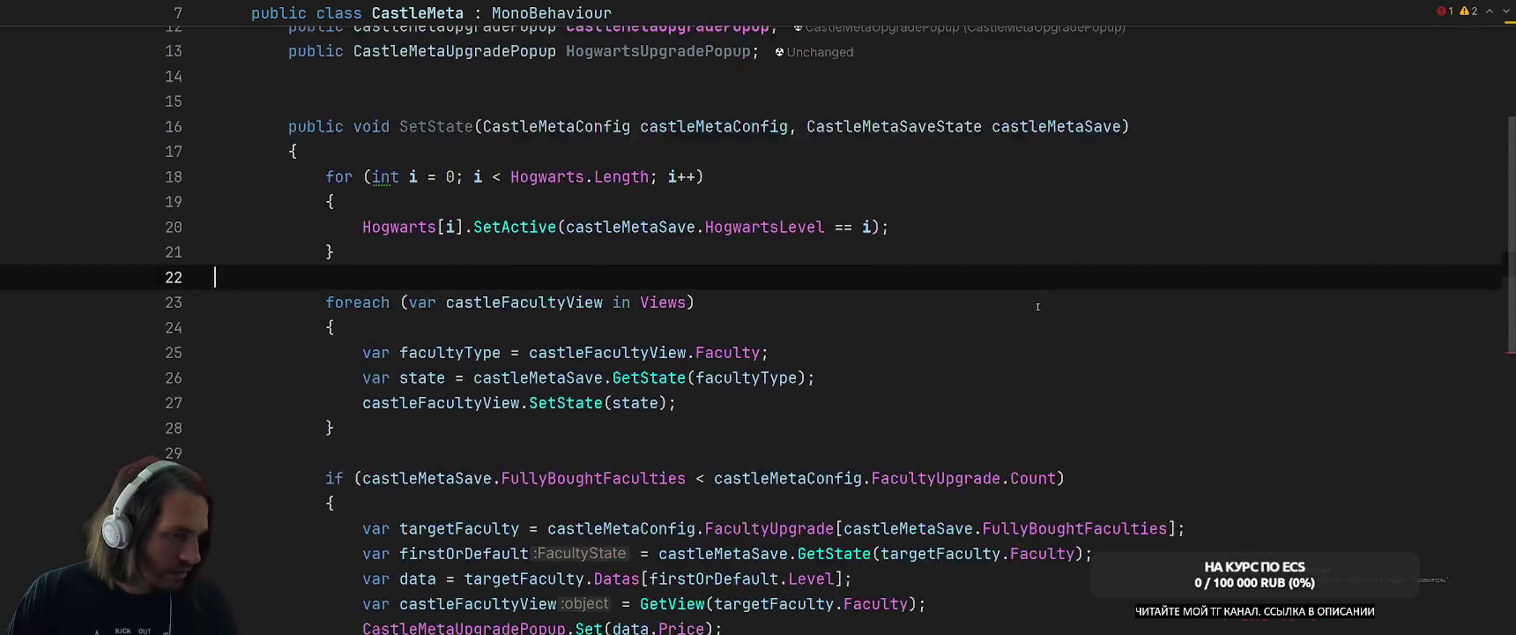
Change GetView's return type from object to CastleFacultyView.
{"action": "scroll", "coordinate": [1156, 339], "scroll_direction": "down", "scroll_amount": 3}
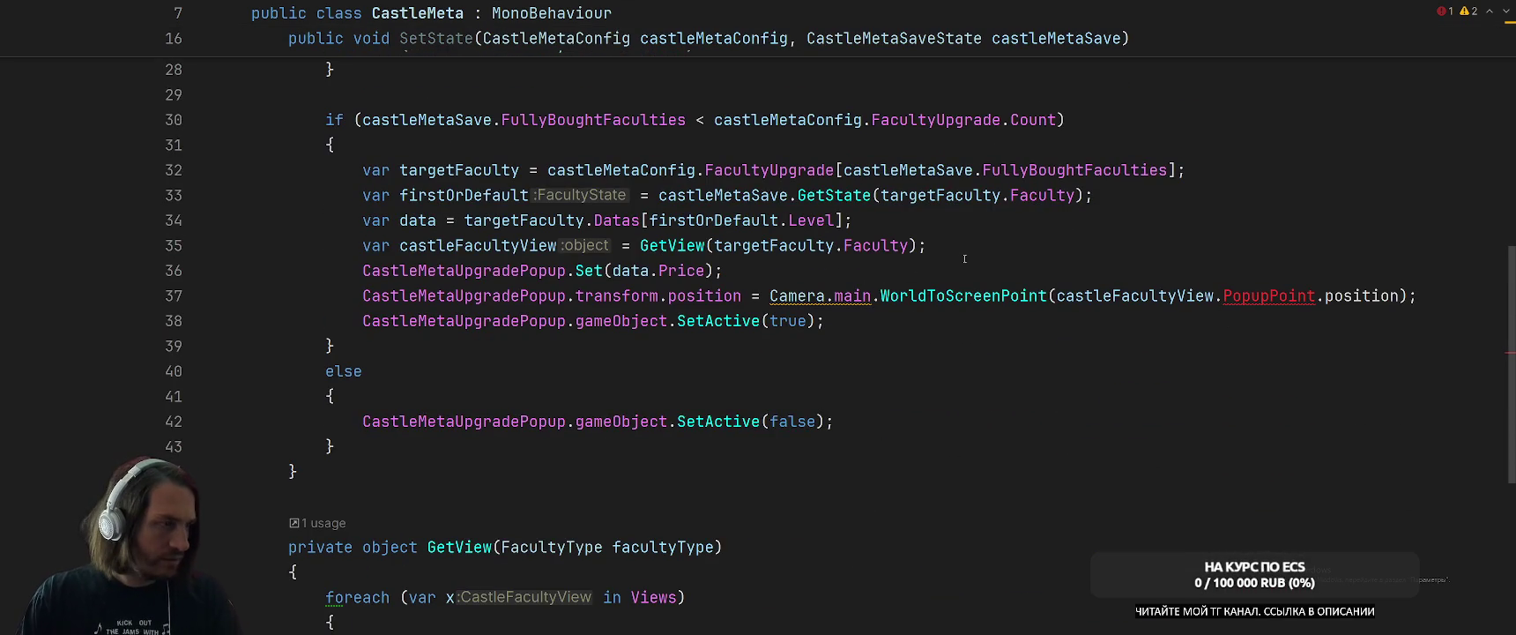
{"action": "scroll", "coordinate": [541, 282], "scroll_direction": "down", "scroll_amount": 5}
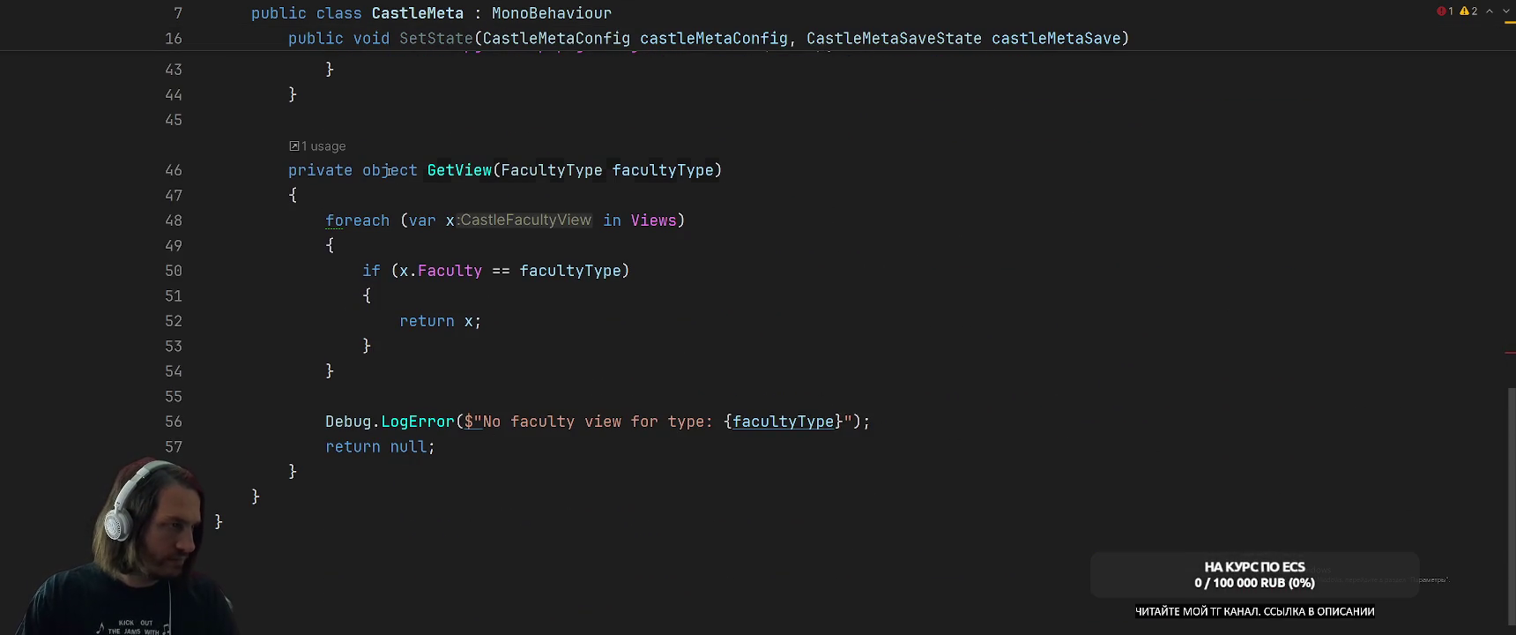
{"action": "double_click", "coordinate": [388, 171]}
{"action": "type", "text": "V"}
{"action": "key", "text": "BackSpace"}
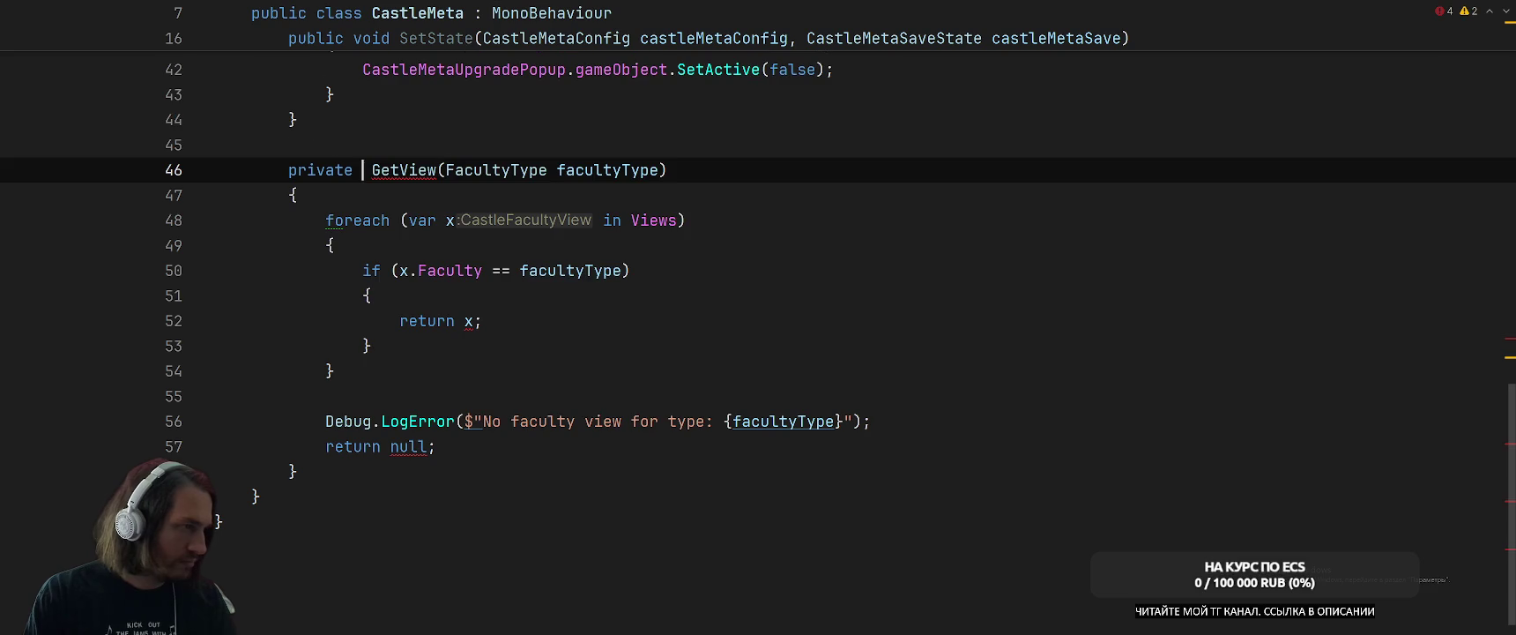
{"action": "type", "text": "CastleFa"}
{"action": "key", "text": "Return"}
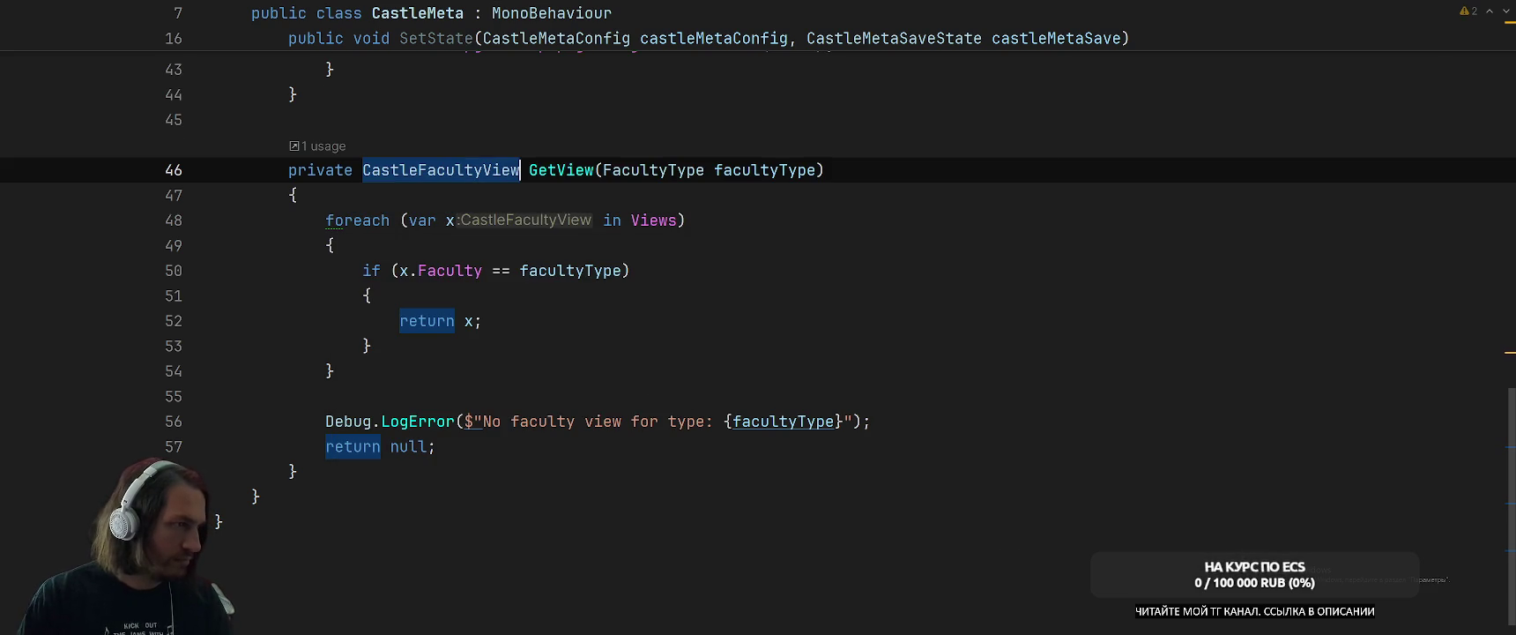
{"action": "left_click", "coordinate": [915, 341]}
Return to SetState and place the caret after the Hogwarts loop.
{"action": "scroll", "coordinate": [969, 335], "scroll_direction": "up", "scroll_amount": 8}
{"action": "scroll", "coordinate": [1209, 311], "scroll_direction": "down", "scroll_amount": 2}
{"action": "scroll", "coordinate": [1210, 311], "scroll_direction": "down", "scroll_amount": 2}
{"action": "left_click", "coordinate": [1205, 241]}
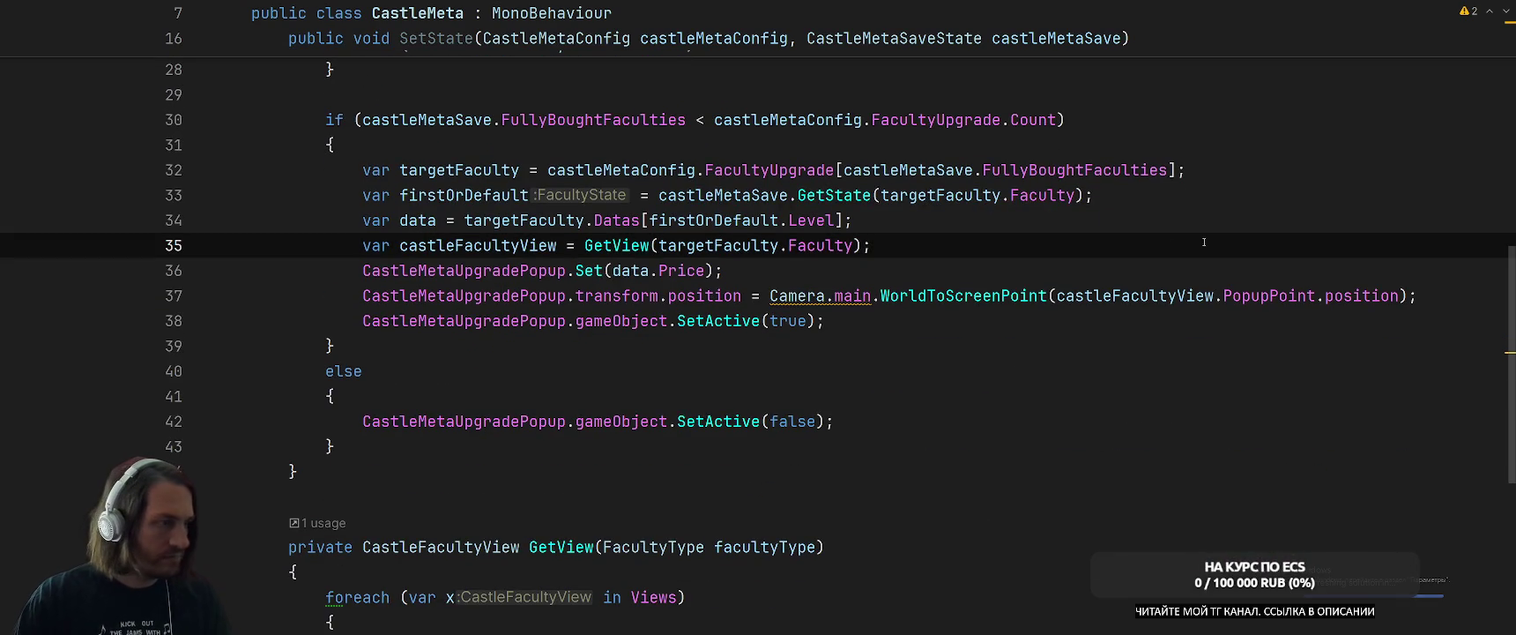
{"action": "scroll", "coordinate": [876, 426], "scroll_direction": "up", "scroll_amount": 7}
{"action": "scroll", "coordinate": [876, 425], "scroll_direction": "down", "scroll_amount": 4}
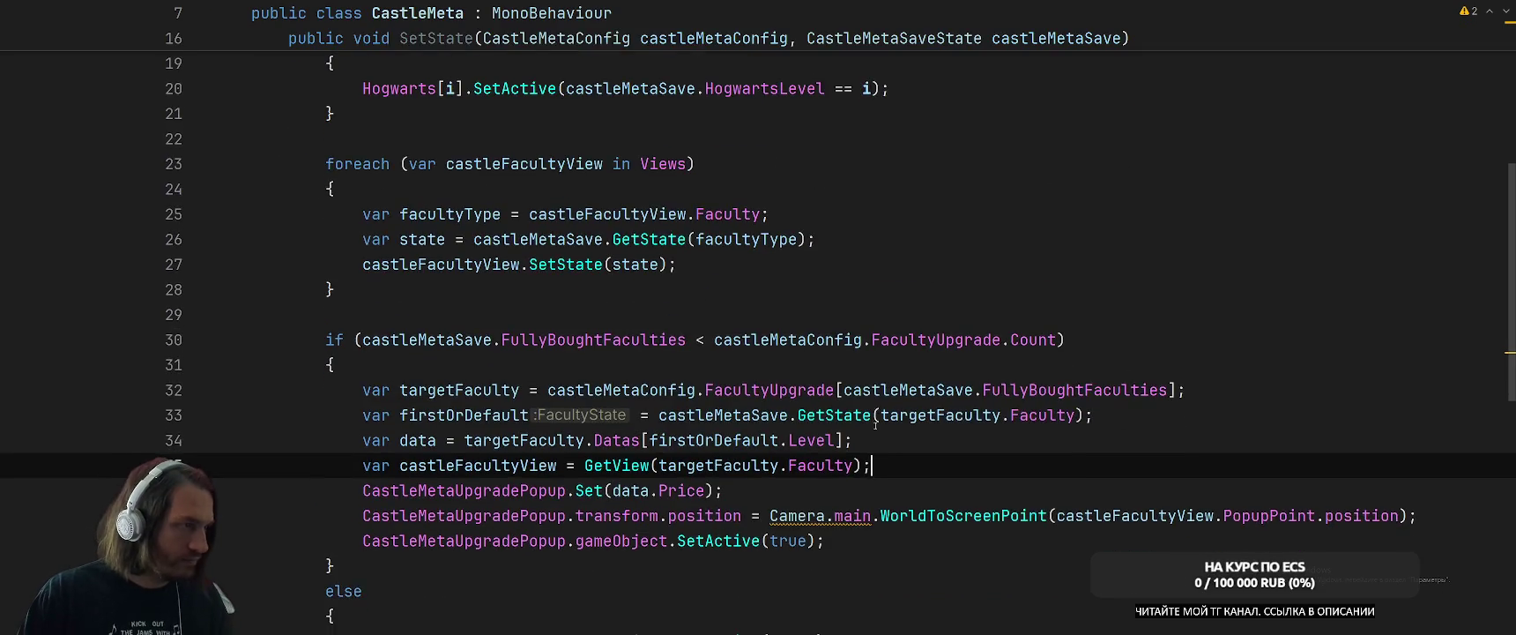
{"action": "scroll", "coordinate": [793, 388], "scroll_direction": "up", "scroll_amount": 4}
{"action": "left_click", "coordinate": [729, 346]}
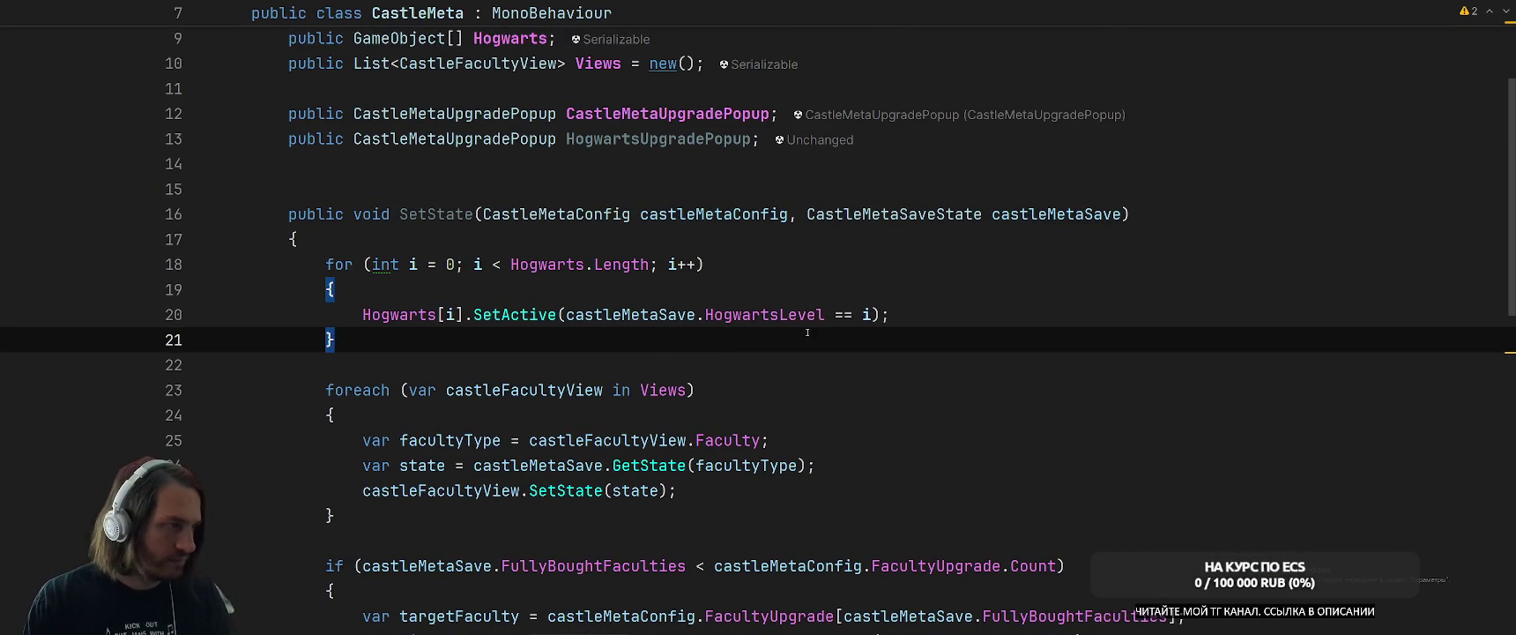
Start an if condition: castleMetaSave.HogwartsLevel < Hogwarts.Length after the loop.
{"action": "key", "text": "Return"}
{"action": "key", "text": "Return"}
{"action": "type", "text": "i"}
{"action": "key", "text": "BackSpace"}
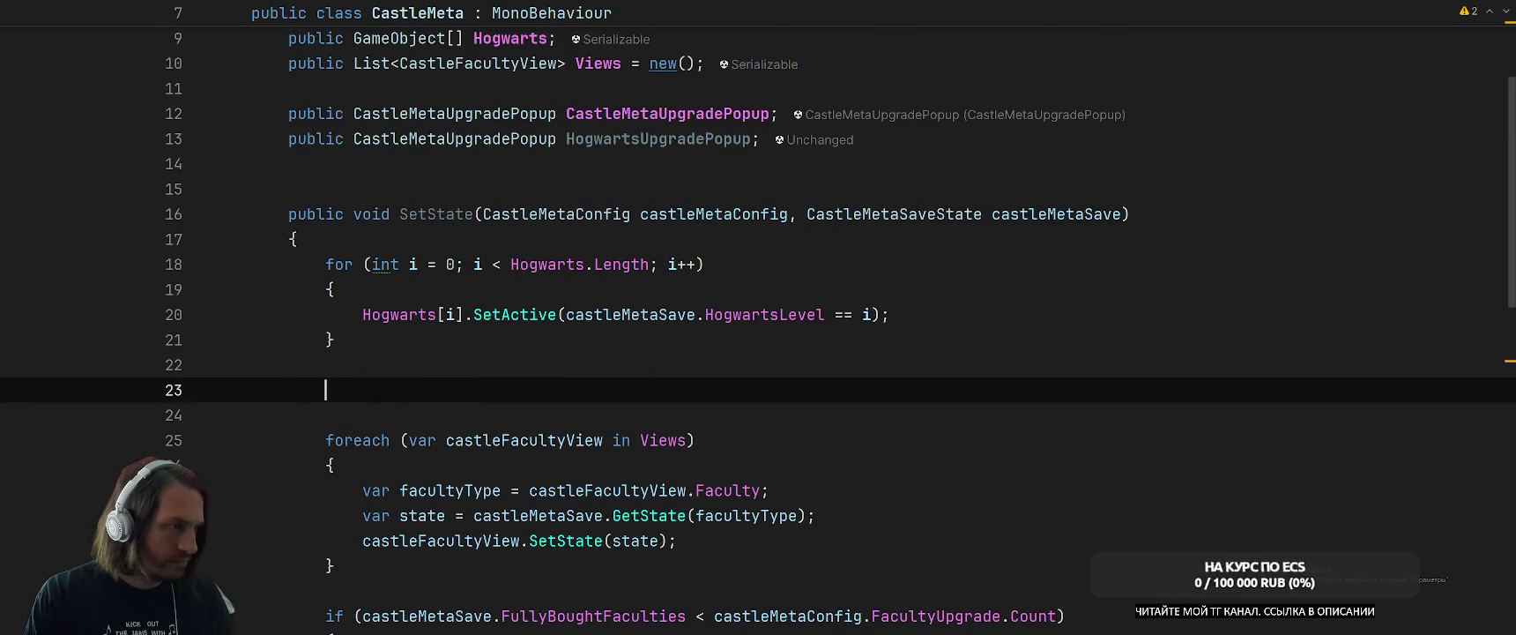
{"action": "type", "text": "if Cas"}
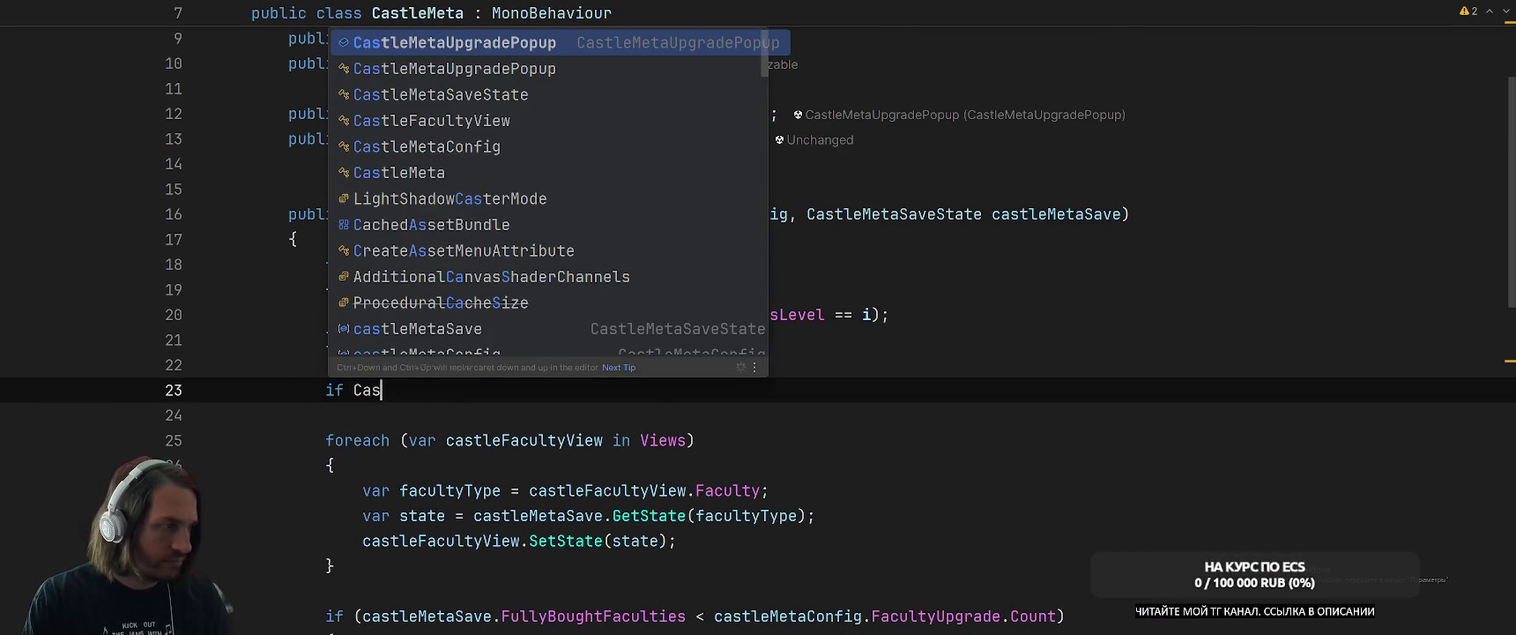
{"action": "key", "text": "BackSpace"}
{"action": "key", "text": "BackSpace"}
{"action": "type", "text": "(cast"}
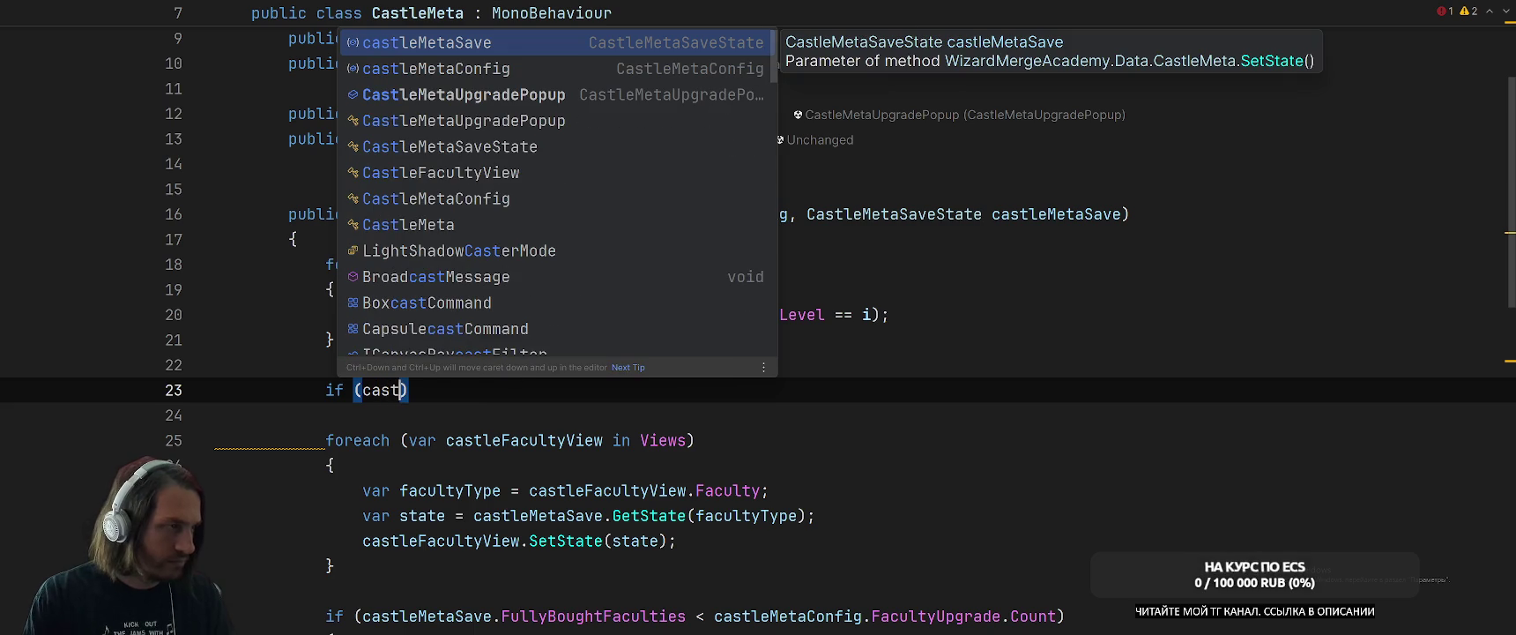
{"action": "key", "text": "Return"}
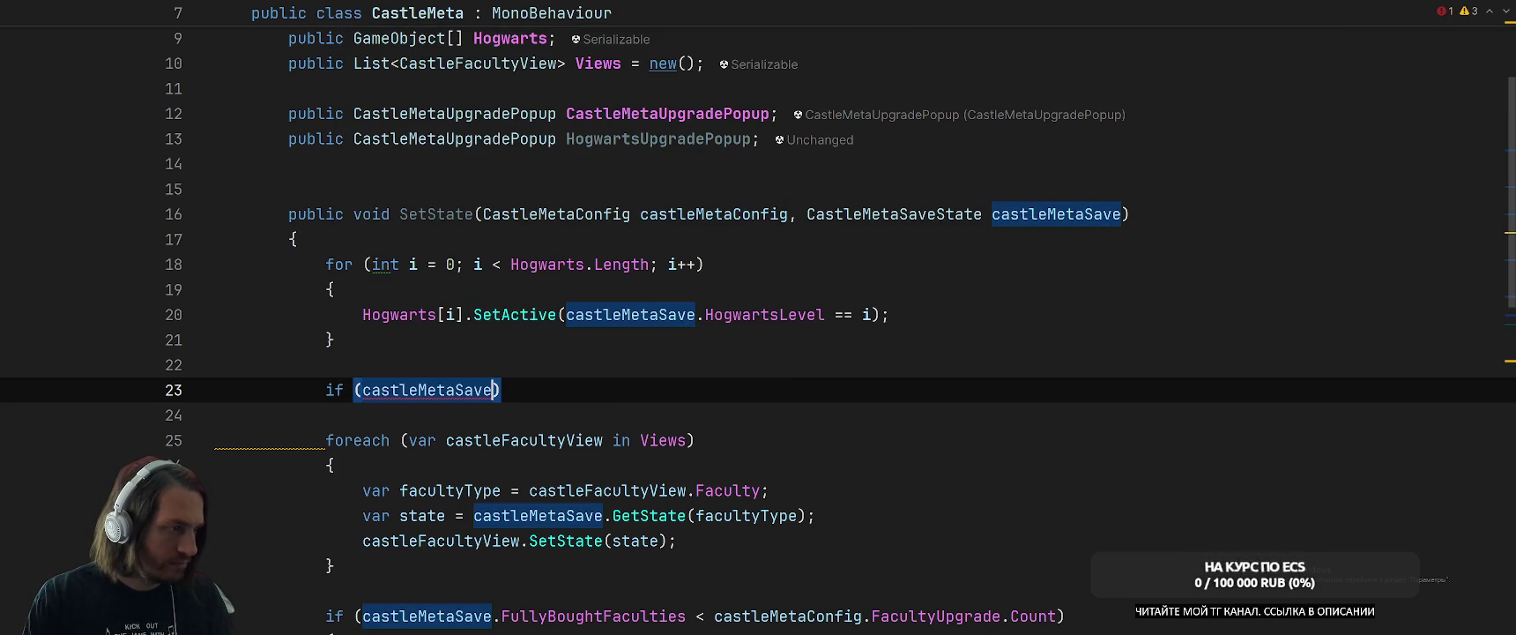
{"action": "type", "text": ".H"}
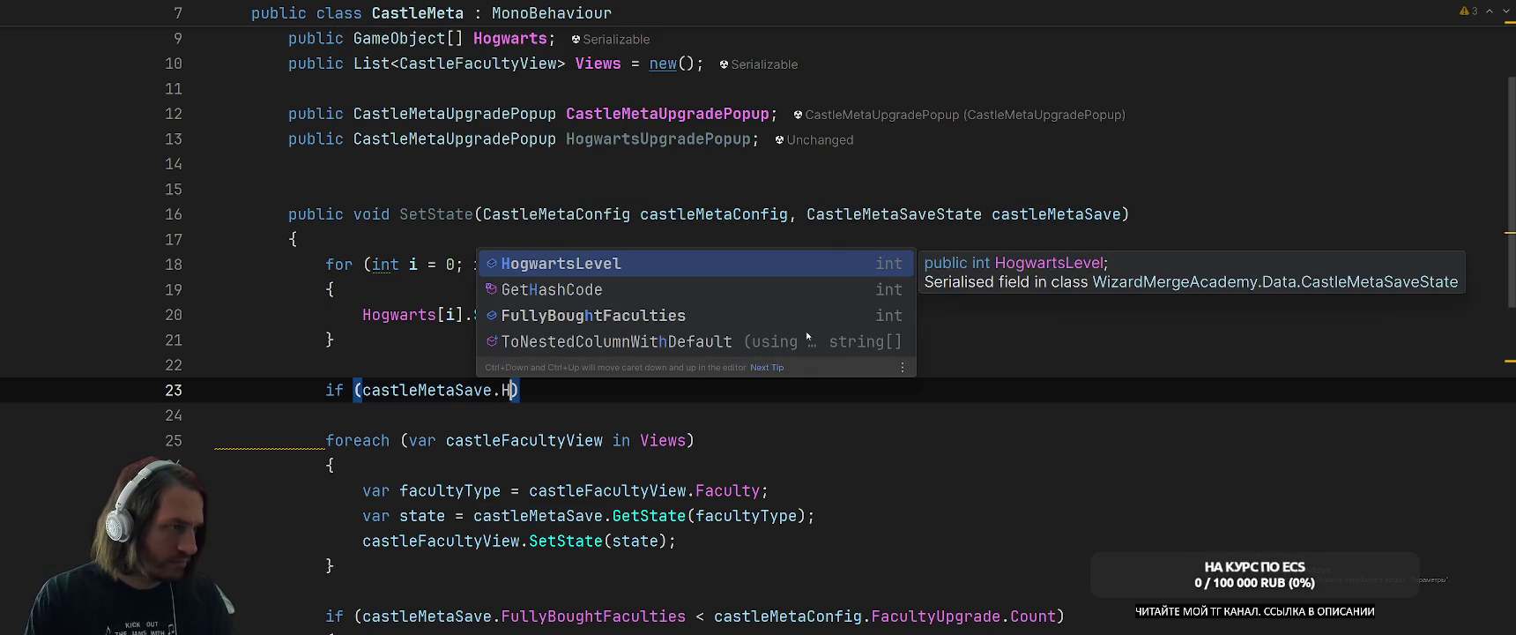
{"action": "key", "text": "Return"}
{"action": "type", "text": "< "}
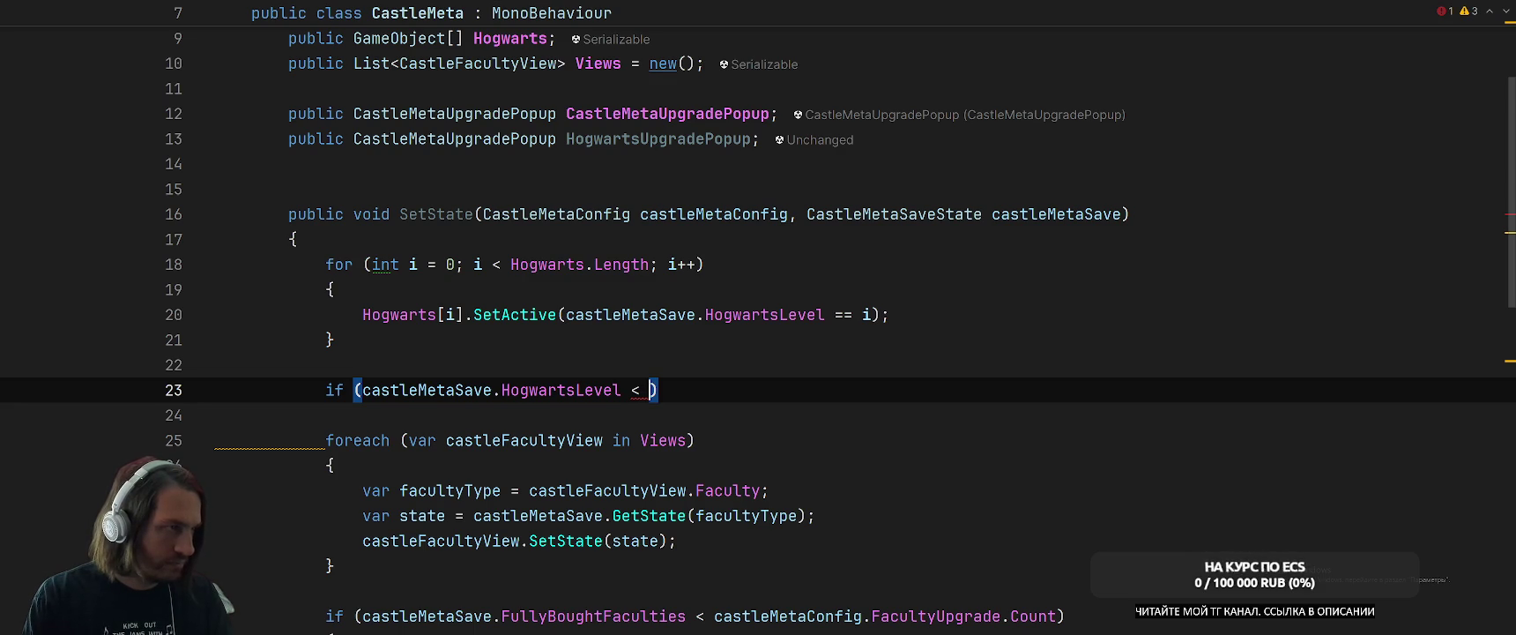
{"action": "type", "text": "Ho"}
{"action": "key", "text": "Return"}
{"action": "type", "text": "."}
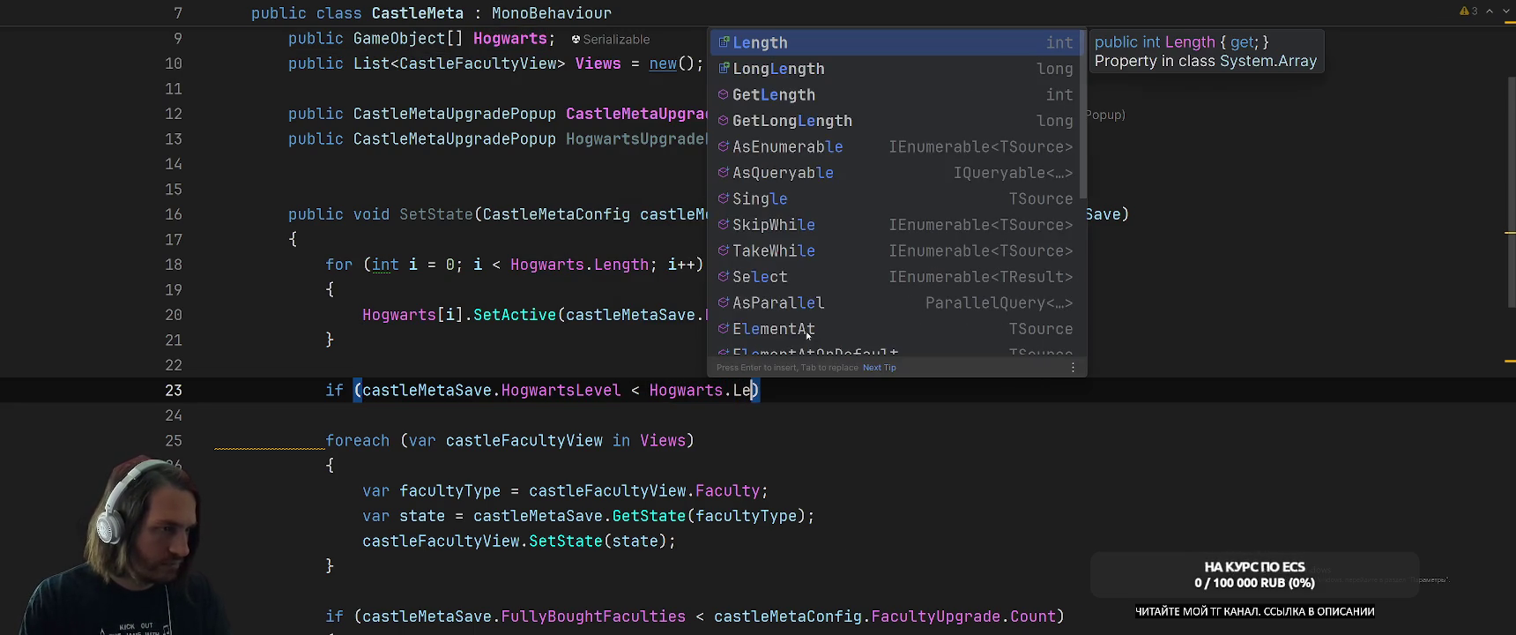
{"action": "key", "text": "Return"}
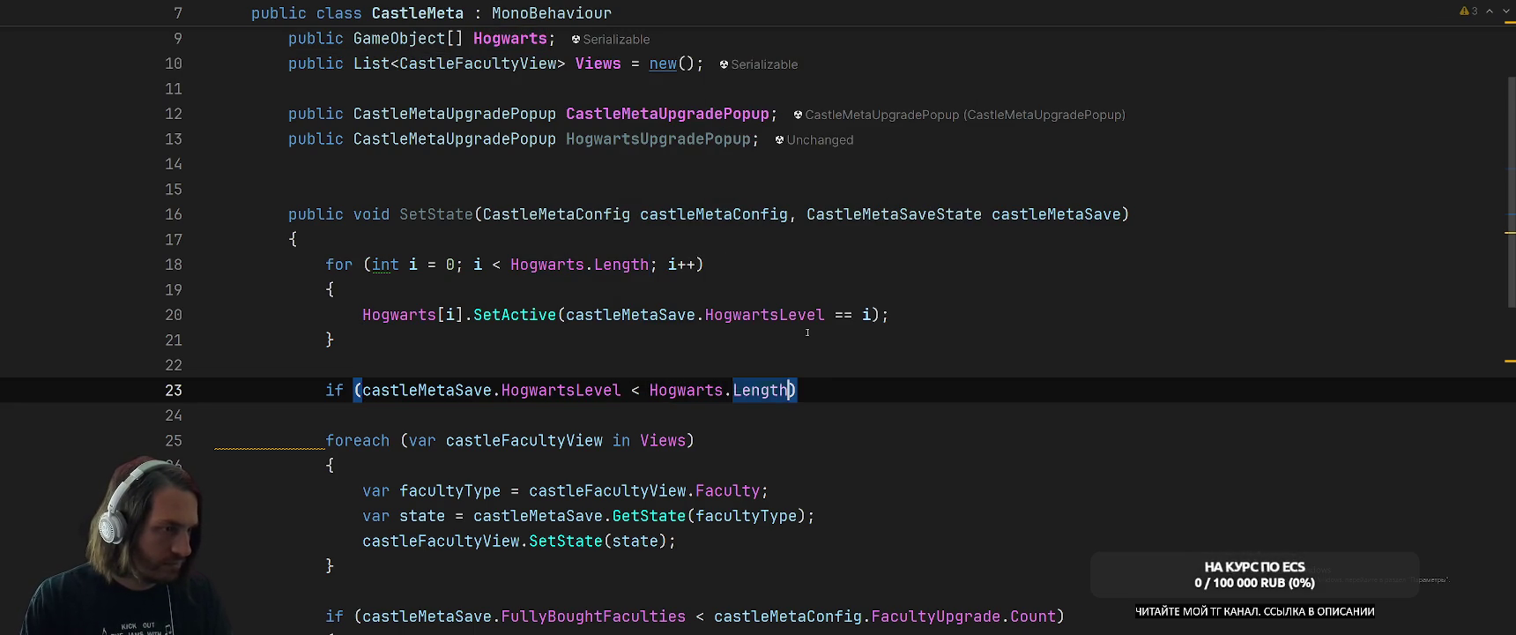
Make the comparison target castleMetaConfig.HogwartsHealth and jump to its declaration.
{"action": "scroll", "coordinate": [852, 377], "scroll_direction": "down", "scroll_amount": 3}
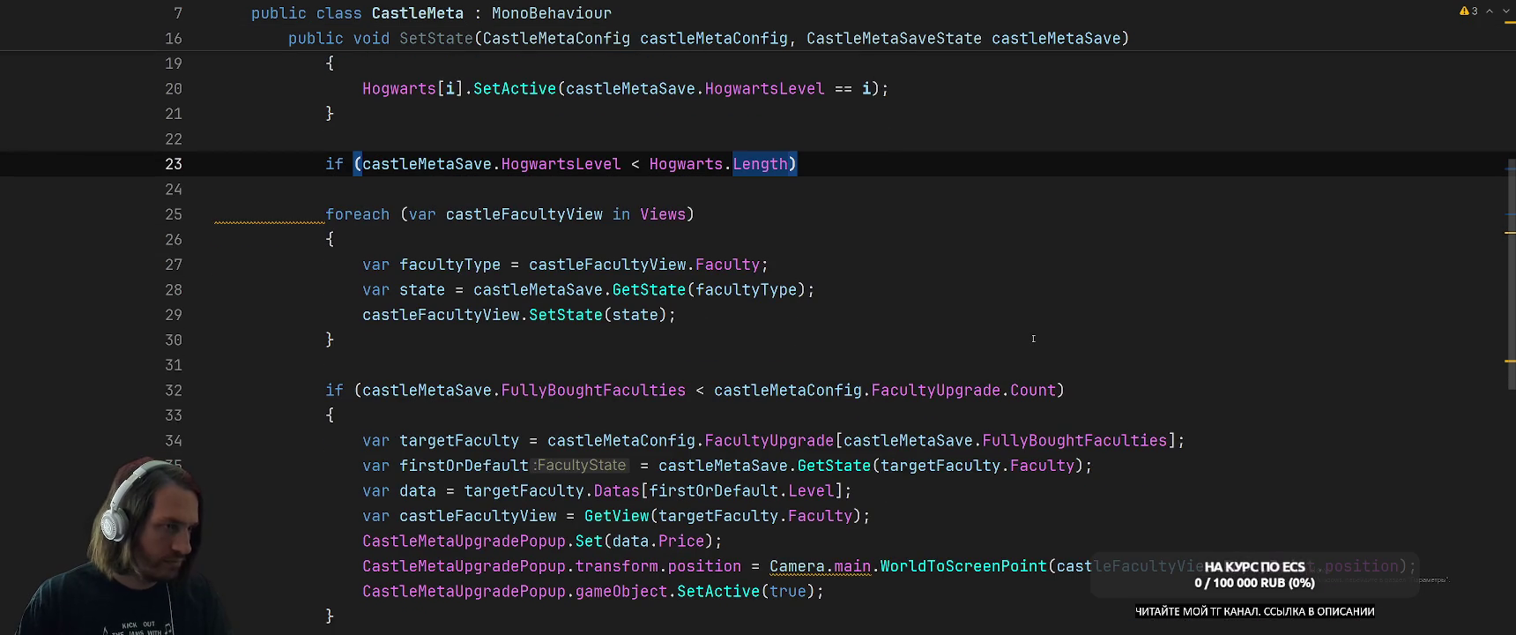
{"action": "scroll", "coordinate": [1033, 337], "scroll_direction": "up", "scroll_amount": 1}
{"action": "scroll", "coordinate": [1033, 337], "scroll_direction": "down", "scroll_amount": 1}
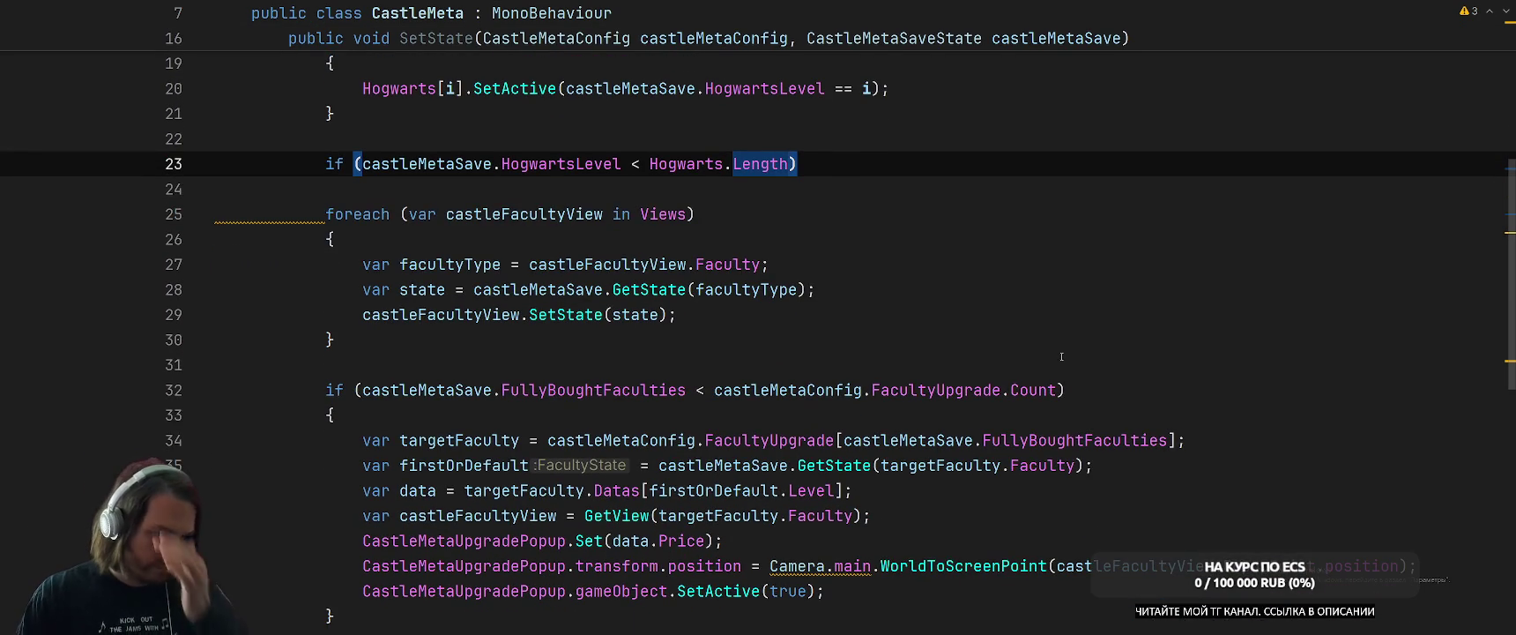
{"action": "scroll", "coordinate": [1053, 342], "scroll_direction": "down", "scroll_amount": 2}
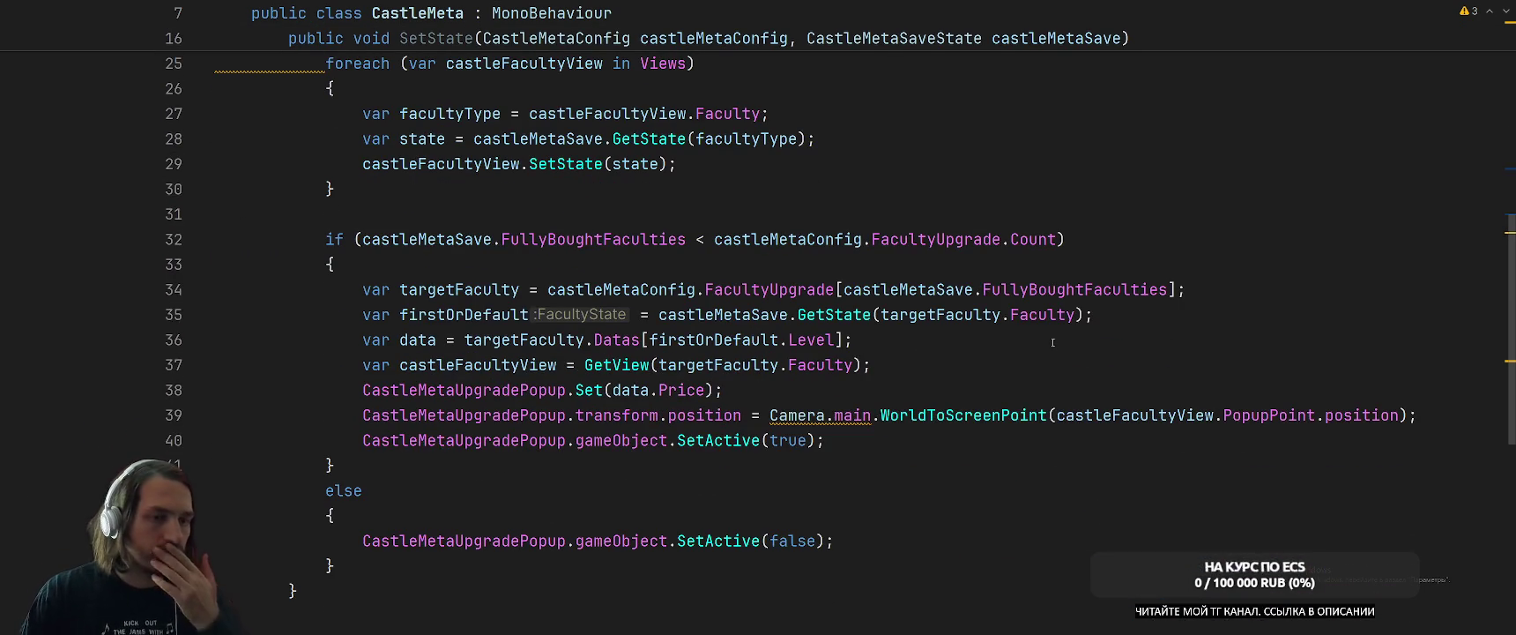
{"action": "scroll", "coordinate": [1052, 342], "scroll_direction": "up", "scroll_amount": 6}
{"action": "left_click_drag", "start_coordinate": [483, 289], "coordinate": [789, 290]}
{"action": "double_click", "coordinate": [686, 464]}
{"action": "type", "text": "castleMetaConfig0"}
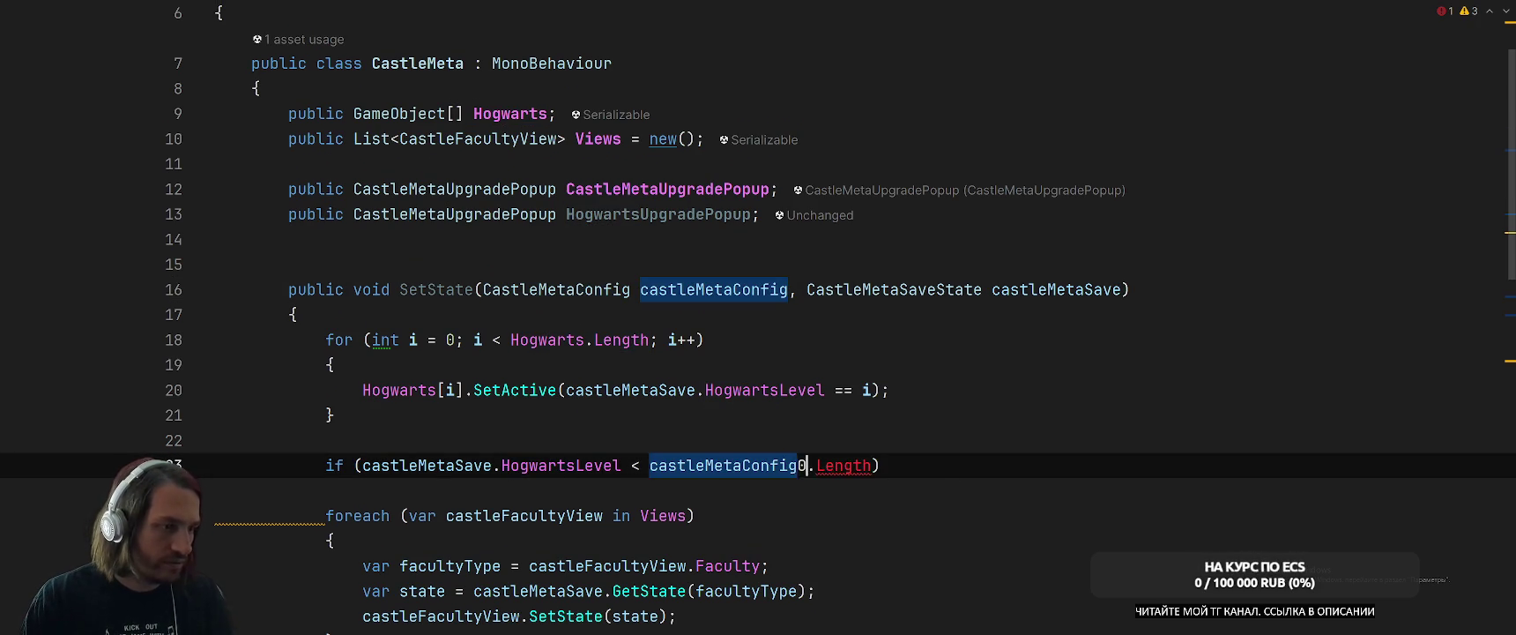
{"action": "key", "text": "BackSpace"}
{"action": "key", "text": "Right"}
{"action": "key", "text": "ctrl+shift+Right"}
{"action": "type", "text": "He"}
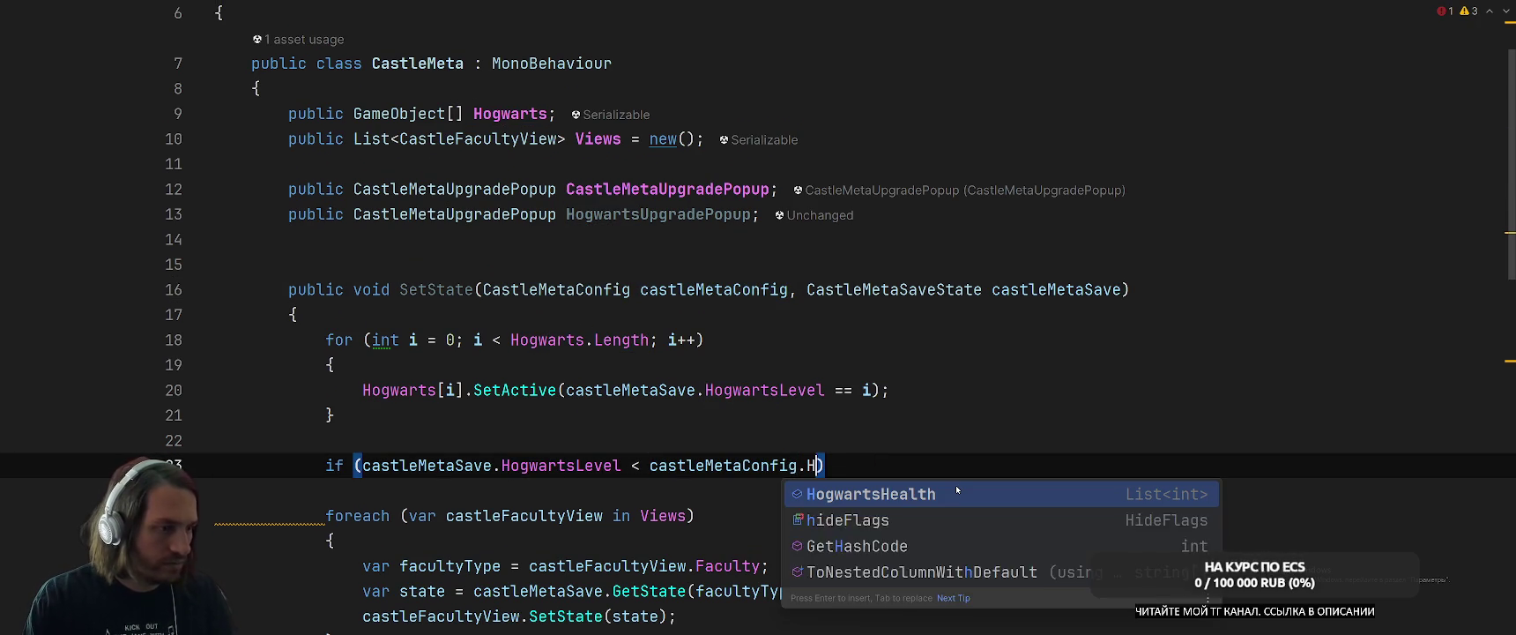
{"action": "key", "text": "Return"}
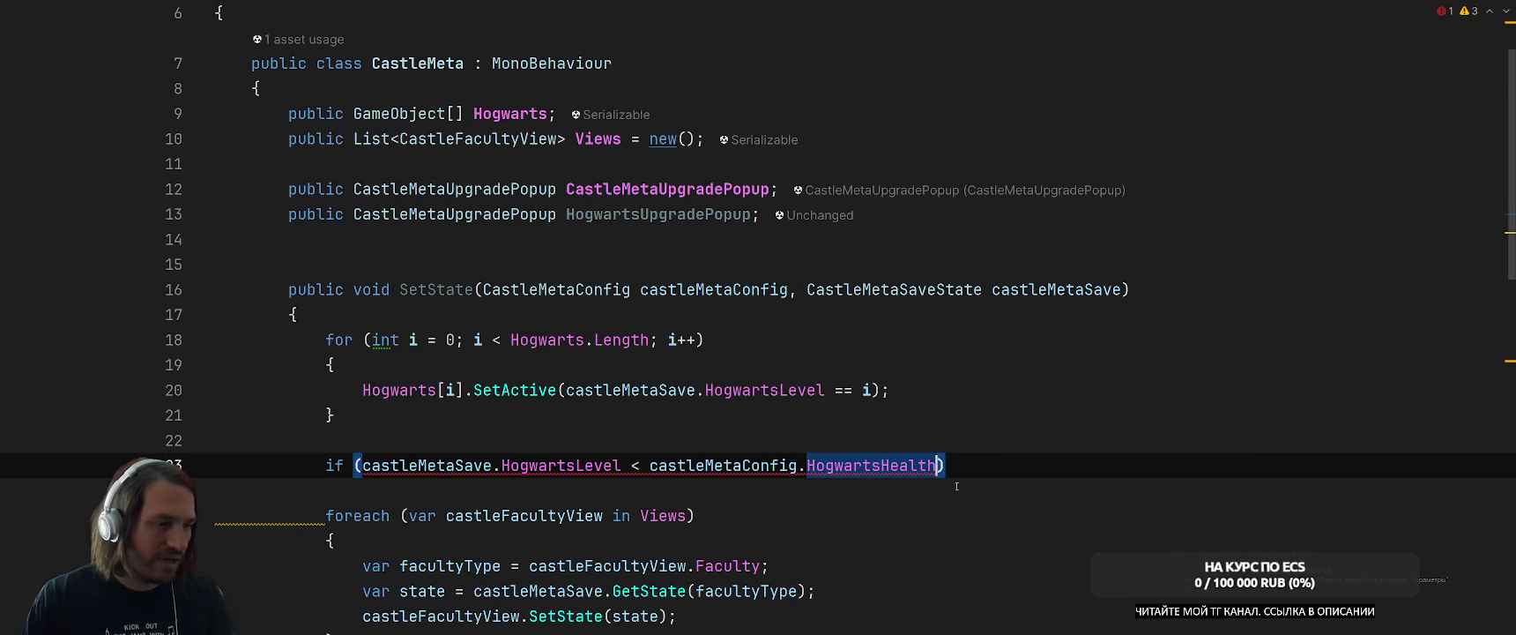
{"action": "key", "text": "F12"}
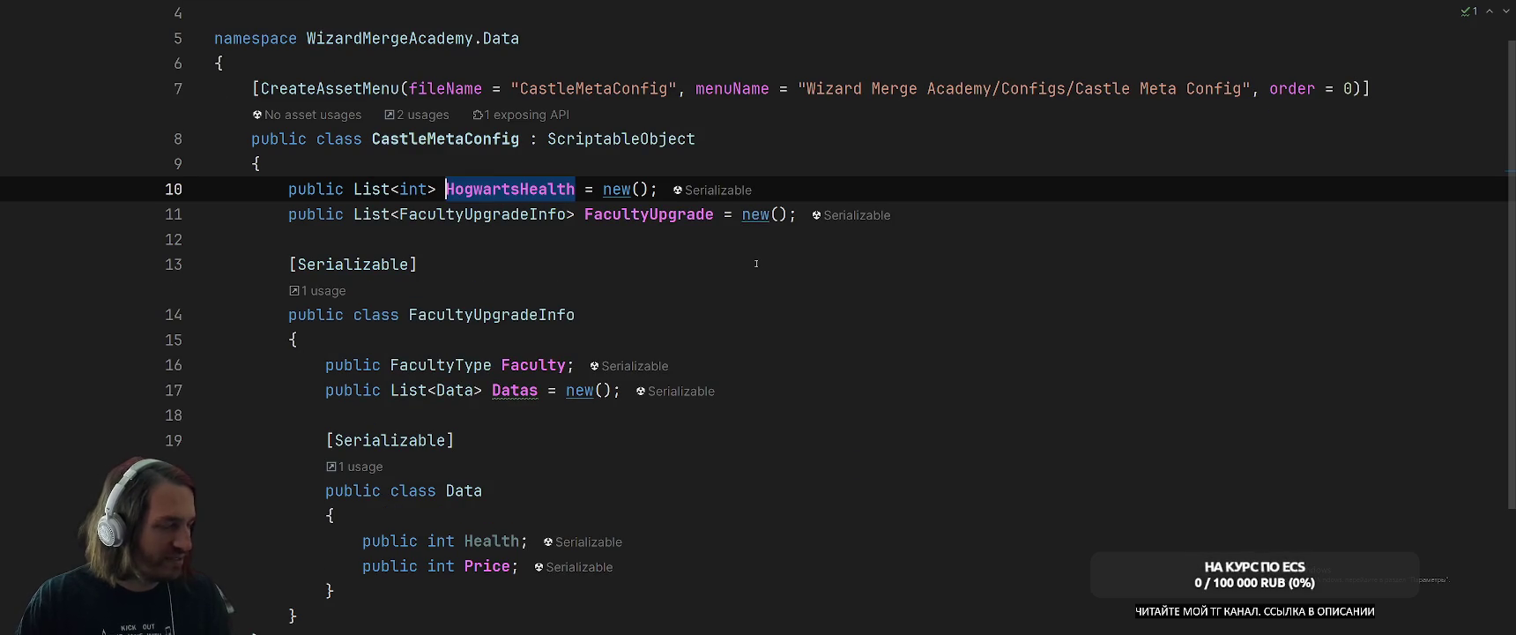
Change HogwartsHealth from List<int> to List<FacultyUpgradeInfo> in CastleMetaConfig.
{"action": "key", "text": "Left"}
{"action": "key", "text": "Left"}
{"action": "key", "text": "Left"}
{"action": "key", "text": "ctrl+w"}
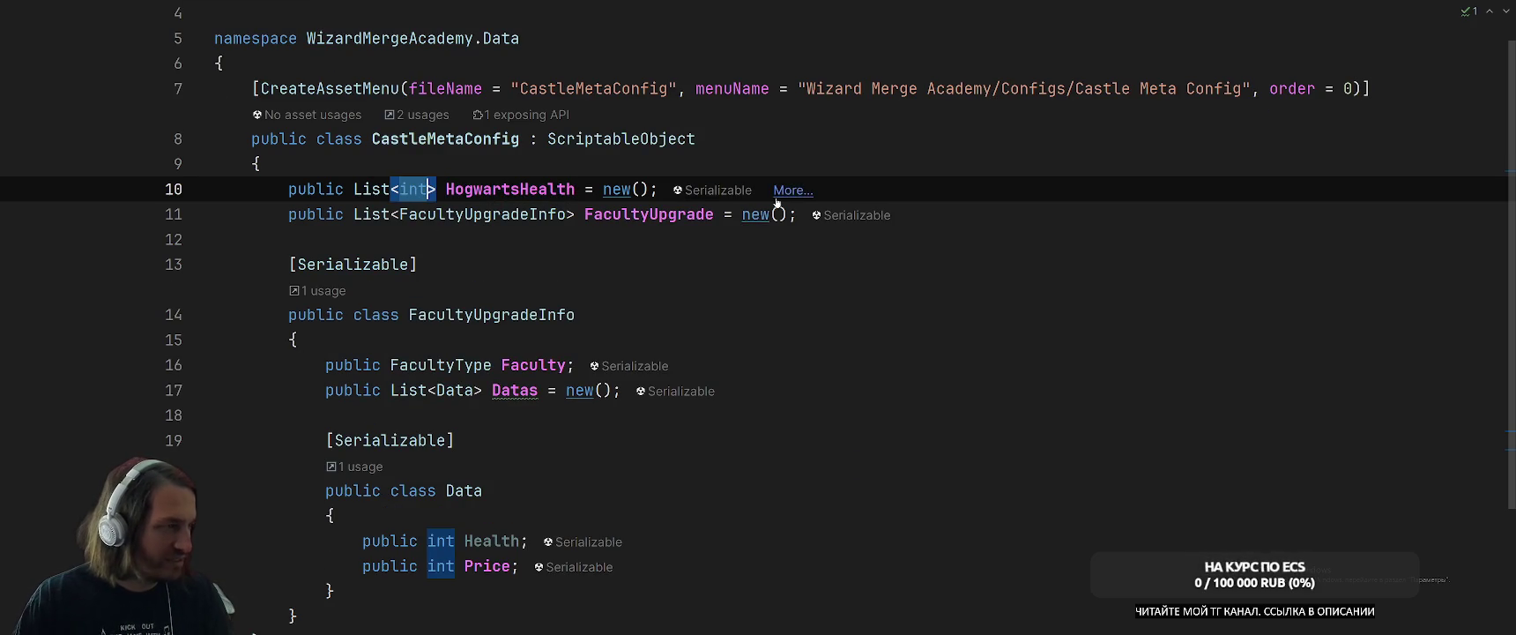
{"action": "type", "text": "Fac"}
{"action": "key", "text": "Down"}
{"action": "key", "text": "Down"}
{"action": "key", "text": "Return"}
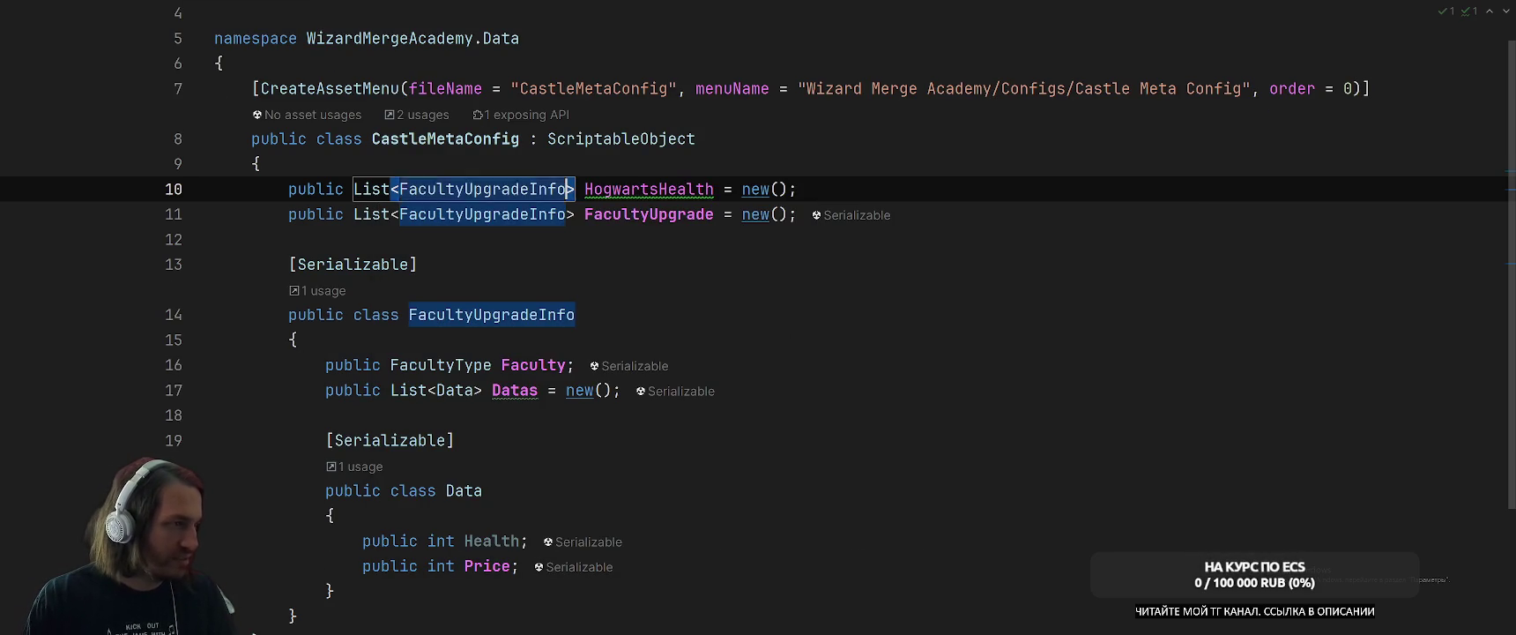
Back in CastleMeta, compare against HogwartsHealth.Count - 1 and add an empty if block.
{"action": "key", "text": "ctrl+alt+Left"}
{"action": "key", "text": "ctrl+Right"}
{"action": "type", "text": ".Fac"}
{"action": "key", "text": "BackSpace"}
{"action": "key", "text": "BackSpace"}
{"action": "key", "text": "BackSpace"}
{"action": "type", "text": ","}
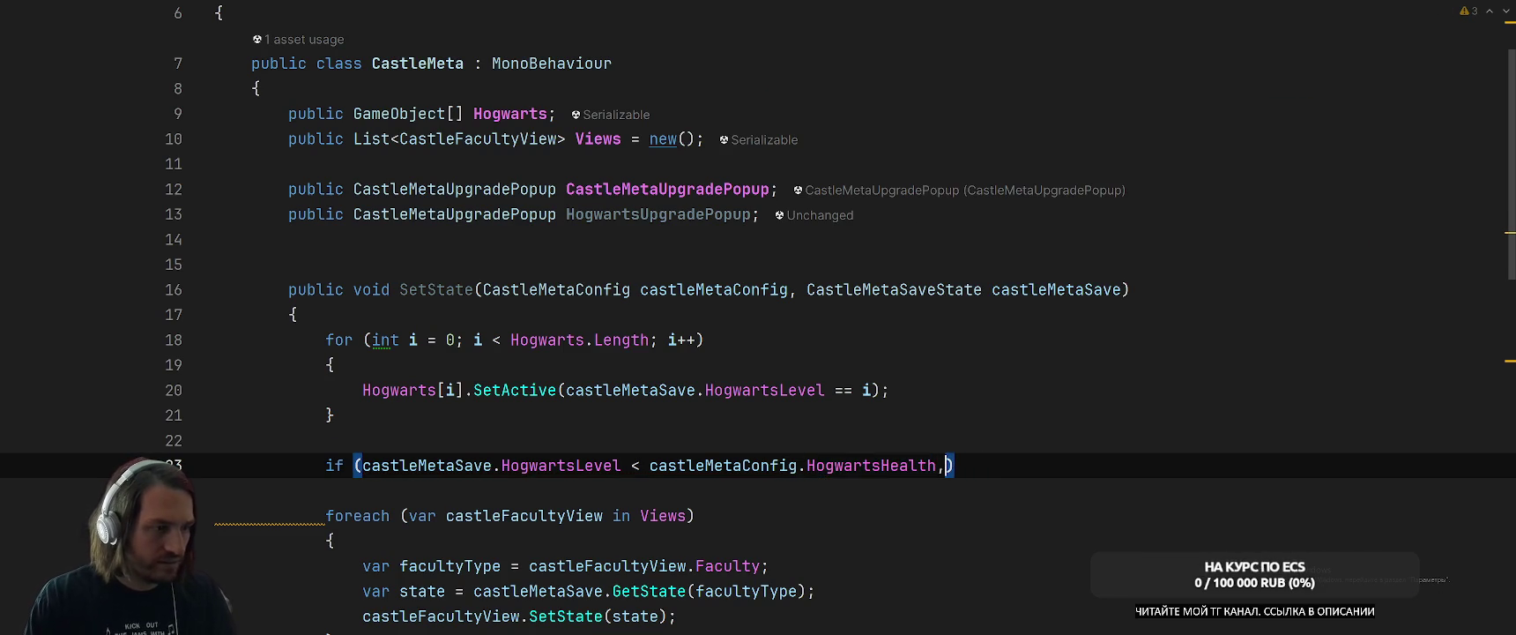
{"action": "key", "text": "BackSpace"}
{"action": "type", "text": "."}
{"action": "key", "text": "Return"}
{"action": "type", "text": "-1"}
{"action": "key", "text": "End"}
{"action": "key", "text": "Return"}
{"action": "type", "text": "{"}
{"action": "key", "text": "Return"}
{"action": "scroll", "coordinate": [1098, 392], "scroll_direction": "down", "scroll_amount": 2}
{"action": "scroll", "coordinate": [1097, 392], "scroll_direction": "up", "scroll_amount": 1}
{"action": "scroll", "coordinate": [1097, 392], "scroll_direction": "down", "scroll_amount": 5}
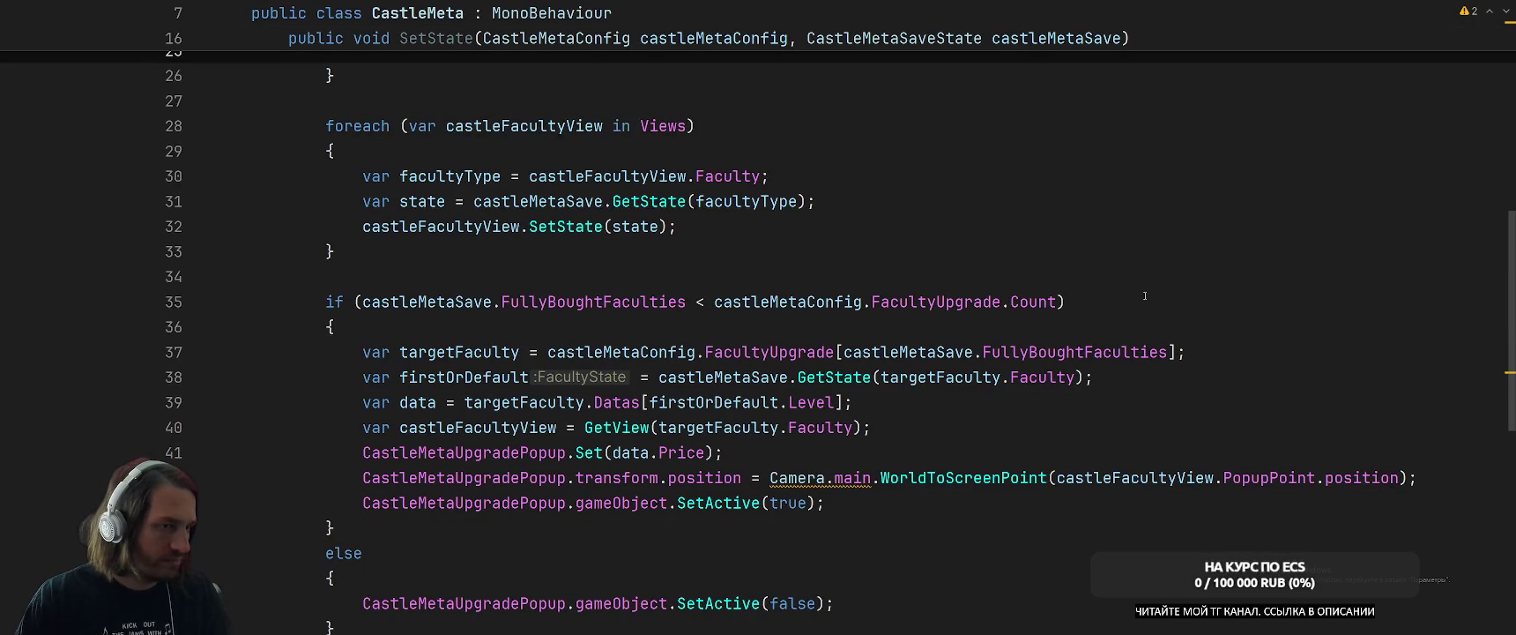